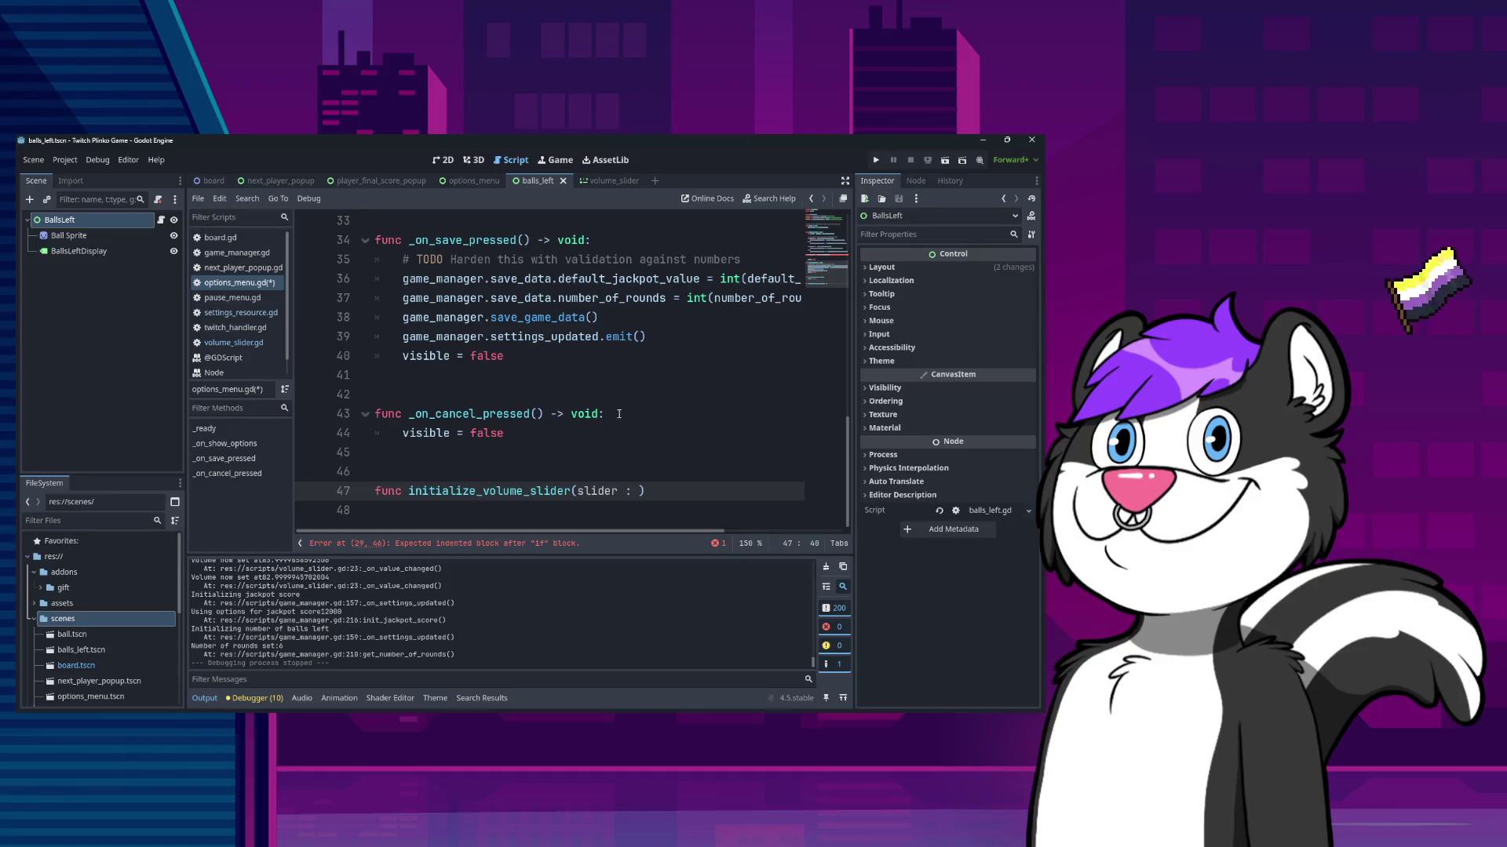
- Type 'umeSlider,' in options_menu.gd and locate the unfinished initialize_volume_slider line
text(umeSlider,)
scroll(590, 405, up, 5)
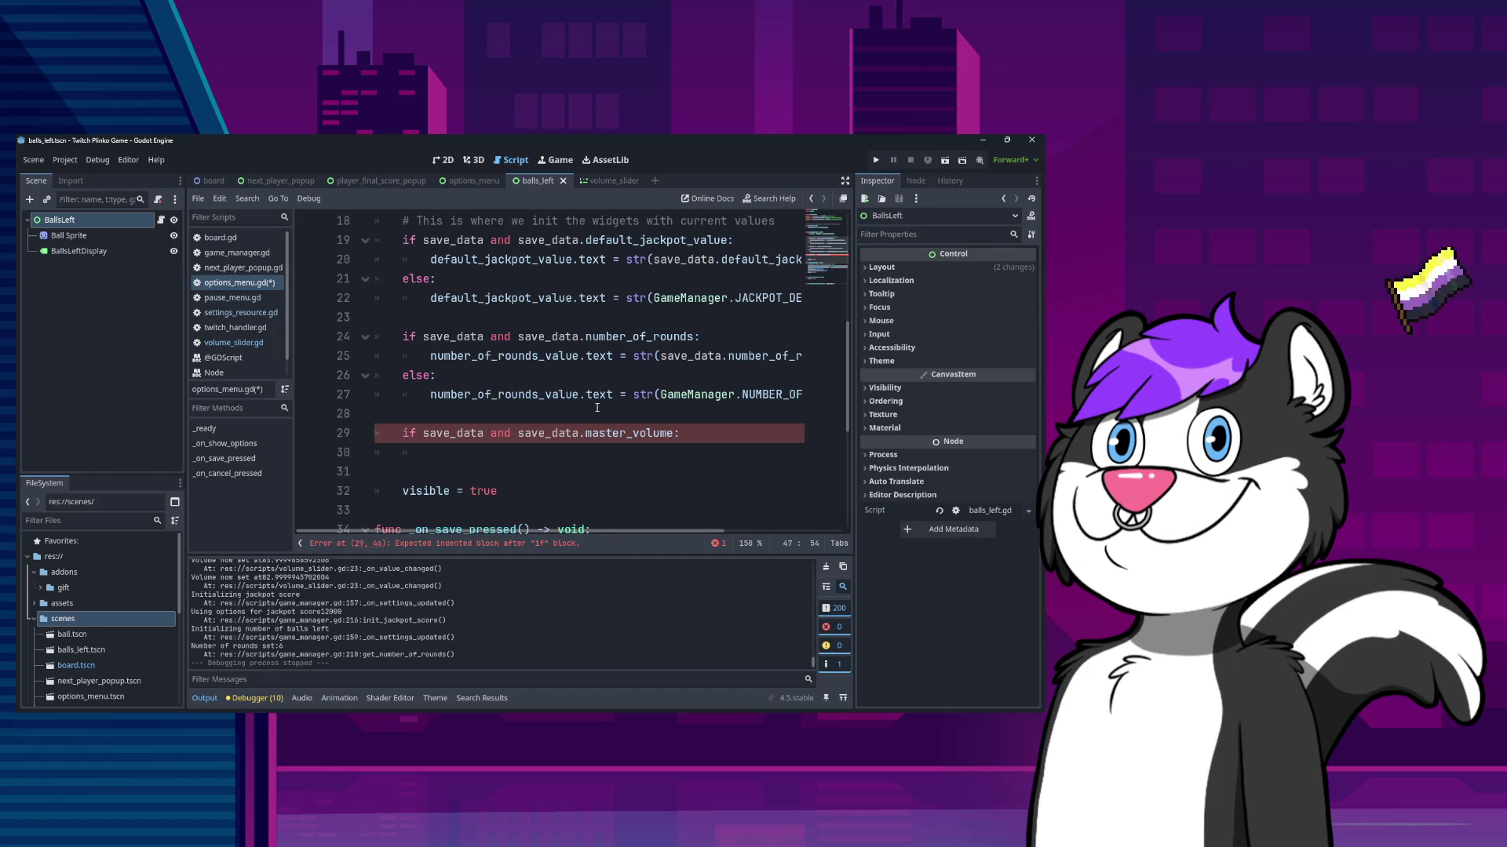
scroll(597, 408, down, 5)
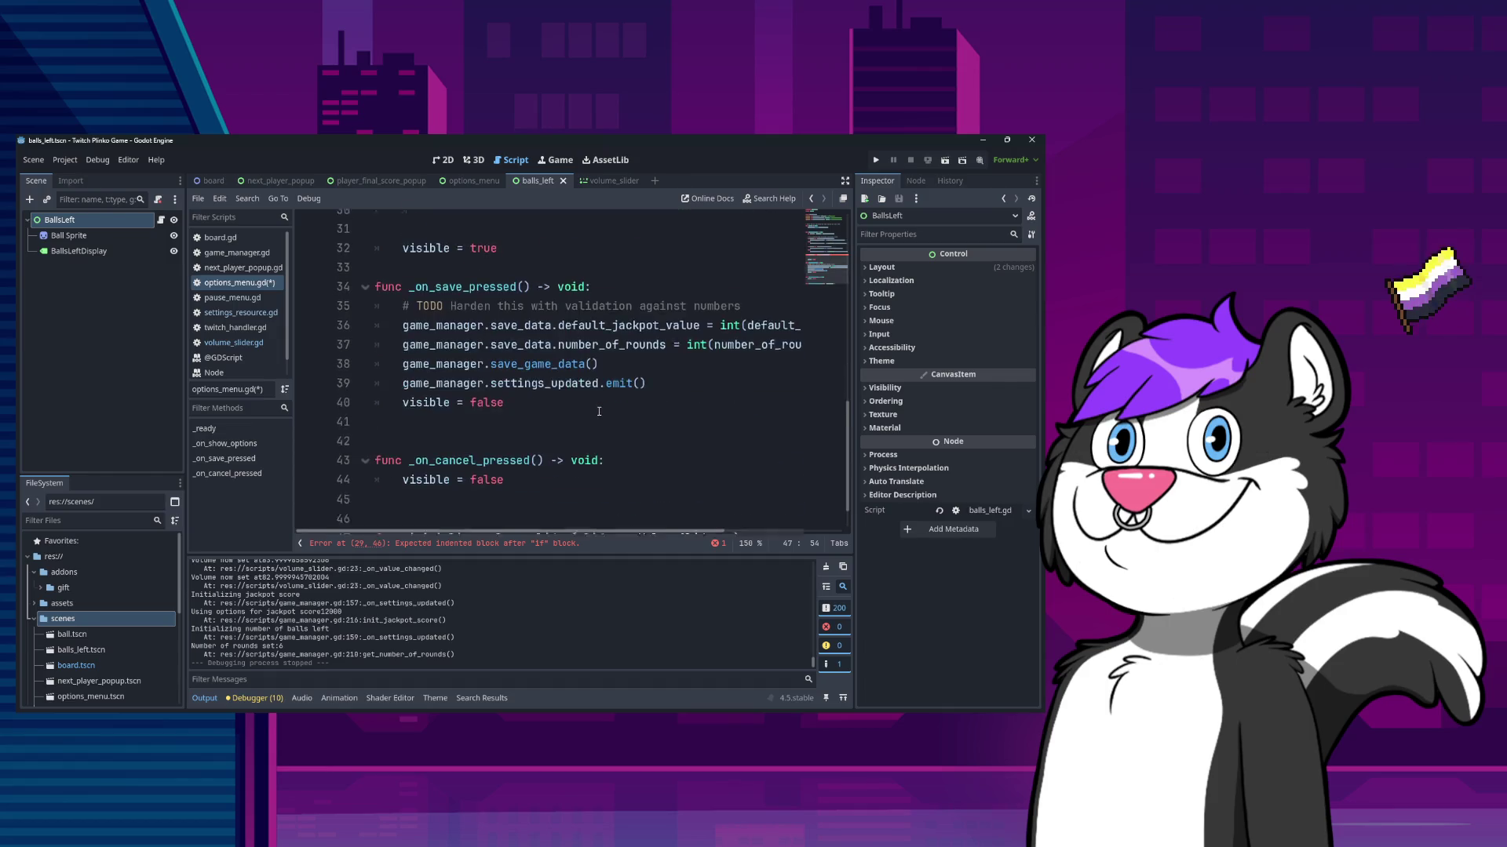
scroll(598, 412, up, 5)
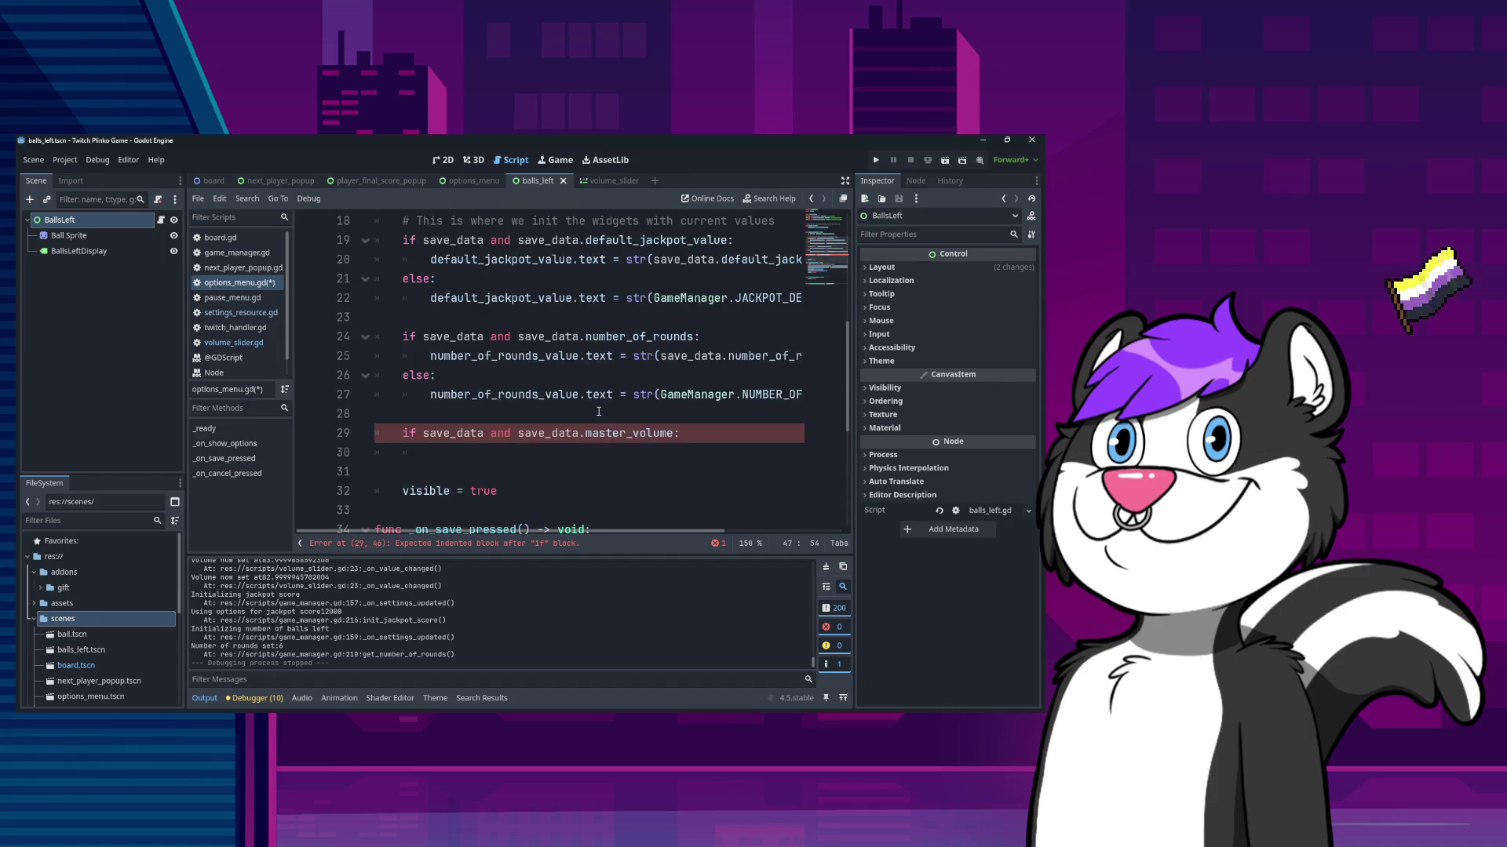
scroll(598, 412, down, 5)
scroll(598, 412, up, 5)
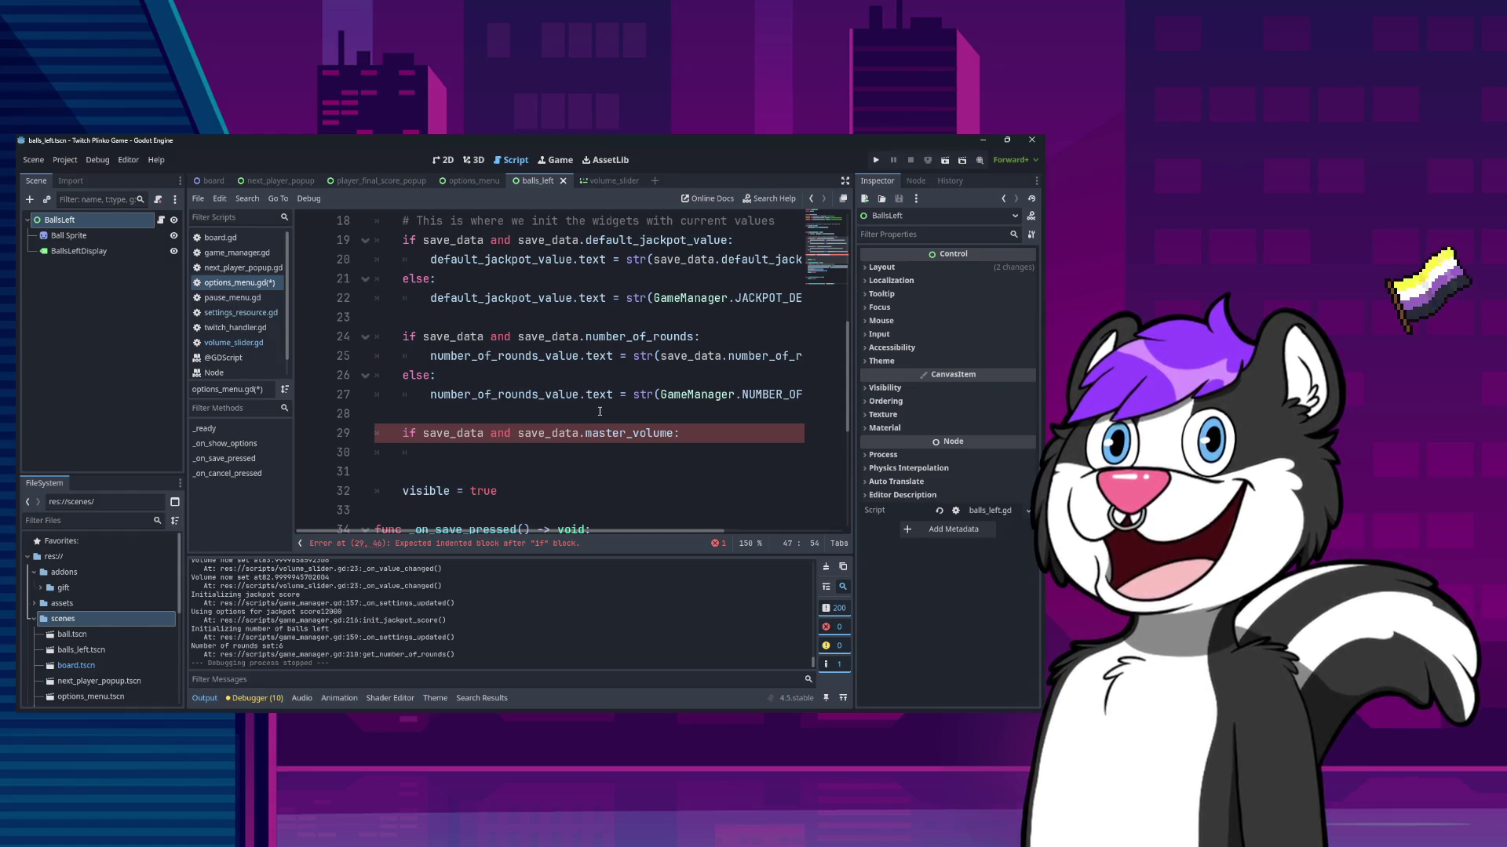
scroll(600, 411, up, 5)
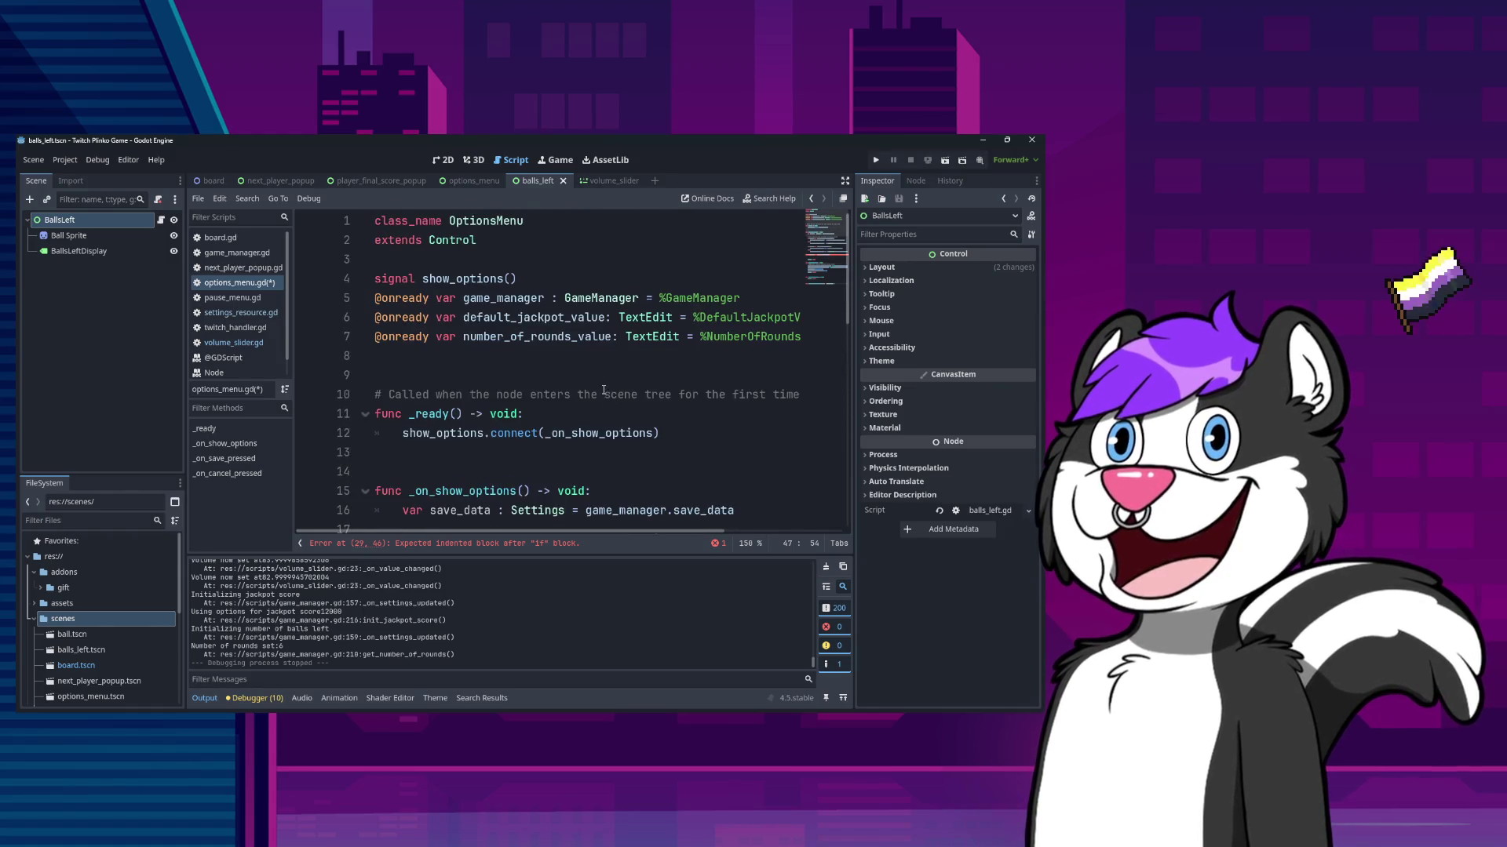
scroll(600, 400, down, 6)
scroll(596, 391, down, 5)
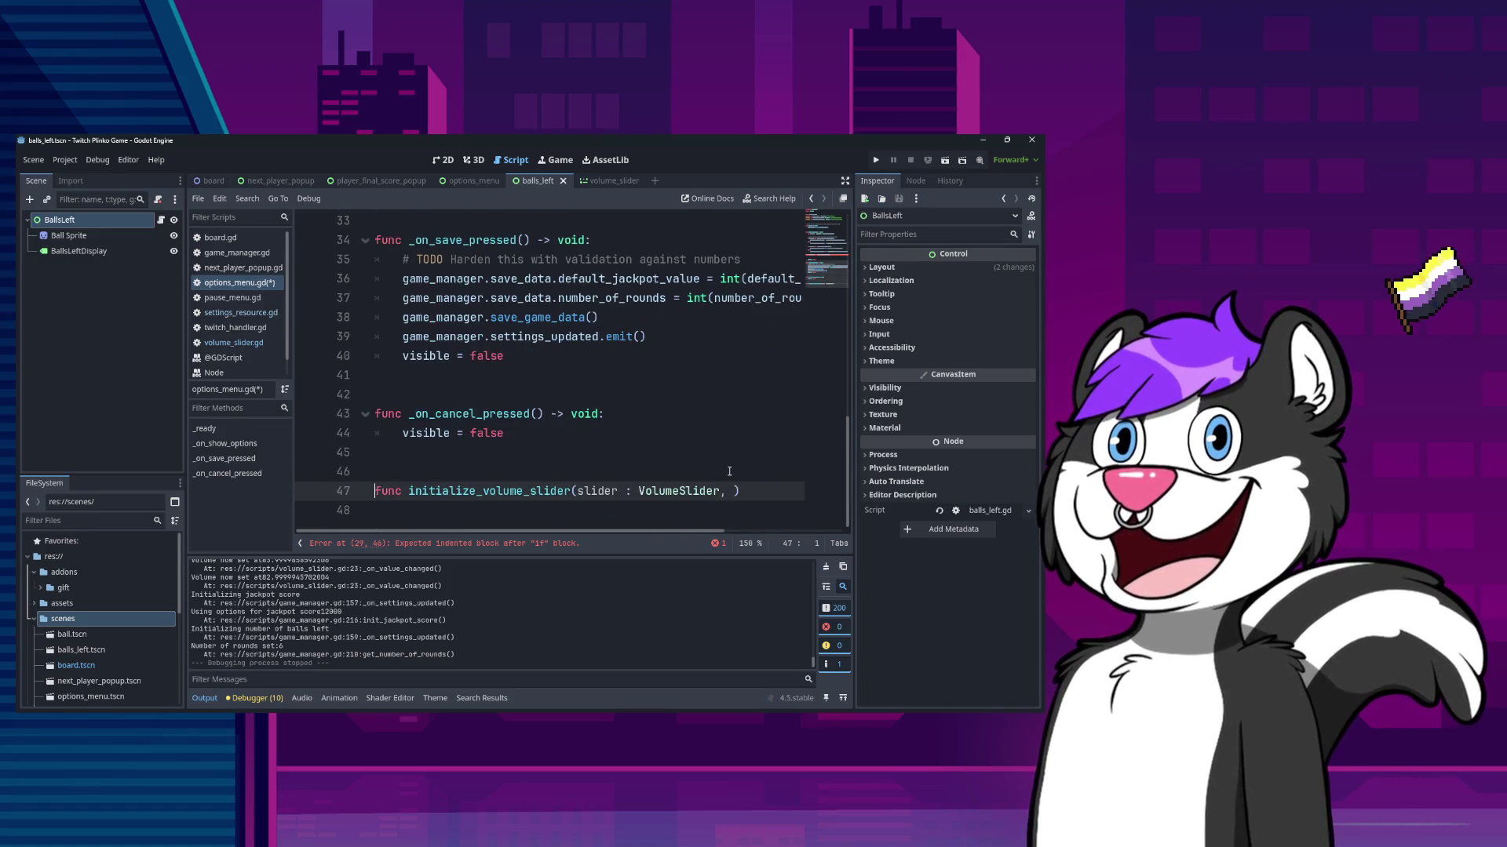
- Delete the unfinished initialize_volume_slider line and save options_menu.gd
key(shift+Down)
key(BackSpace)
key(BackSpace)
key(BackSpace)
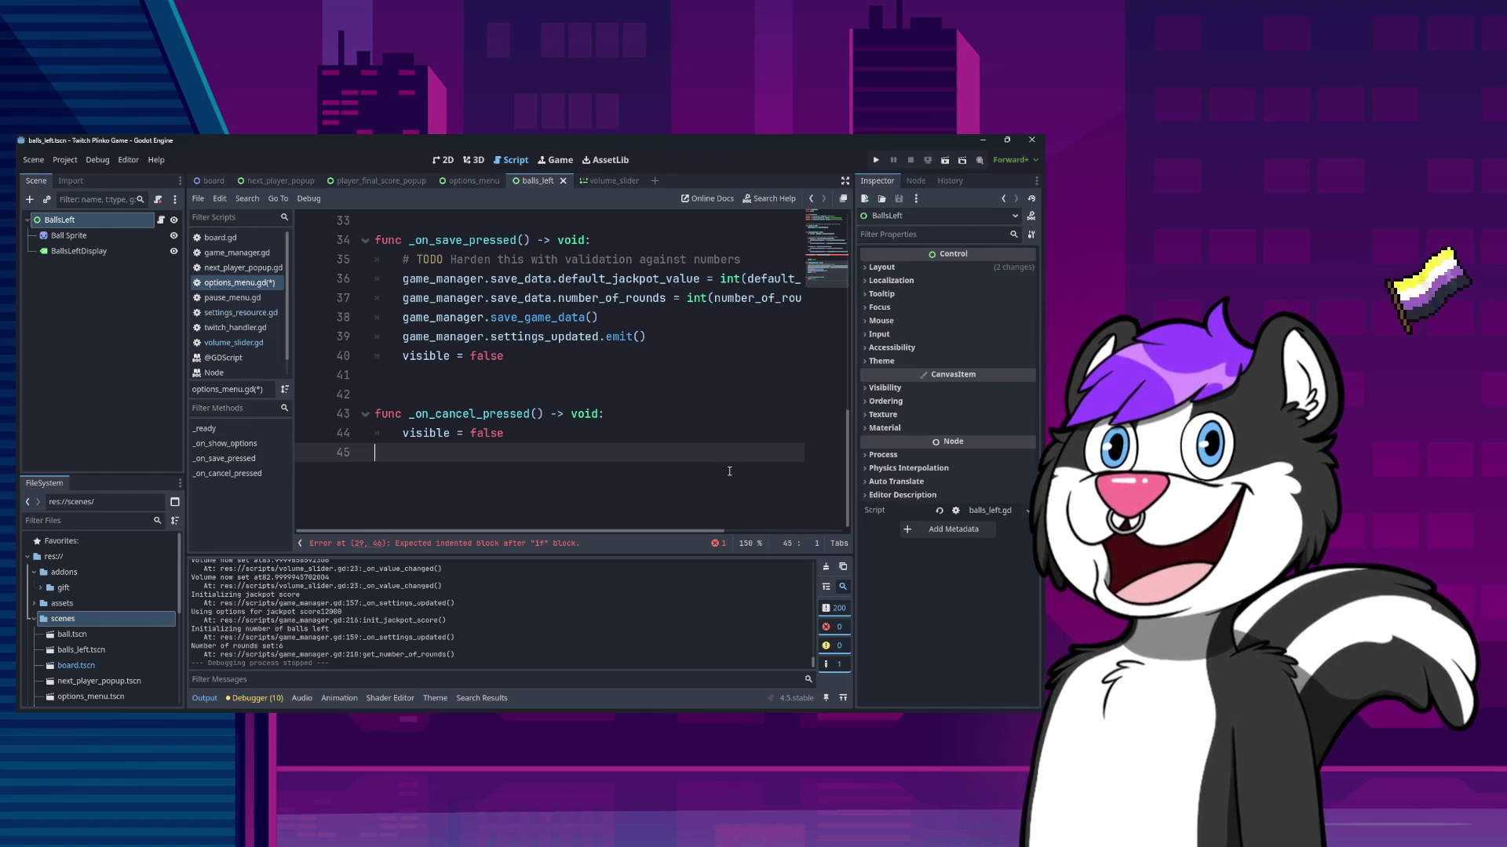
key(ctrl+s)
scroll(761, 402, down, 4)
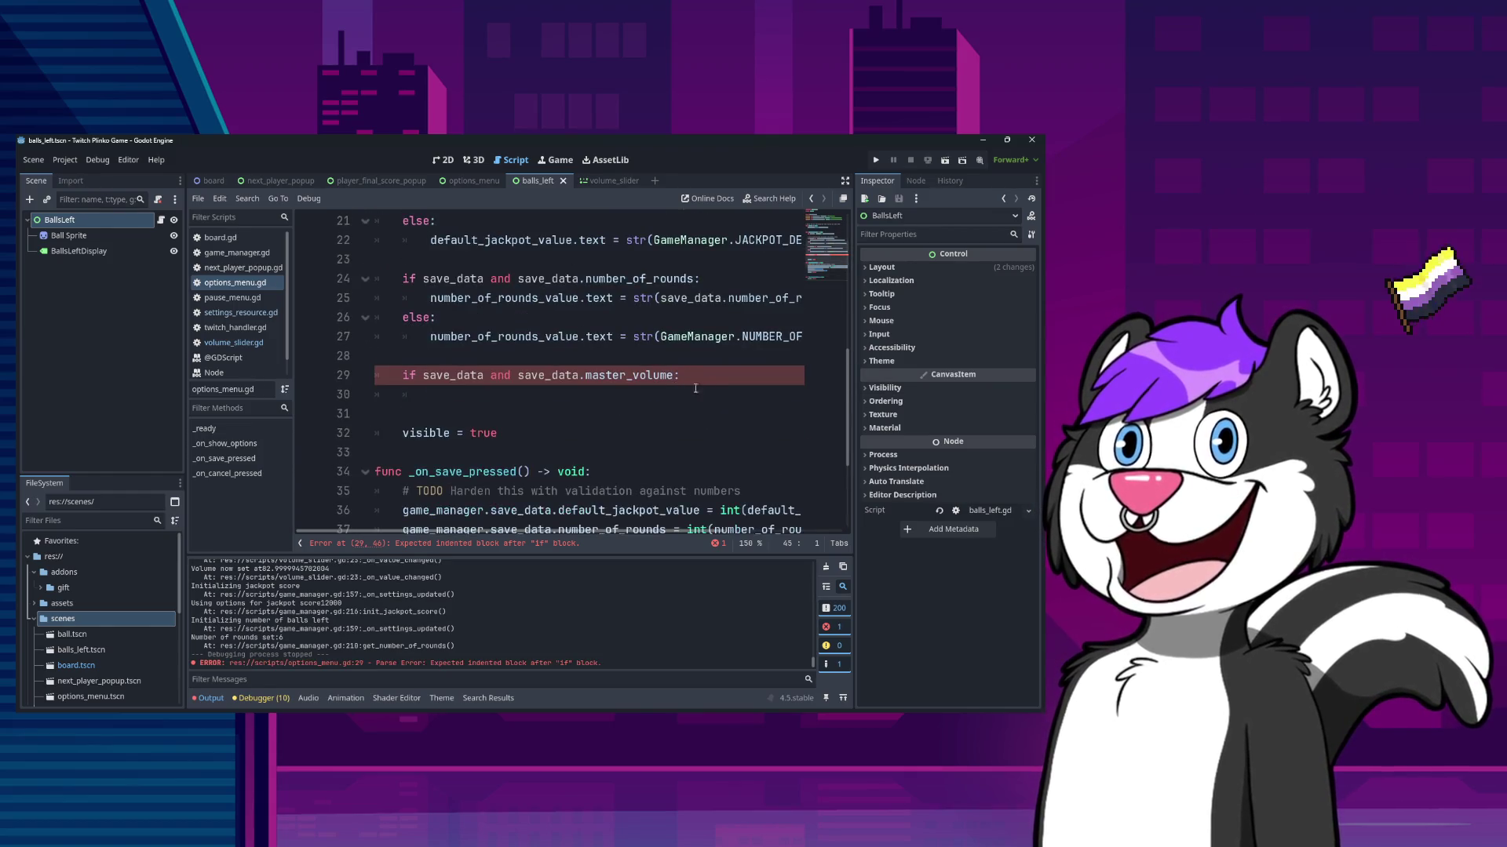
click(691, 393)
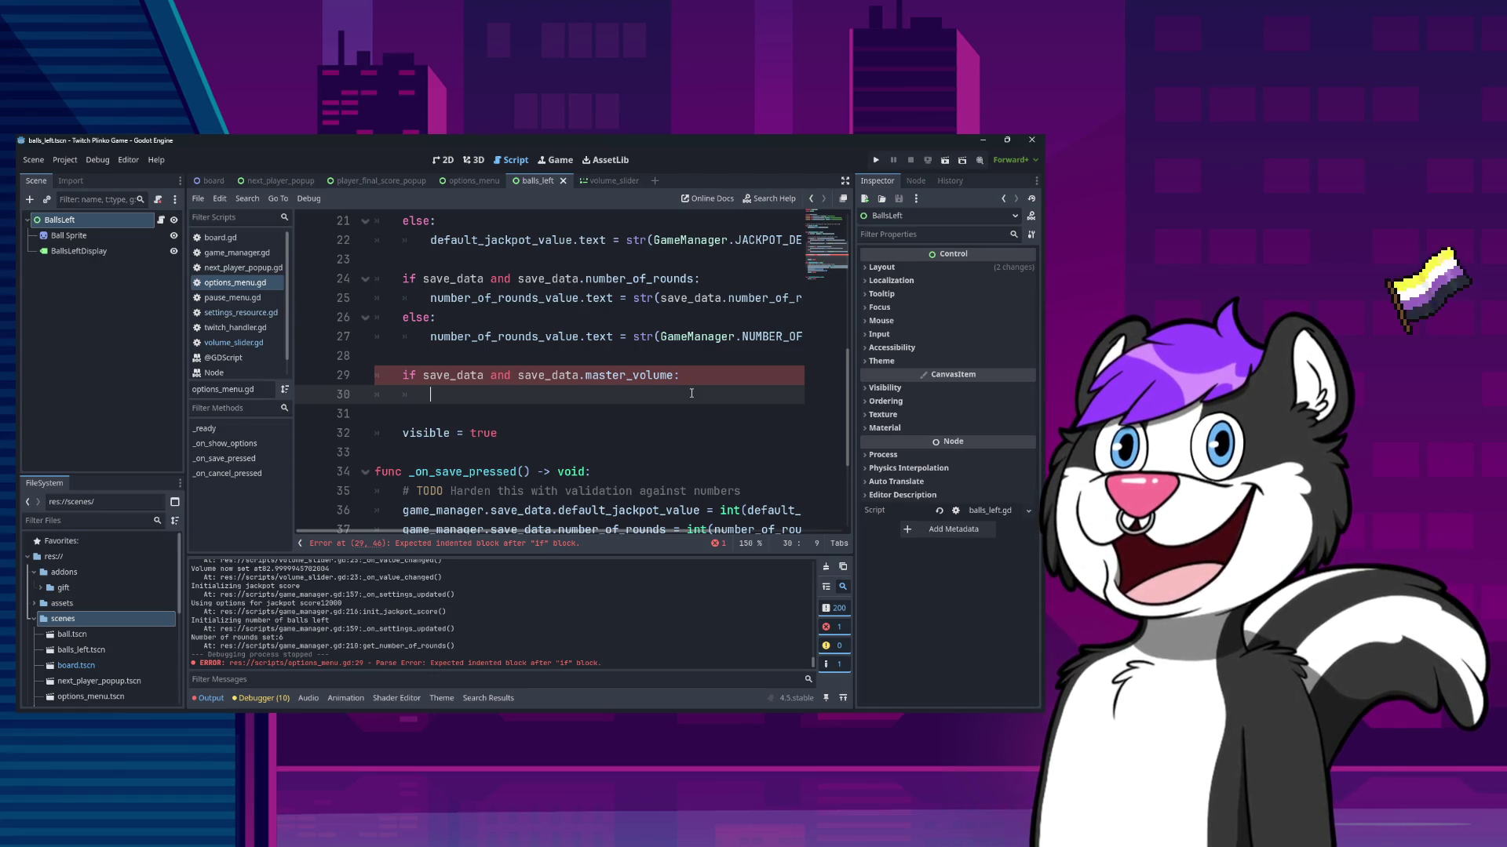
scroll(691, 393, up, 3)
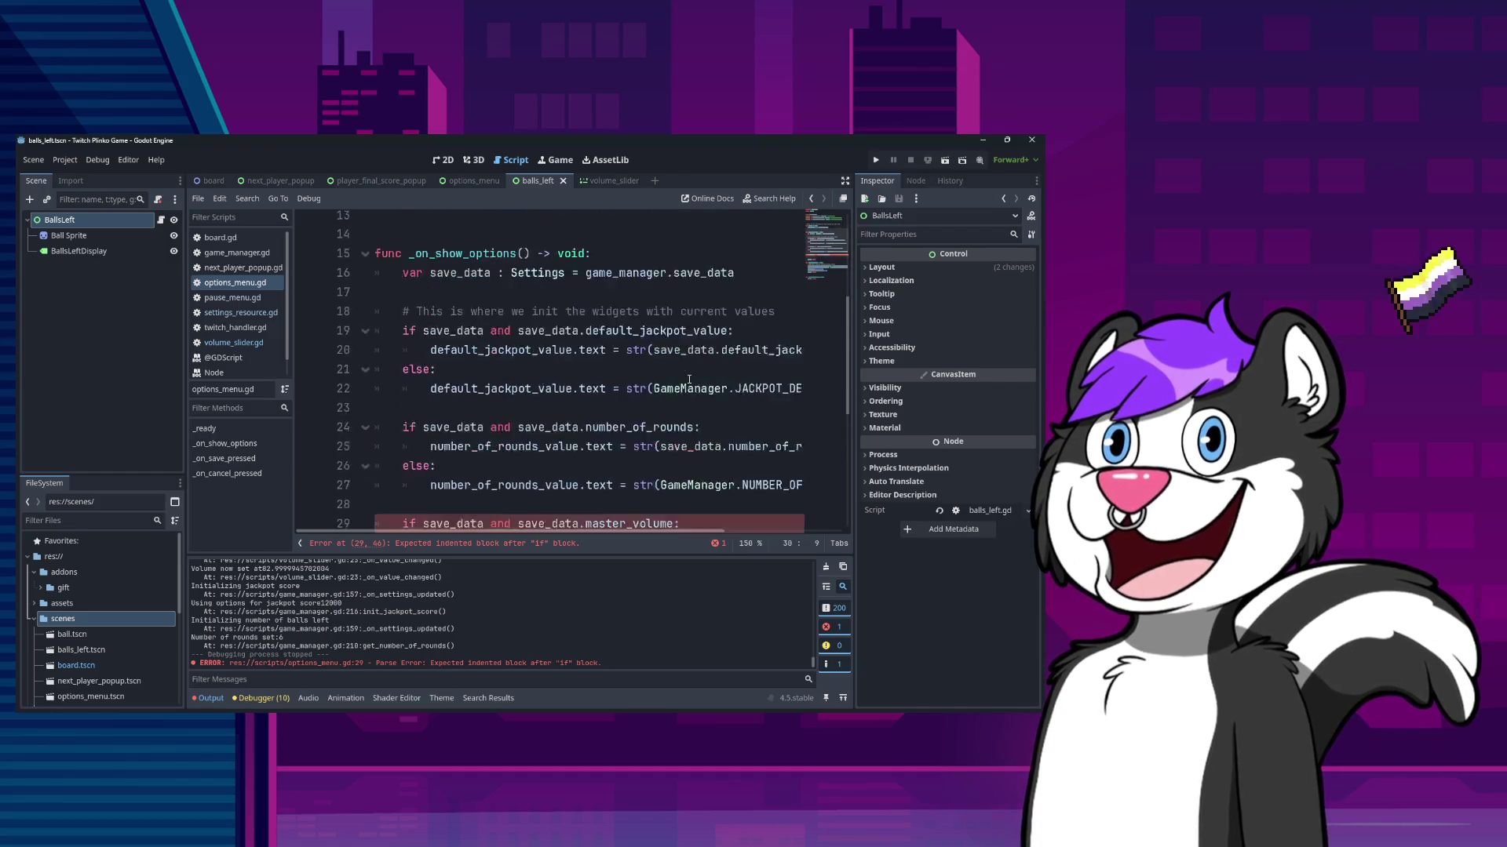
scroll(689, 380, down, 2)
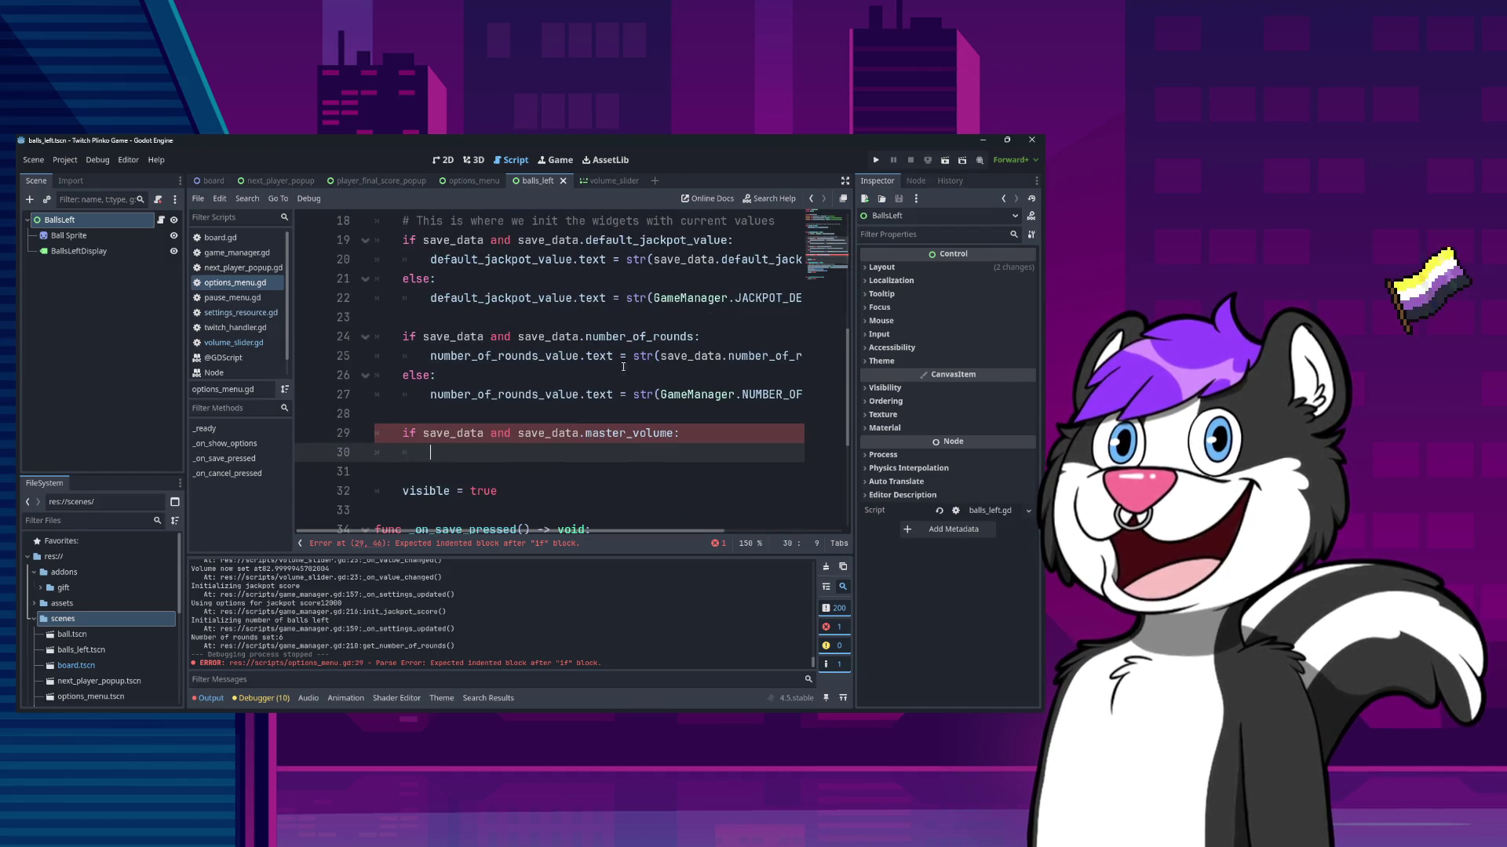
scroll(648, 369, up, 6)
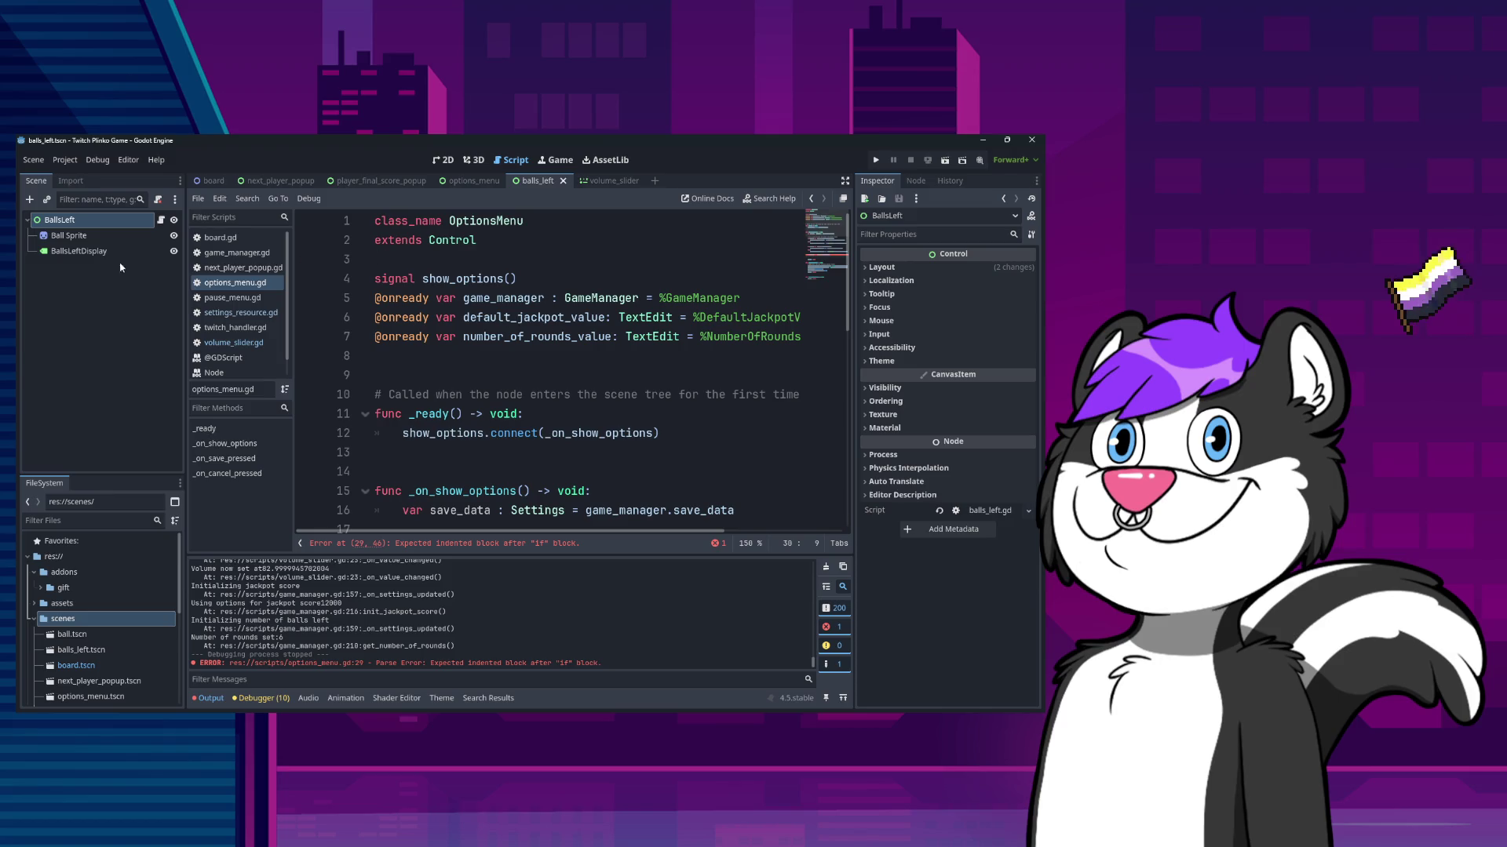
click(471, 181)
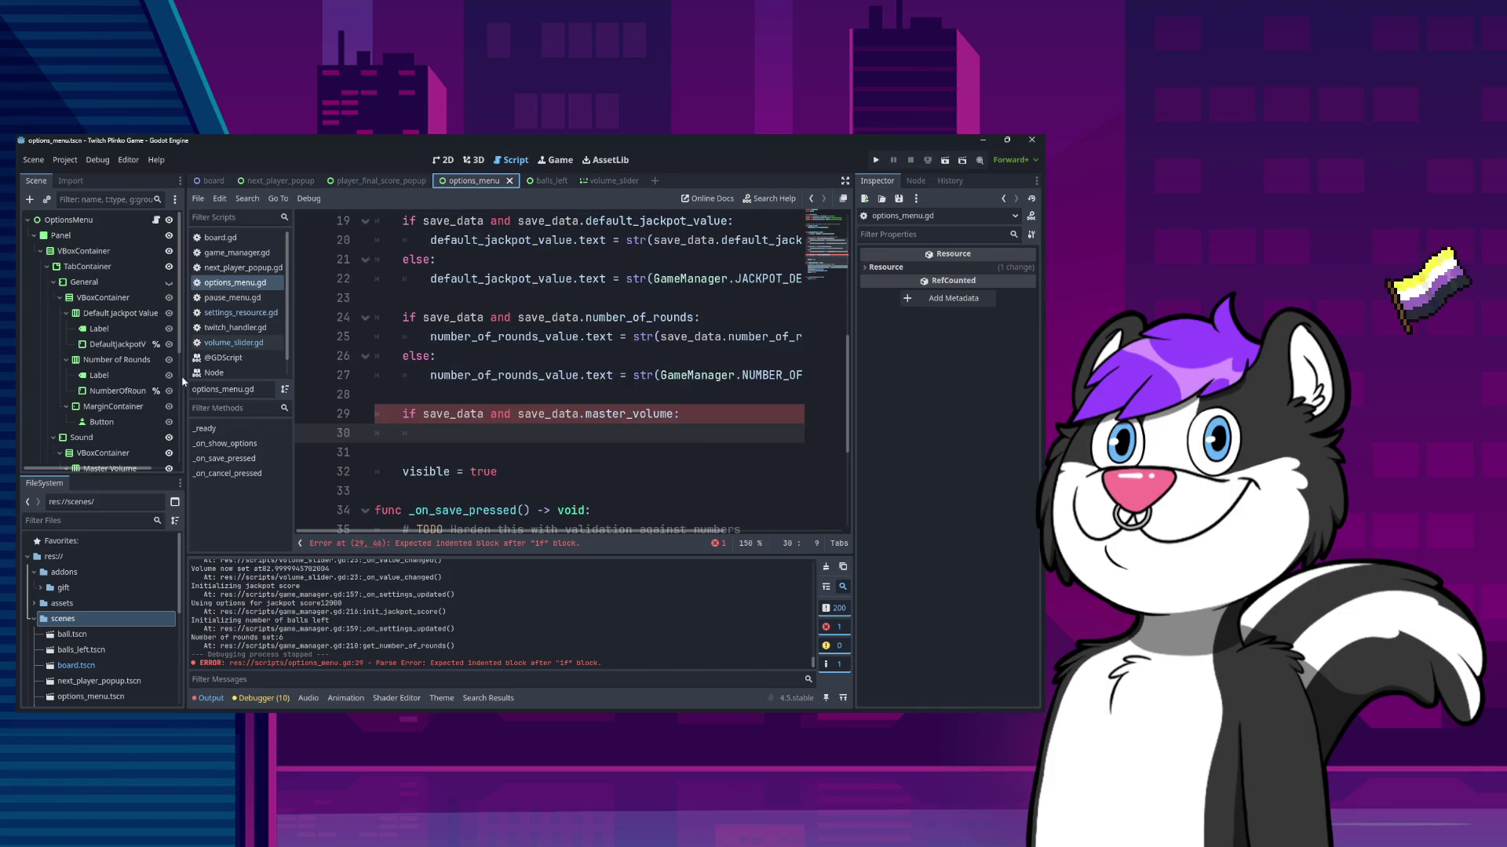
- Turn on Access as Unique Name for the MasterVolume, SFXVolume and MusicVolume nodes
scroll(509, 396, up, 6)
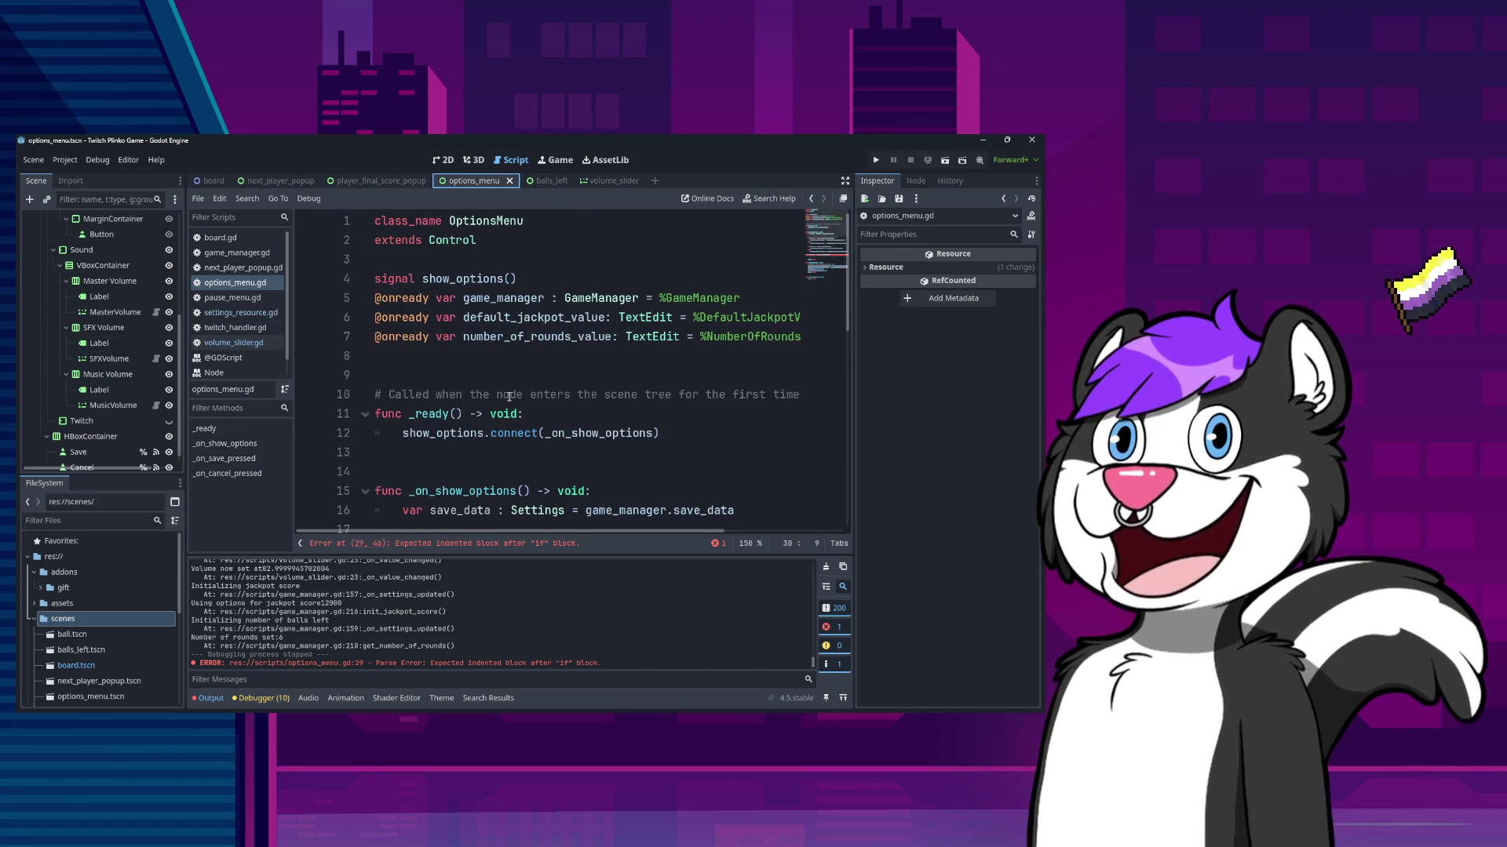
click(115, 313)
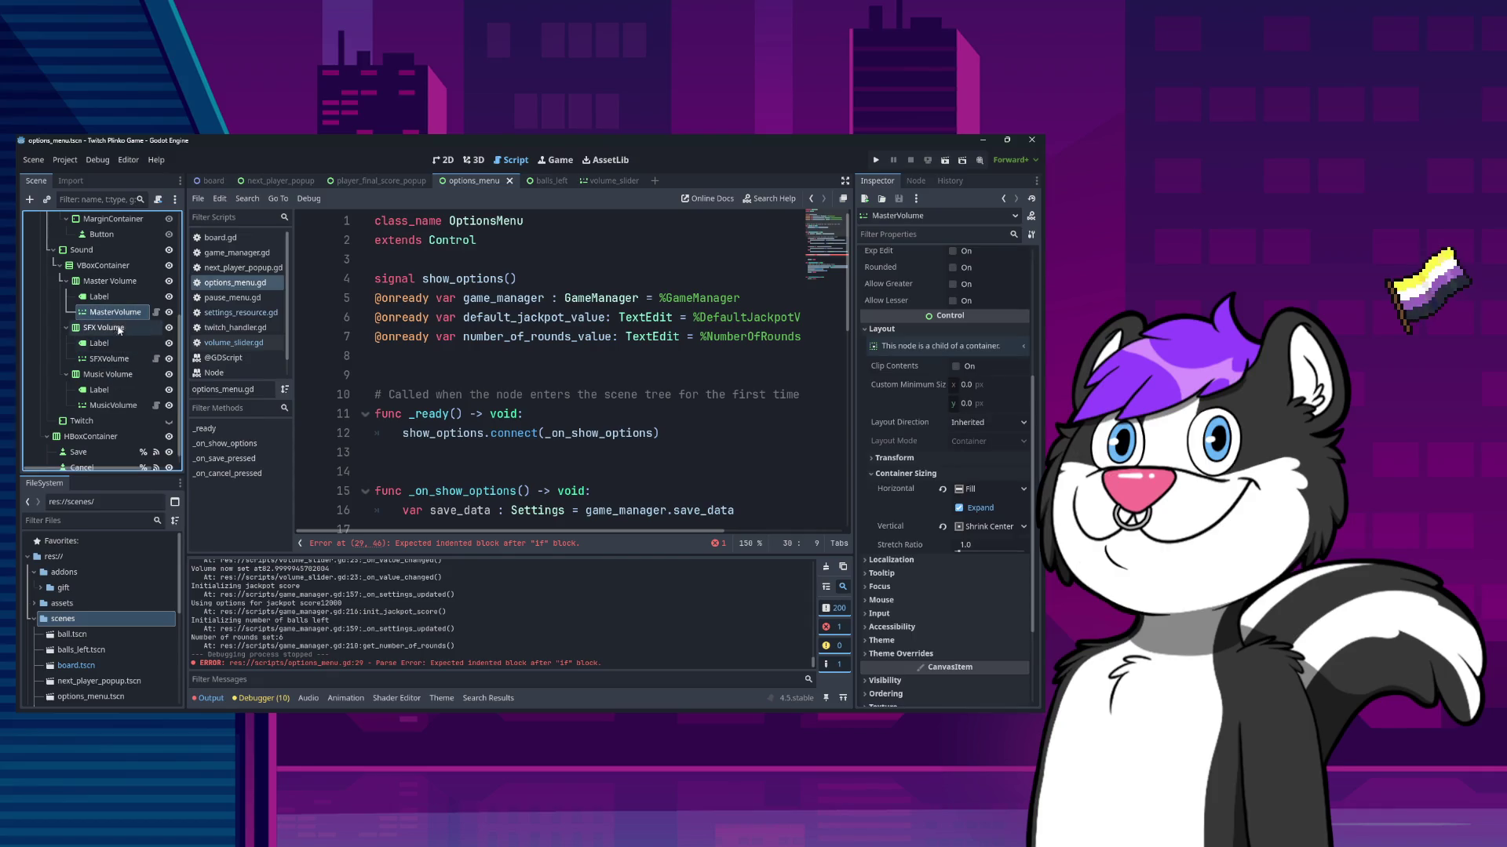
mouse_move(114, 312)
mouse_down()
mouse_move(286, 321)
mouse_move(252, 336)
mouse_move(147, 318)
mouse_up()
right_click(139, 313)
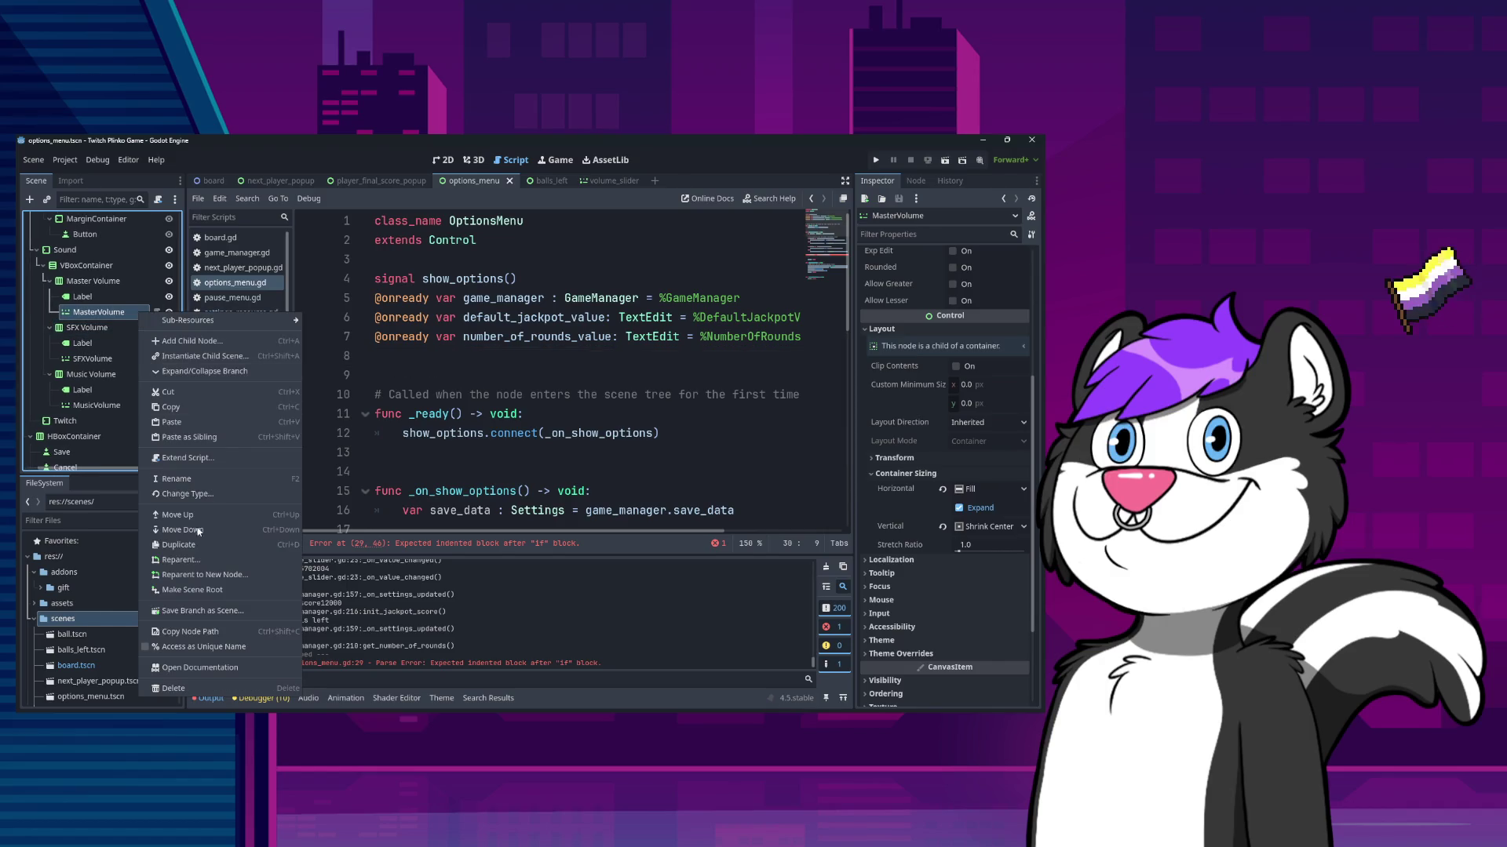
click(204, 647)
click(110, 361)
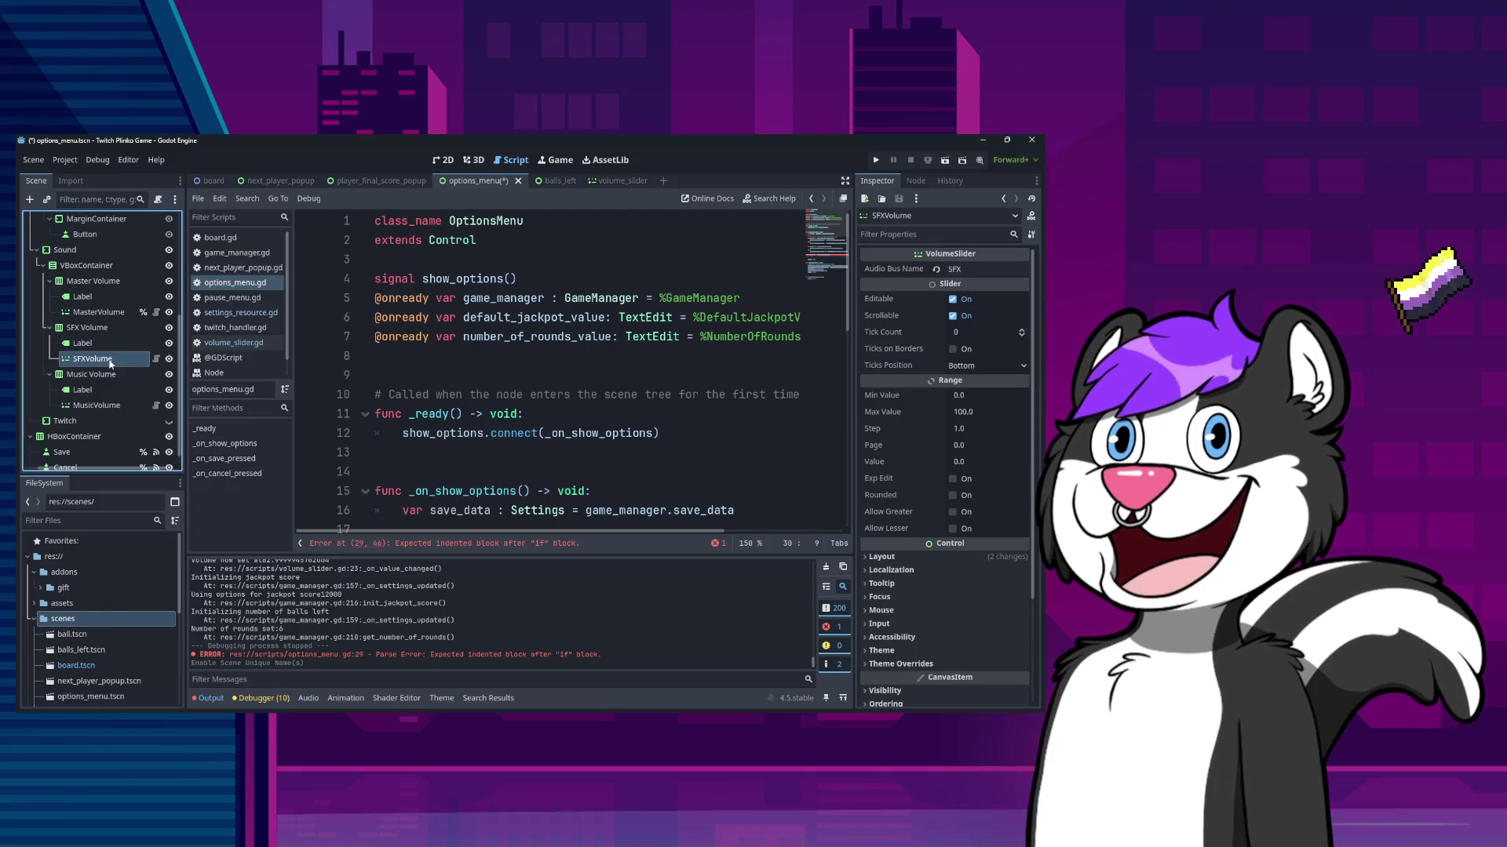
right_click(111, 360)
click(189, 663)
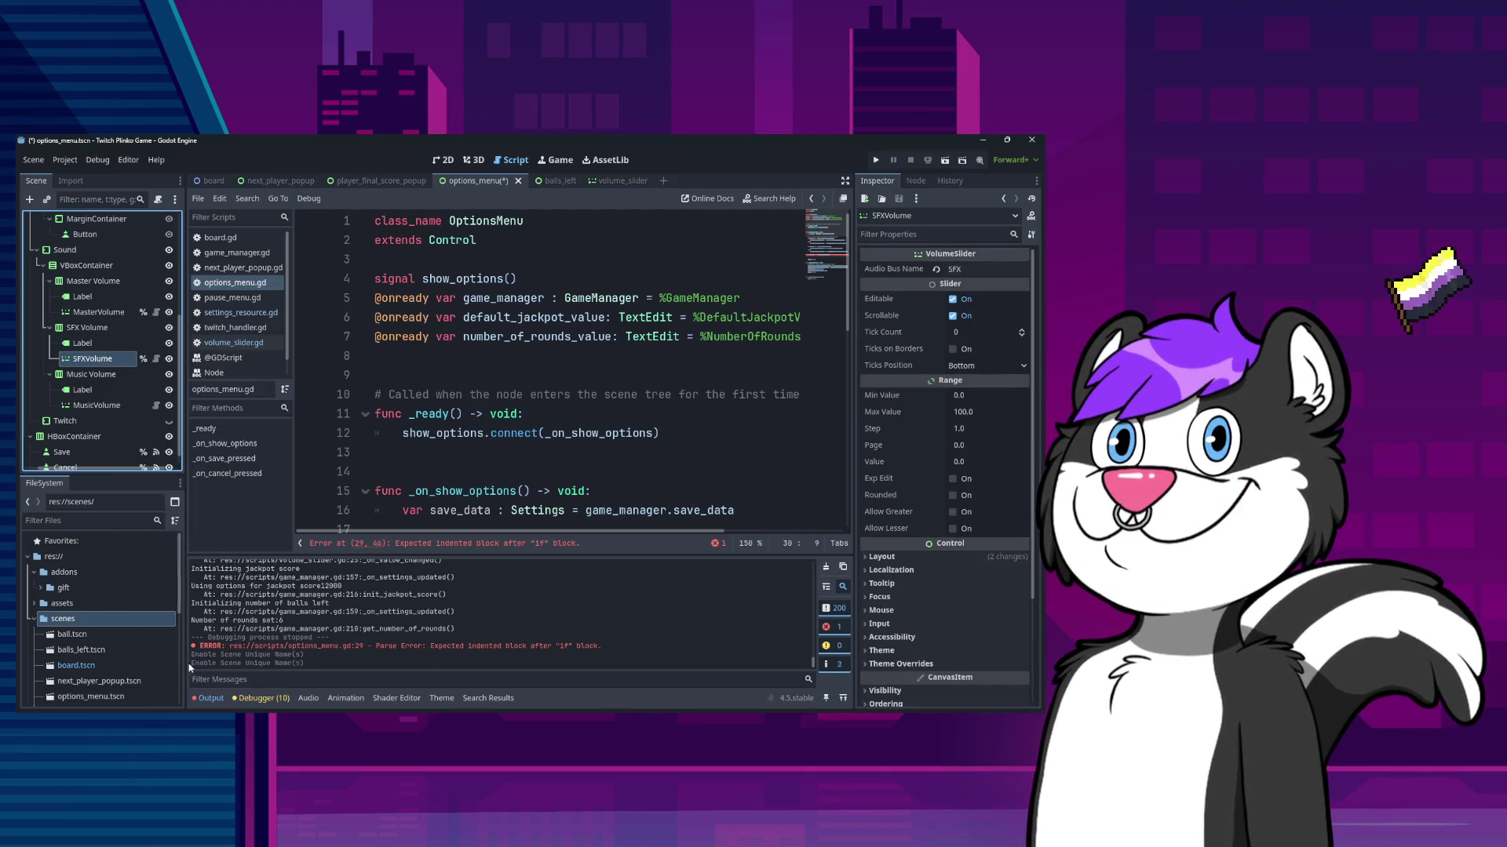
right_click(111, 404)
click(189, 663)
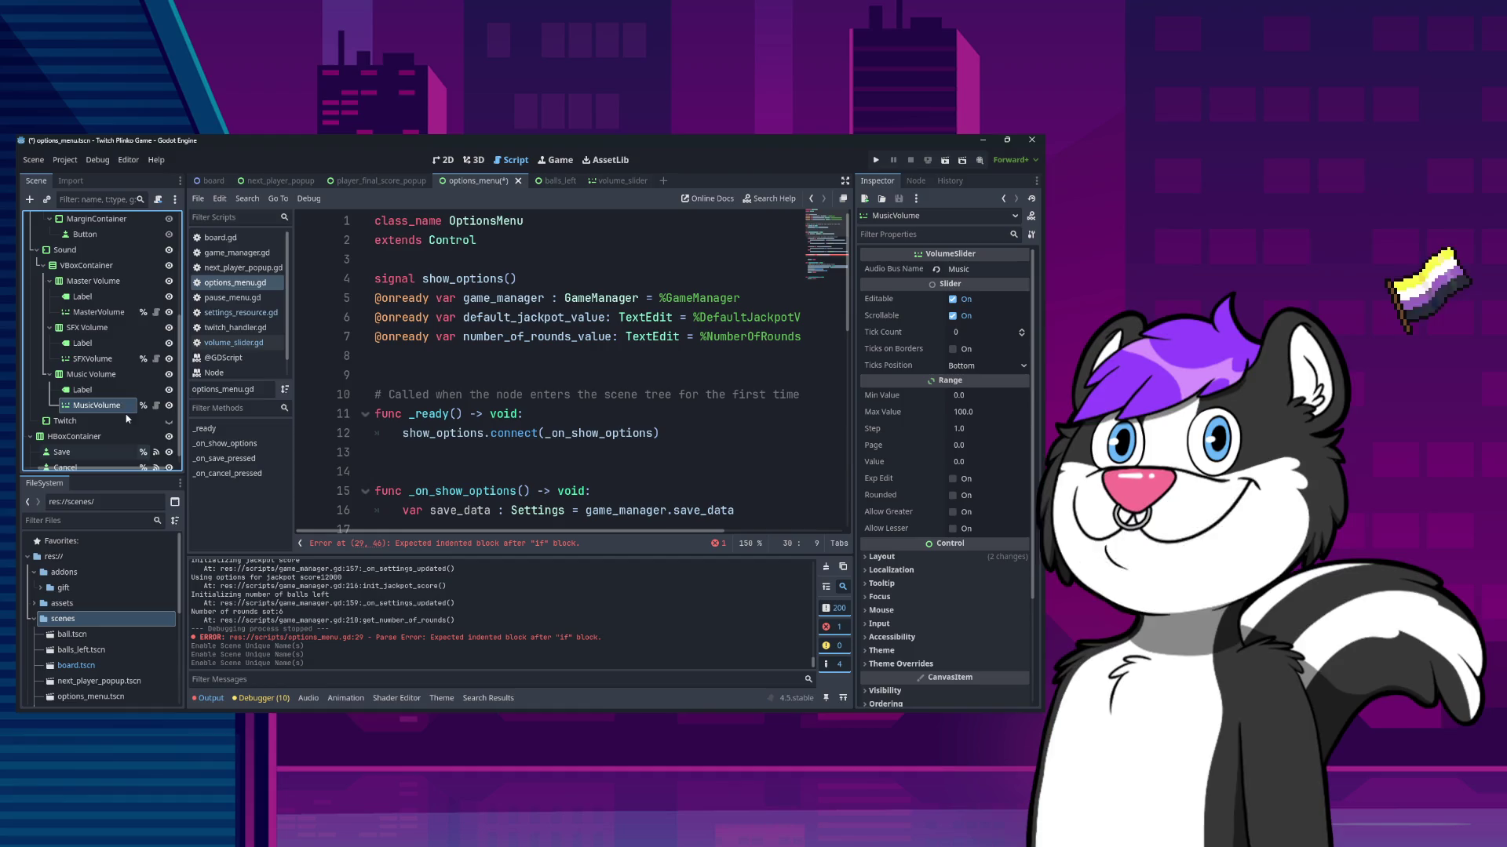
mouse_move(98, 312)
mouse_down()
mouse_move(463, 377)
mouse_move(436, 357)
mouse_up()
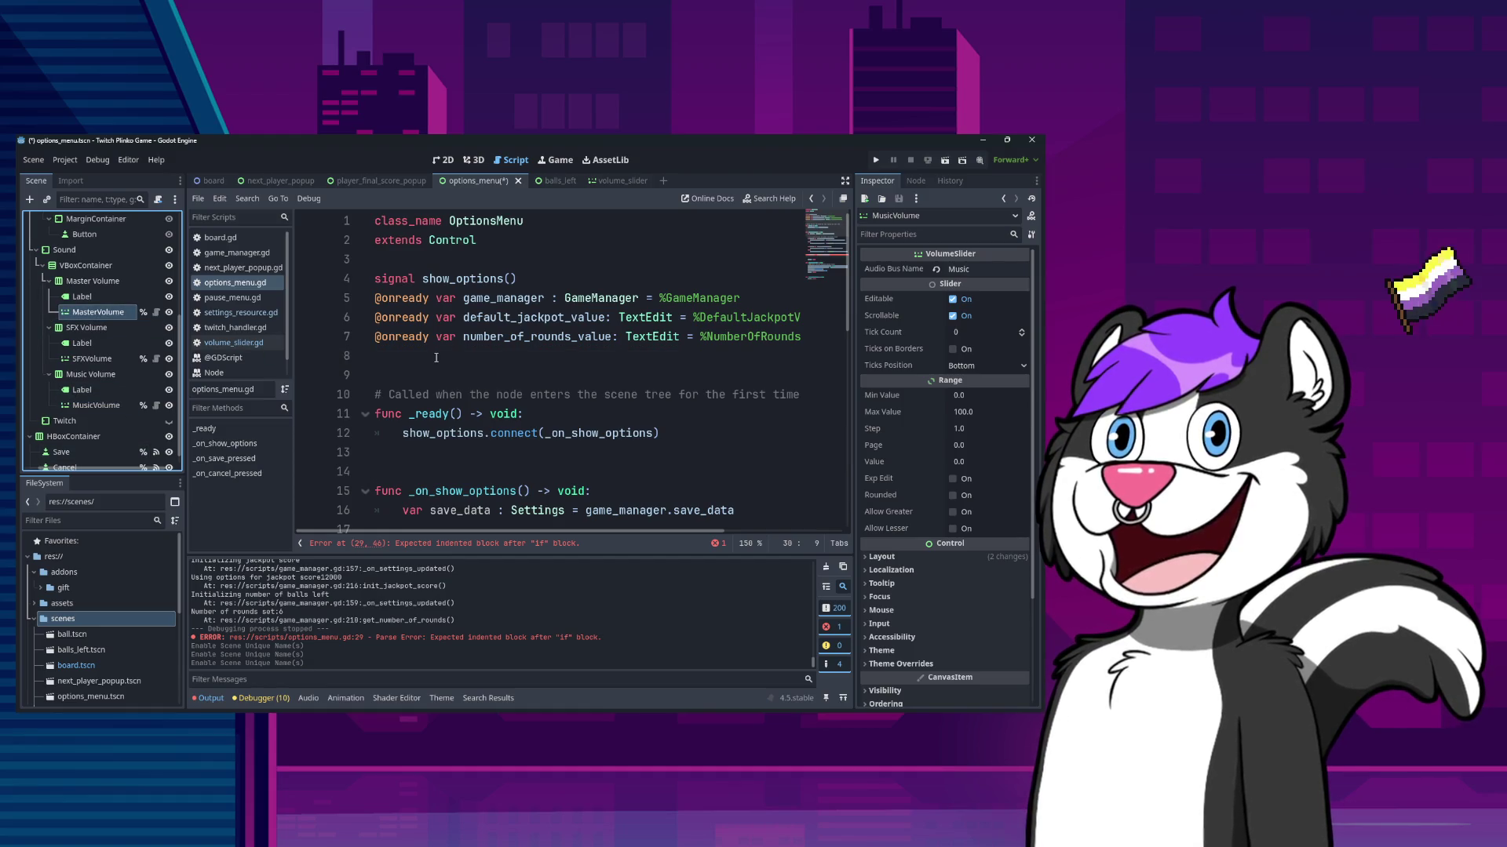
ctrl+click(92, 358)
ctrl+click(115, 406)
mouse_move(126, 363)
mouse_down()
mouse_move(396, 380)
mouse_move(400, 364)
mouse_up()
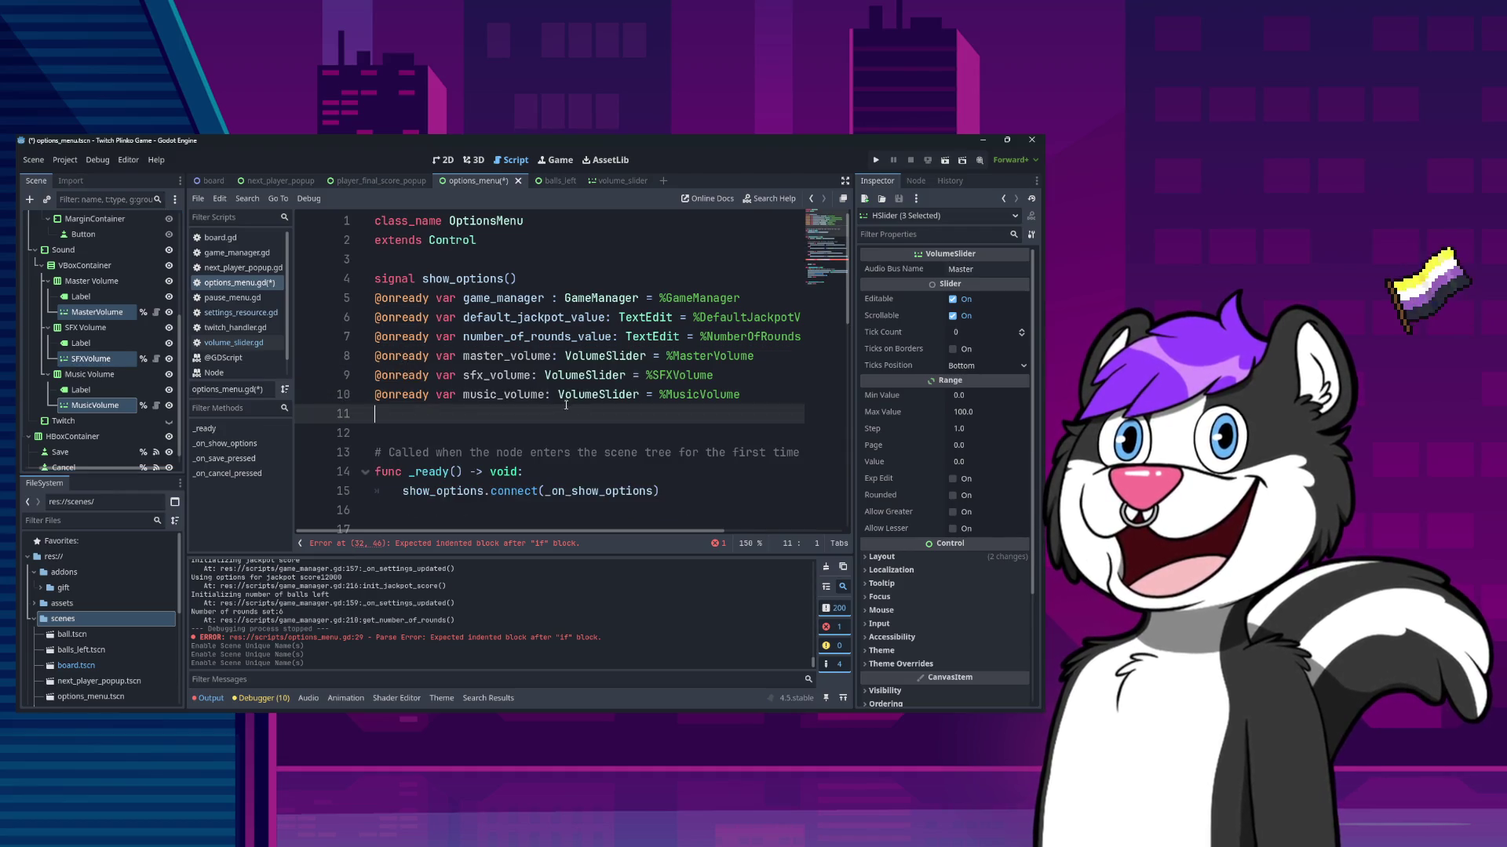
- Under the check, assign master_volume.value = save_data.master_volume
scroll(545, 402, down, 8)
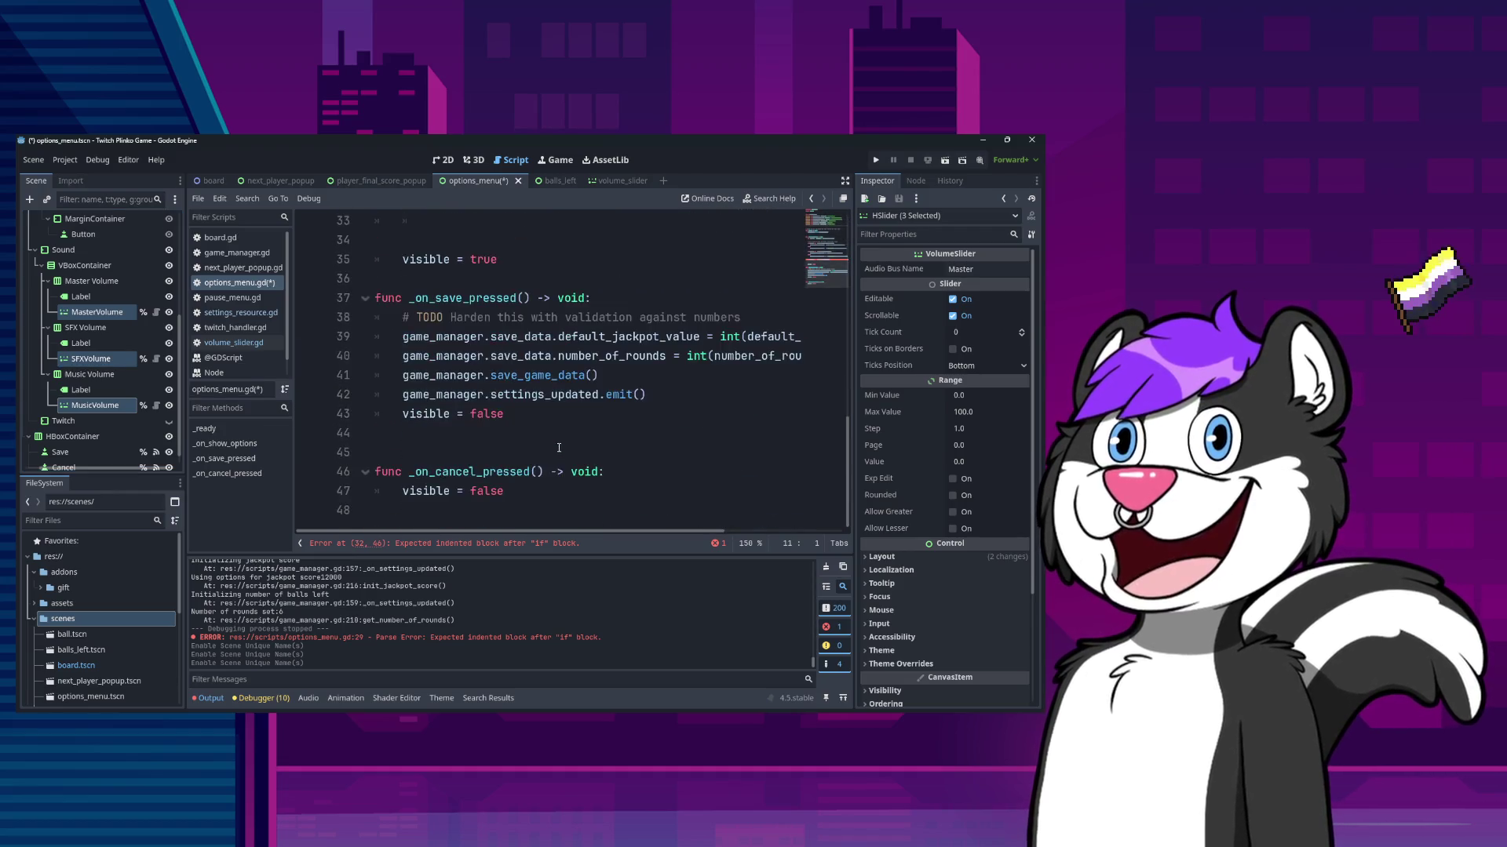
click(545, 396)
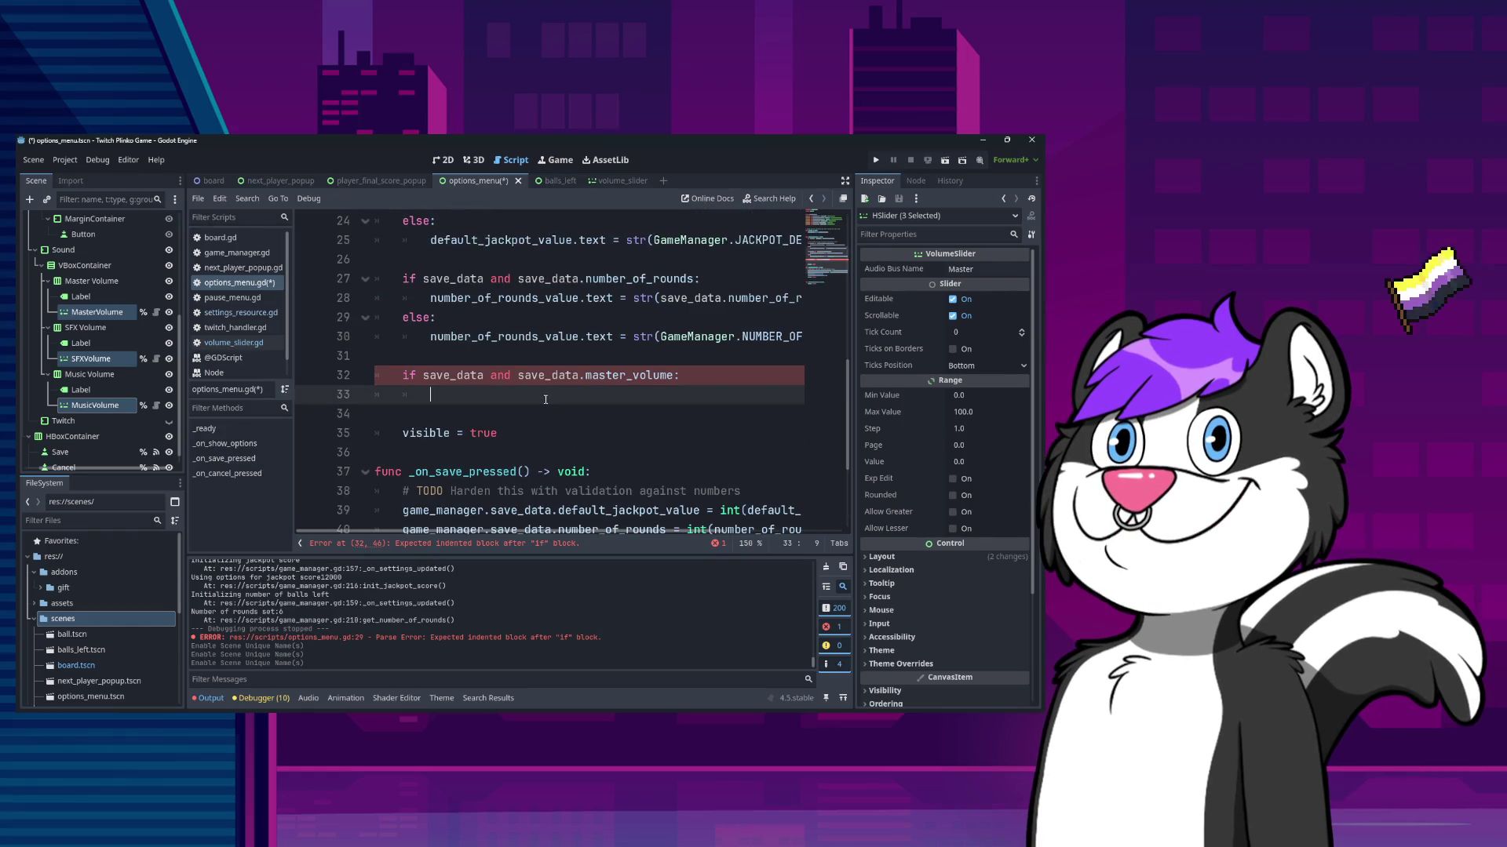
text(mas)
key(Return)
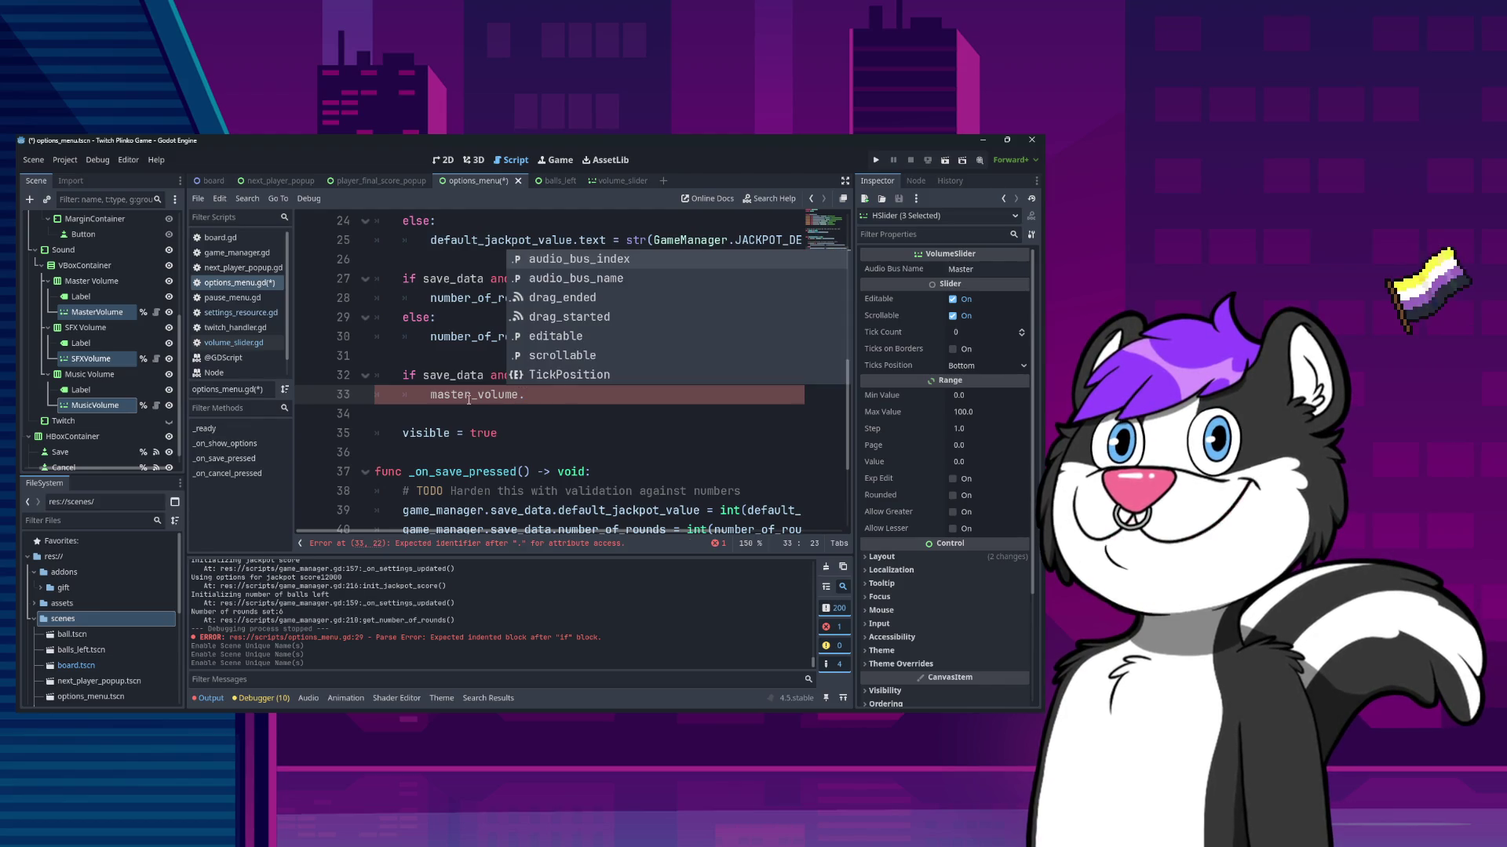
text(value )
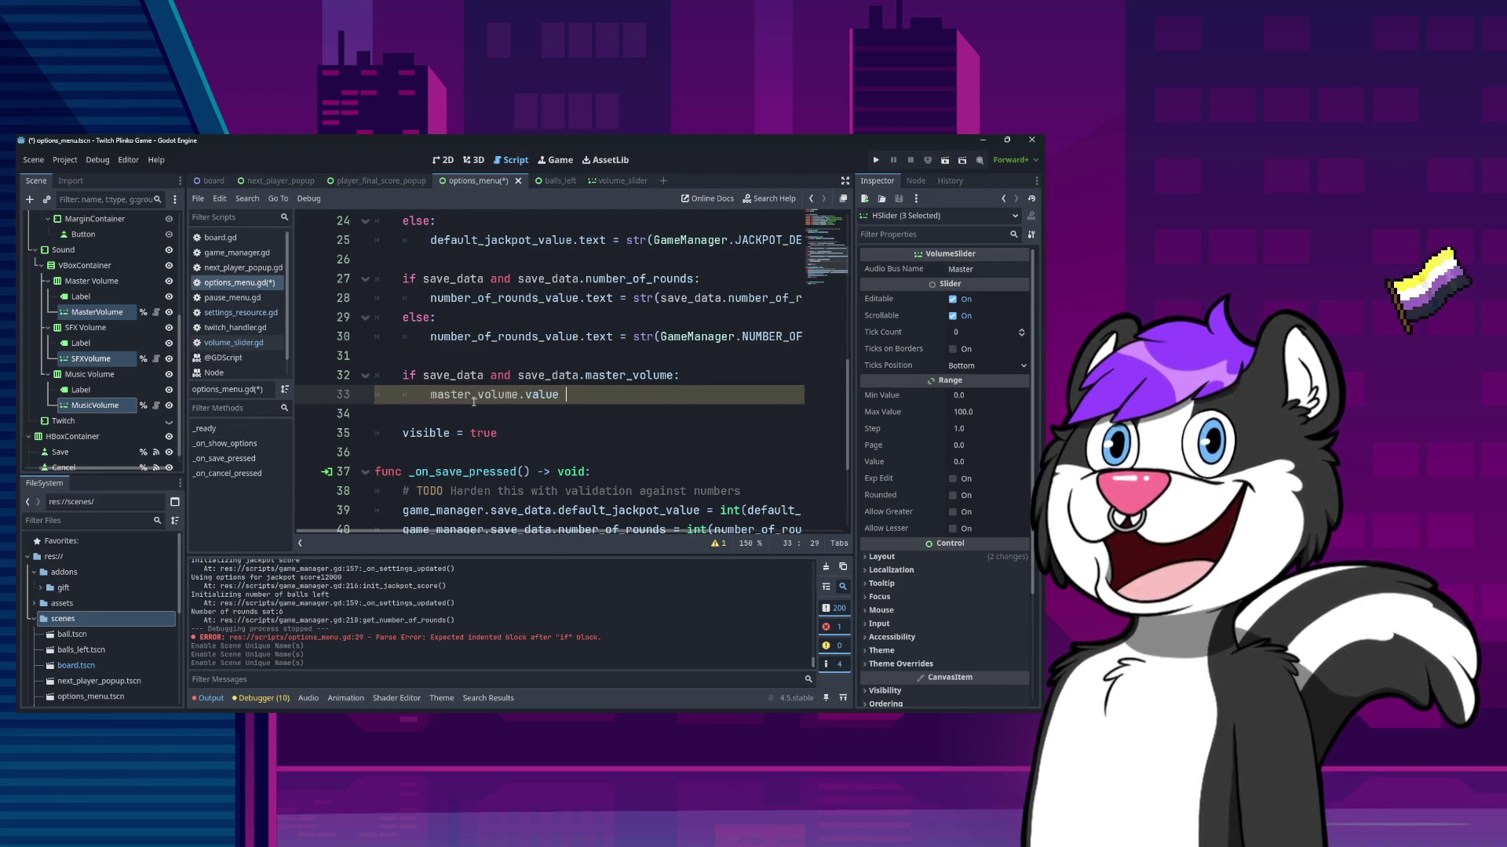
text(= s)
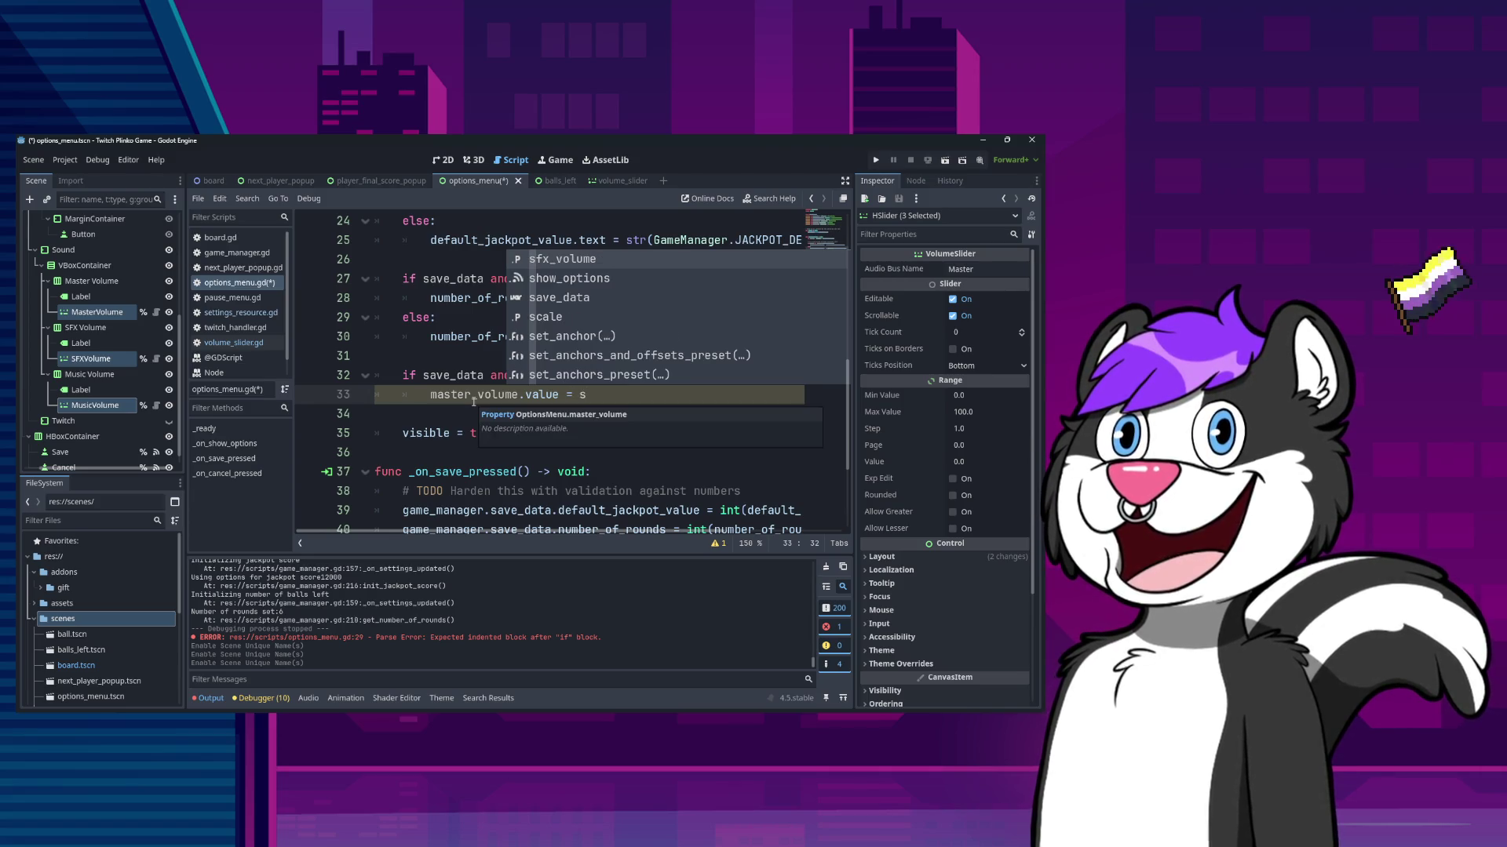
text(ave_data.)
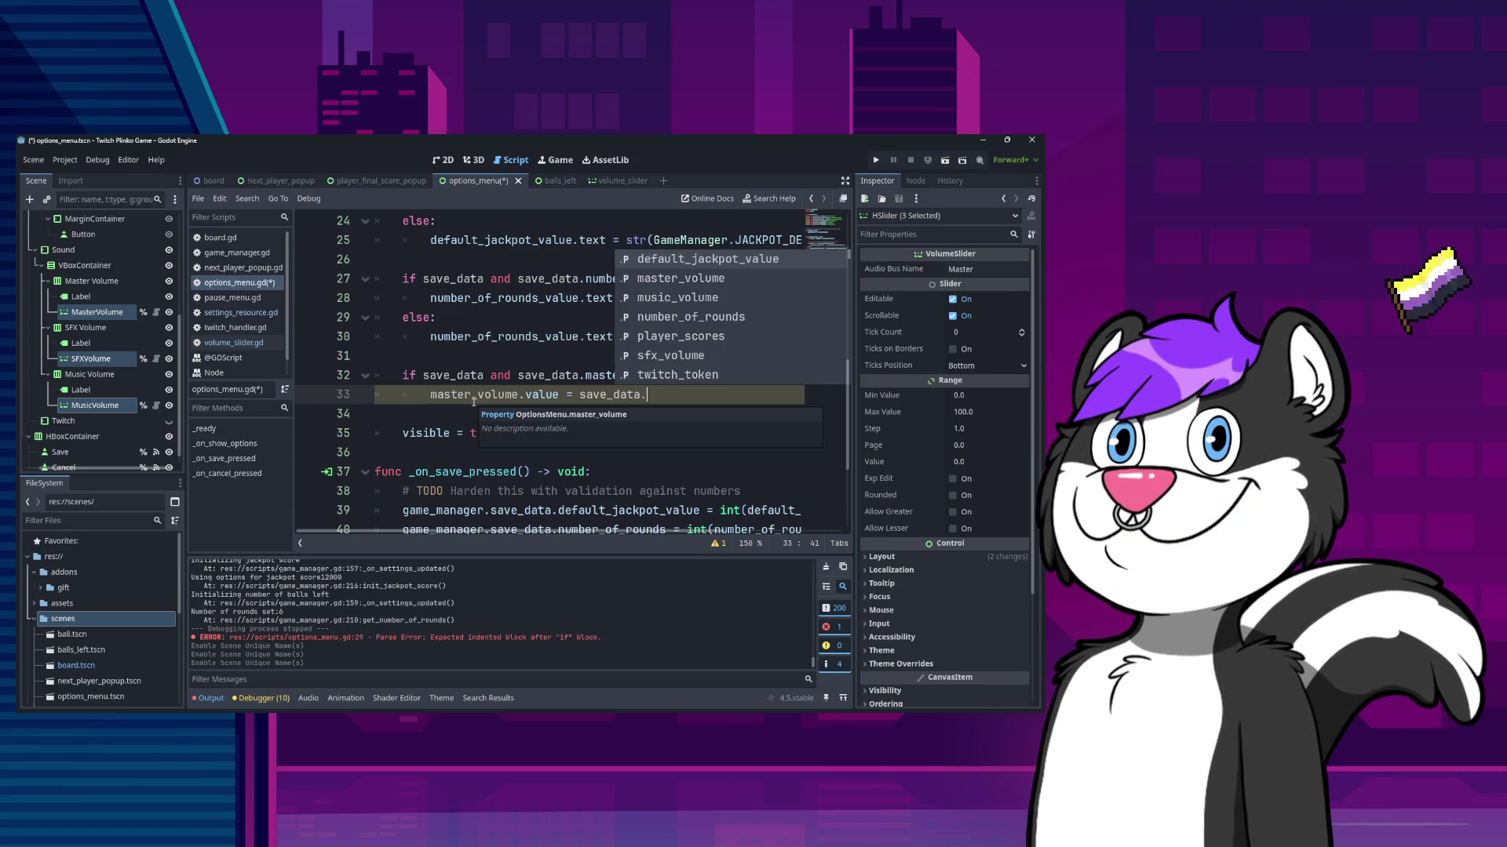
text(m)
key(Return)
- Add an else branch setting master_volume.value = 100, then select the if/else block
key(Return)
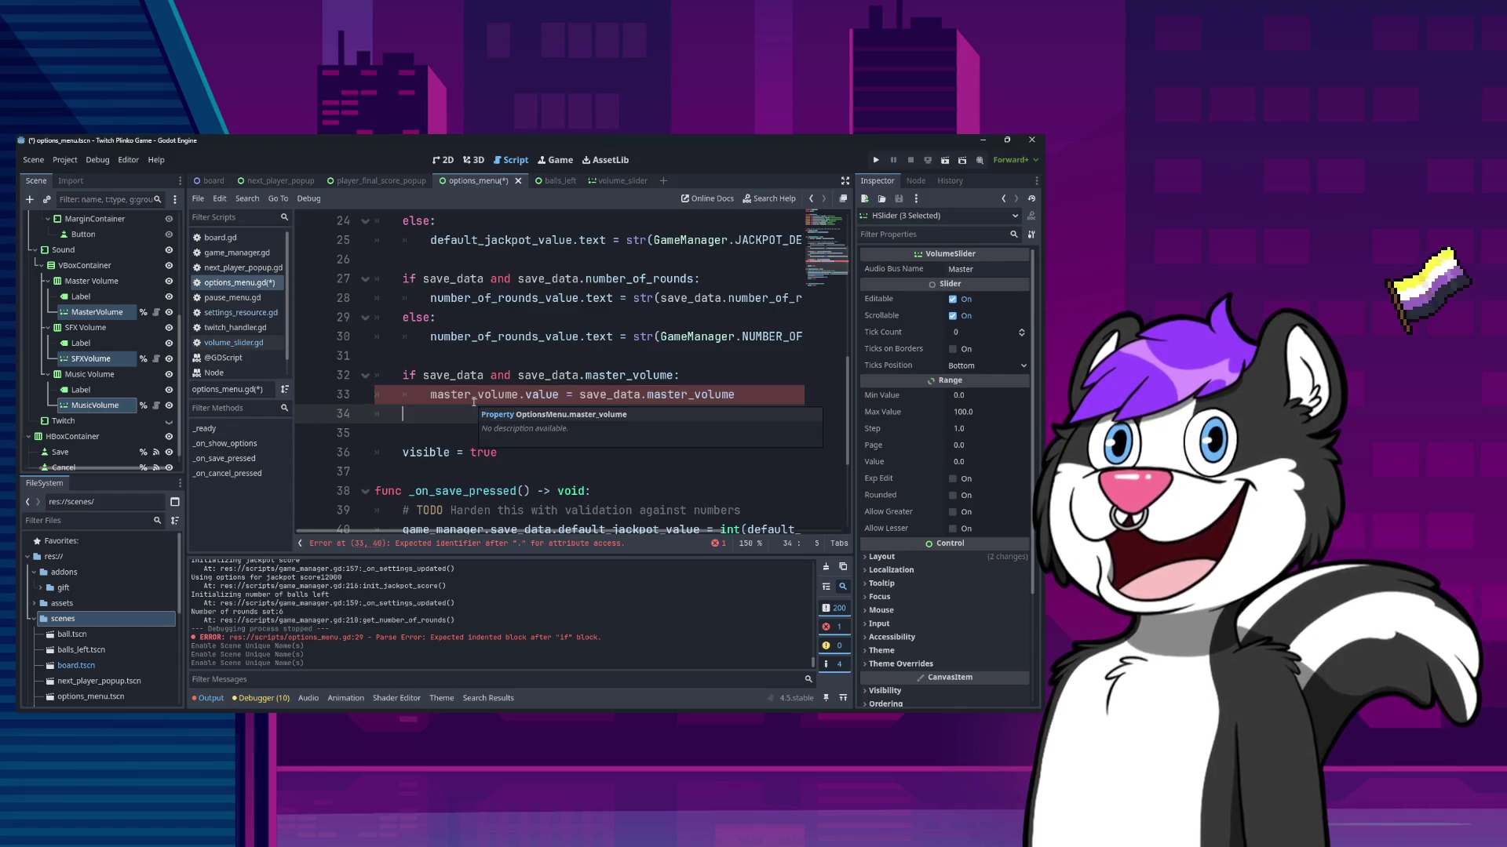
text(else:)
key(Return)
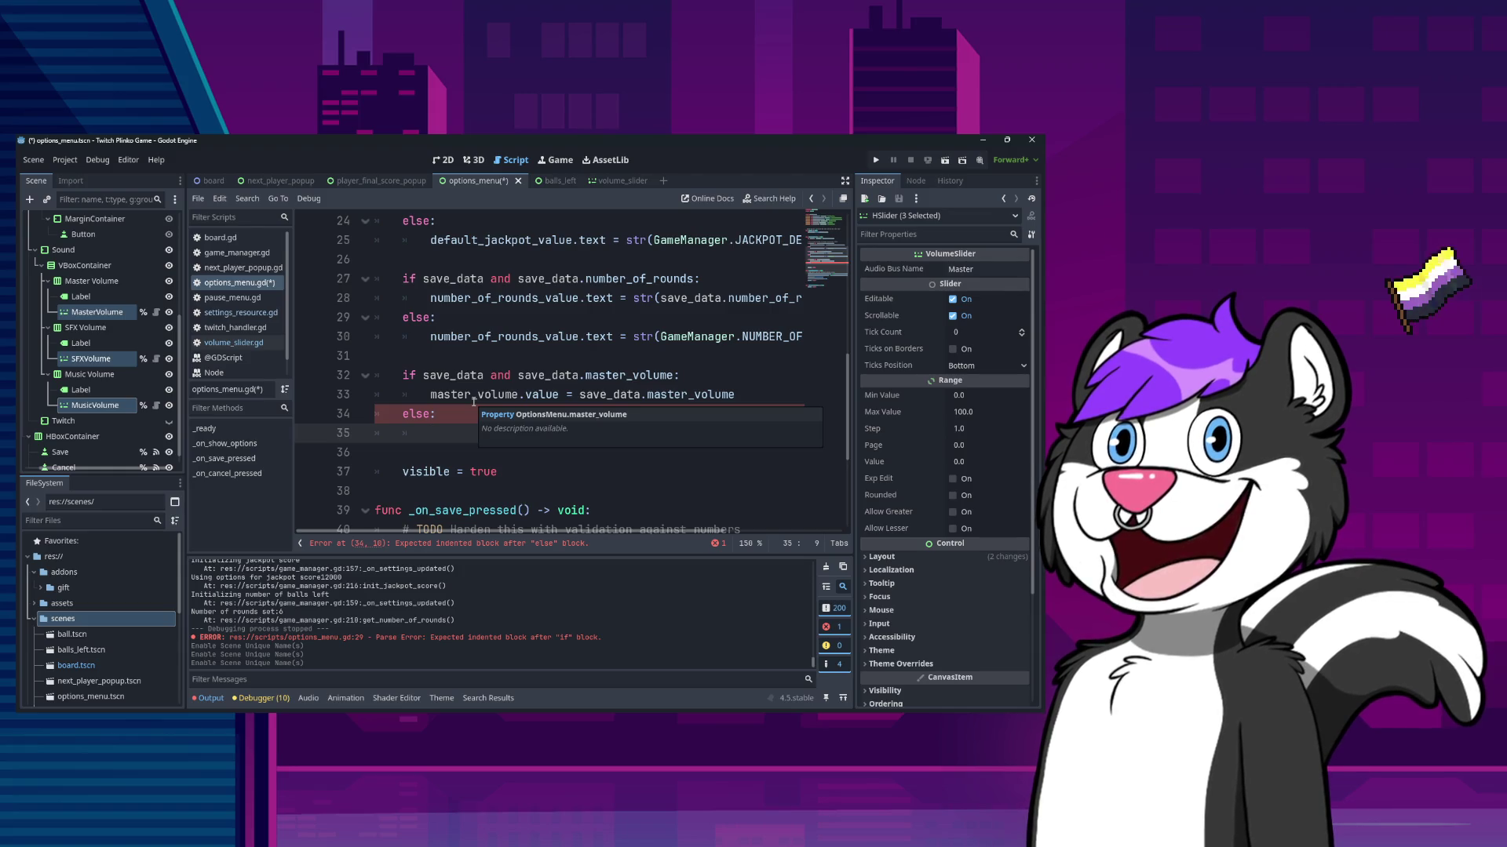
key(ctrl+Home)
key(Down)
key(Down)
key(Down)
key(Down)
key(Down)
key(Down)
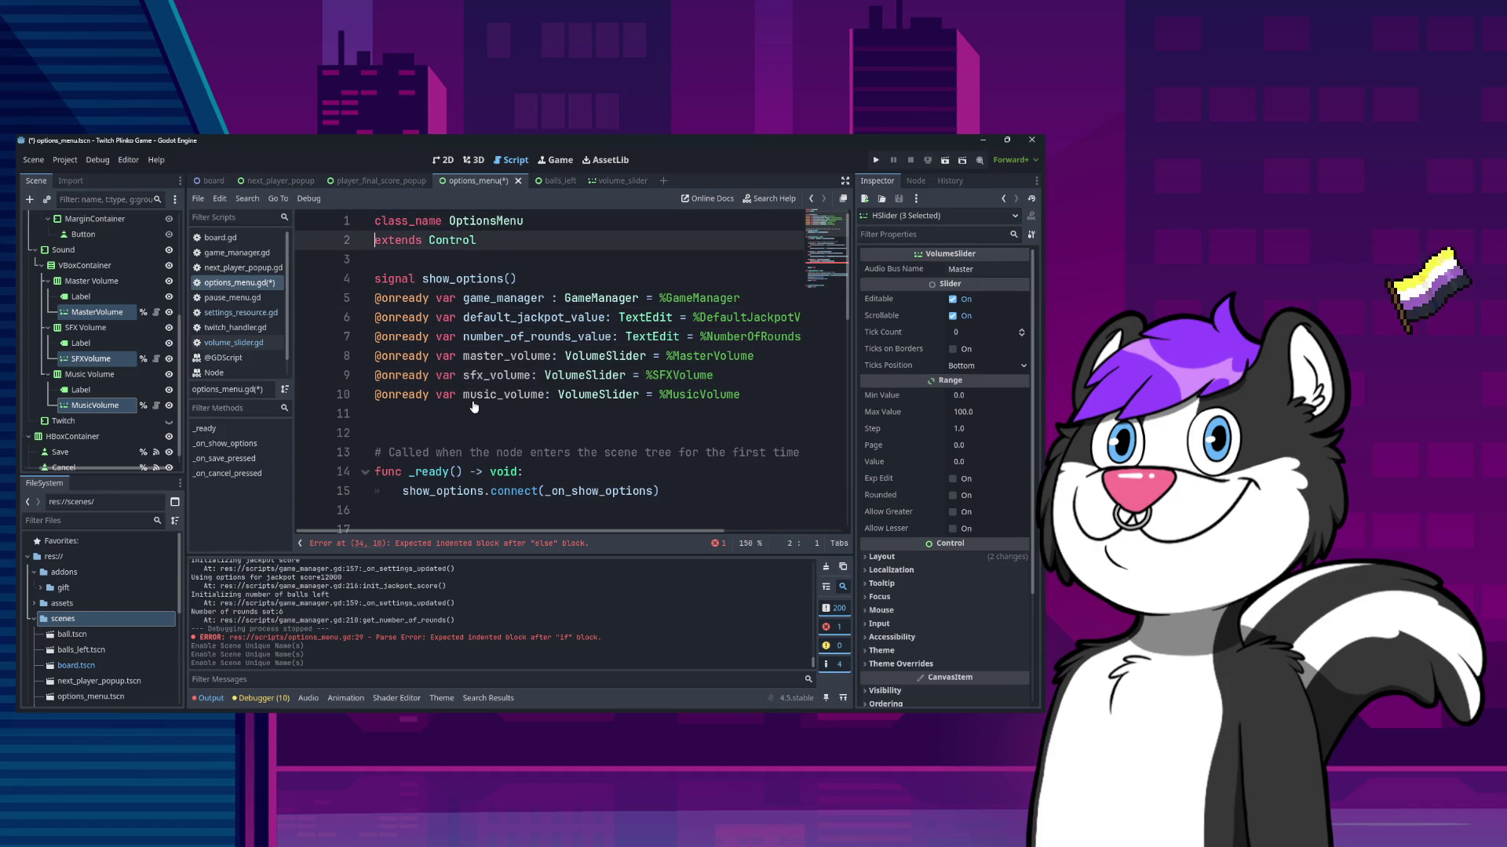
key(Tab)
key(Tab)
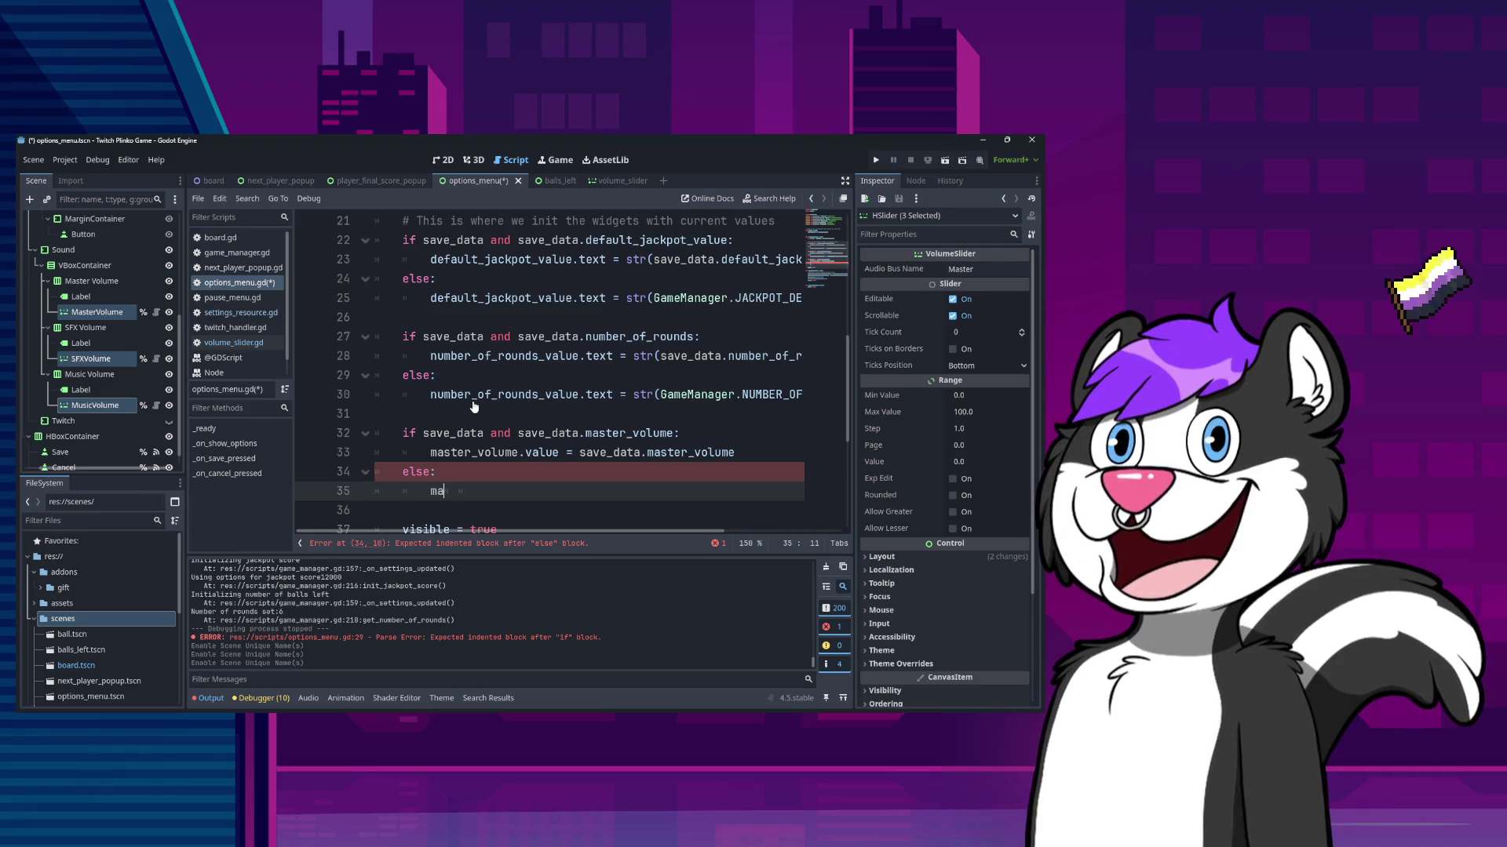
key(Return)
text(.)
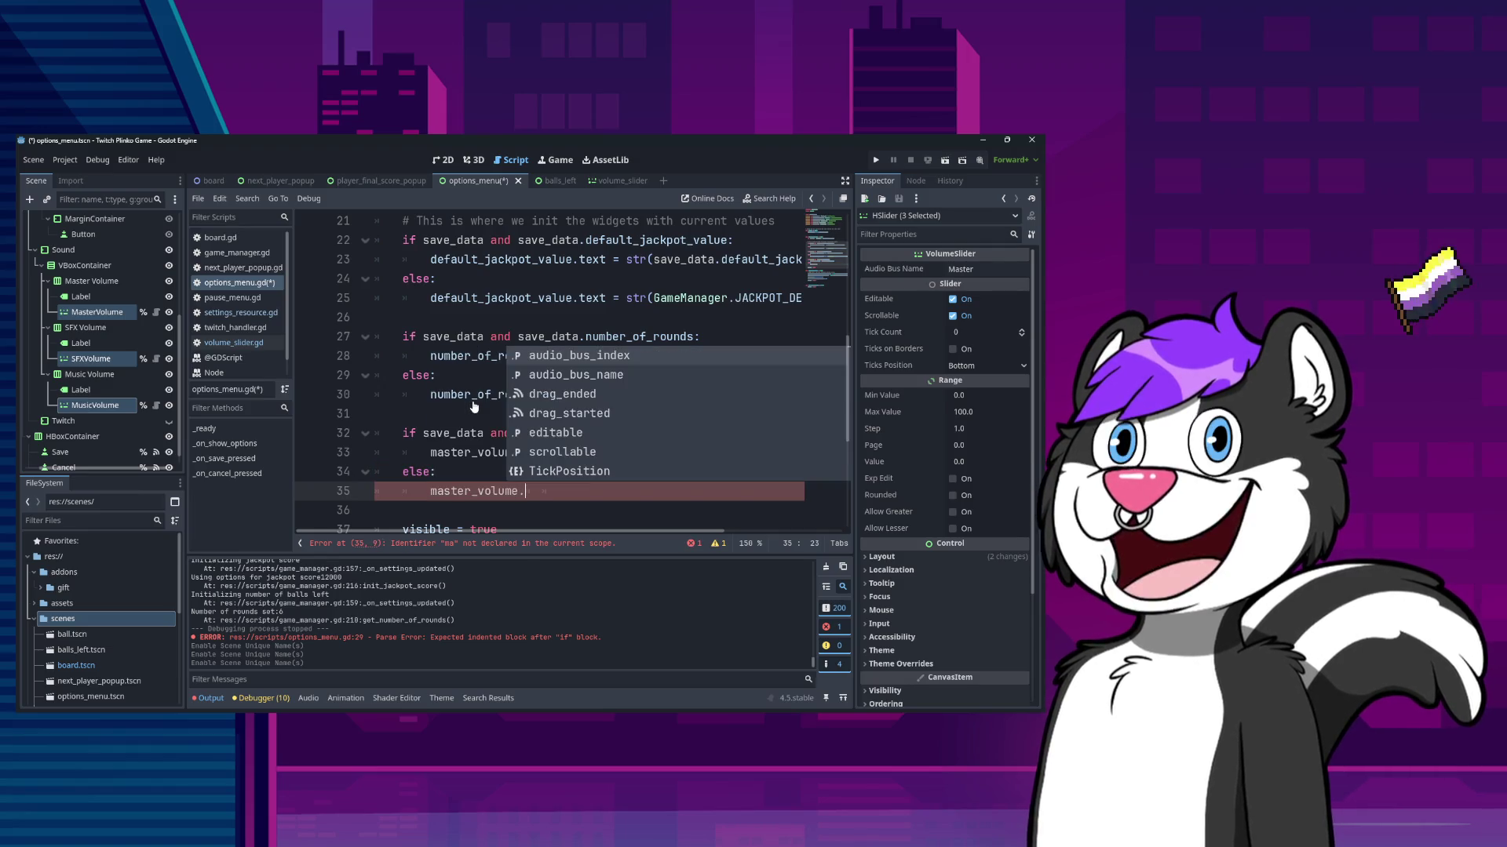
text(value = 100)
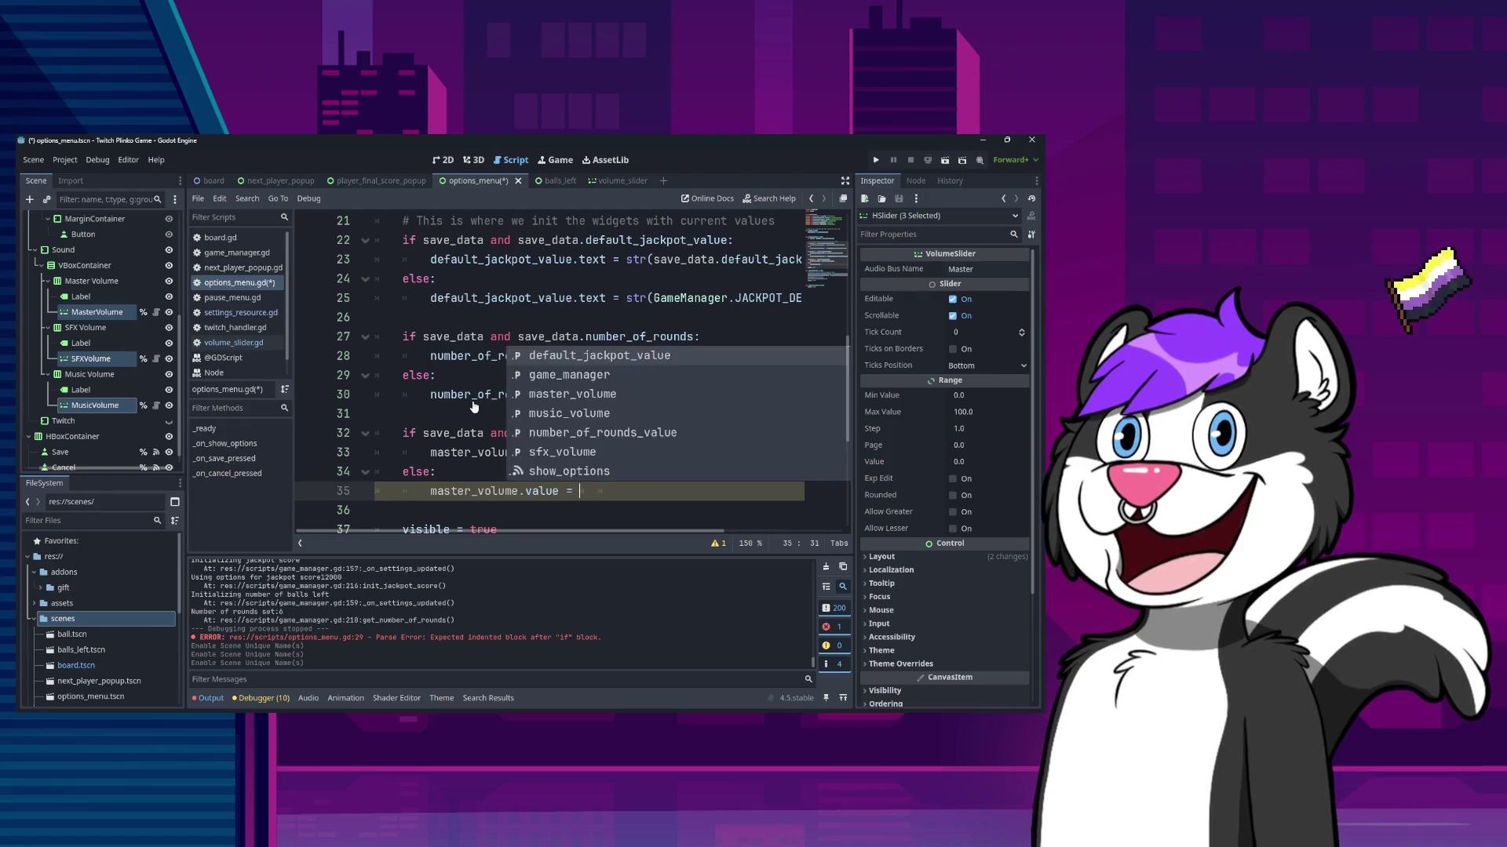
key(Return)
key(Up)
key(Up)
key(Up)
key(Home)
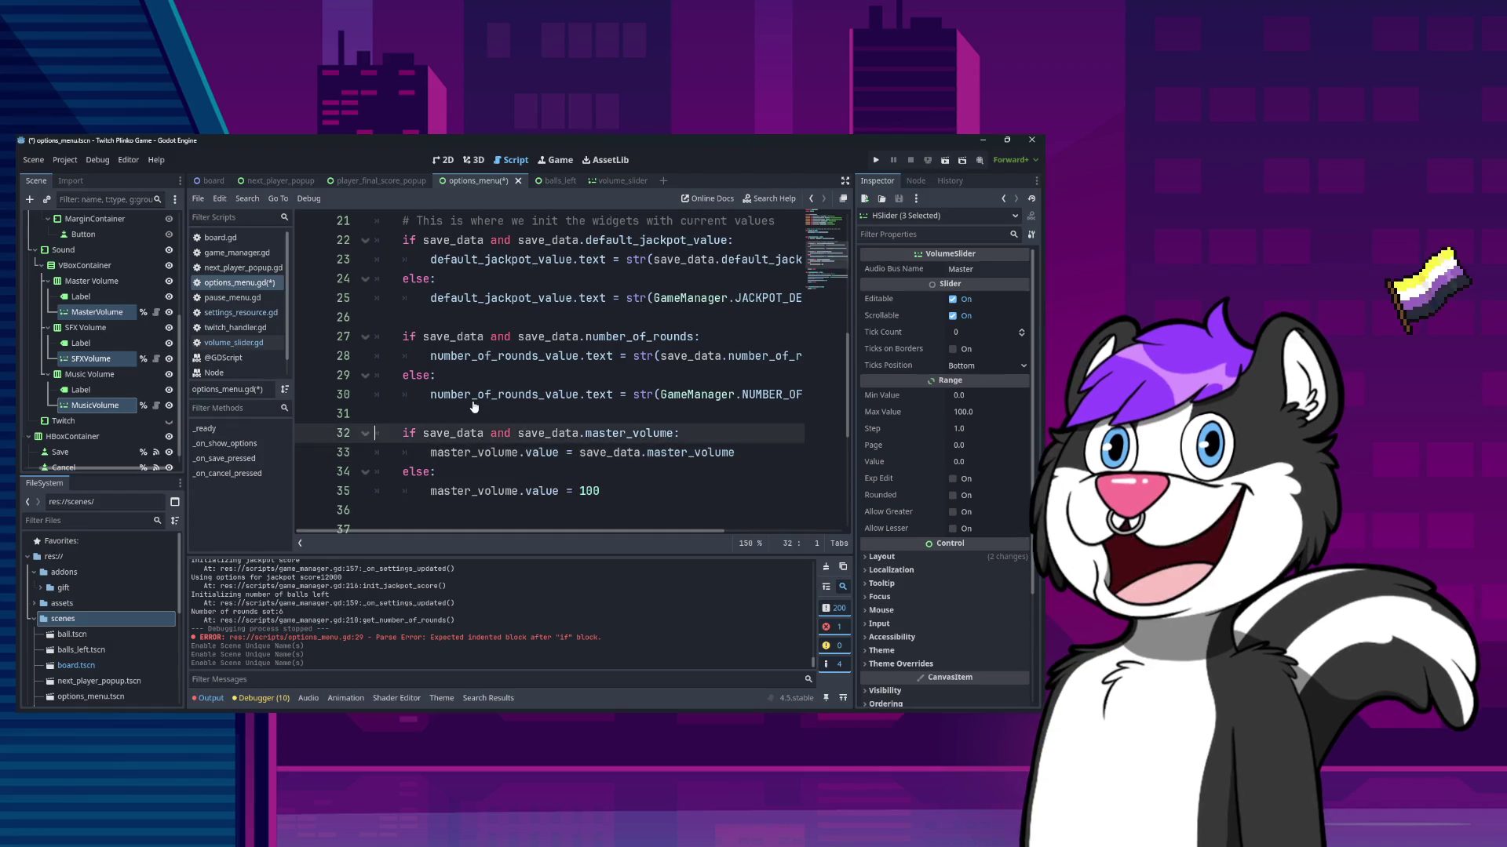
key(shift+Down)
key(shift+Down)
key(shift+Down)
key(Down)
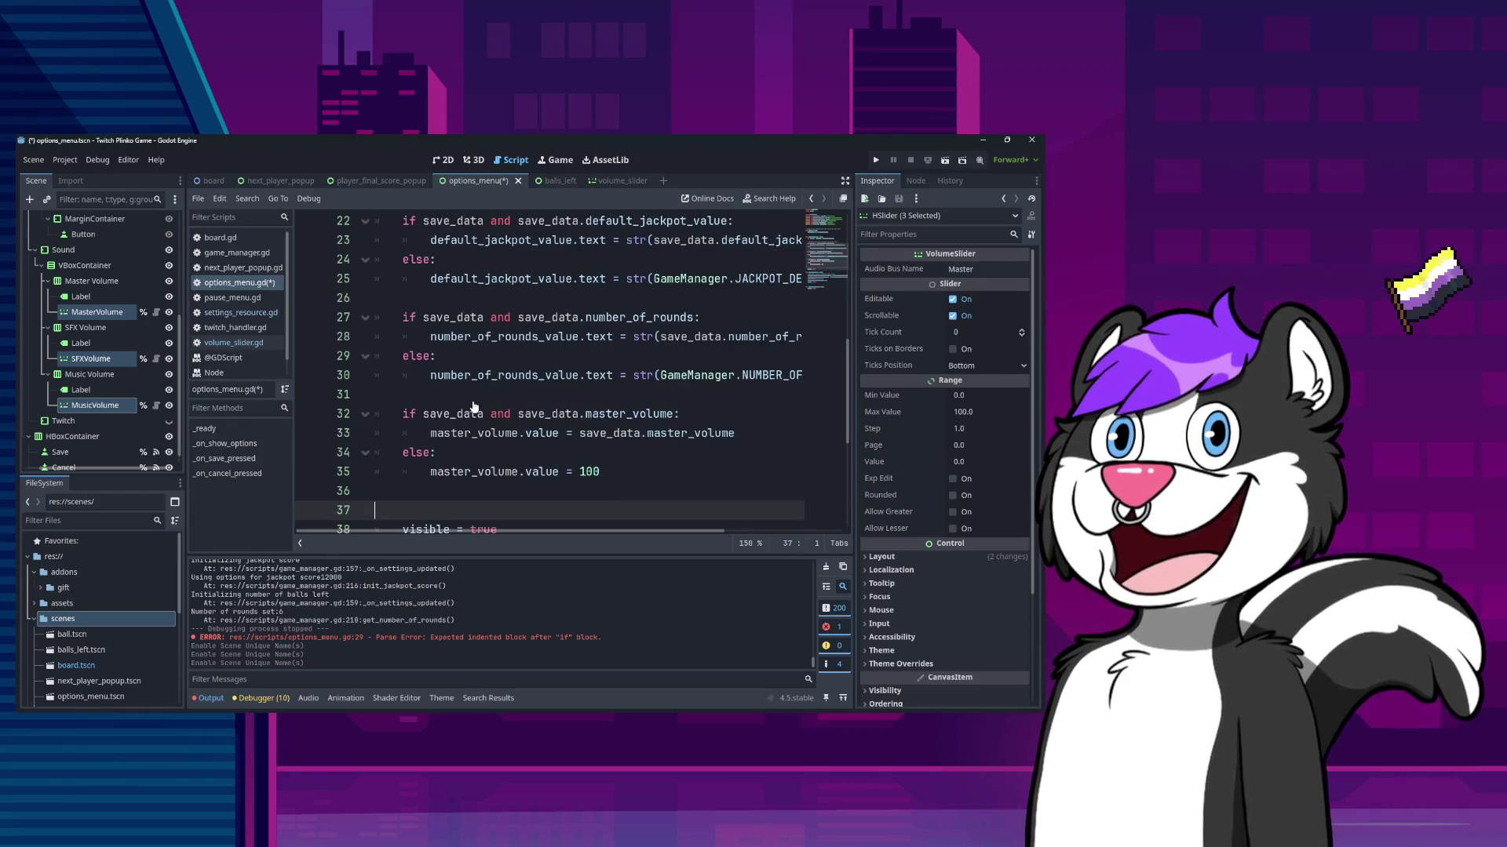
- Paste two copies of the master volume if/else block below it
key(Up)
key(Up)
key(Up)
key(shift+Down)
key(shift+Down)
key(shift+Down)
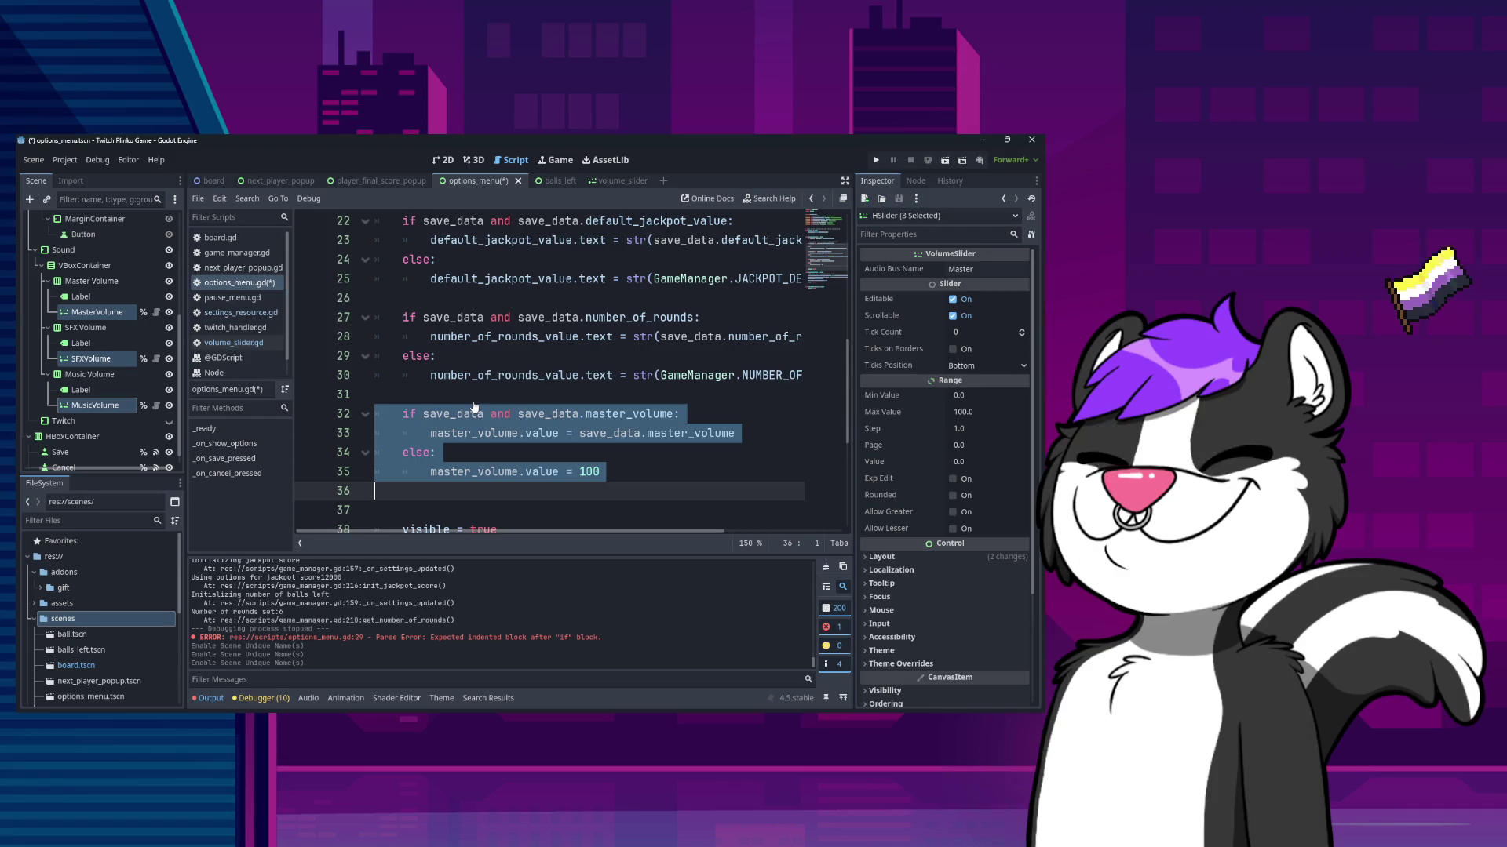
key(ctrl+c)
key(Down)
key(ctrl+v)
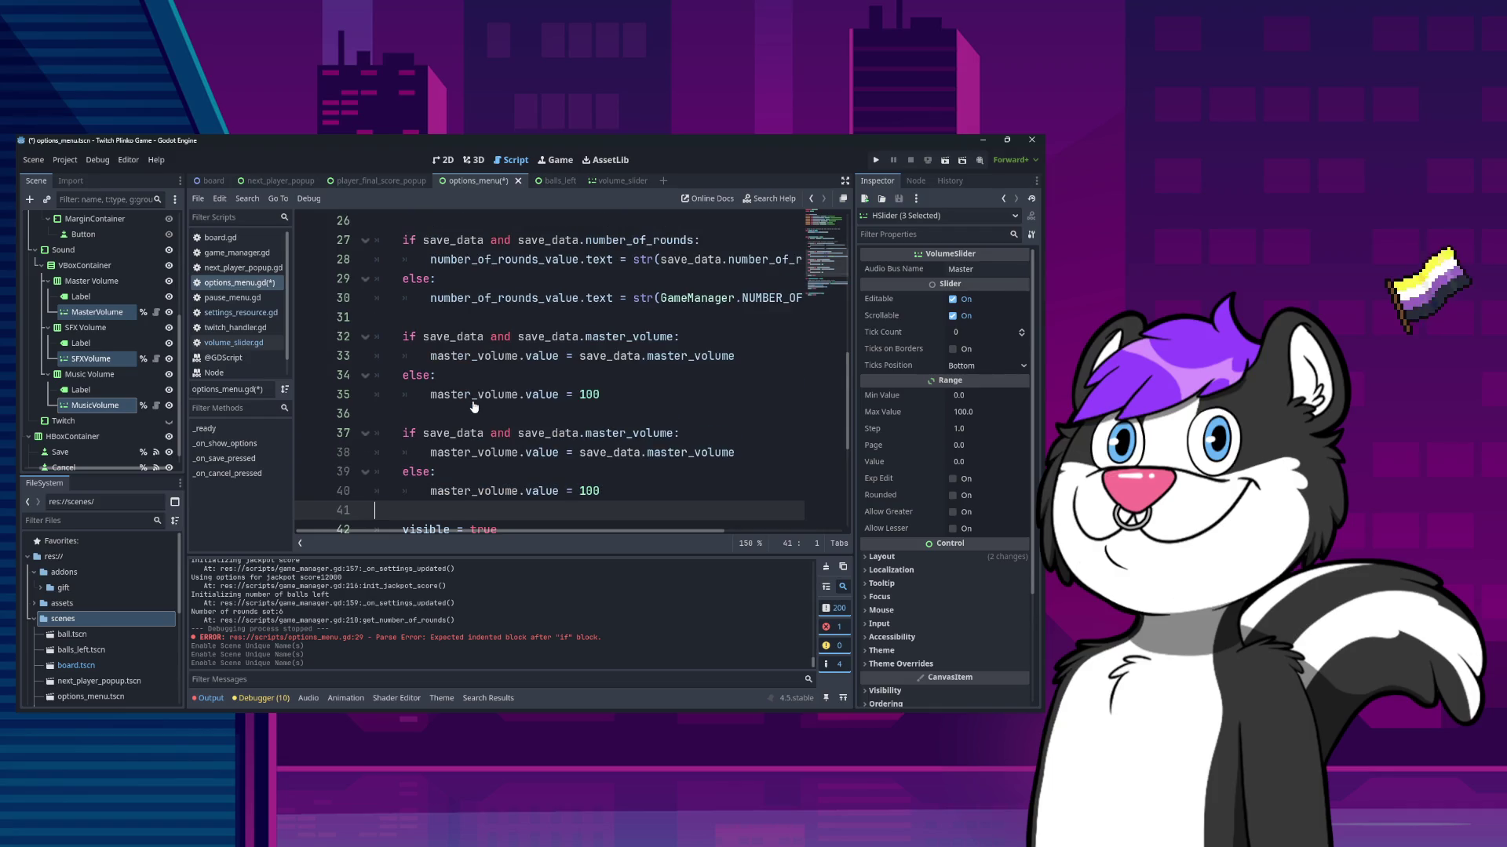
key(ctrl+v)
key(Up)
key(Up)
key(Up)
key(Up)
key(Return)
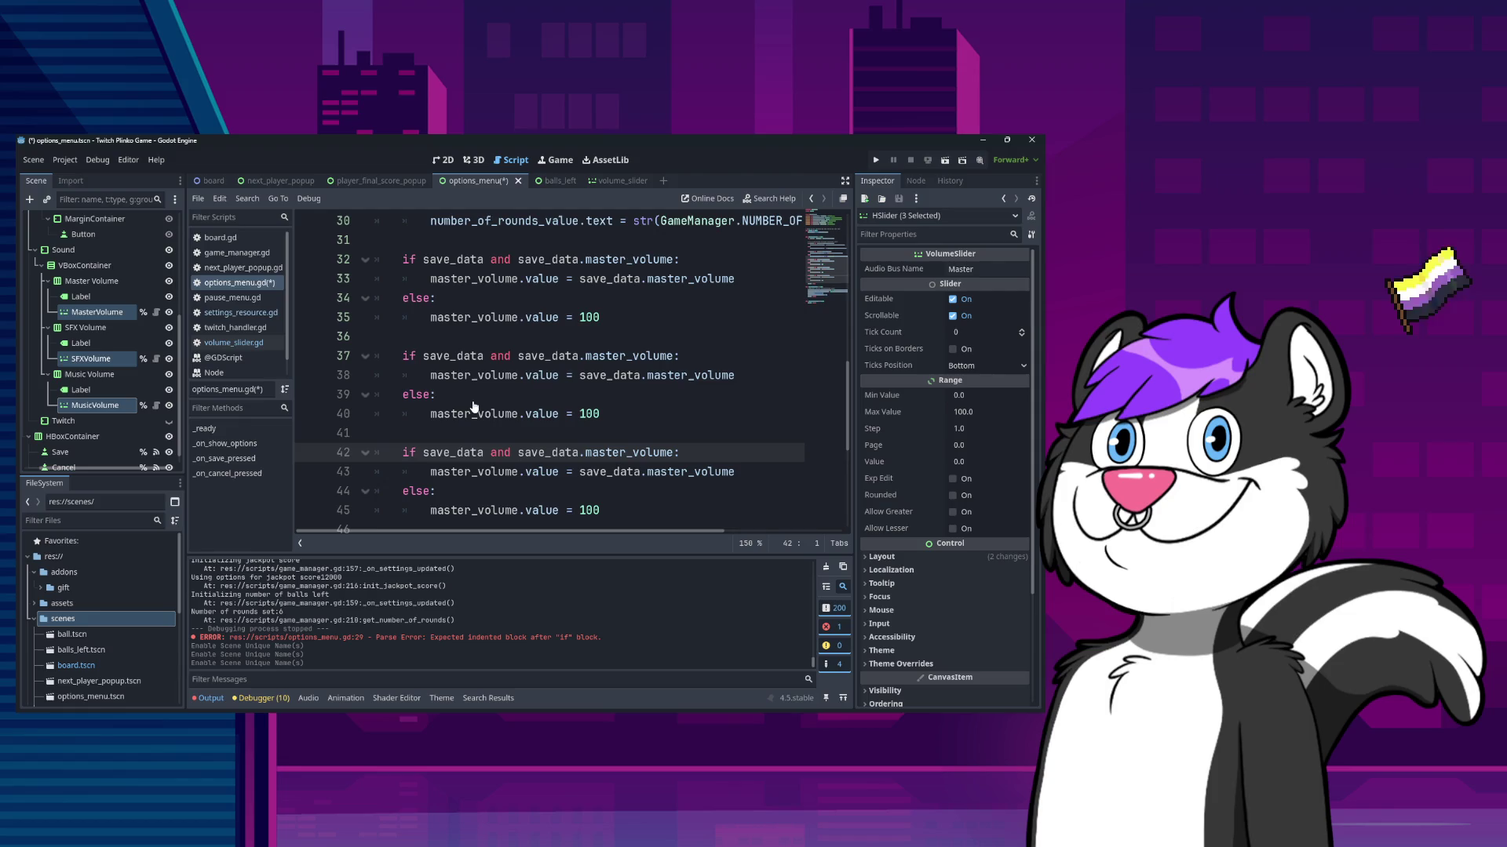
- Rename the second block's condition and assignments from master_volume to sfx_volume
double_click(600, 354)
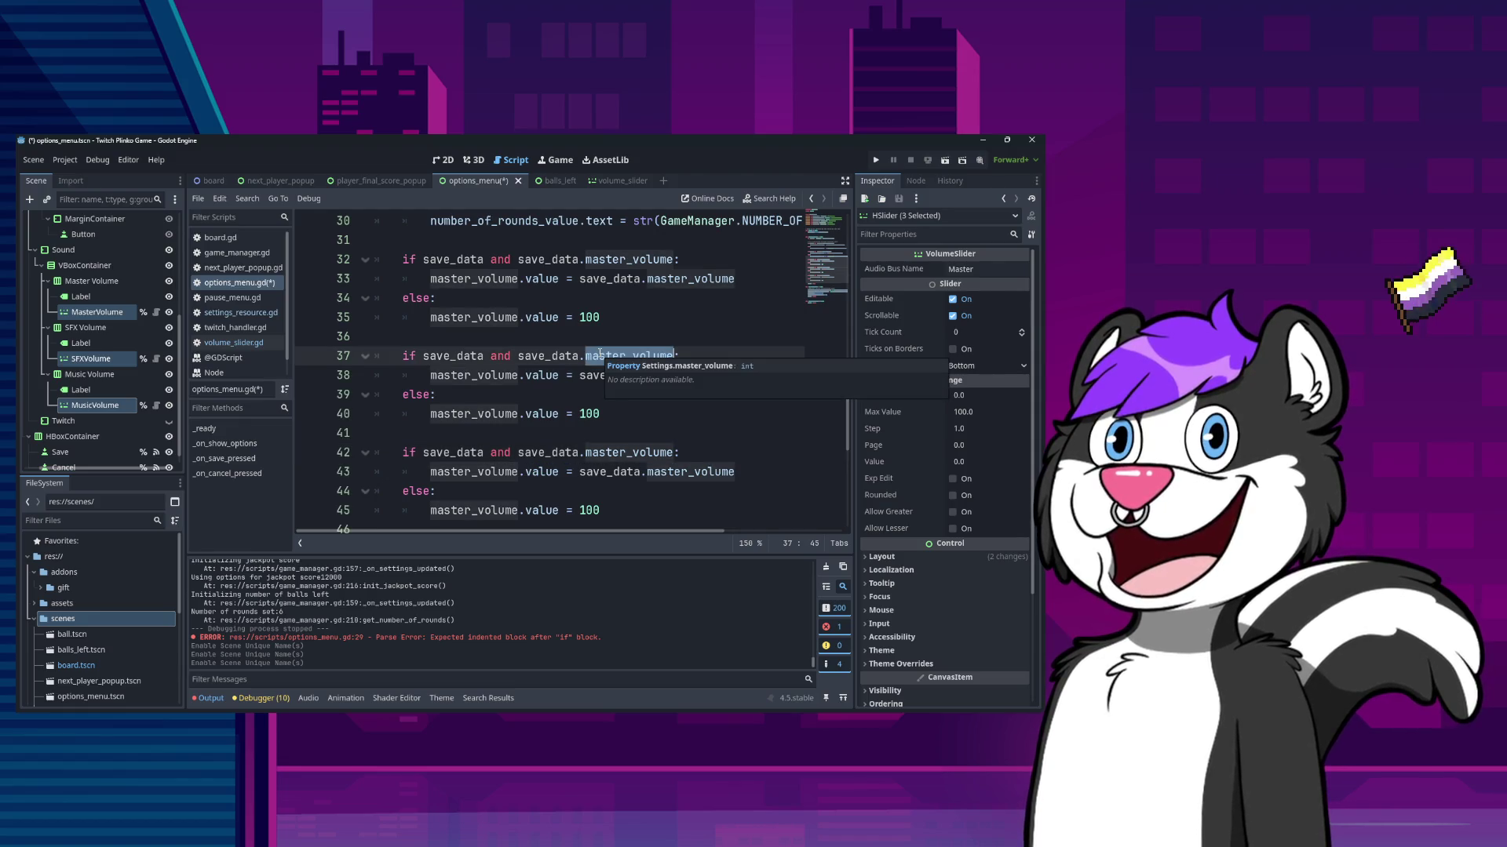
text(sfx_volume)
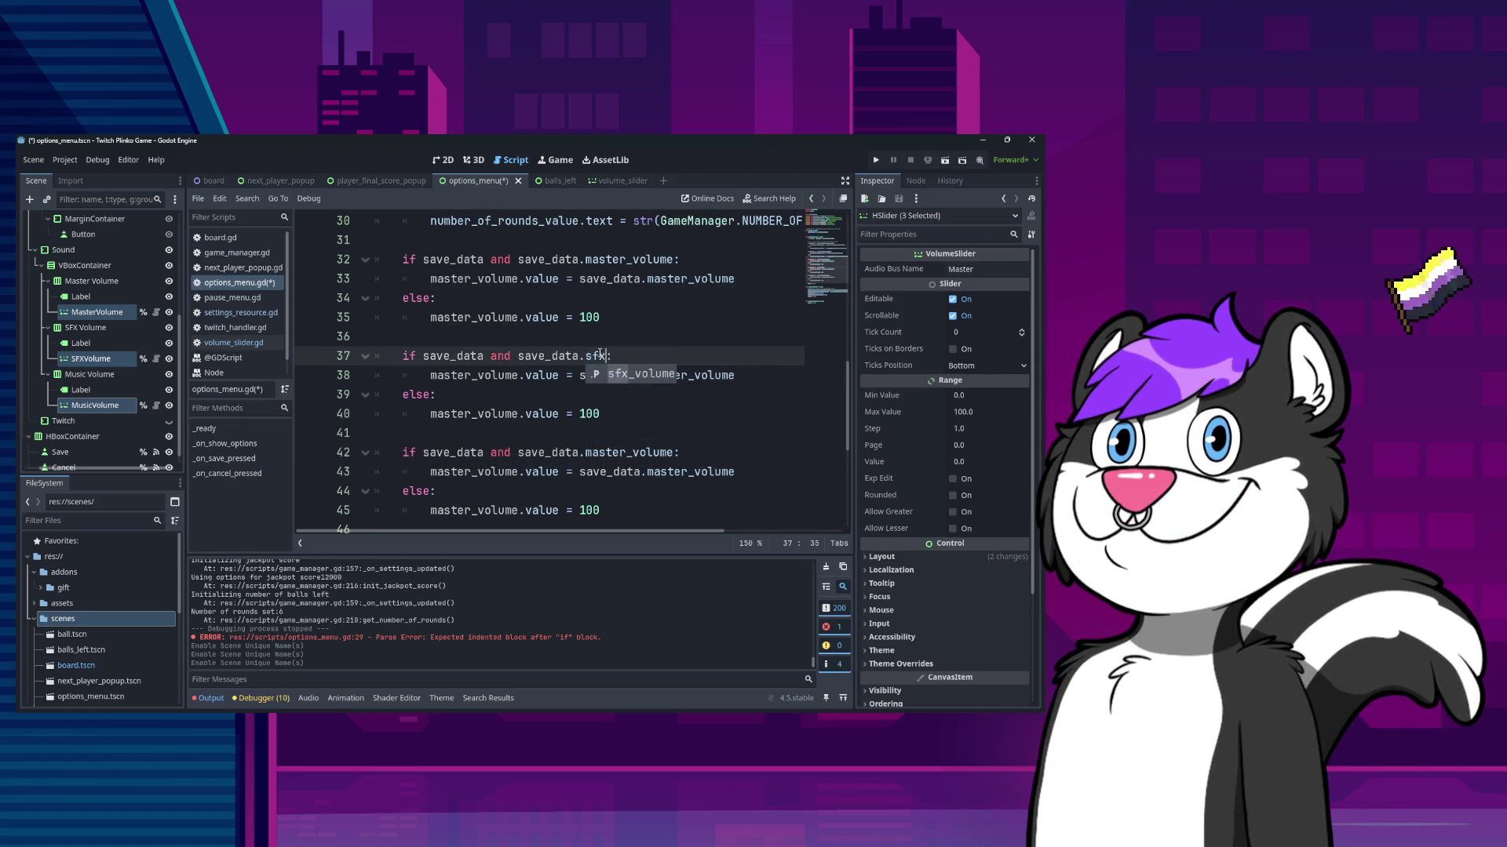
key(Down)
key(Home)
key(ctrl+shift+Right)
text(sfx_volume)
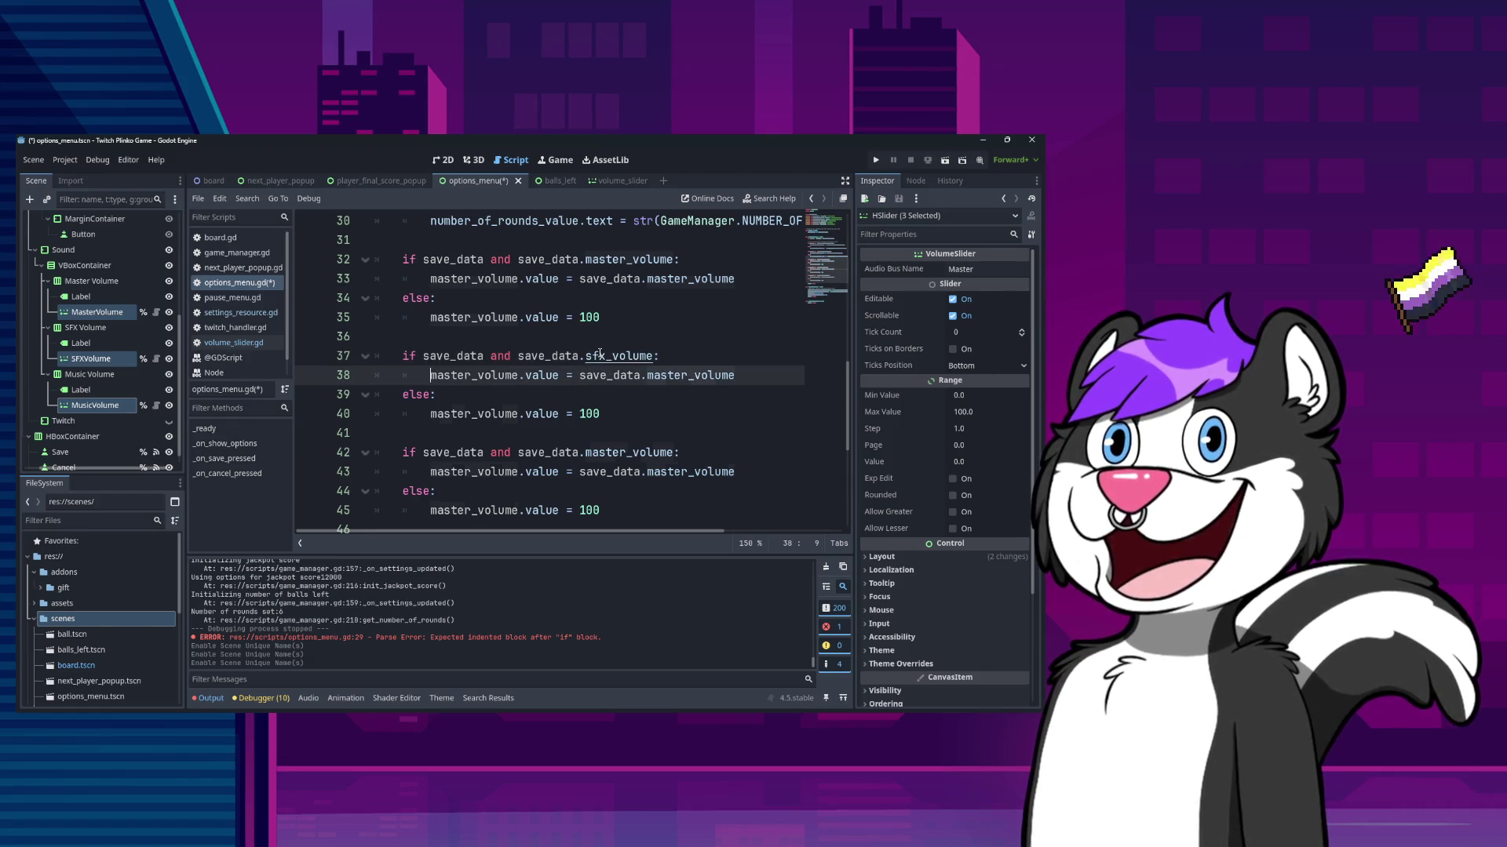
key(ctrl+shift+Left)
text(sfx_volume)
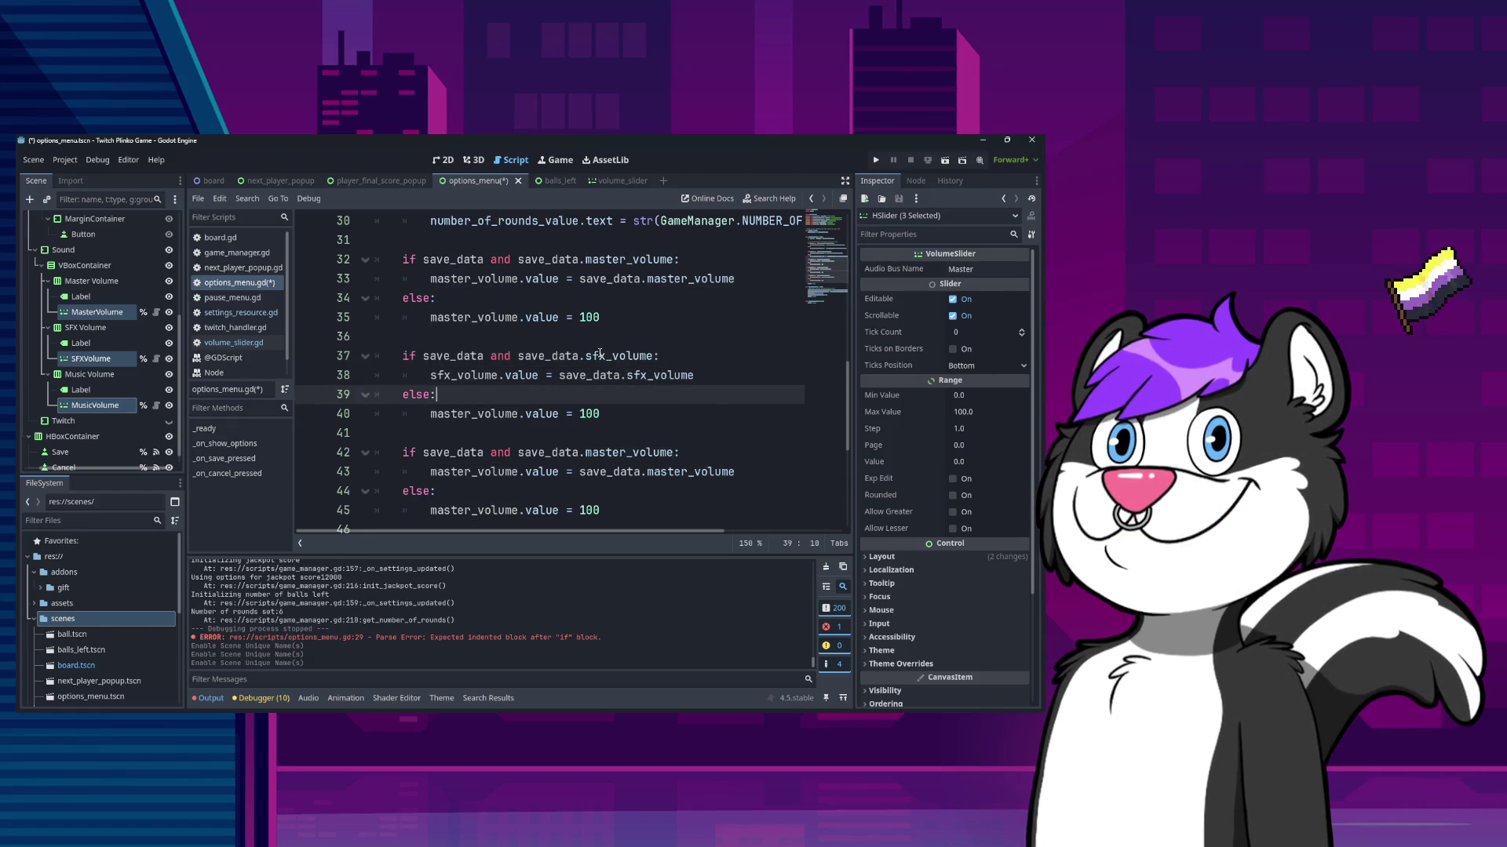
key(Down)
key(Down)
key(ctrl+shift+Left)
text(sfx_volume)
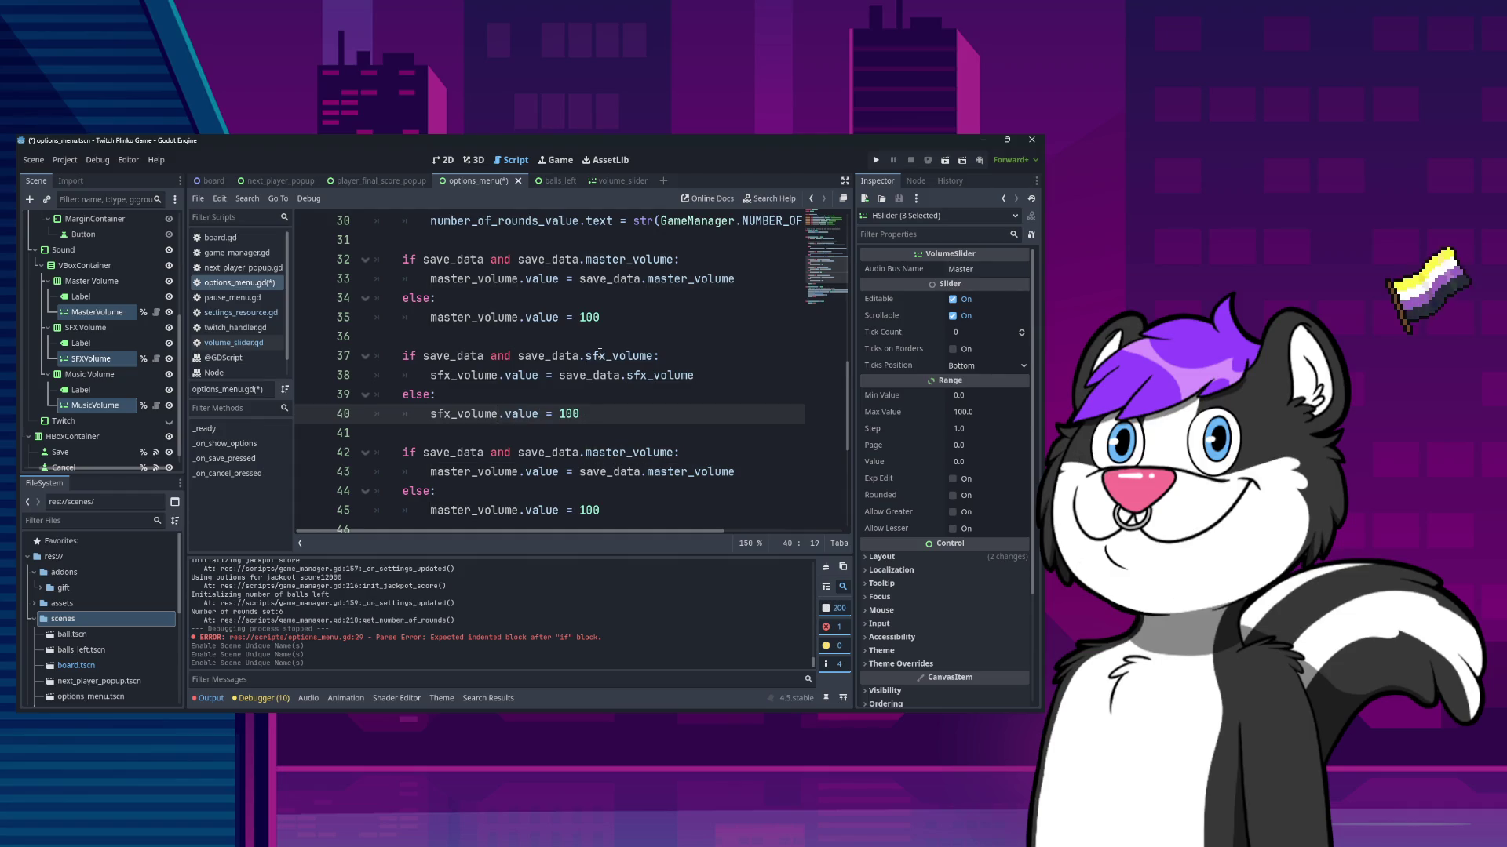
- Change the third block's condition to check music_volume
key(Down)
key(Down)
key(End)
key(Left)
key(ctrl+shift+Left)
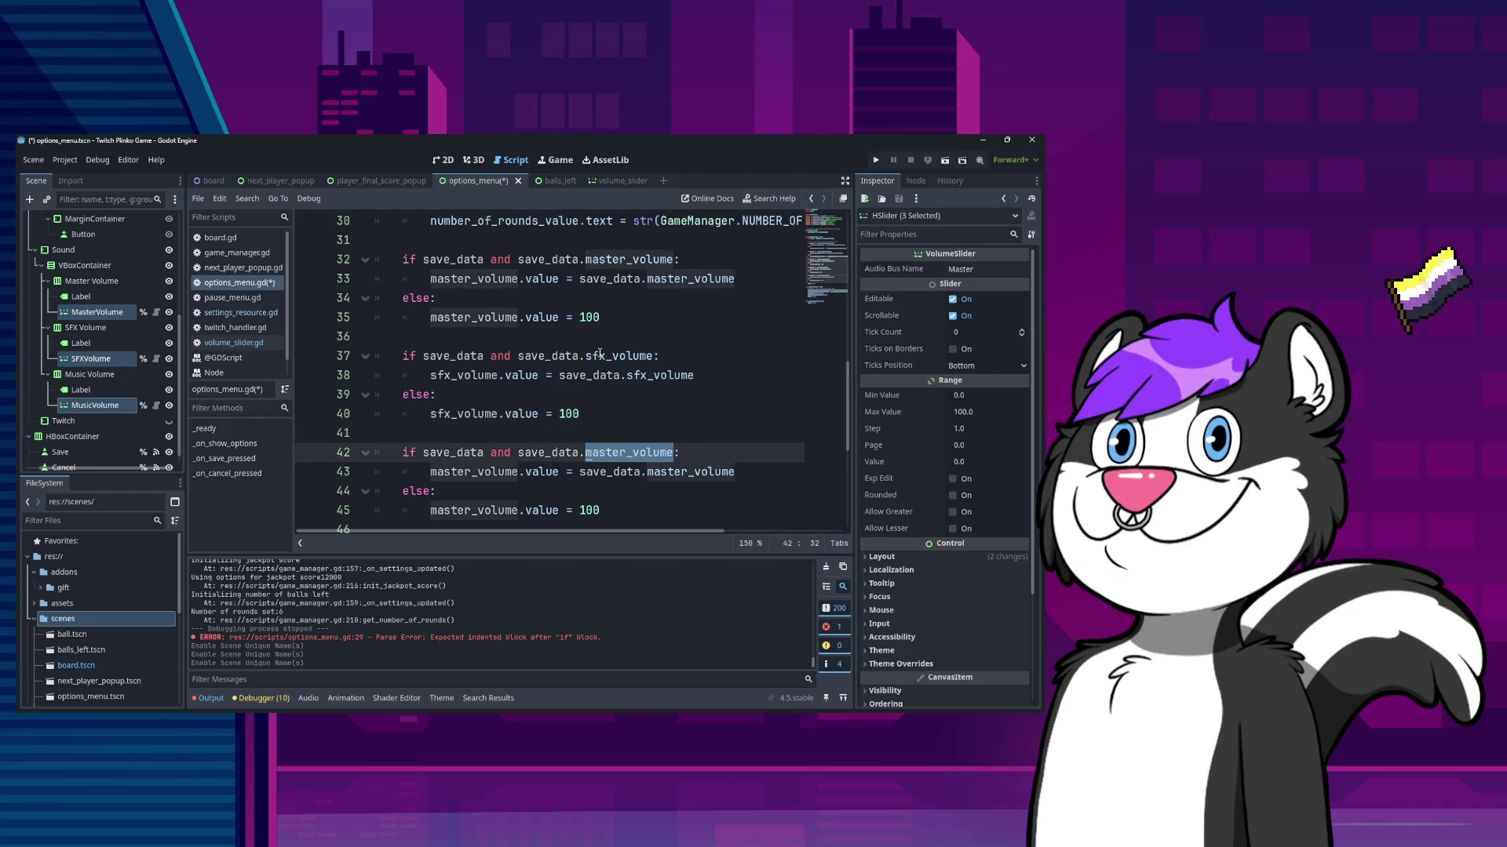
text(mu)
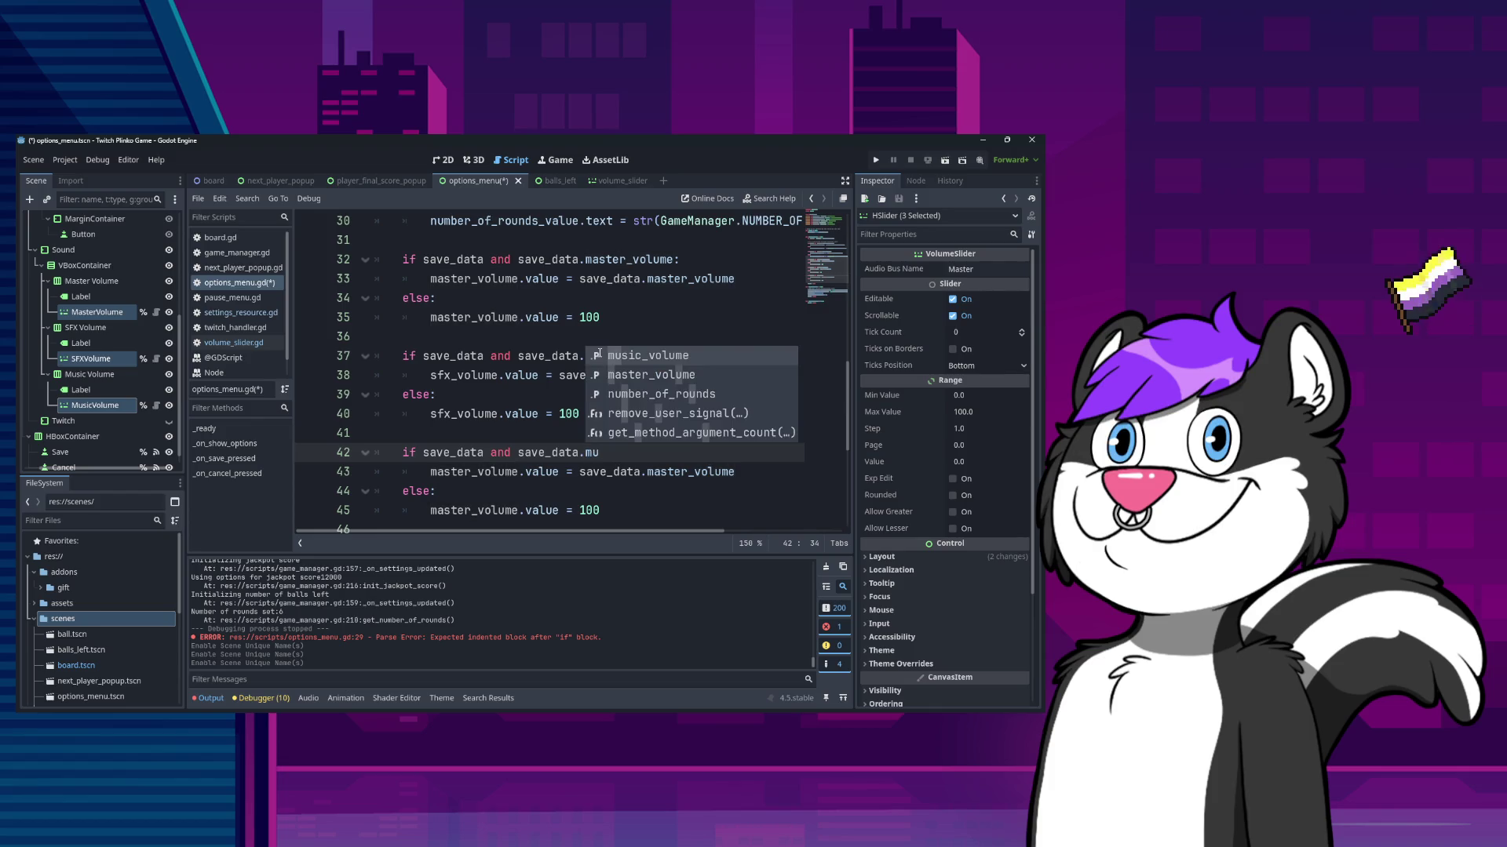
key(Escape)
text(s)
key(Return)
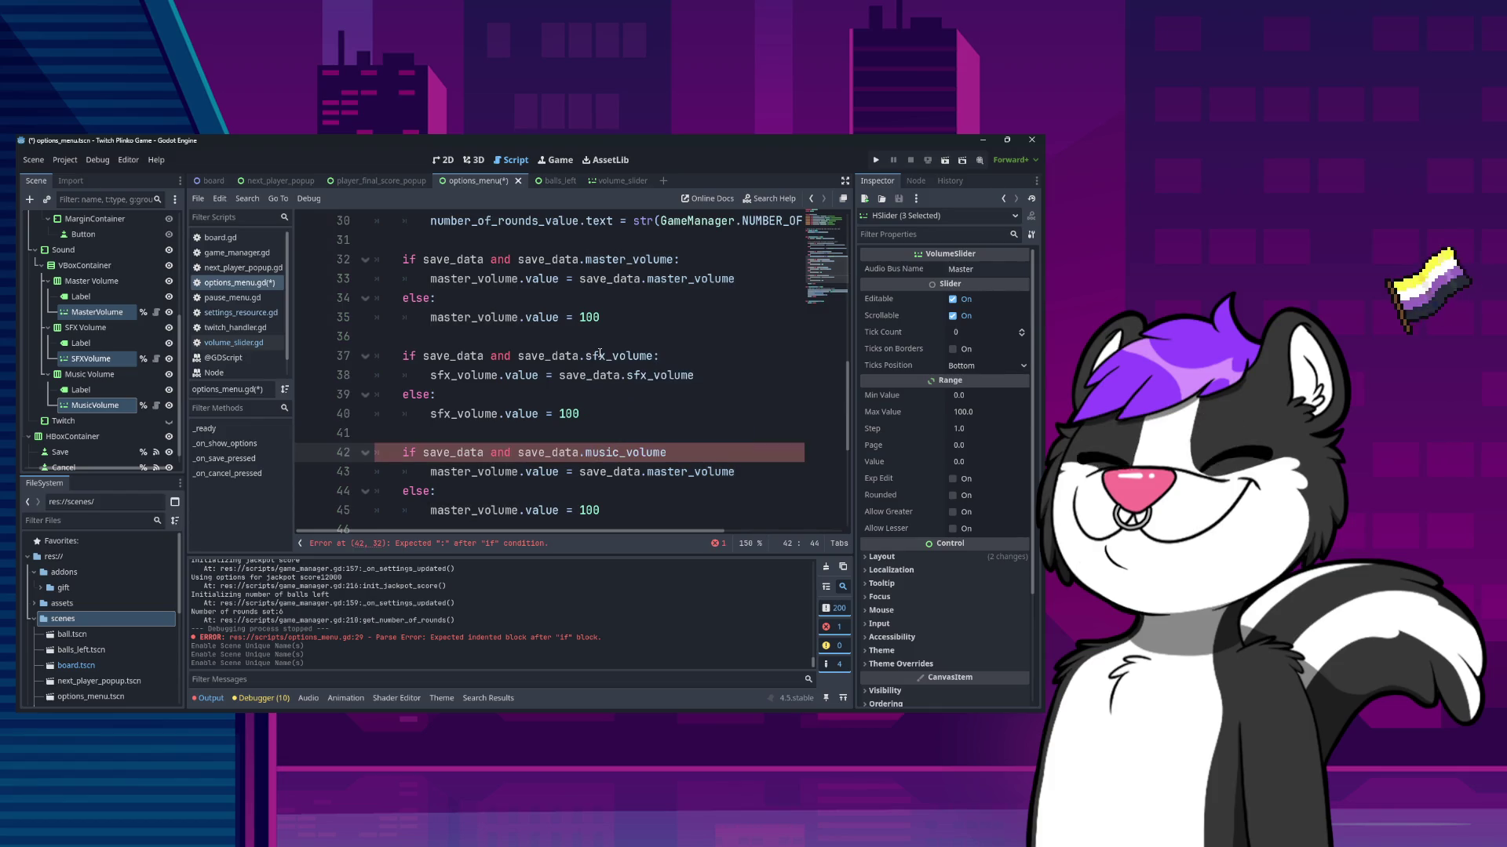
text(:)
- Point the third block's assignments at music_volume in both branches
key(Down)
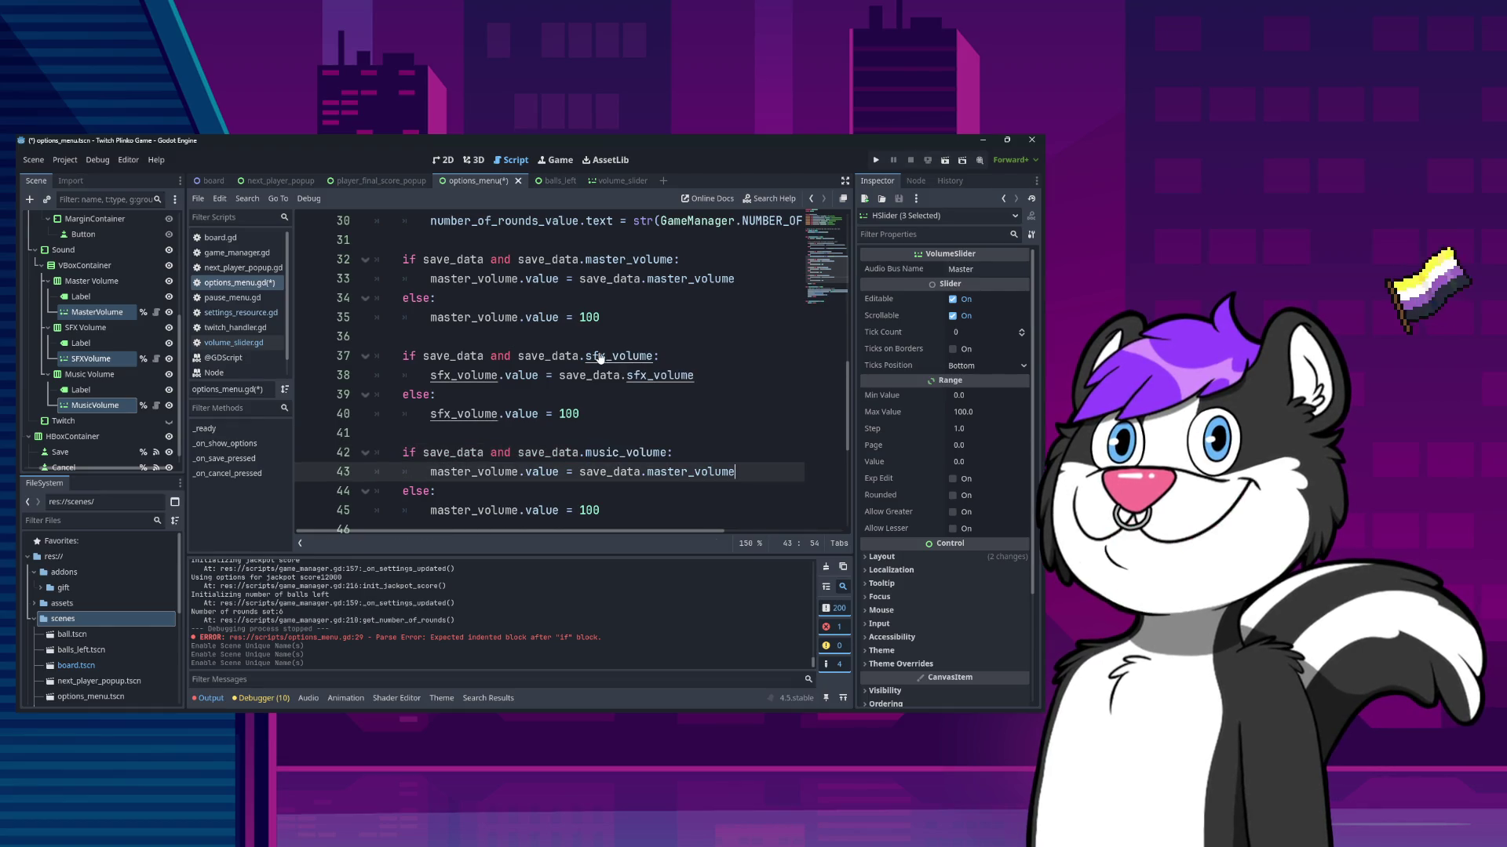
key(ctrl+shift+Right)
text(music_volume)
key(Home)
key(ctrl+shift+Left)
text(music_volume)
key(Down)
key(Down)
key(ctrl+Right)
key(ctrl+shift+Left)
text(music_volume)
- Save options_menu.gd and launch the game with Run Project
scroll(628, 392, down, 2)
key(ctrl+s)
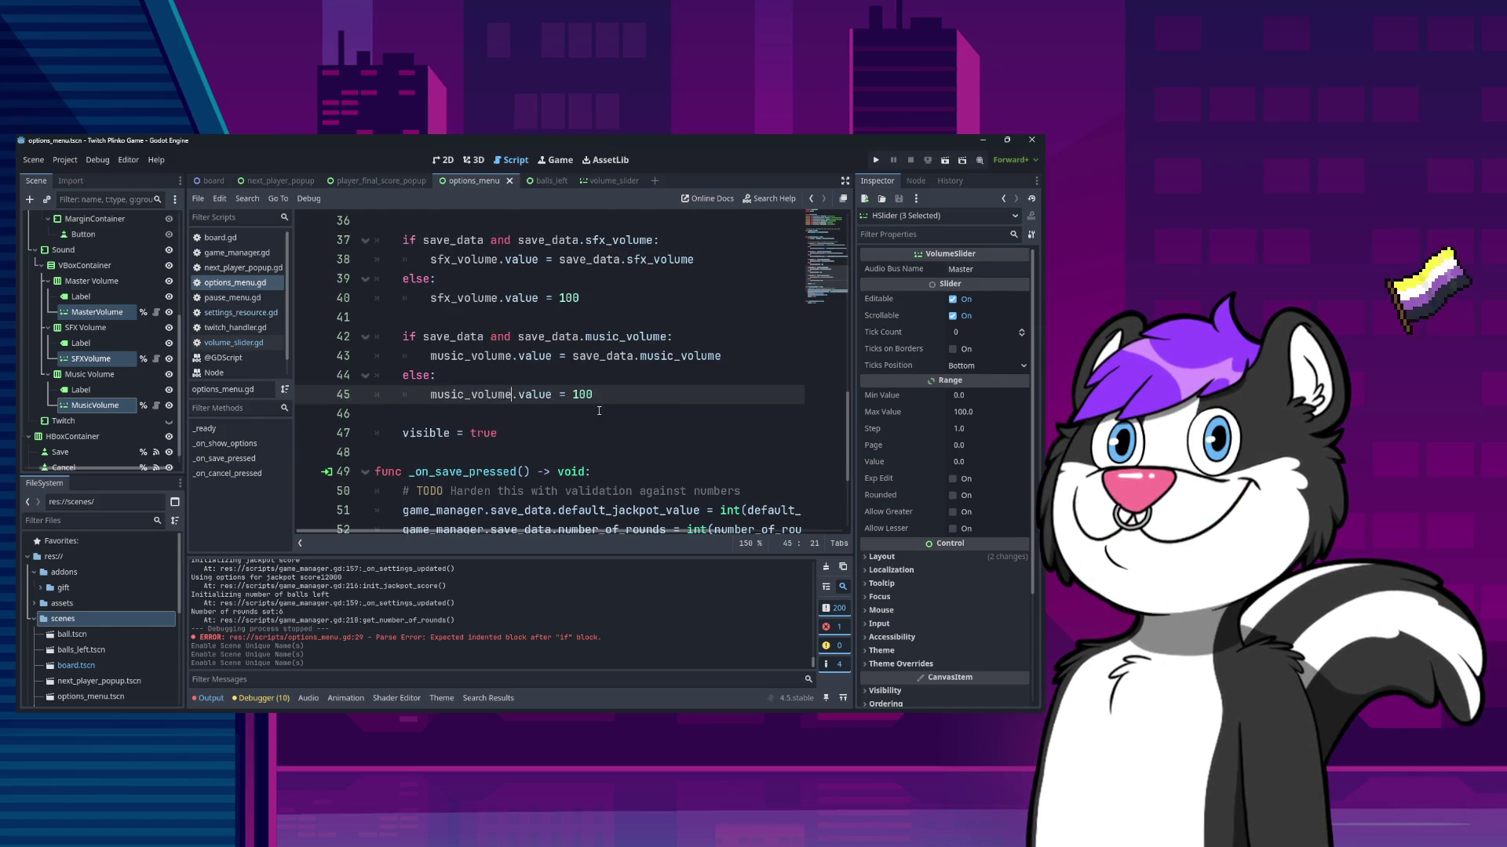
click(635, 414)
scroll(635, 413, up, 1)
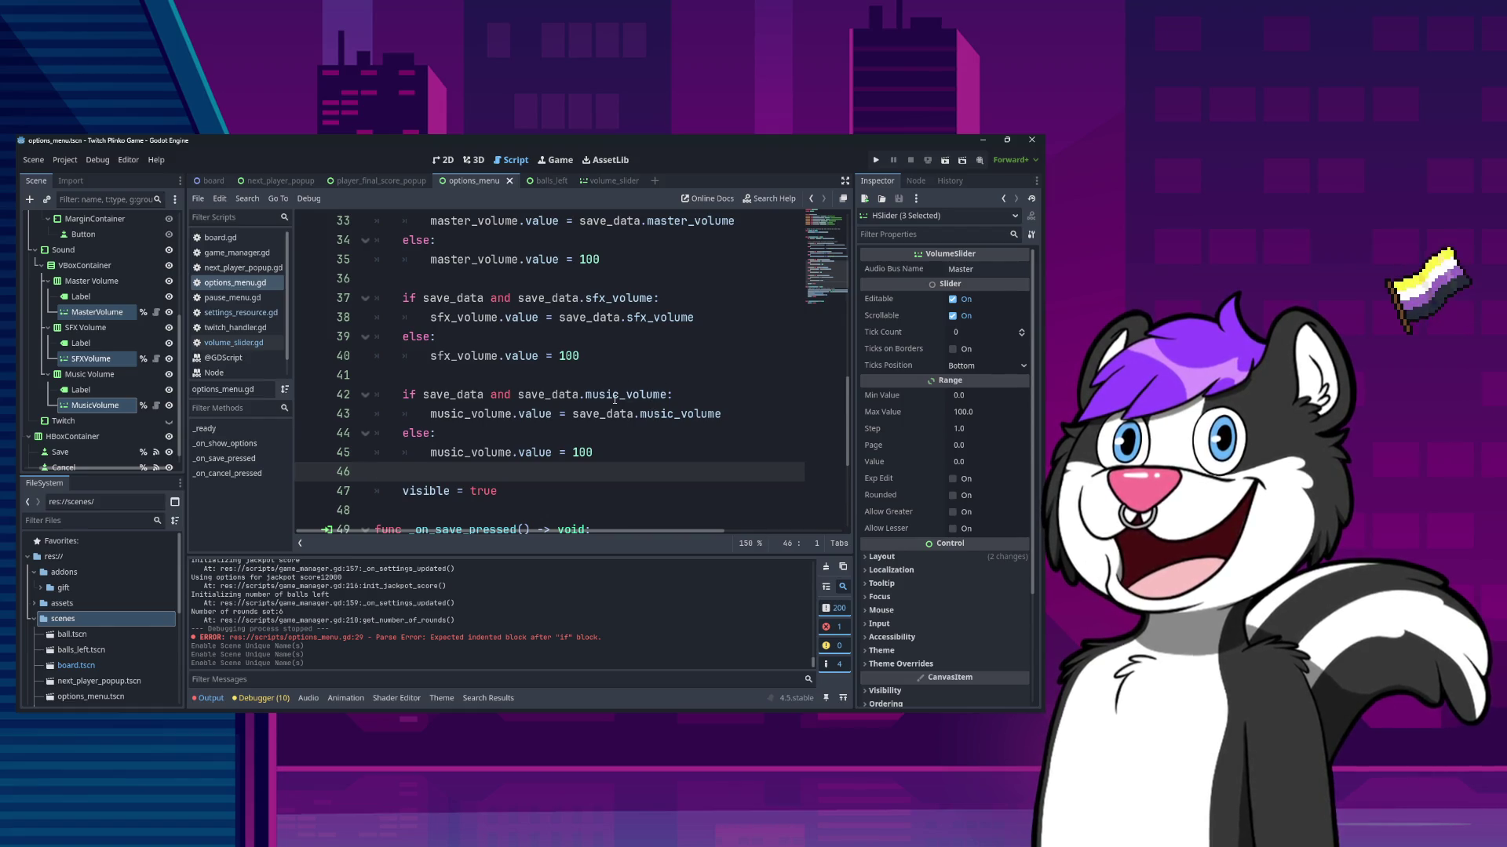
scroll(641, 431, up, 2)
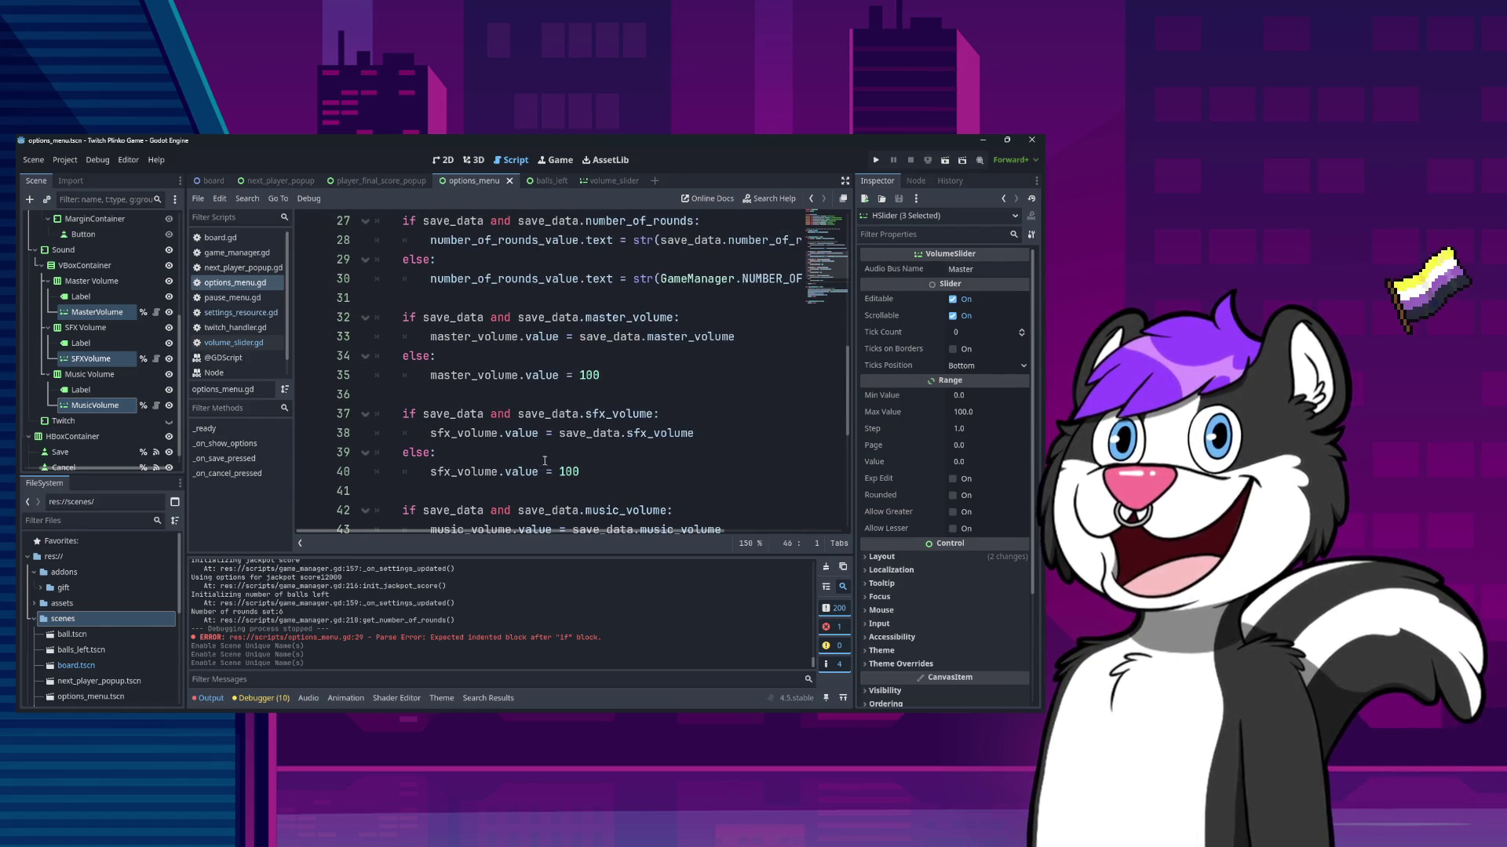
scroll(597, 451, up, 1)
scroll(615, 438, down, 3)
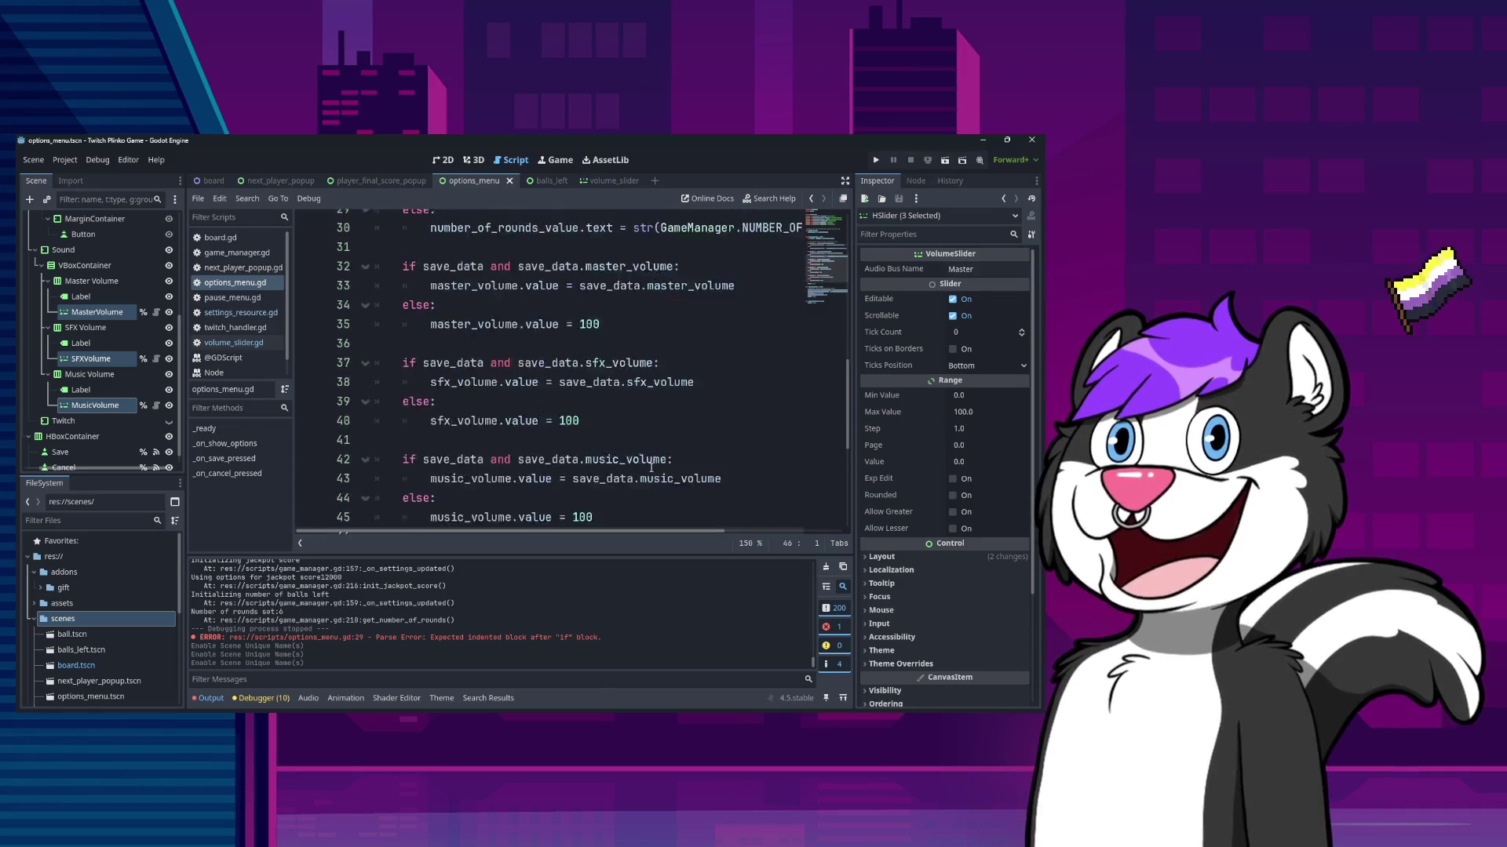
scroll(607, 487, up, 7)
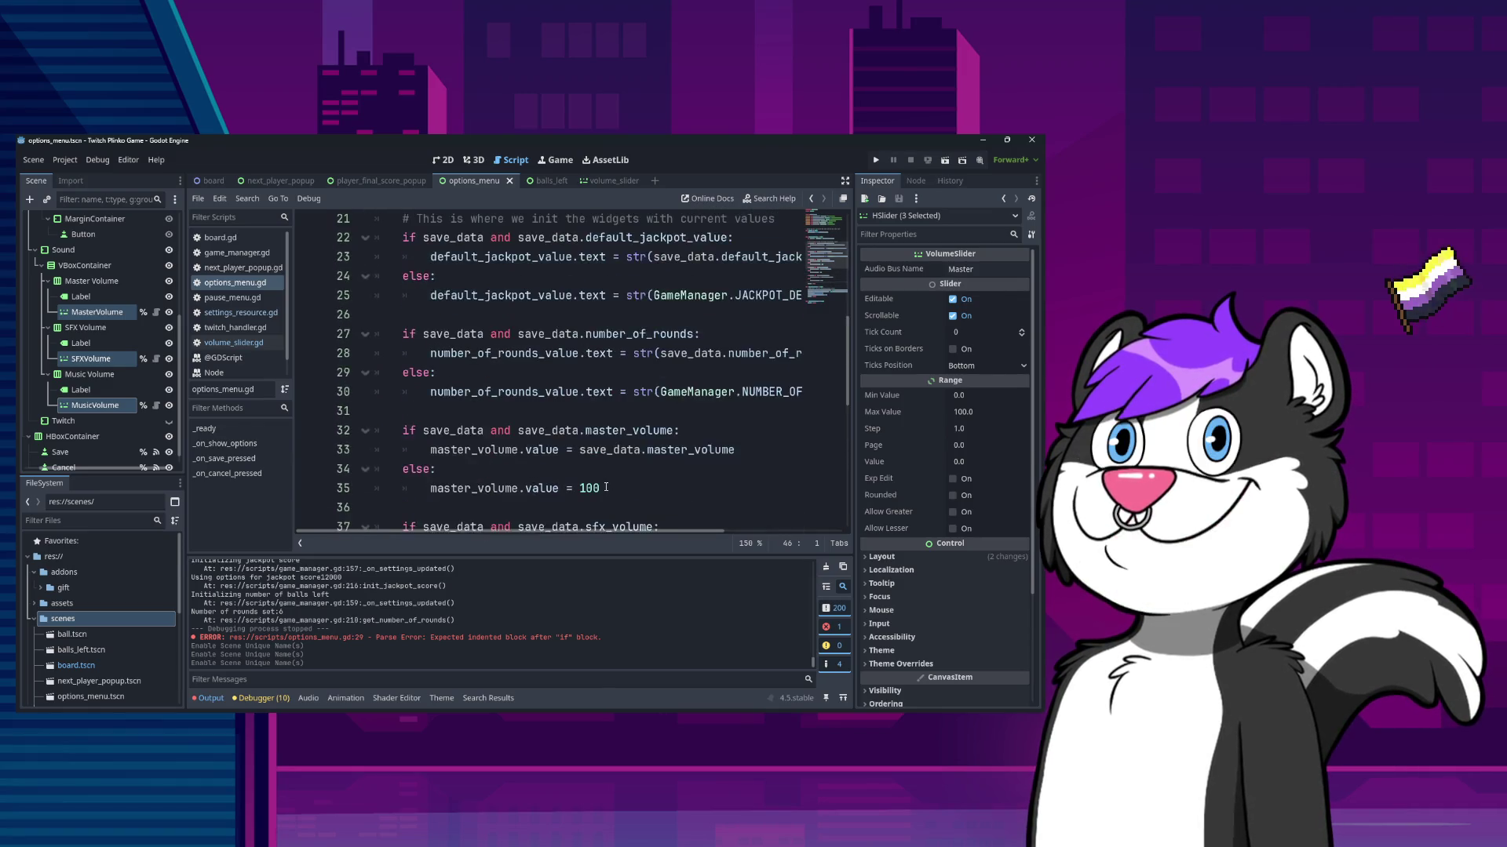
scroll(608, 488, up, 4)
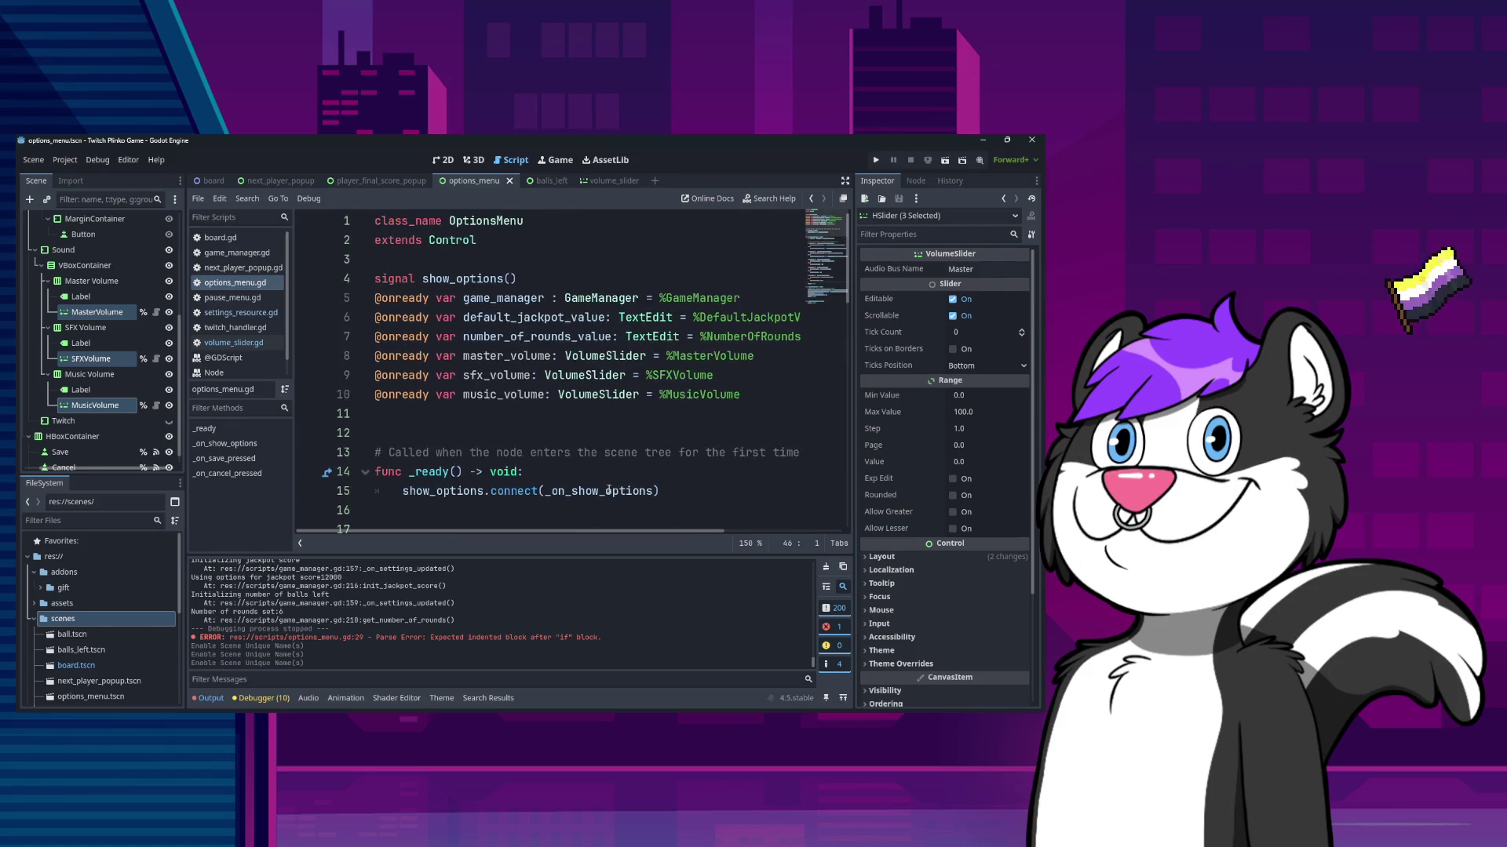
click(875, 161)
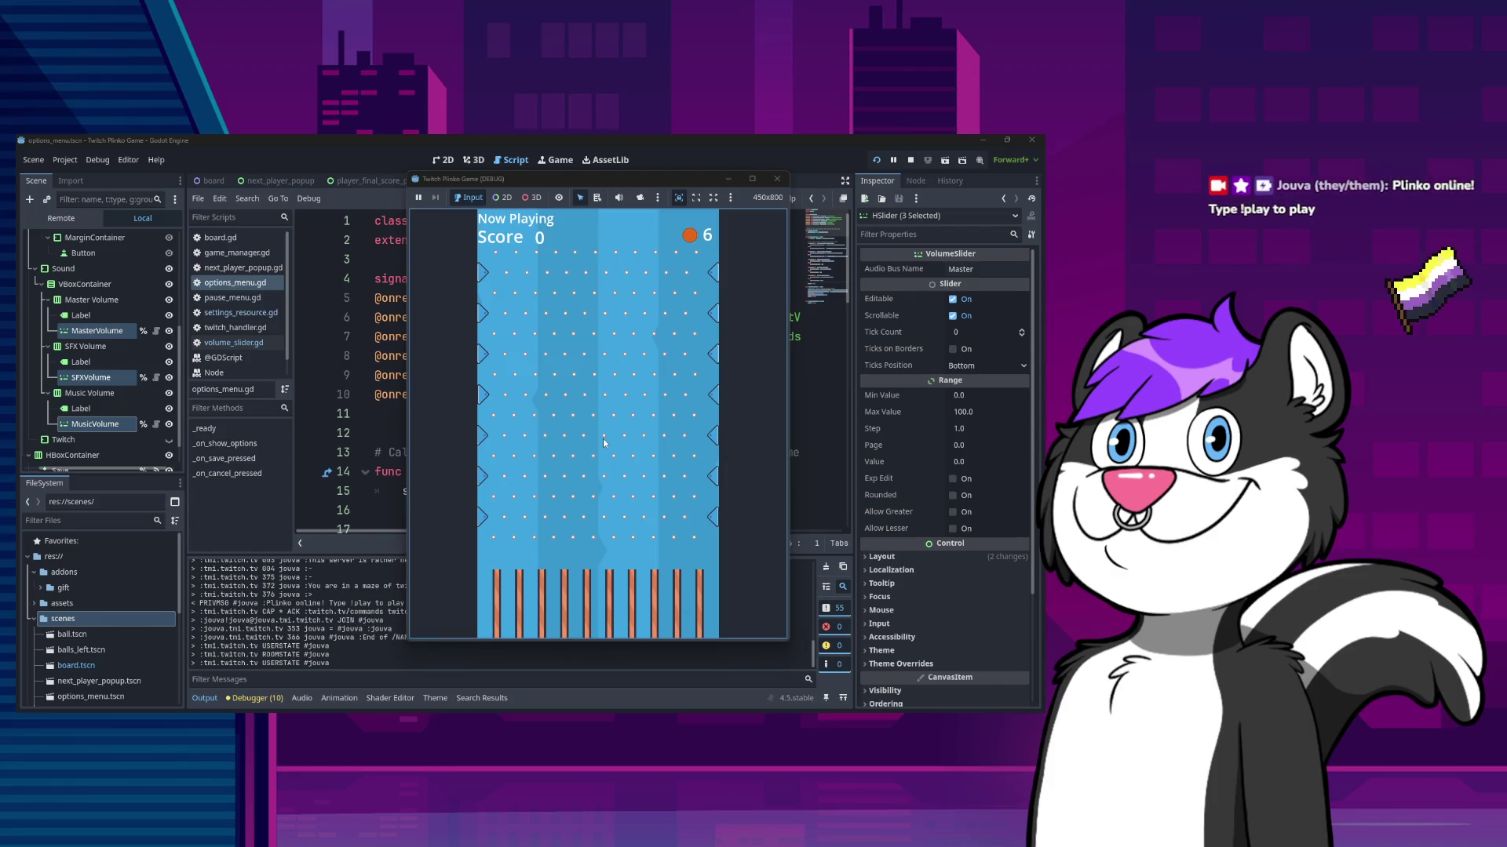
- In the running game's Options, lower Master Volume to about 68%
key(Escape)
click(612, 423)
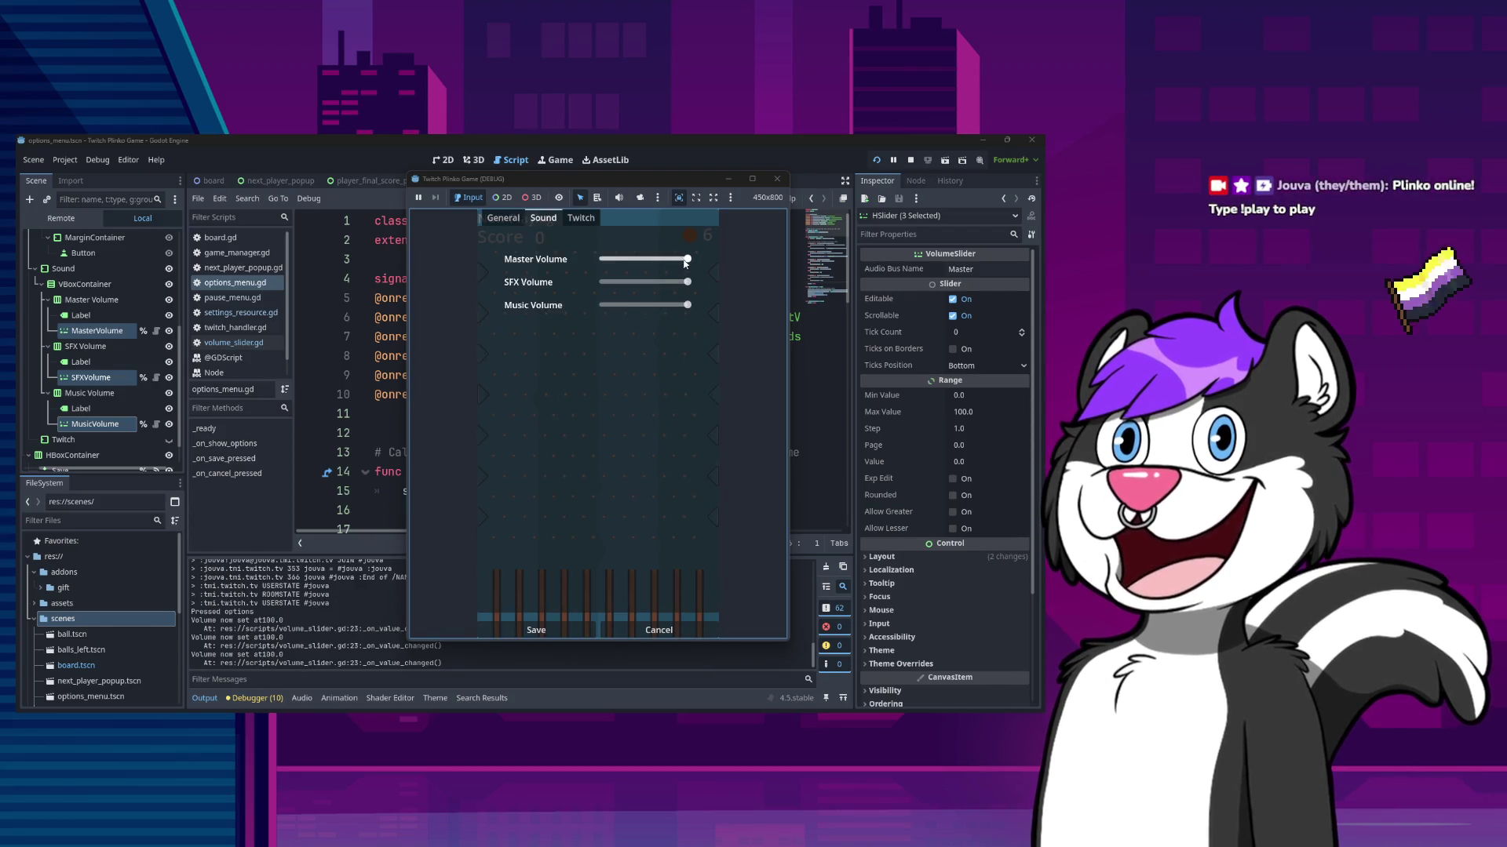
drag(686, 264, 662, 265)
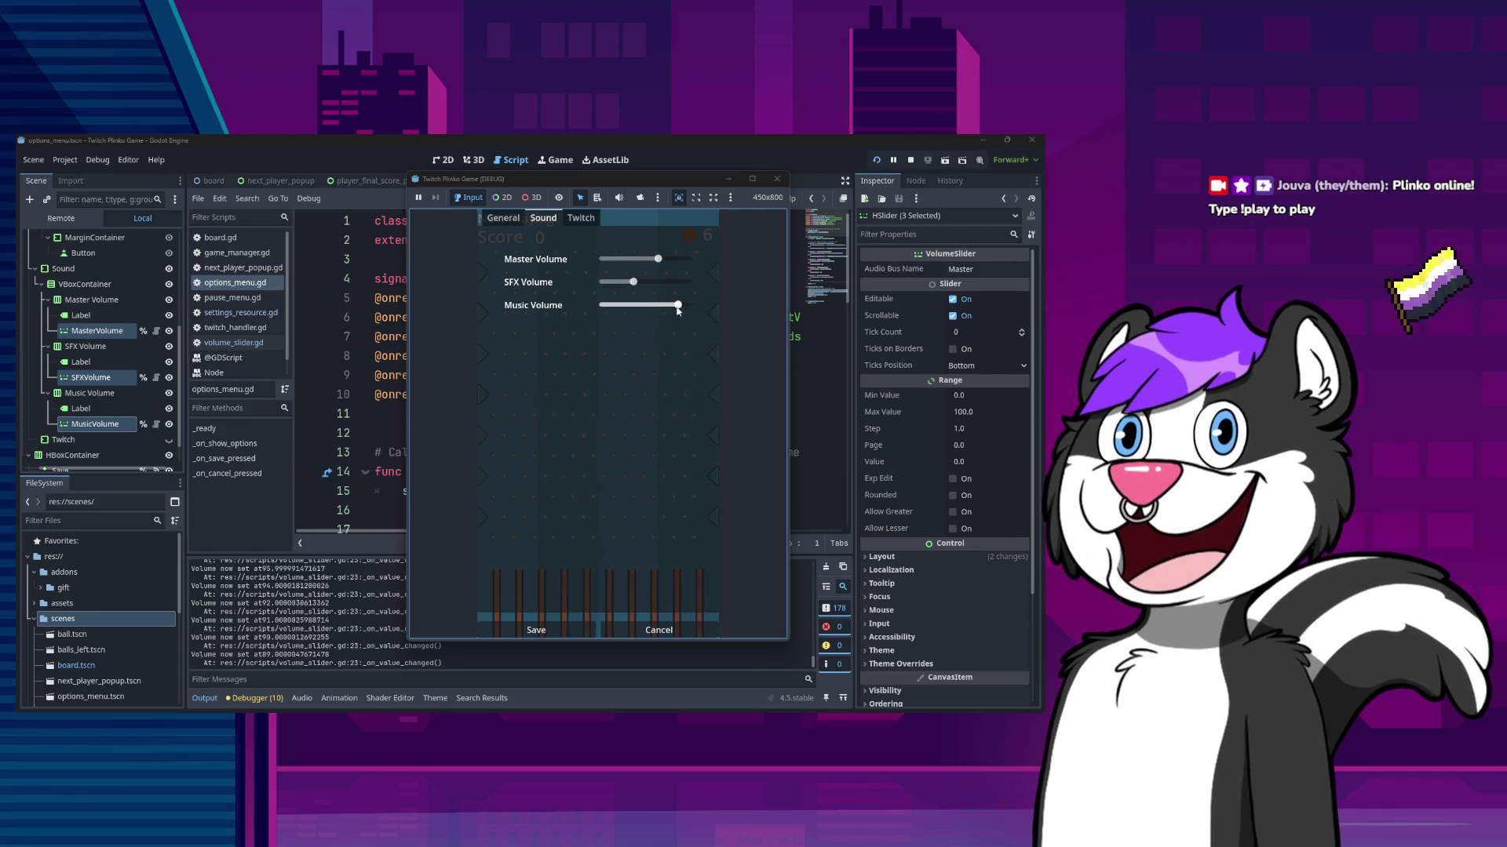
key(Escape)
- Restart the game, reopen Options to check the saved volumes, then stop and rerun it
click(776, 179)
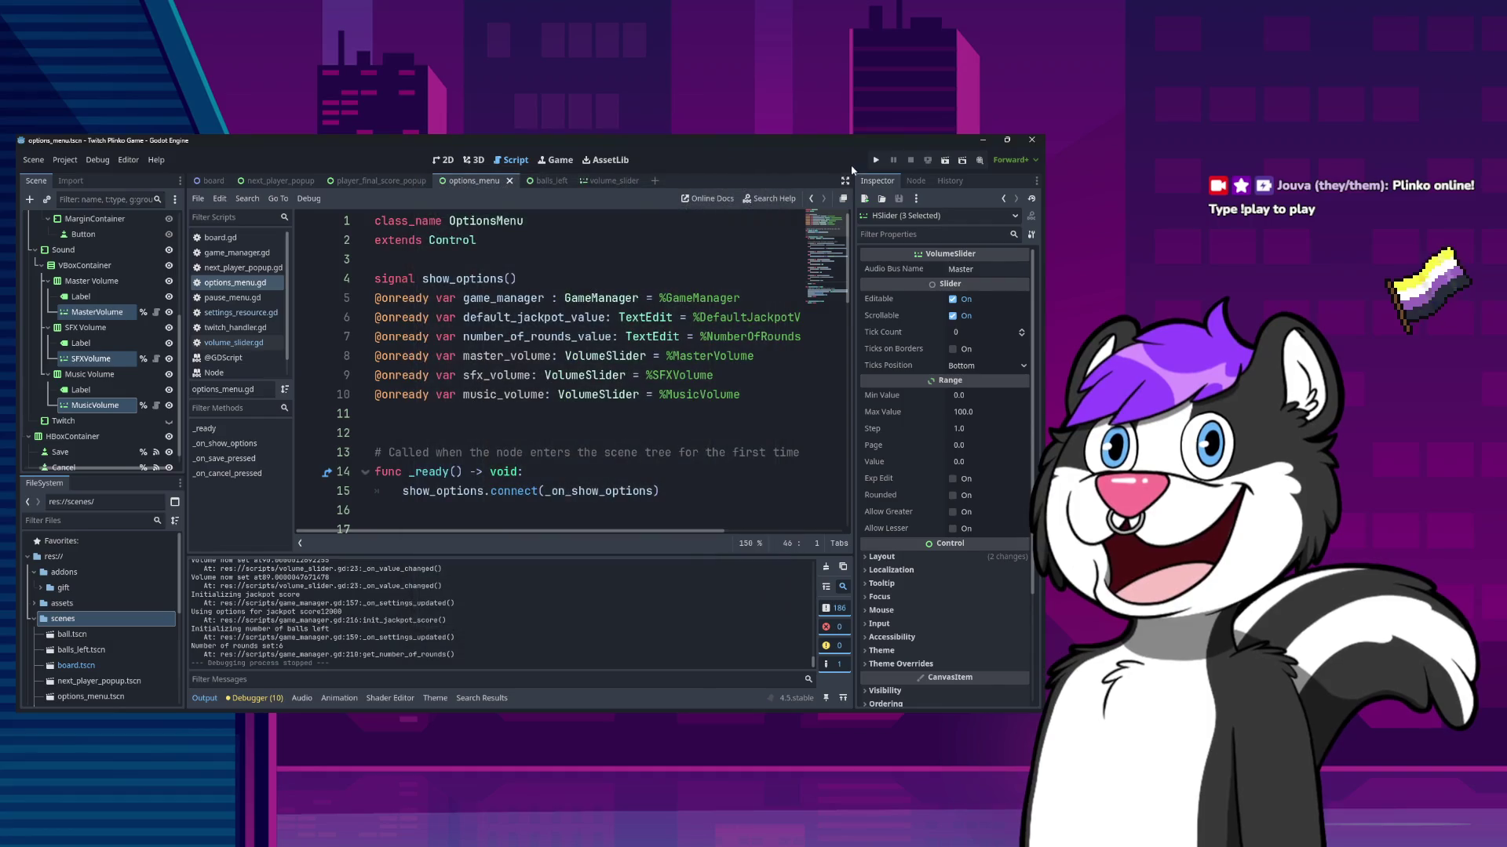
key(F5)
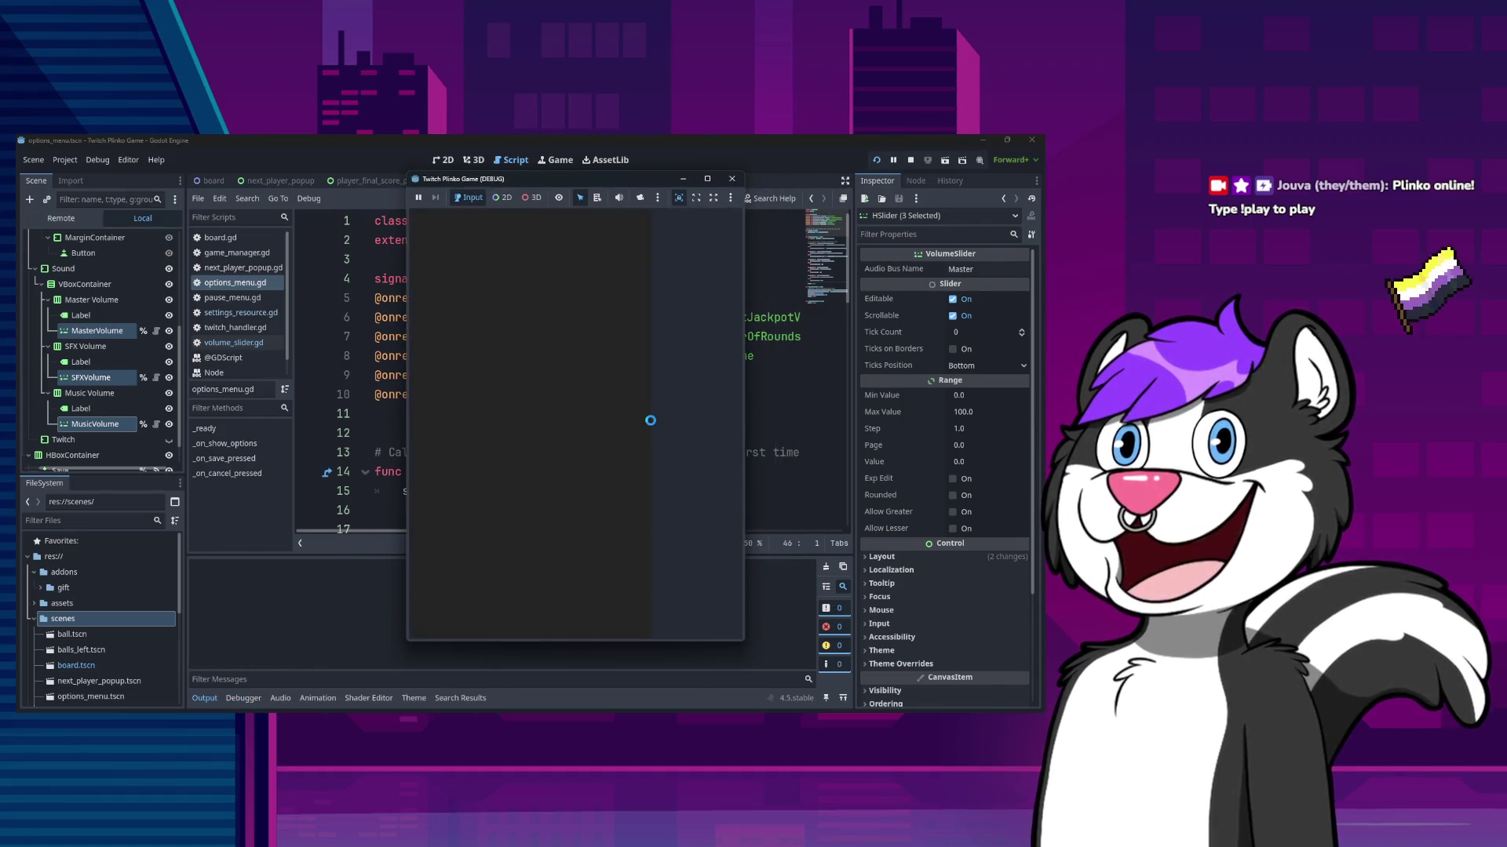
key(Escape)
click(624, 451)
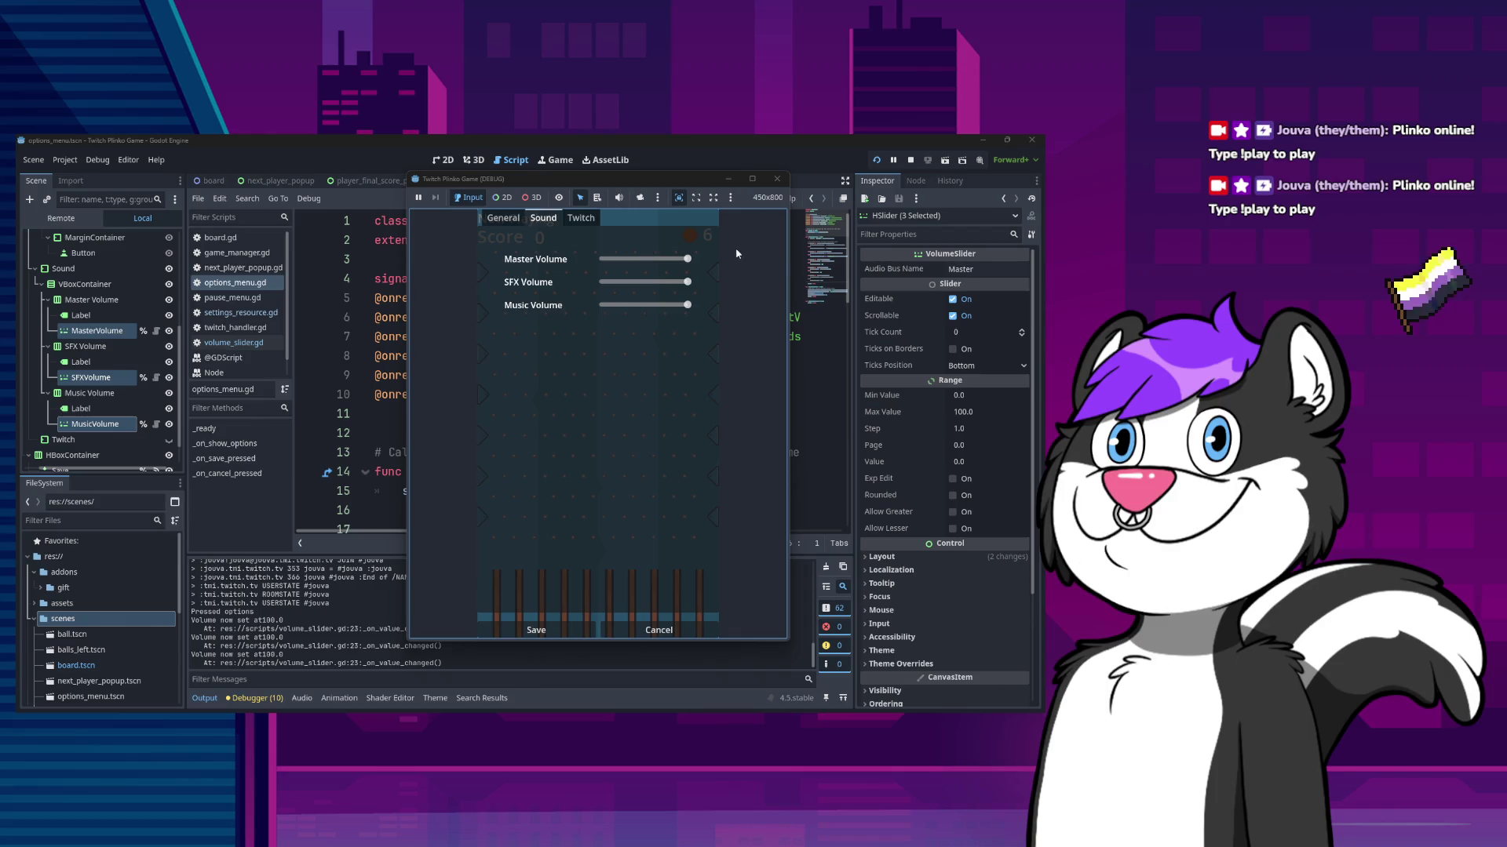
click(776, 178)
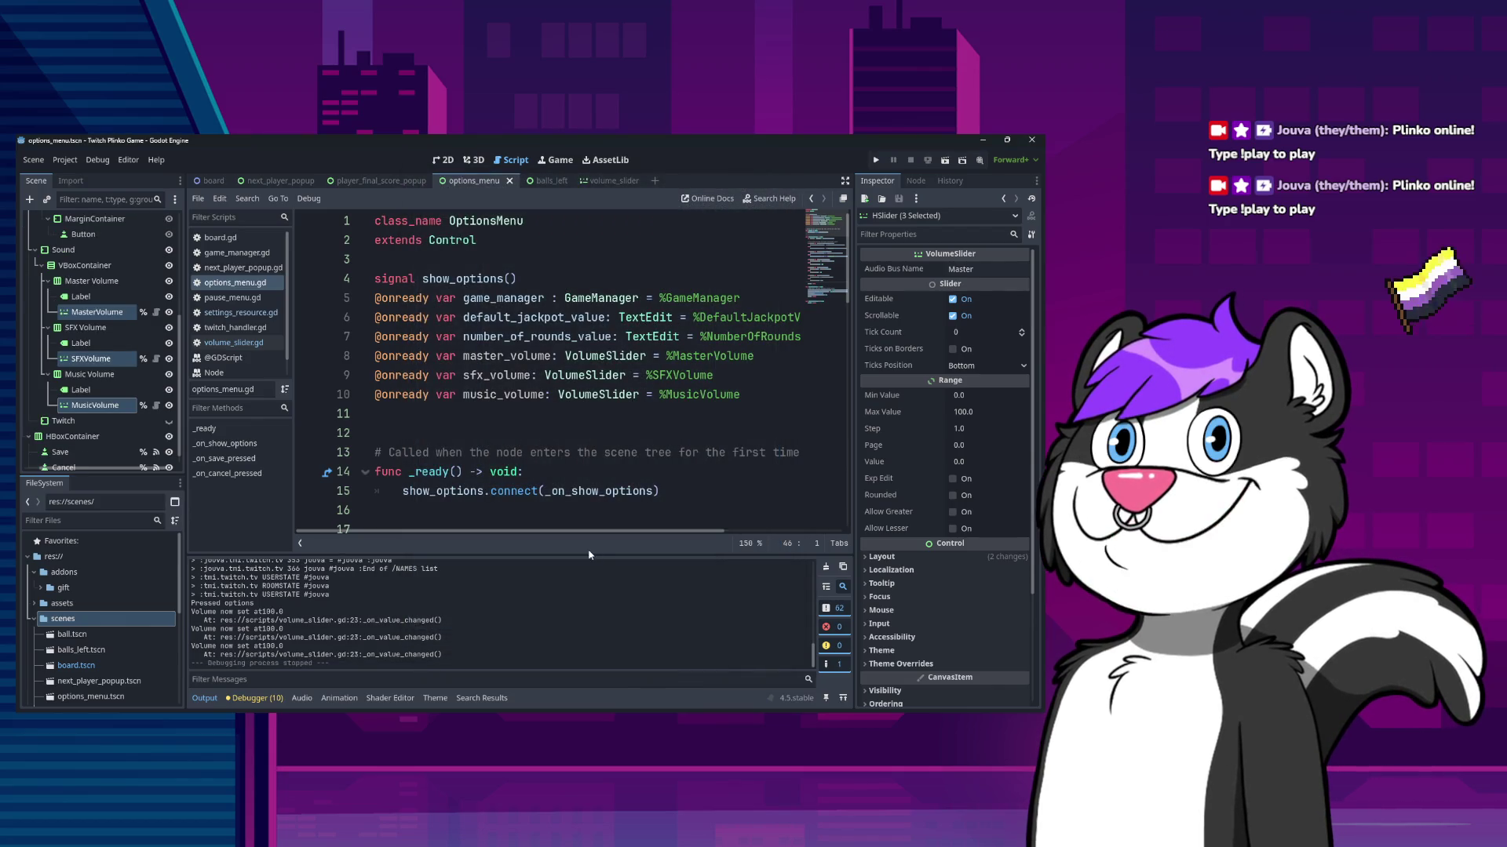
key(F5)
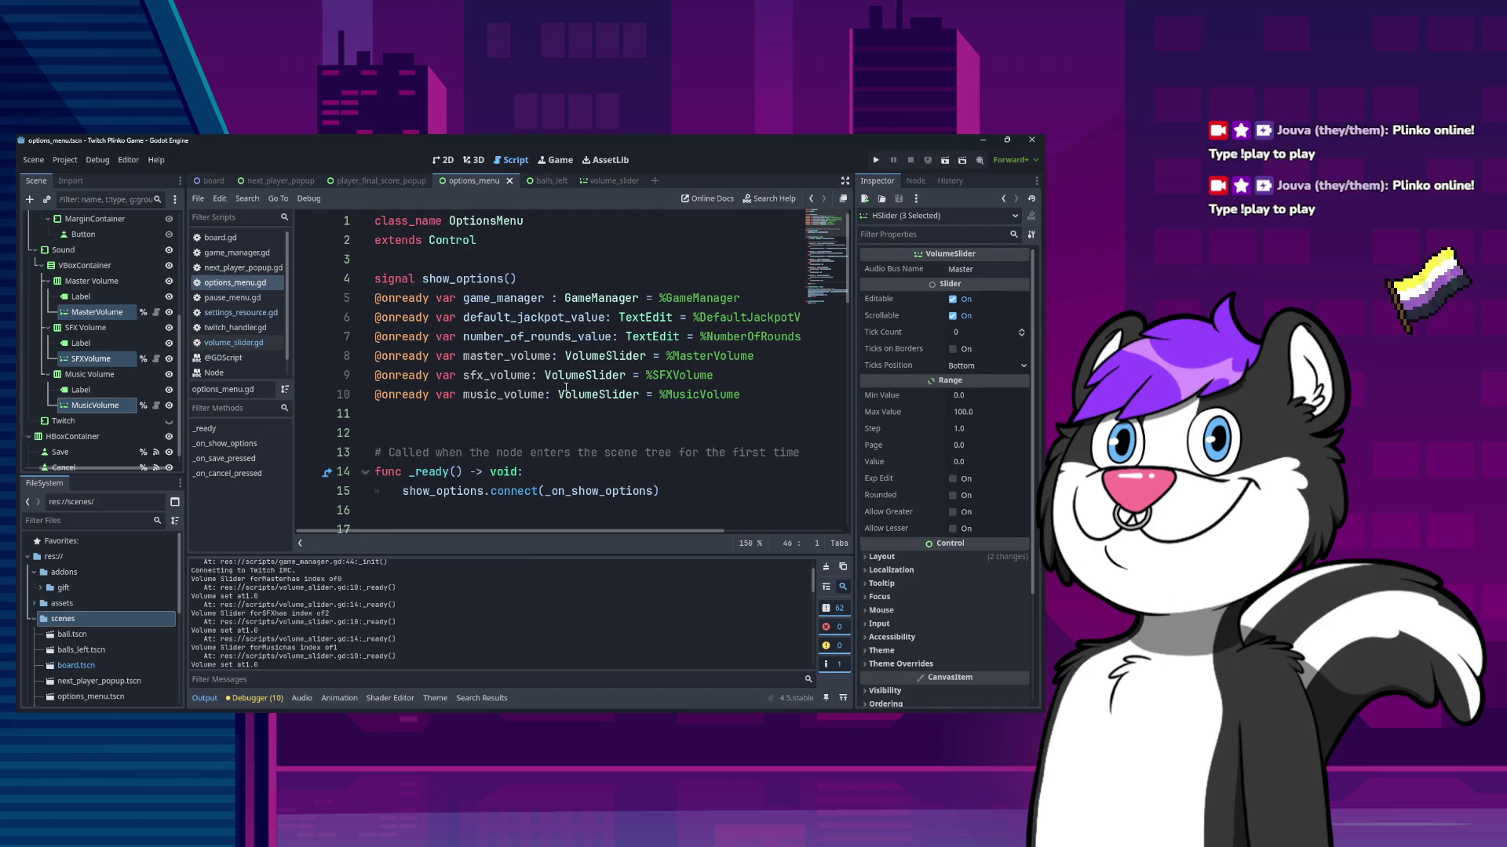
- Open settings_resource.gd from the script list
click(608, 181)
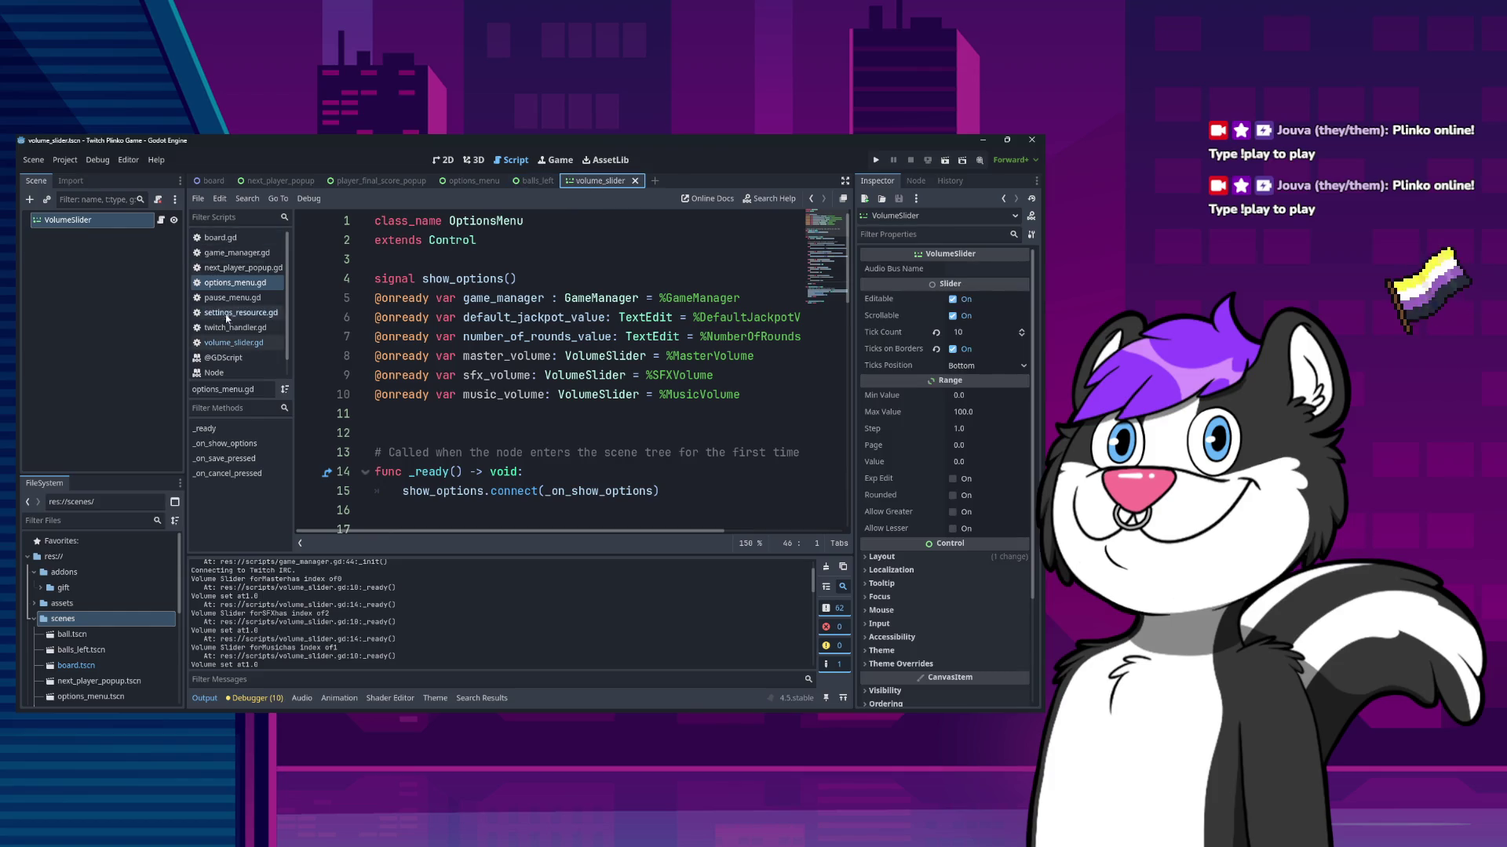
click(237, 286)
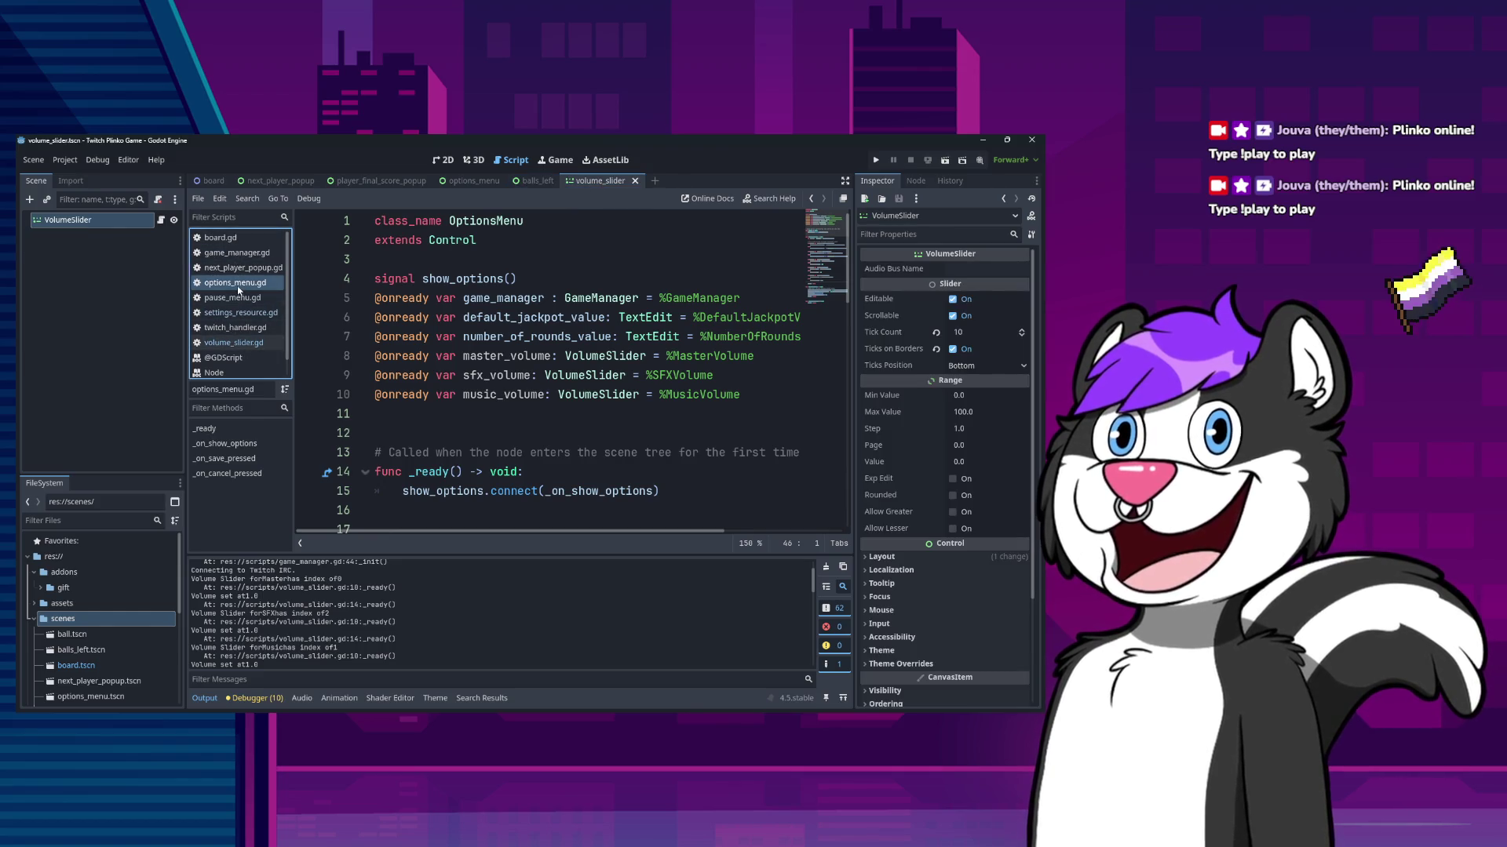
scroll(545, 421, down, 3)
scroll(544, 421, down, 4)
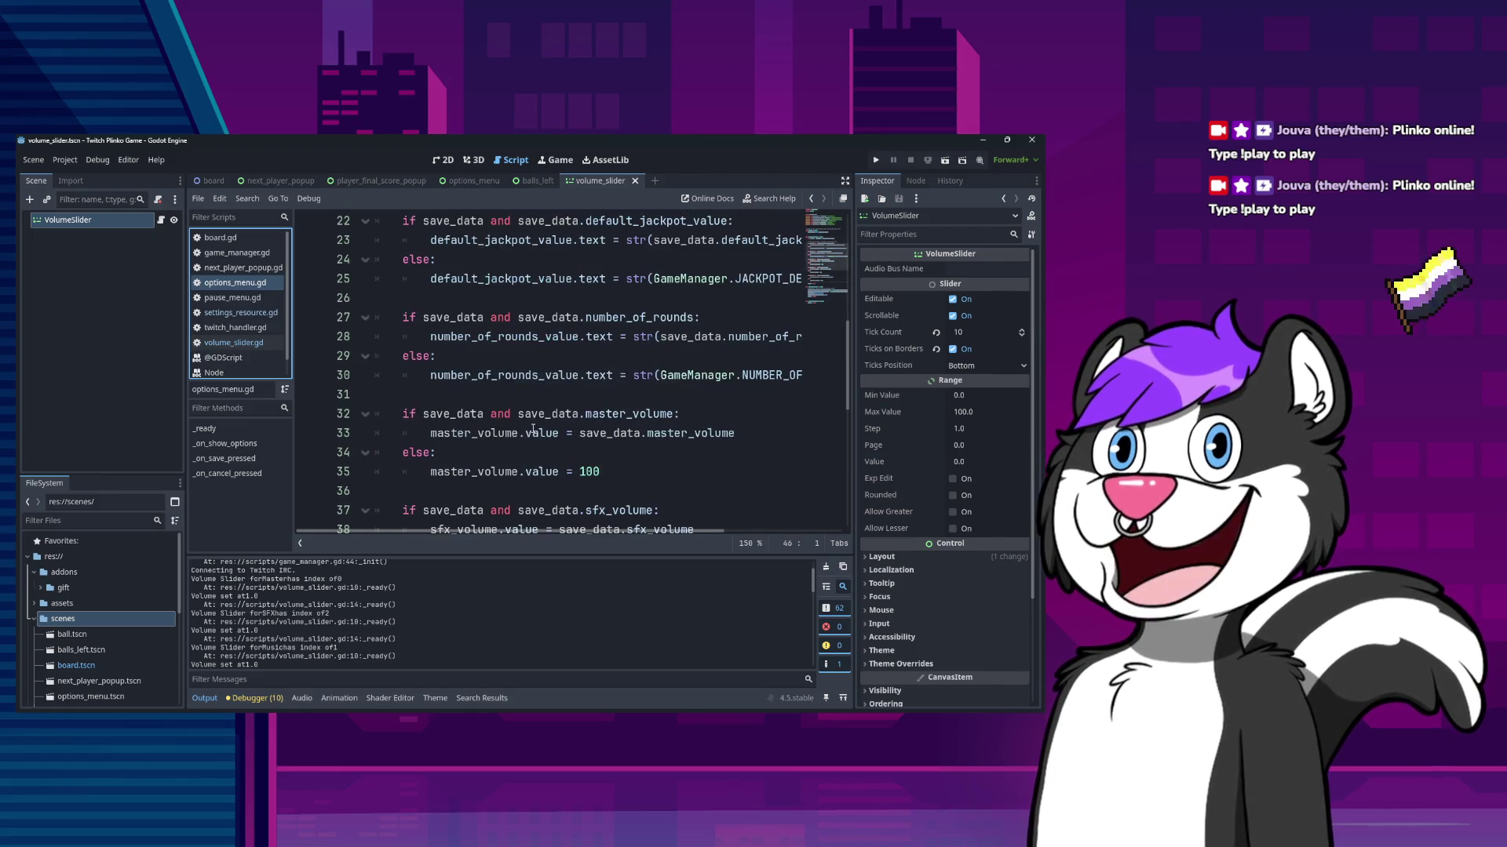
click(238, 312)
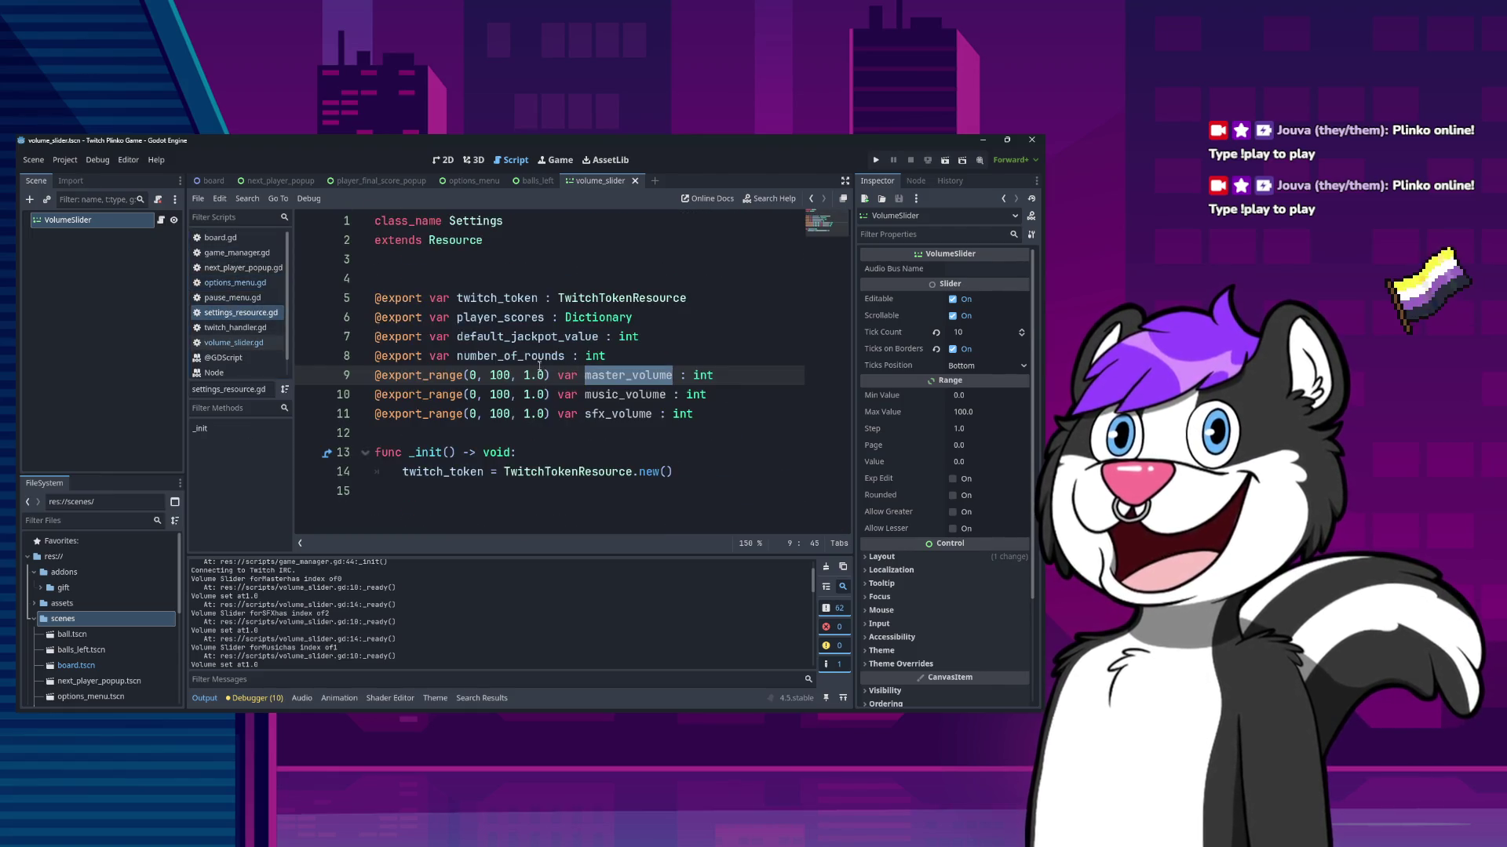
- Strip _range(0, 100, 1.0) from the master, music and sfx volume exports, save, and run
drag(550, 375, 430, 375)
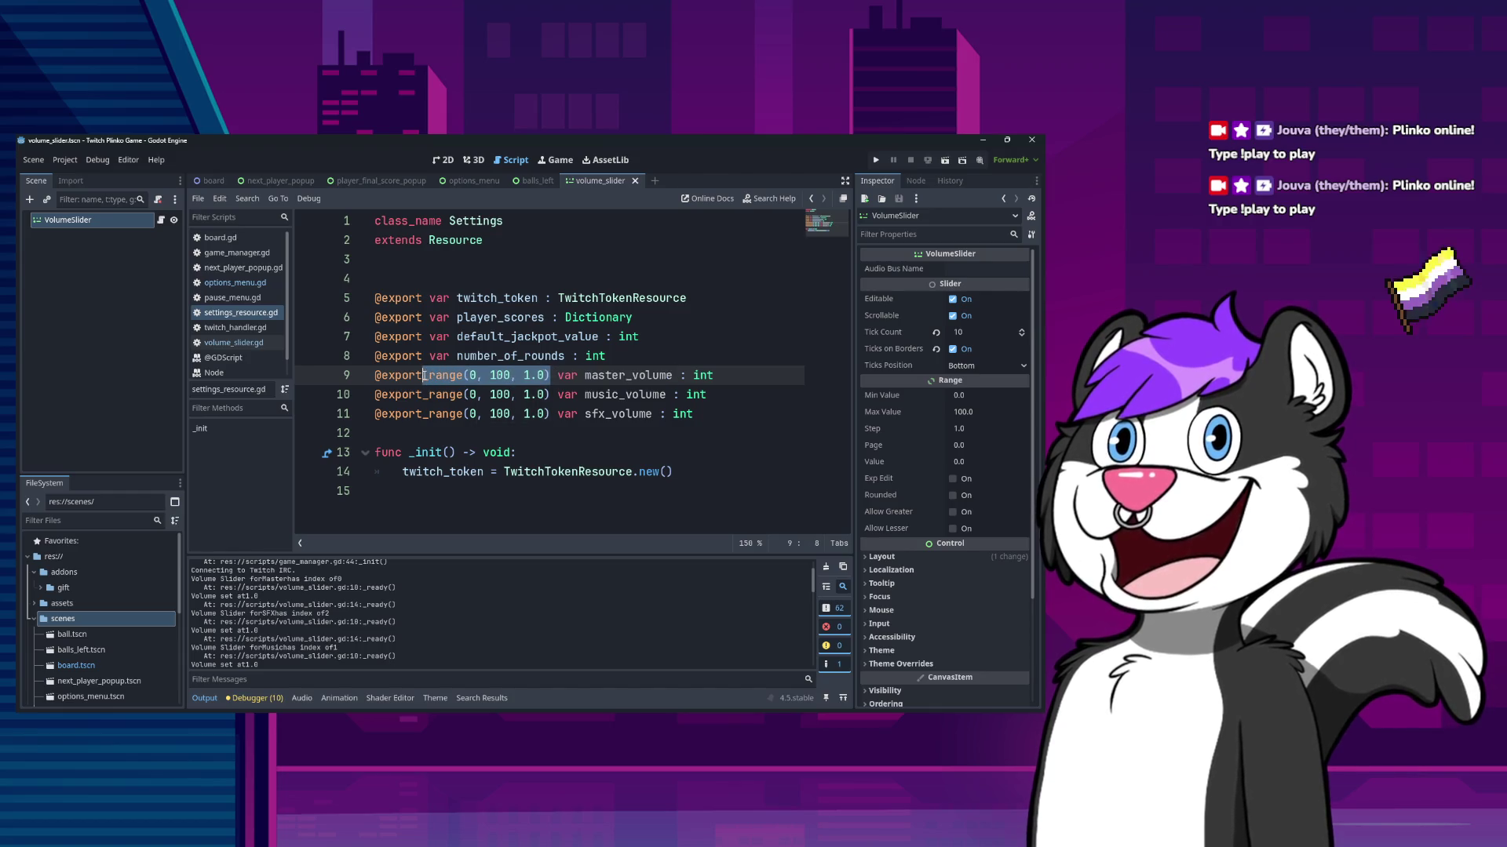
key(BackSpace)
key(BackSpace)
key(Down)
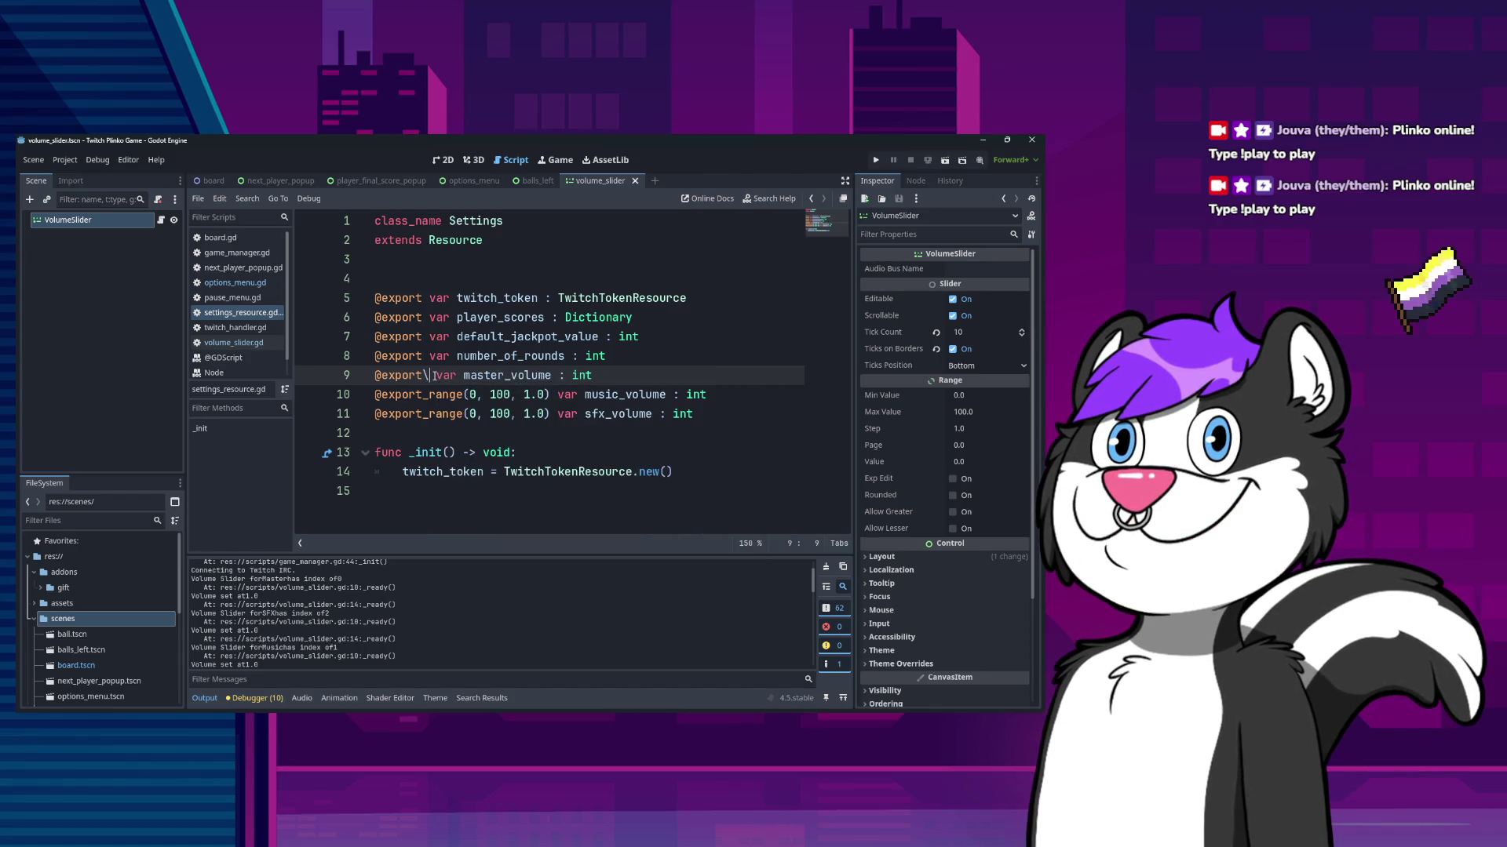
key(shift+Right)
key(shift+Right)
key(shift+Right)
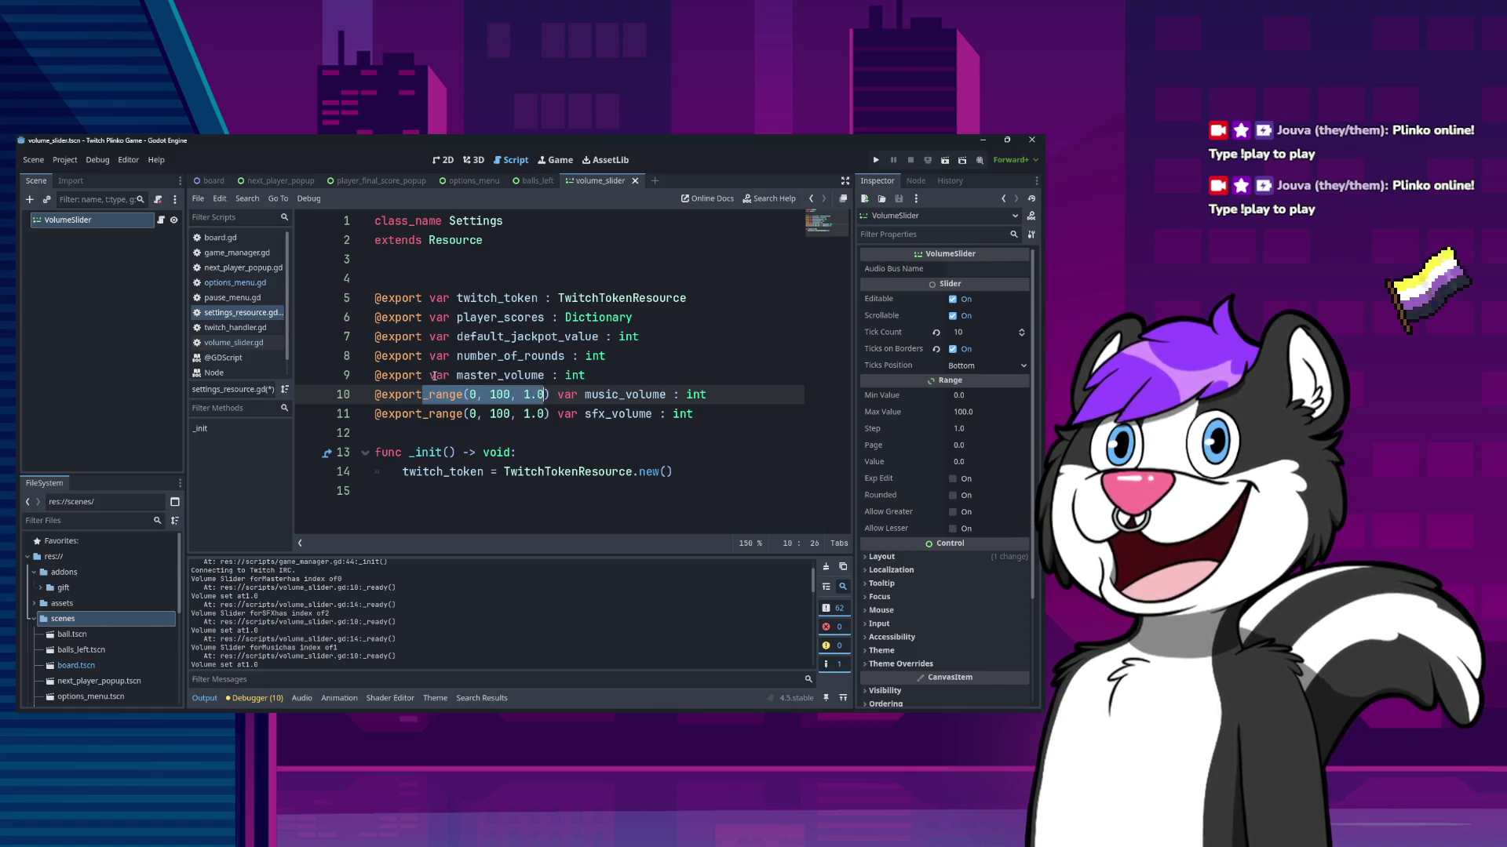
key(shift+Right)
key(shift+Right)
key(shift+Right)
key(BackSpace)
key(BackSpace)
key(Down)
key(shift+Right)
key(shift+Right)
key(shift+Right)
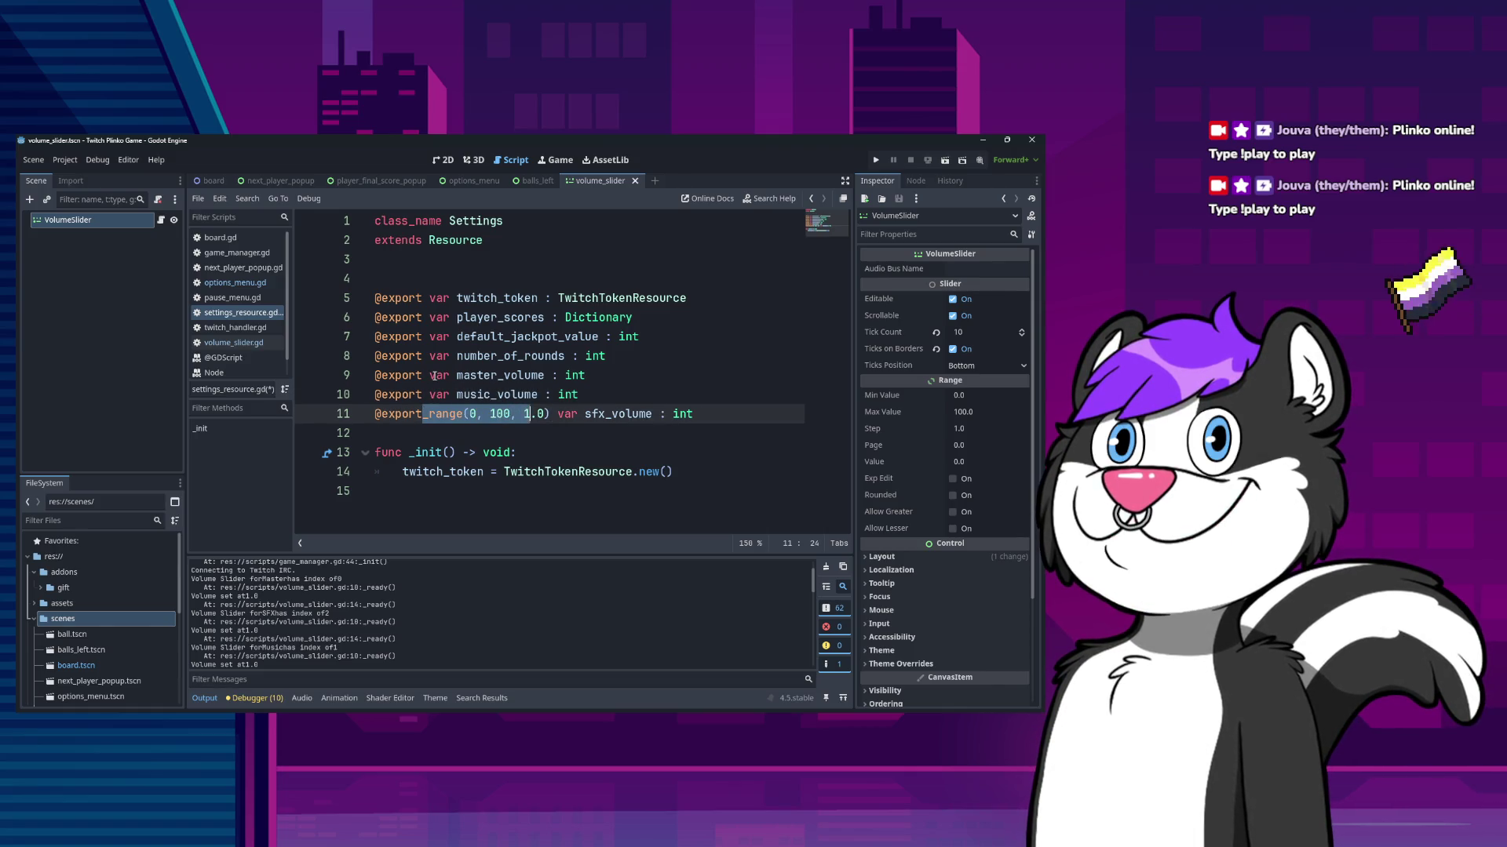
key(BackSpace)
key(ctrl+s)
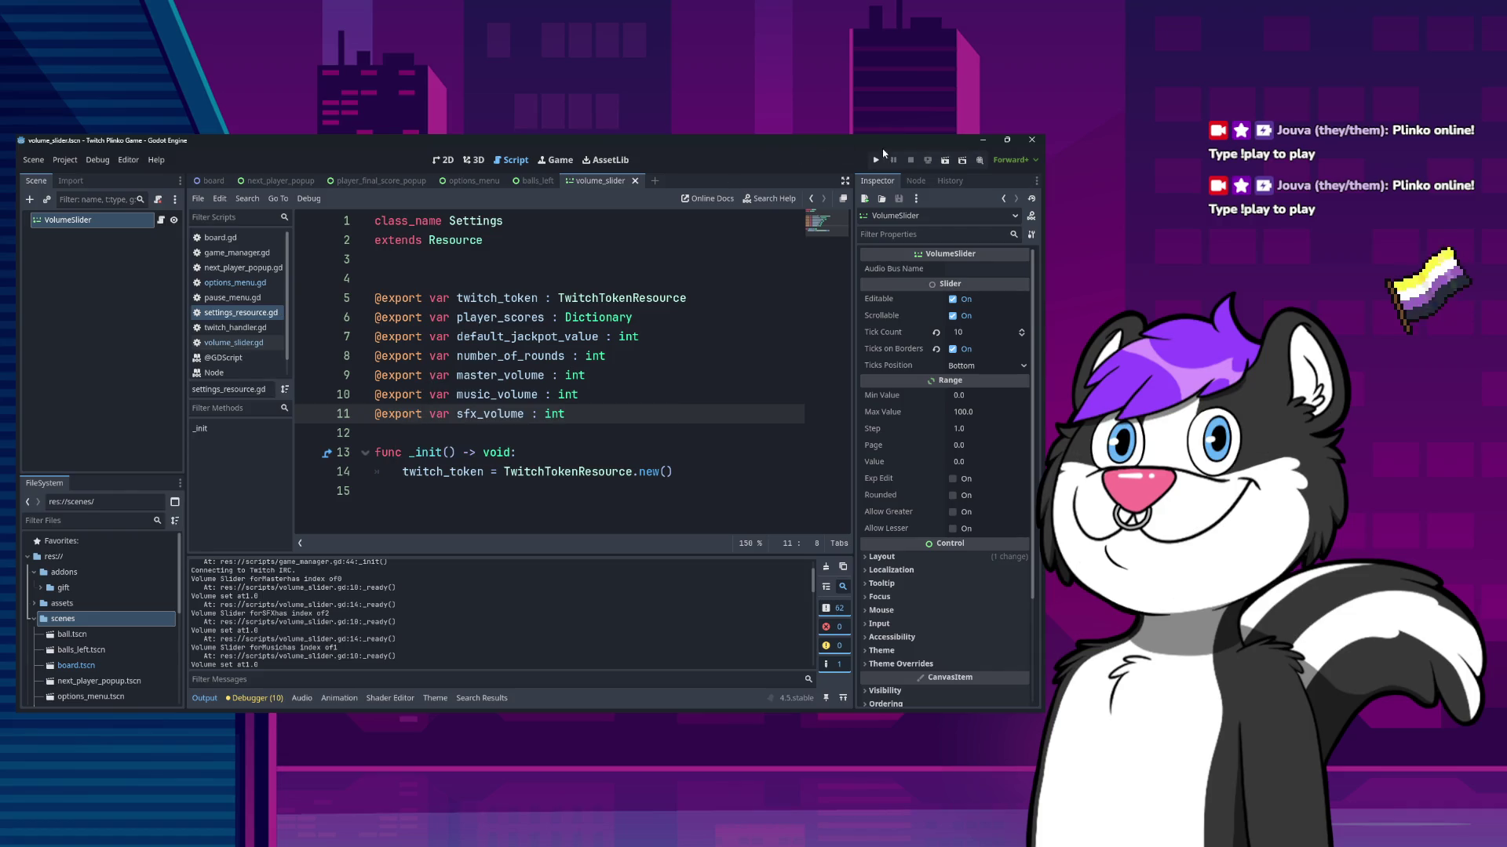
click(879, 157)
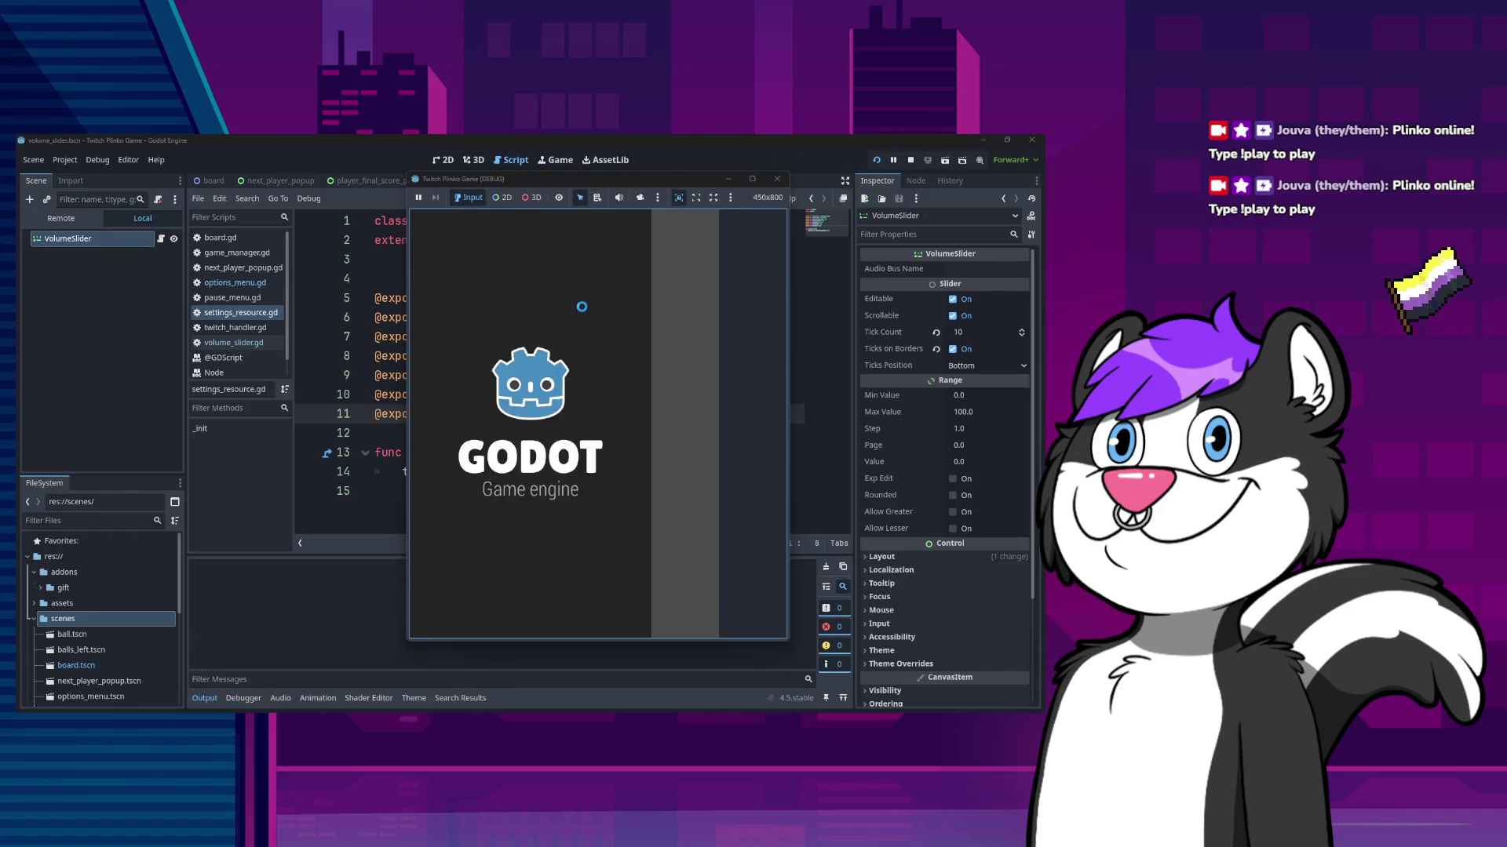
- Drag Master Volume to about half in the game's Options, then close the game
key(Escape)
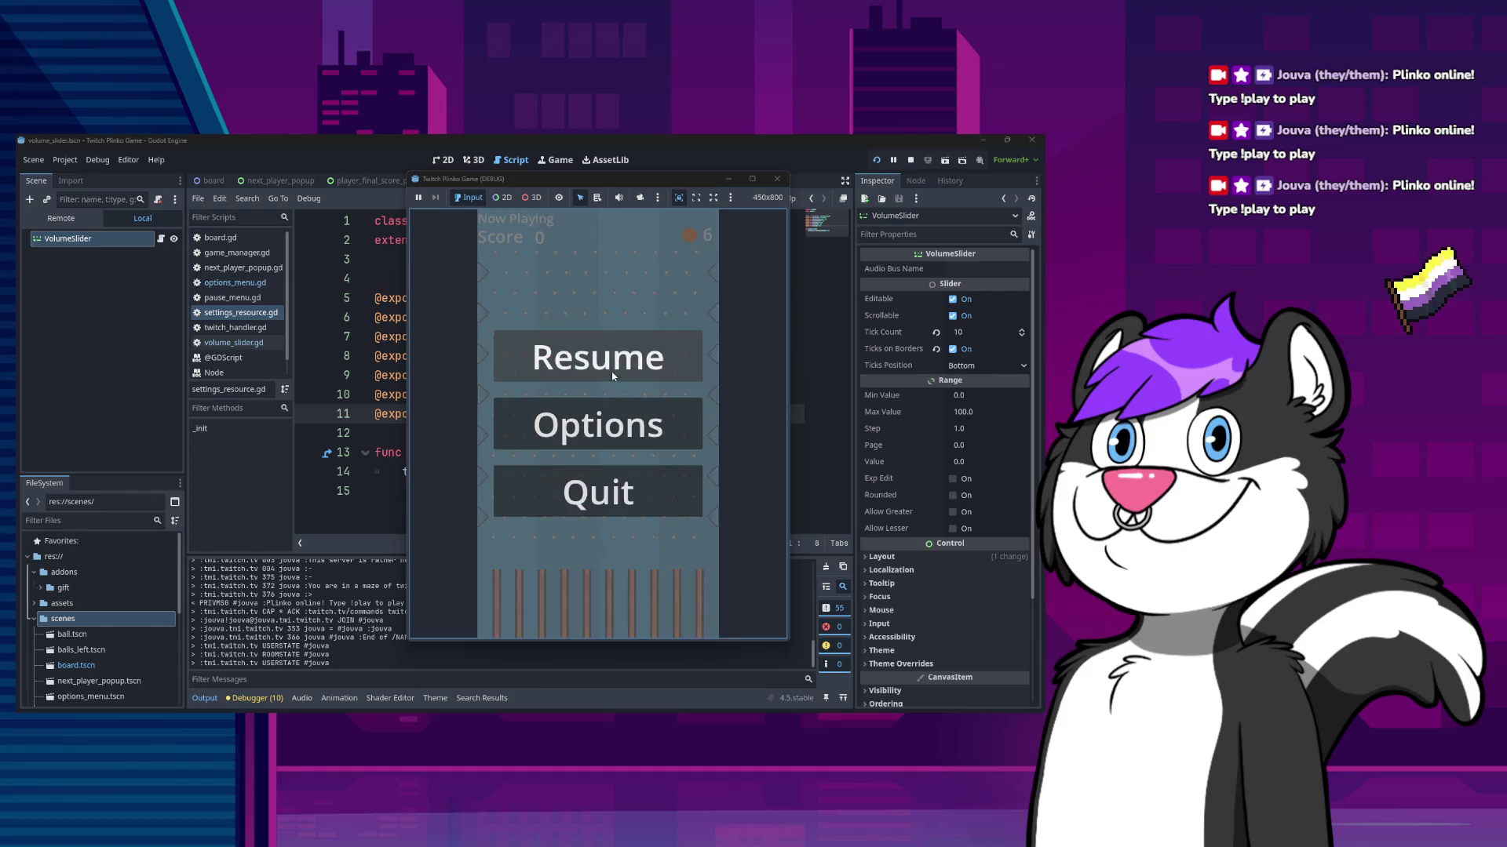
click(626, 412)
drag(672, 265, 640, 270)
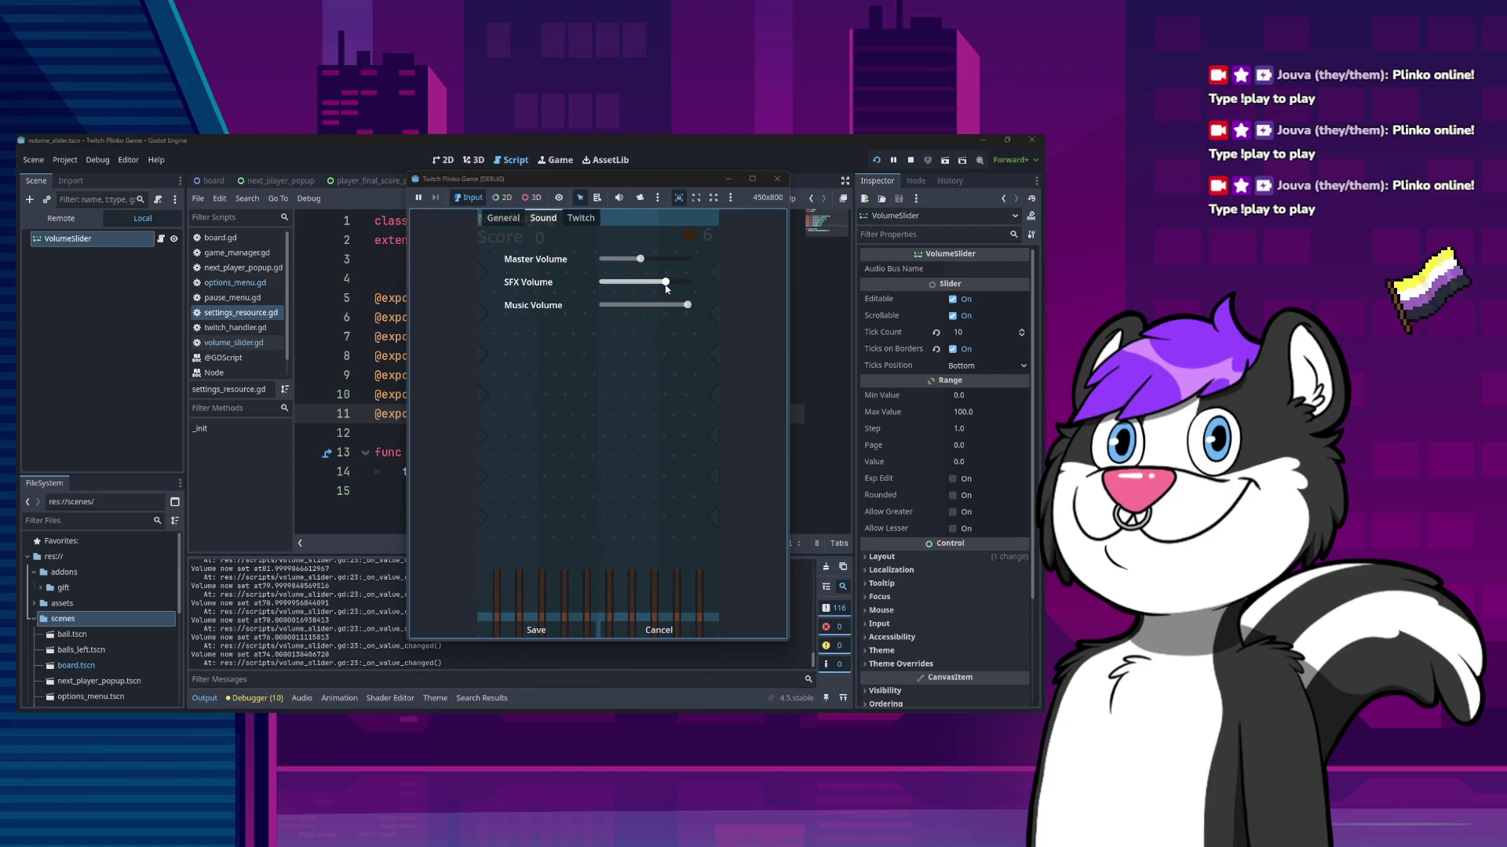
click(777, 179)
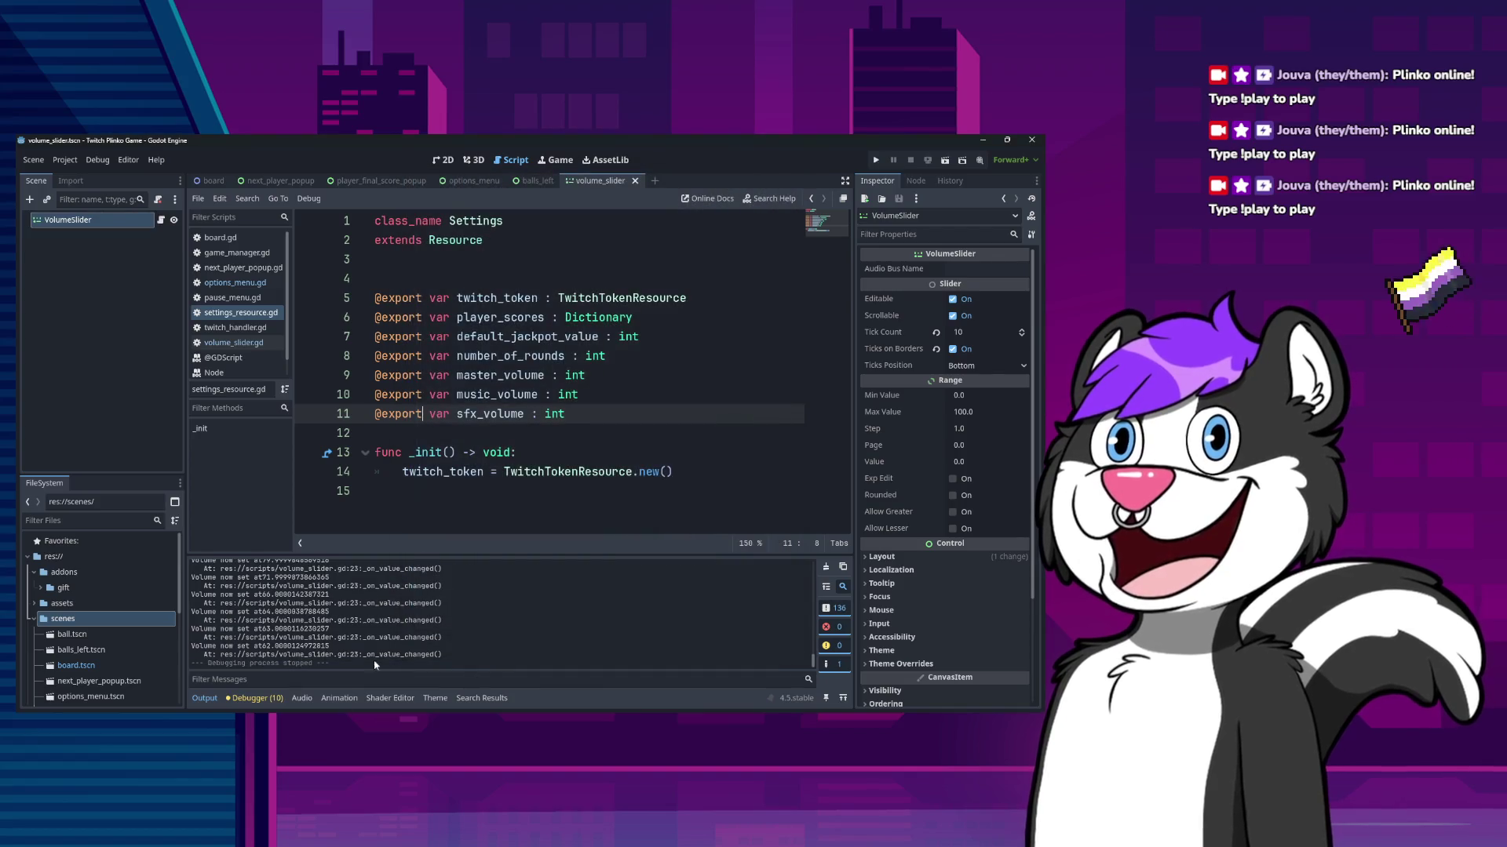
- Insert an empty line after the number_of_rounds assignment on line 52 of options_menu.gd
click(248, 253)
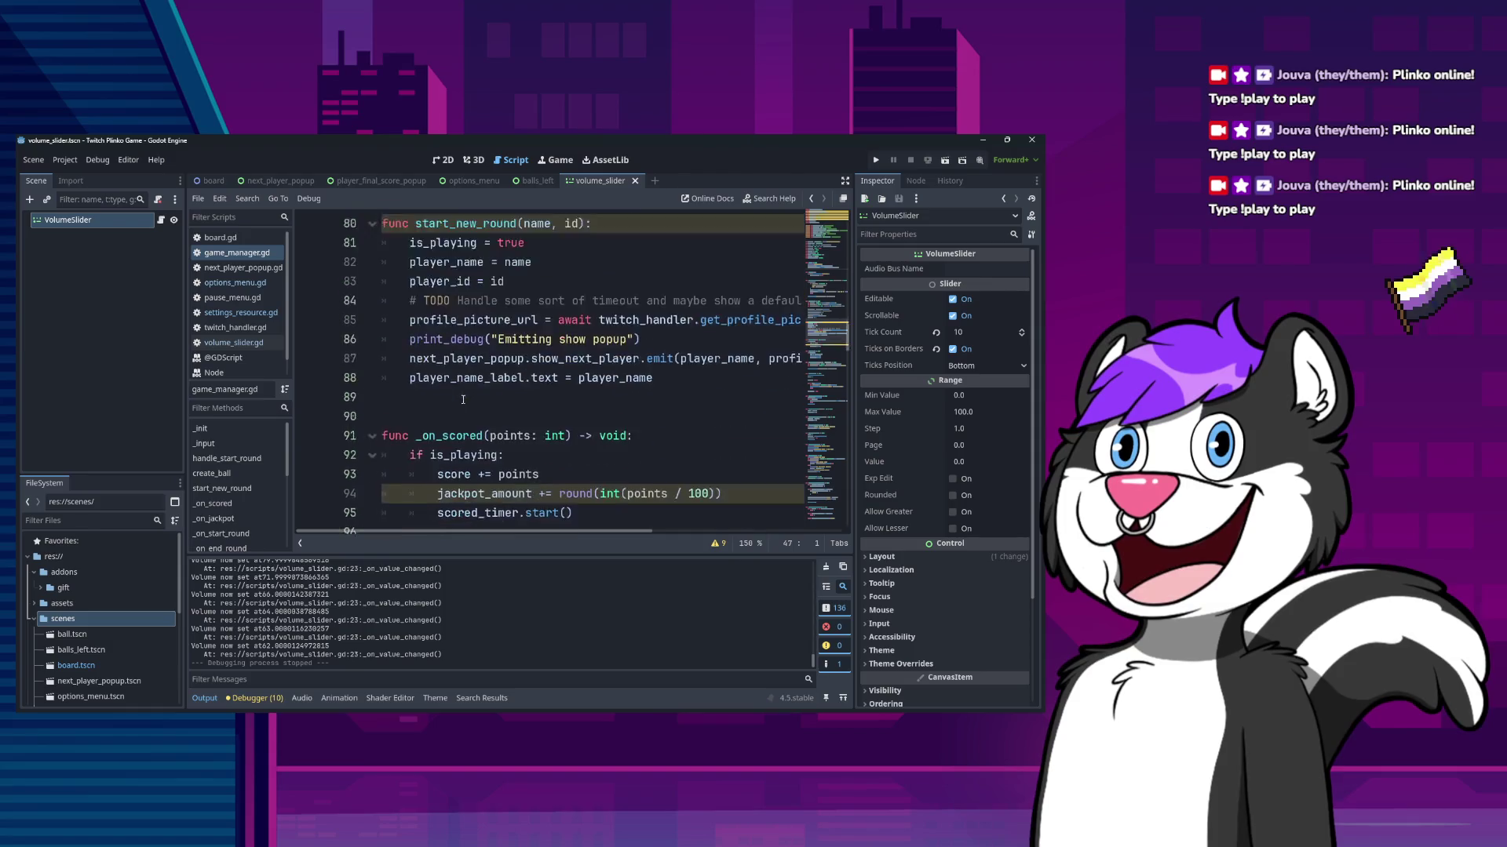
click(243, 284)
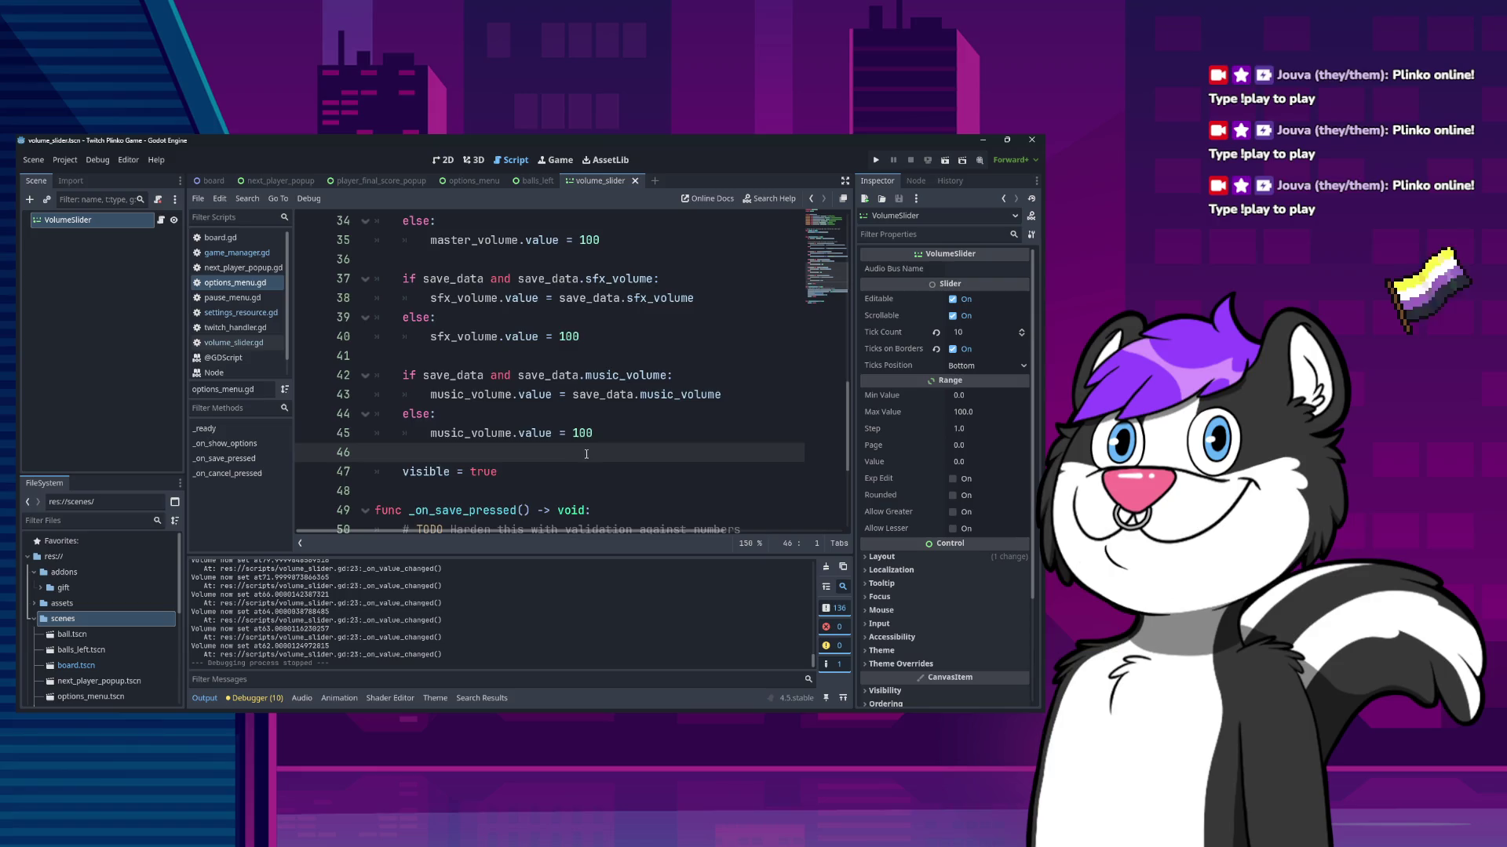
scroll(586, 454, down, 2)
scroll(589, 460, down, 2)
click(677, 382)
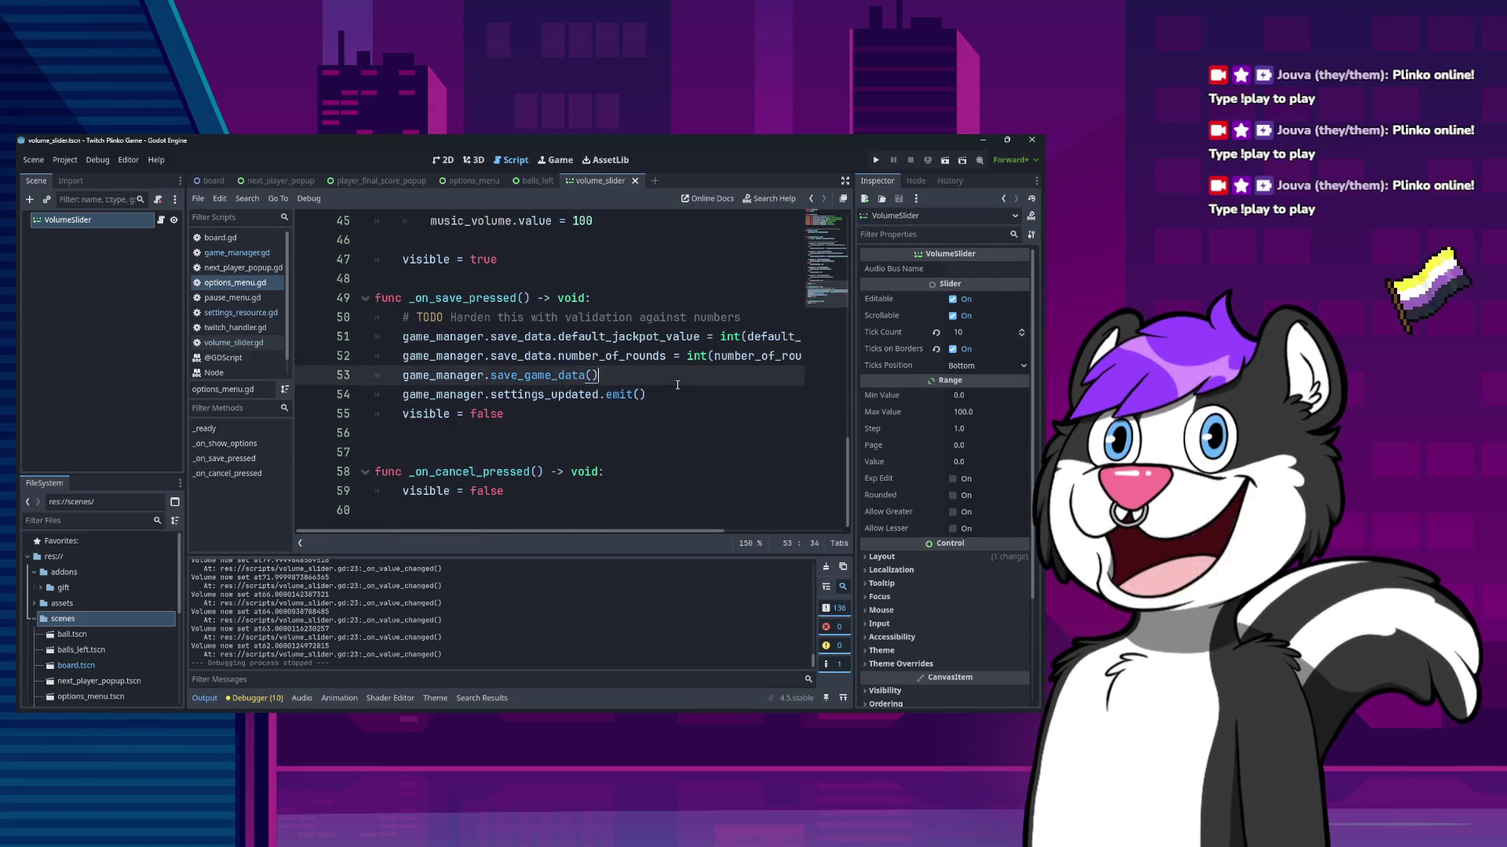
click(673, 358)
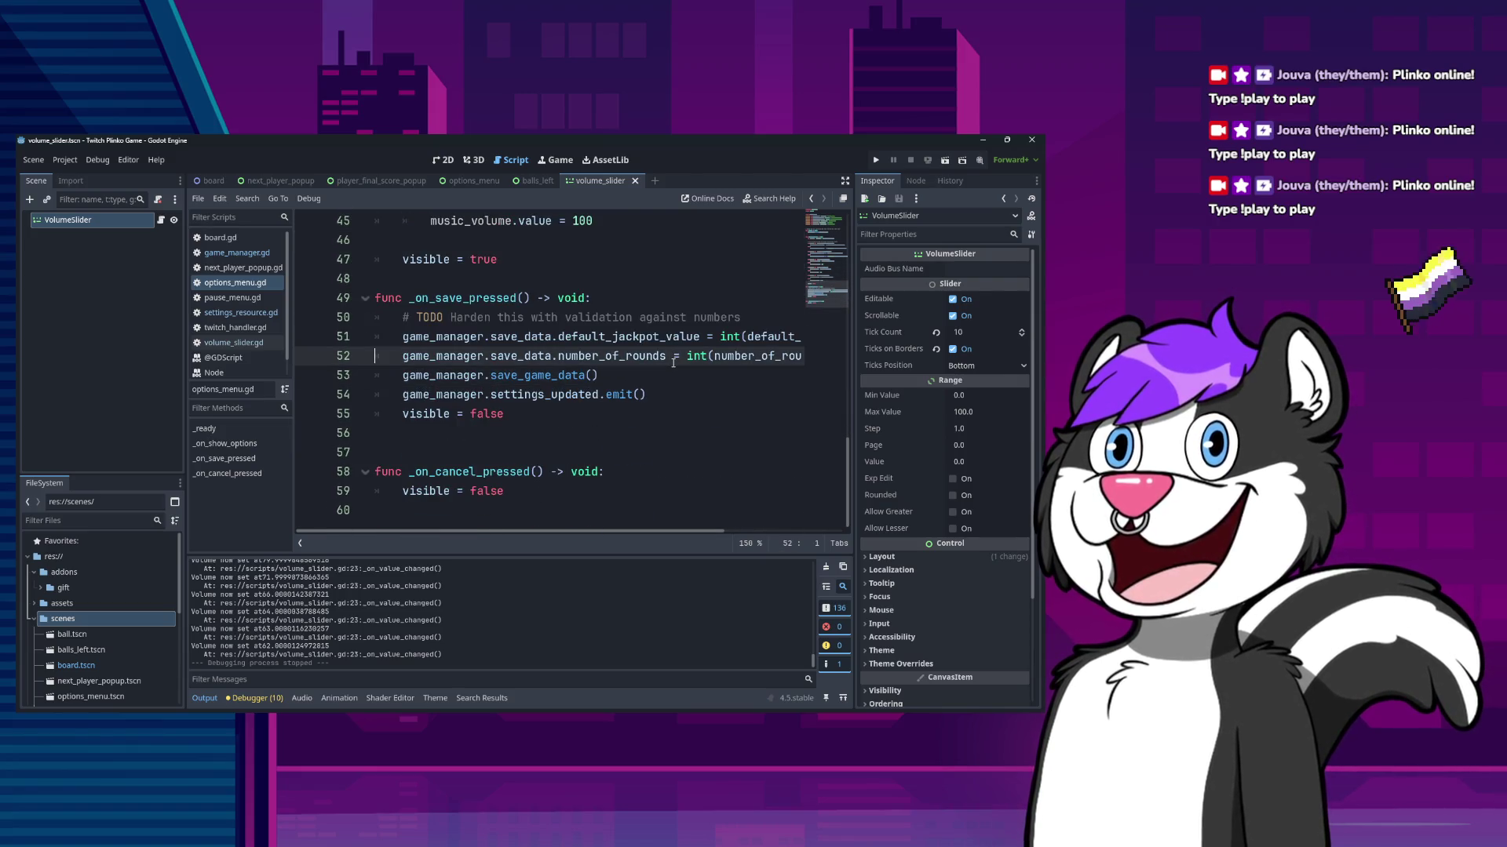
key(End)
key(Return)
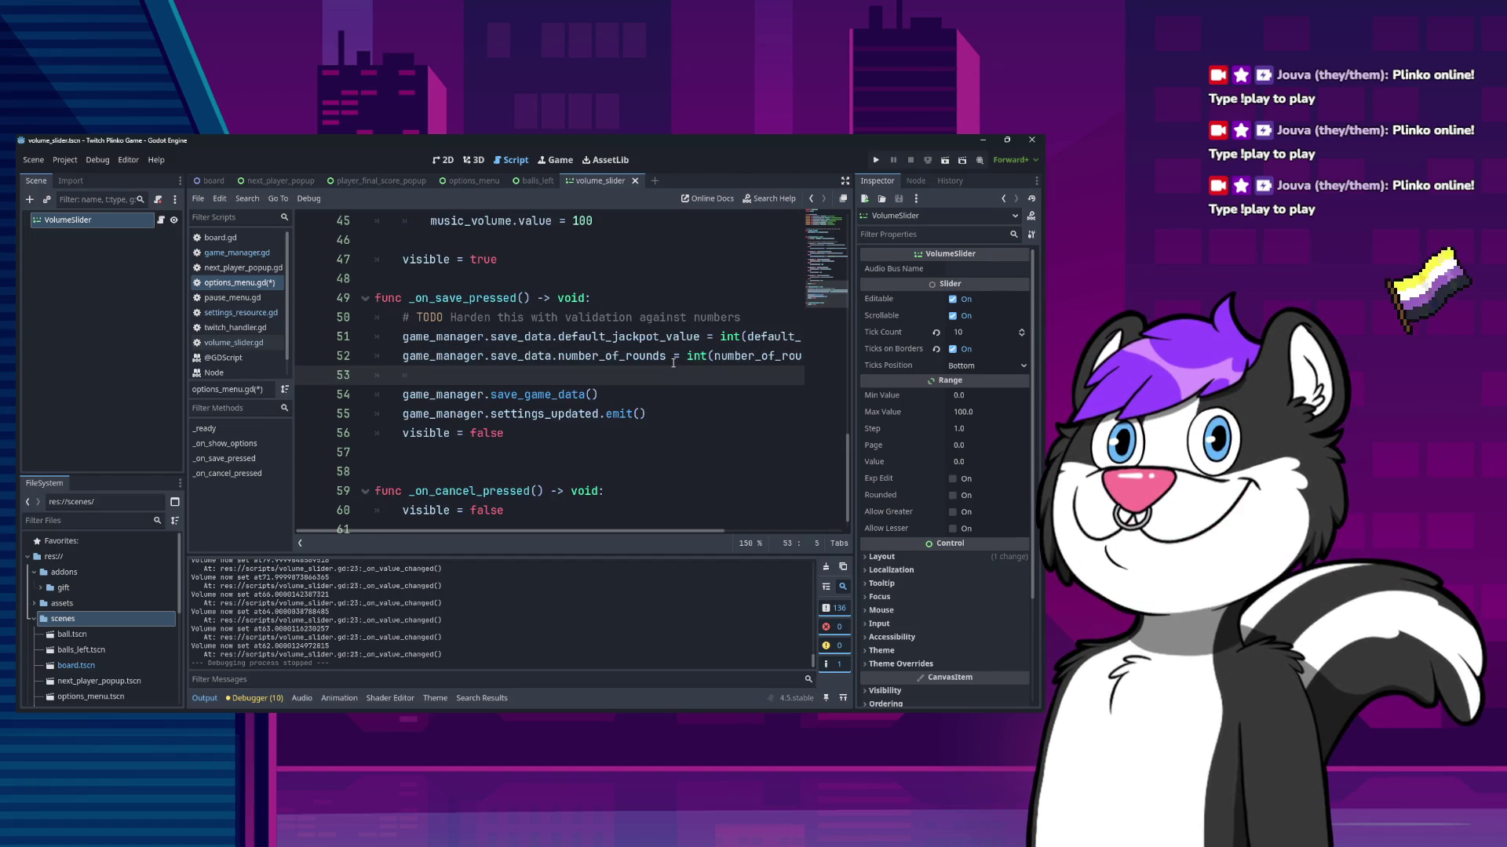
click(259, 253)
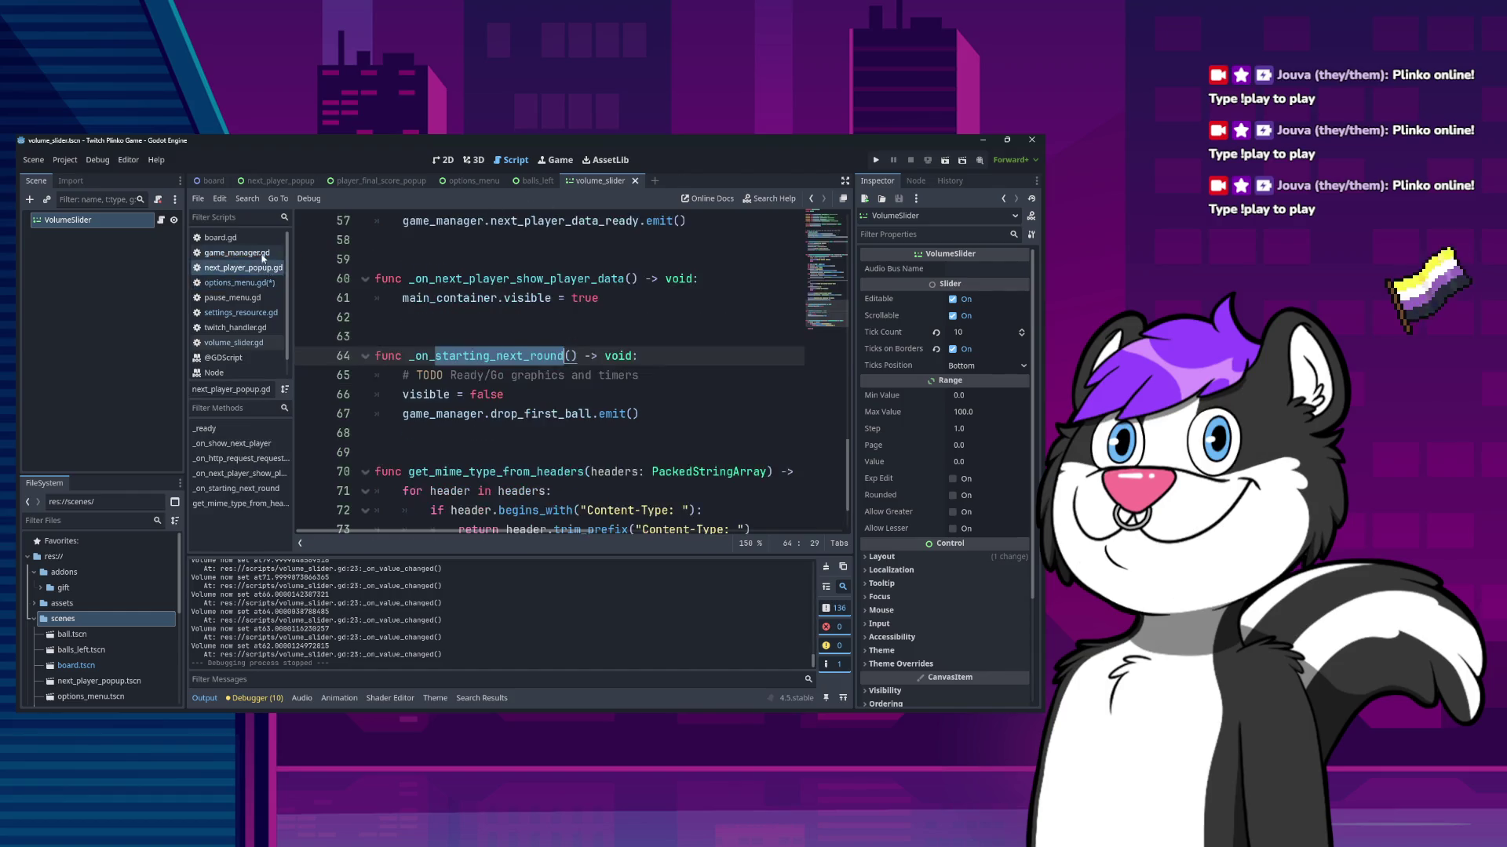
click(259, 312)
double_click(400, 414)
text(export_range(0, 100, 1.0))
double_click(400, 395)
text(export_range(0, 100, 1.0))
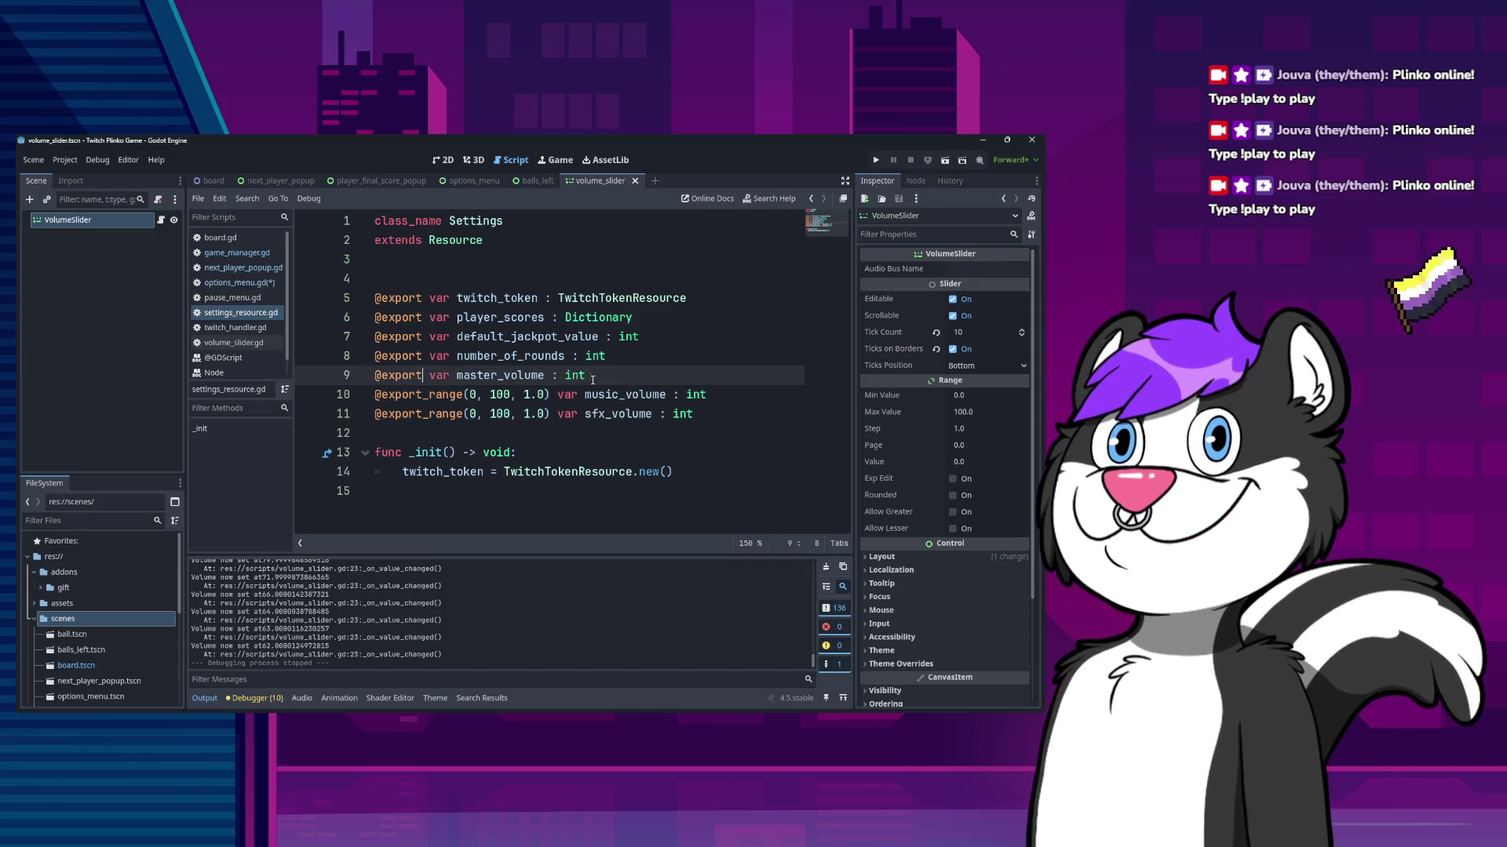
key(ctrl+z)
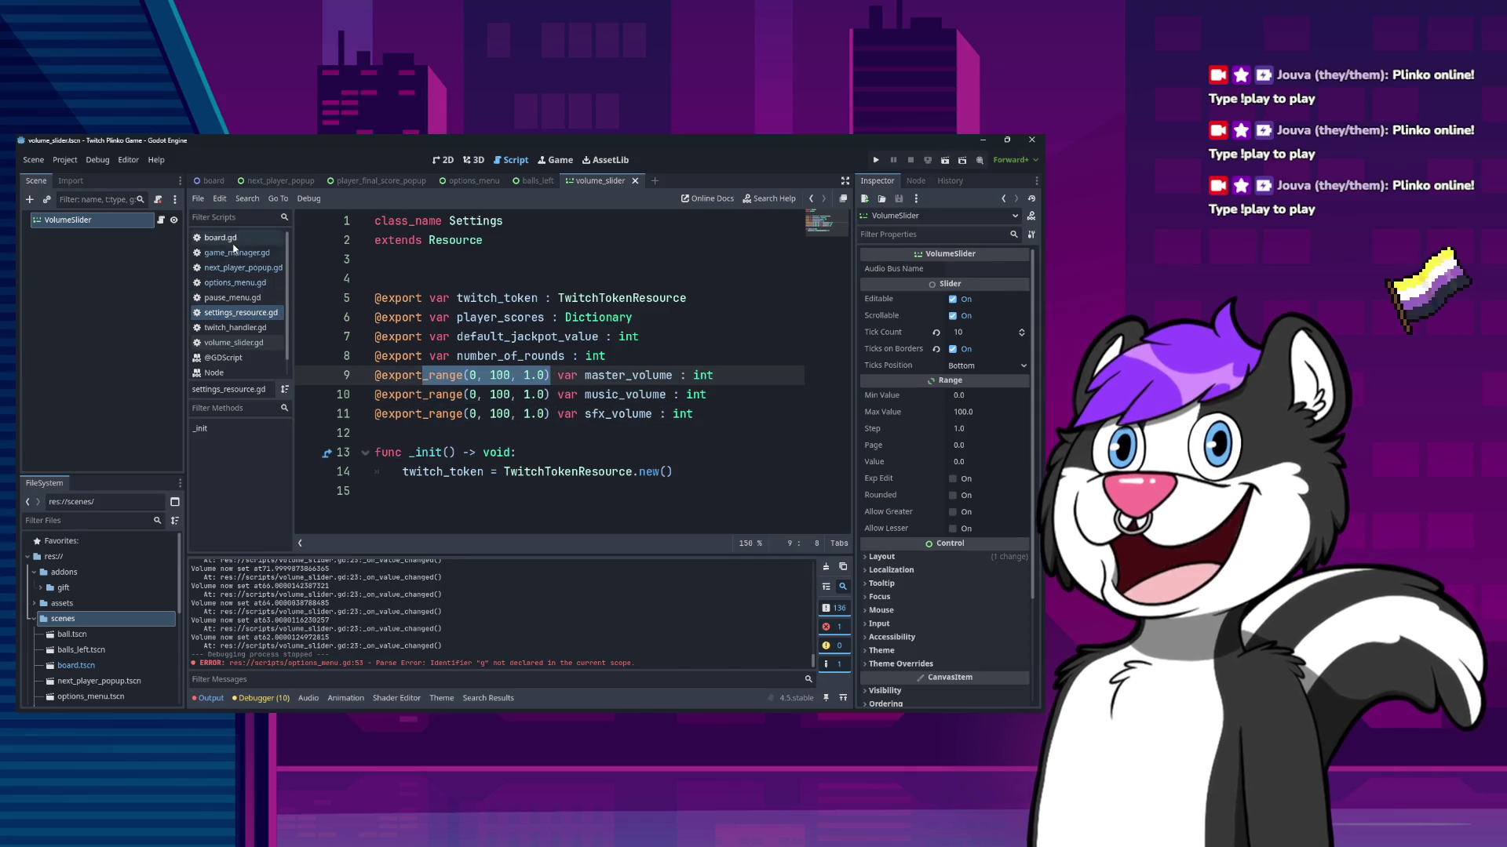
click(235, 251)
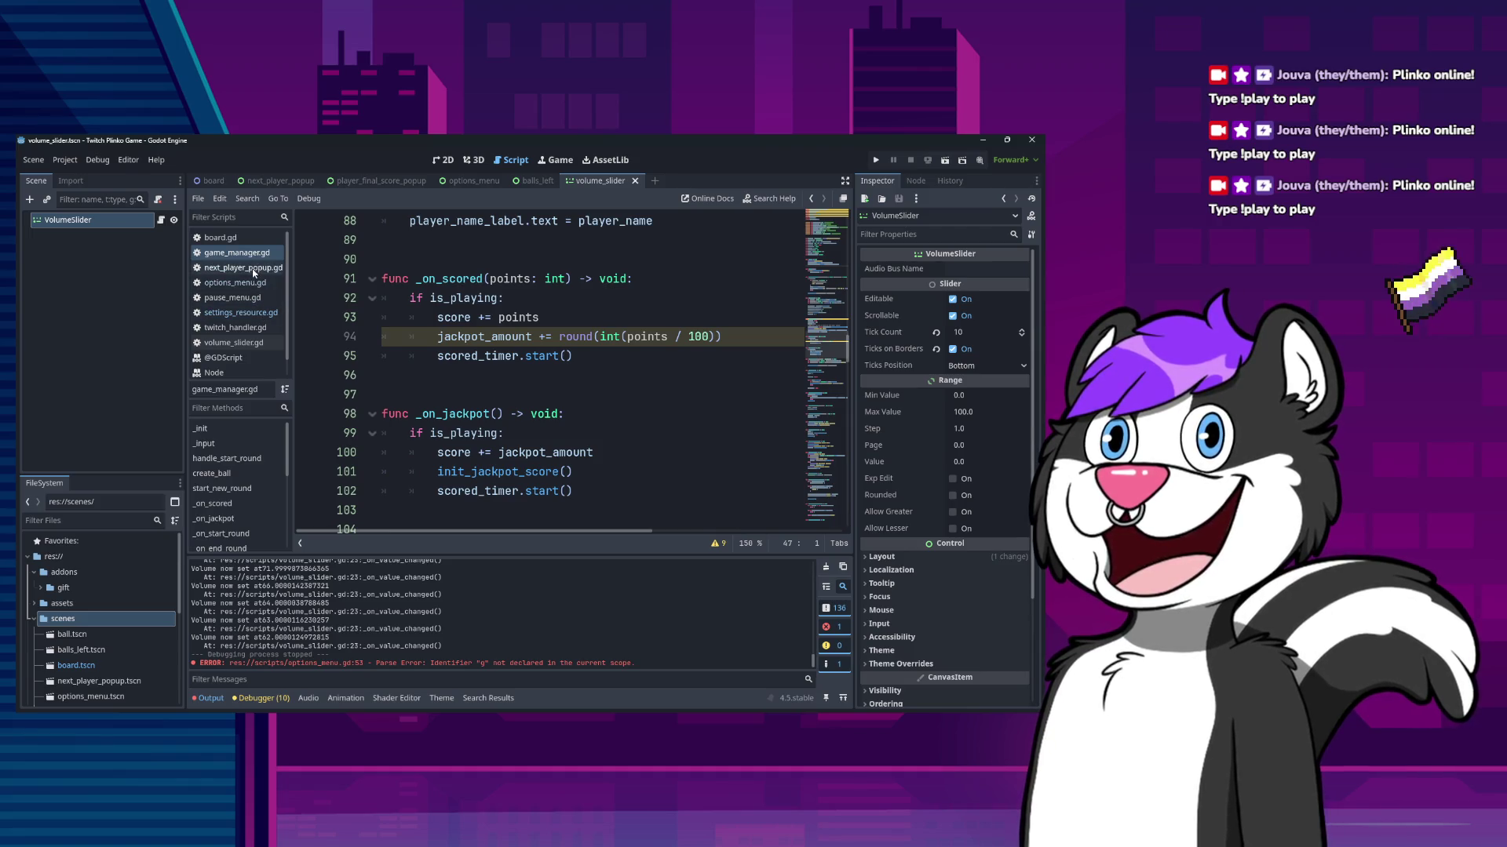
- Write a line that stores the master slider's value as master_volume in game_manager.save_data
click(251, 286)
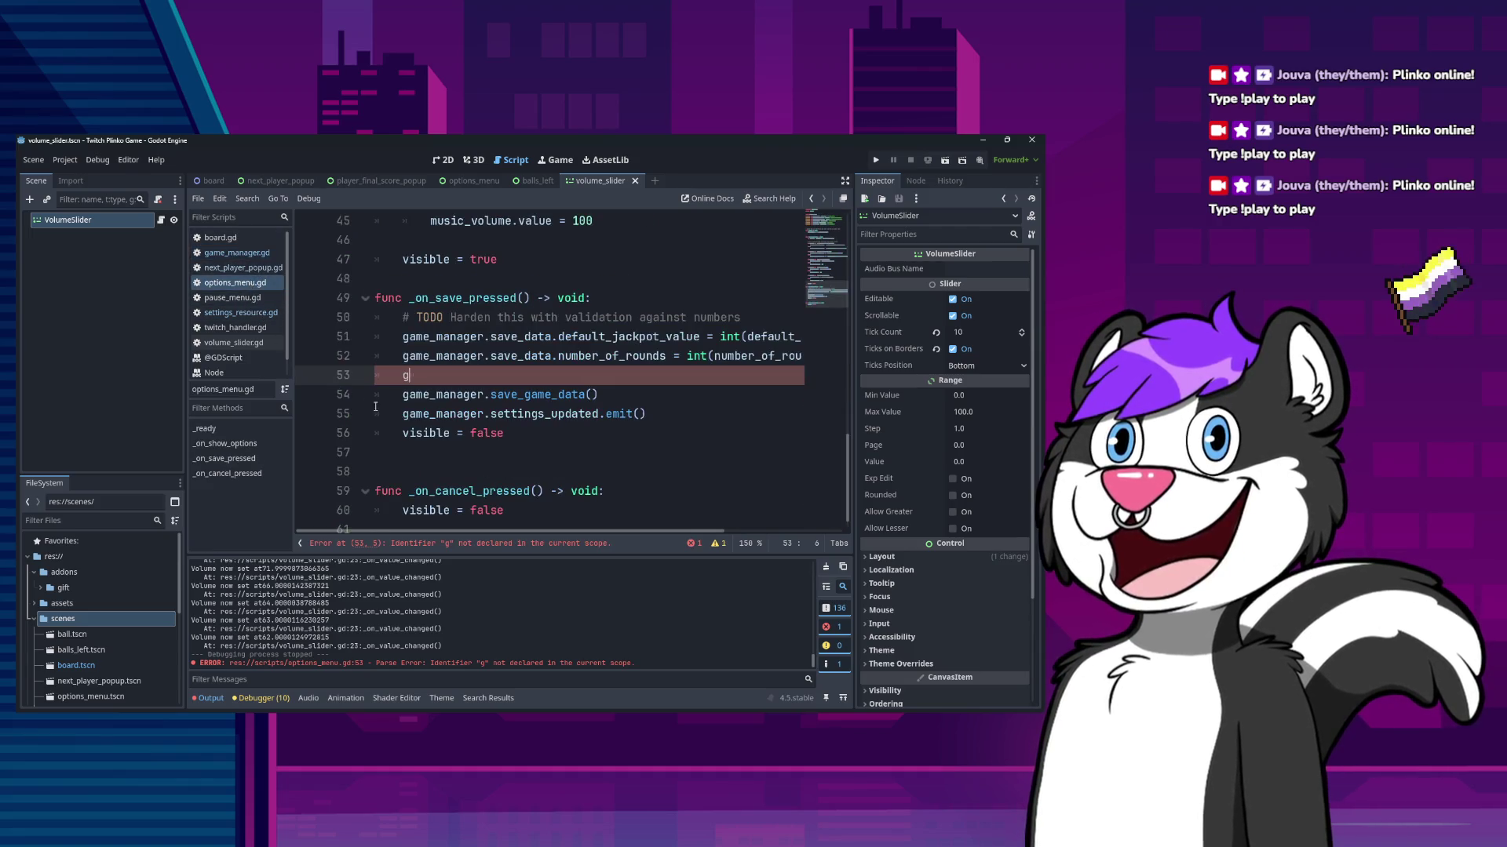
text(am)
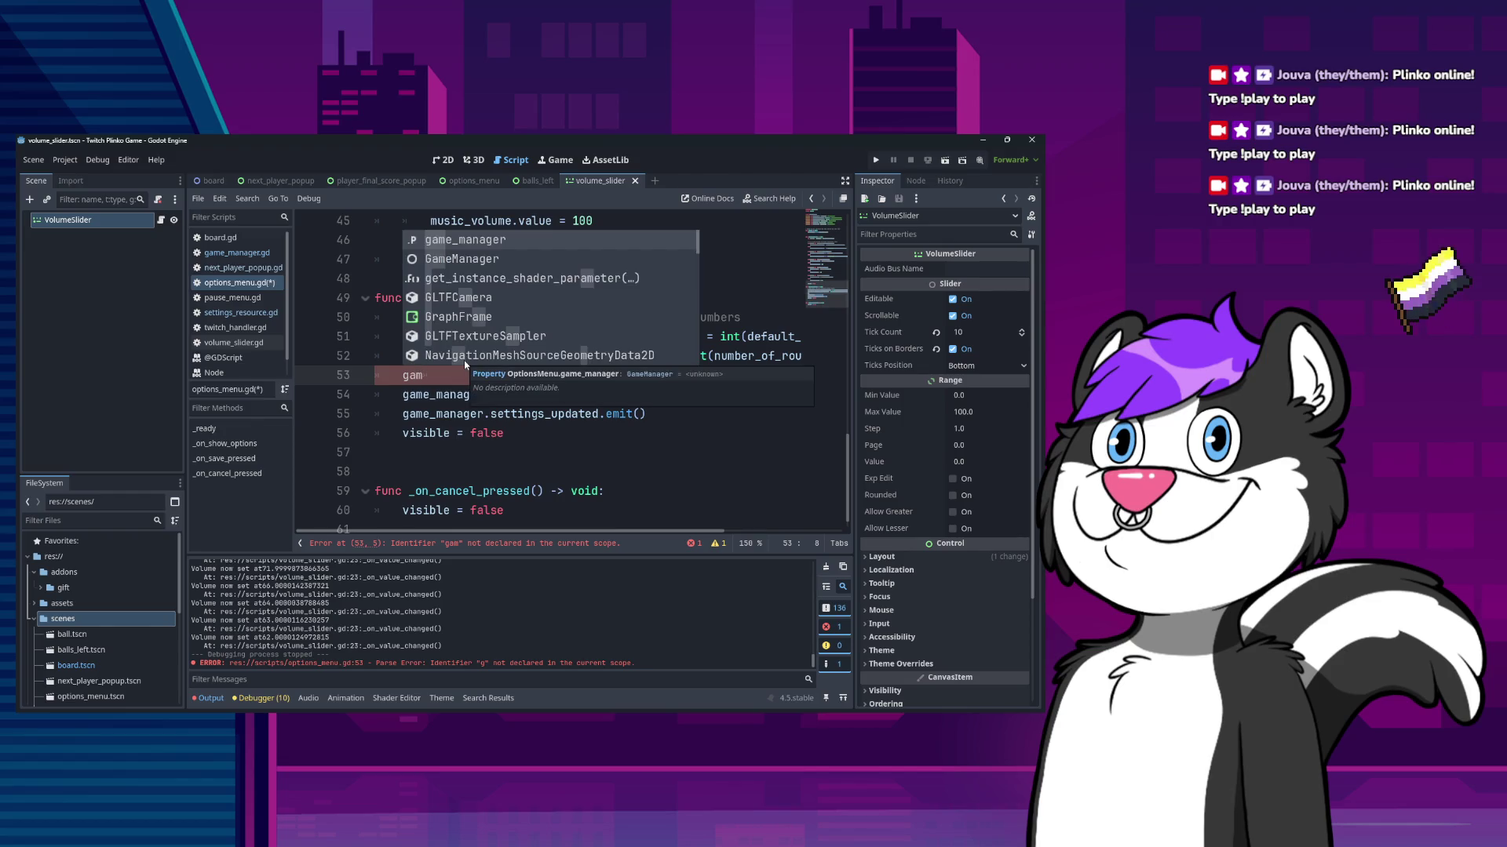
text(e_manager.sa)
key(Return)
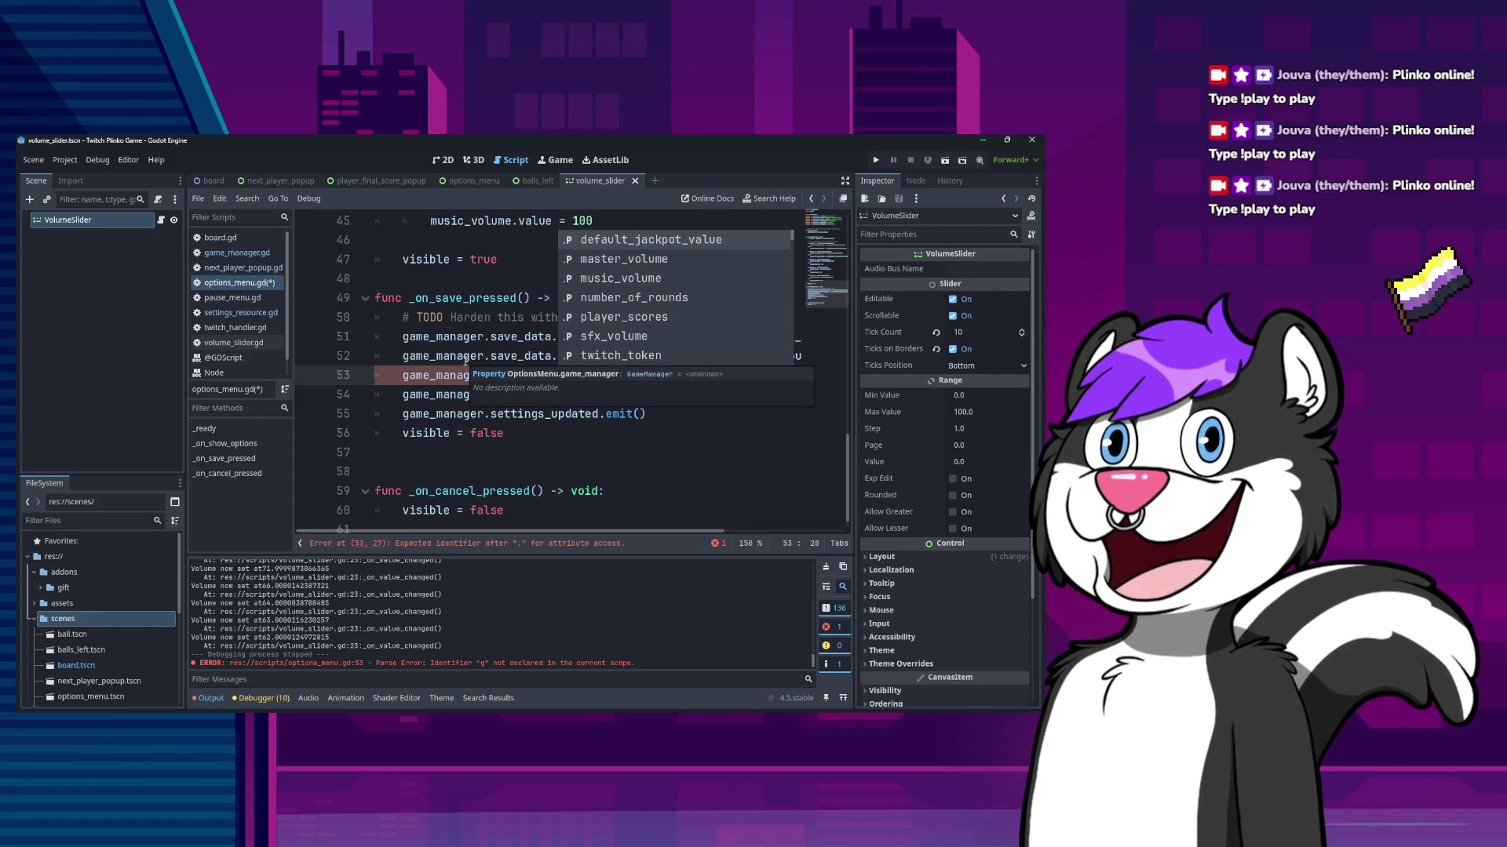
key(Down)
key(Return)
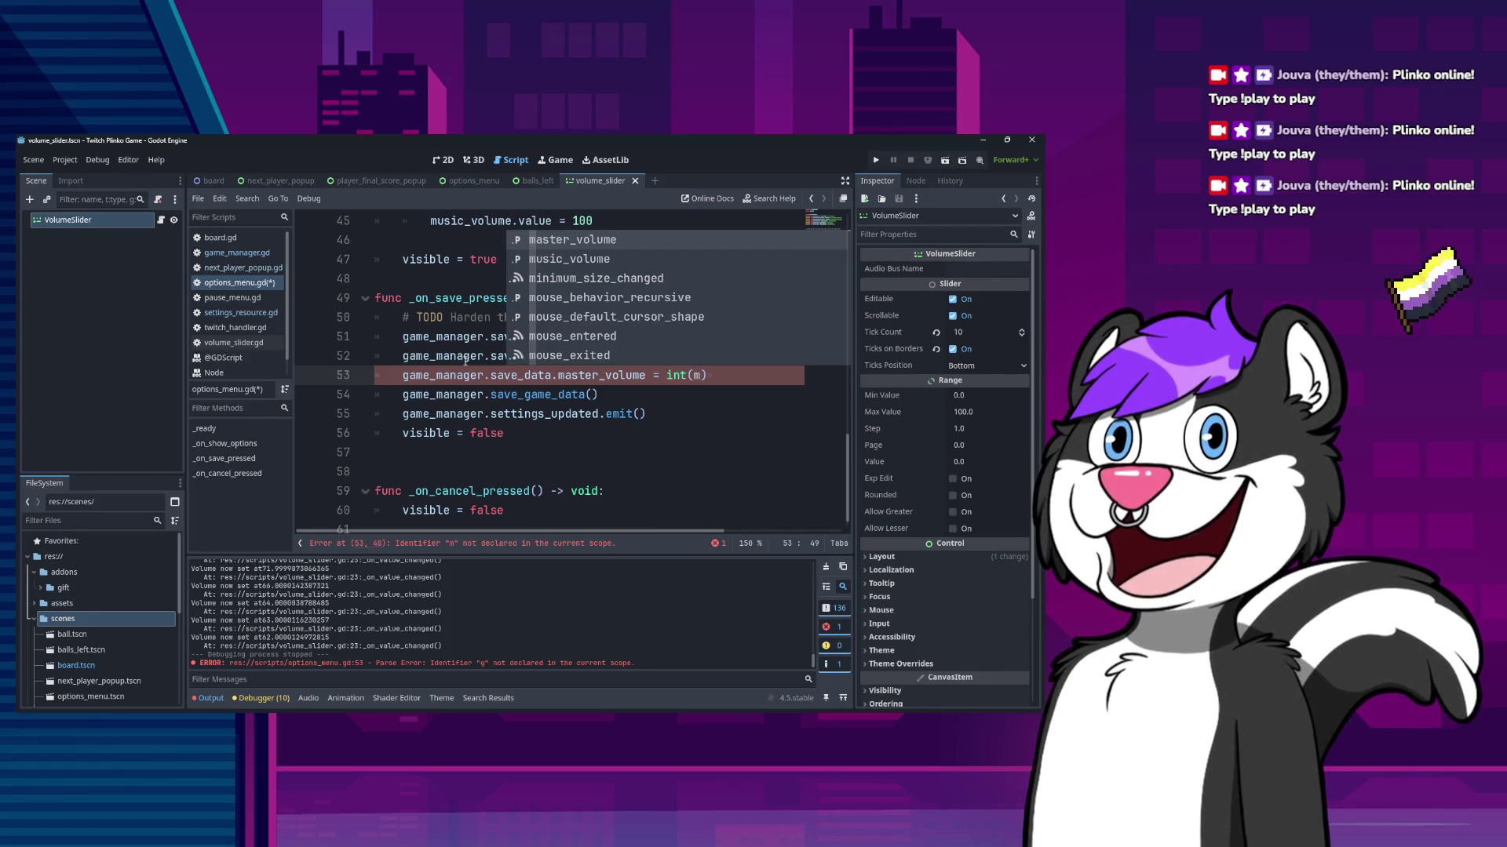
key(Return)
text(.)
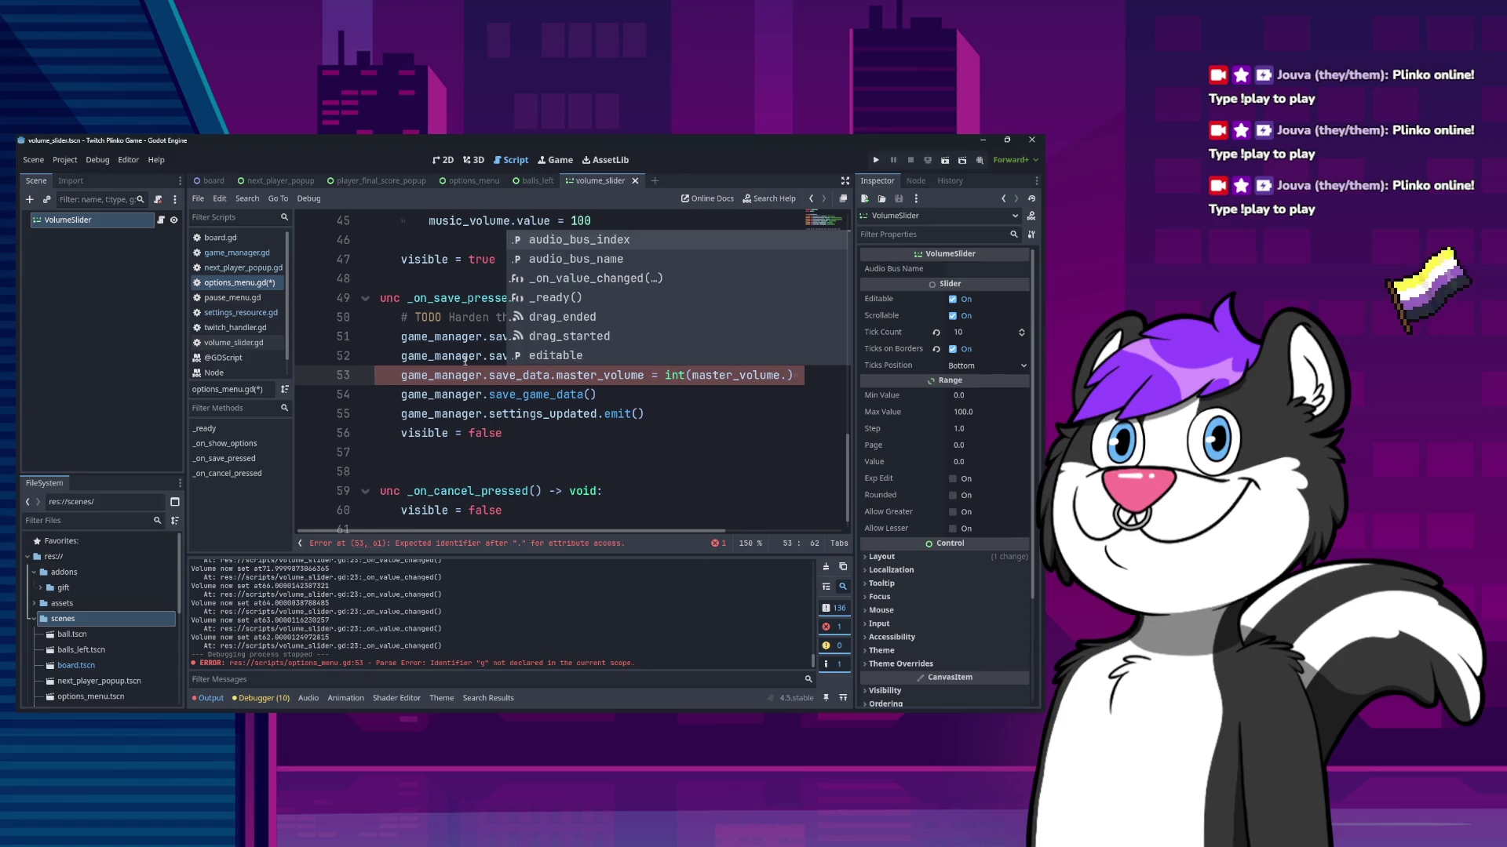
text(v)
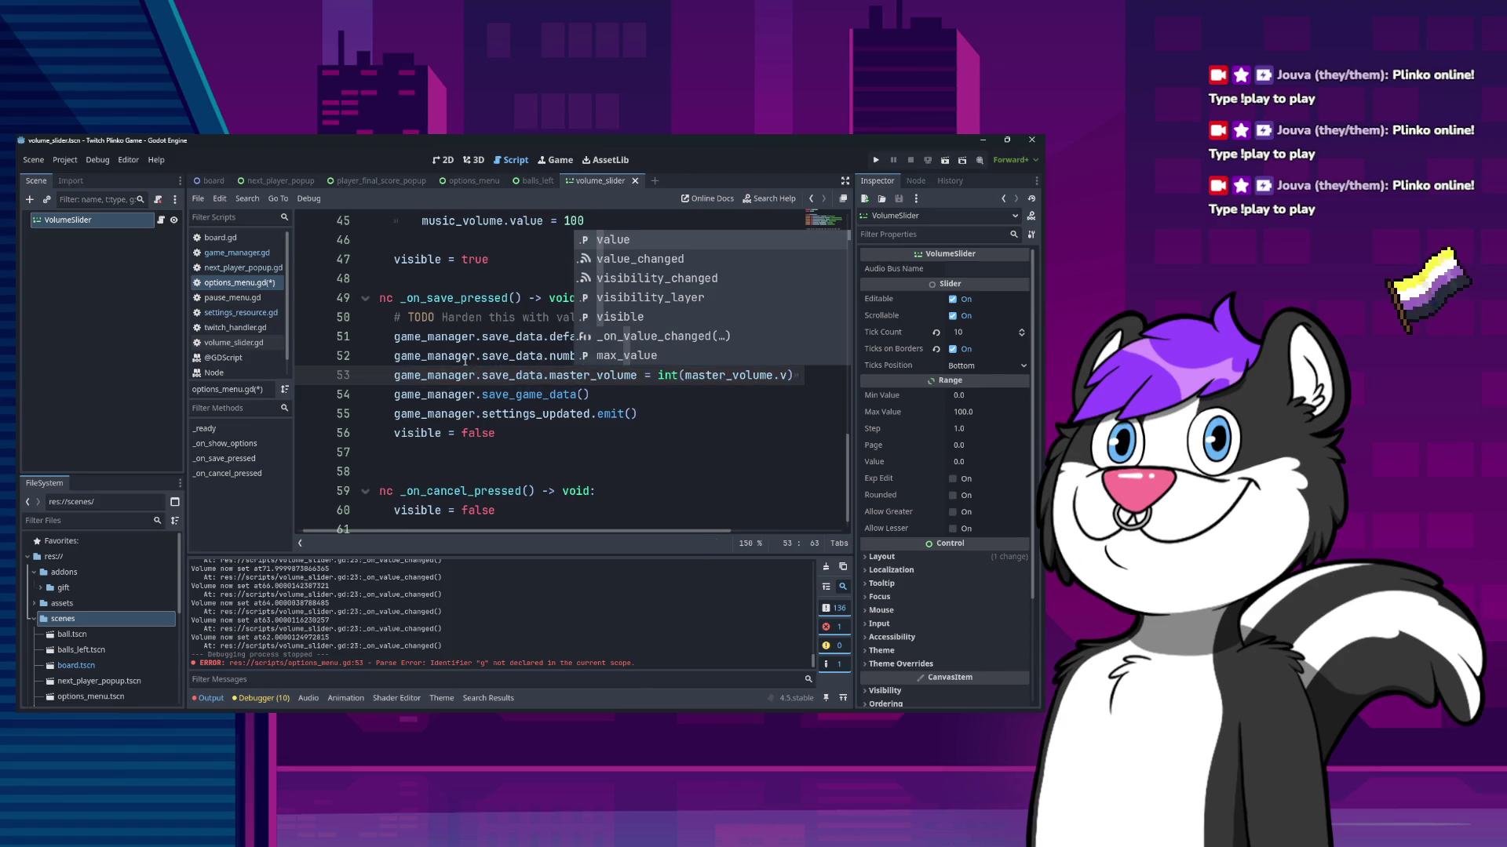
key(Return)
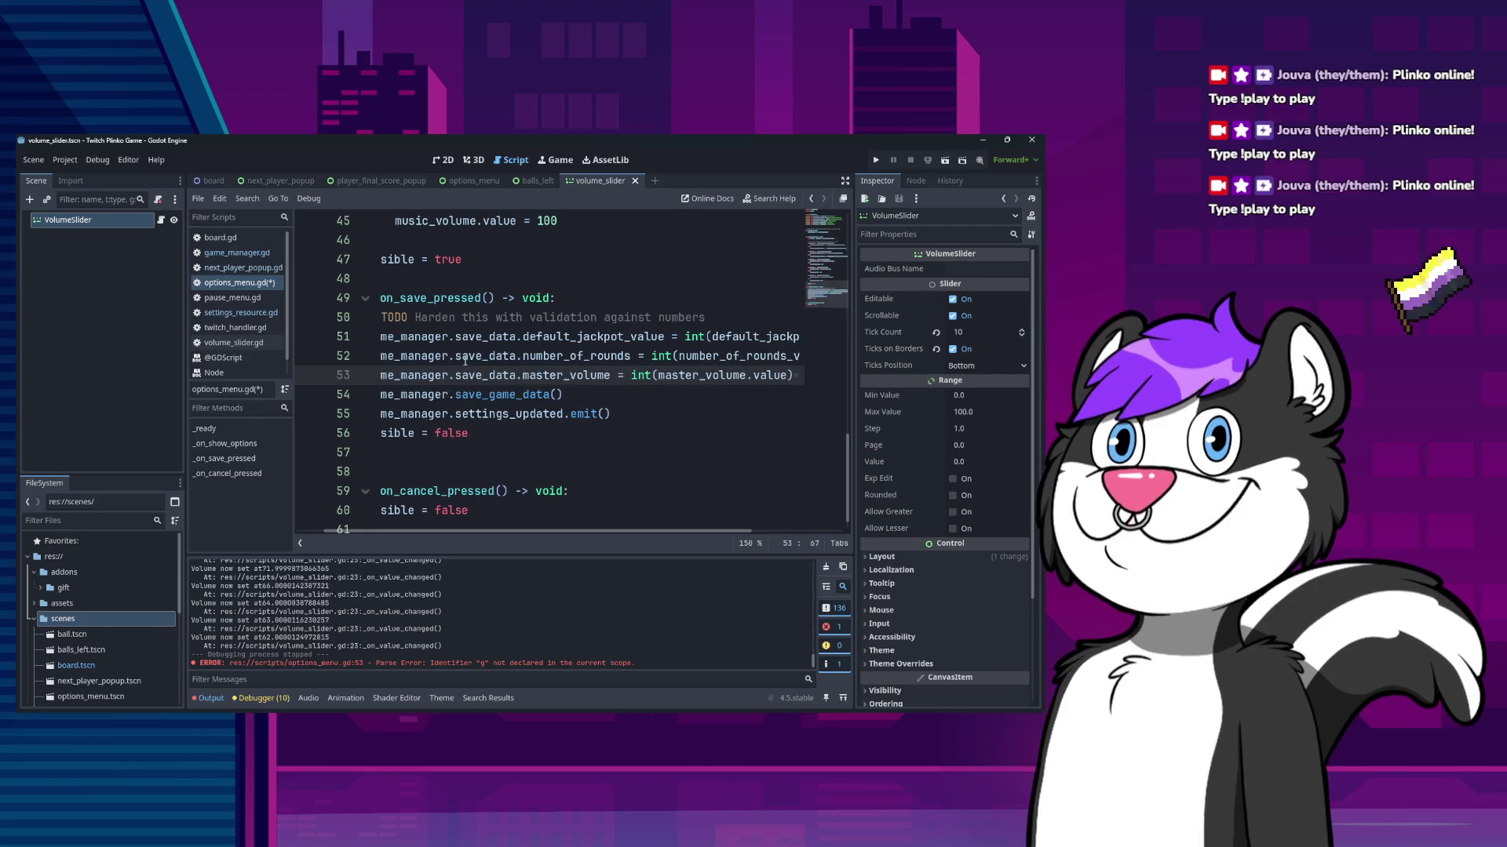
- Duplicate the master_volume save line twice, for the music and SFX entries
key(Home)
key(shift+End)
key(ctrl+c)
key(End)
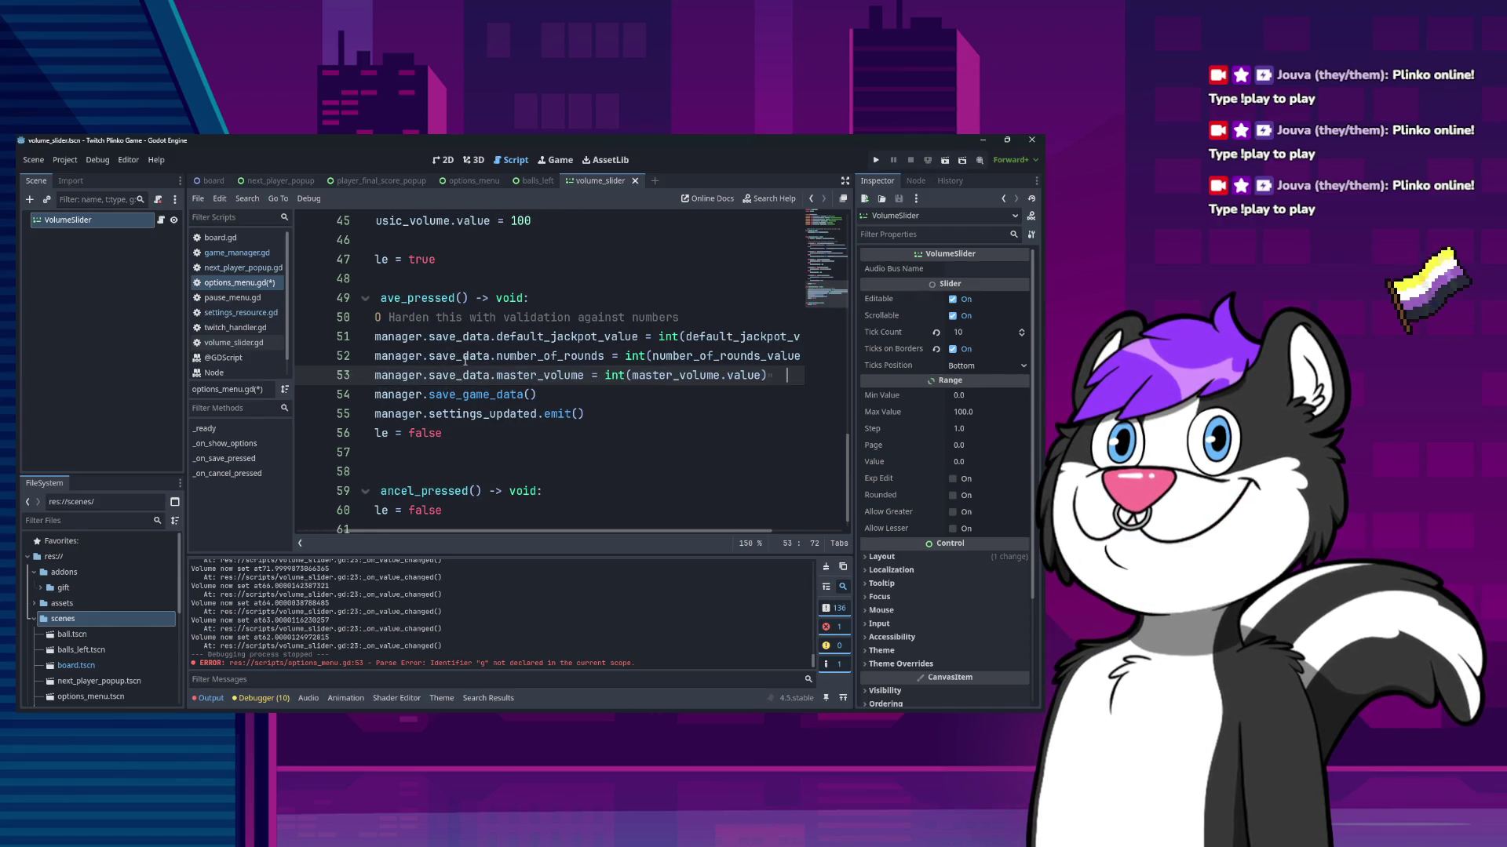
key(Return)
key(ctrl+v)
key(ctrl+shift+d)
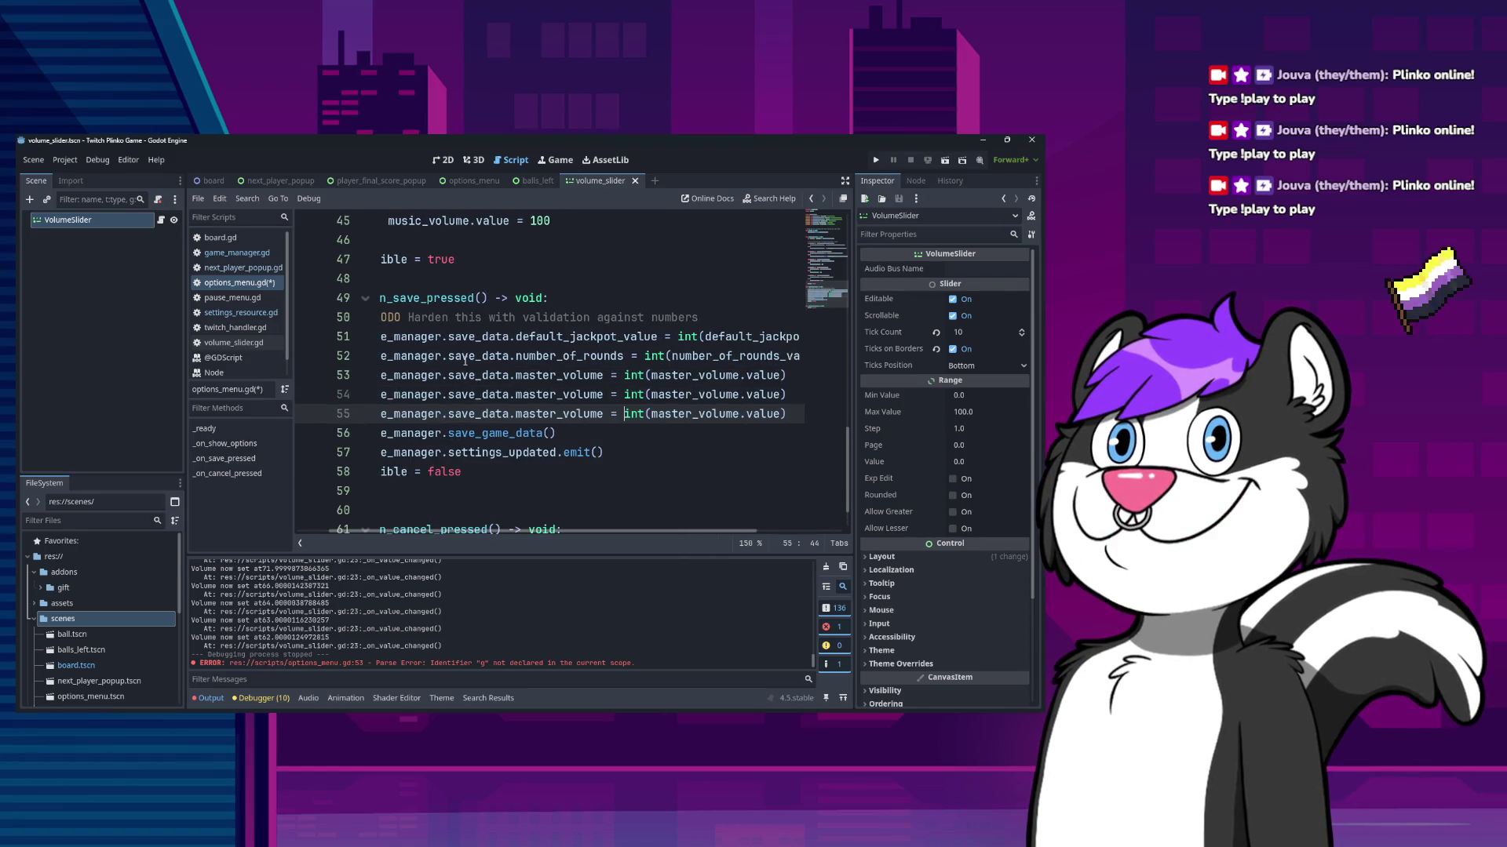
- Change line 54 to store music_volume from the music slider's value
key(Up)
key(ctrl+Left)
key(ctrl+Left)
key(ctrl+Left)
key(ctrl+BackSpace)
text(.)
key(Down)
key(Down)
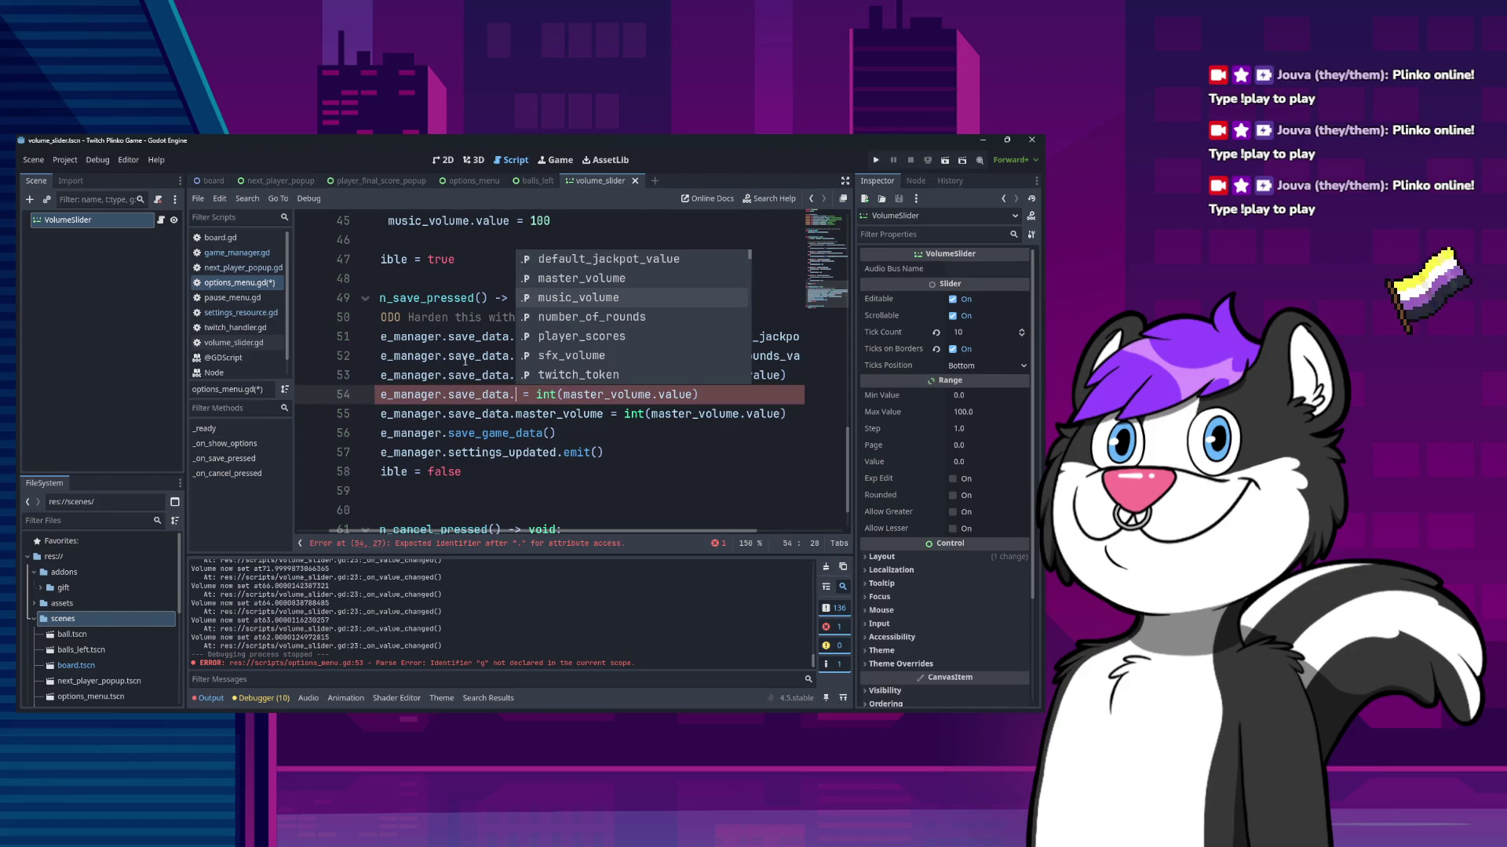
key(Return)
key(End)
key(Left)
key(ctrl+BackSpace)
text(music_volume)
key(ctrl+BackSpace)
text(value)
key(ctrl+Left)
key(ctrl+Left)
key(ctrl+Left)
key(ctrl+shift+Right)
text(music_volume)
- Change line 55 to store sfx_volume from the SFX slider's value, then save options_menu.gd
key(ctrl+Left)
key(Down)
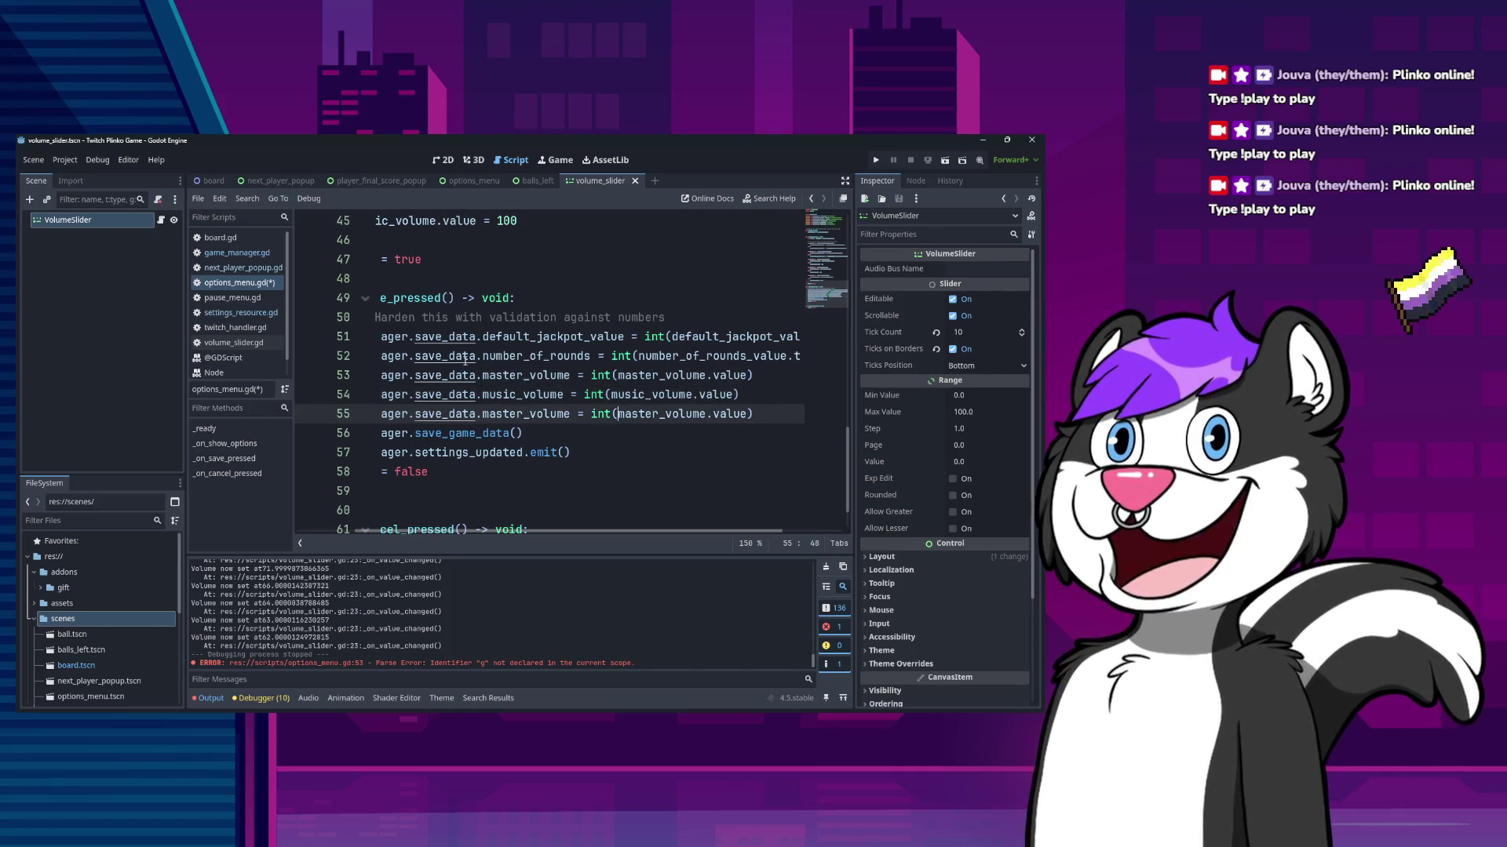
key(ctrl+Left)
key(ctrl+Left)
key(ctrl+Left)
key(ctrl+shift+Right)
text(sf)
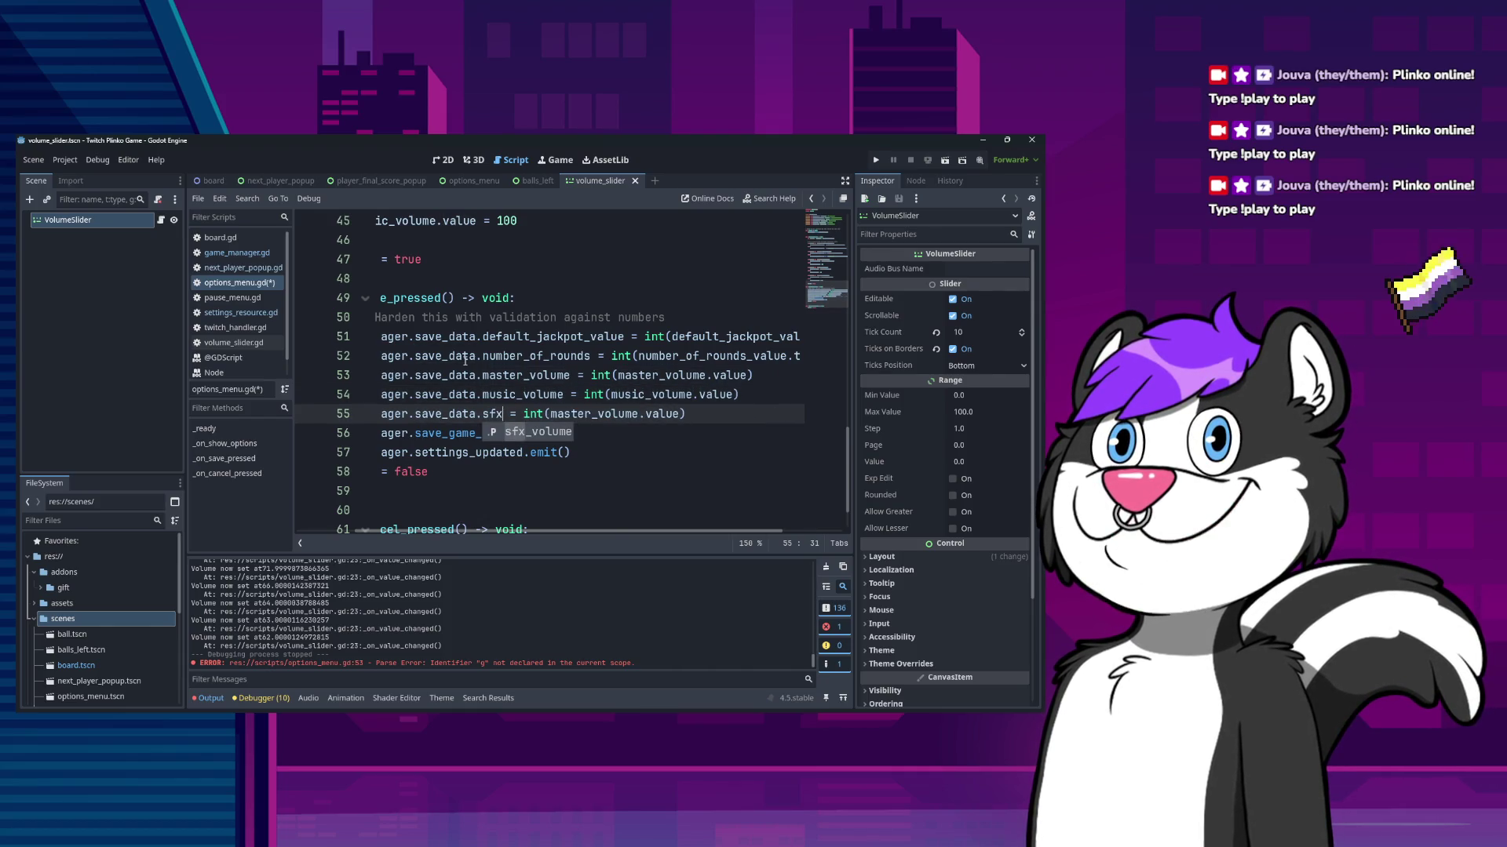
key(Return)
key(ctrl+Right)
key(ctrl+Right)
key(ctrl+Right)
key(ctrl+shift+Right)
text(sfx_volume)
key(Home)
key(ctrl+s)
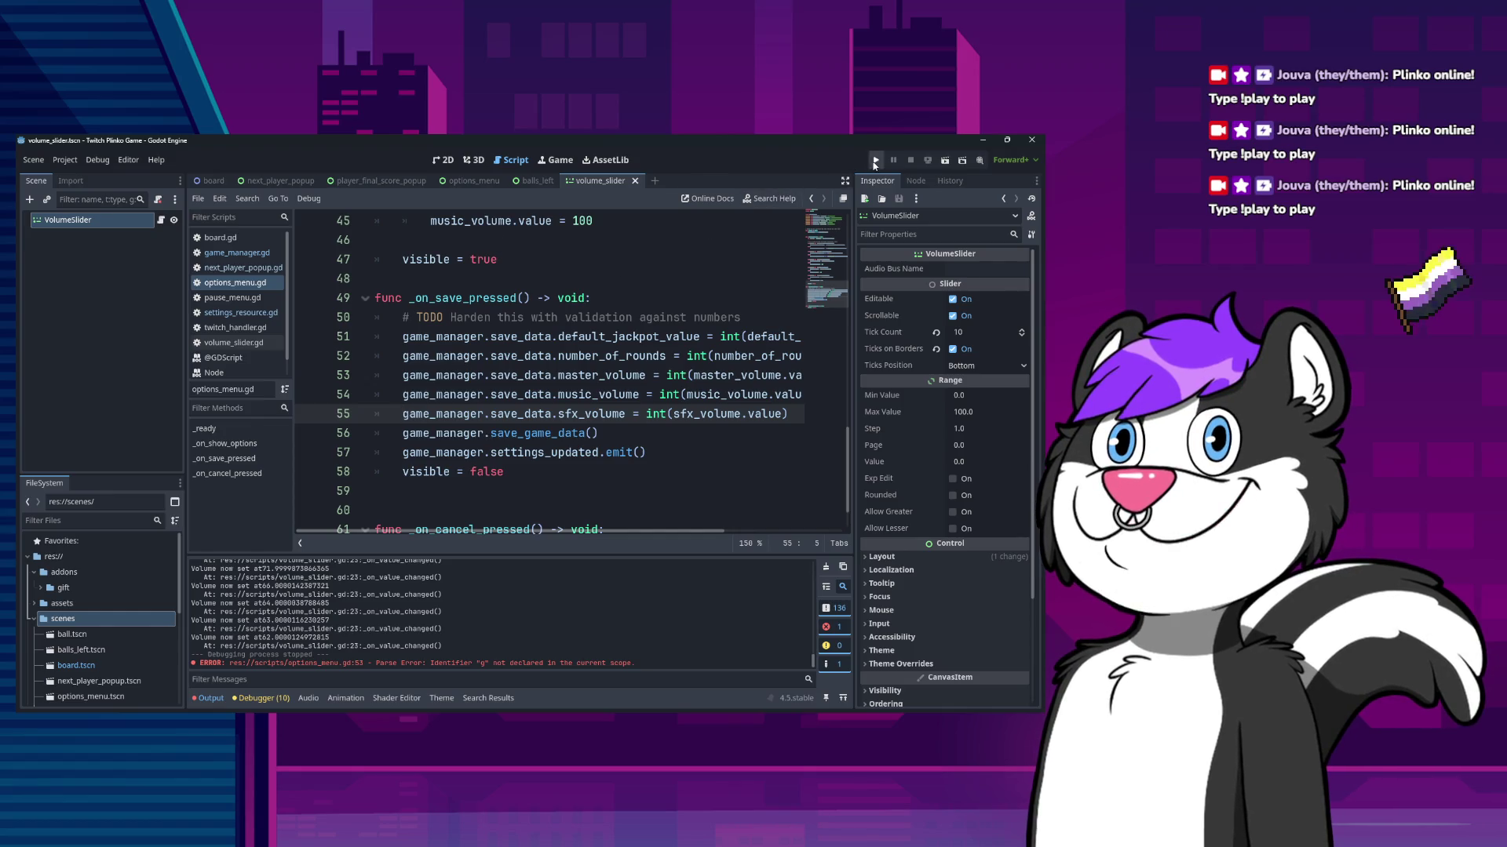
- Run the game, lower Music Volume to about 76 in Sound options, and save
click(875, 161)
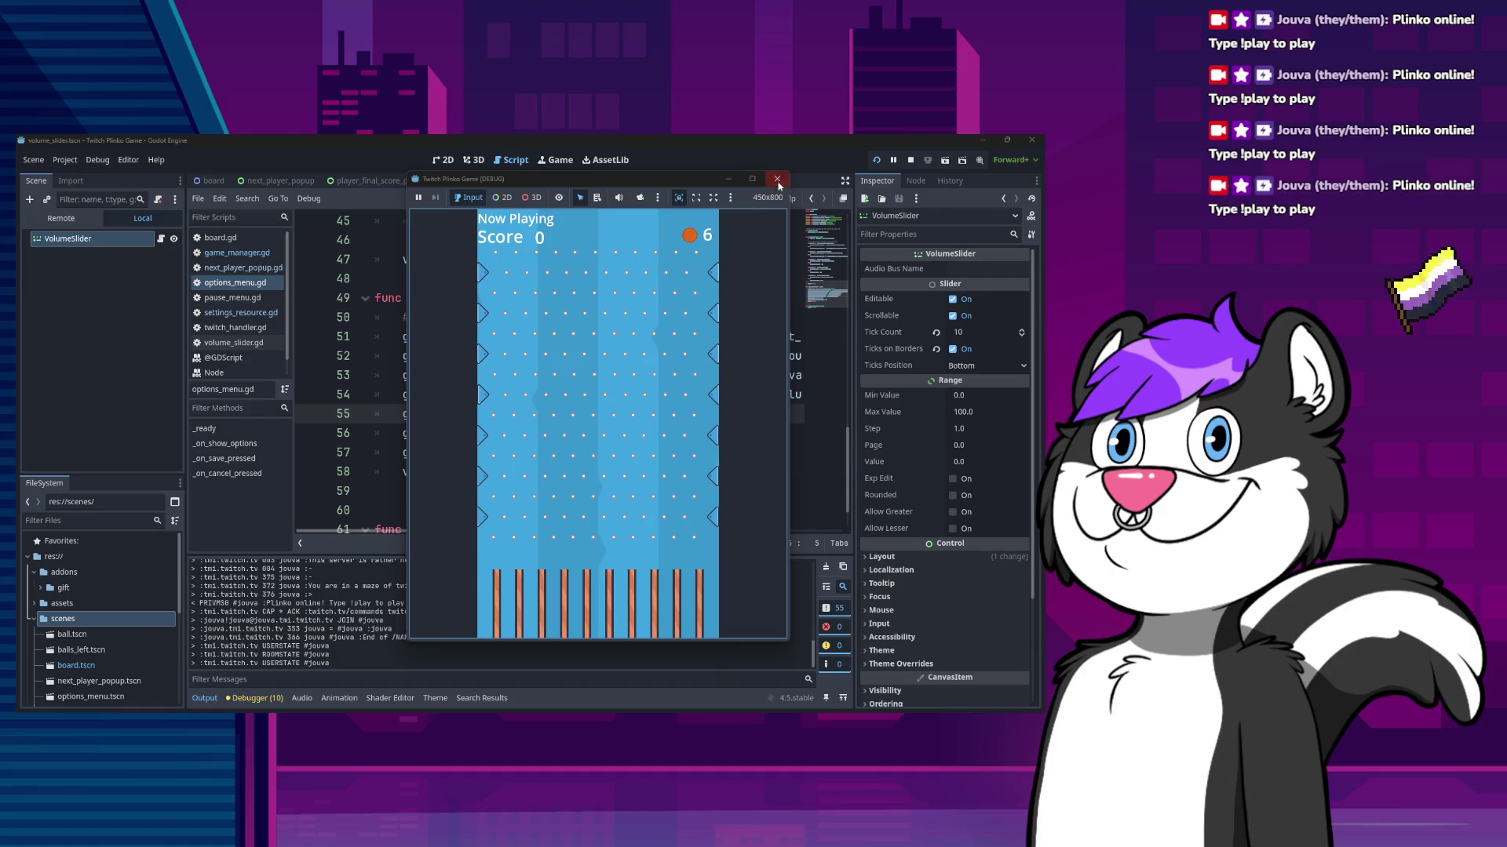
key(Escape)
click(695, 423)
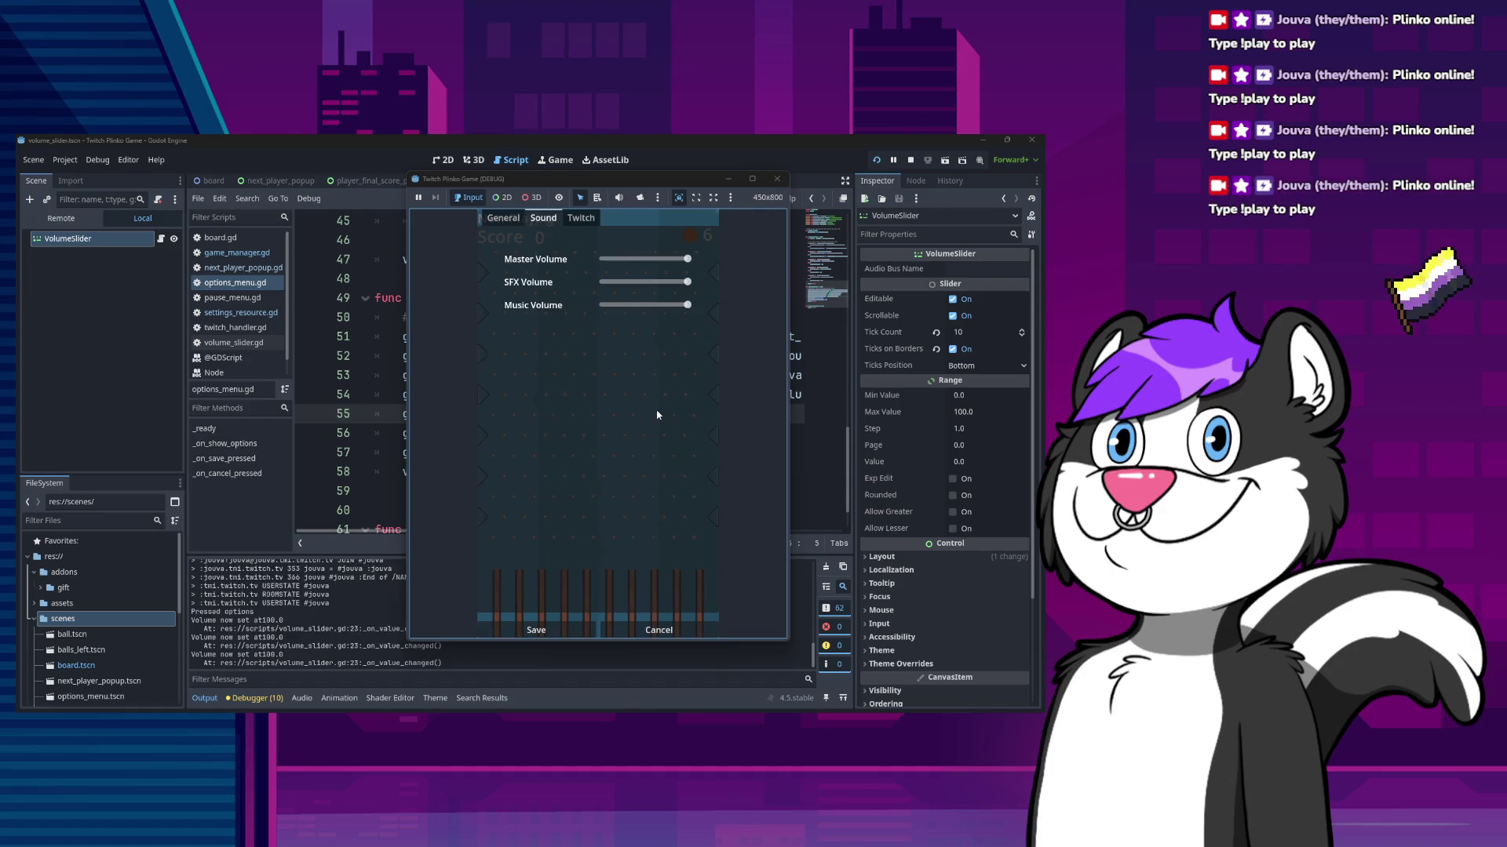
scroll(652, 284, down, 2)
scroll(651, 284, down, 10)
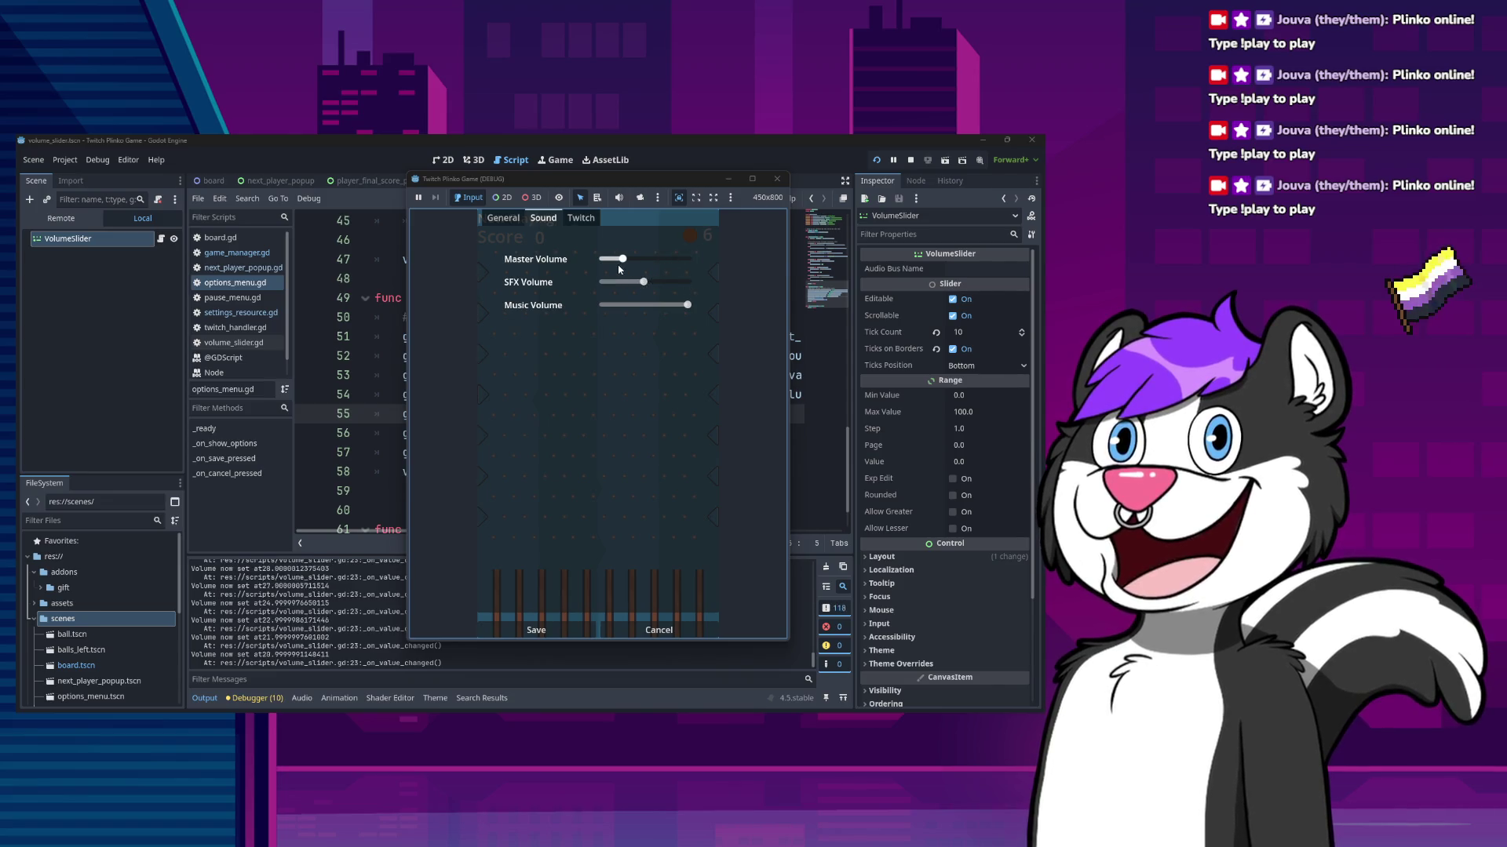
drag(690, 311, 669, 308)
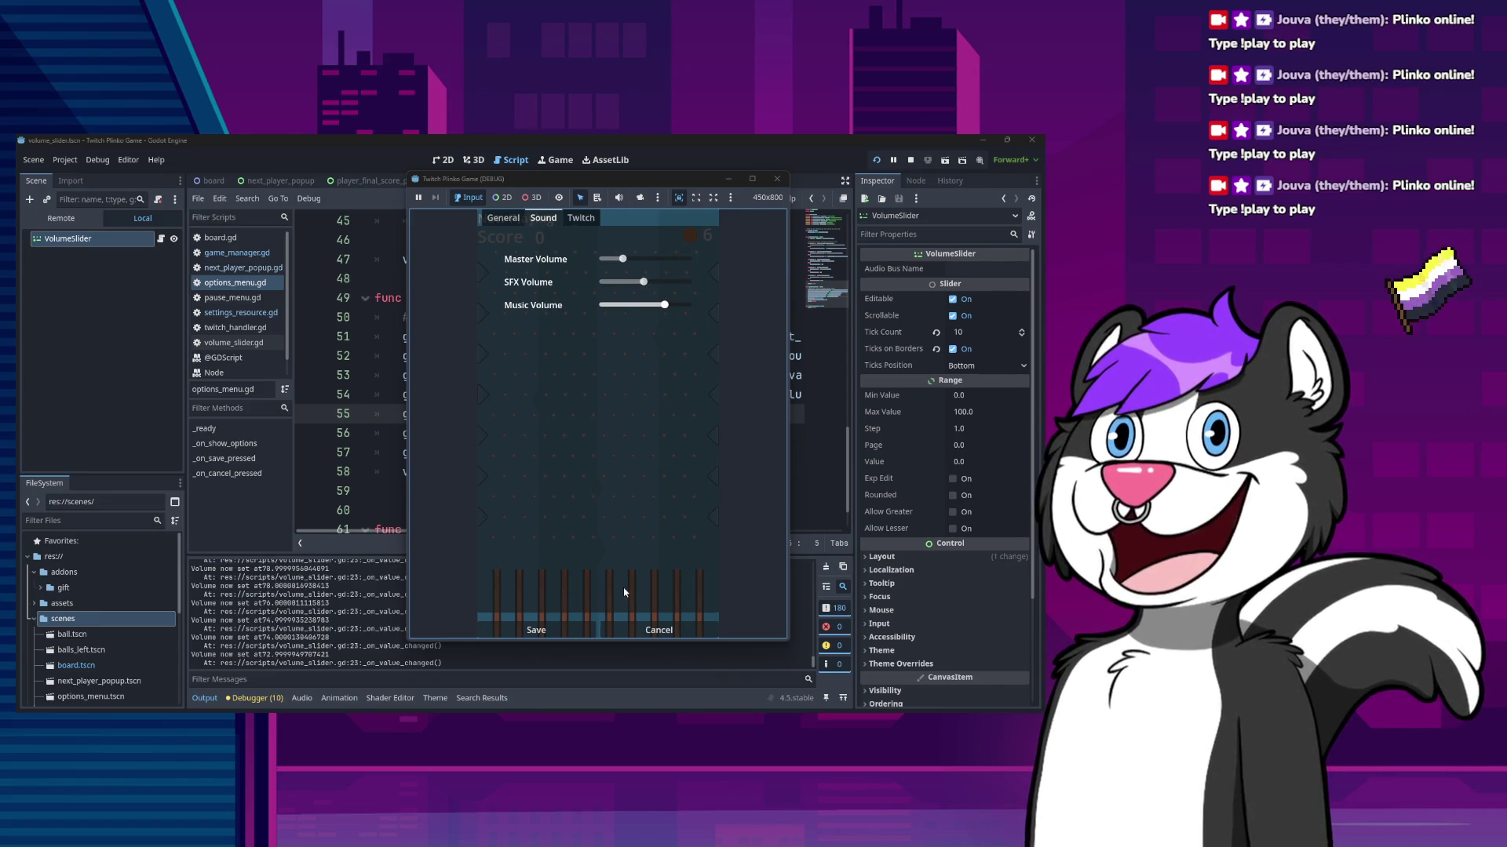
click(574, 632)
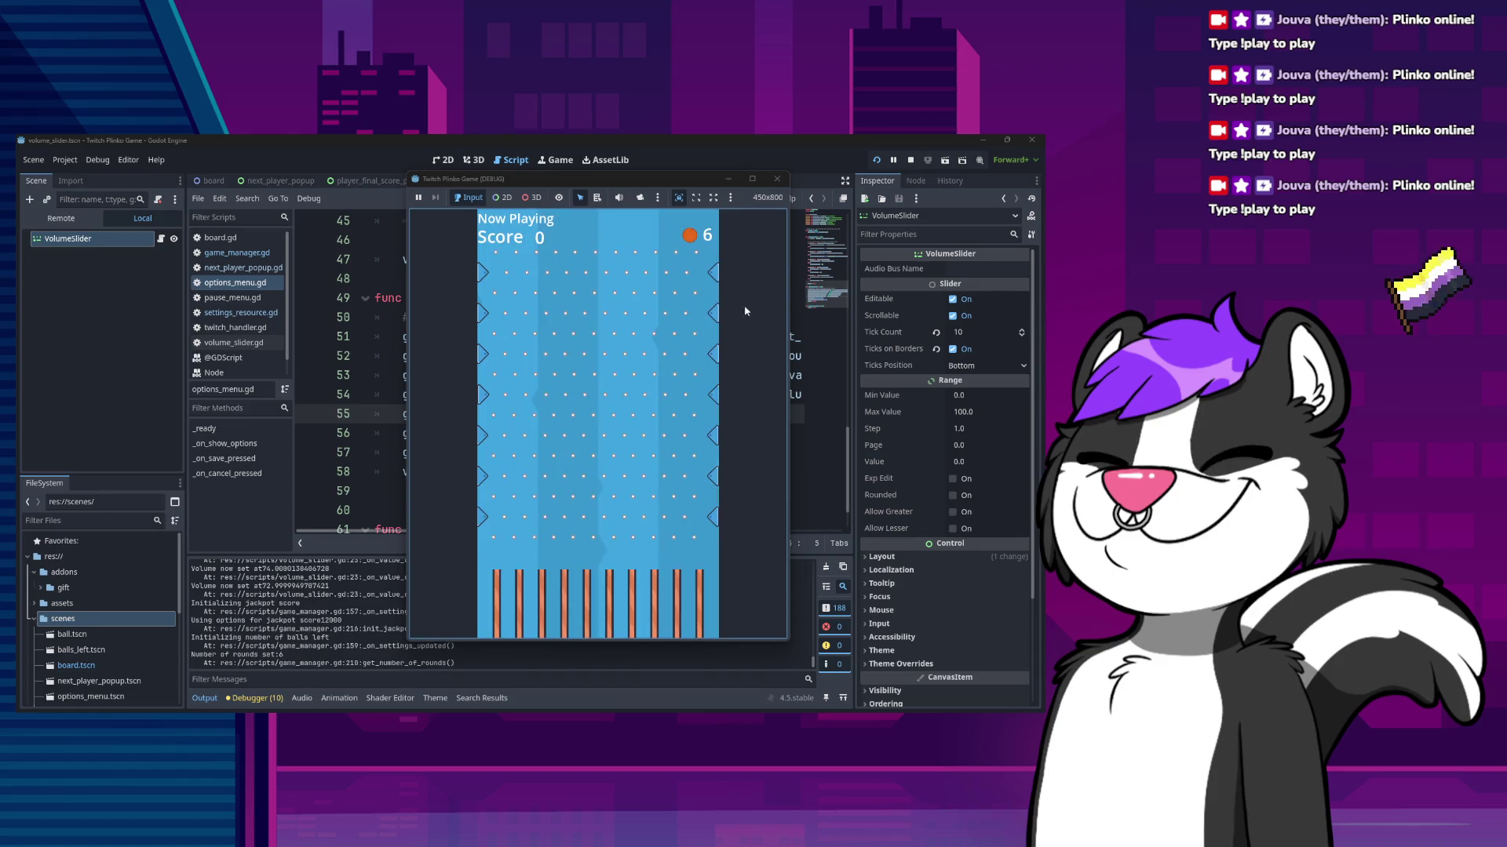
- Stop and relaunch the game, then reopen Options to confirm the volumes persisted
click(780, 186)
click(877, 160)
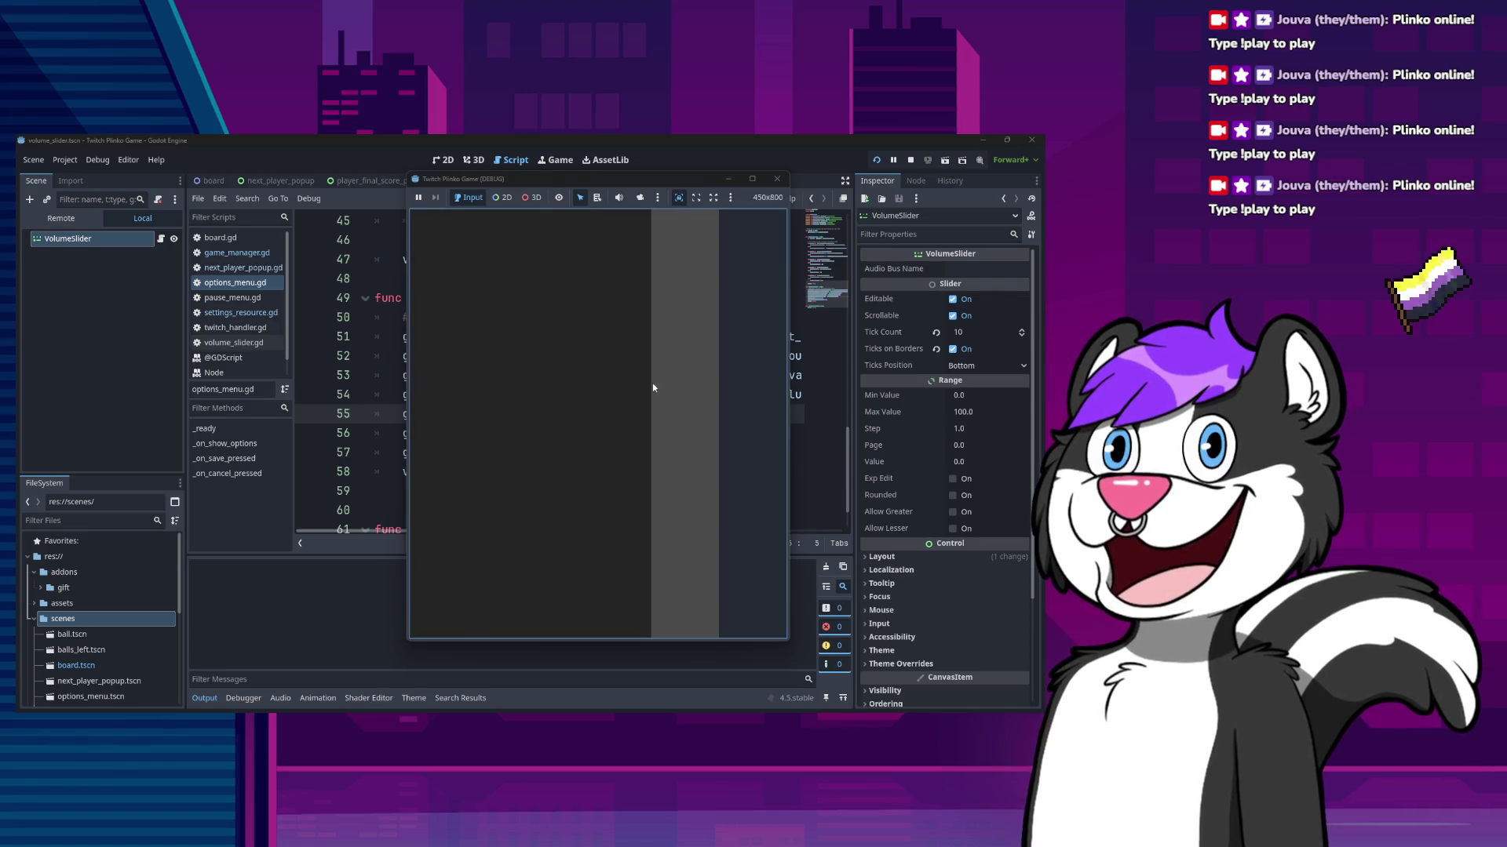
key(Escape)
click(641, 420)
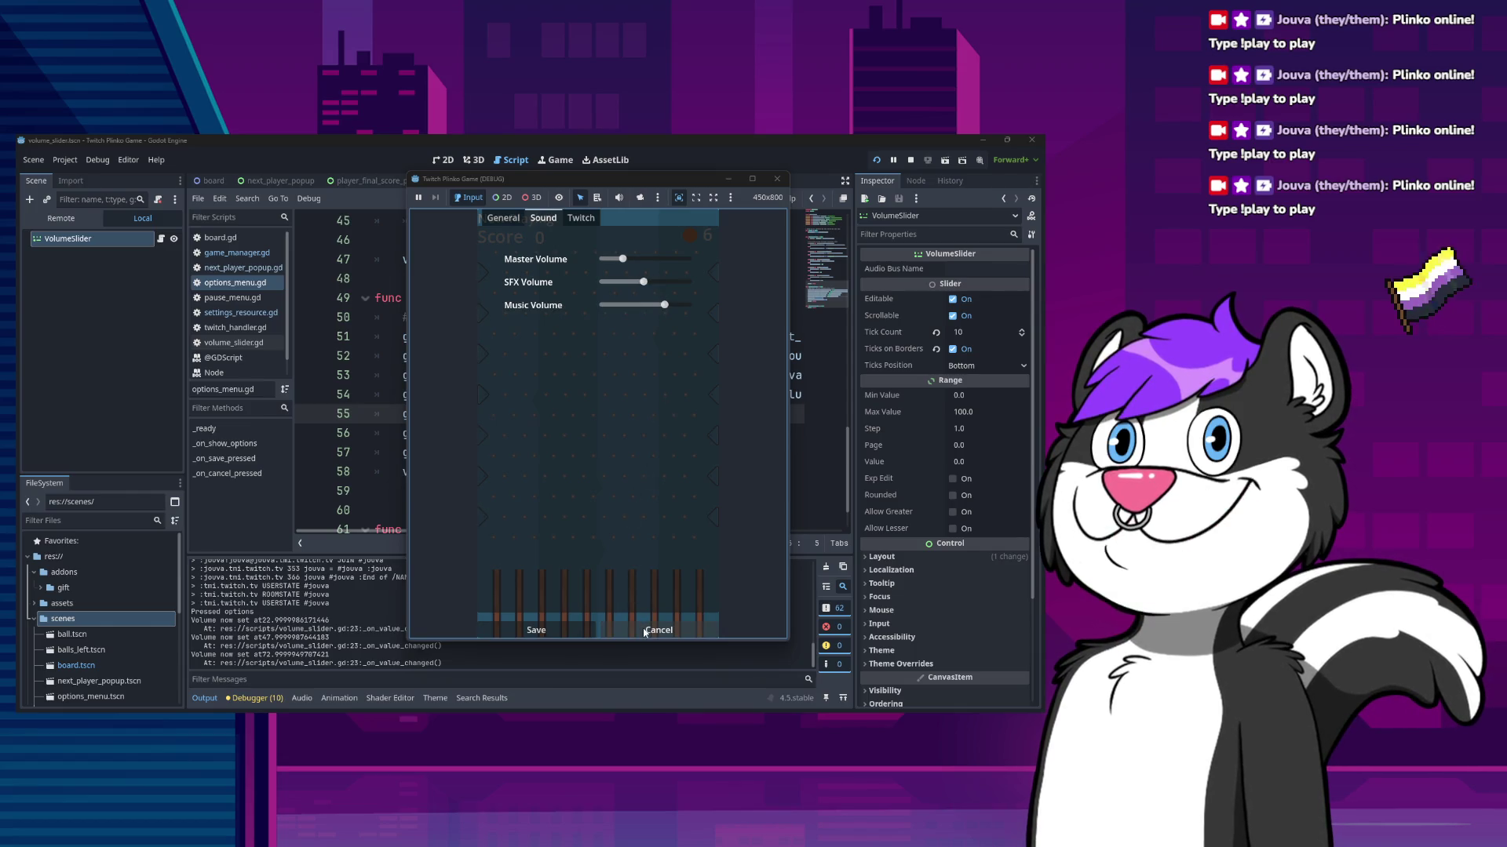
click(315, 661)
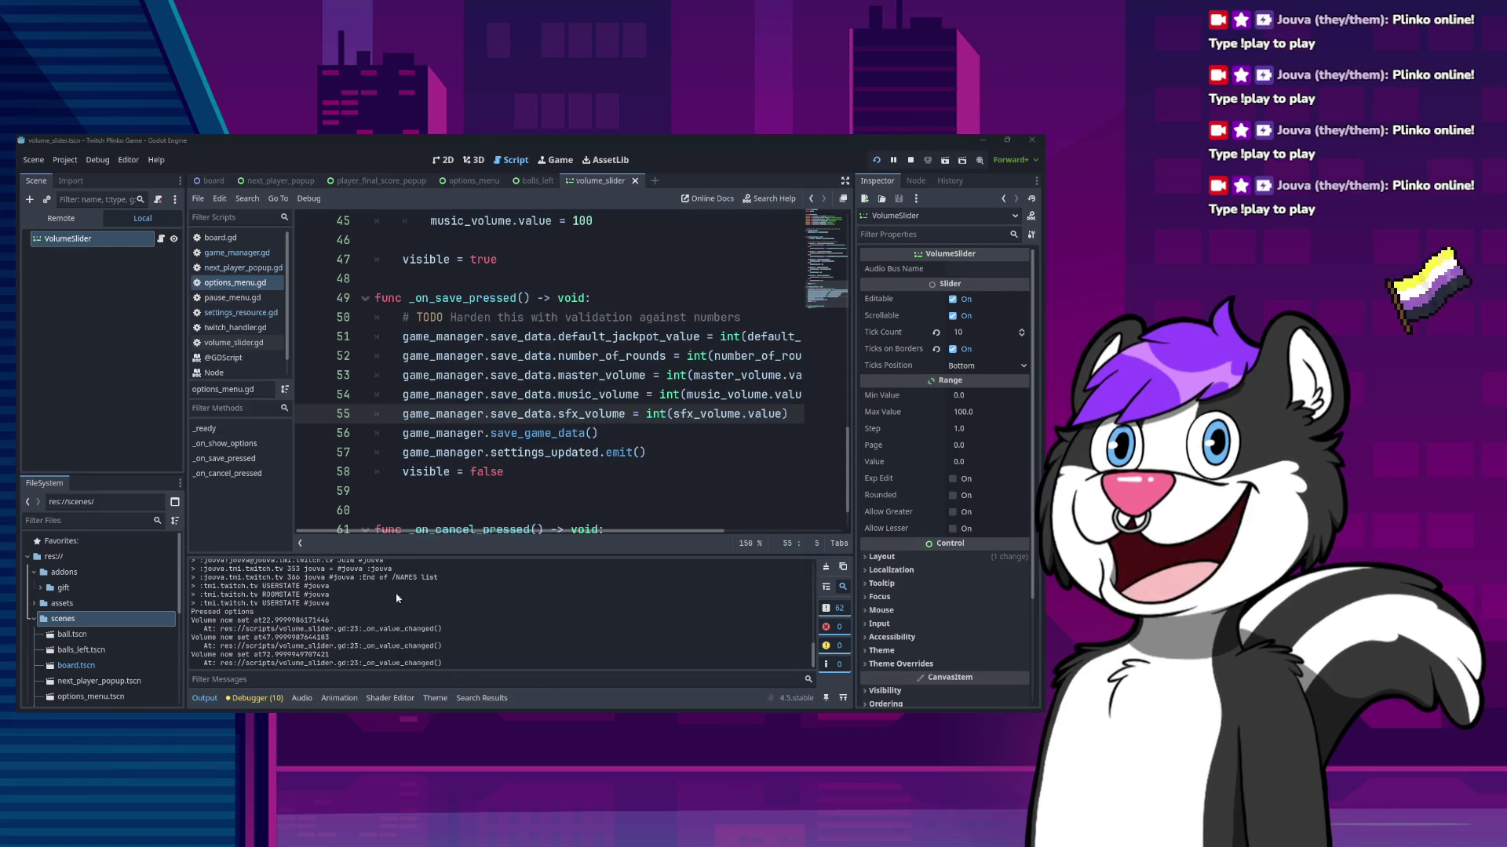
- Close the game's sound options with Cancel, without saving
key(alt+Tab)
click(323, 650)
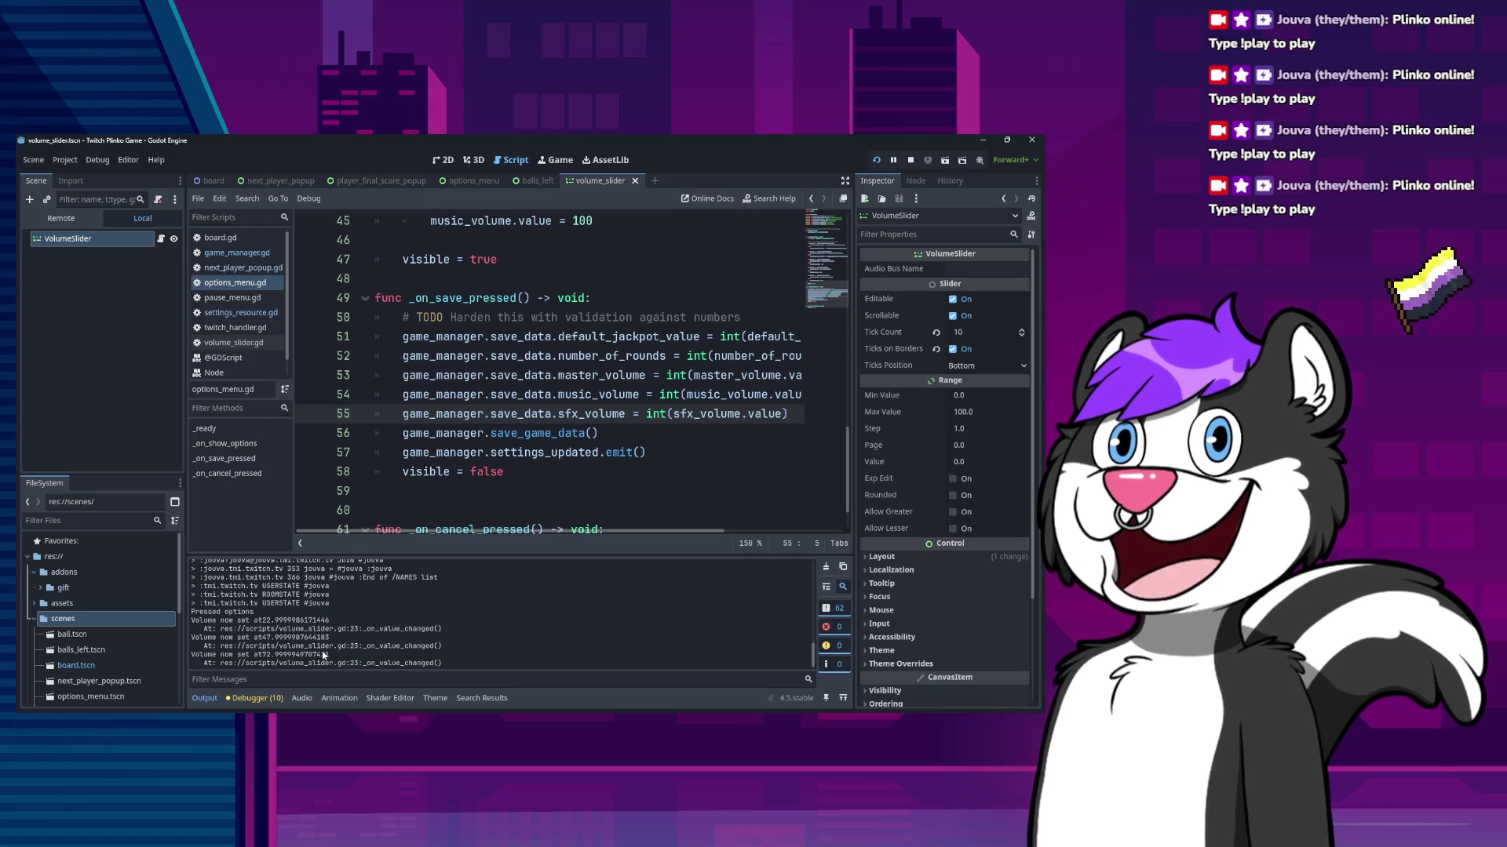
scroll(323, 655, up, 5)
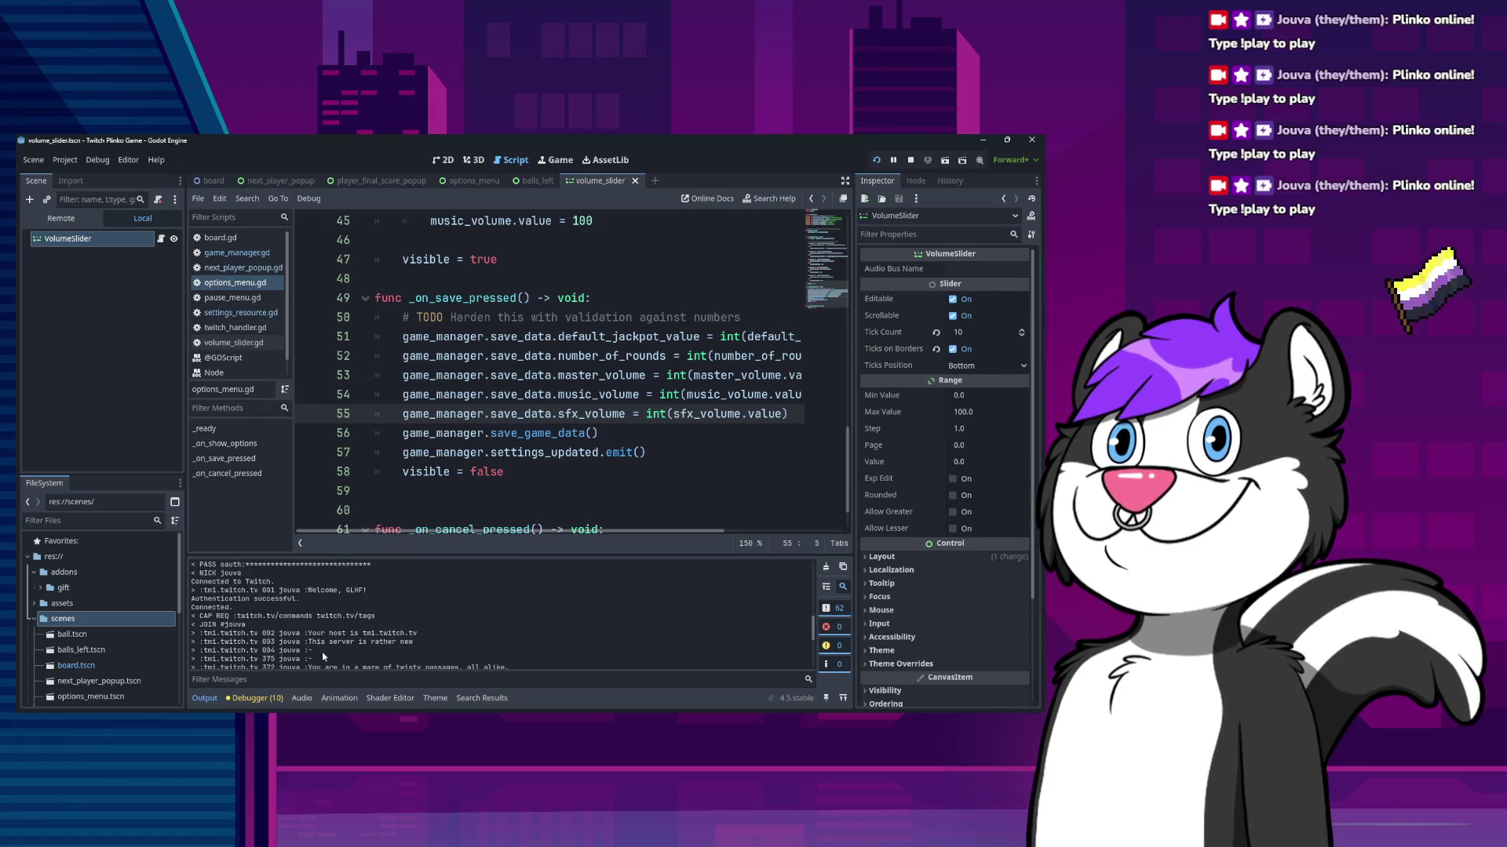
scroll(321, 652, down, 5)
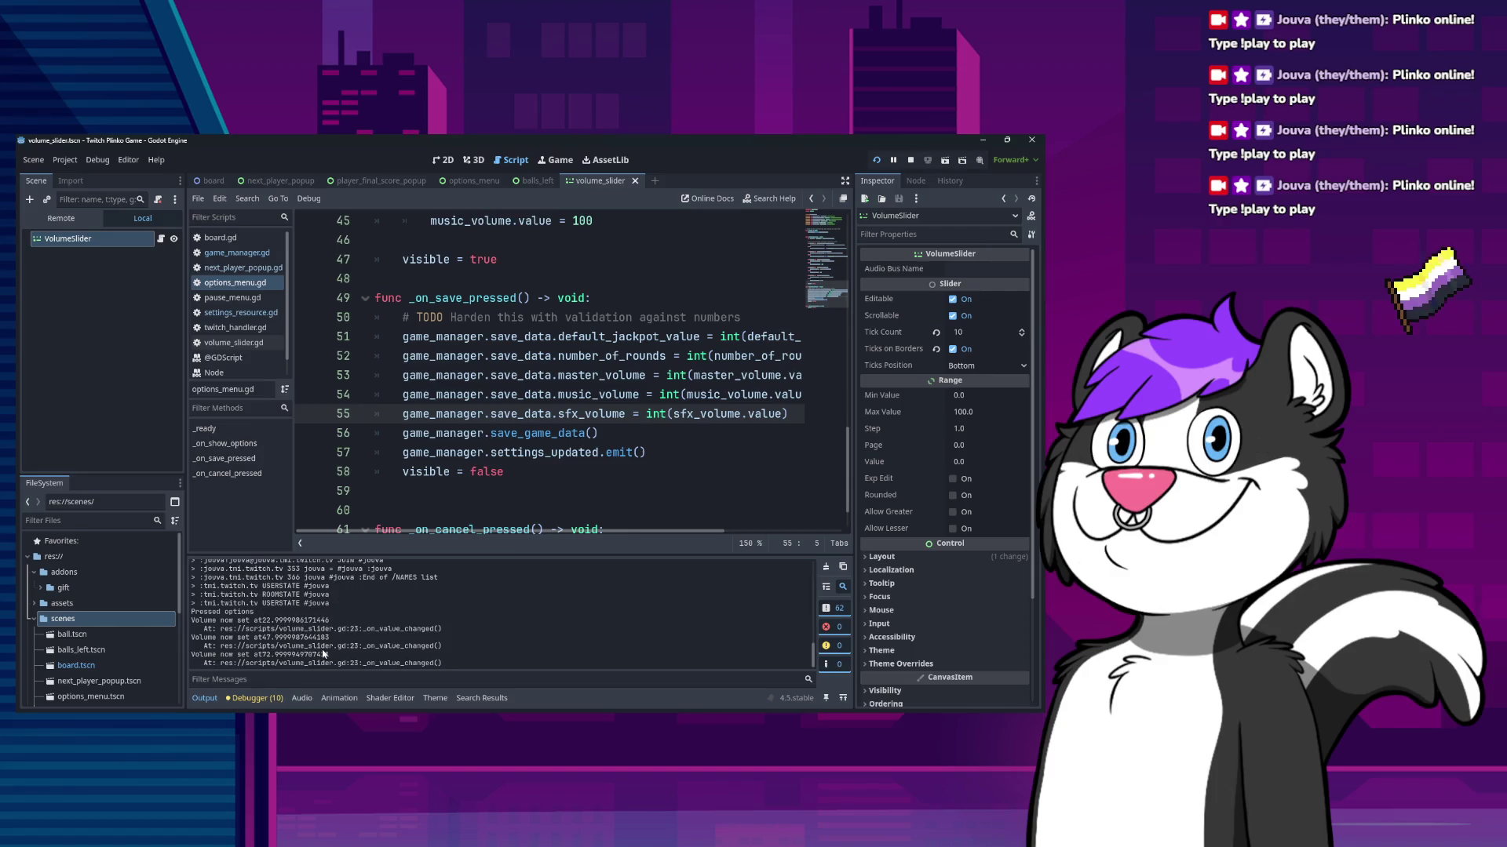
key(alt+Tab)
click(636, 633)
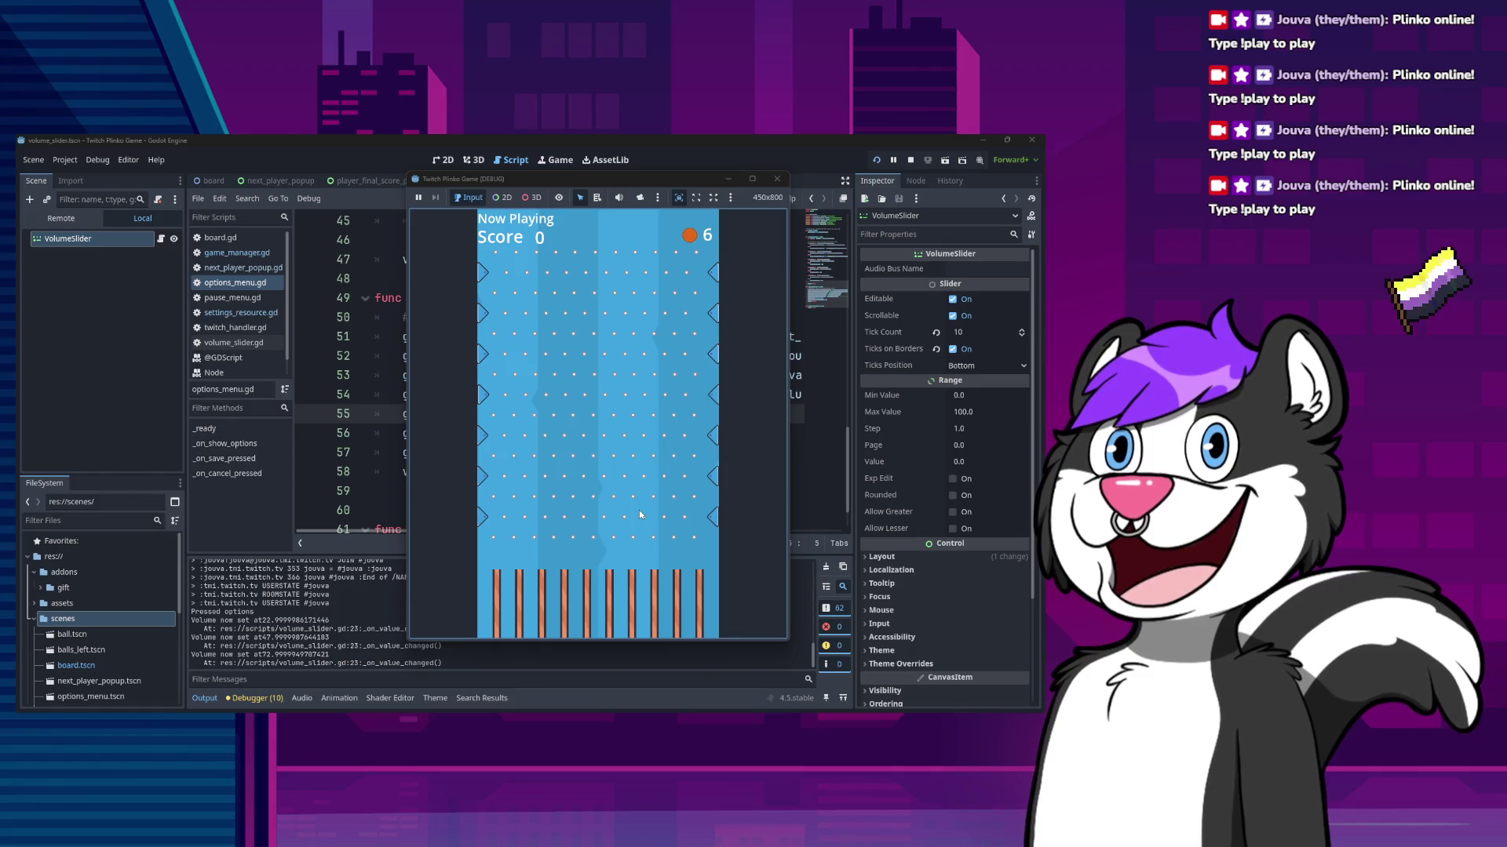
- Select lines 32–46 of options_menu.gd, where the three volume sliders load from save data
key(alt+Tab)
scroll(555, 443, up, 10)
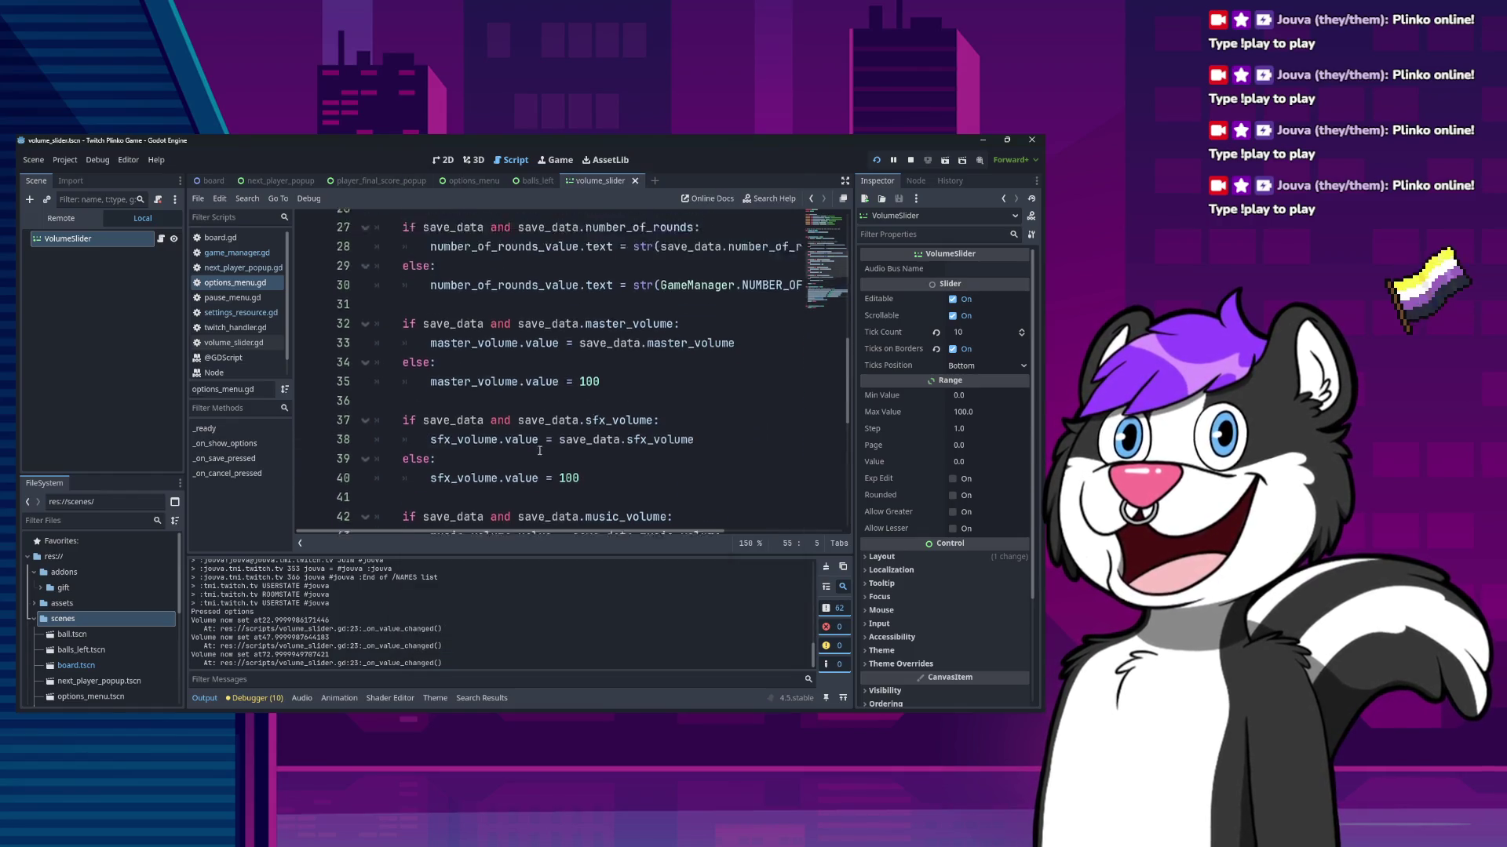
scroll(530, 437, down, 4)
scroll(530, 438, up, 6)
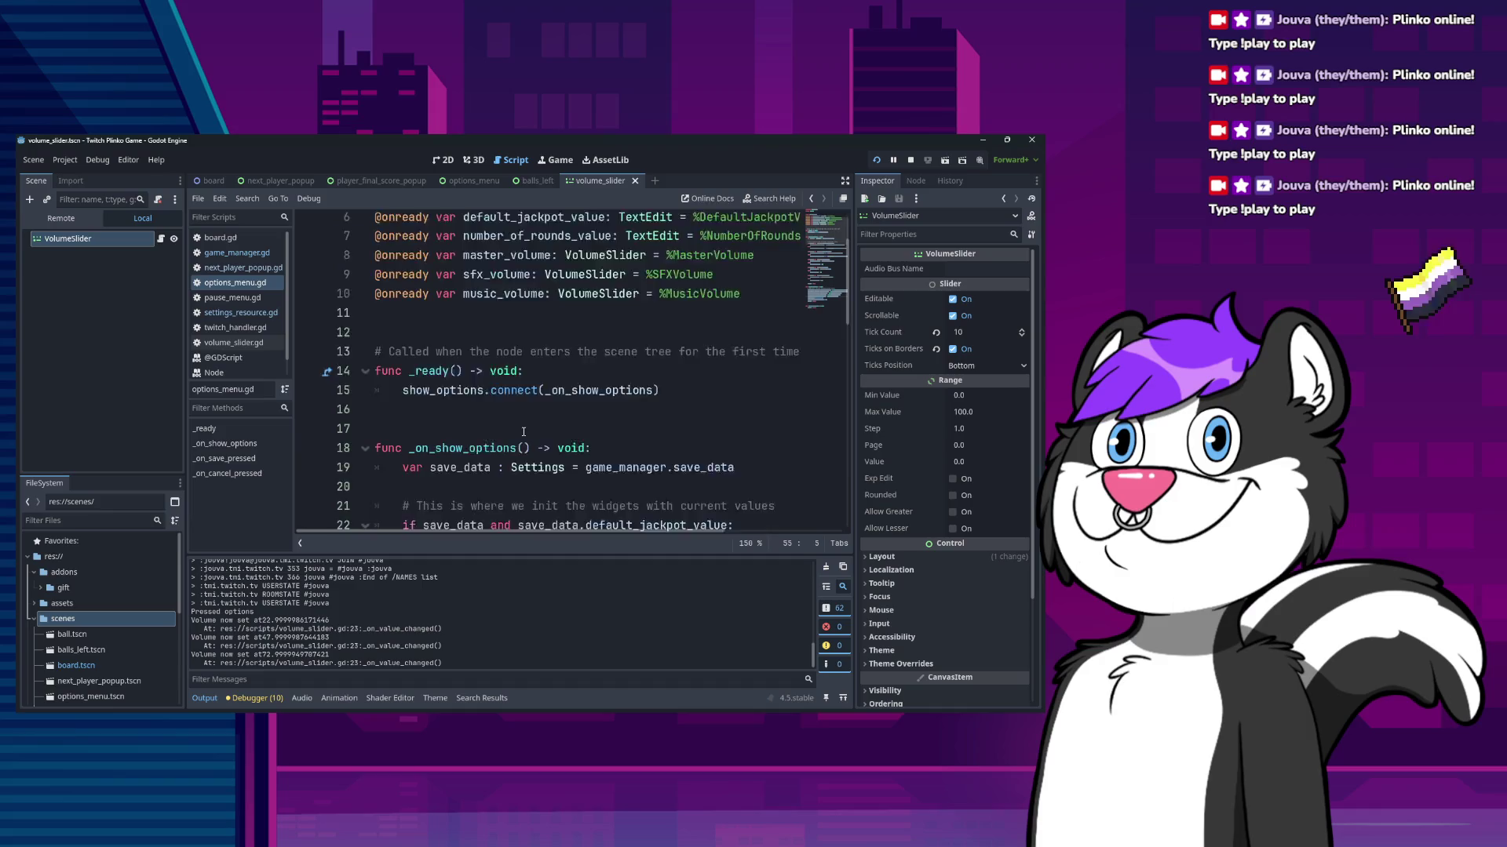
scroll(523, 432, down, 6)
click(574, 355)
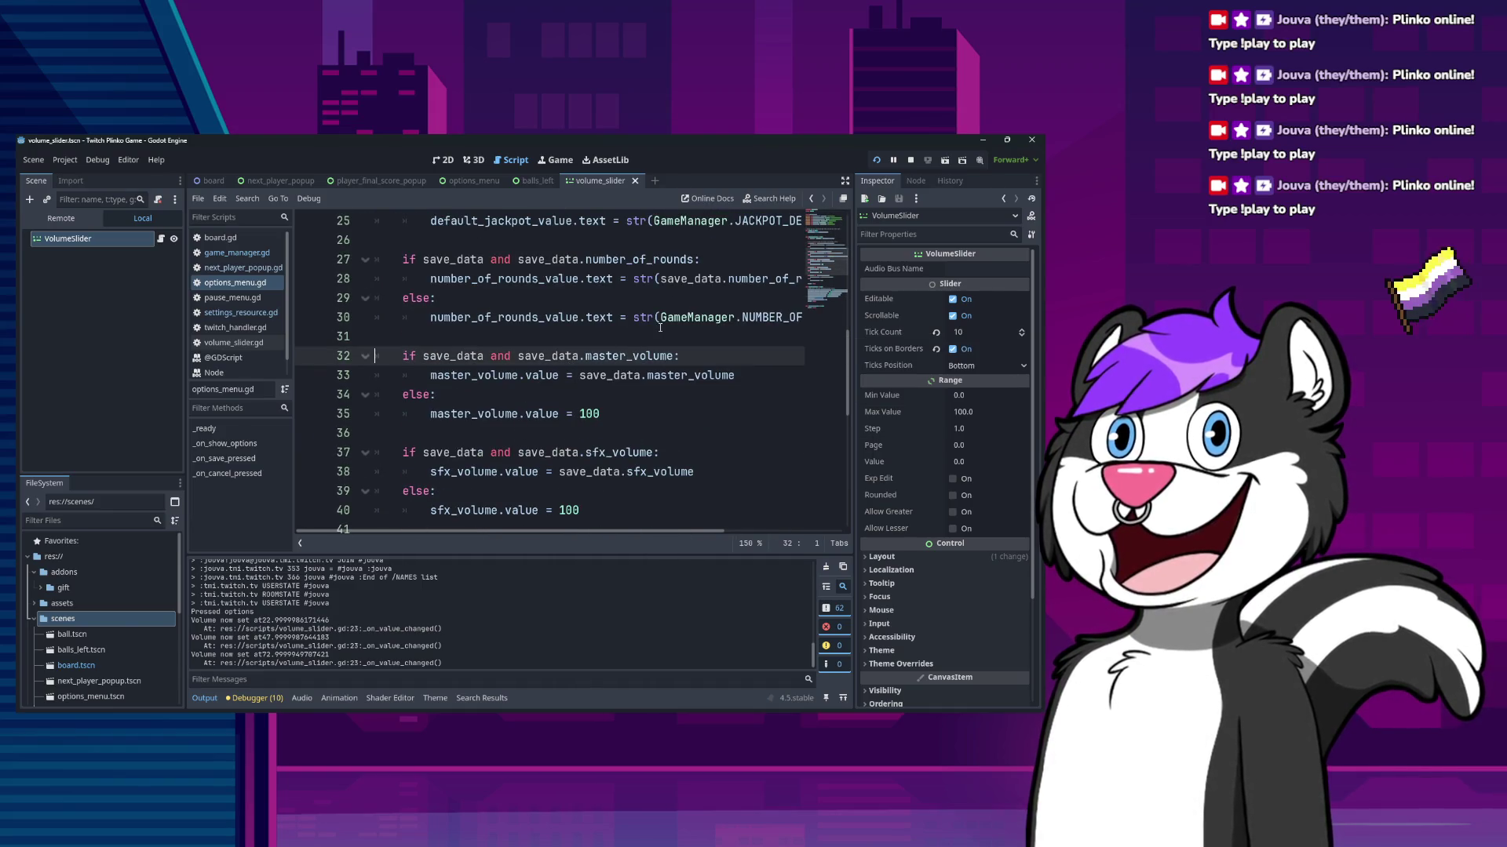
key(Home)
key(shift+Down)
key(shift+Down)
key(shift+Down)
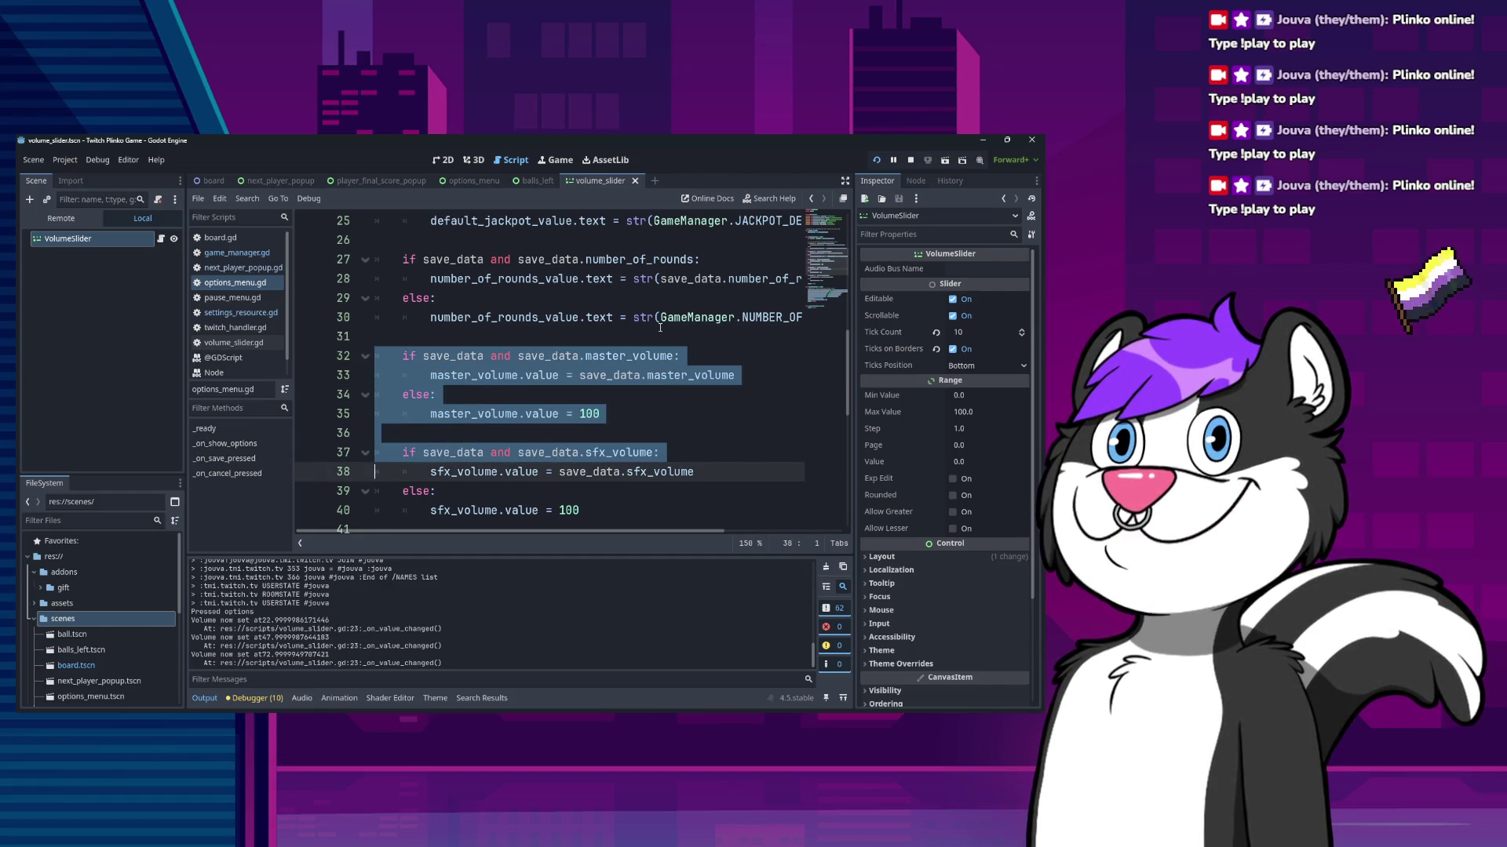
key(Up)
key(Up)
key(Up)
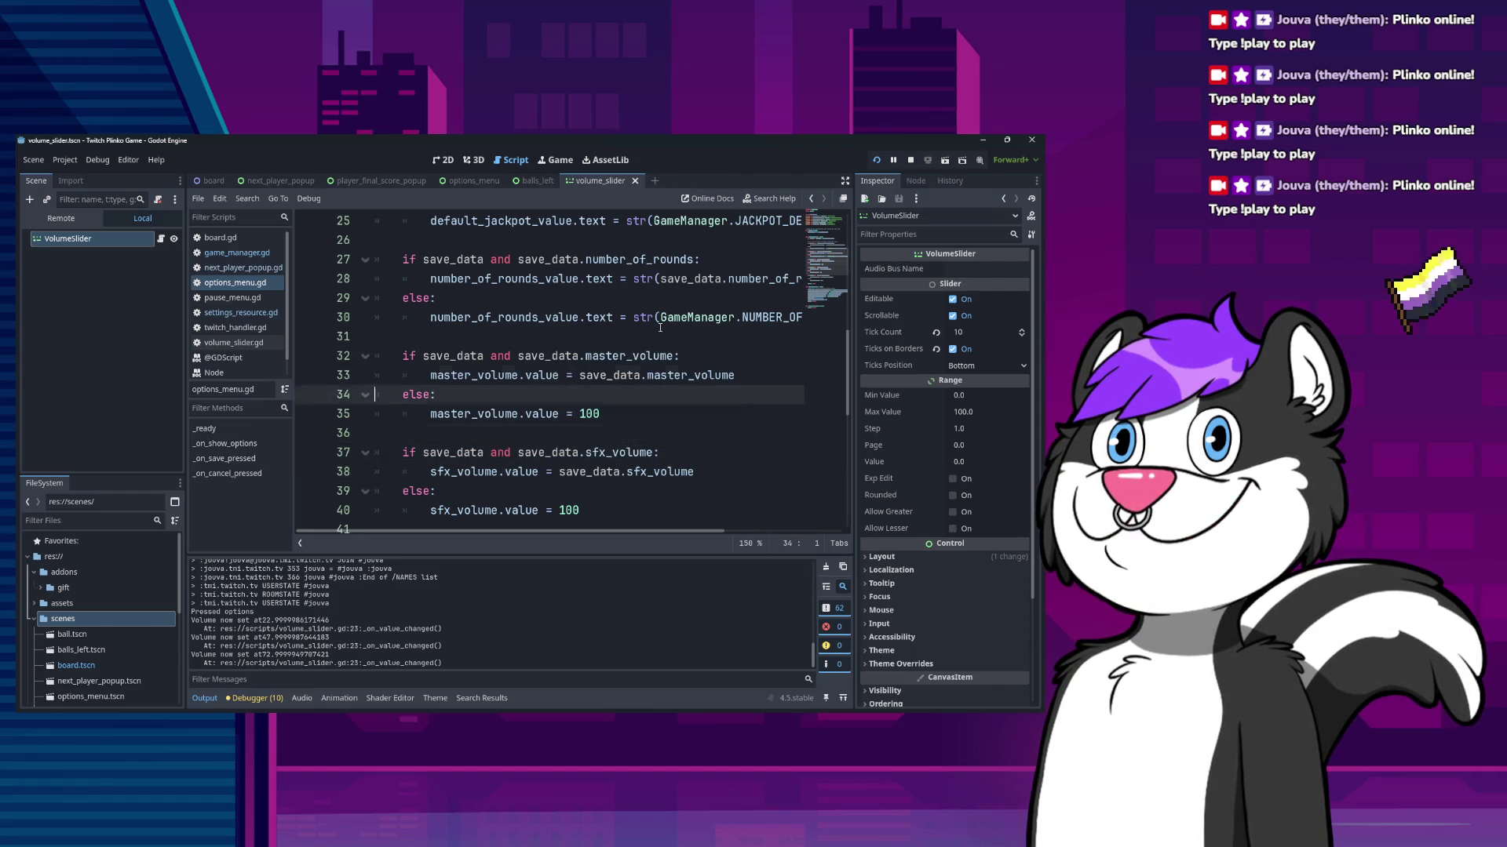
key(shift+Down)
key(shift+Down)
key(shift+Down)
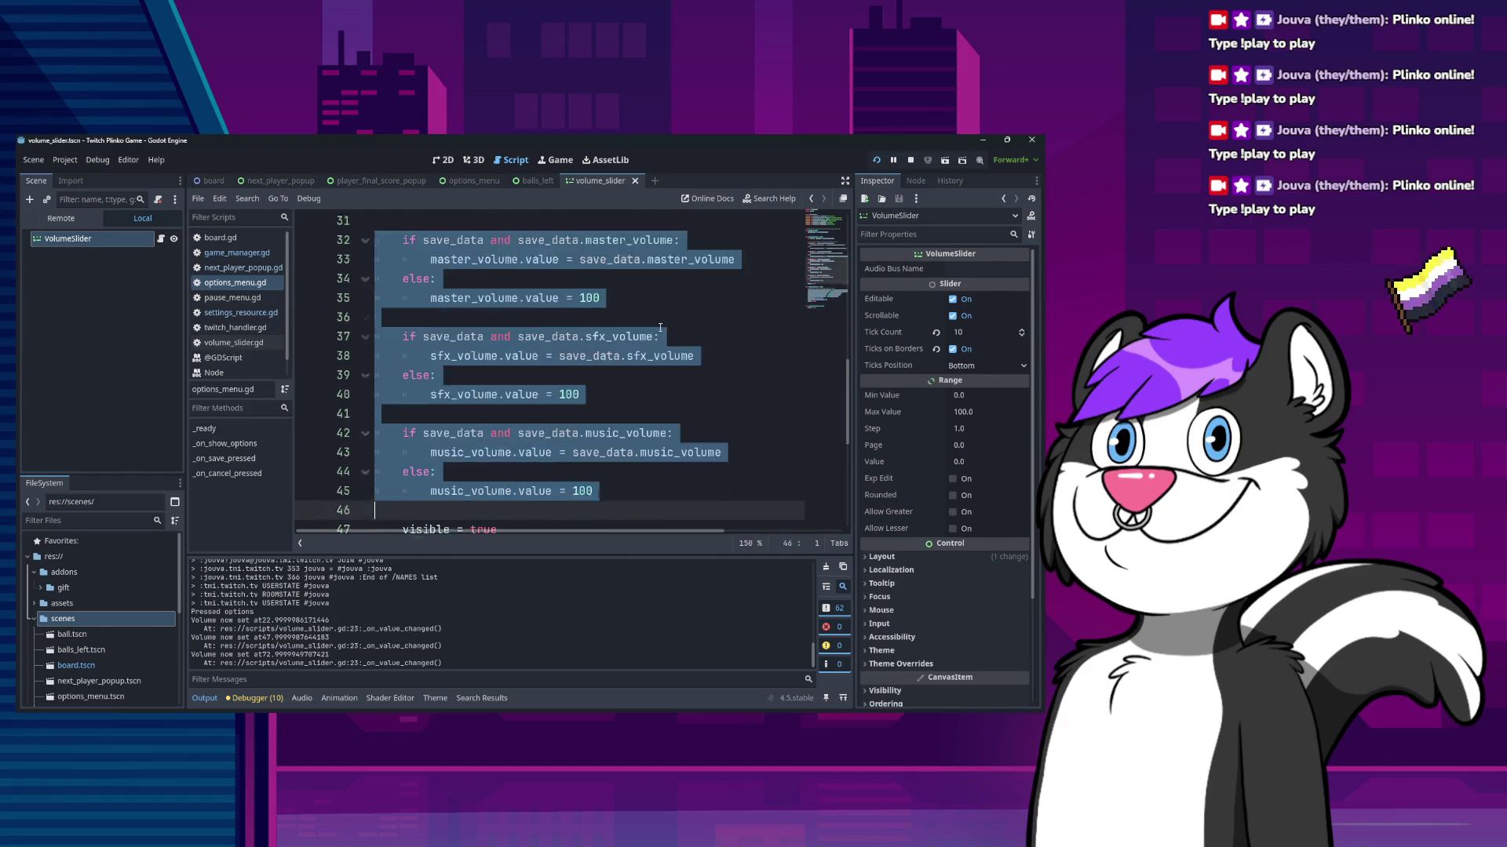
key(shift+Up)
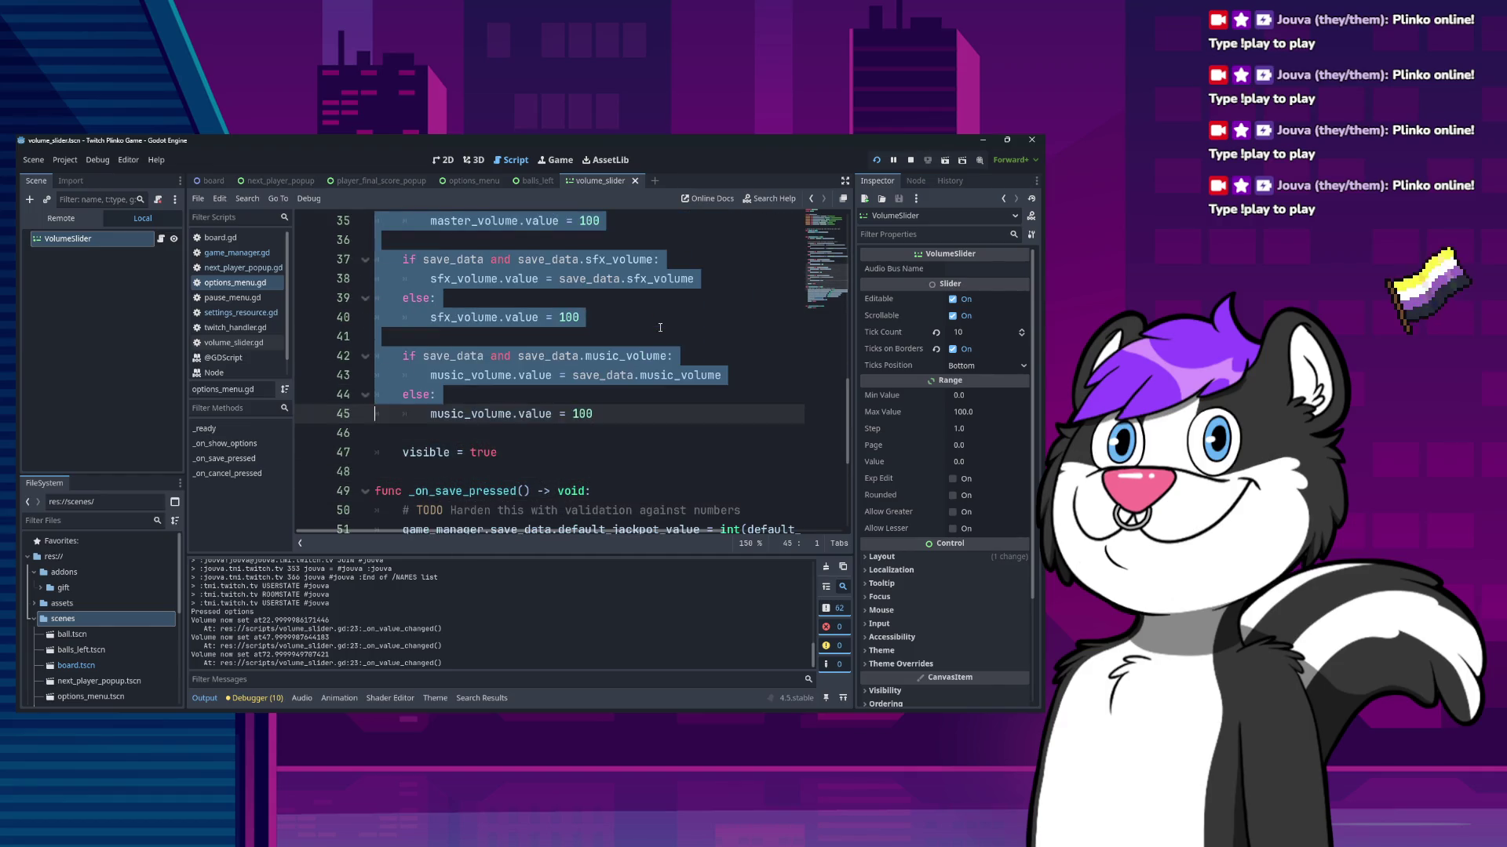
- Open game_manager.gd and jump to the settings_updated signal definition
click(252, 255)
scroll(523, 439, down, 6)
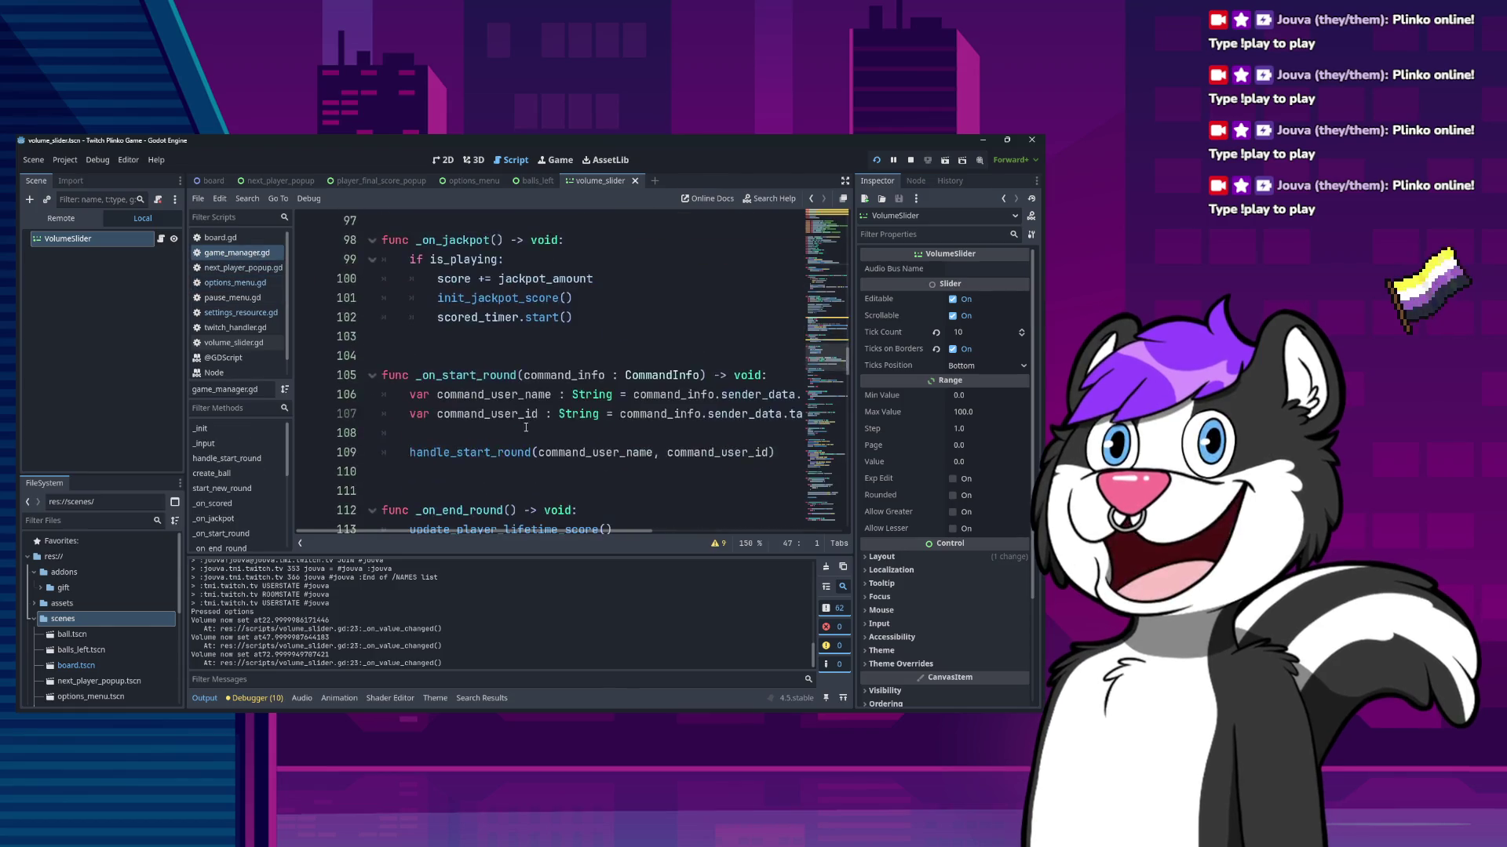
scroll(524, 440, down, 15)
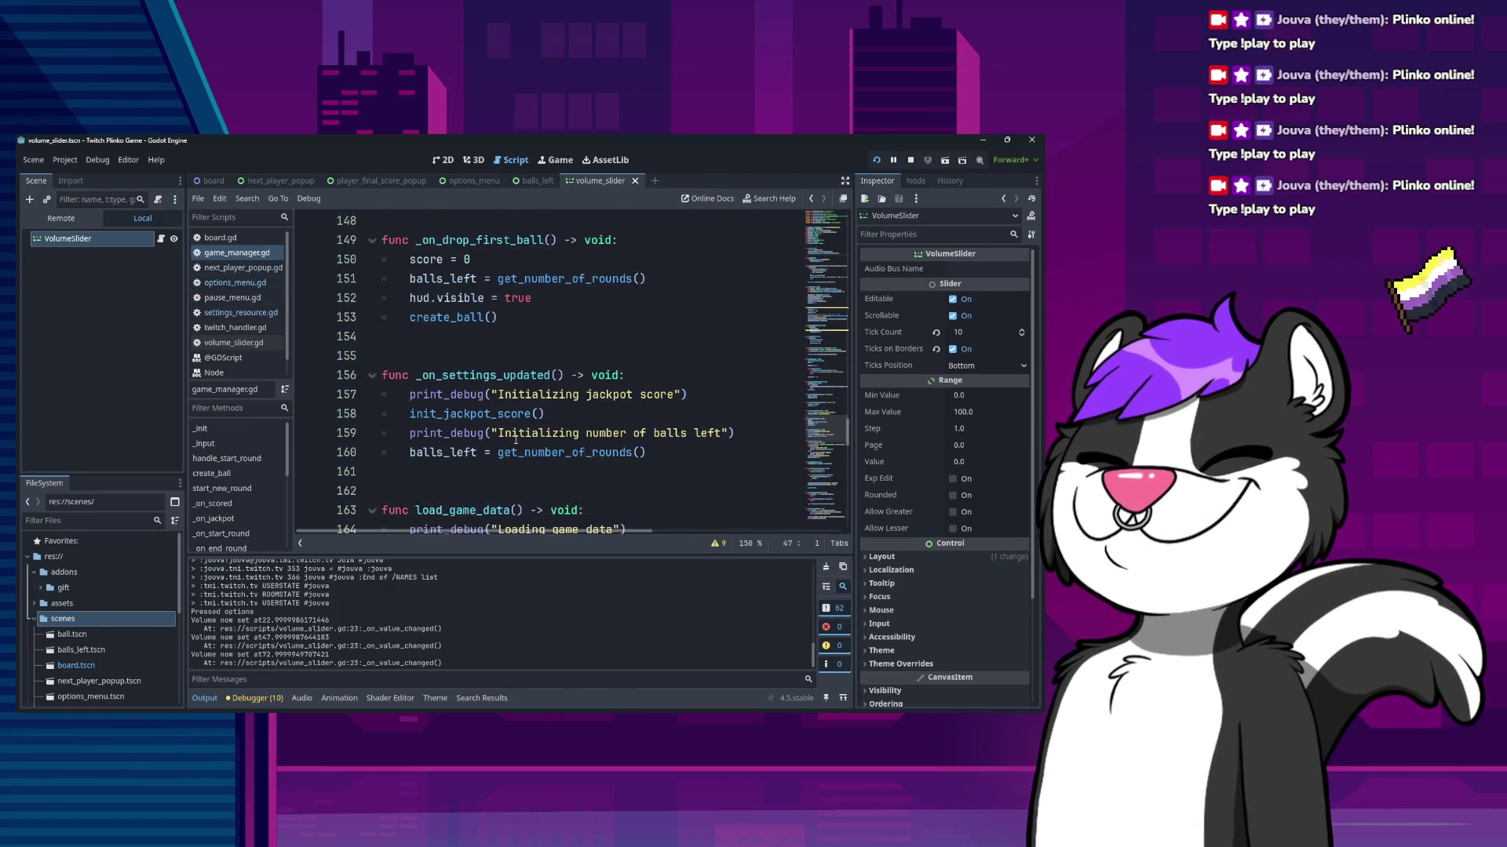
scroll(514, 437, up, 5)
scroll(514, 438, down, 6)
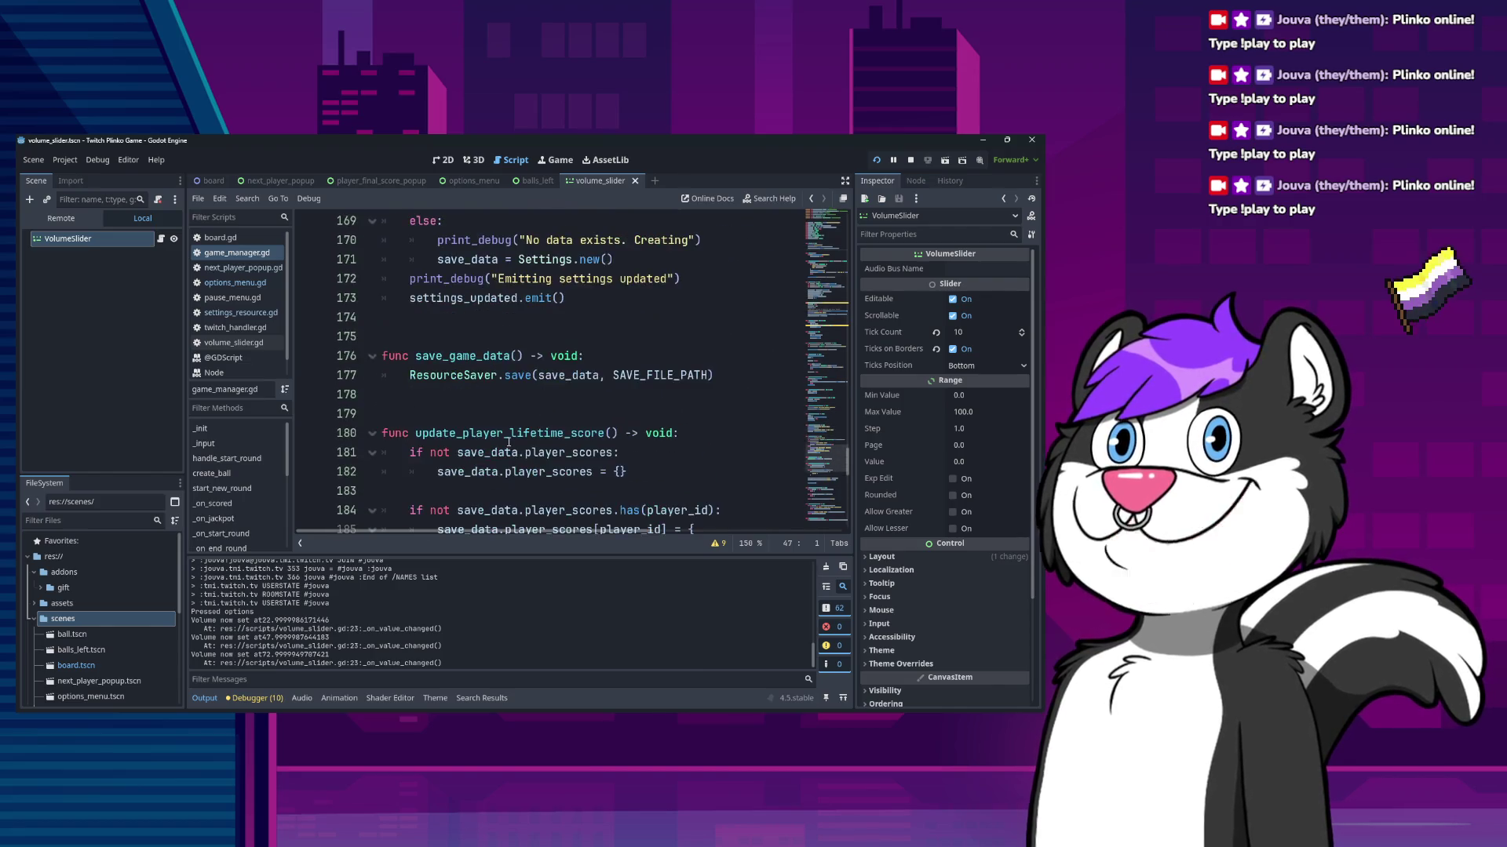
scroll(510, 440, up, 2)
scroll(506, 442, up, 1)
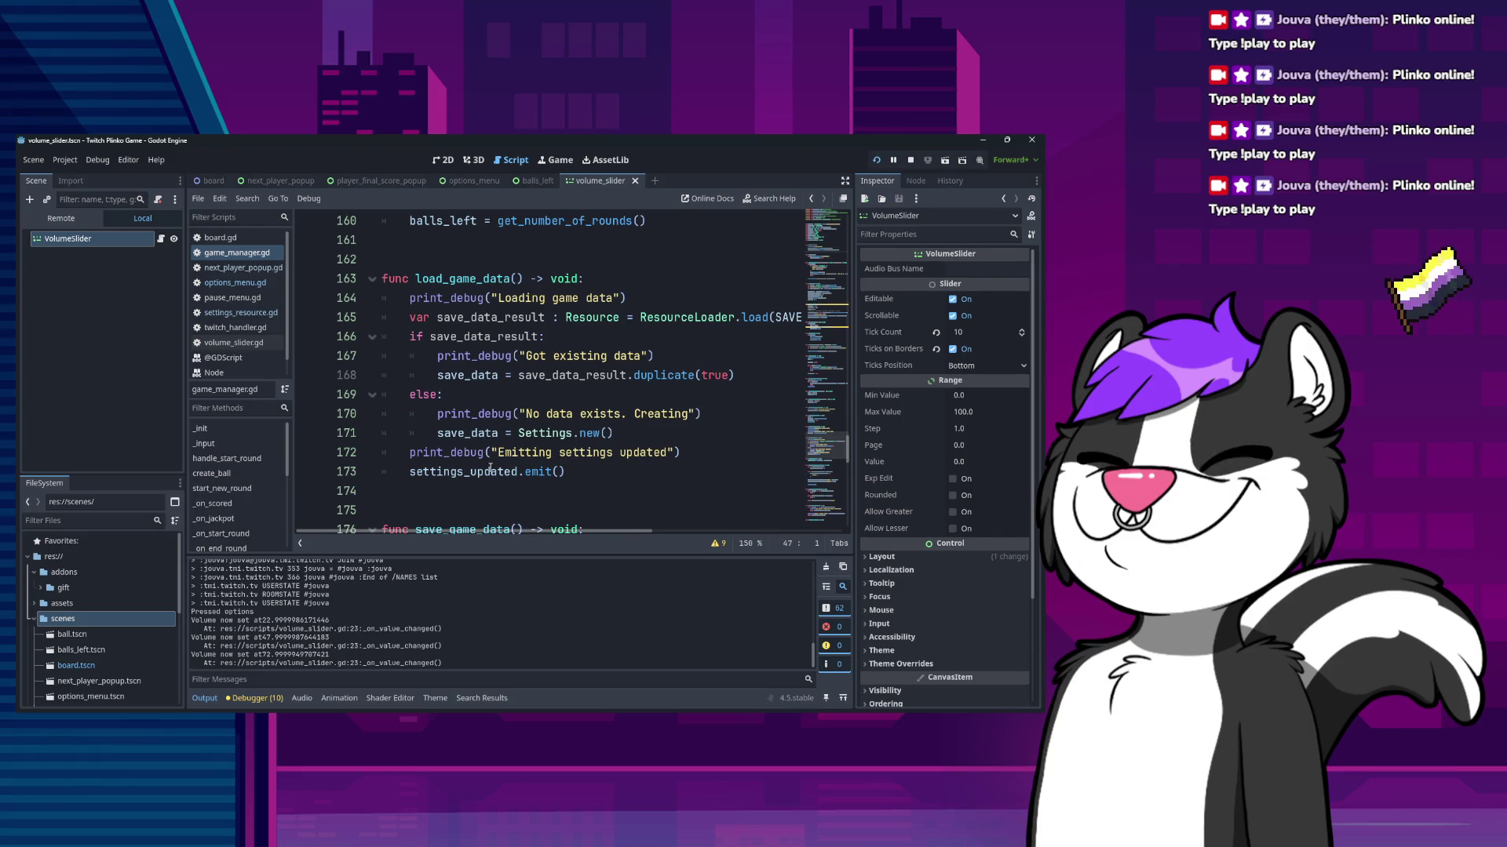
scroll(521, 449, up, 2)
scroll(519, 448, up, 2)
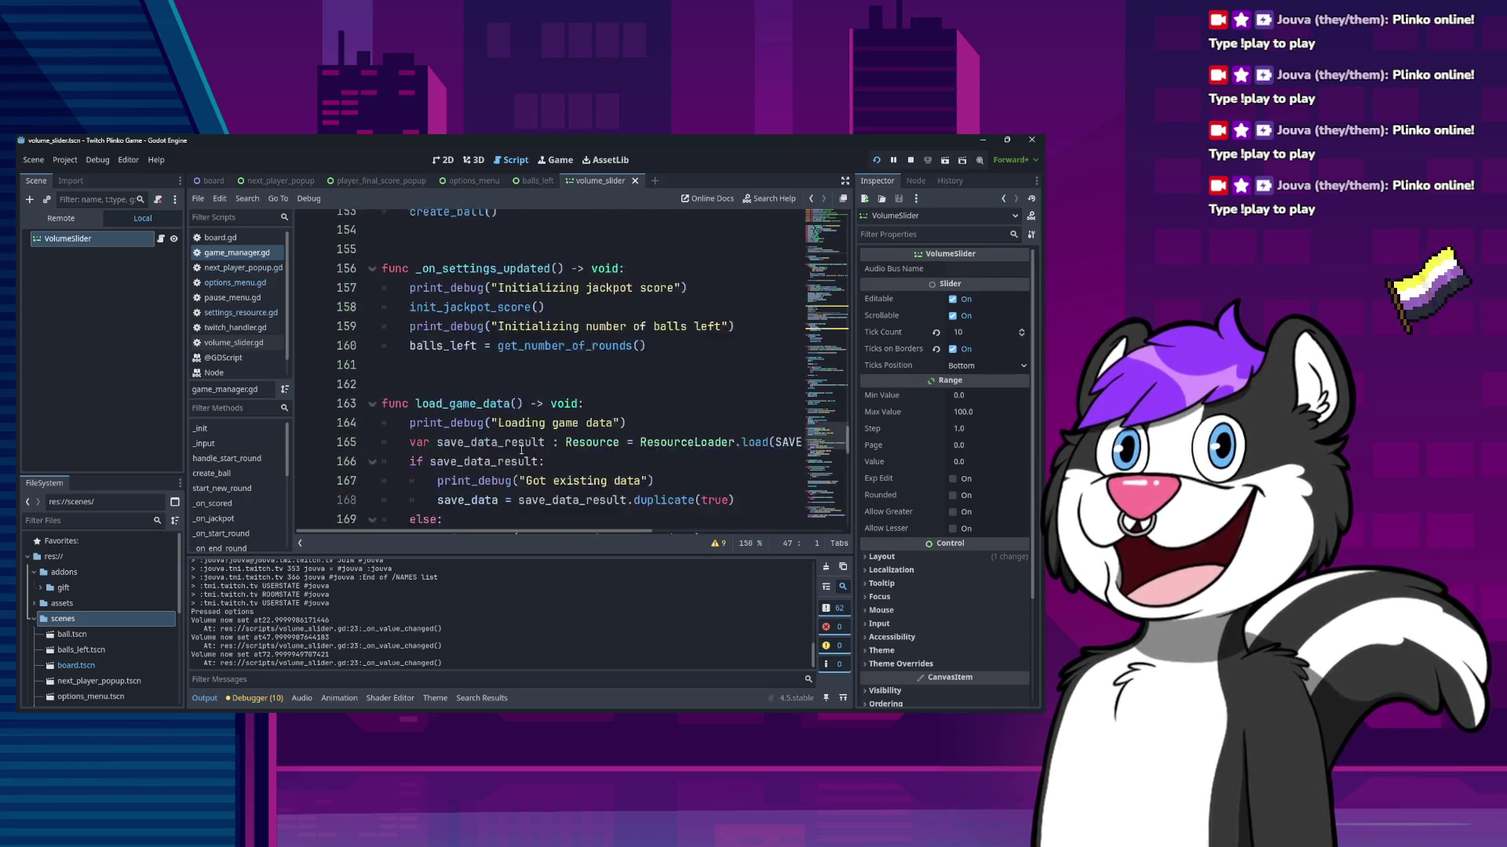
scroll(518, 448, down, 4)
ctrl+click(471, 480)
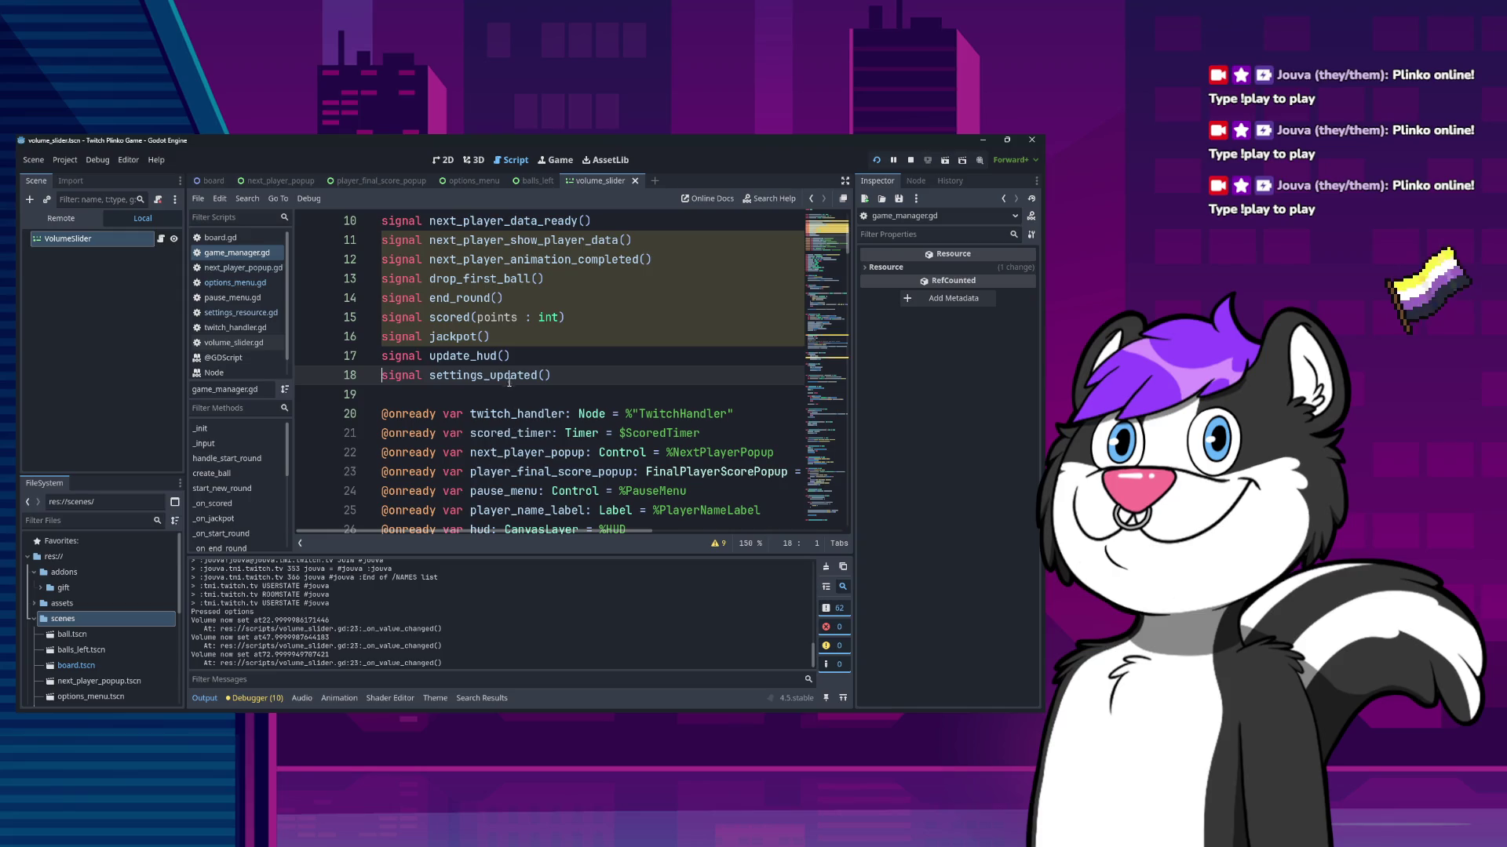
- Scroll to _on_settings_updated around line 156 and place the caret inside it
scroll(514, 408, down, 20)
scroll(526, 472, down, 1)
scroll(526, 471, up, 1)
scroll(524, 469, down, 4)
scroll(523, 468, down, 11)
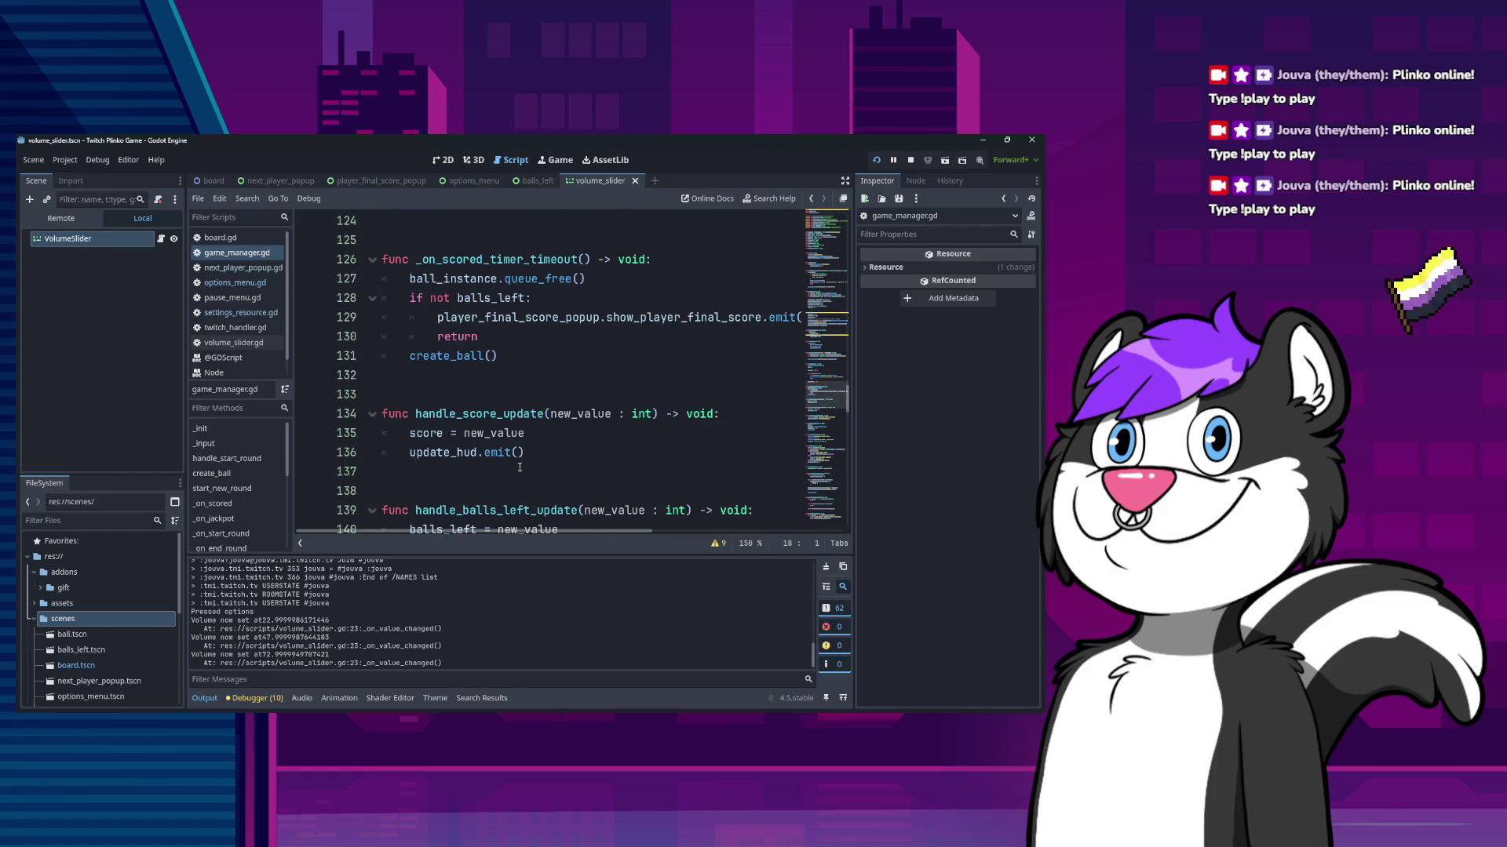
scroll(518, 467, down, 5)
scroll(517, 465, down, 4)
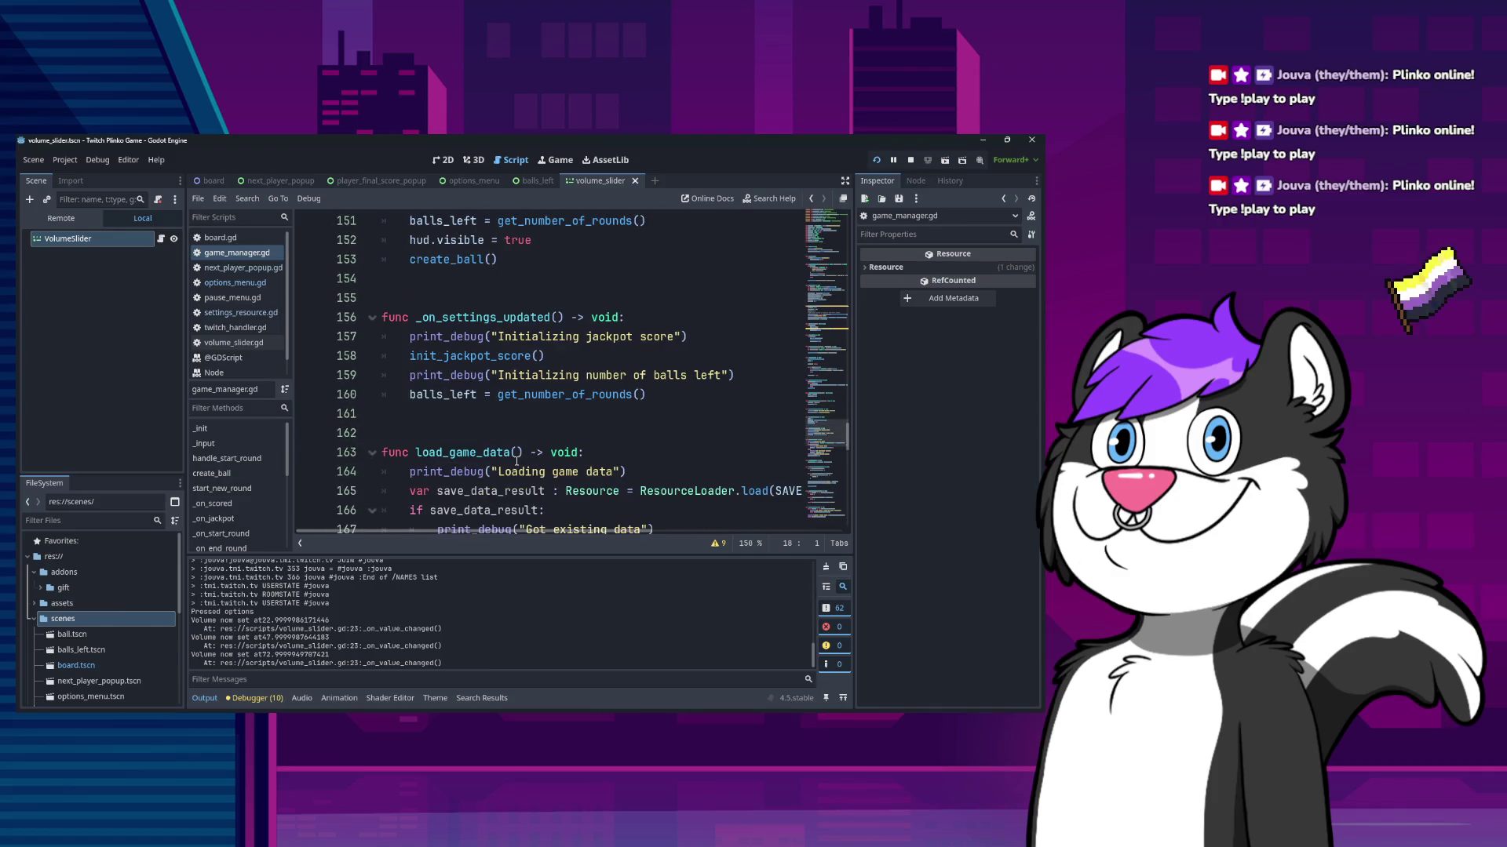
scroll(519, 456, down, 4)
scroll(538, 416, up, 4)
click(709, 396)
- Paste the master and SFX volume block below line 160 and delete the master_volume if-line
key(Return)
key(Return)
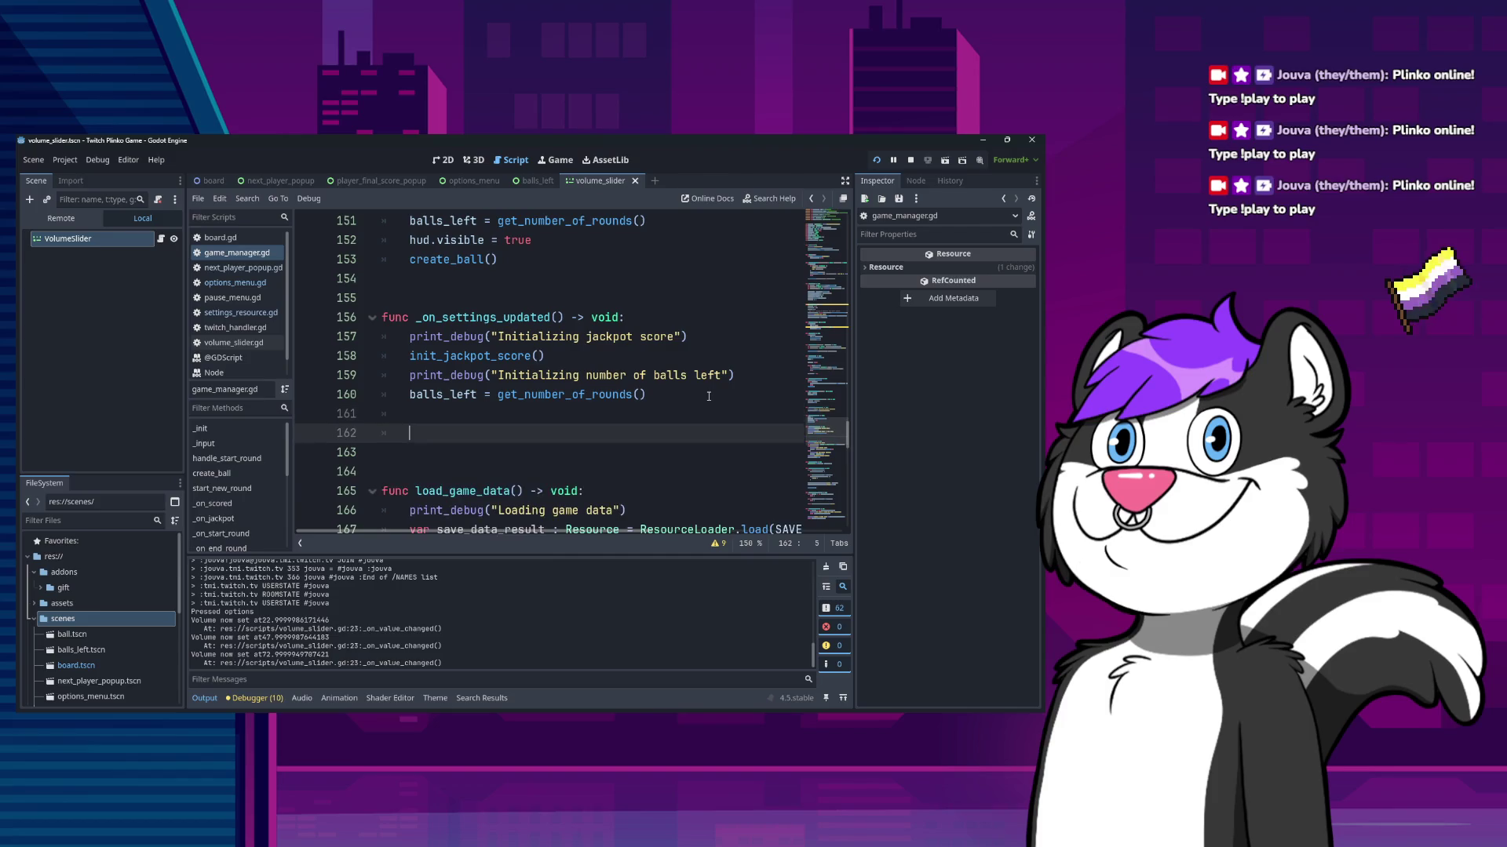
text(if save_data and save_data.master_volume: 		master_volume.value = save_data.master_volume 	else: 		master_volume.value = 100  	if save_data and save_data.sfx_volume: 		sfx_volume.value = save_data.sfx_volume 	else: 		sfx_volume.value = 100  	if save_data and save_data.music_volume: 		music_volume.value = save_data.music_volume 	else: 		music_volume.value = 100)
scroll(597, 392, up, 3)
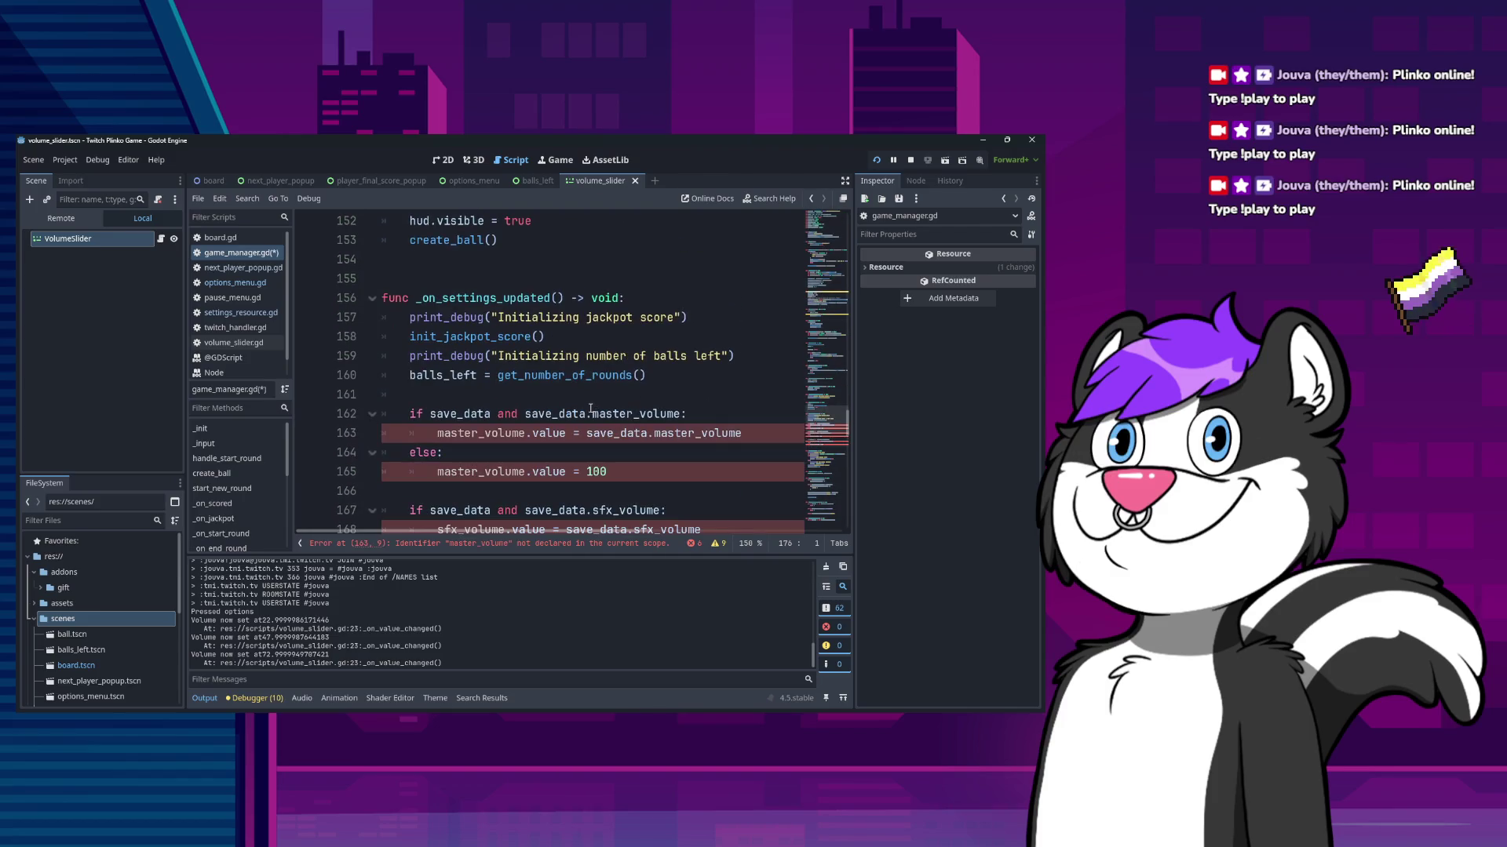
click(682, 414)
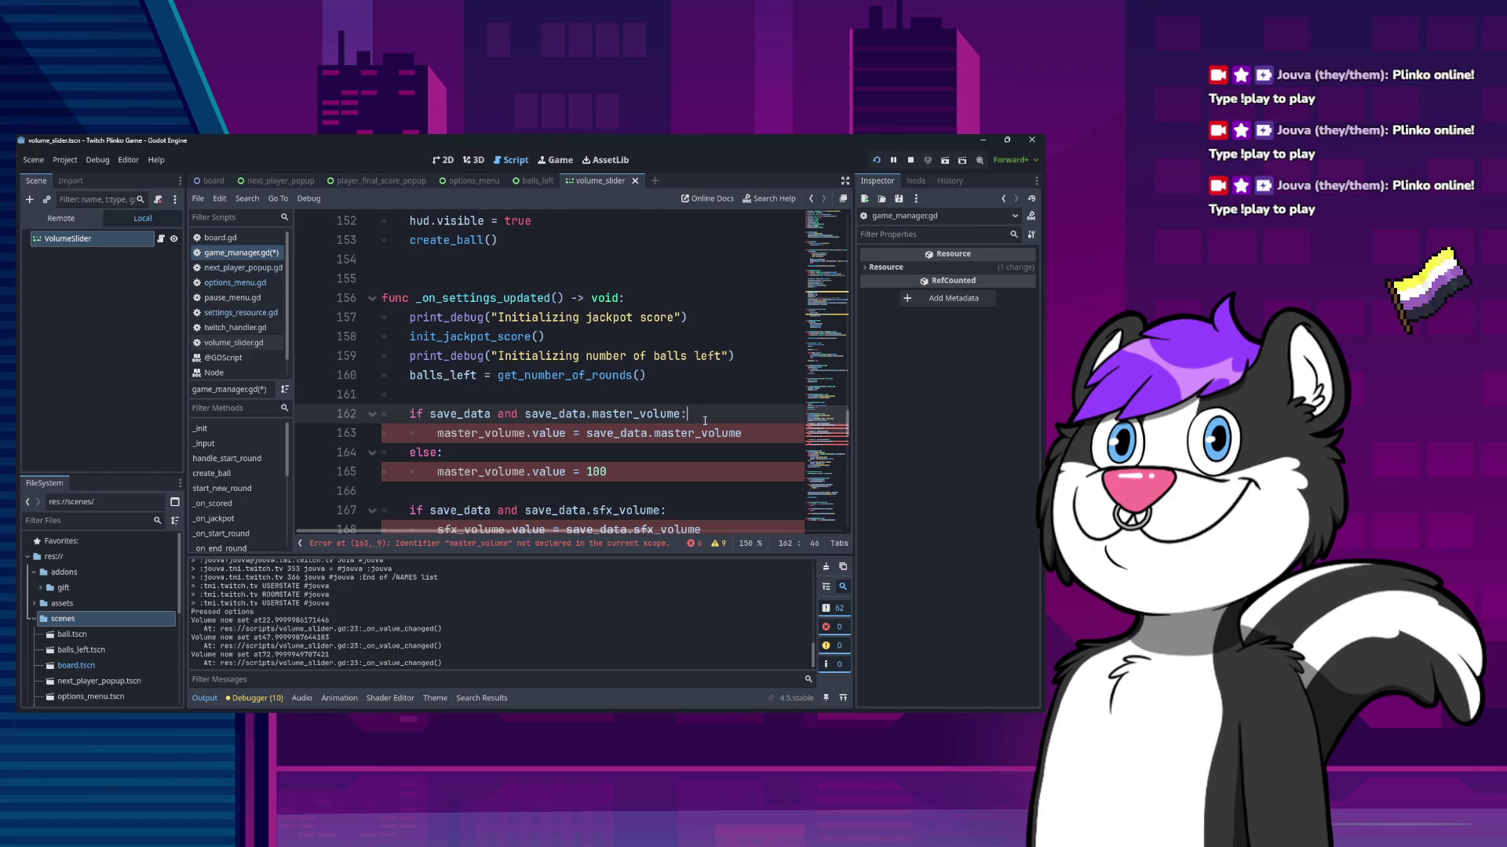
key(Home)
key(ctrl+shift+k)
key(ctrl+shift+Return)
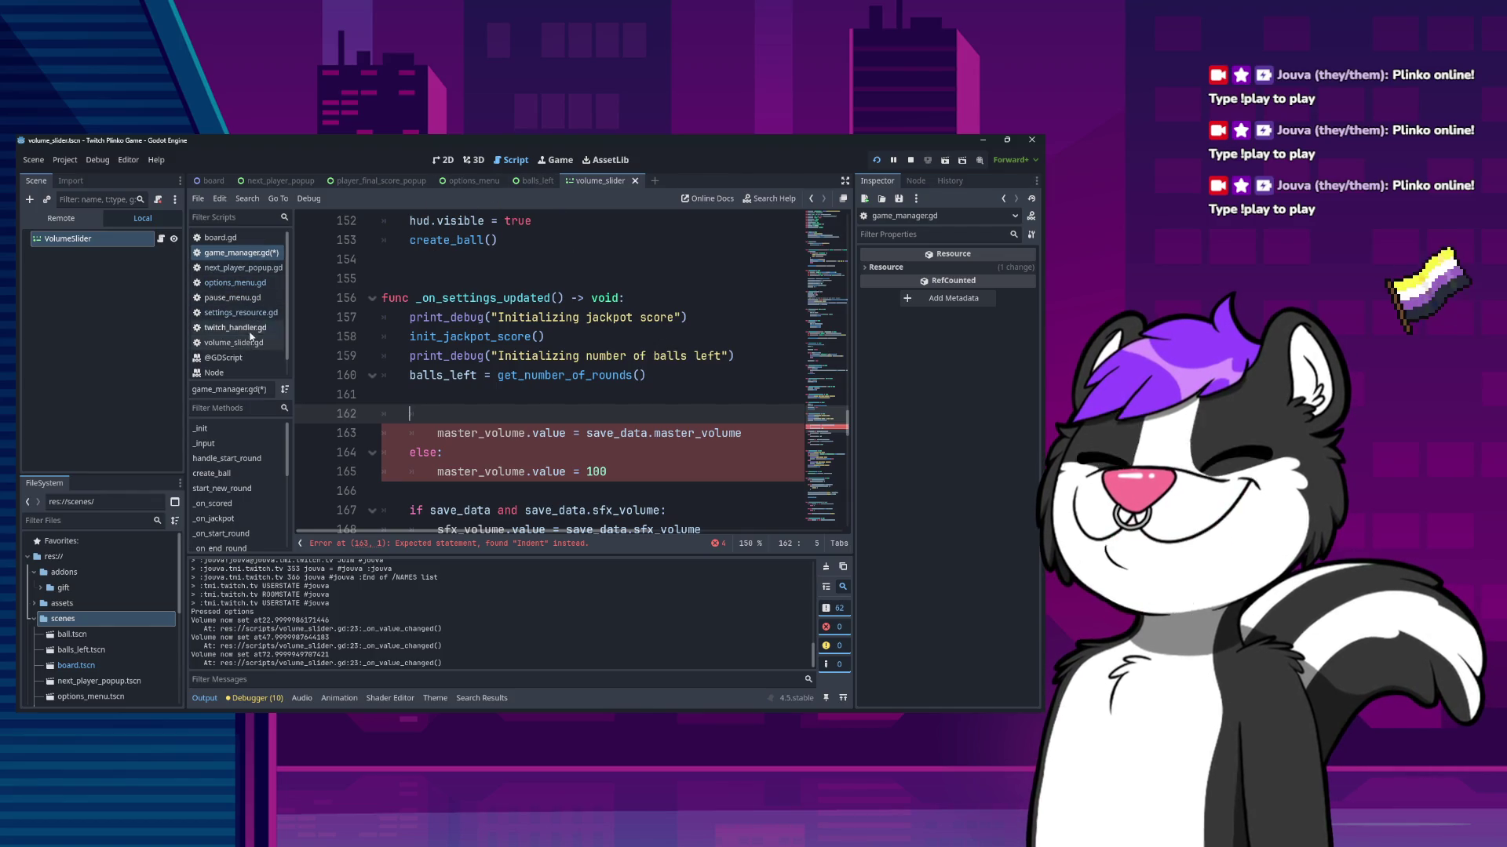
- Switch to options_menu.gd and scroll to its top to review the volume code
click(244, 271)
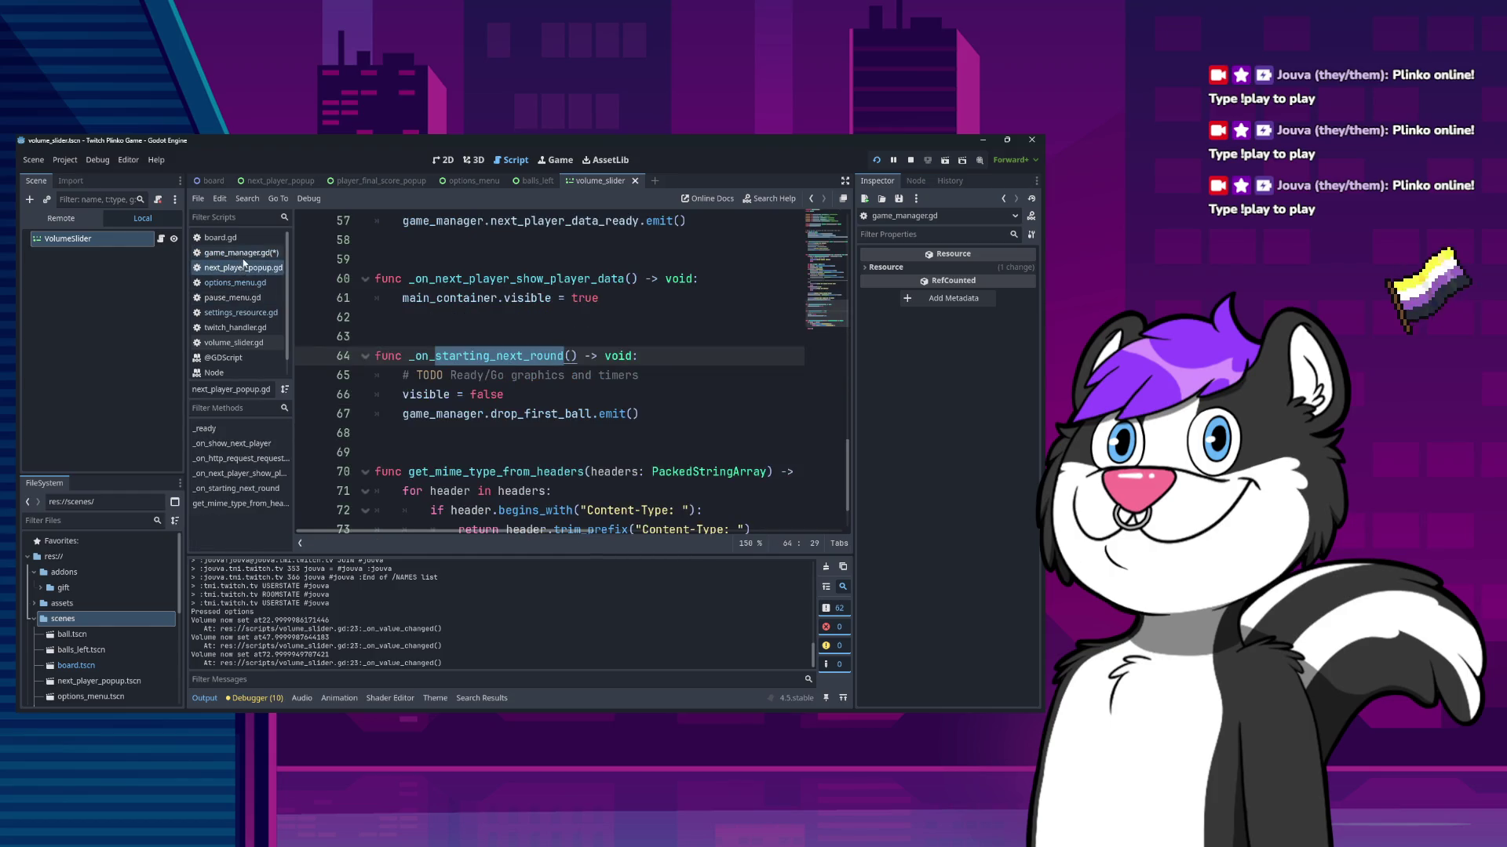
click(244, 257)
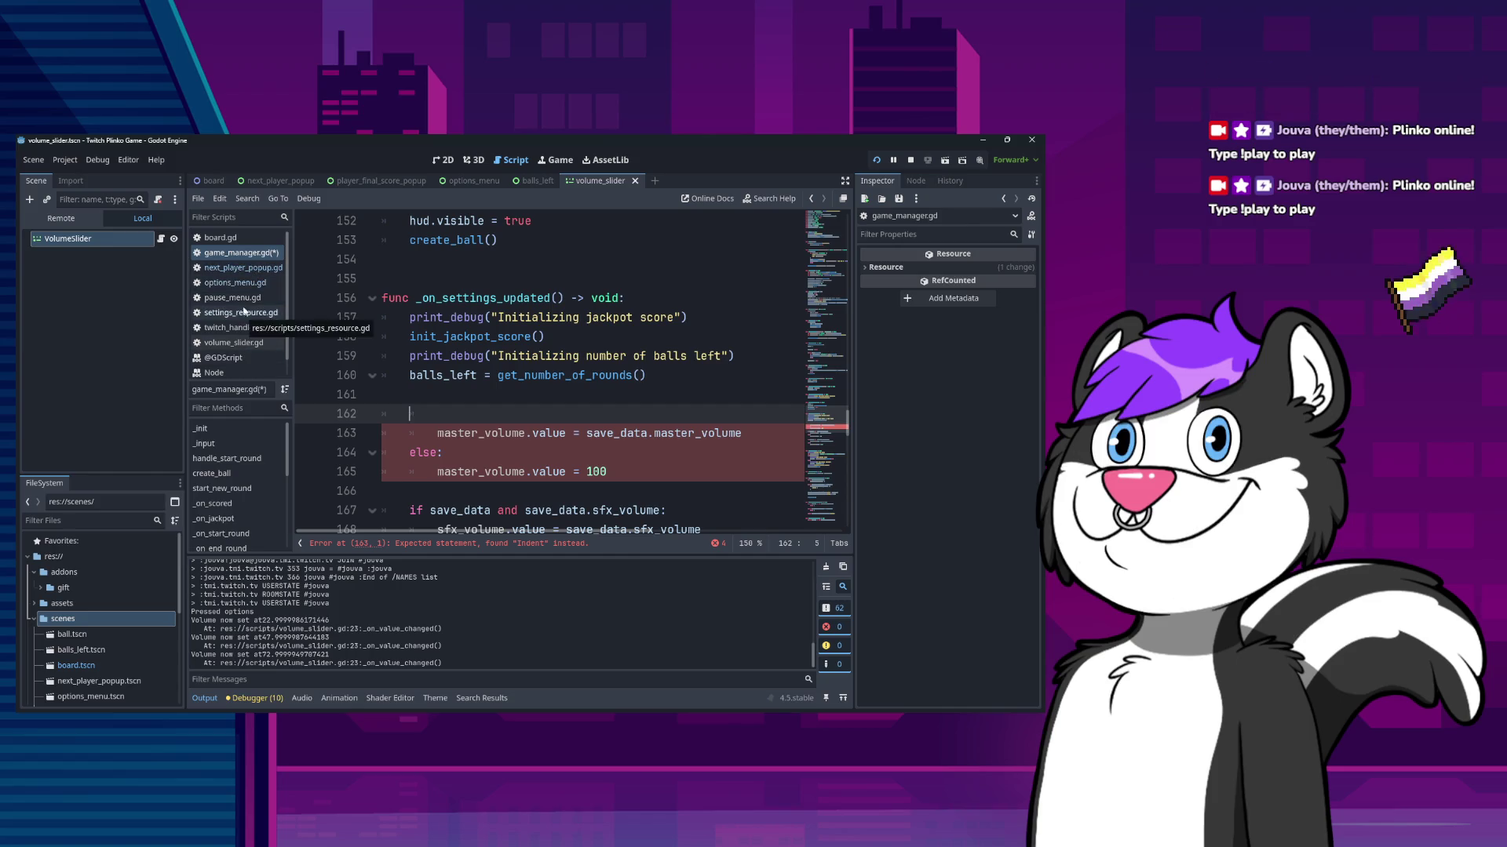
click(235, 283)
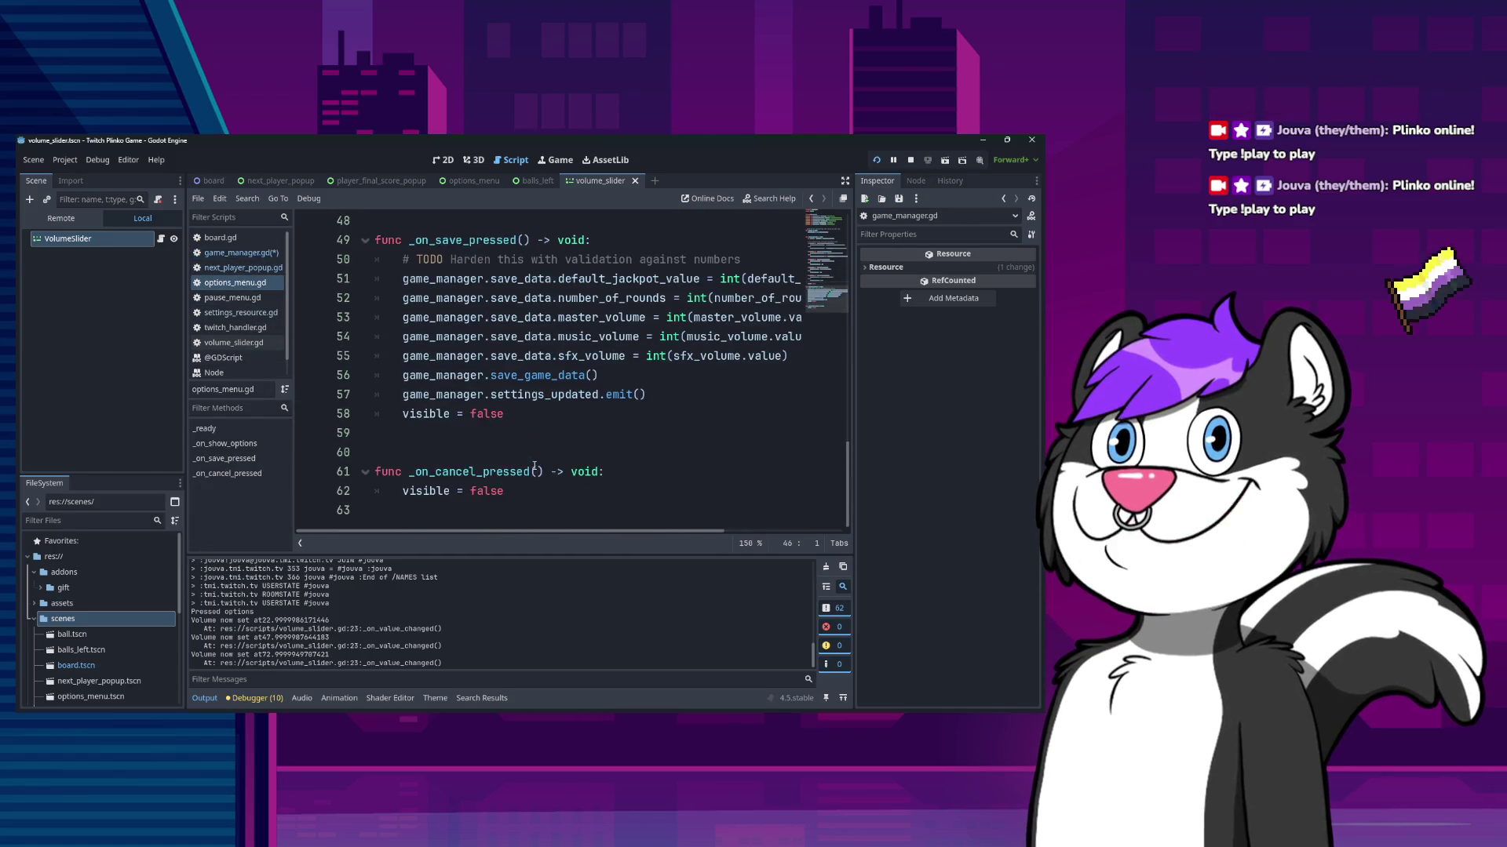
scroll(529, 462, up, 5)
scroll(524, 460, up, 8)
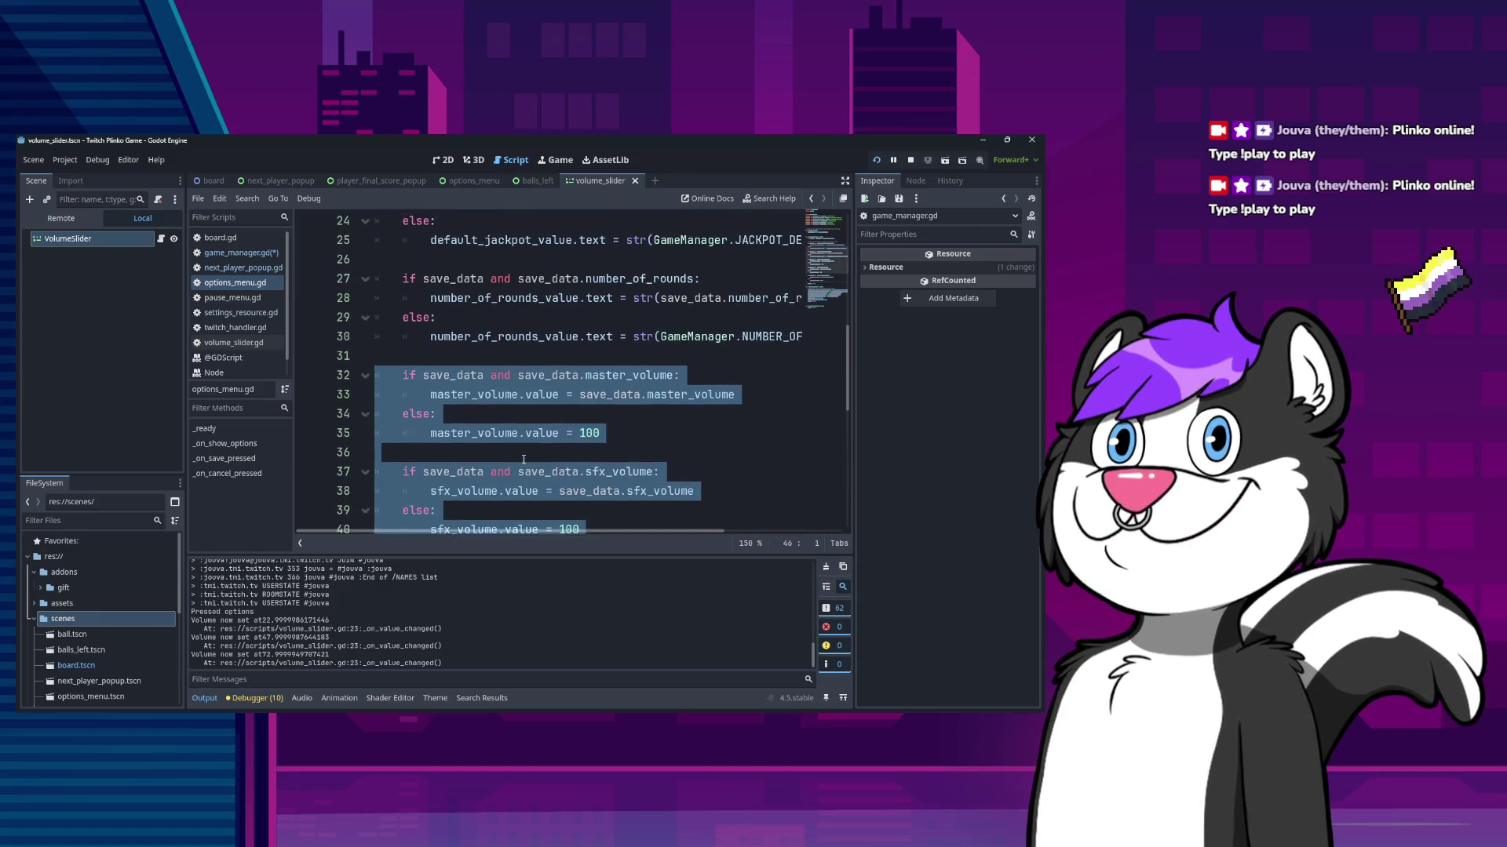
scroll(522, 449, up, 3)
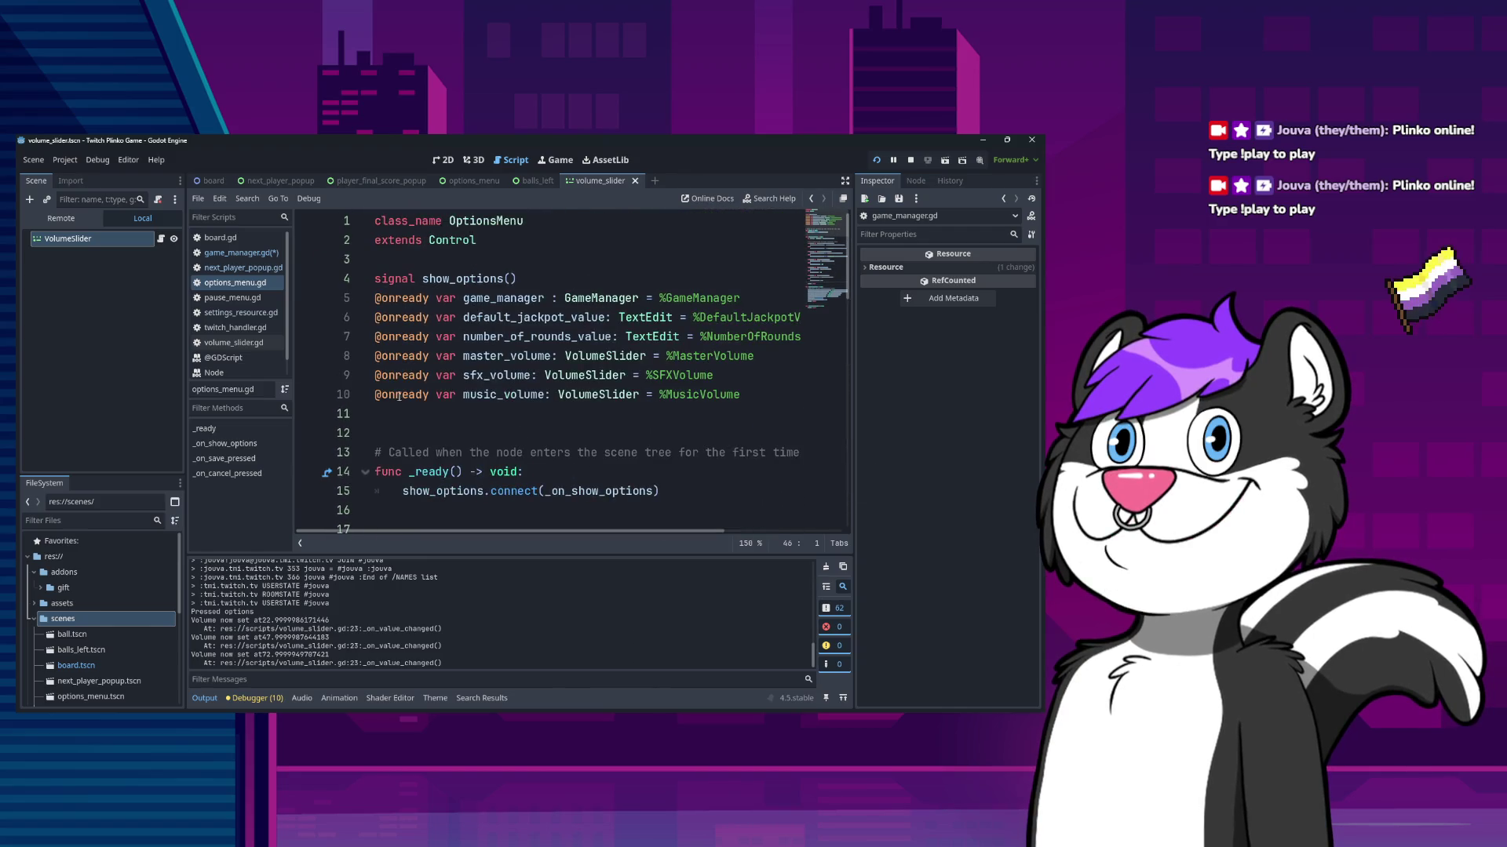
- Review volume_slider.gd's _on_value_changed bus code, leaving it unchanged
click(234, 343)
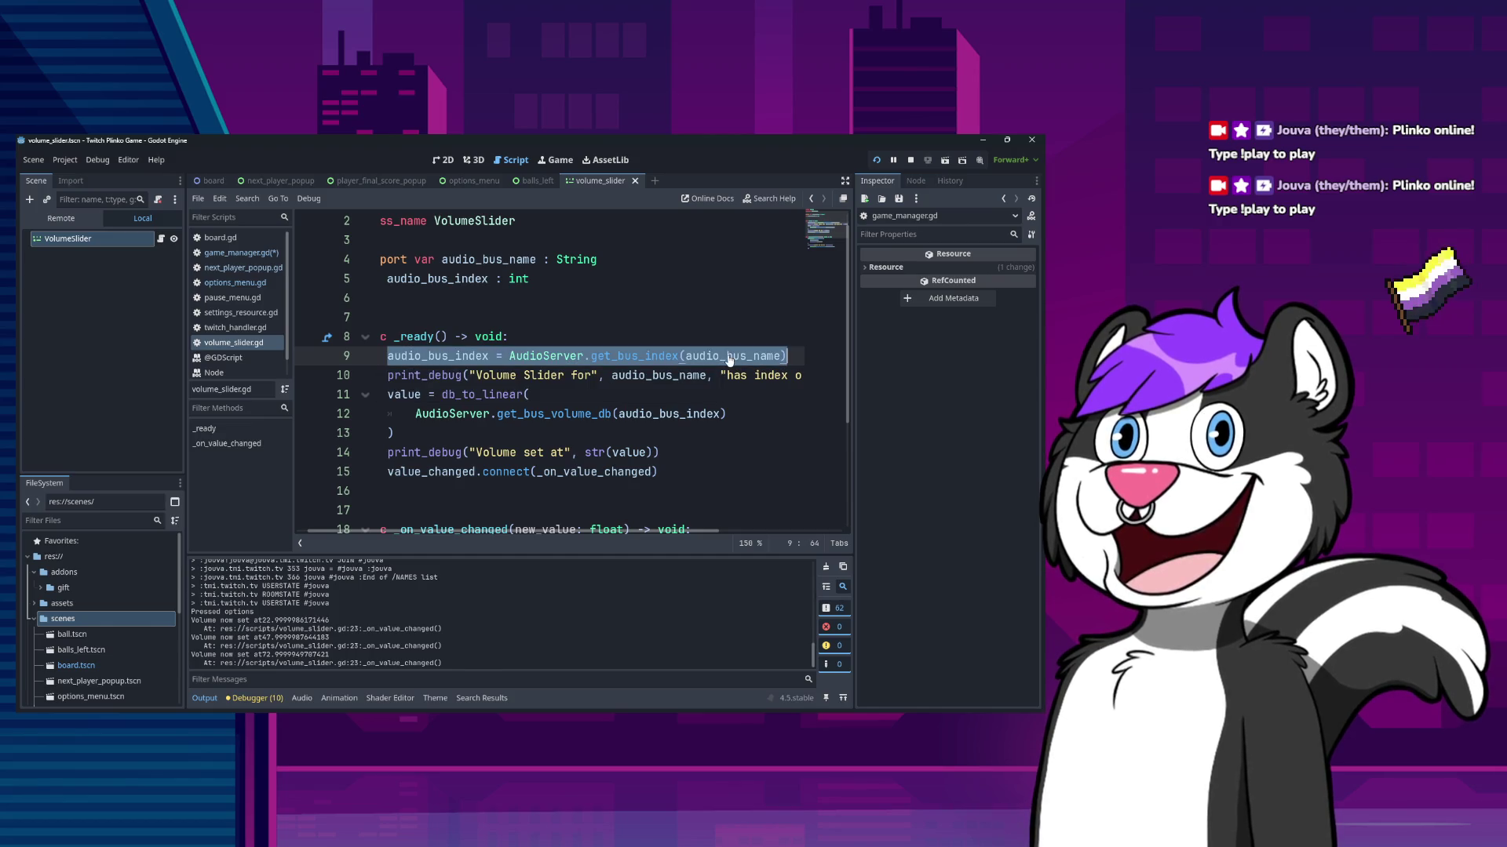
scroll(665, 430, down, 1)
scroll(665, 430, down, 2)
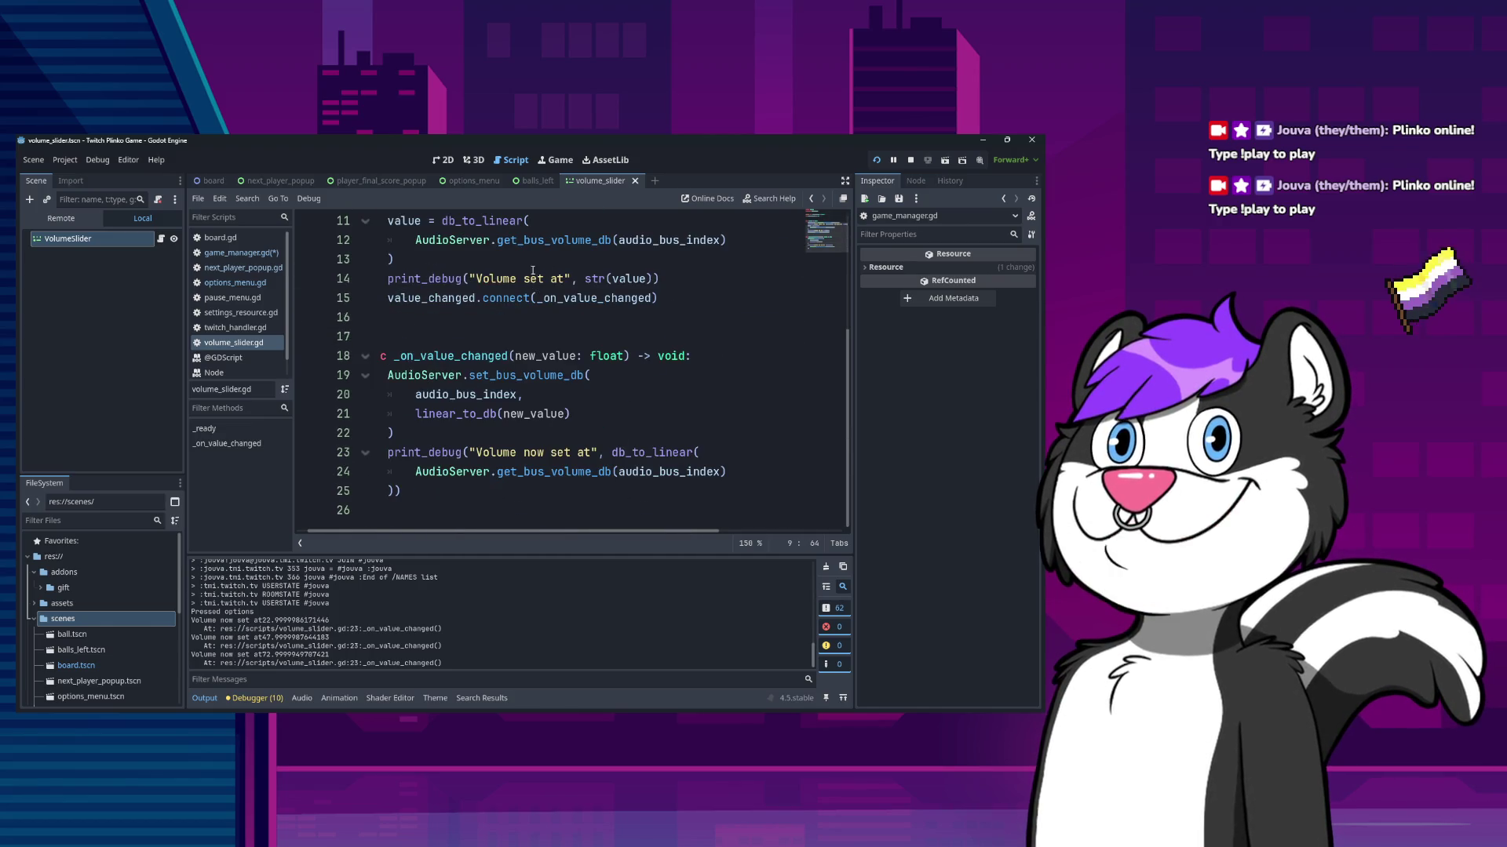
click(723, 355)
key(Return)
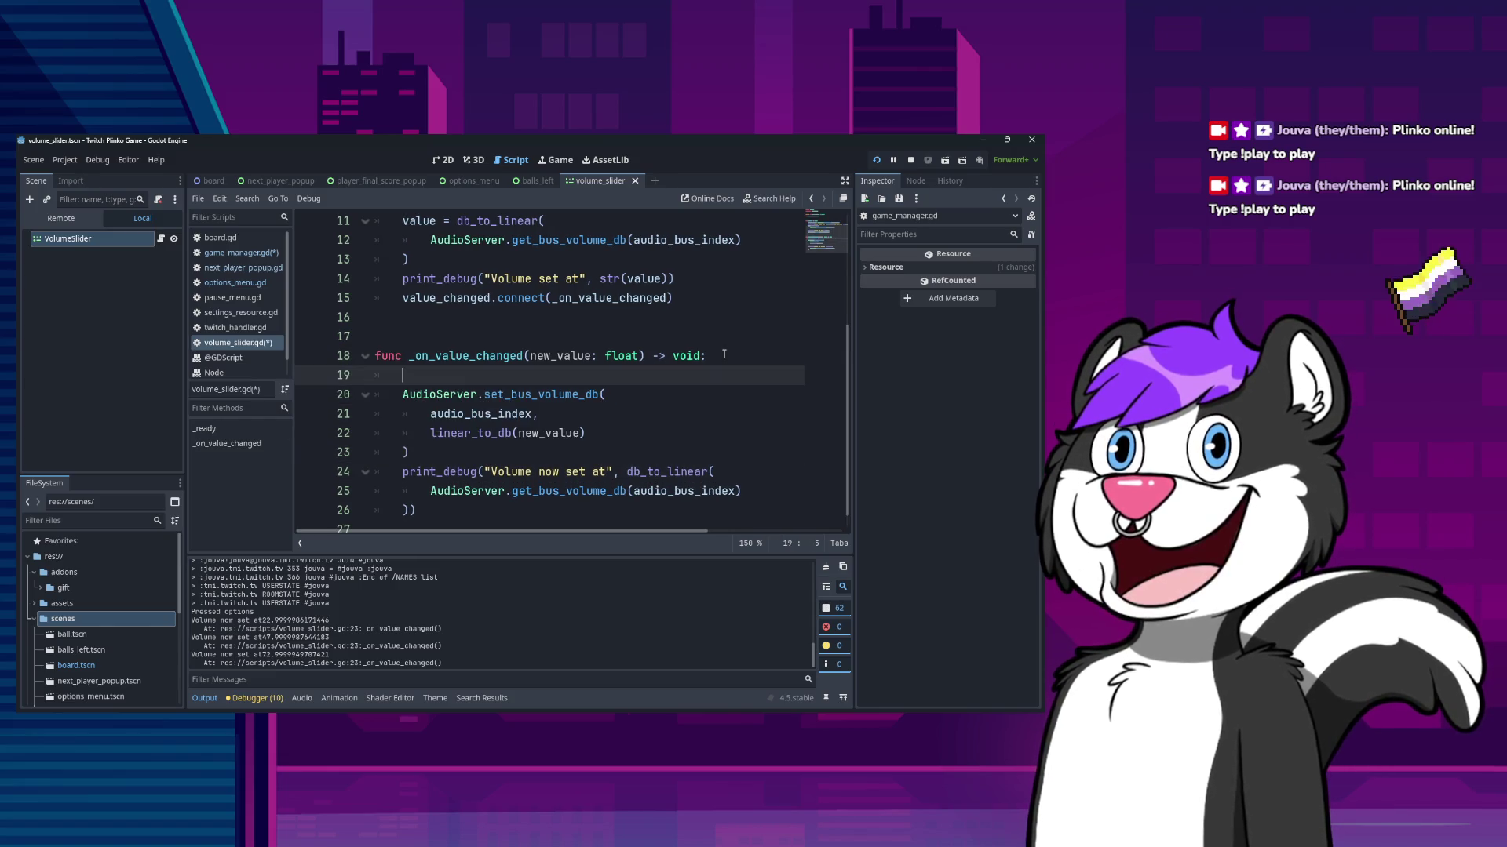
key(BackSpace)
key(BackSpace)
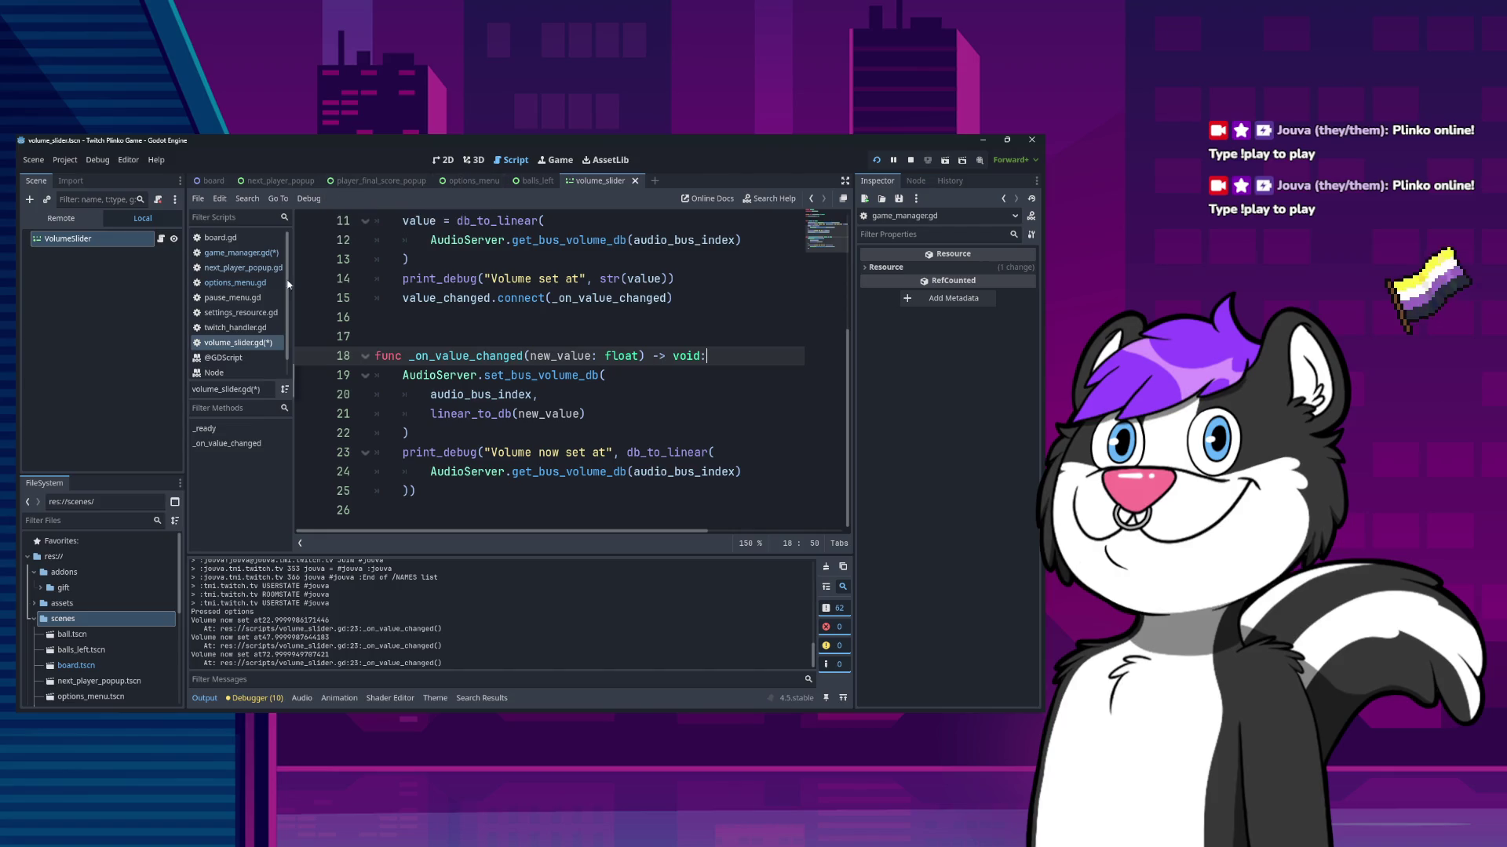
- Back in game_manager.gd, add blank lines after init_jackpot_score for a new function
click(260, 254)
scroll(537, 404, down, 6)
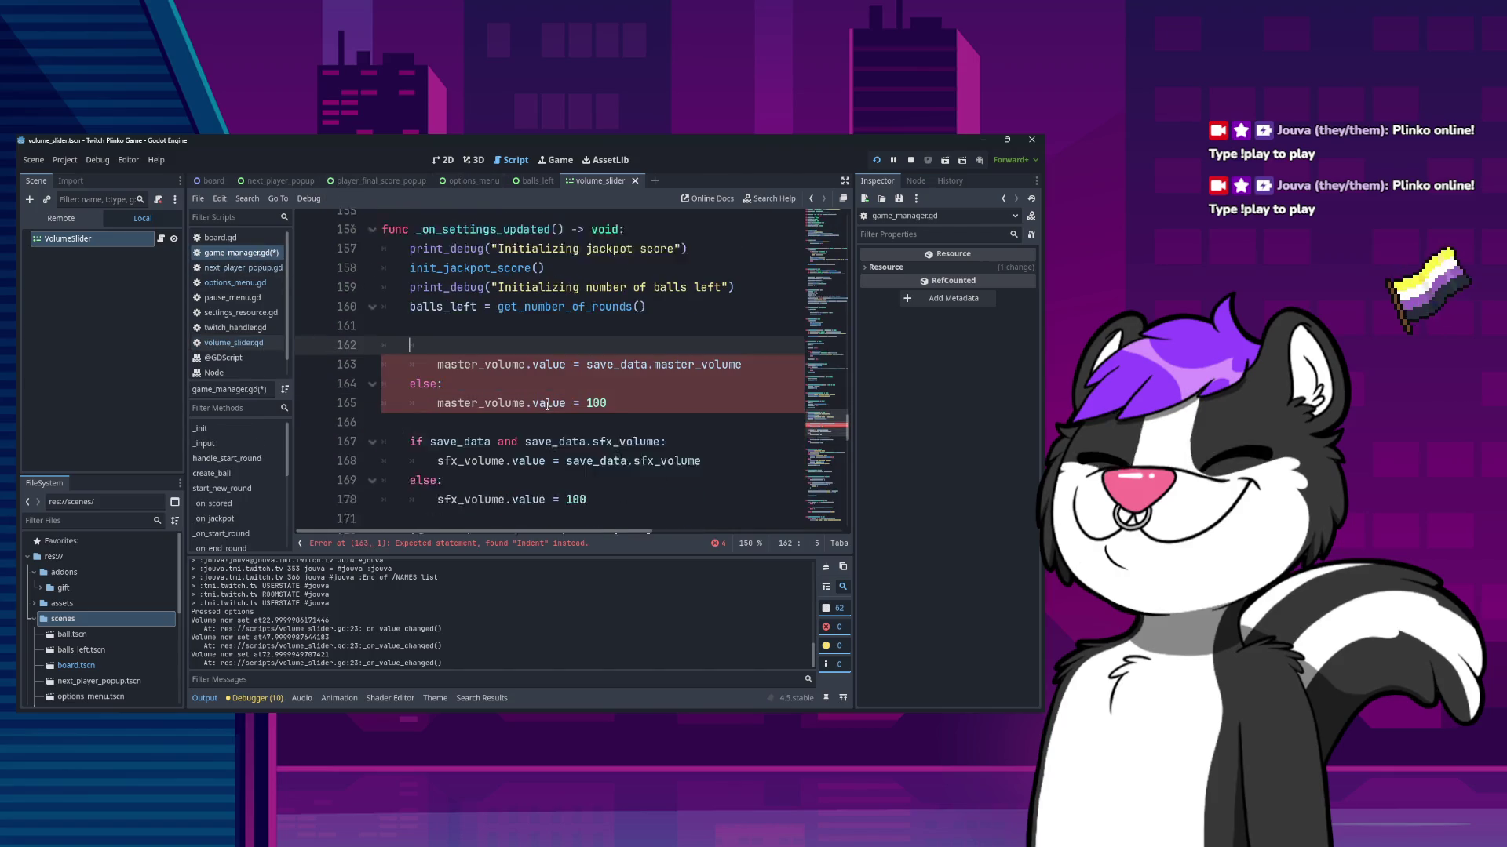
scroll(535, 425, down, 2)
scroll(518, 400, up, 10)
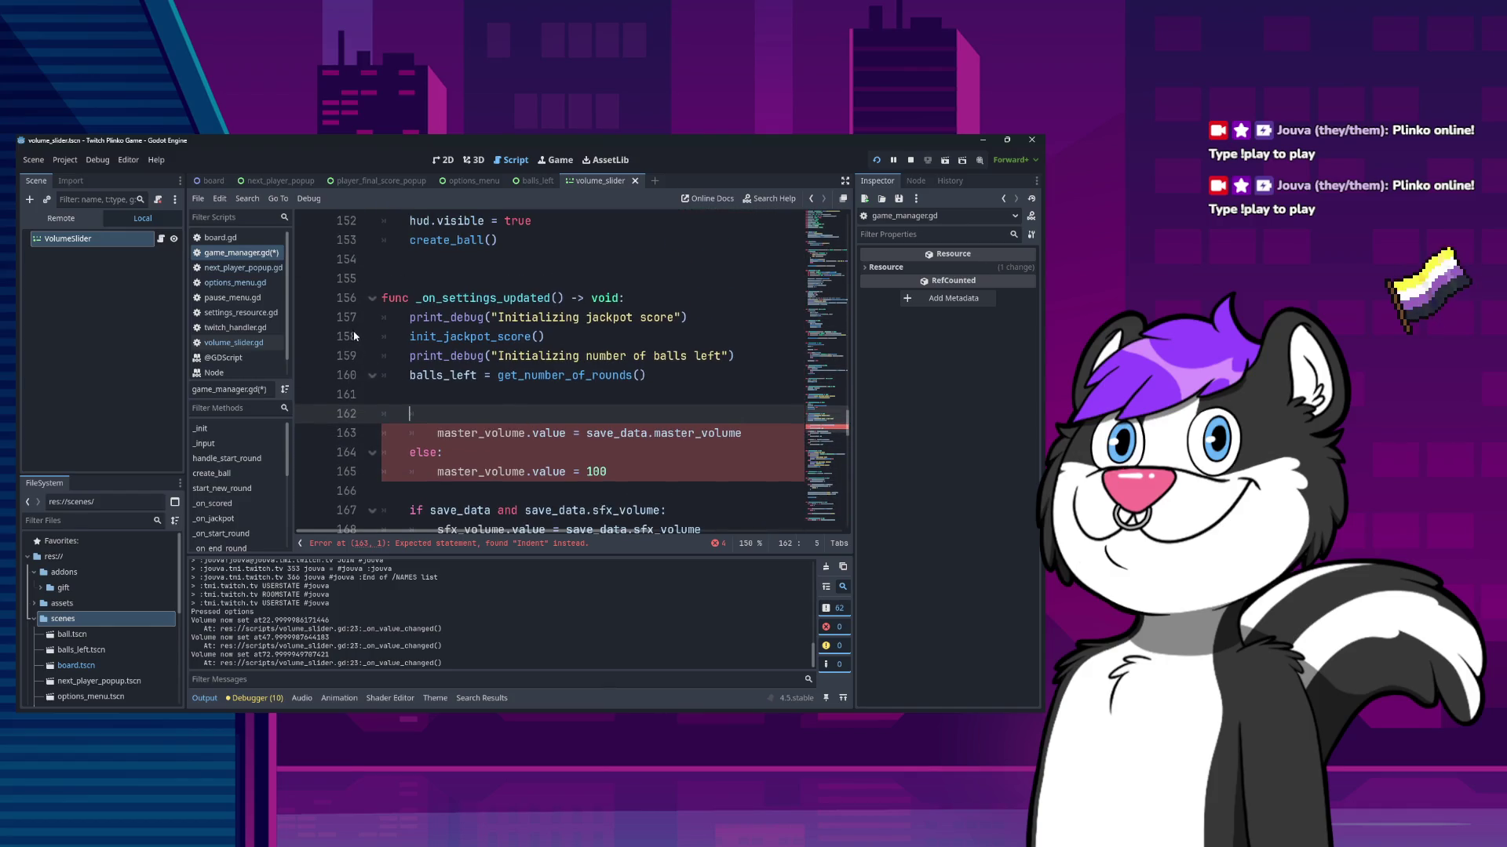
scroll(471, 363, down, 15)
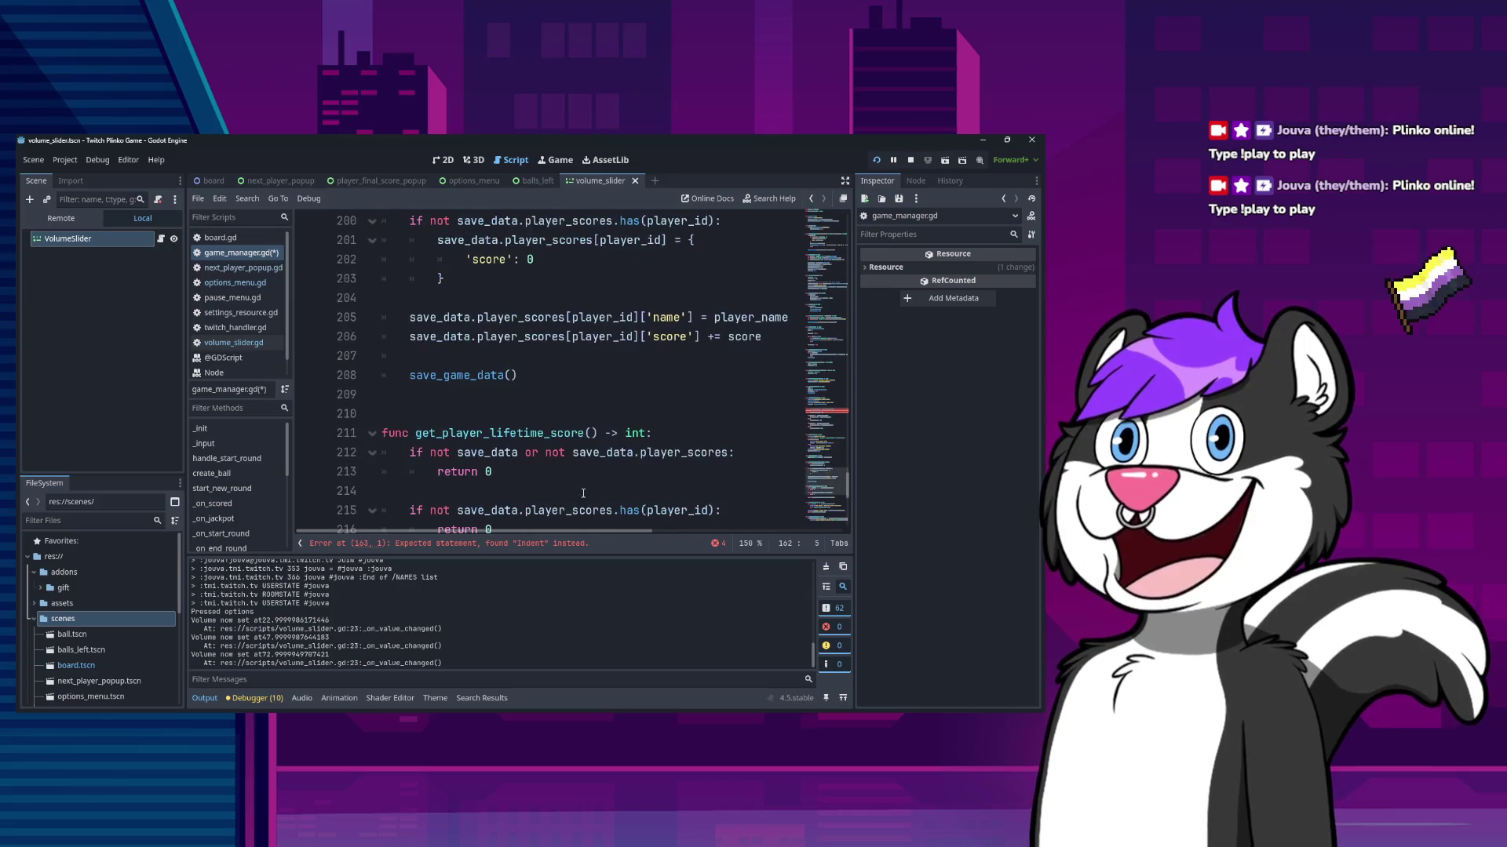
scroll(577, 481, down, 7)
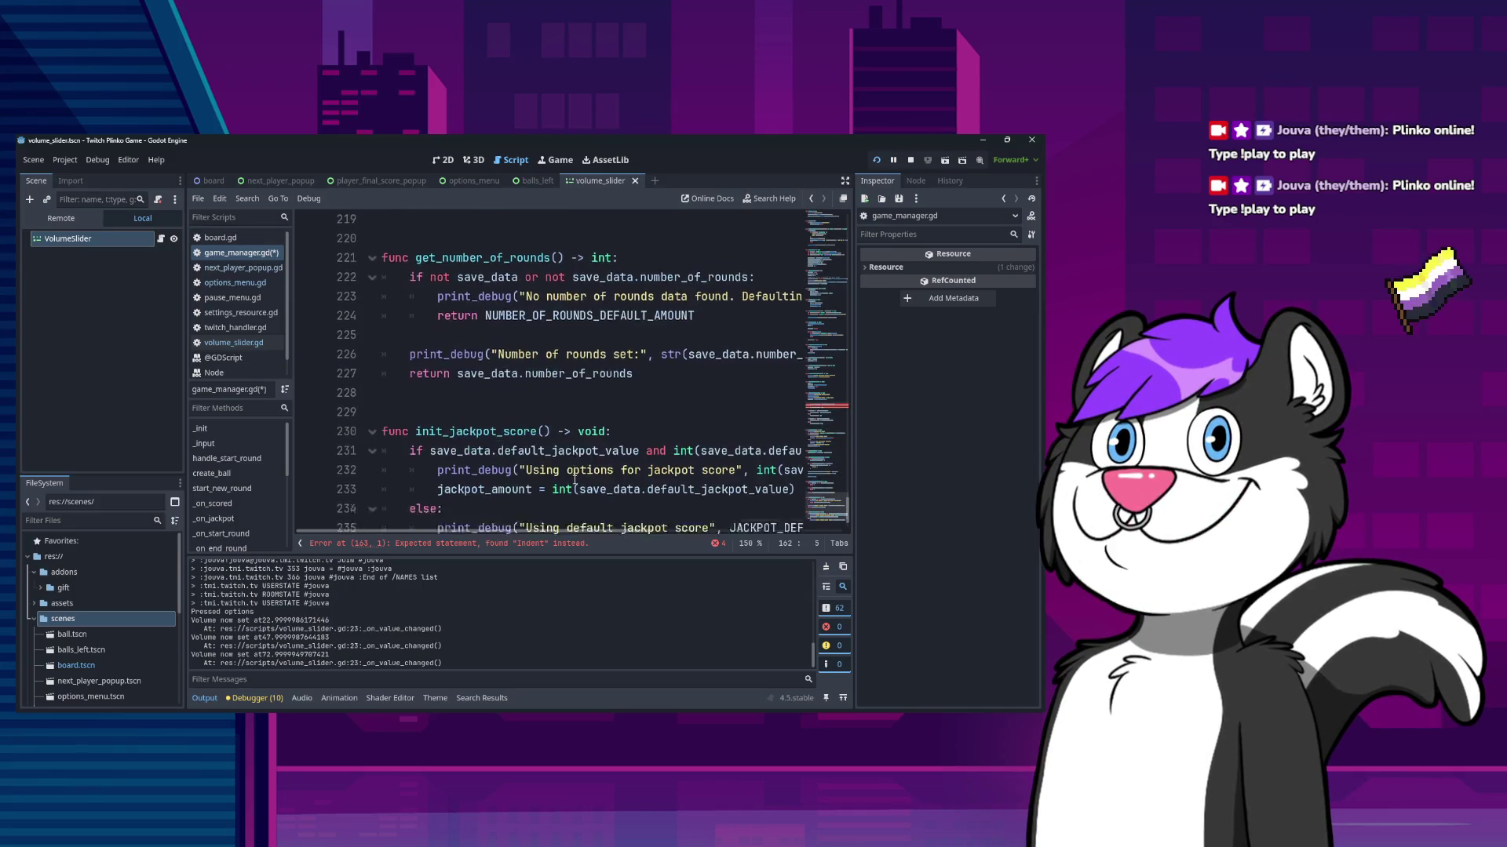
click(541, 524)
key(Return)
key(Return)
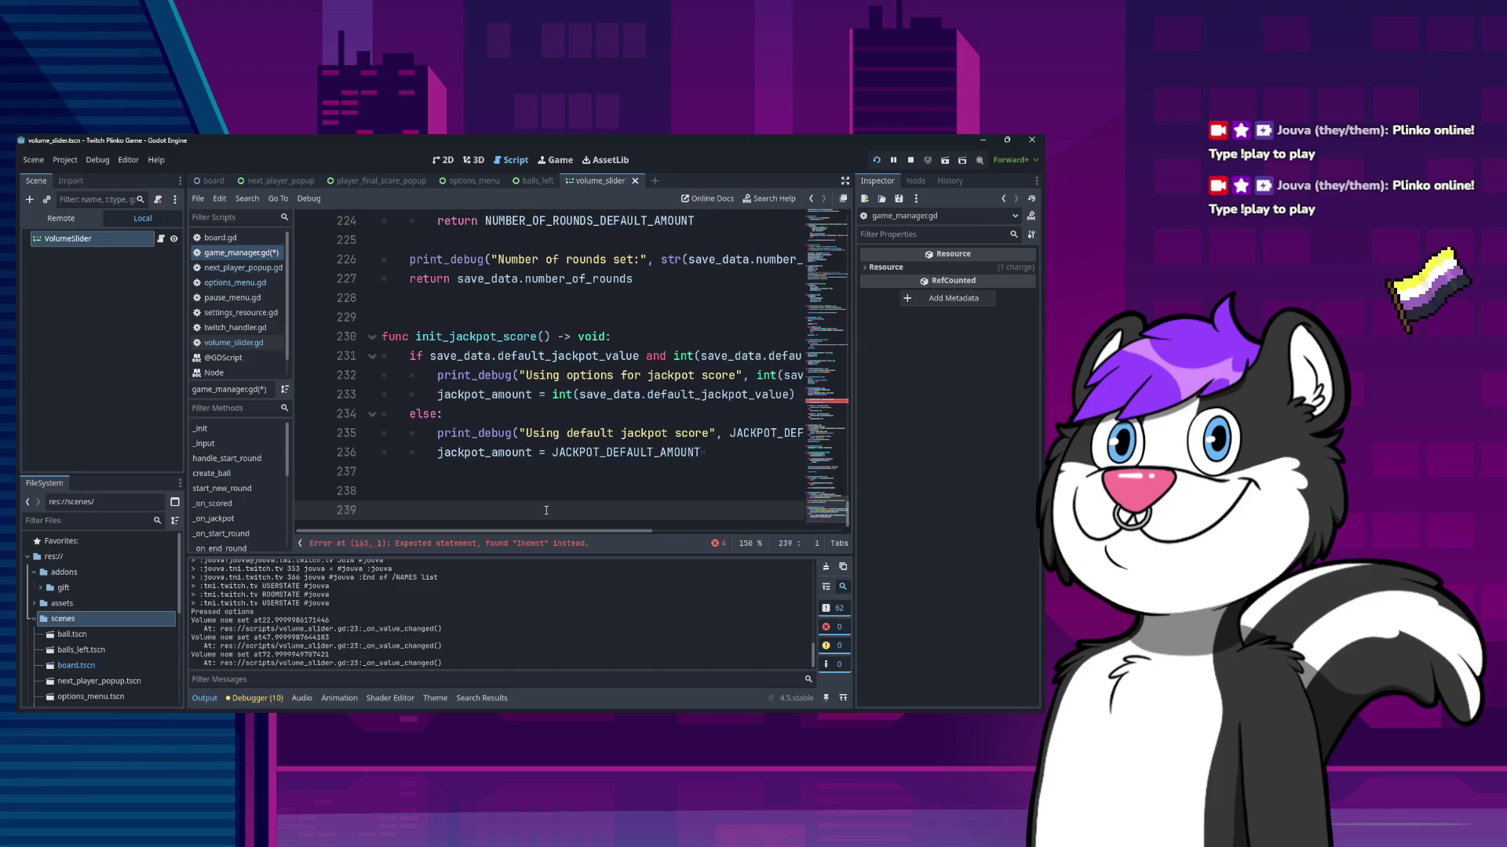
- Add set_bus_volume(audio_bus_name : String, volume : int) -> void with the pasted AudioServer body, using audio_bus_name
text(func set)
text(_)
text(us)name)
text(trin)
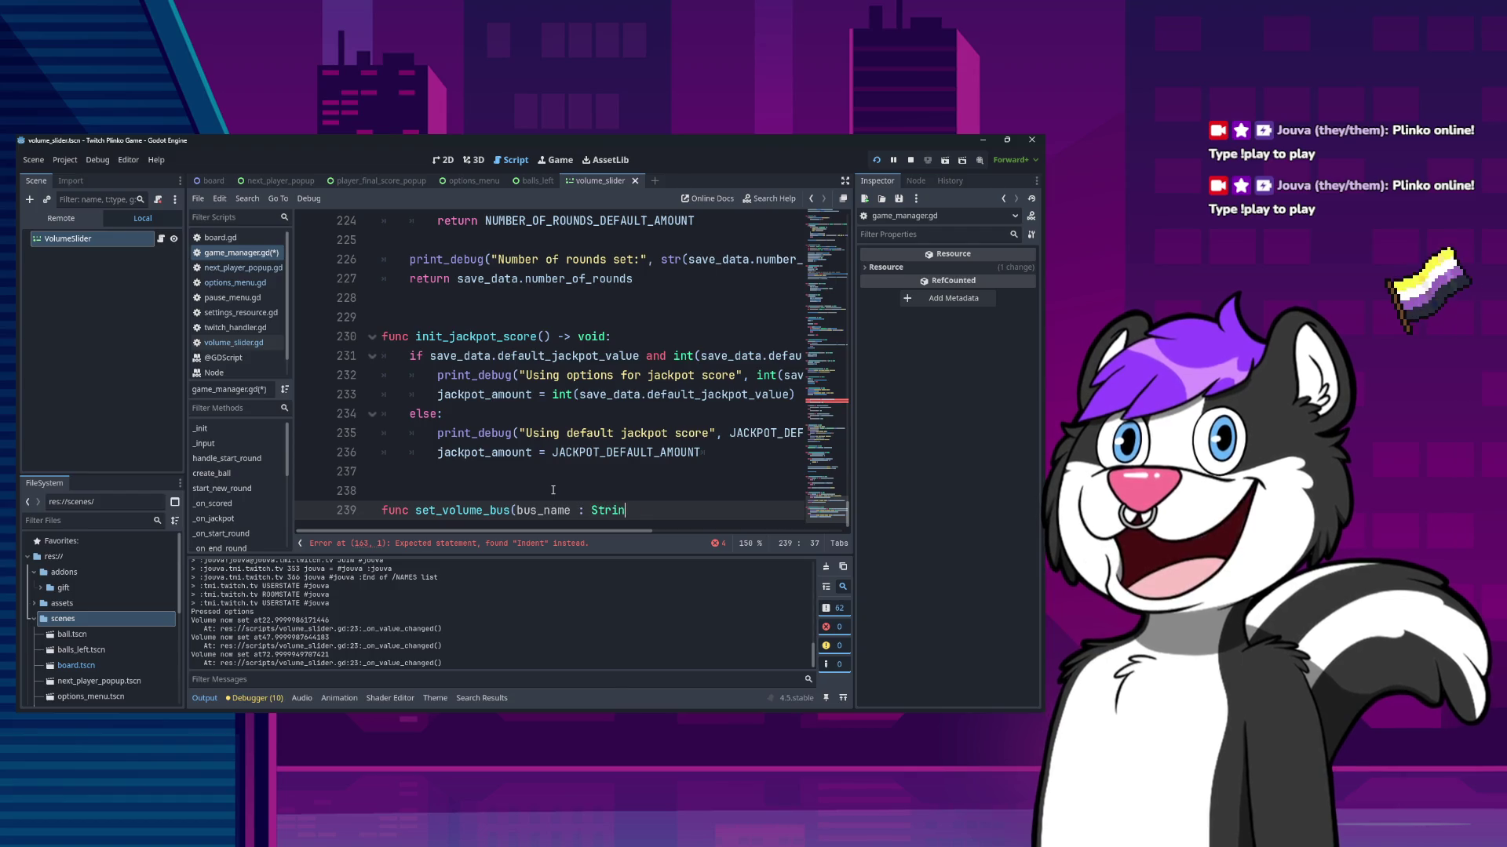
text(g, volume: int)
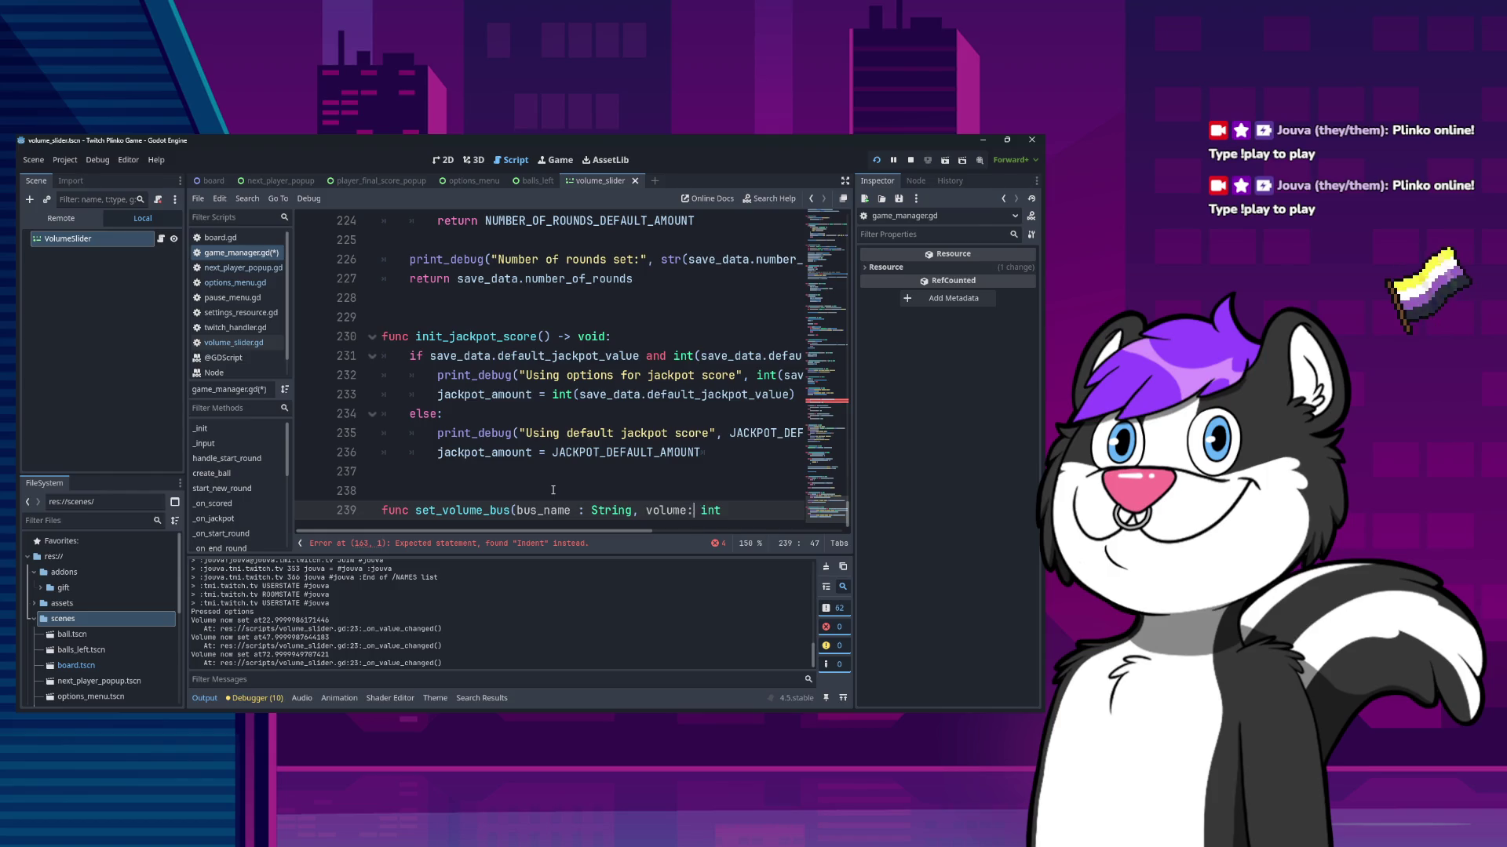
text() )
text(d:)
key(Return)
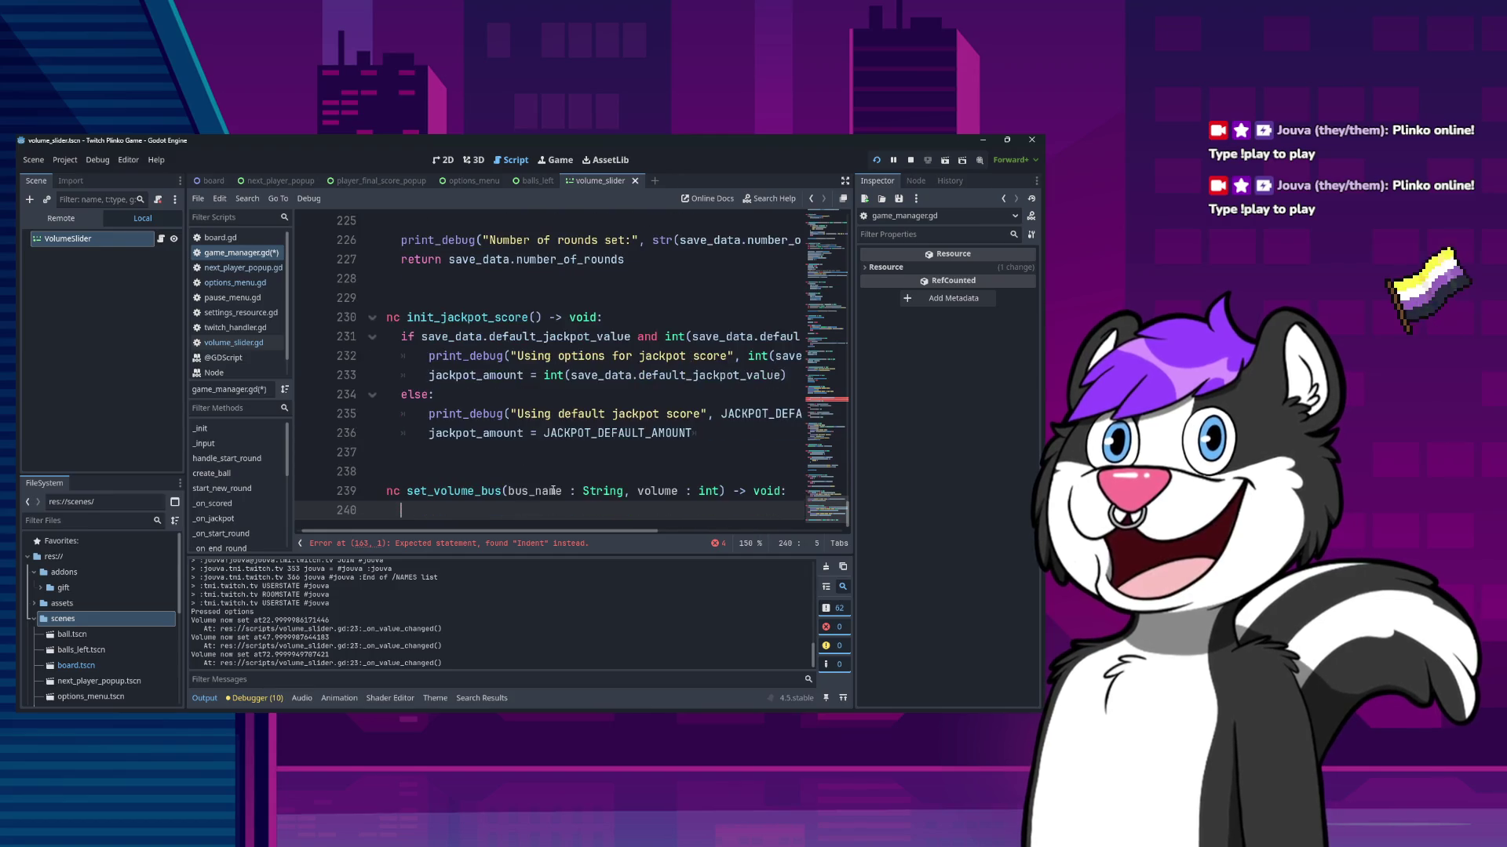
key(ctrl+v)
key(Up)
key(Up)
key(Up)
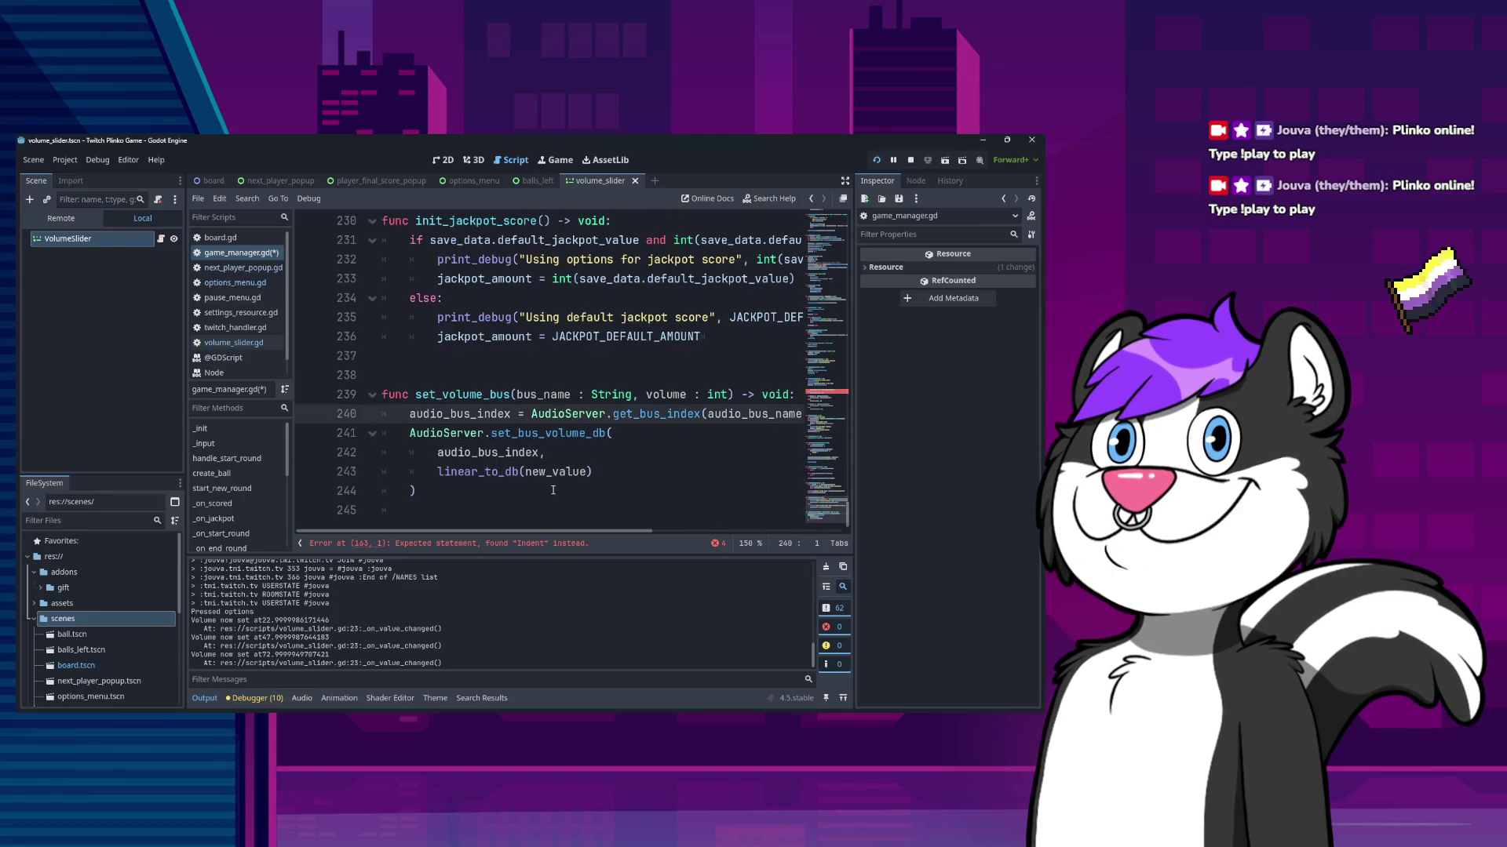
key(Up)
text(audi)
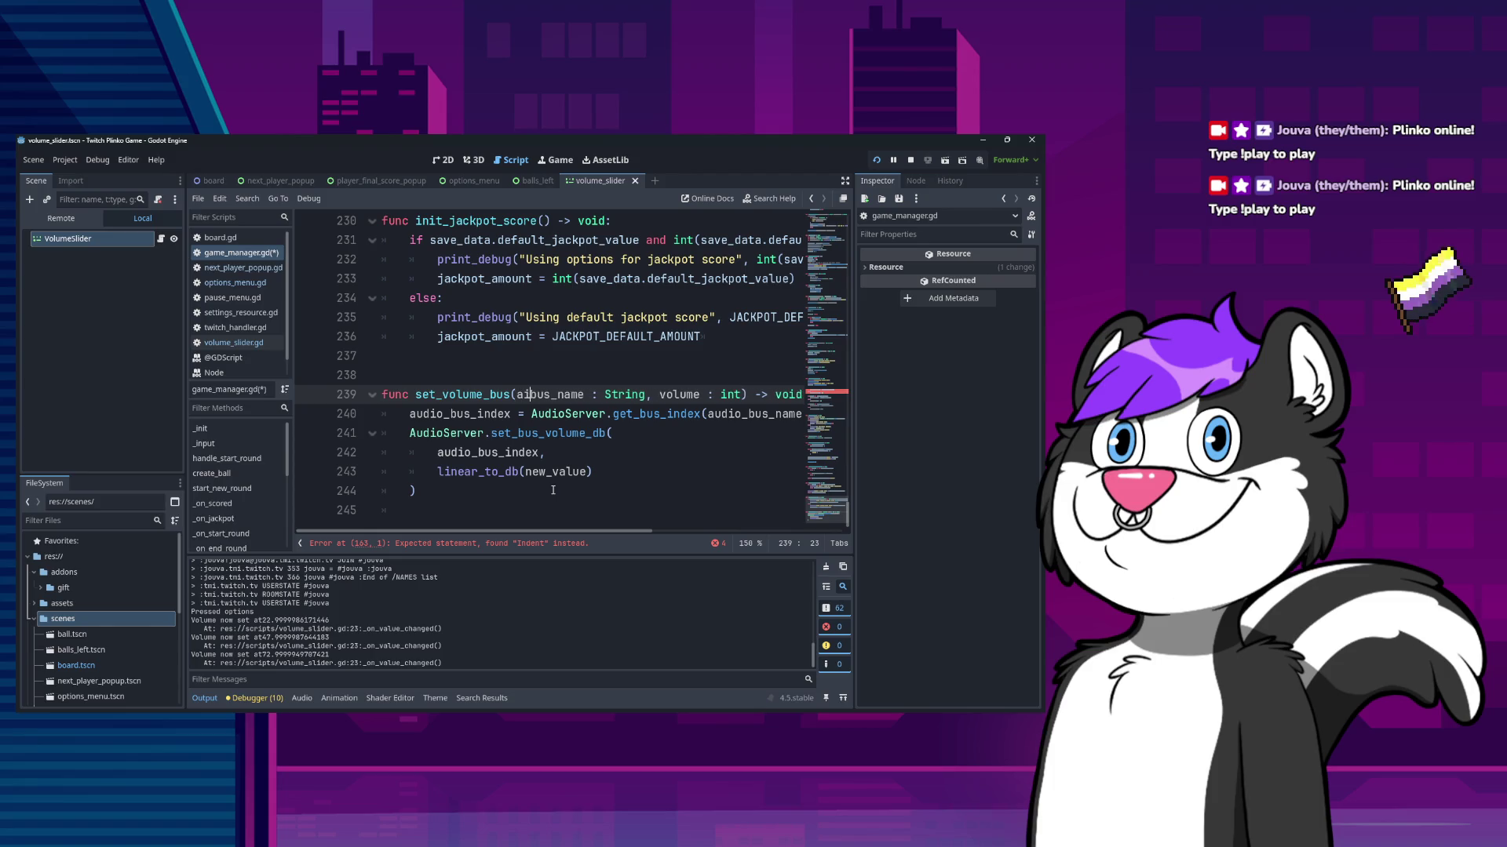
text(o_)
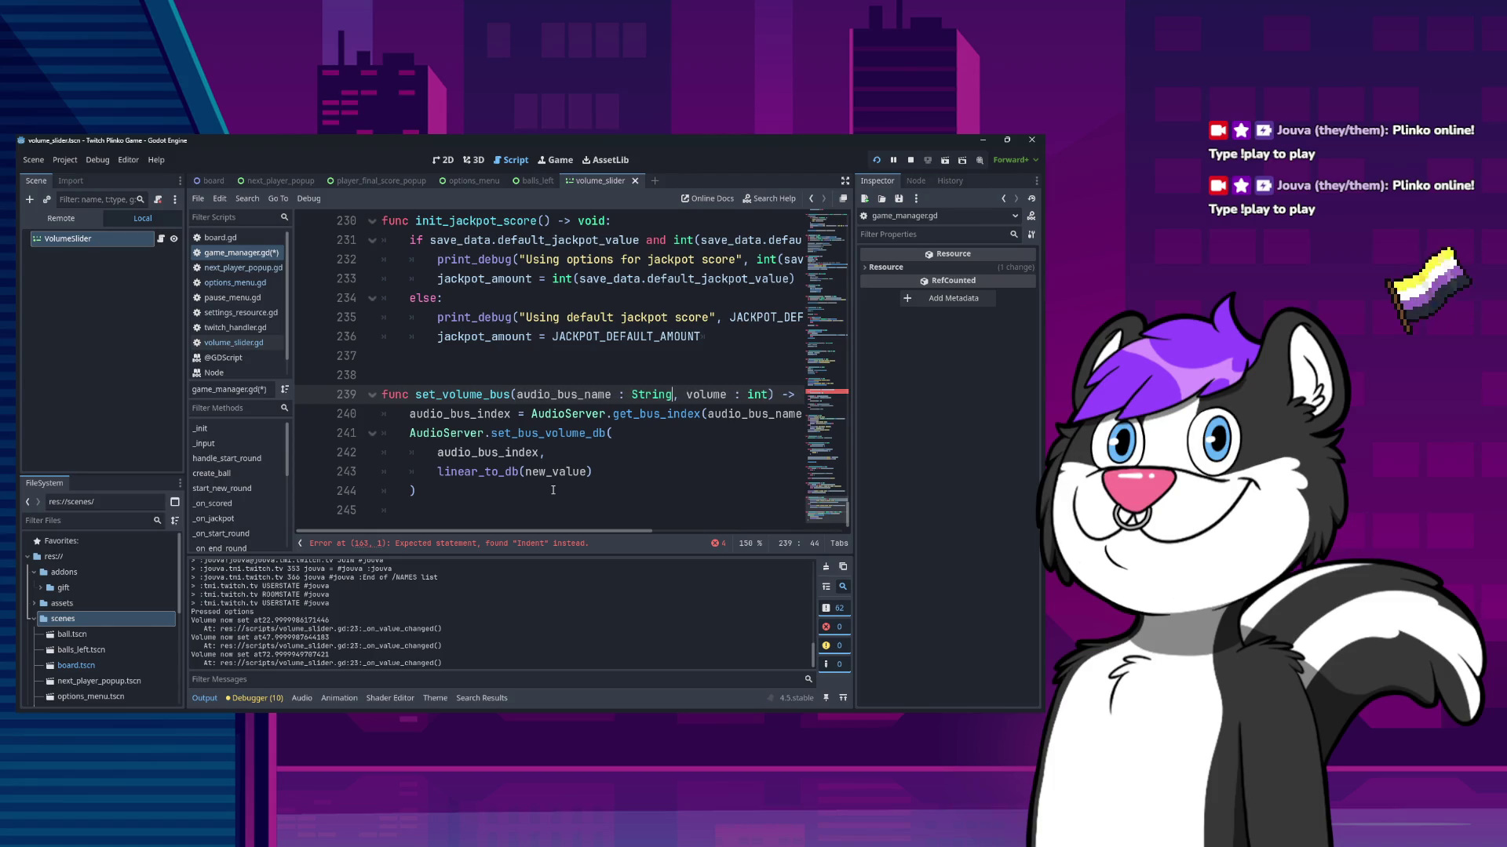
key(Down)
key(Down)
key(Down)
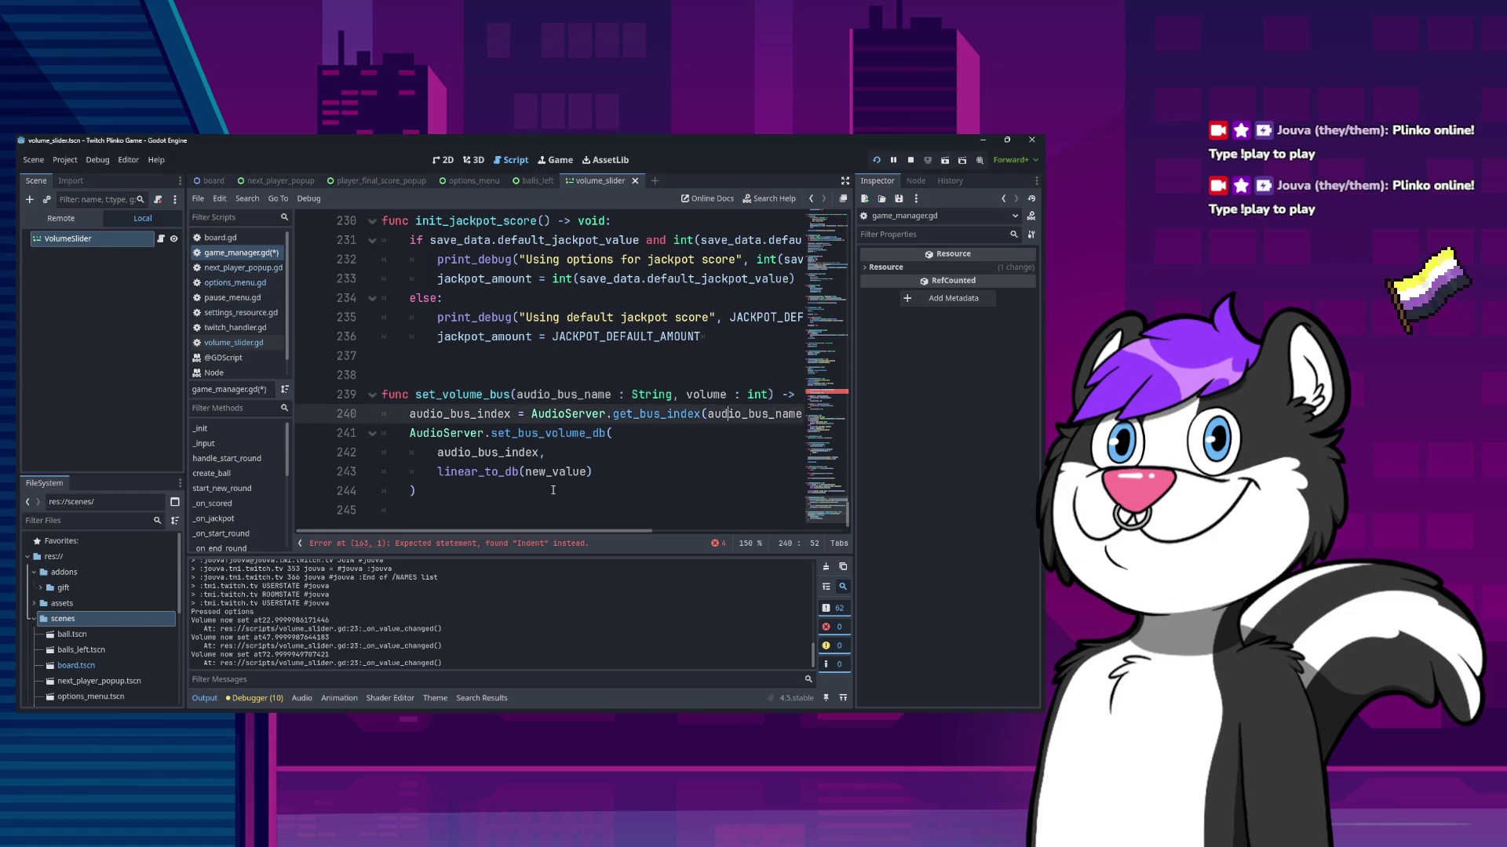
key(Down)
key(Left)
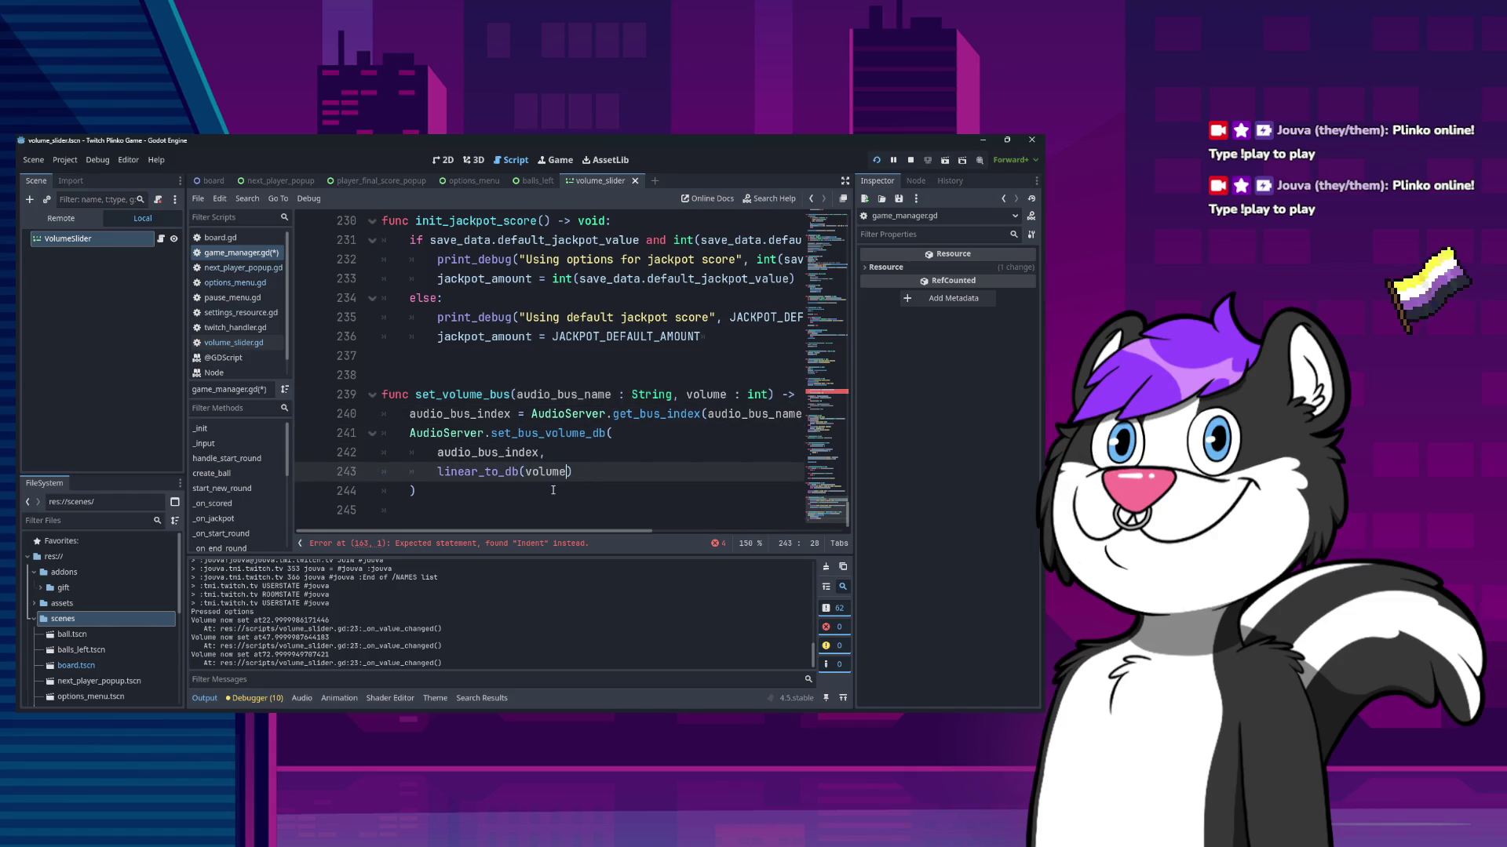
- Correct the function name to set_bus_volume and save game_manager.gd
key(Up)
key(Up)
key(Up)
key(End)
key(Home)
key(Home)
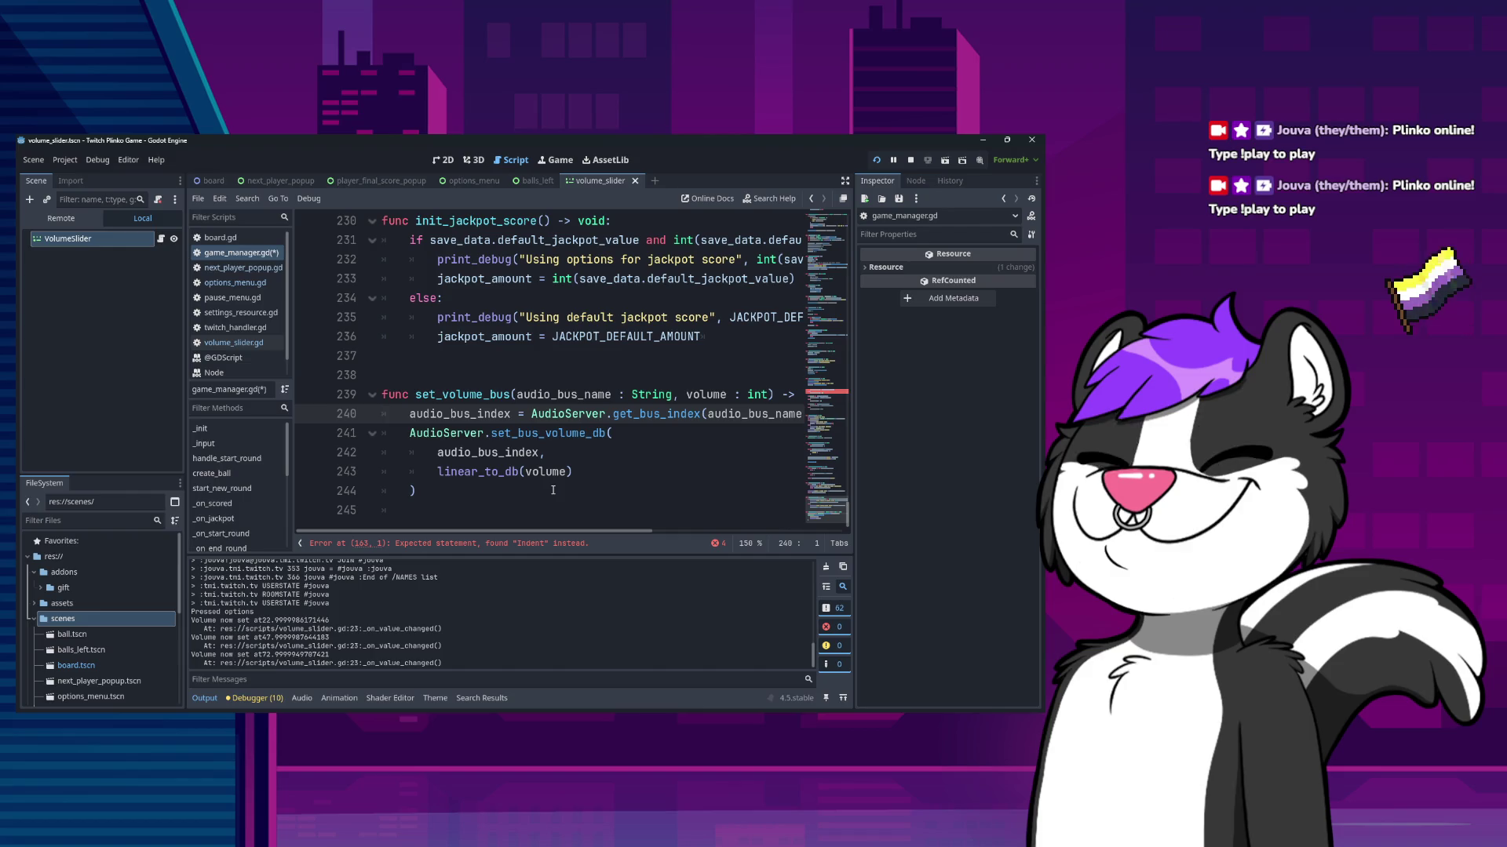
key(Up)
key(ctrl+Right)
key(Left)
key(Left)
key(Left)
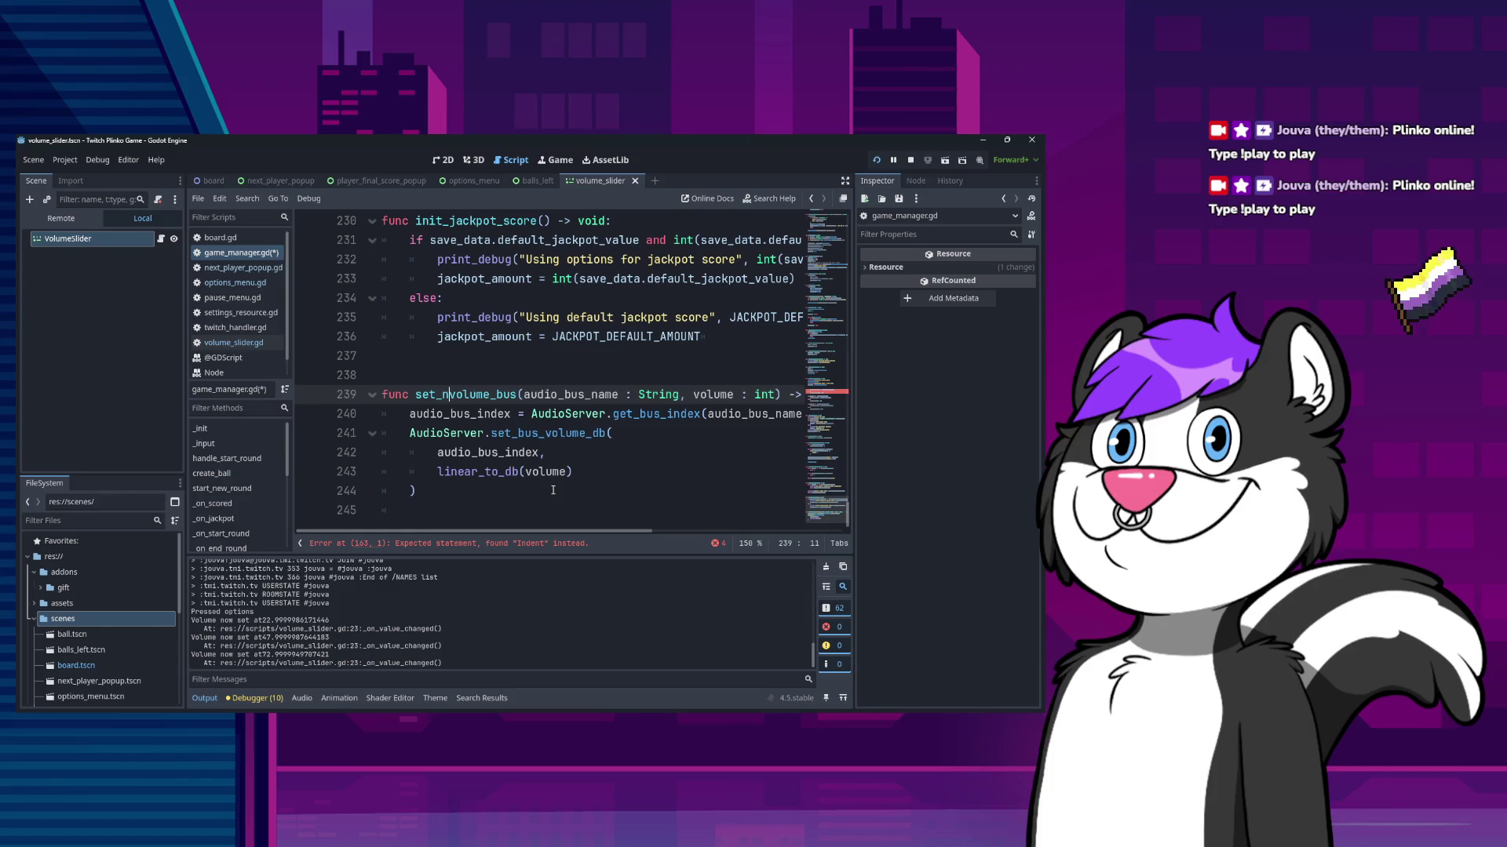
text(bus_)
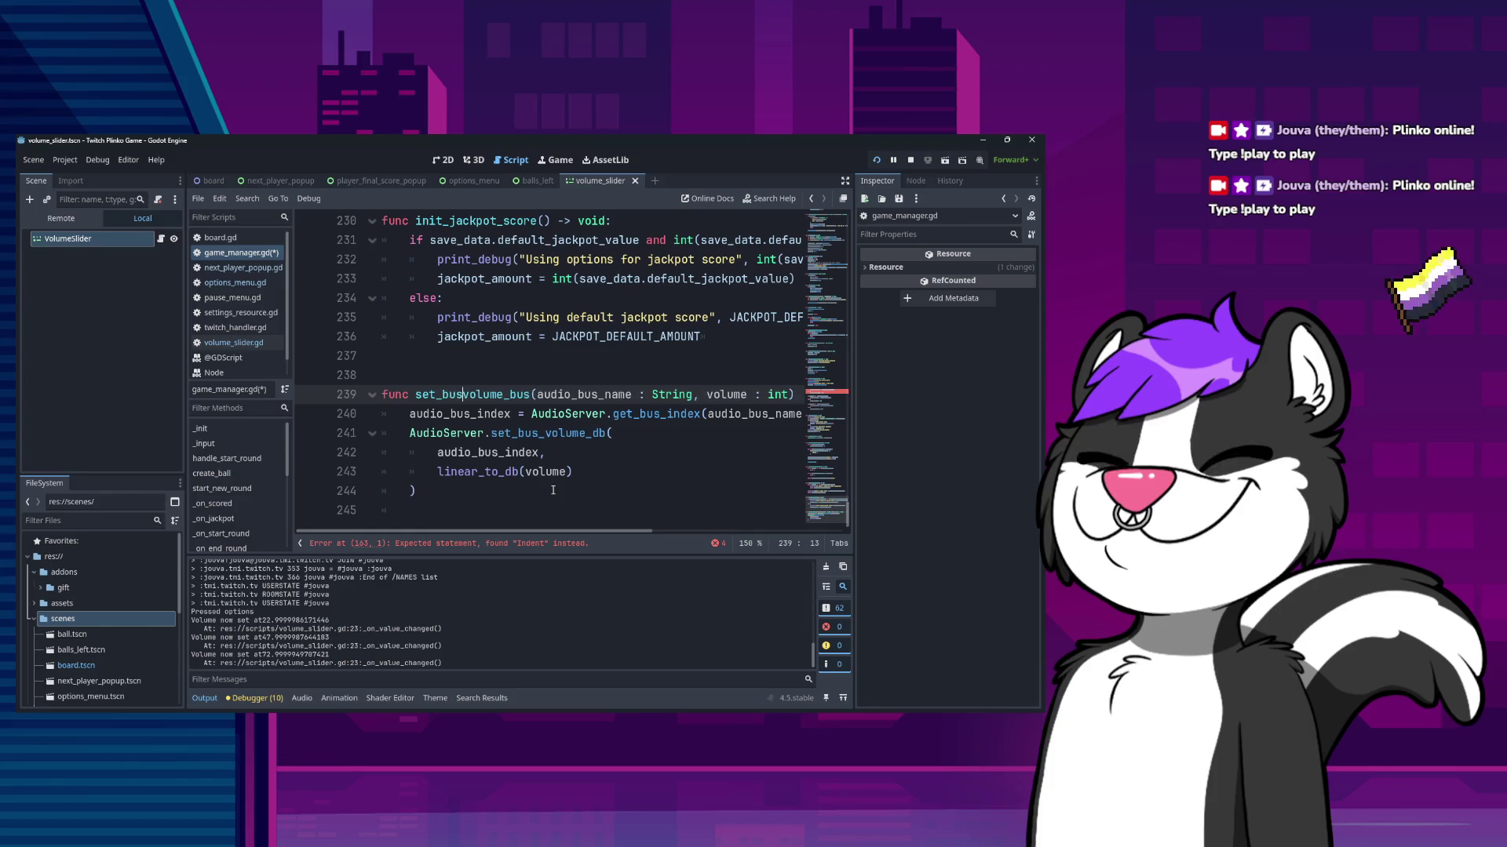
key(Right)
key(Delete)
key(Delete)
key(Delete)
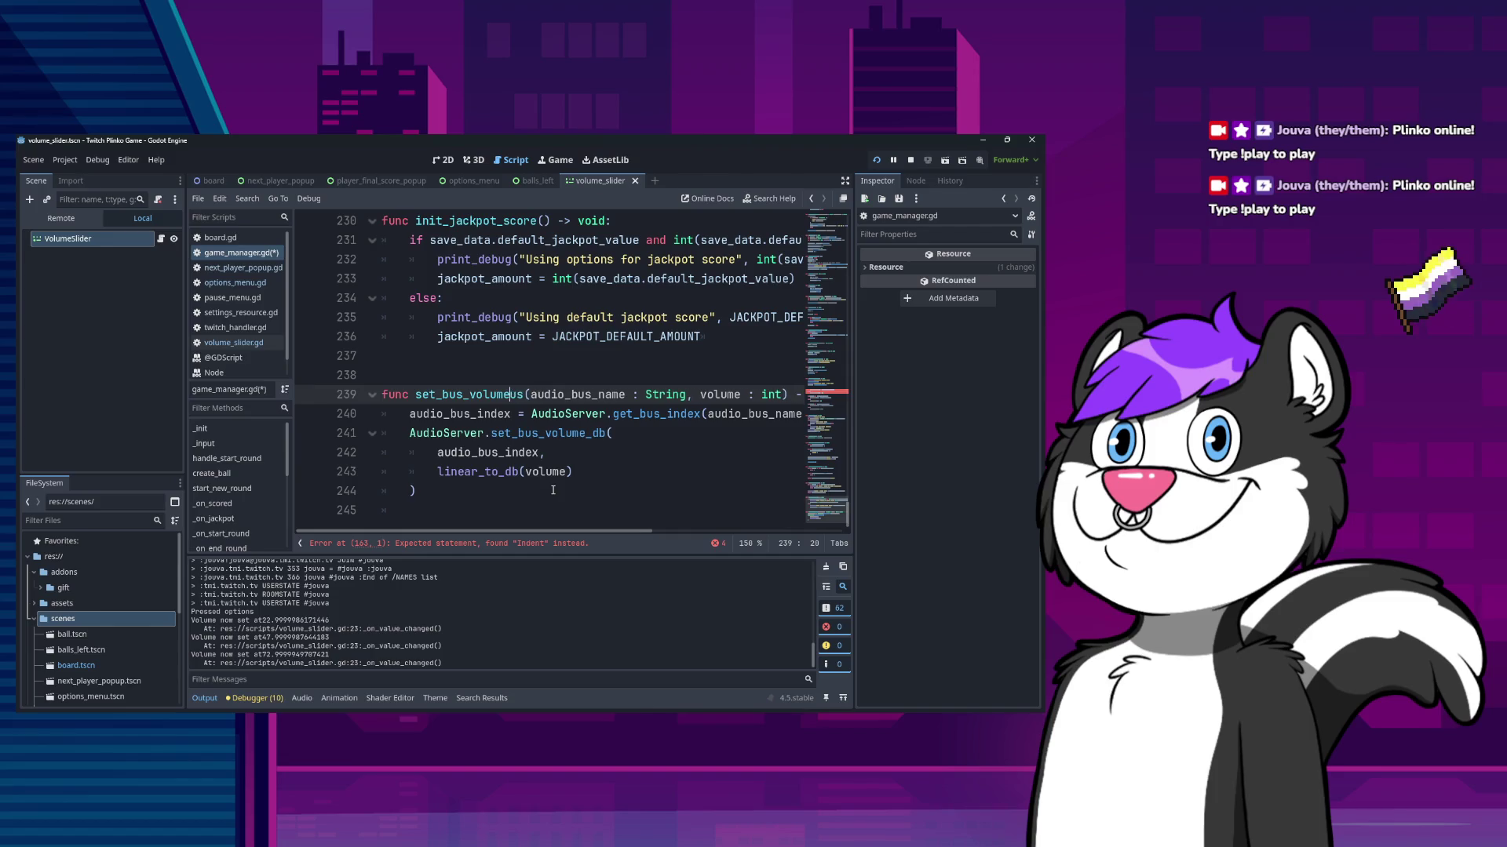
key(ctrl+shift+Left)
key(Home)
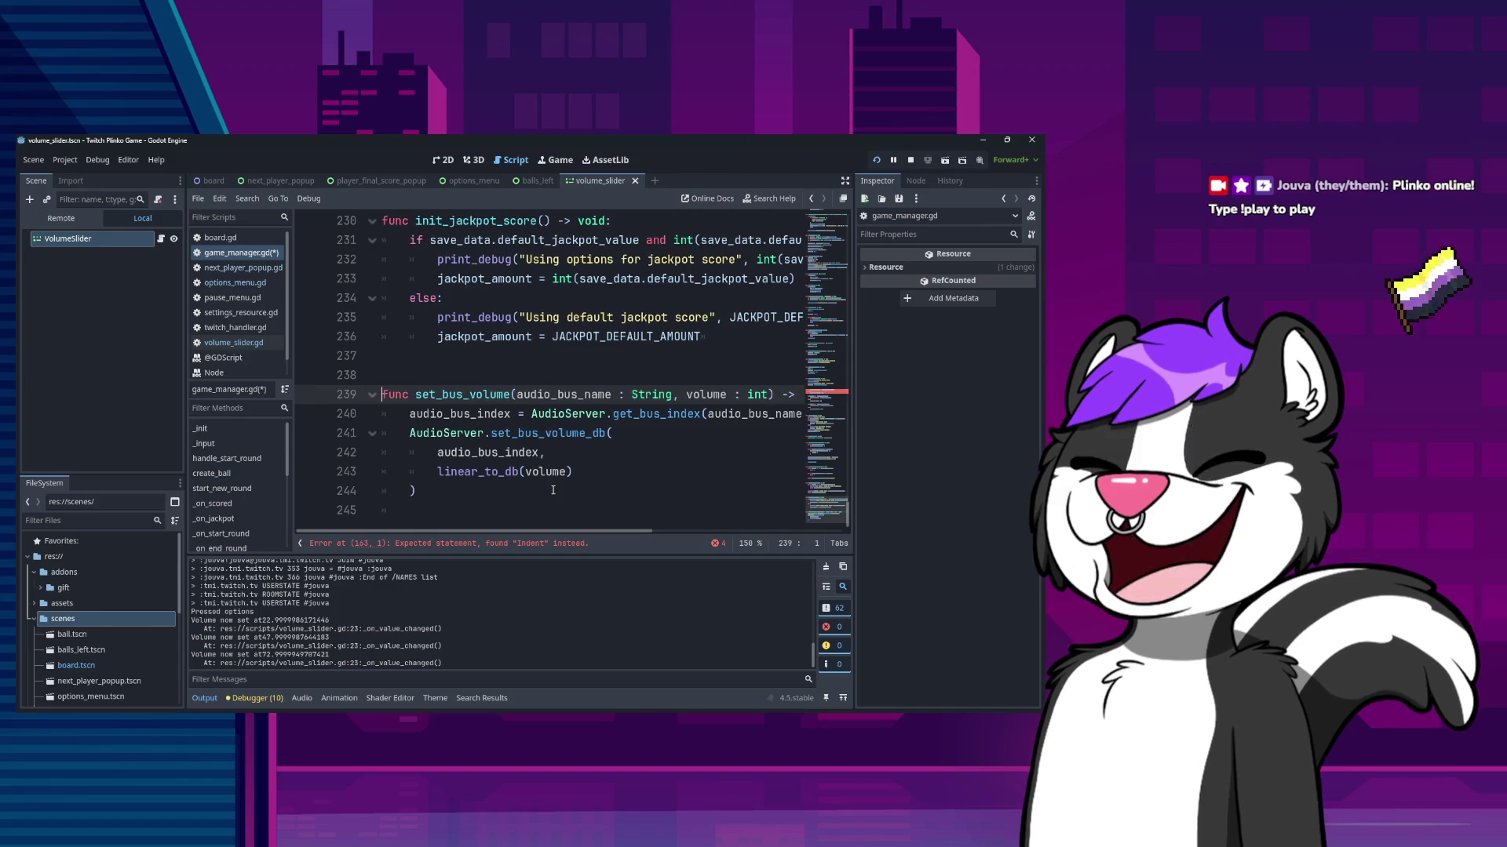
key(ctrl+s)
scroll(548, 471, up, 15)
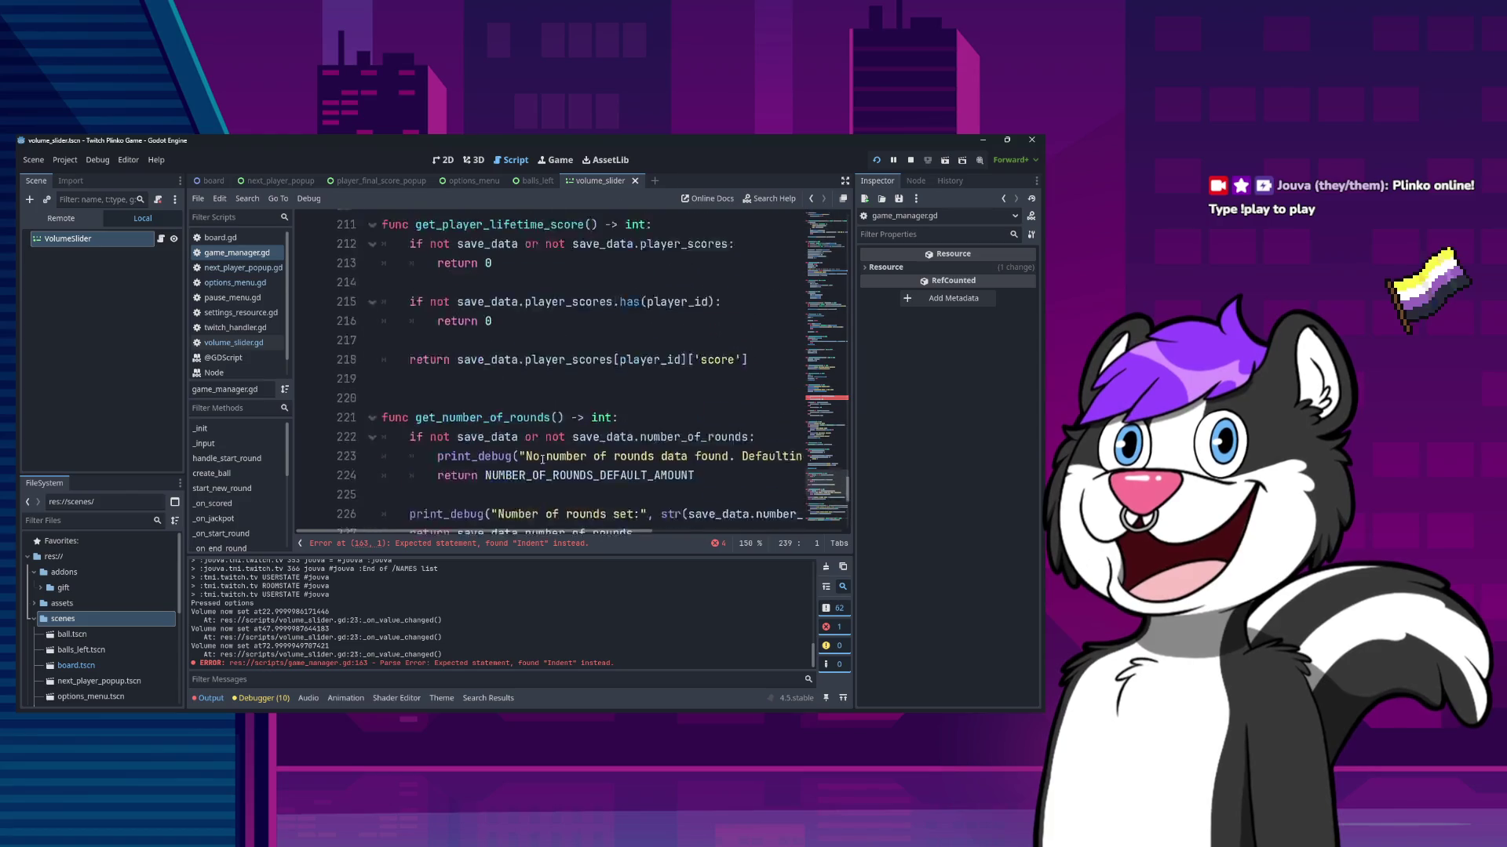
- Replace the old master volume block with set_bus_volume("Master", save_data.master_volume)
scroll(539, 457, up, 5)
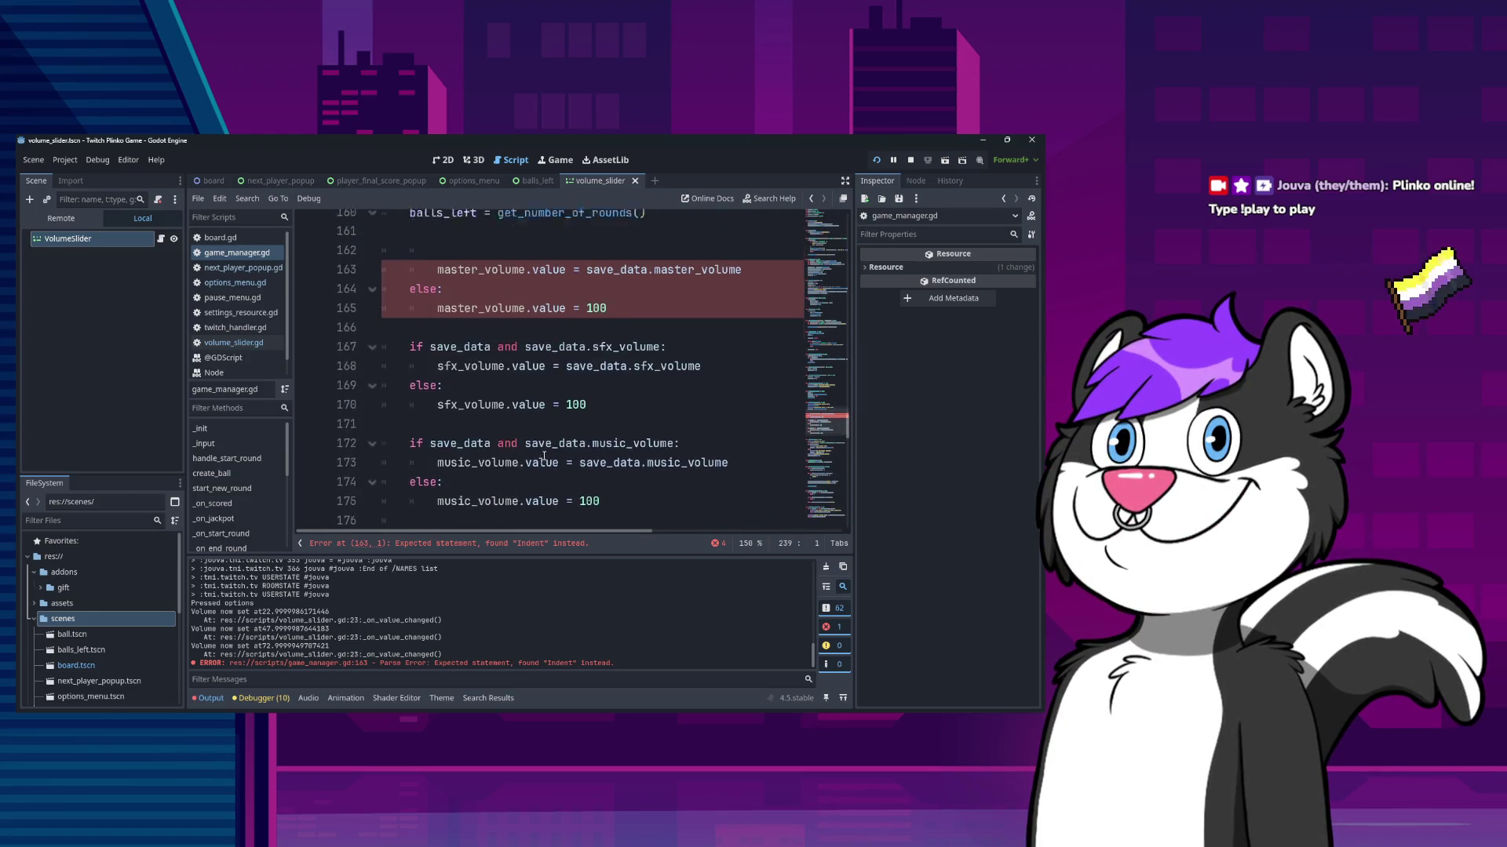
click(506, 355)
key(BackSpace)
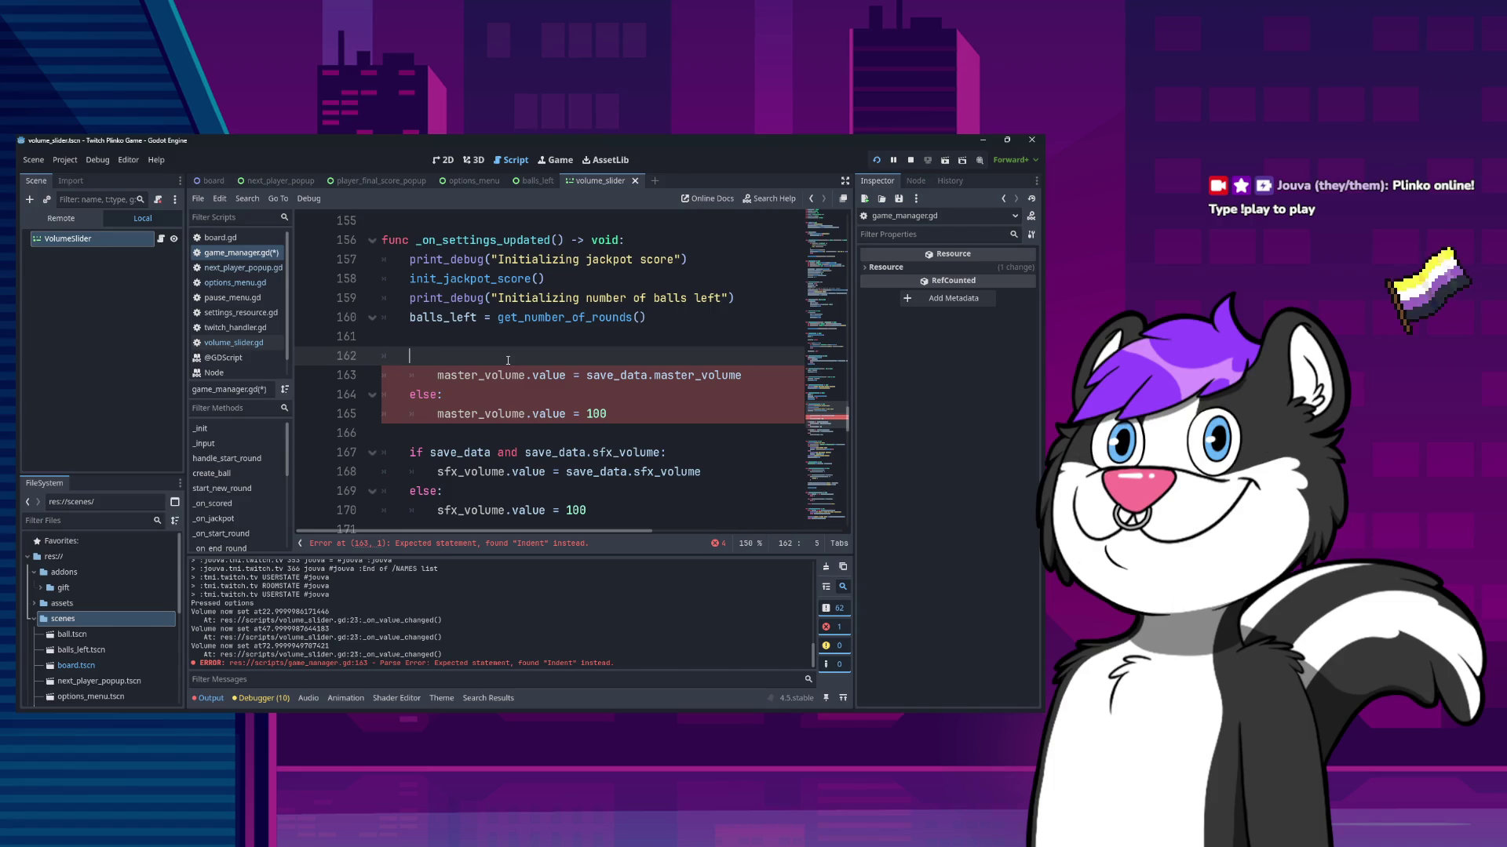
text(set_bus_volume("Master", )
text(sav)
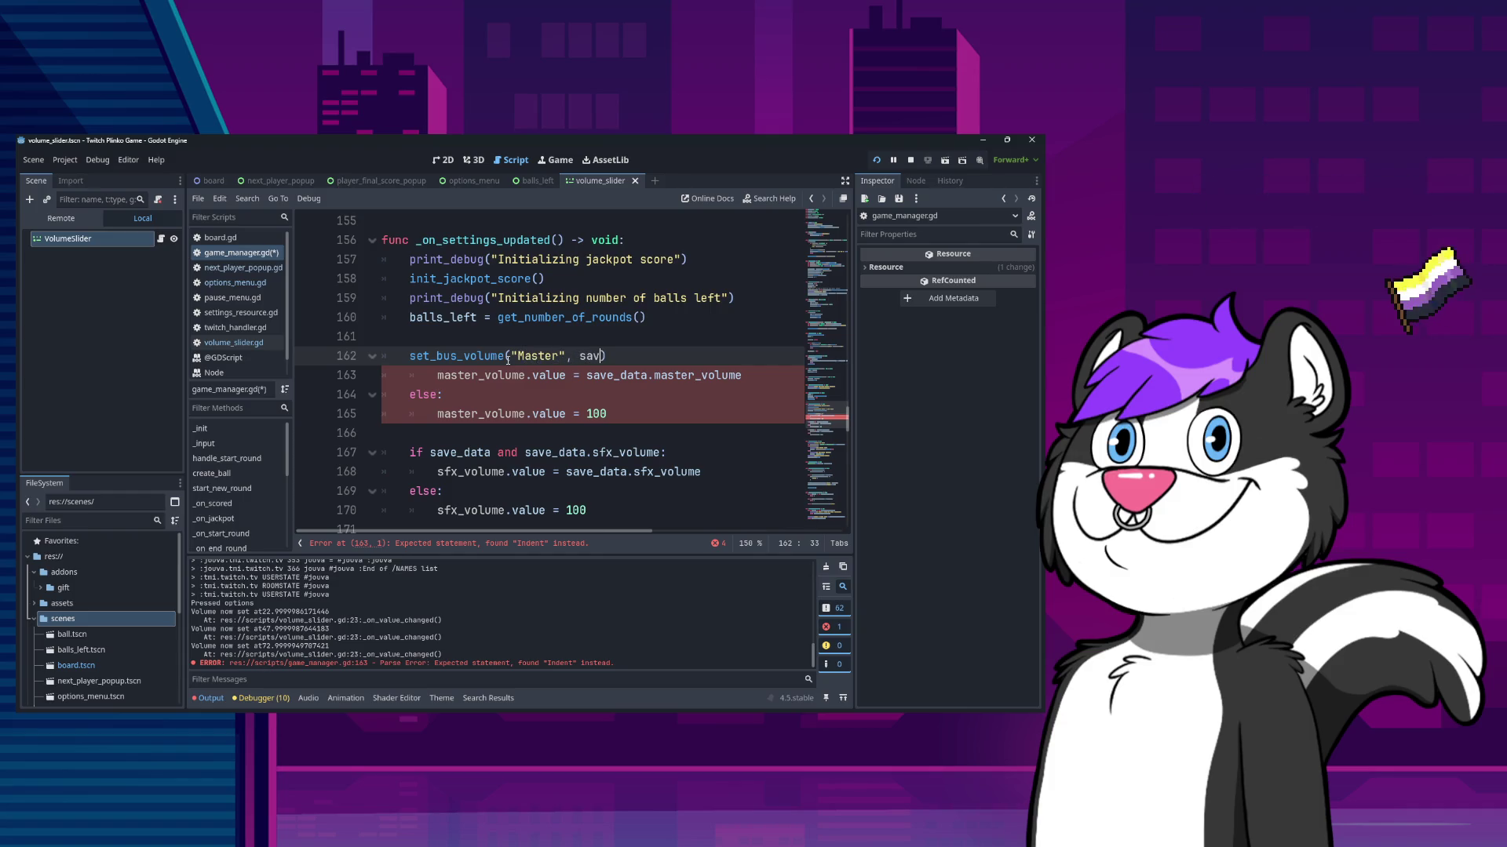
key(Return)
text(.)
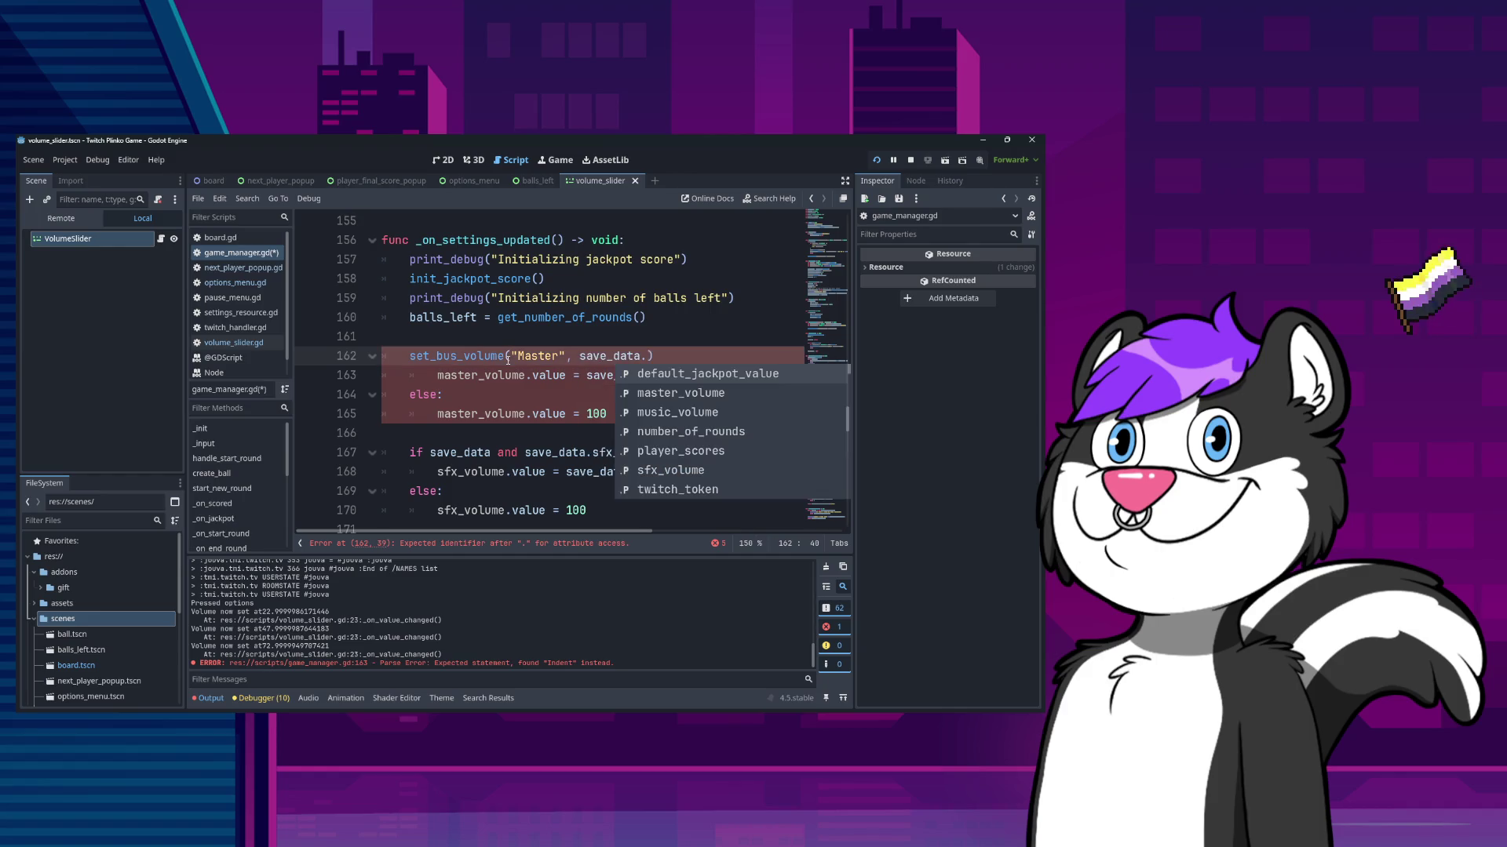
key(Return)
key(Down)
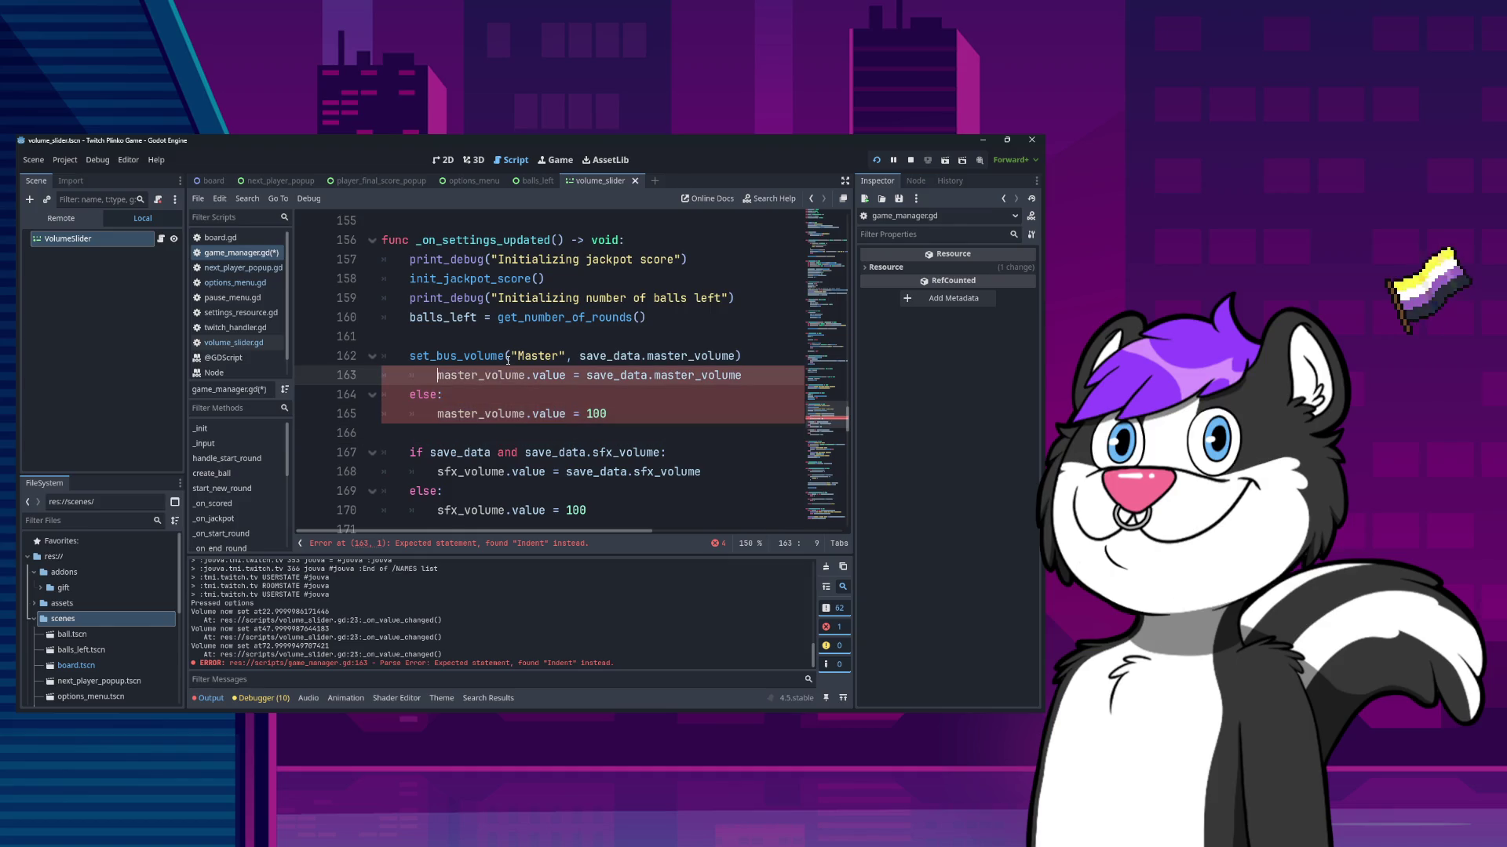
key(BackSpace)
- Duplicate the Master set_bus_volume call twice below it
click(508, 357)
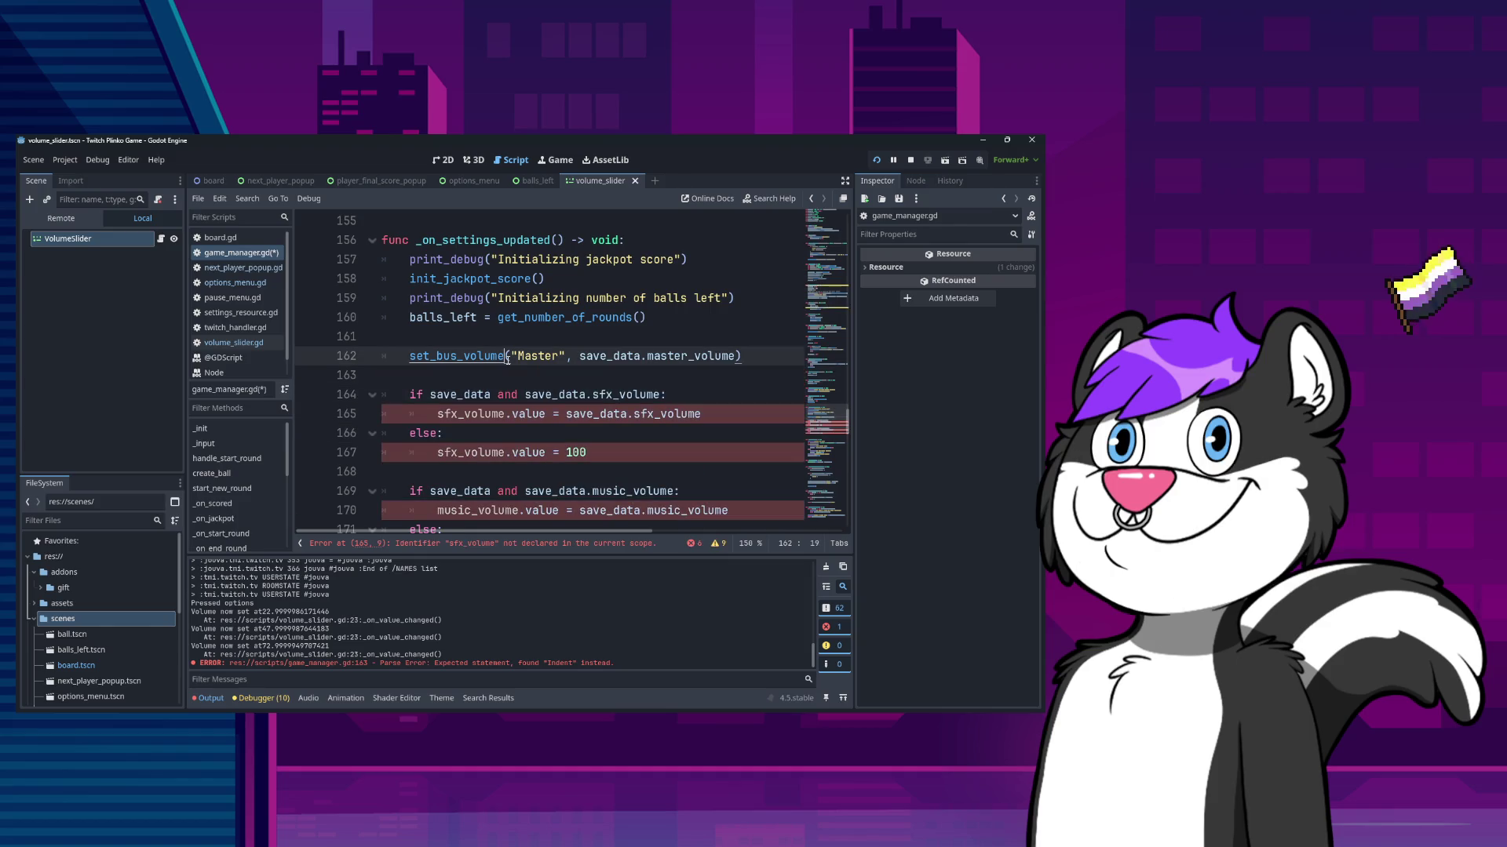
key(shift+End)
key(ctrl+c)
key(End)
key(Return)
key(ctrl+v)
key(Return)
key(ctrl+v)
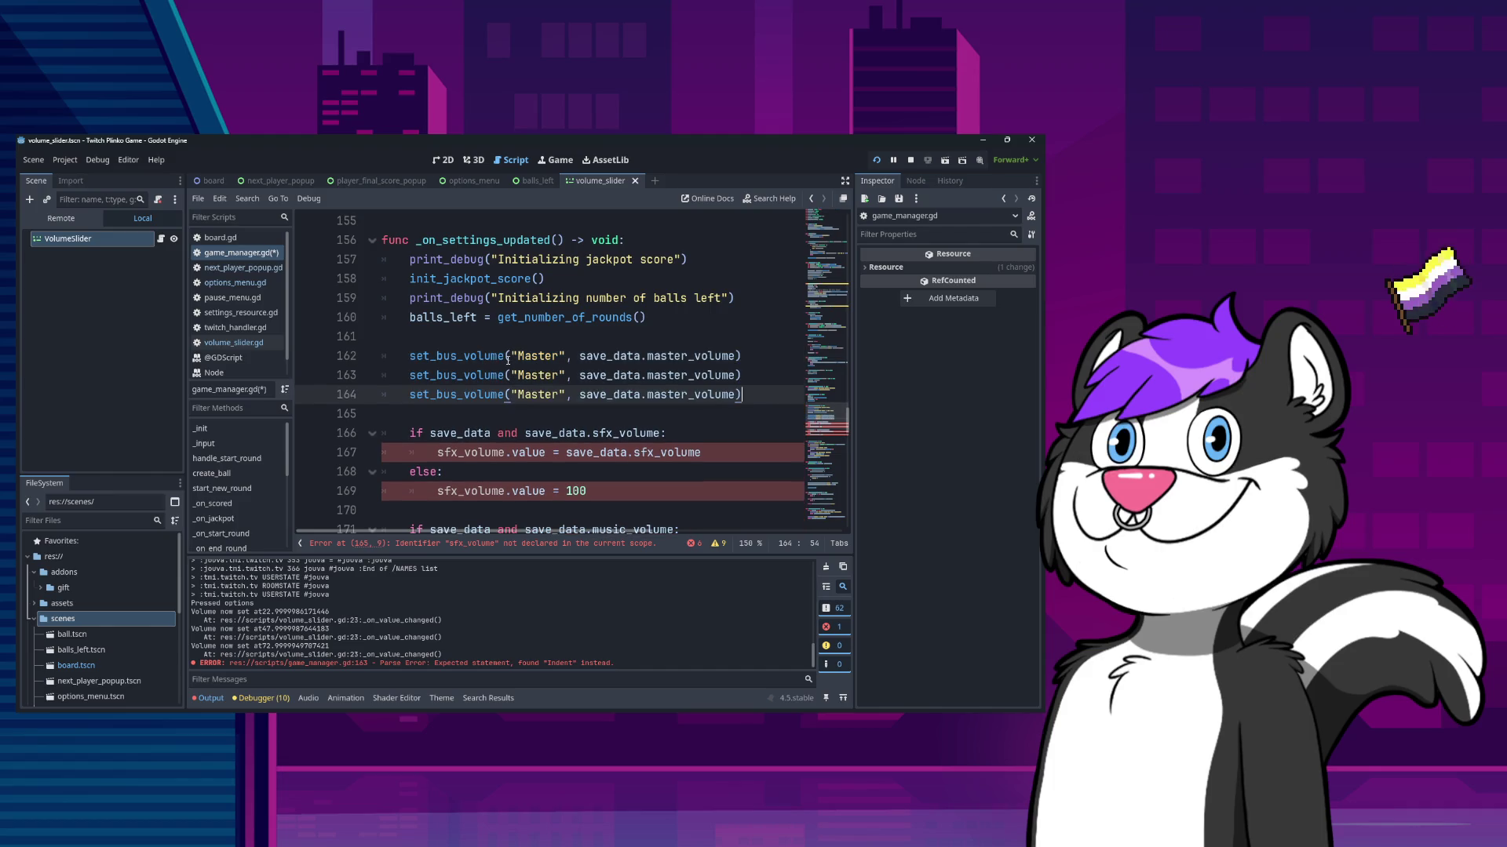
- Change the copies' arguments to save_data.sfx_volume and save_data.music_volume
key(Up)
key(Left)
key(ctrl+shift+Left)
key(BackSpace)
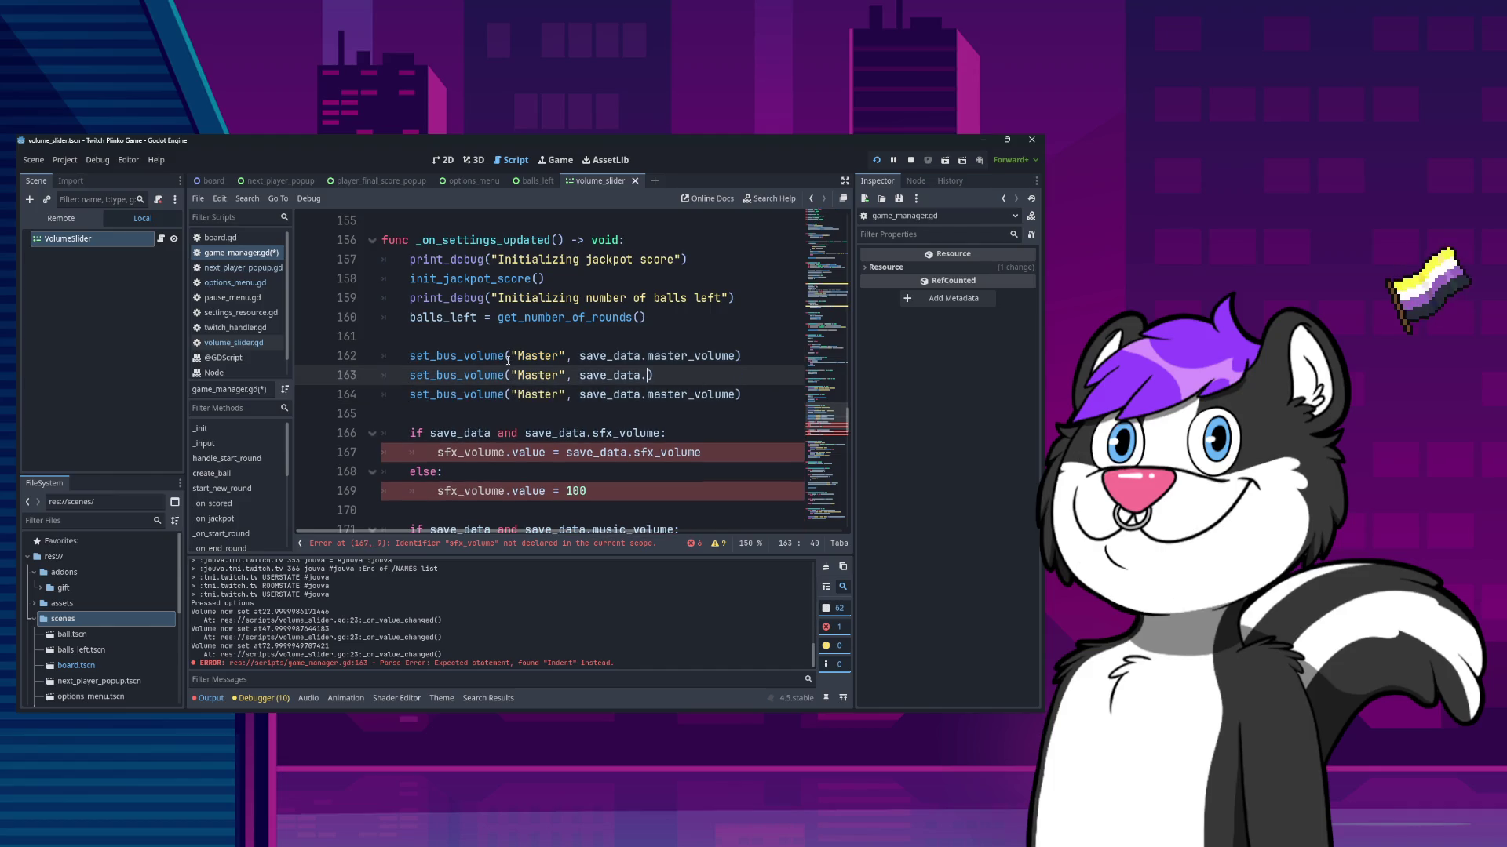
text(sfx)
key(Return)
key(Down)
key(ctrl+Right)
key(ctrl+shift+Left)
text(mu)
key(Return)
- Move the music call above sfx and set their bus names to Music and SFX
key(alt+Up)
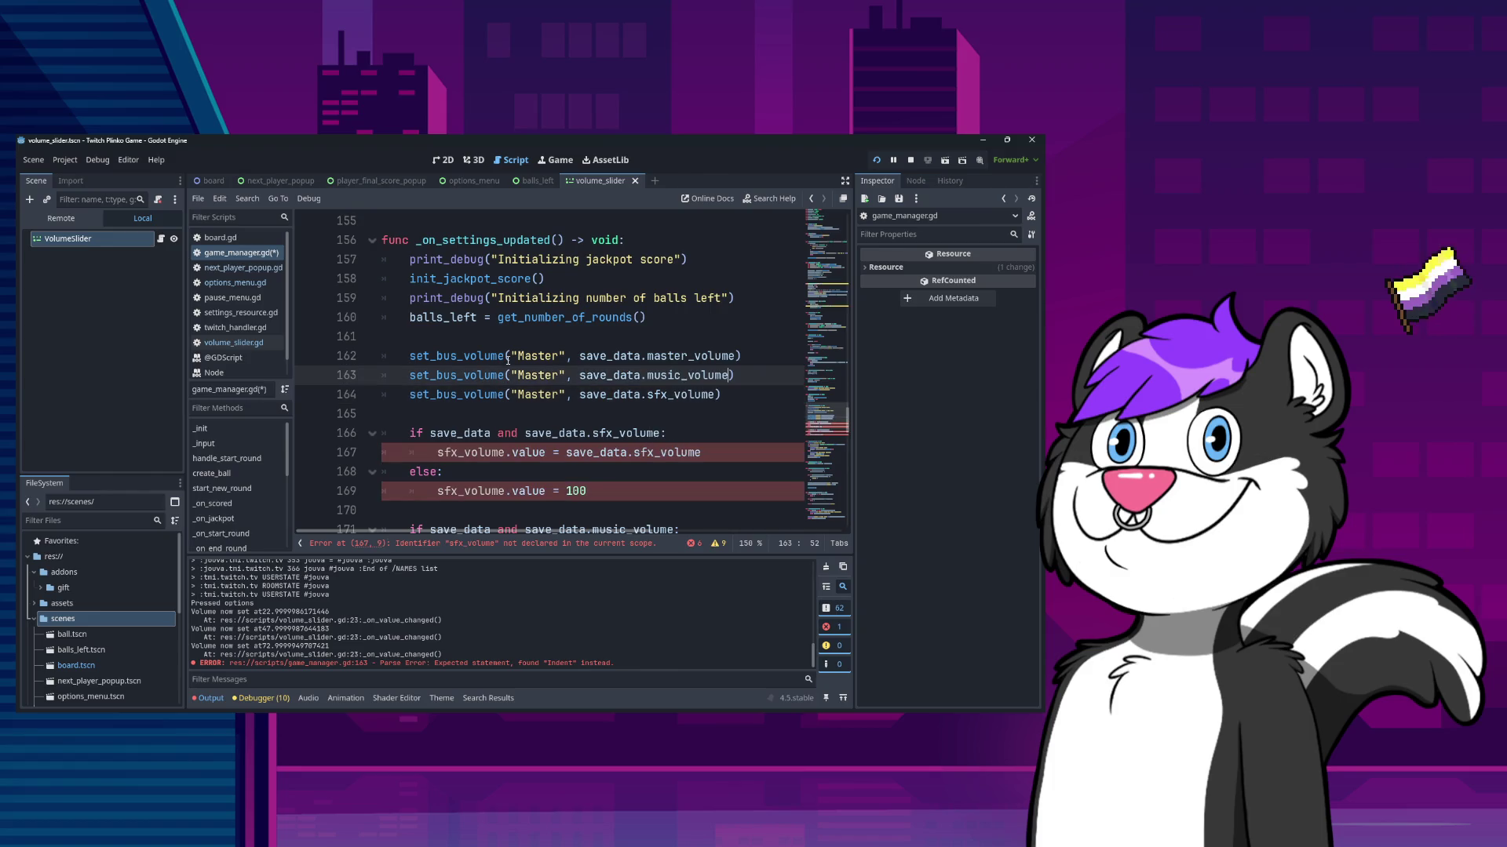
key(ctrl+Left)
key(ctrl+Left)
key(ctrl+Left)
key(ctrl+shift+Right)
text(M)
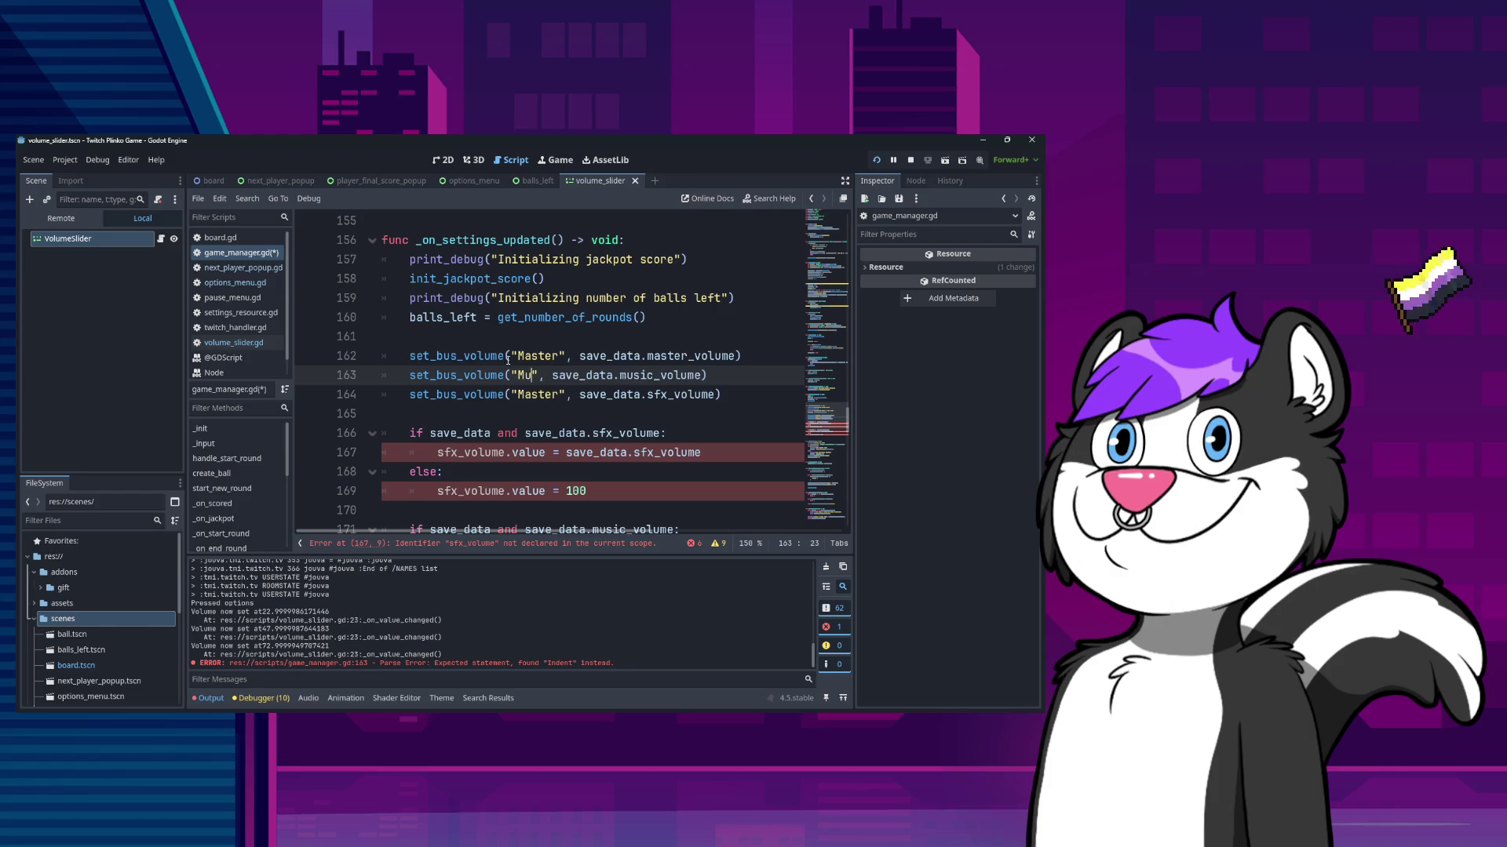
key(Down)
key(ctrl+Right)
key(ctrl+shift+Left)
text(SFX)
- Delete the old sfx and music if-else blocks and save the script
key(Down)
key(Down)
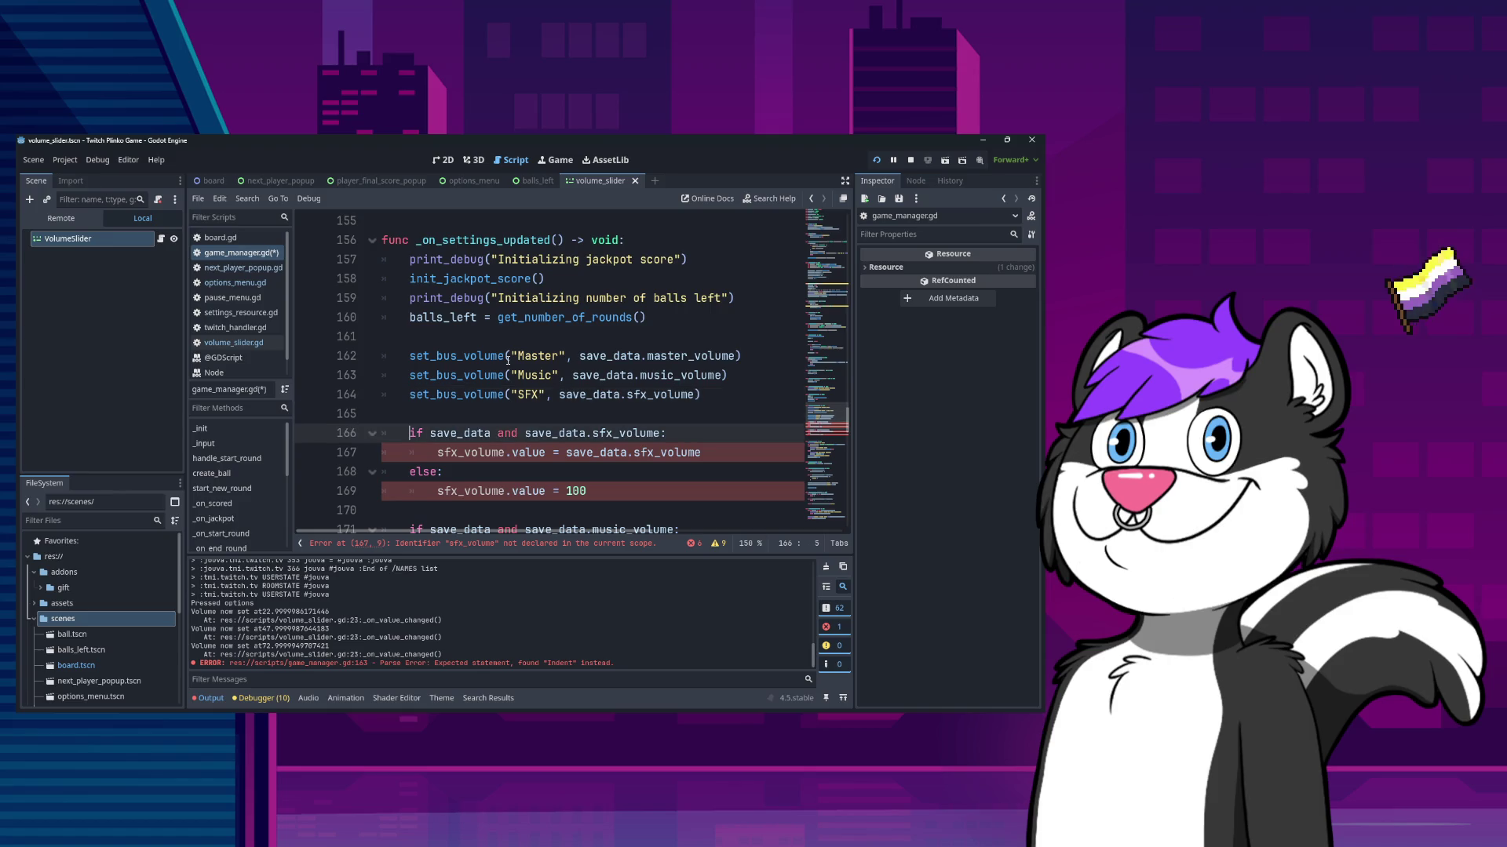
key(Home)
key(shift+Down)
key(shift+Down)
key(shift+Down)
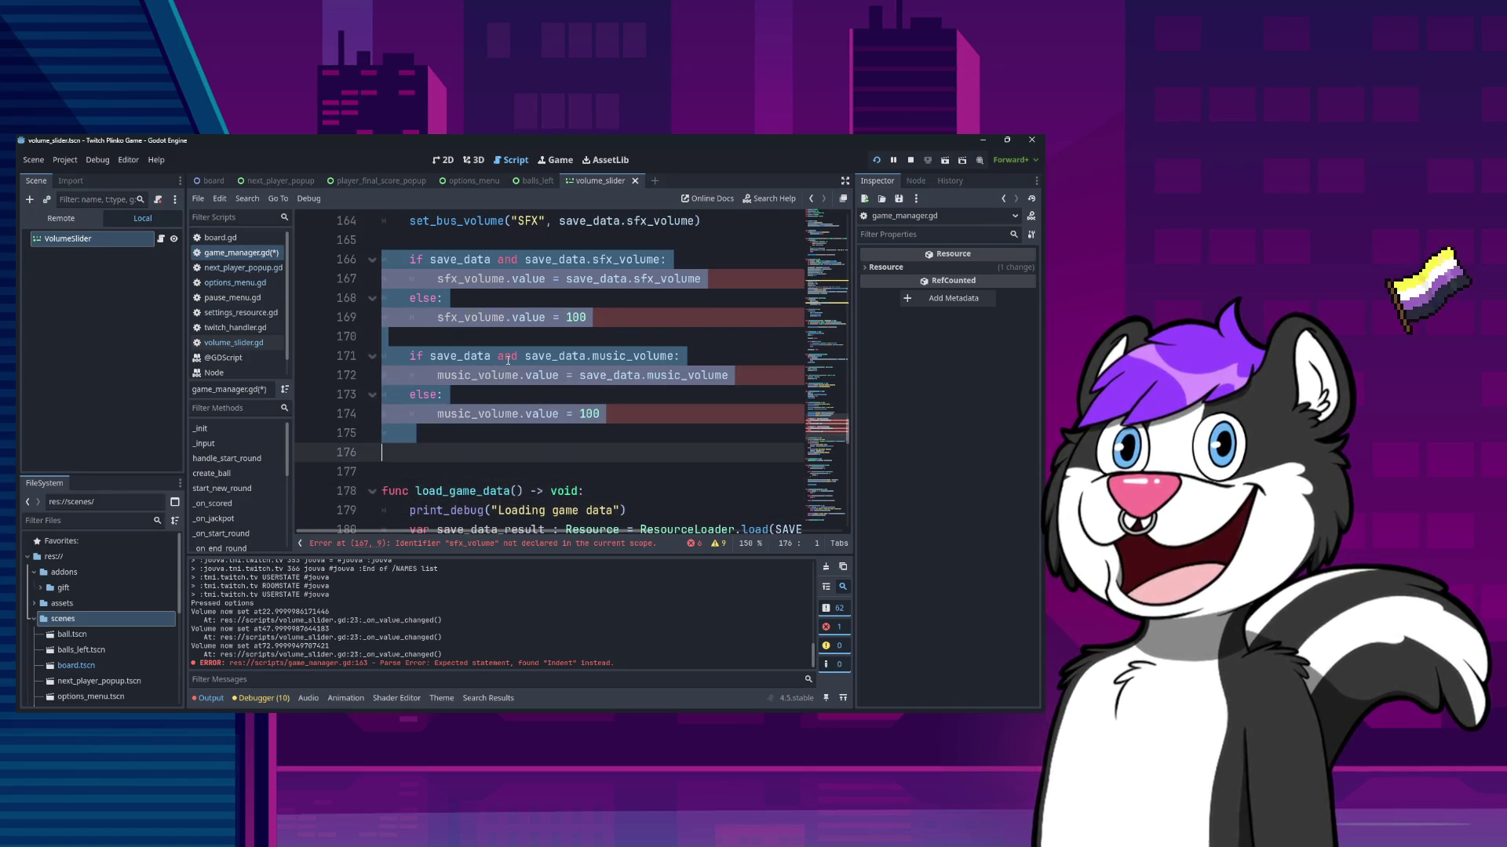
key(Delete)
key(Up)
key(Up)
key(Up)
key(ctrl+s)
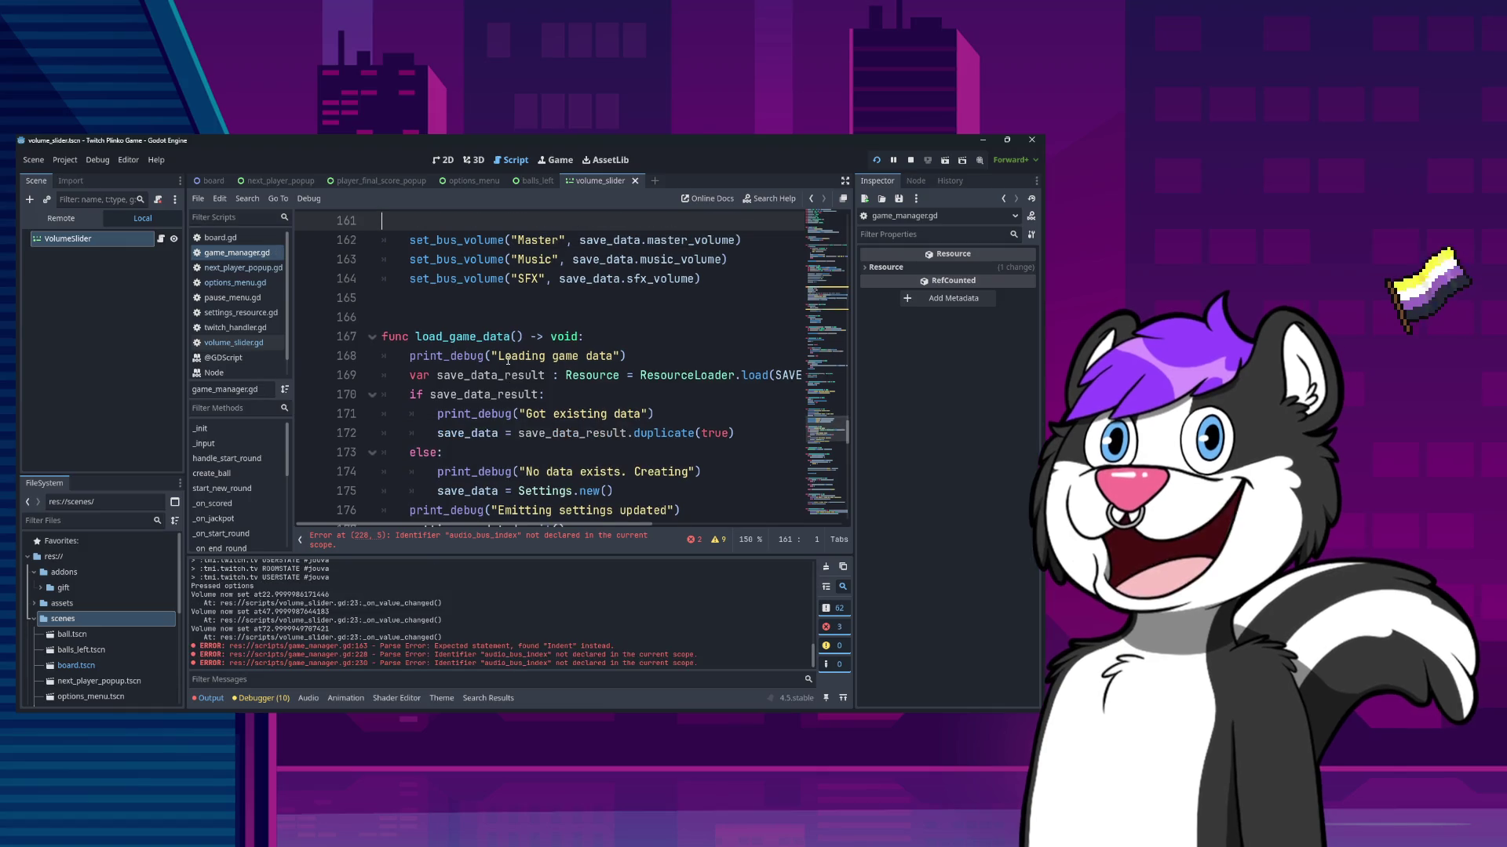
- Remove the blank line and declare audio_bus_index as var audio_bus_index : int on line 227
scroll(507, 360, up, 2)
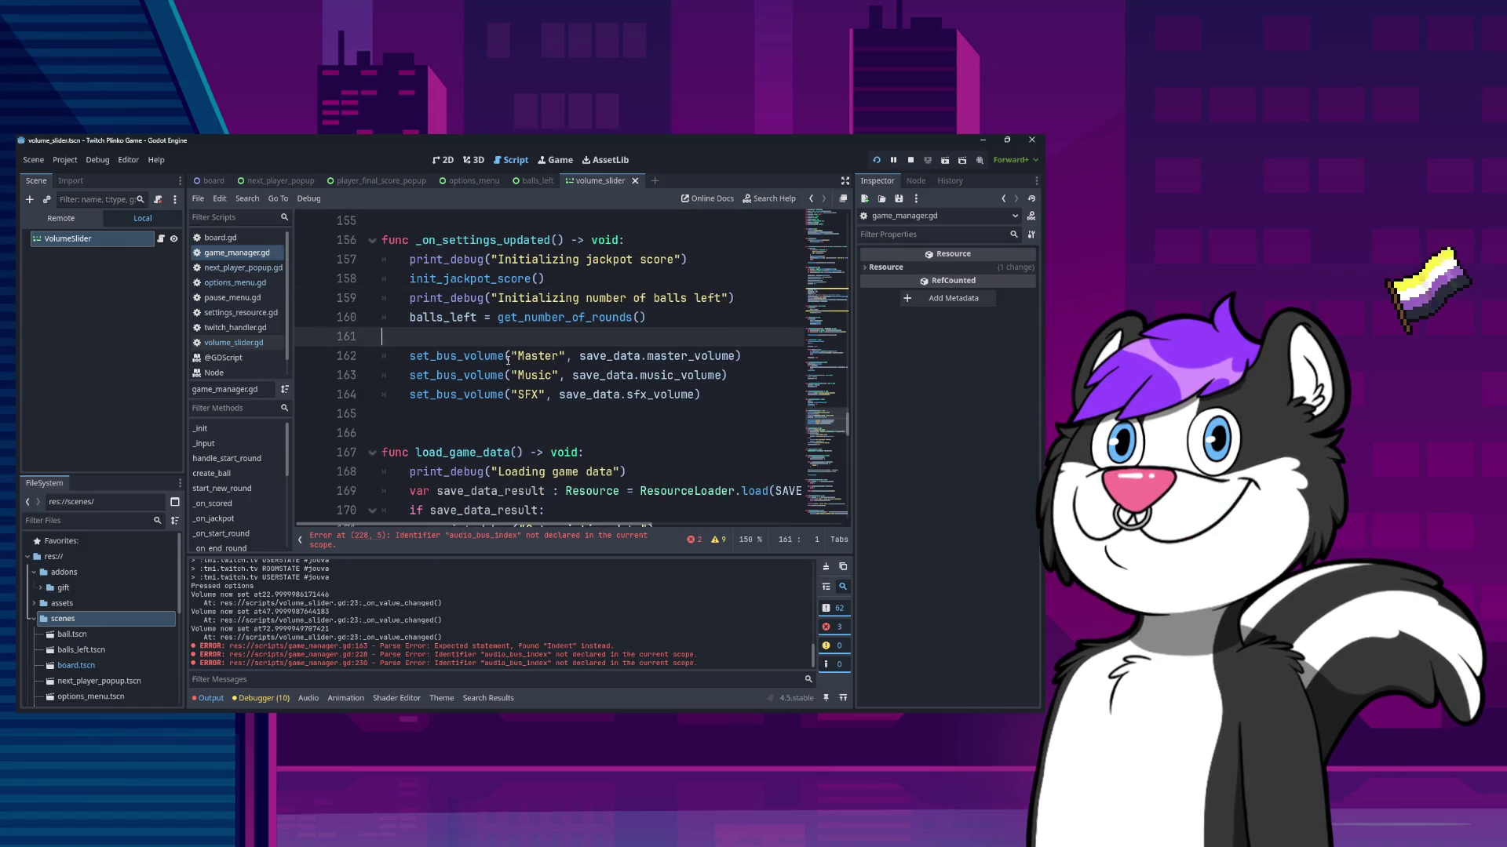
key(BackSpace)
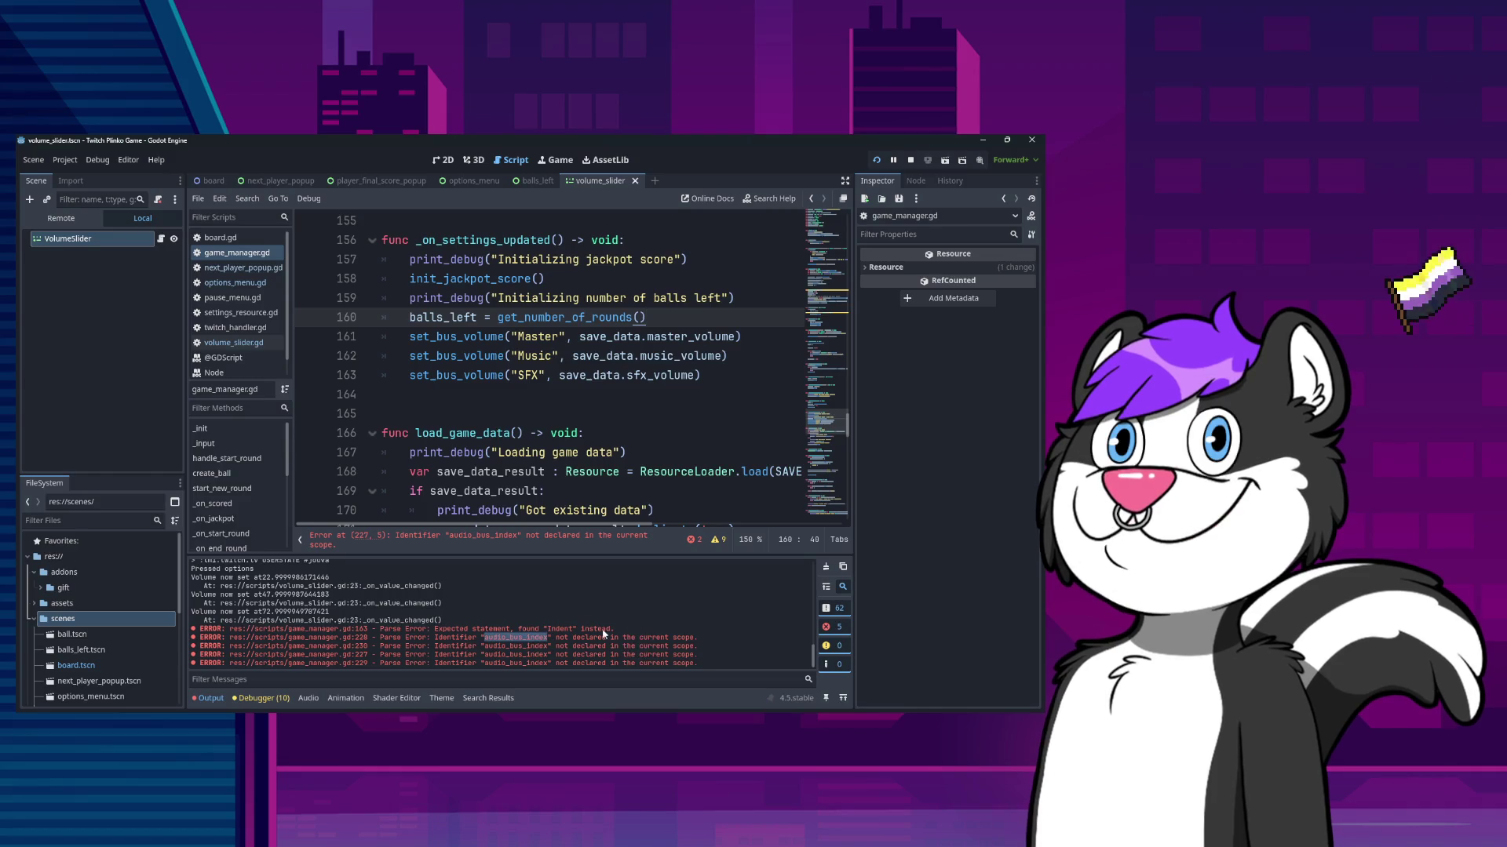
scroll(591, 375, down, 20)
click(591, 375)
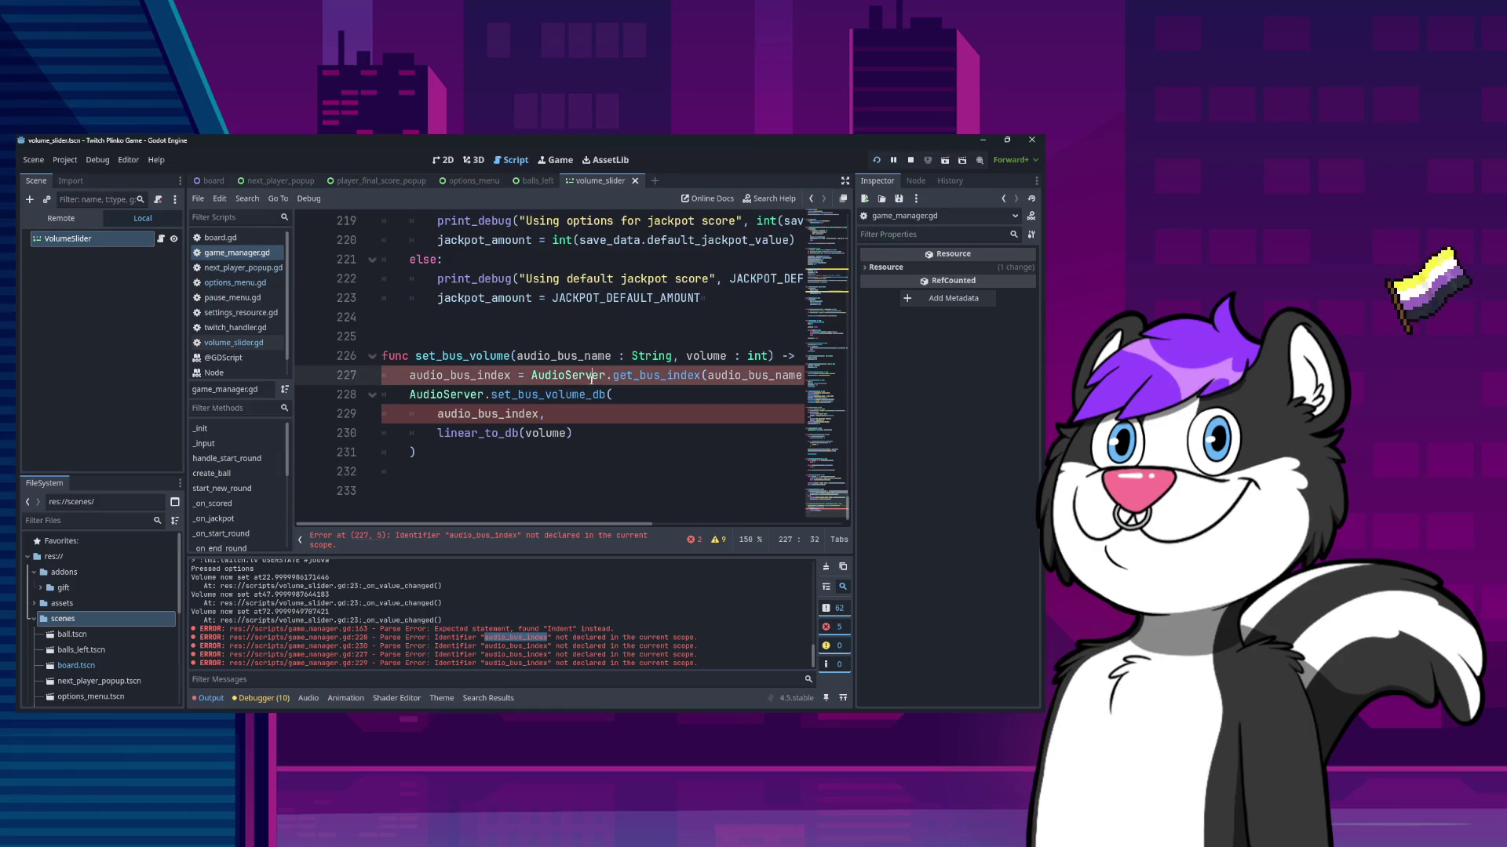
double_click(490, 377)
scroll(490, 379, right, 2)
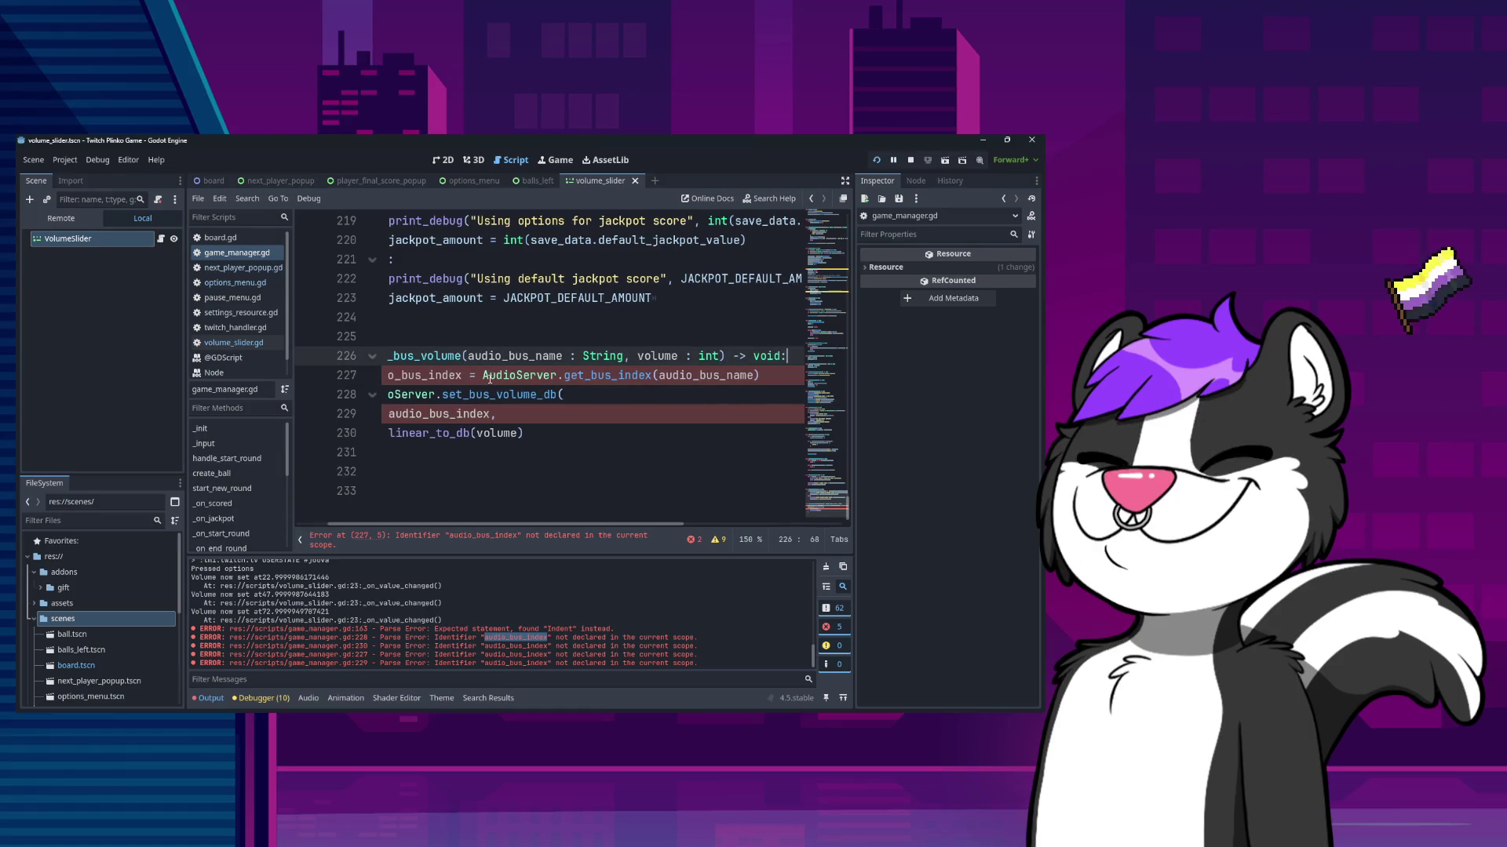
key(Left)
text(var)
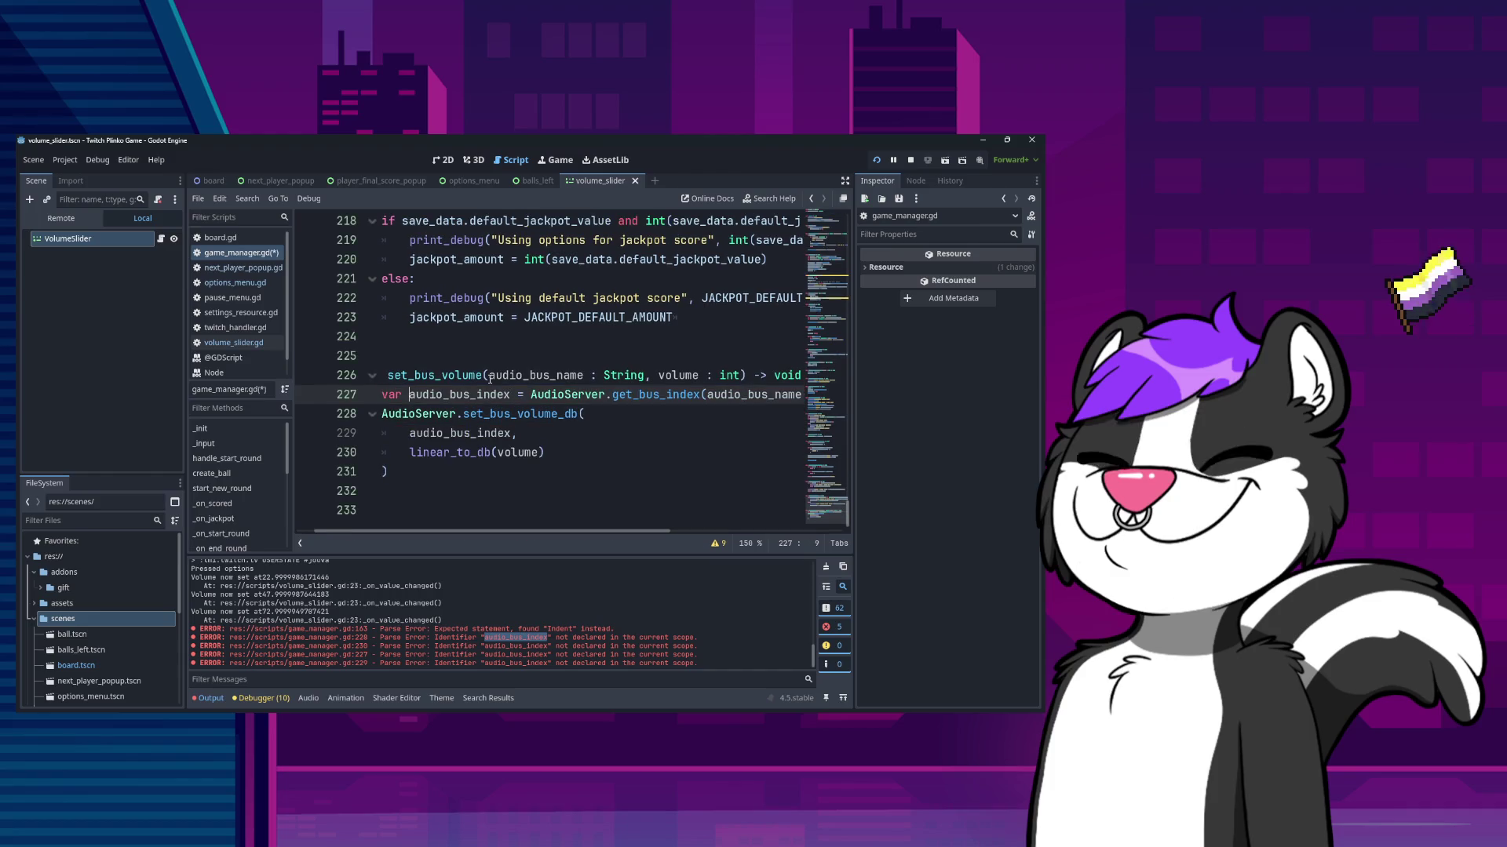
key(Left)
key(Left)
key(Left)
text(: int)
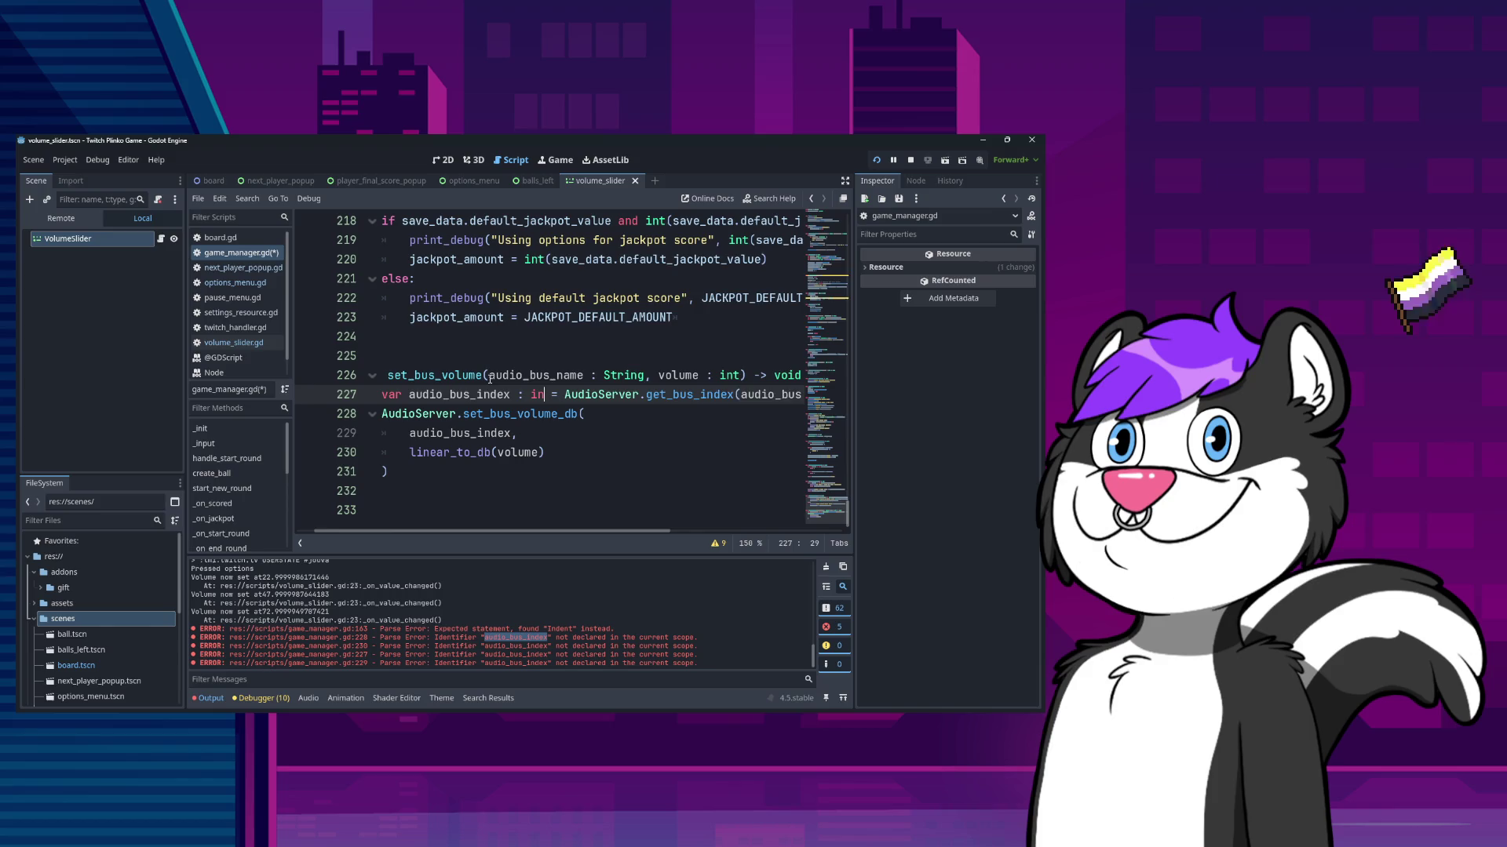
key(Escape)
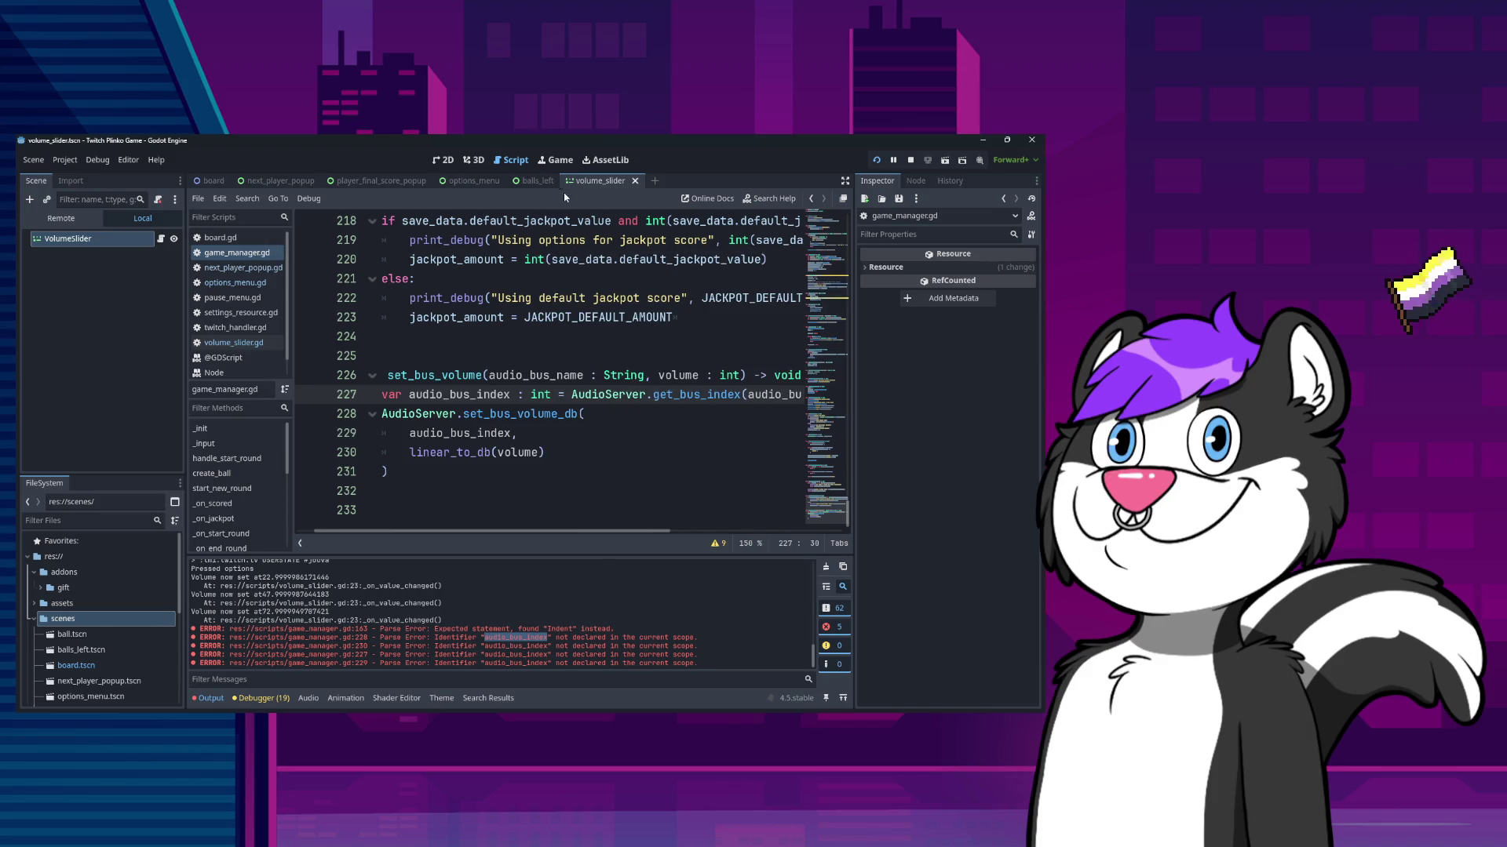
- Check volume_slider.gd for reference, return to game_manager.gd, and stop the running game
click(241, 345)
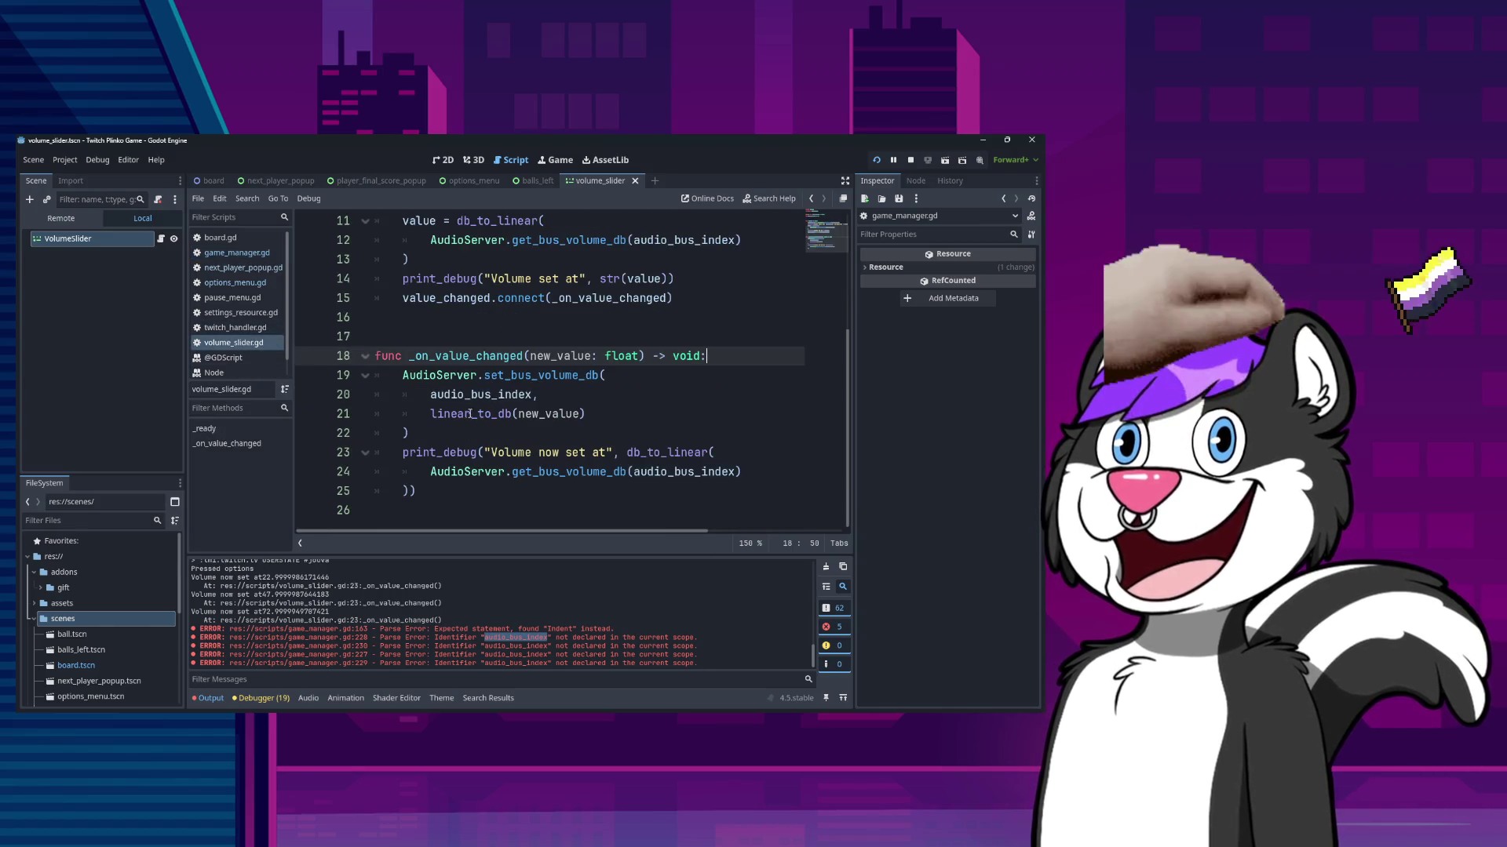
scroll(468, 414, up, 4)
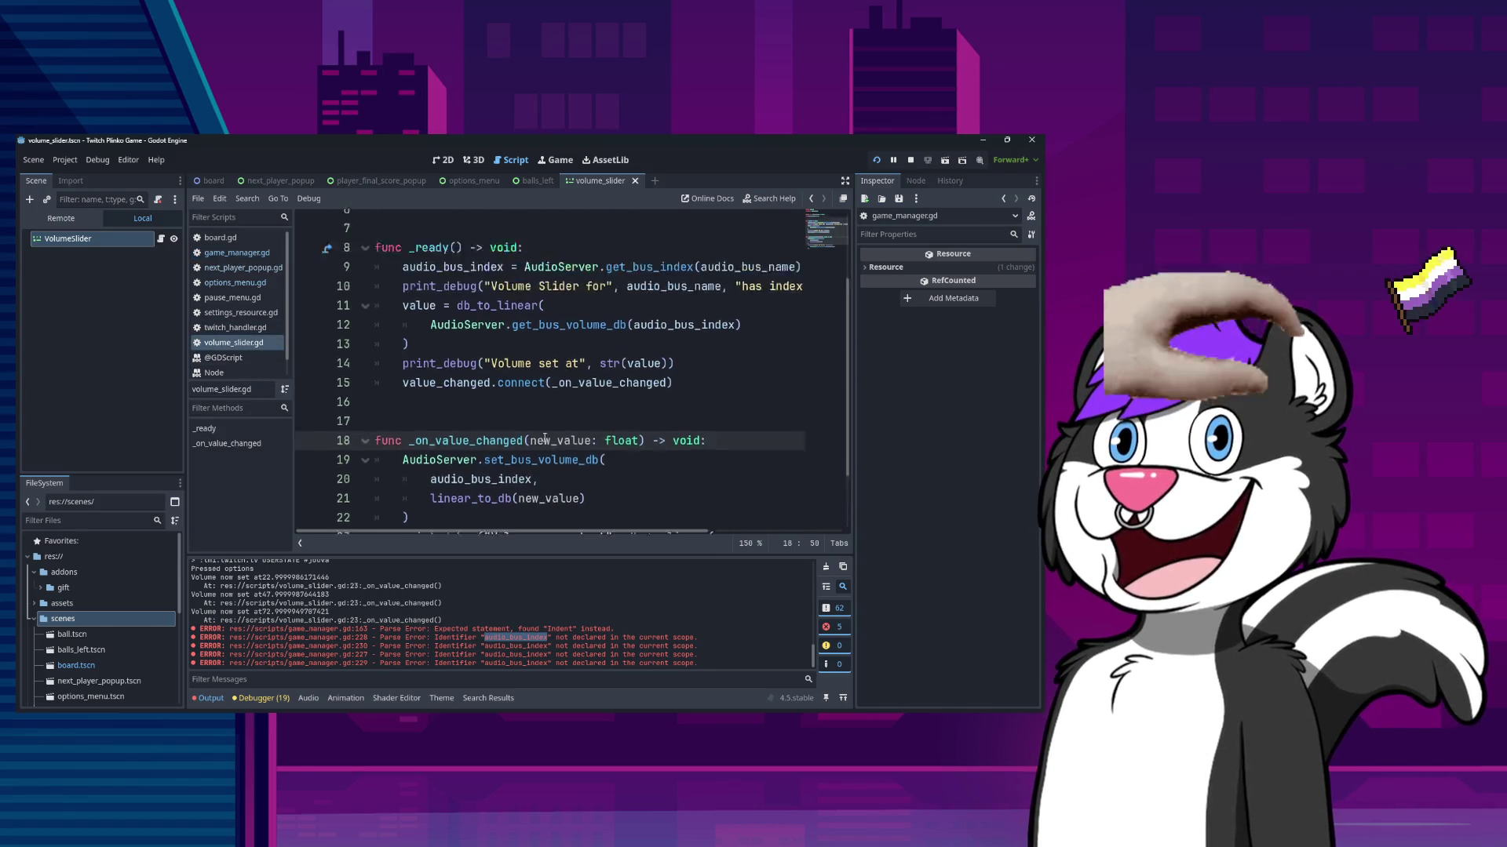
click(237, 253)
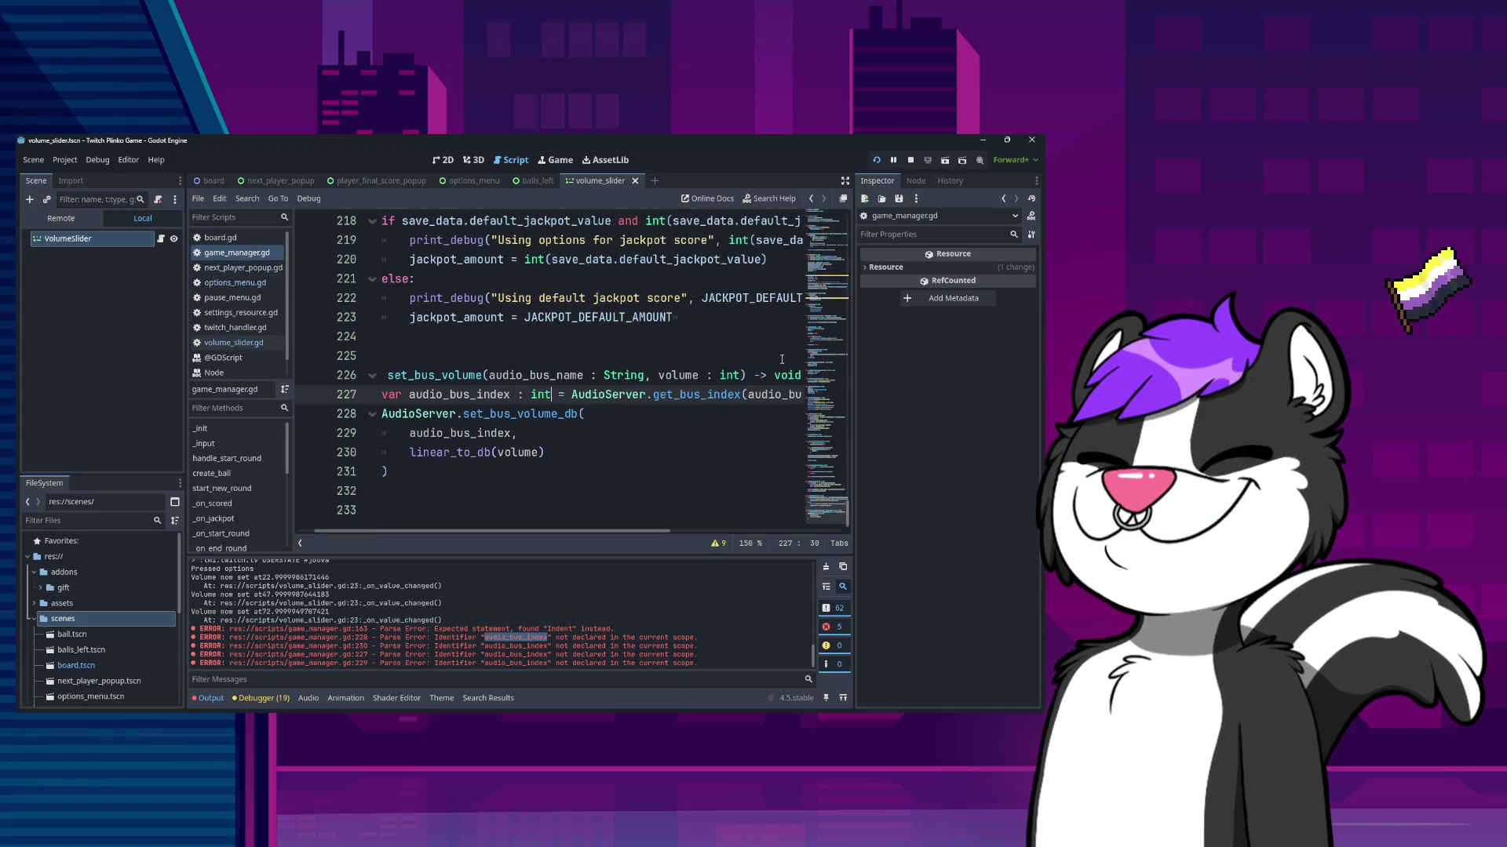
key(F8)
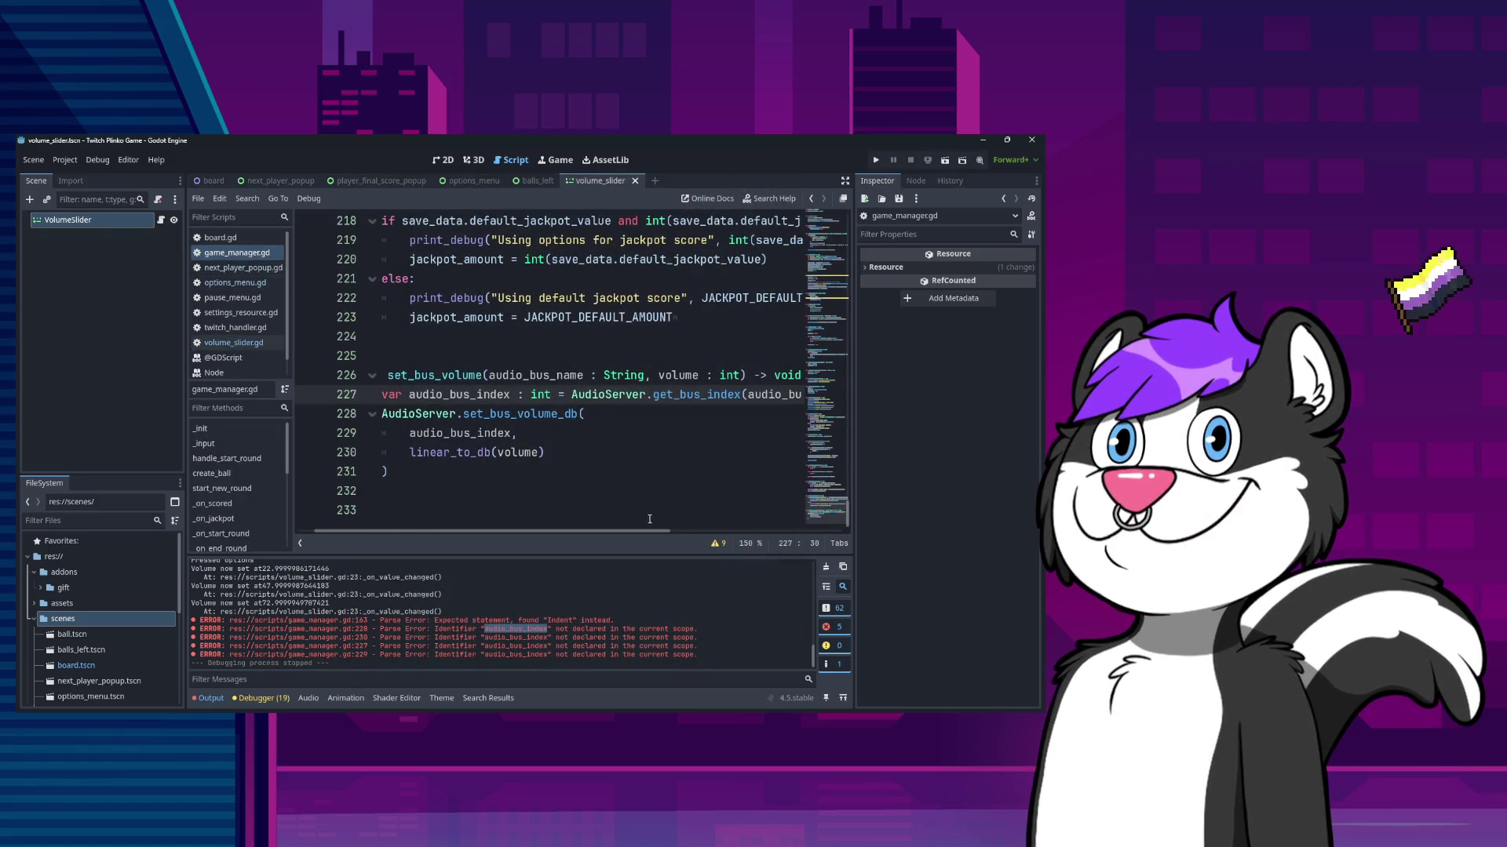
- Run the game, raise Master Volume in its options, save, close, and relaunch it
click(876, 160)
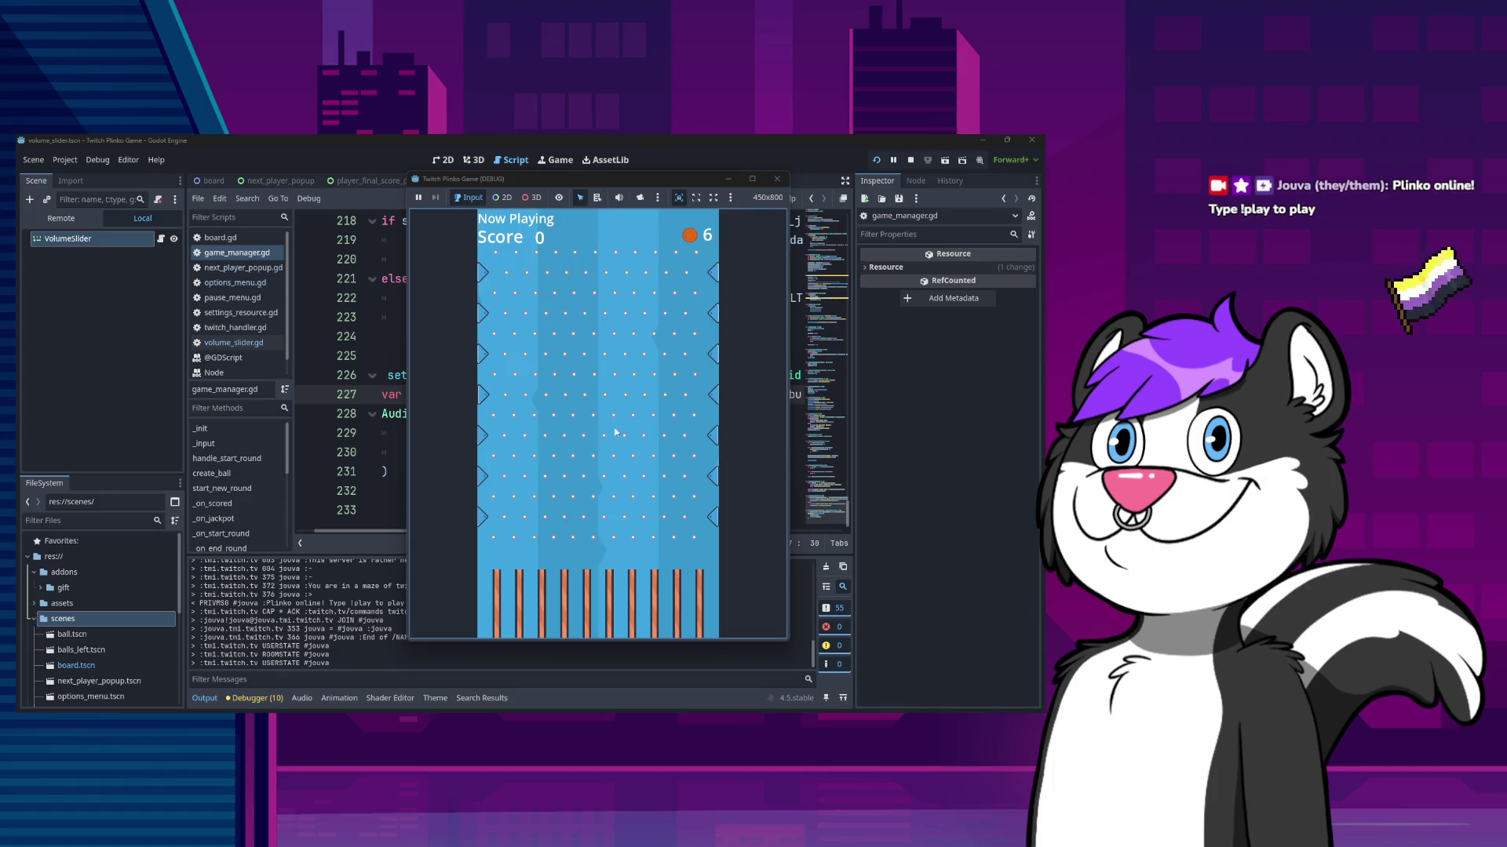
key(Escape)
click(615, 426)
drag(633, 266, 661, 262)
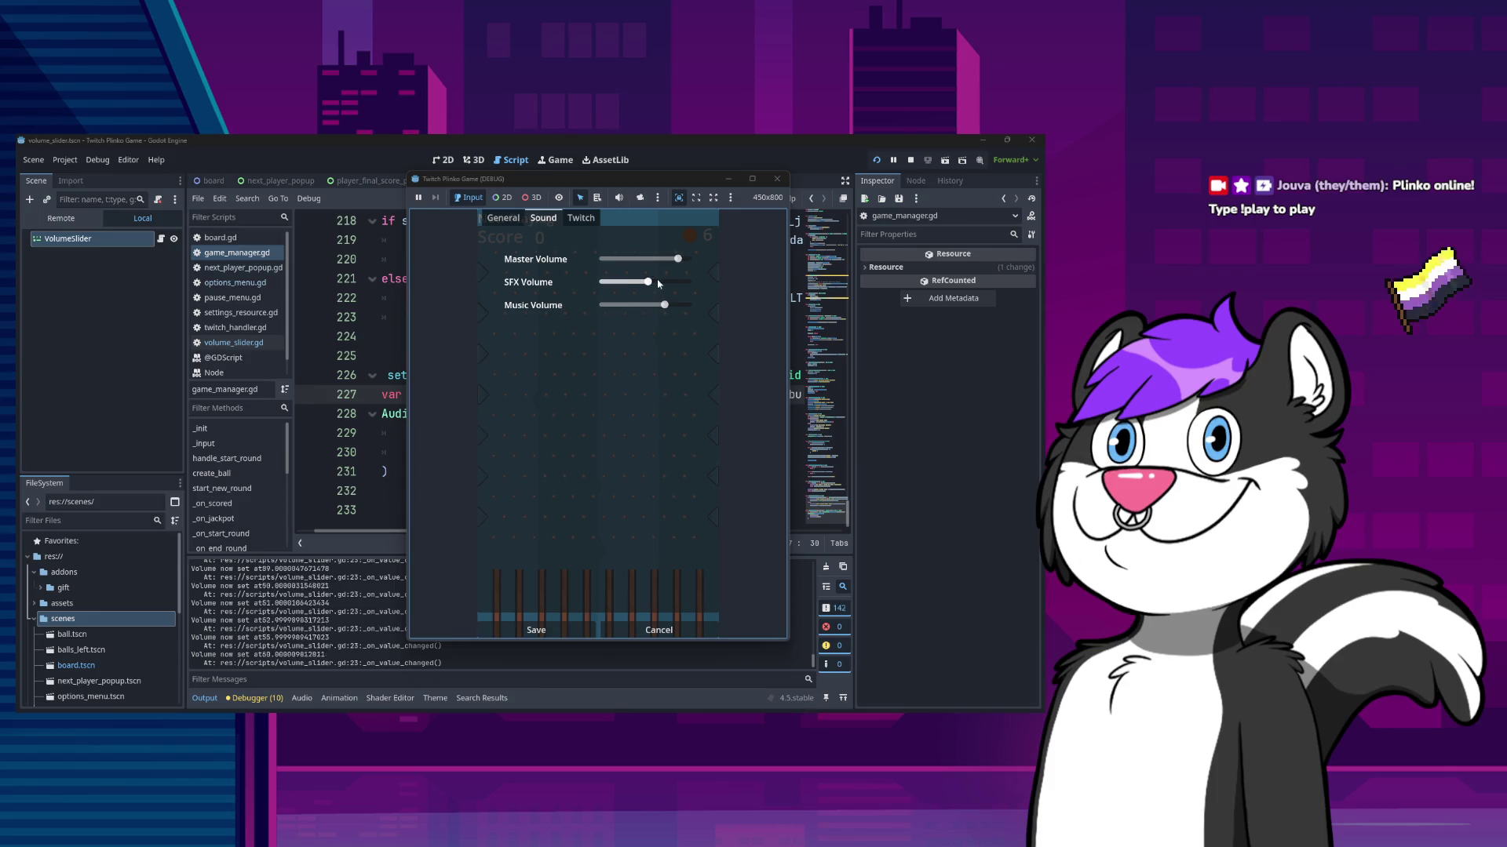
click(536, 631)
click(777, 179)
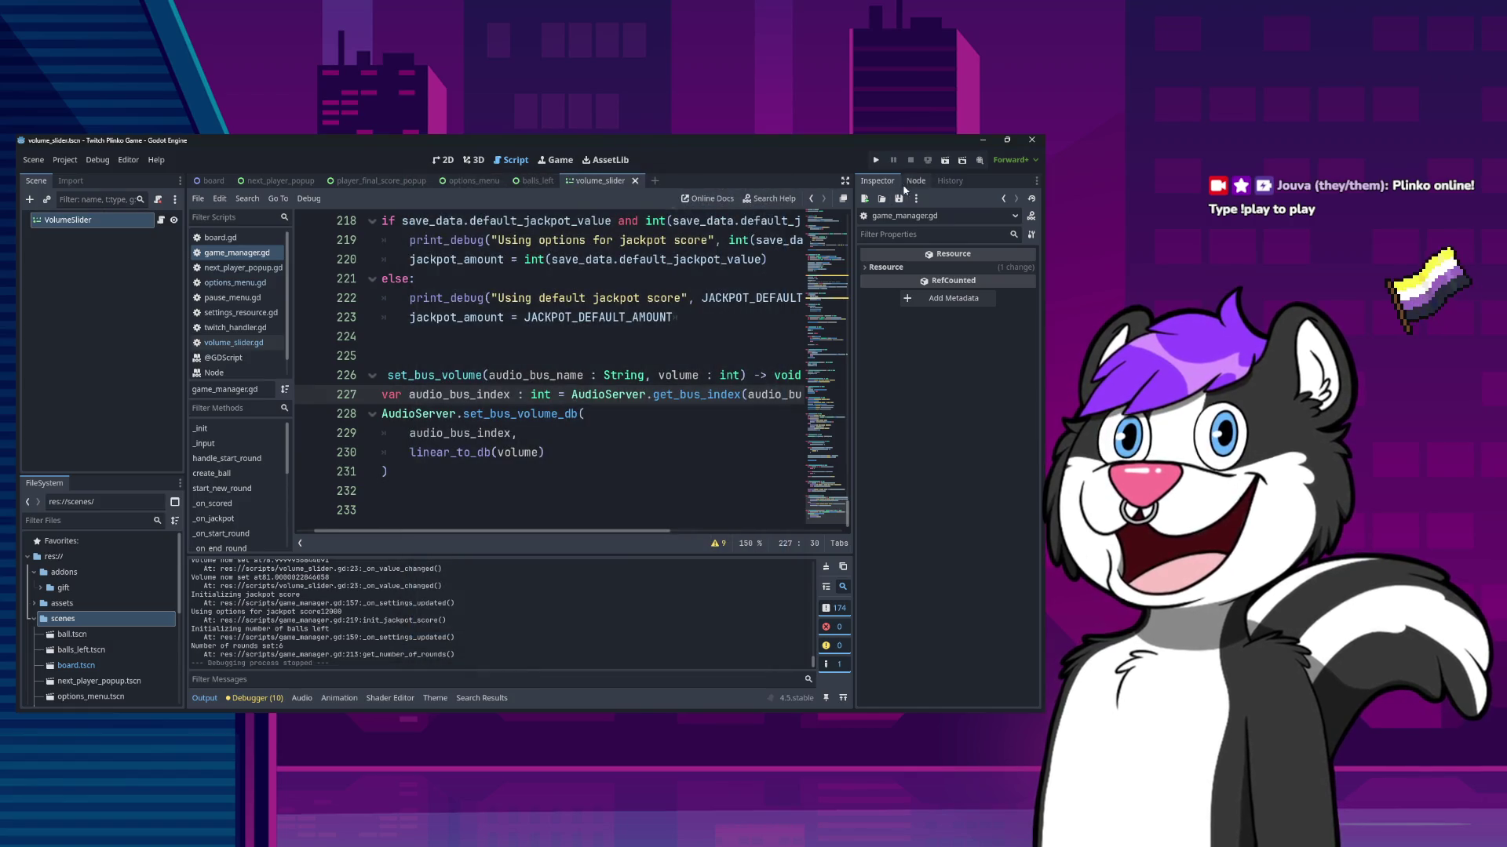
key(F5)
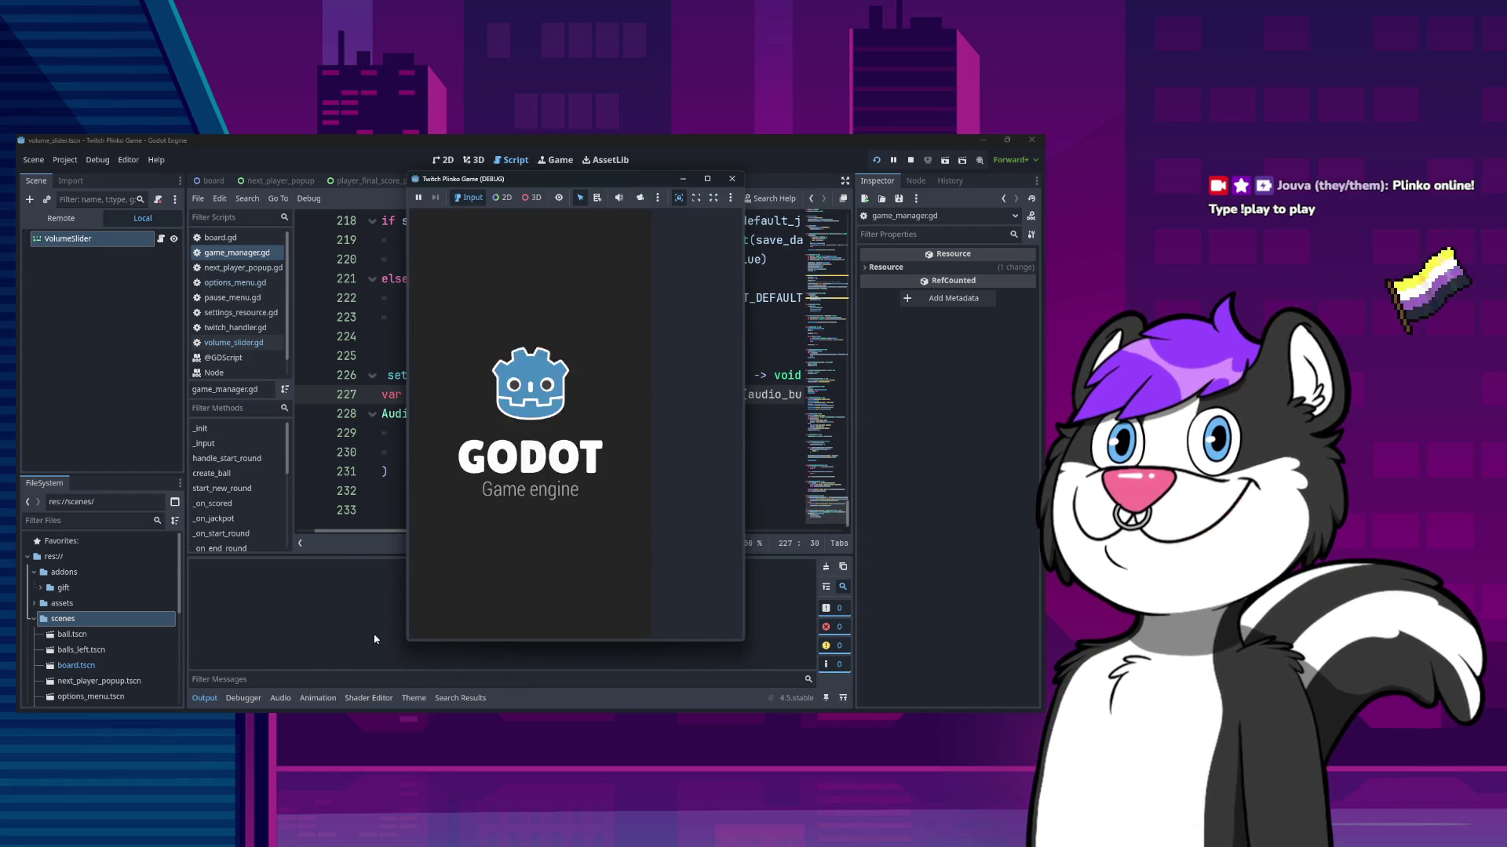
- Back in the editor, review the Output log and place the cursor in set_bus_volume
click(370, 651)
scroll(361, 640, up, 10)
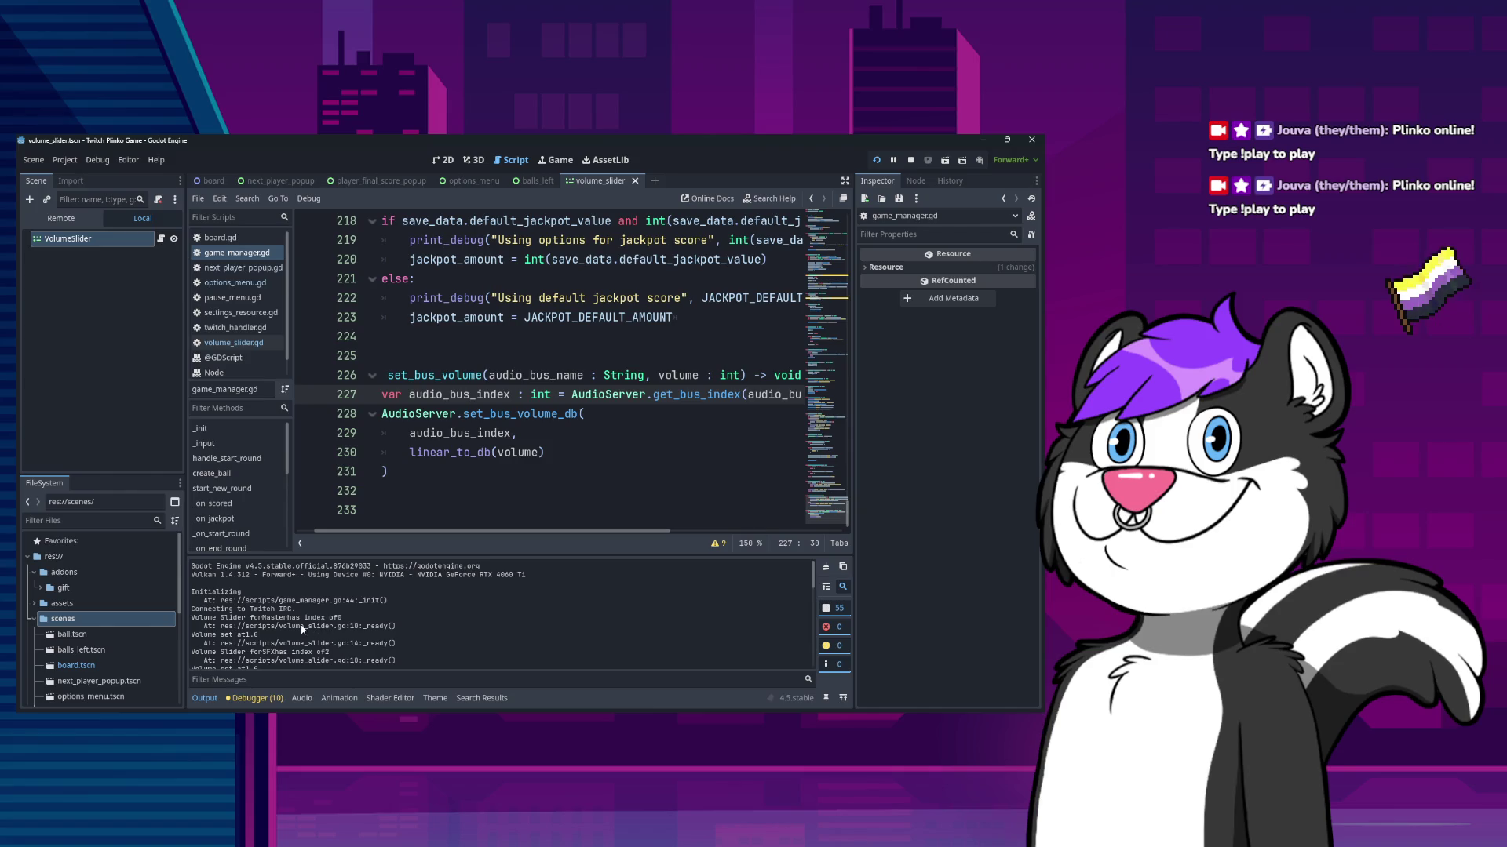
scroll(305, 631, down, 5)
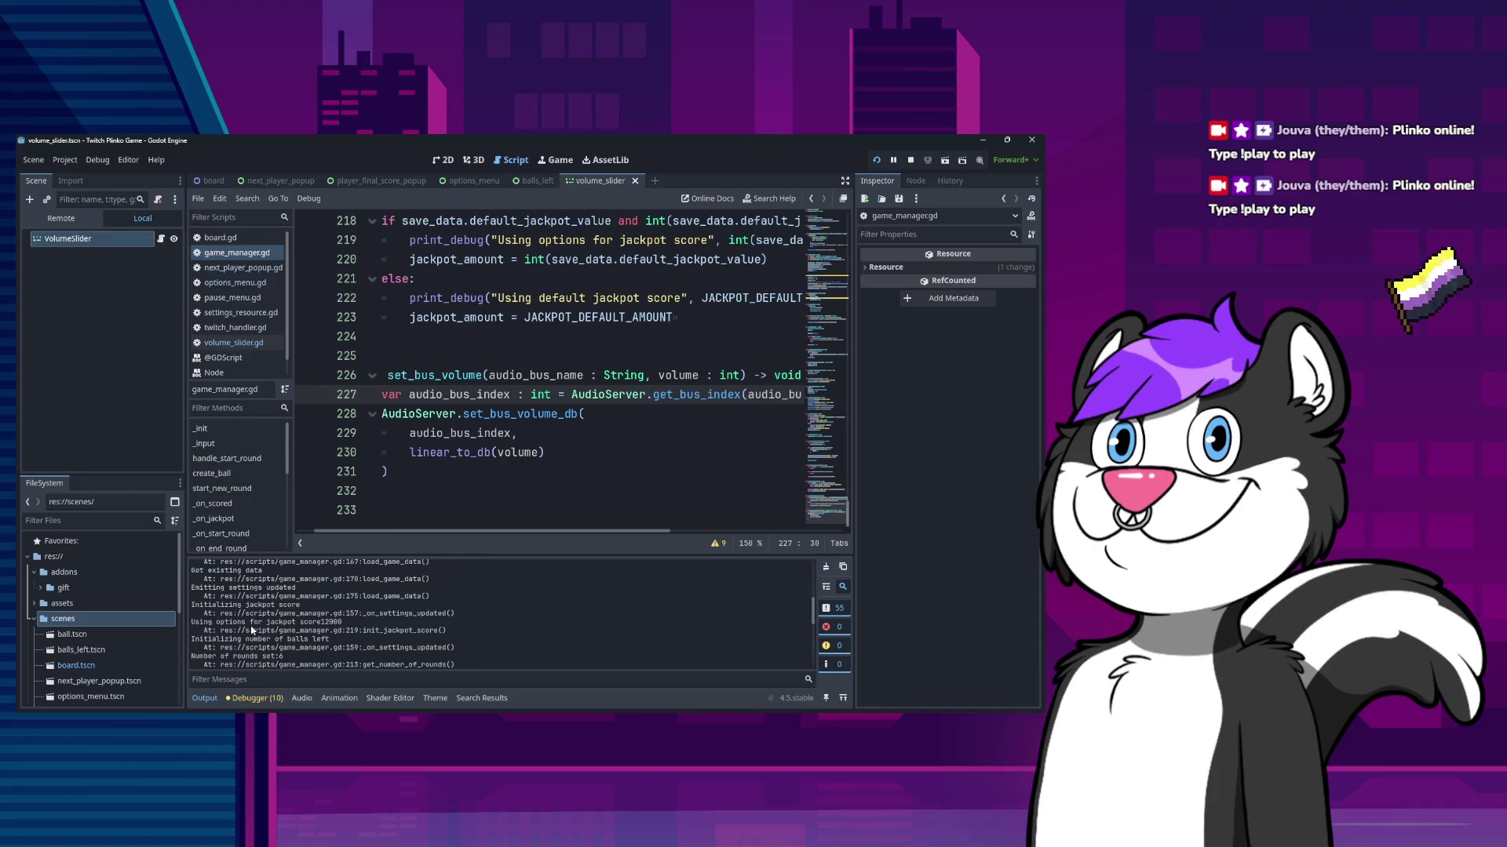
scroll(266, 644, down, 2)
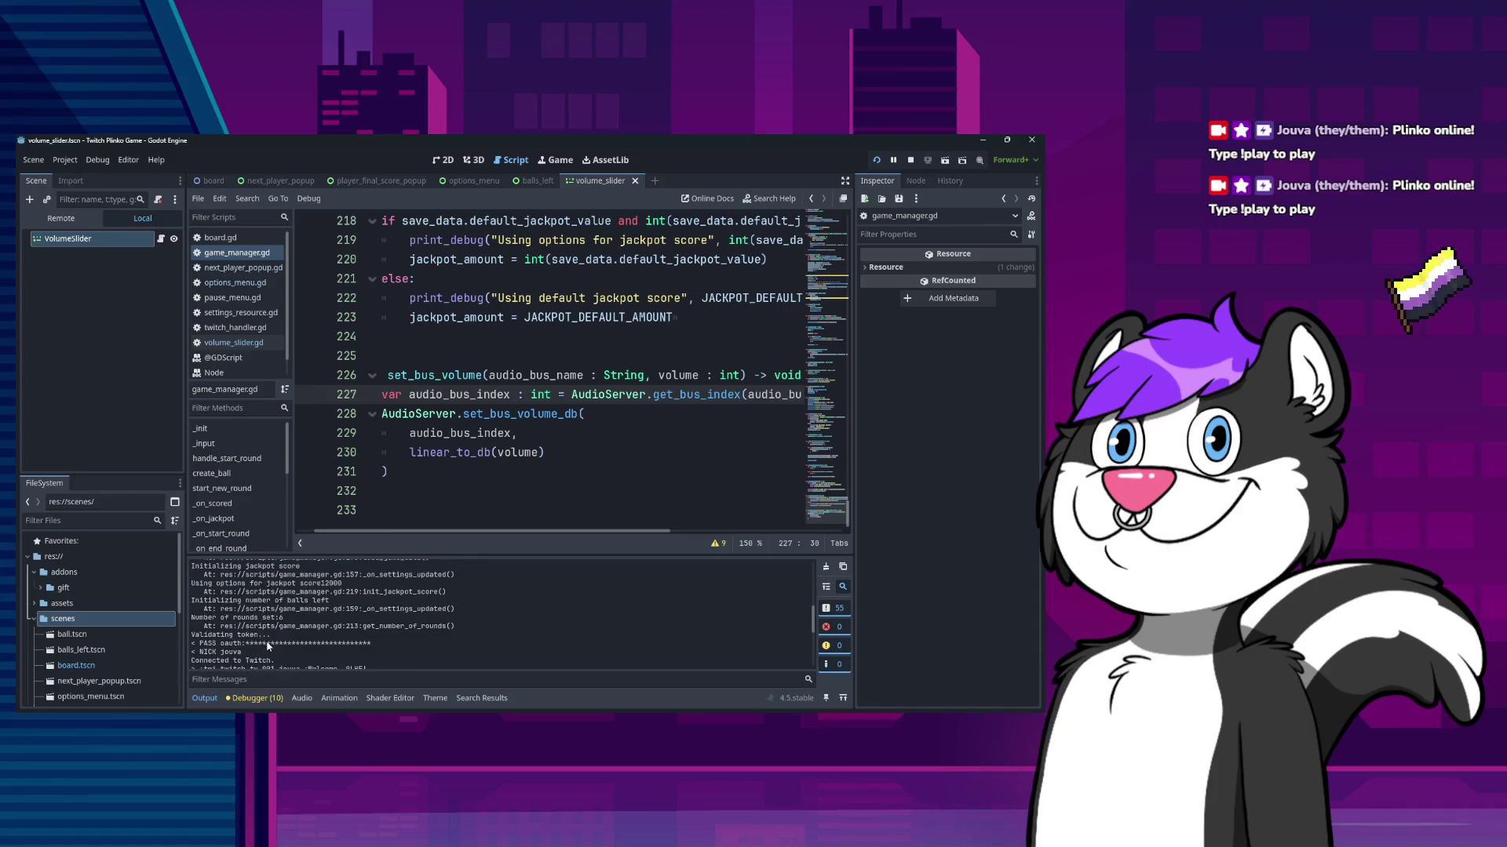
scroll(265, 643, up, 5)
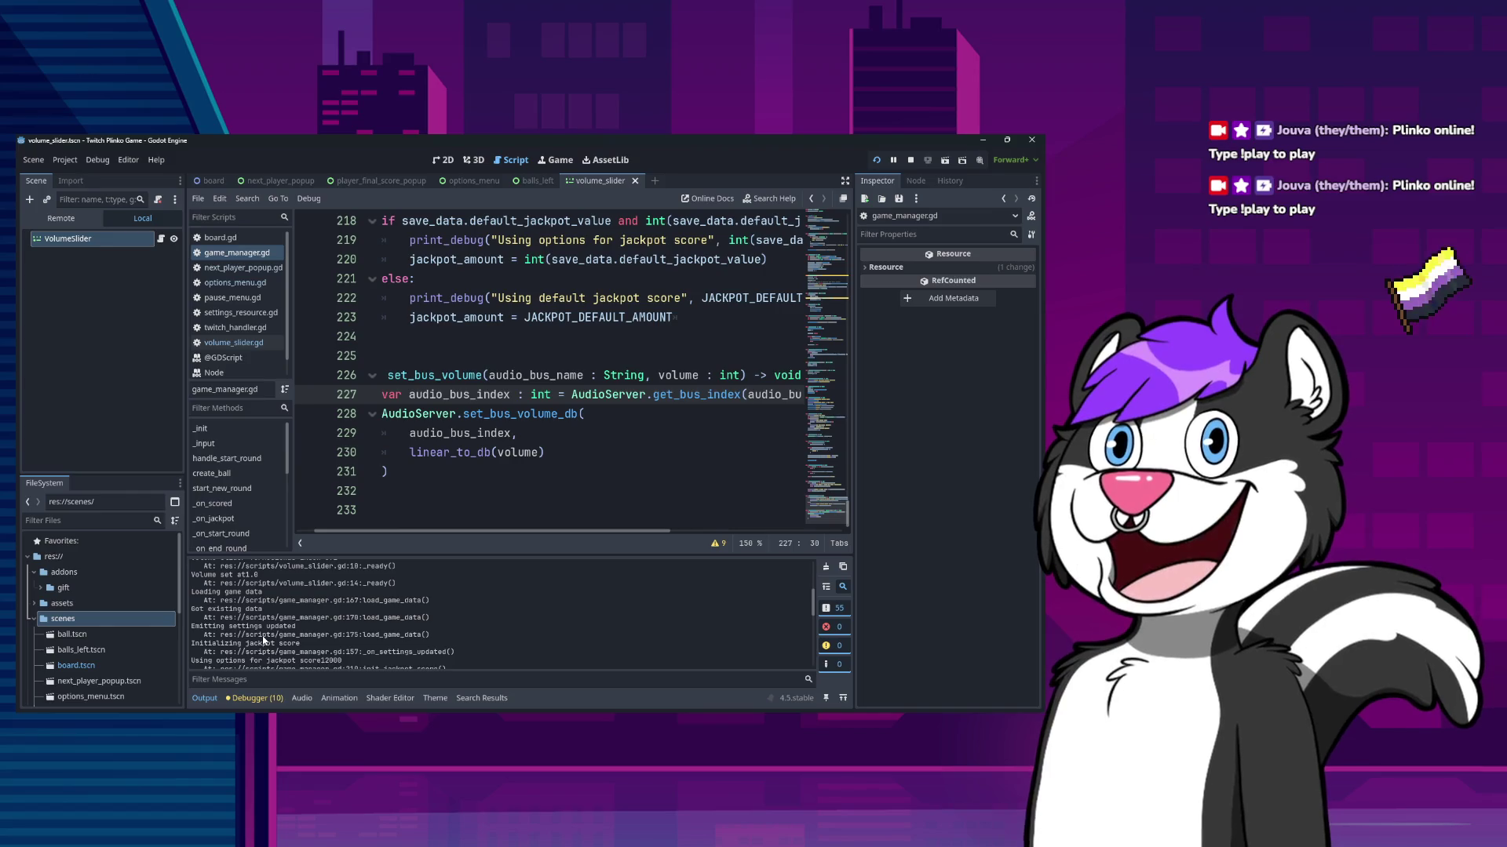
scroll(263, 640, down, 10)
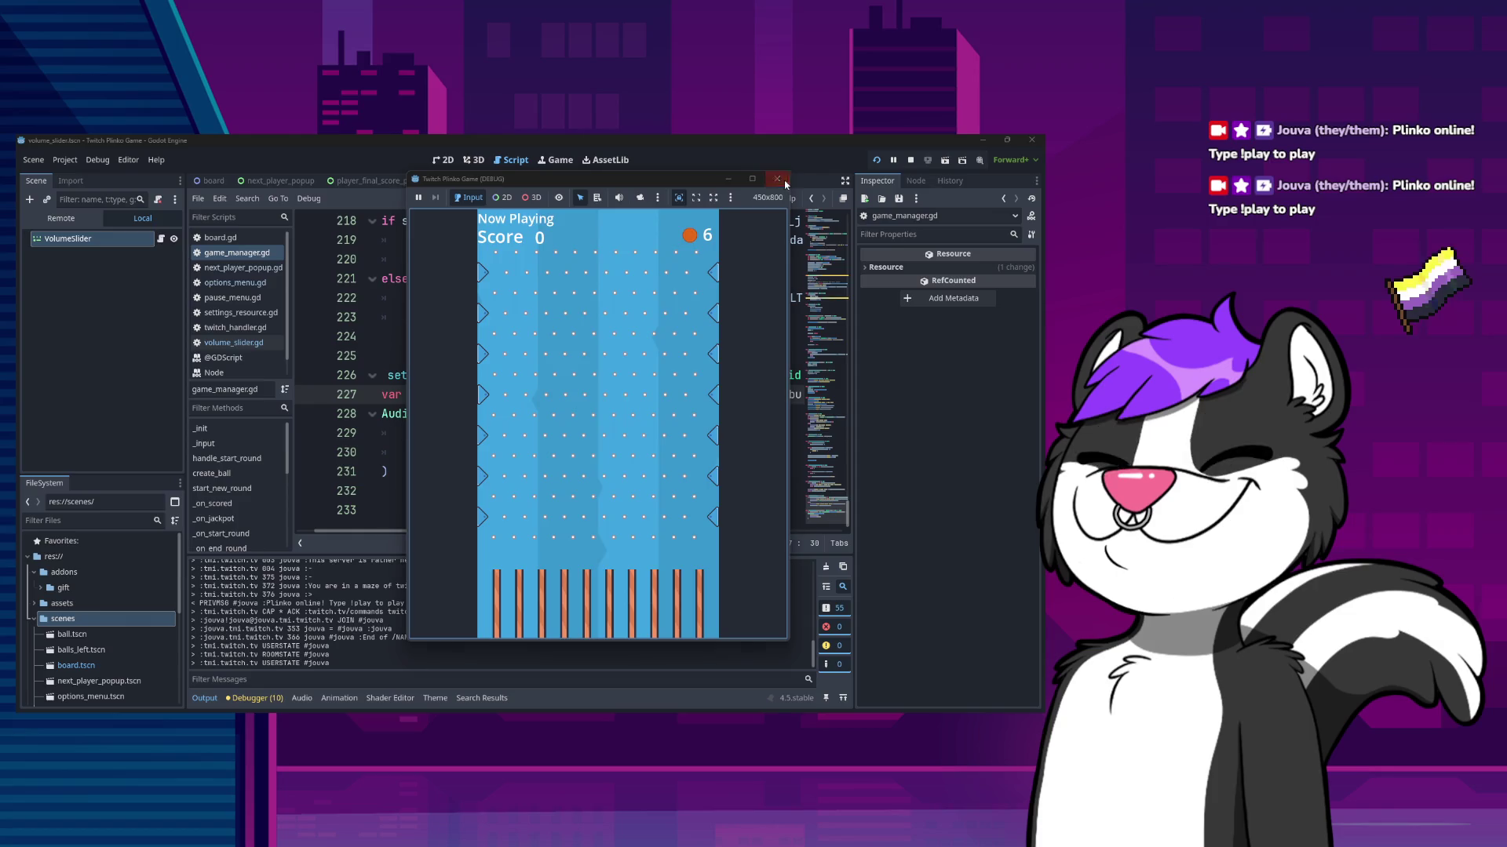
scroll(562, 453, up, 6)
scroll(562, 453, up, 3)
scroll(487, 466, down, 6)
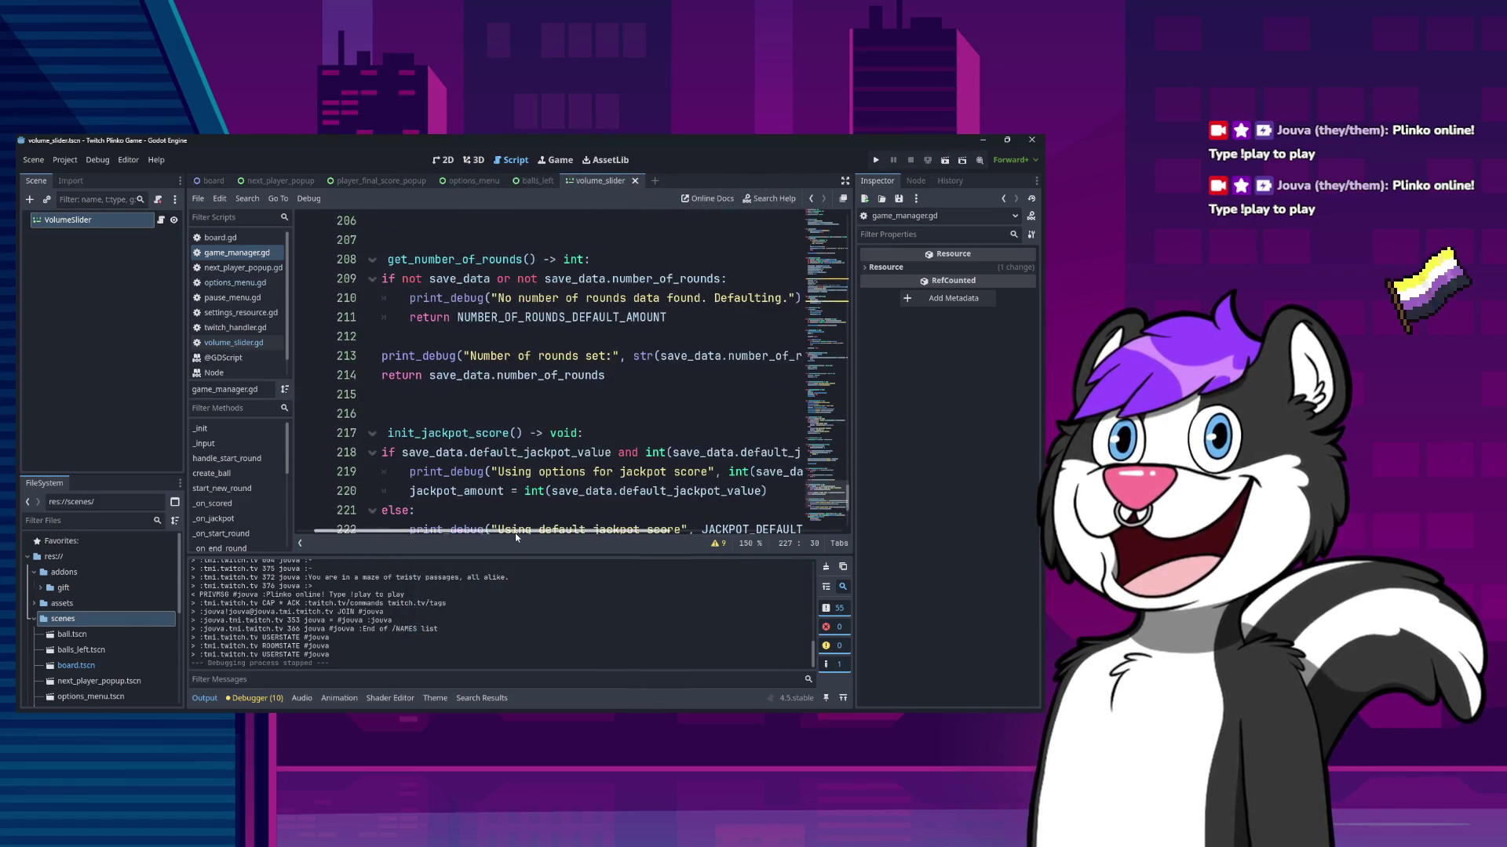
scroll(486, 466, down, 3)
click(602, 397)
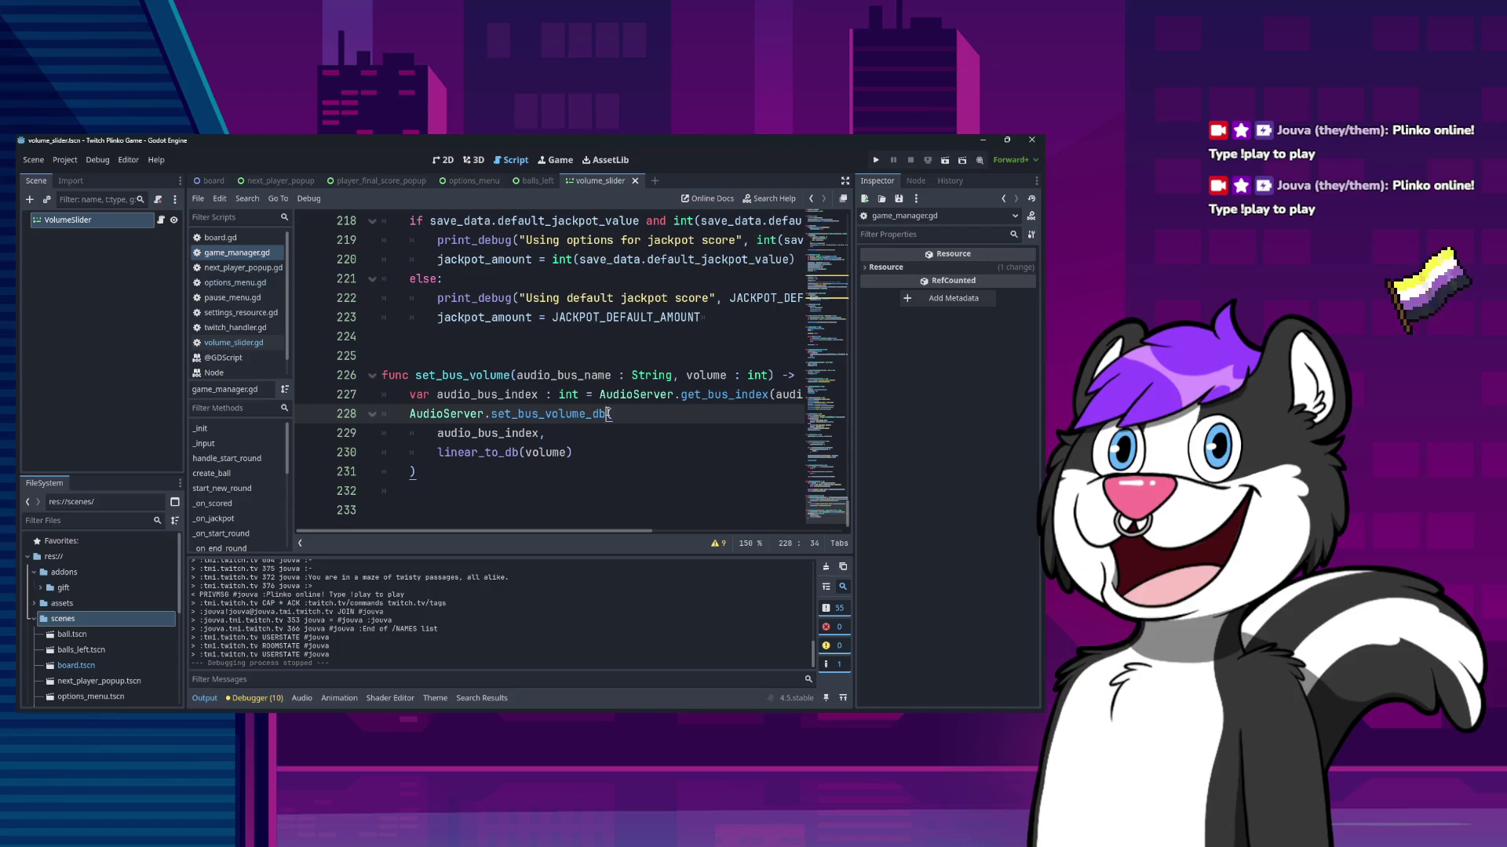
- Add a print_debug line logging "Updating volume for ", audio_bus_name, audio_bus_index and volume
key(Down)
key(Down)
key(Down)
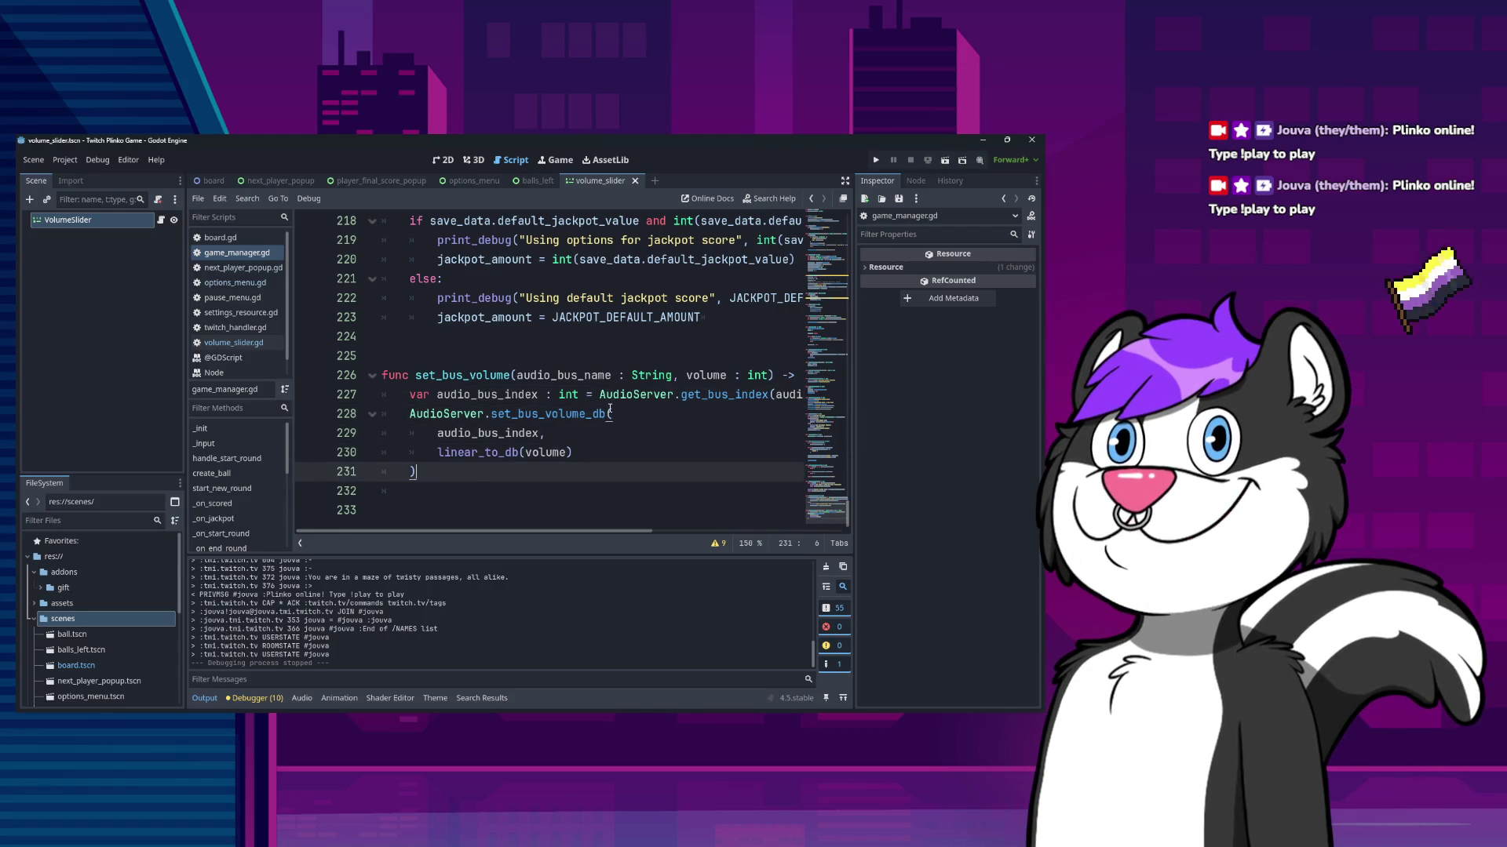
key(Return)
text(print_d)
key(Return)
text("Updating volume for ", a)
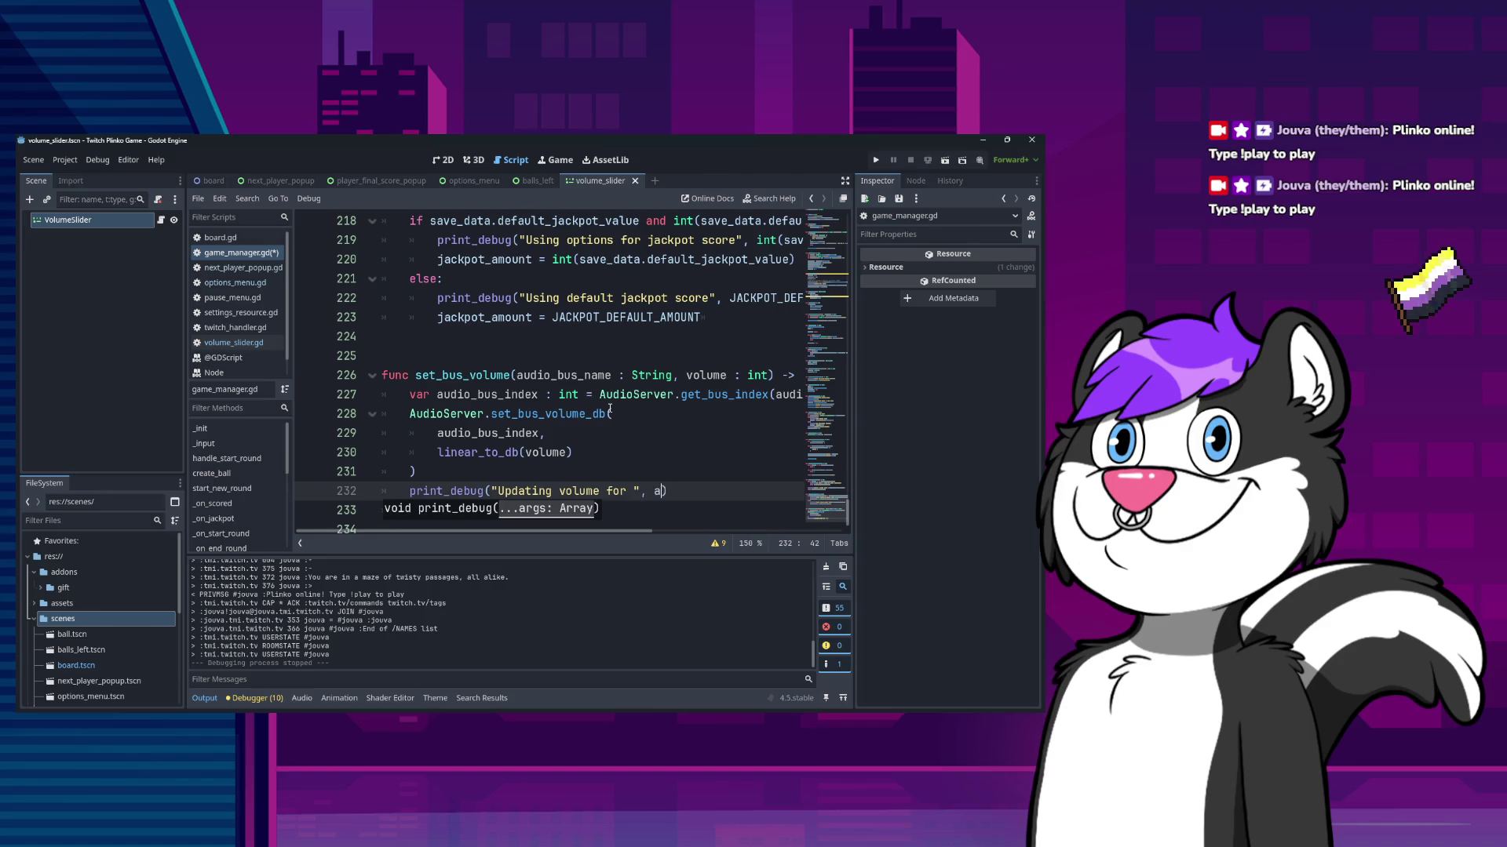
text(au)
text(dio_bus_inde)
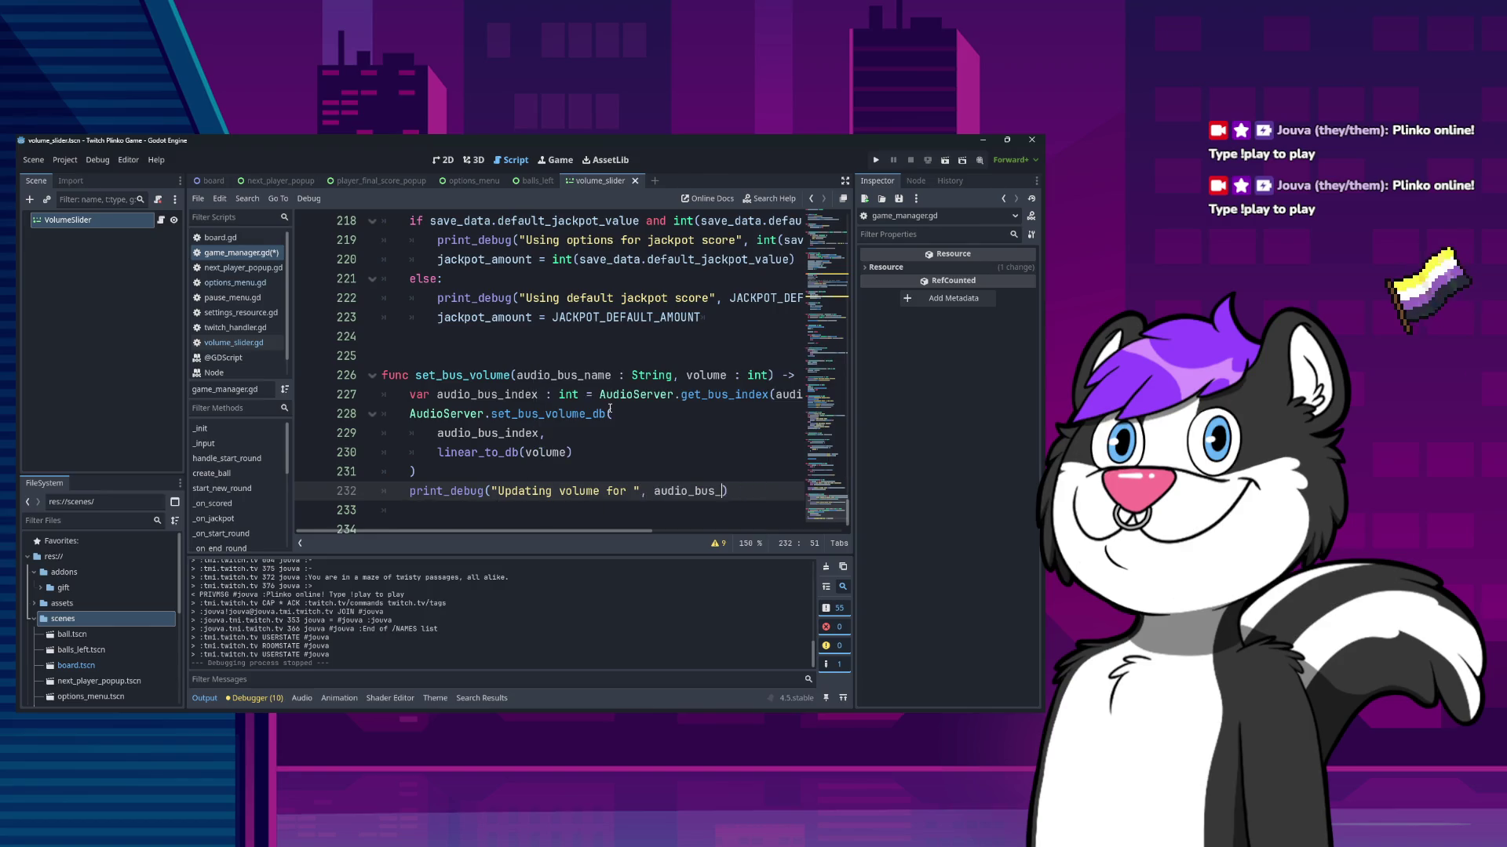
text(ame)
text(,)
key(BackSpace)
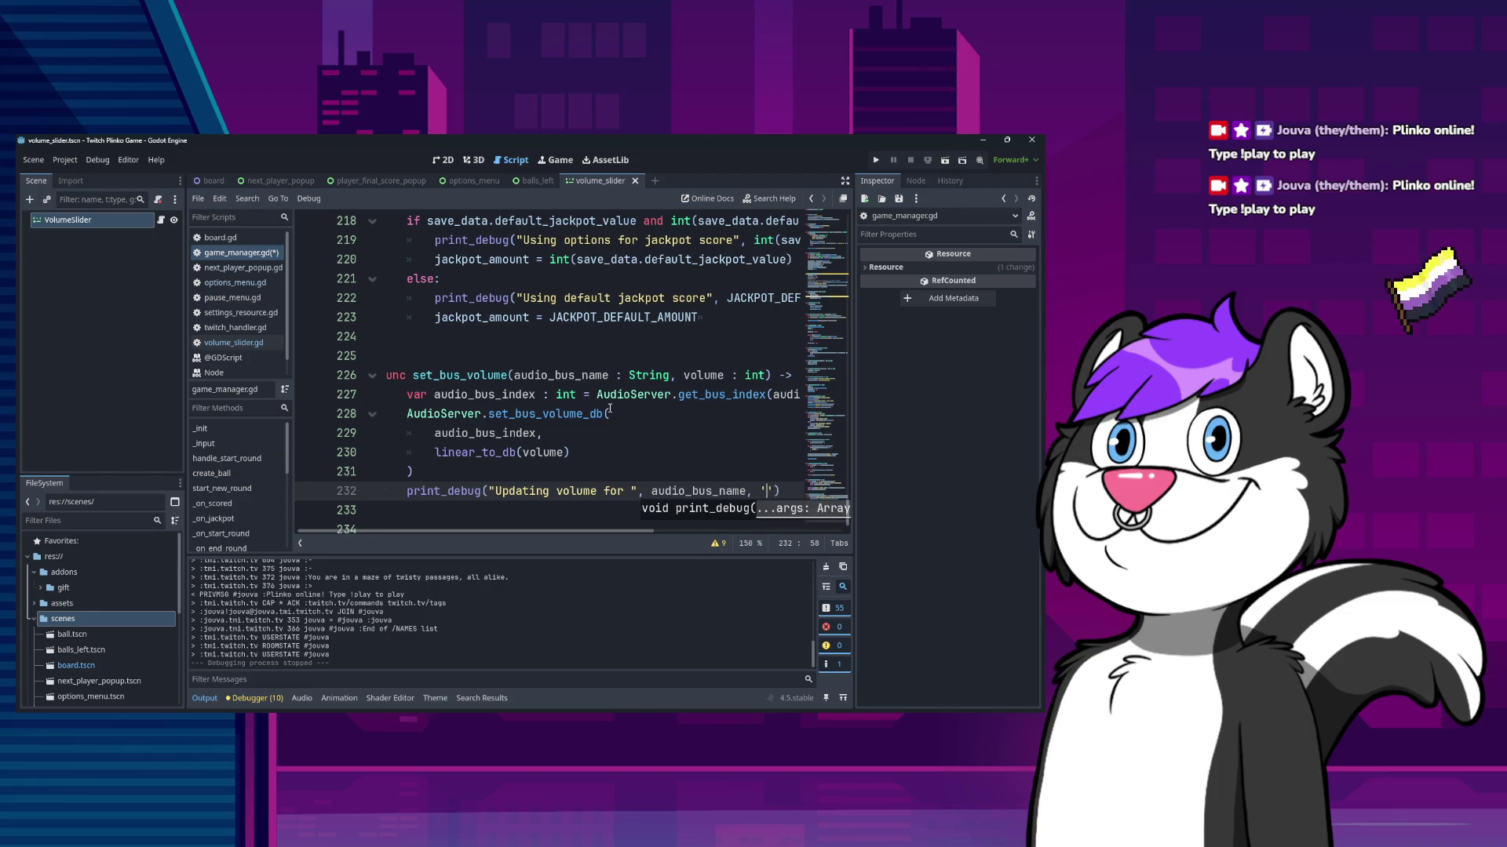
text([")
text(, aud)
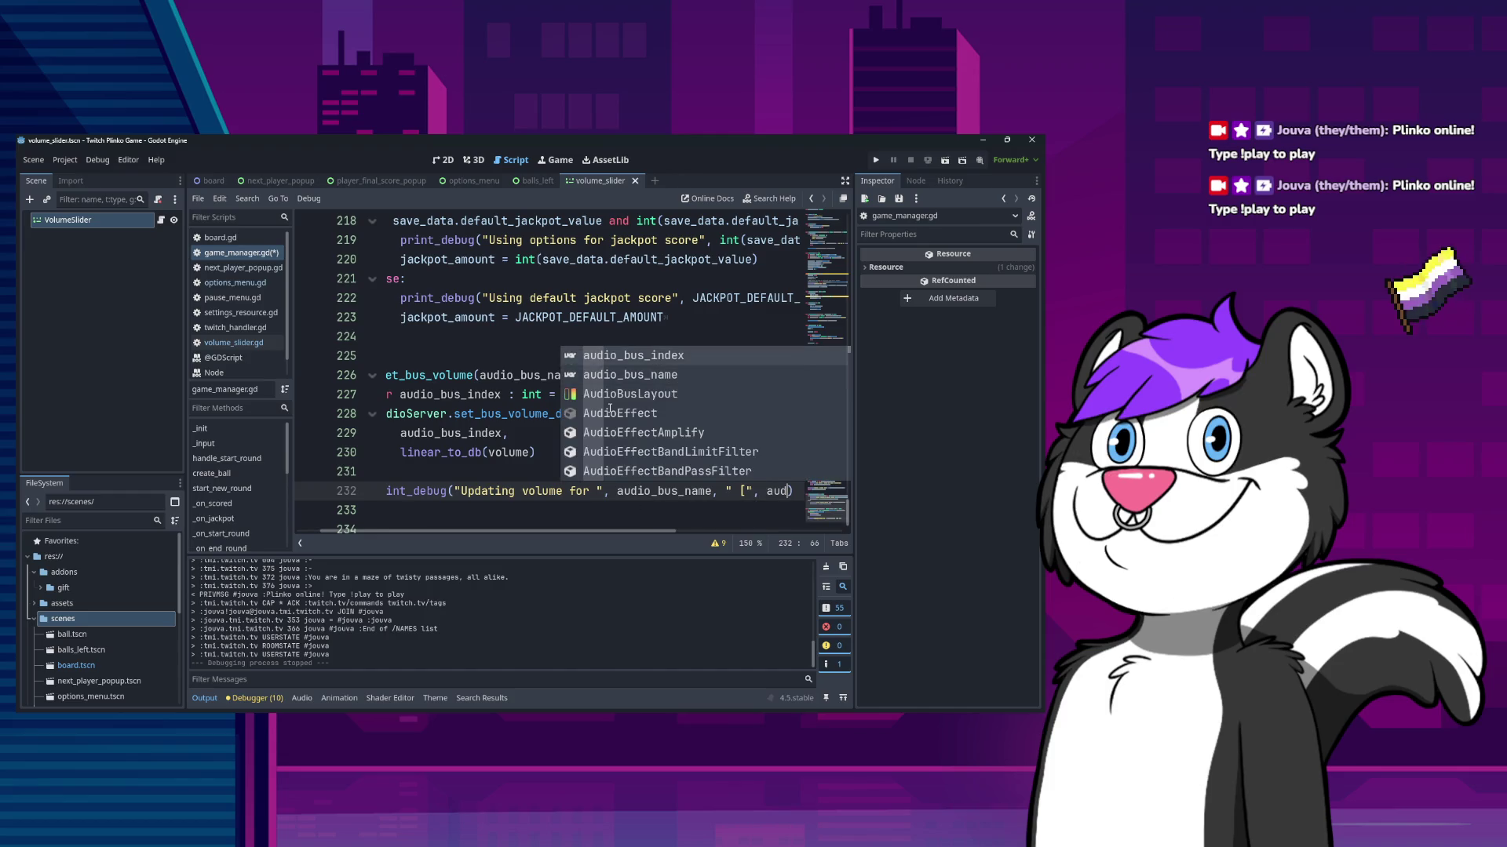
key(Return)
text(, "] tp)
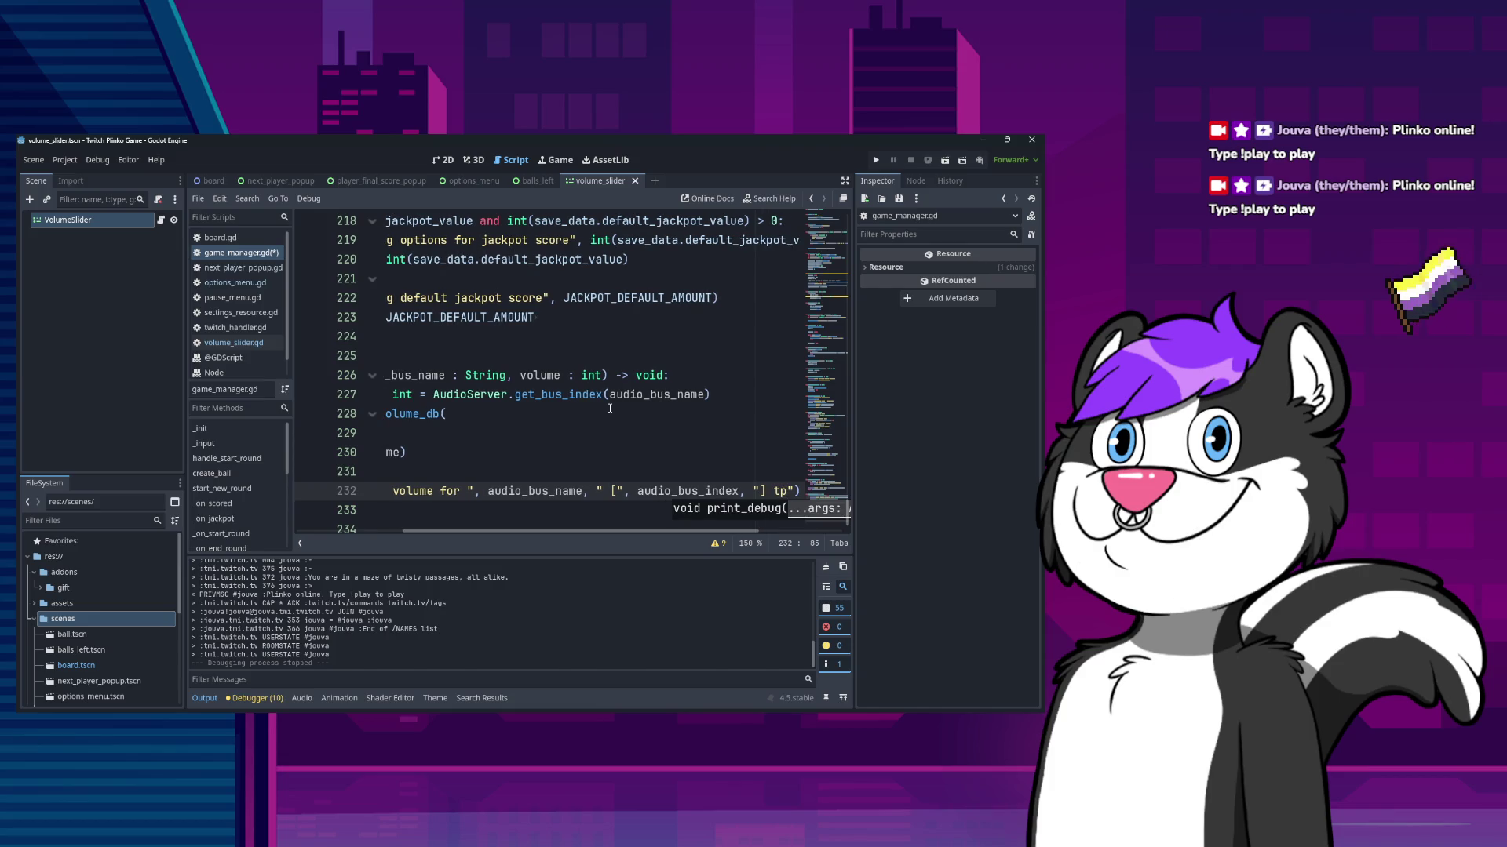
text(o volume ")
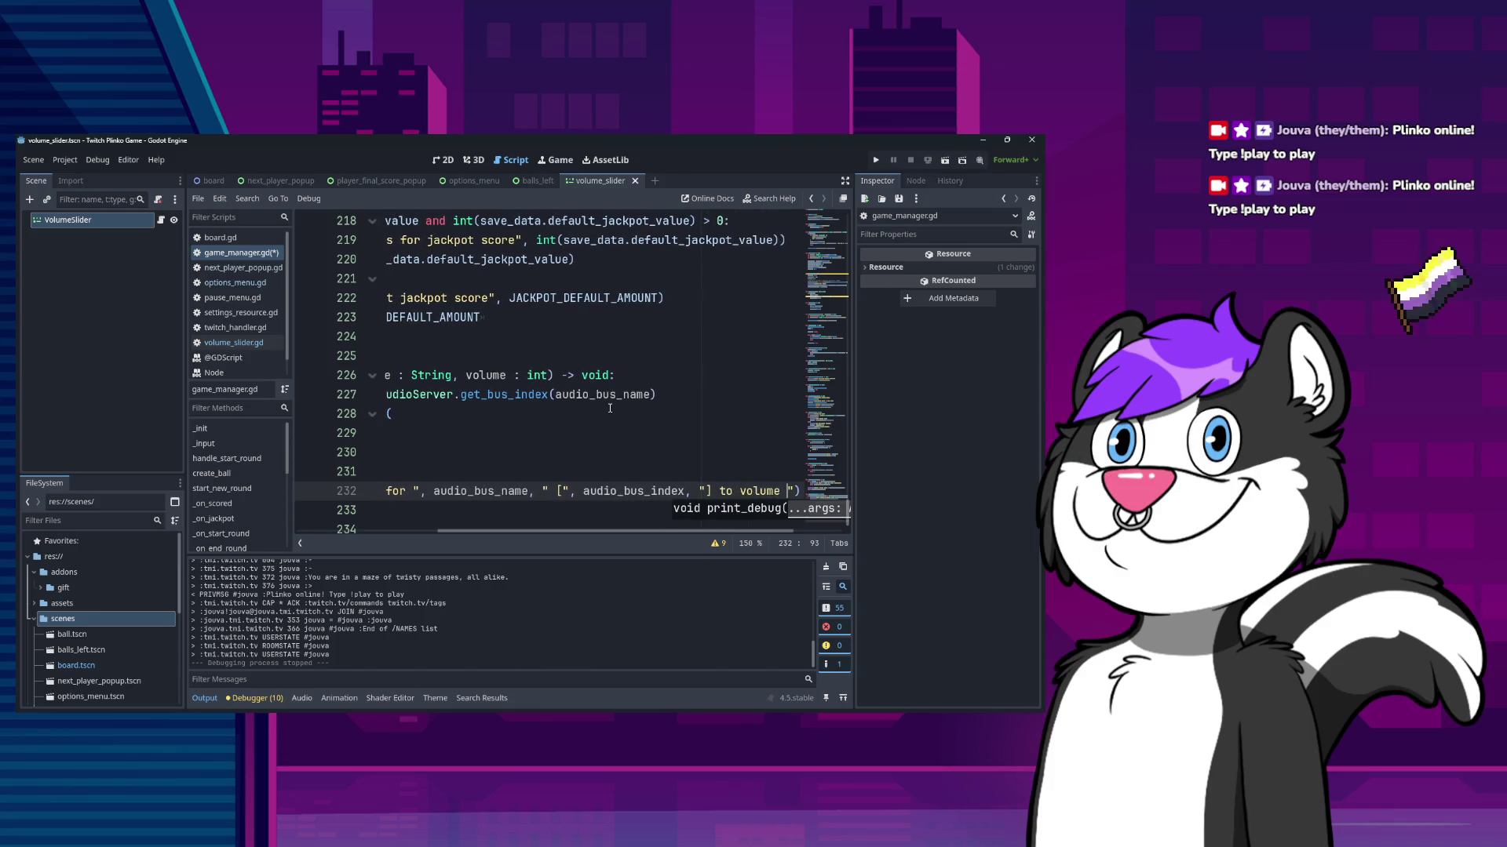
text(, vo)
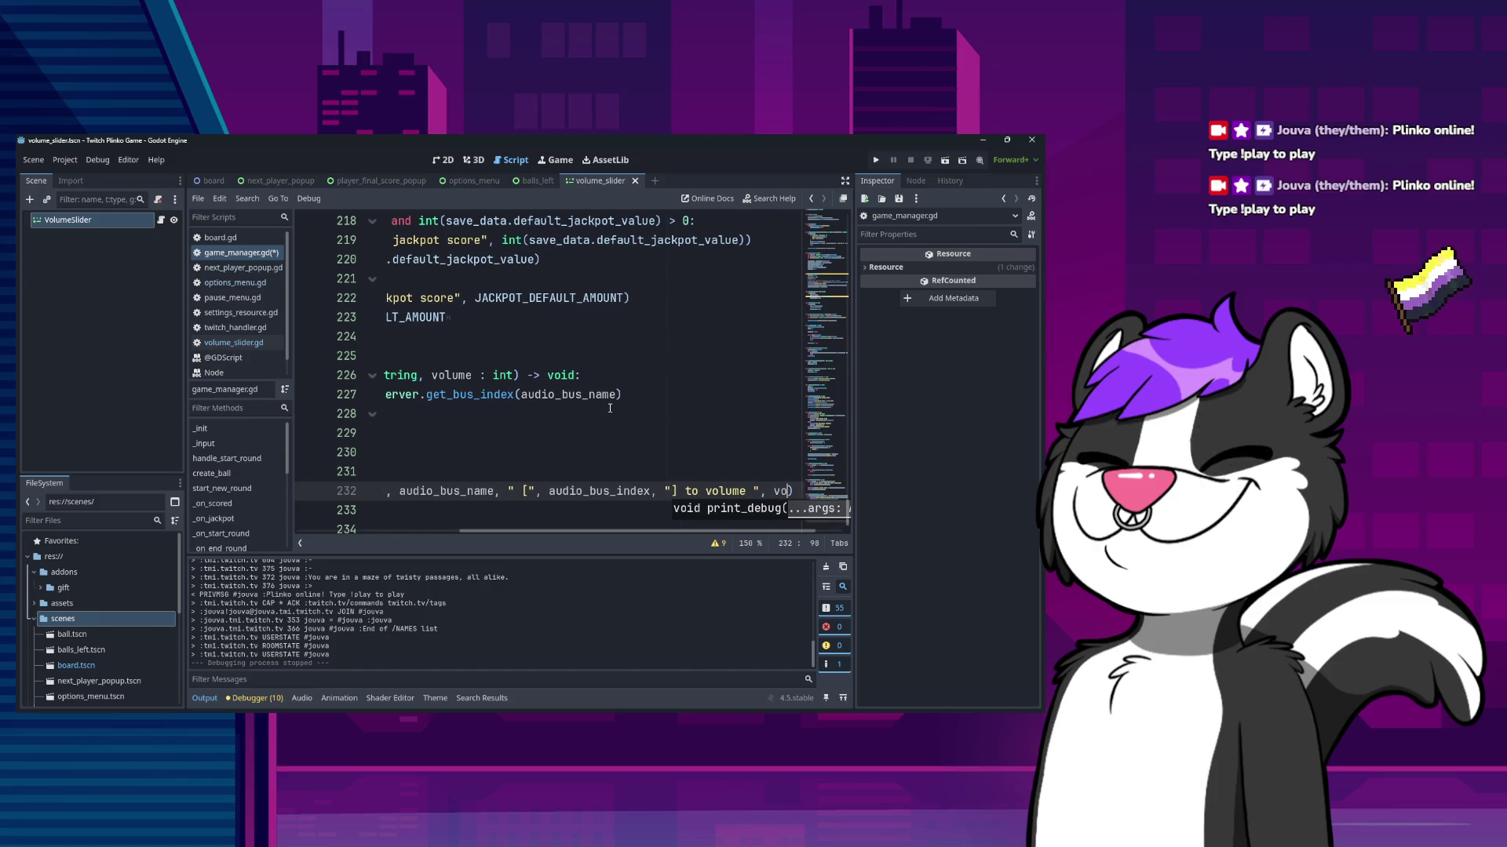
text(l)
key(Return)
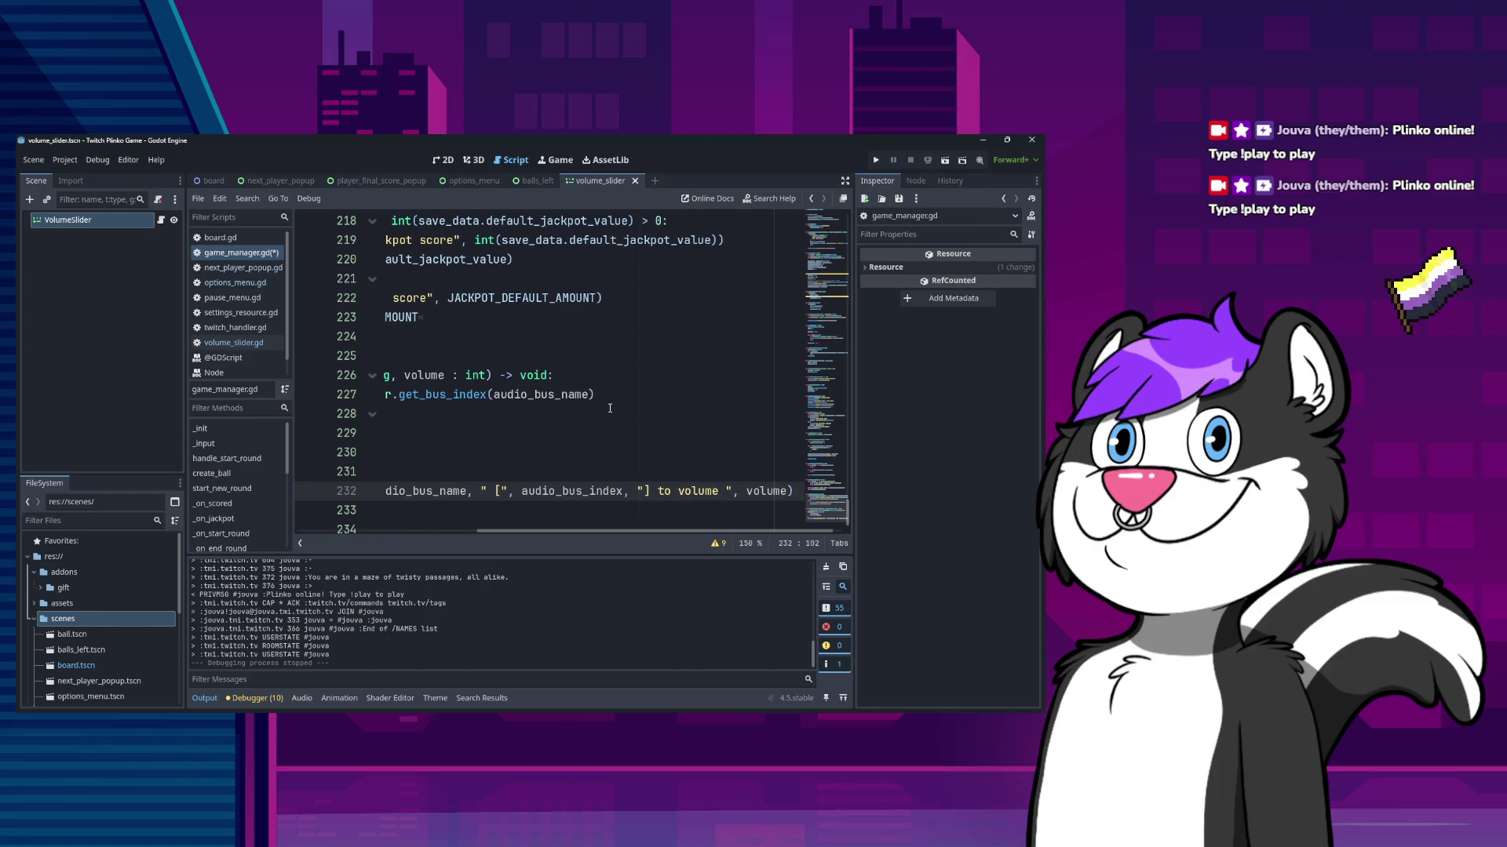
- Wrap volume and audio_bus_index in str(), fix the stray parentheses, and save
text(str()
key(ctrl+Right)
text(()
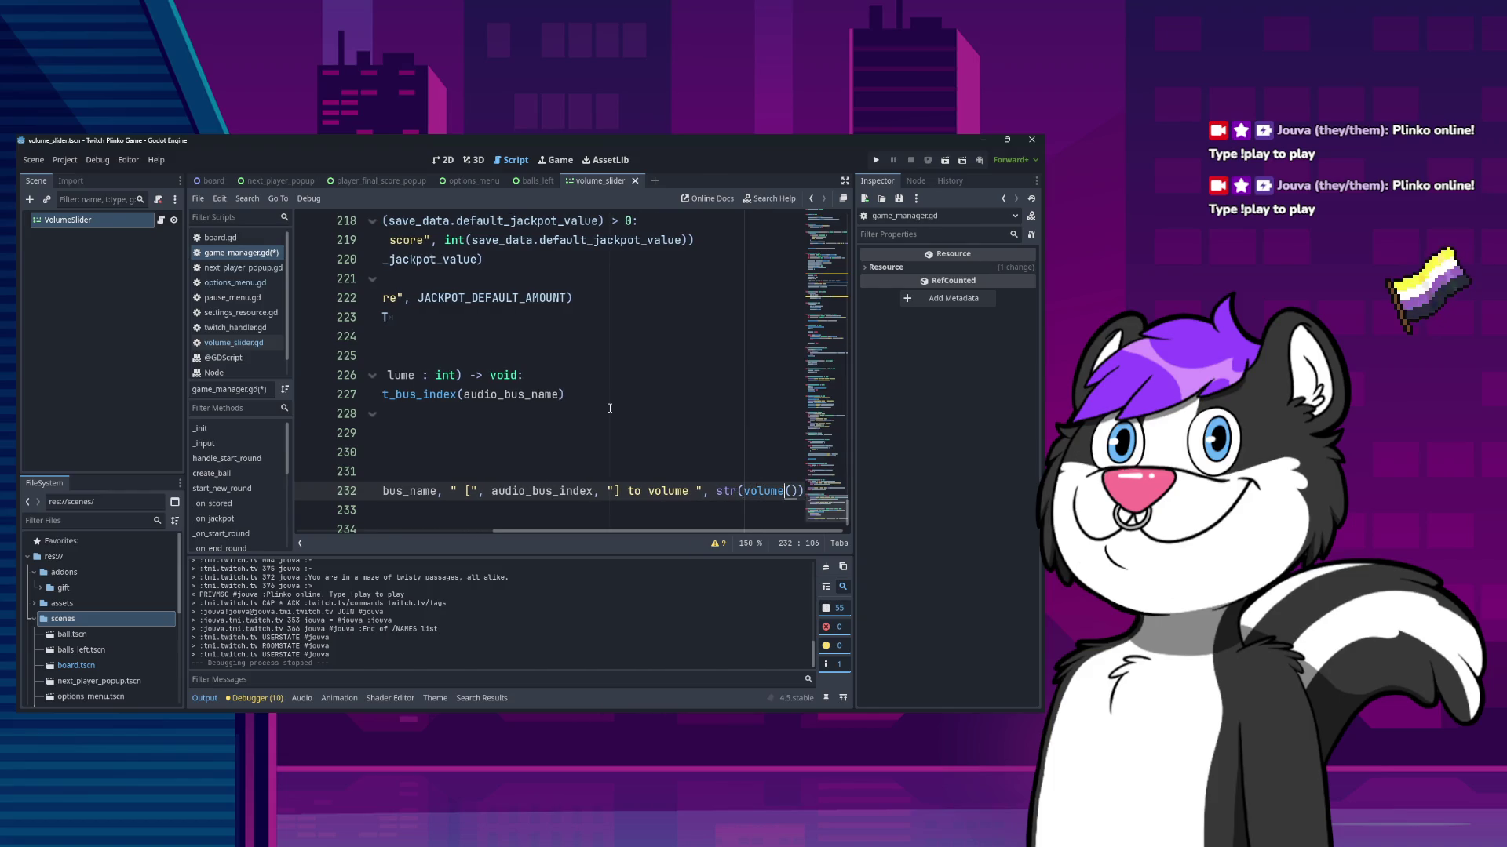
key(Delete)
key(ctrl+Left)
key(ctrl+Left)
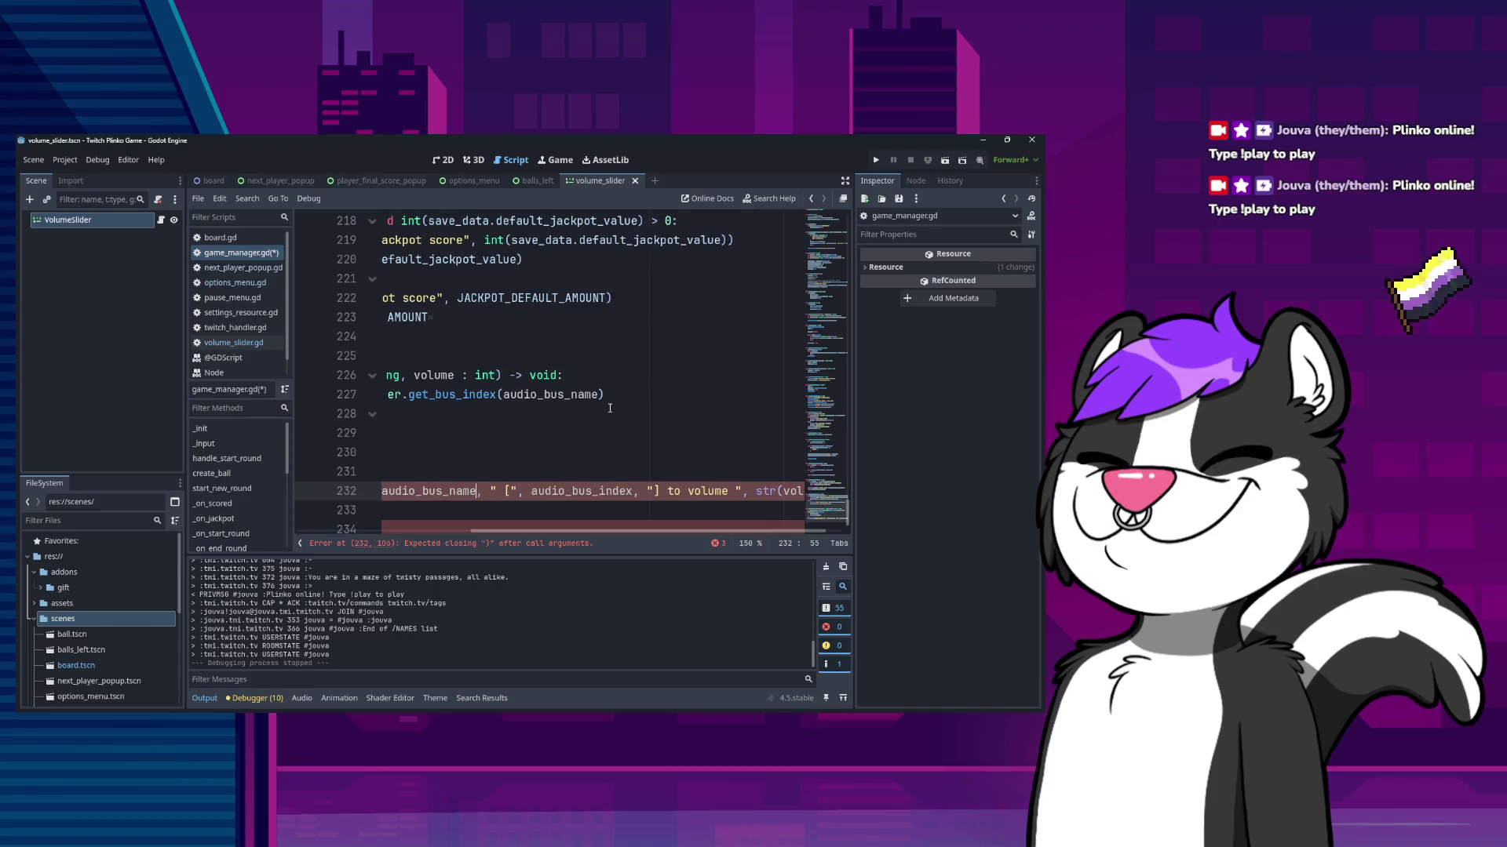
text(str()
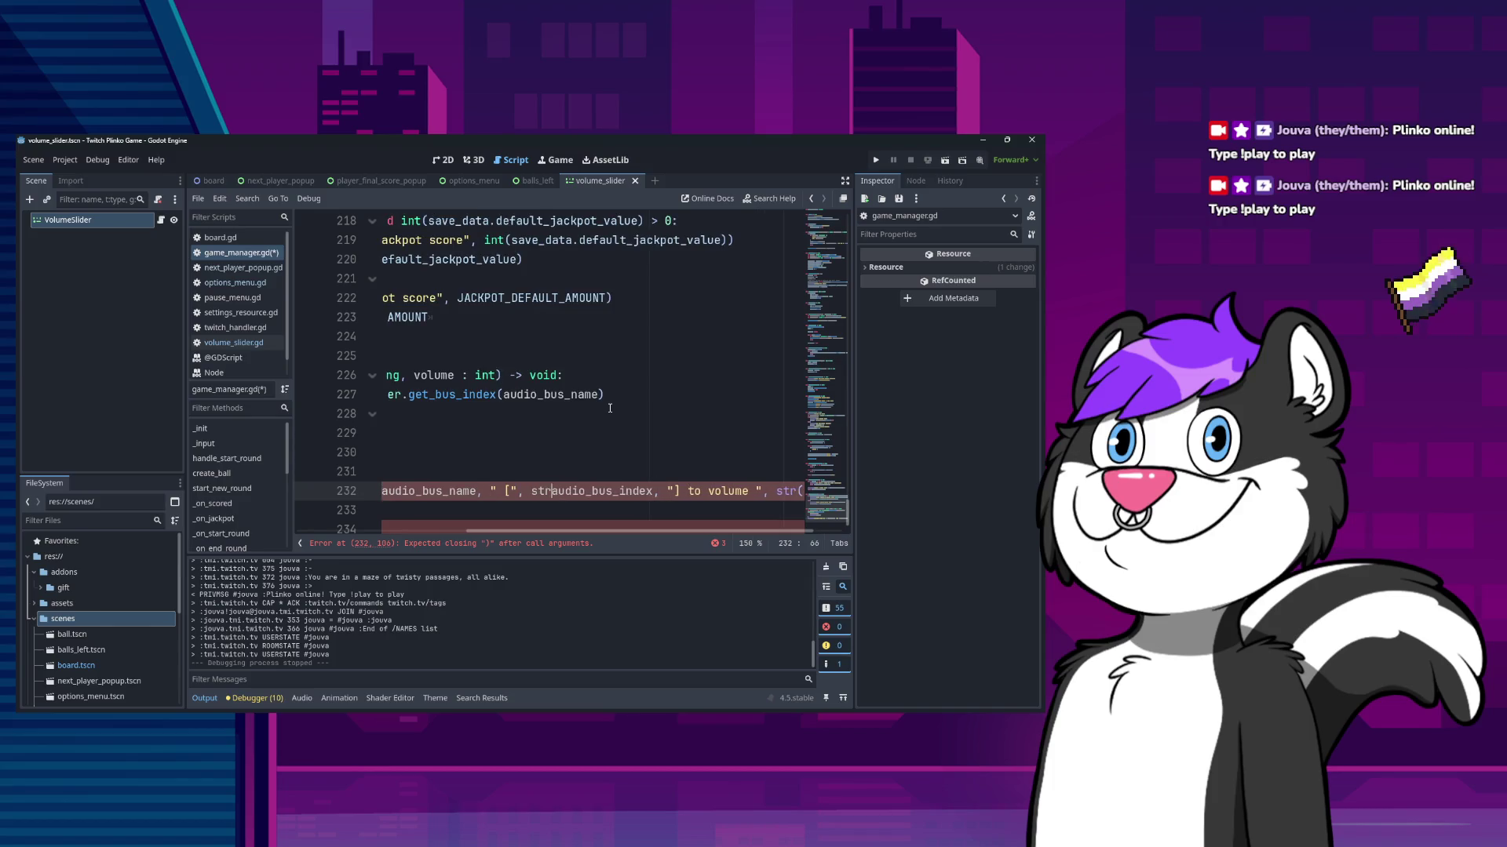
key(ctrl+Right)
text())
key(End)
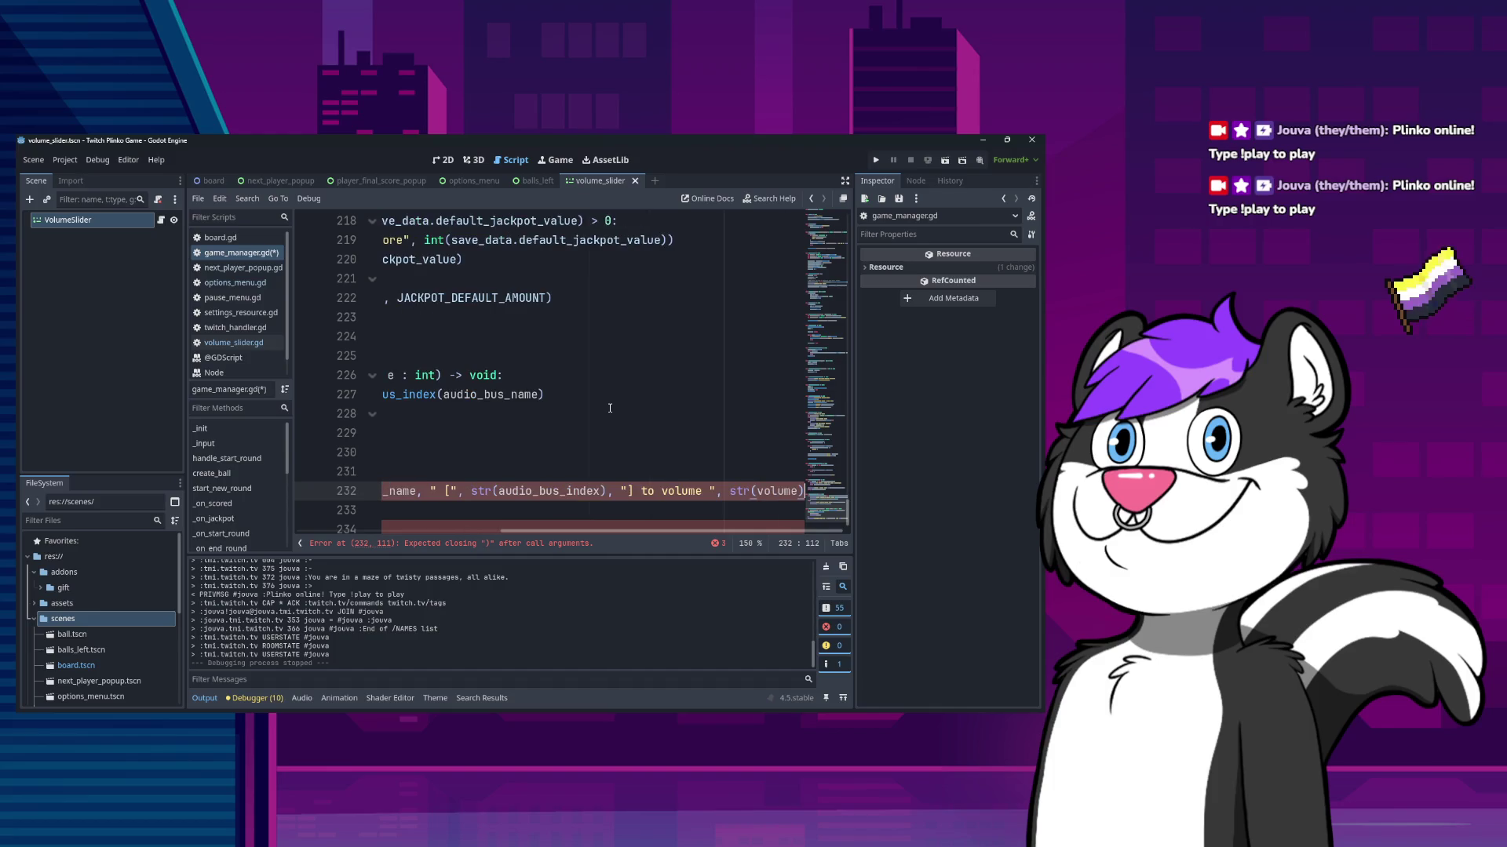
text(()
key(BackSpace)
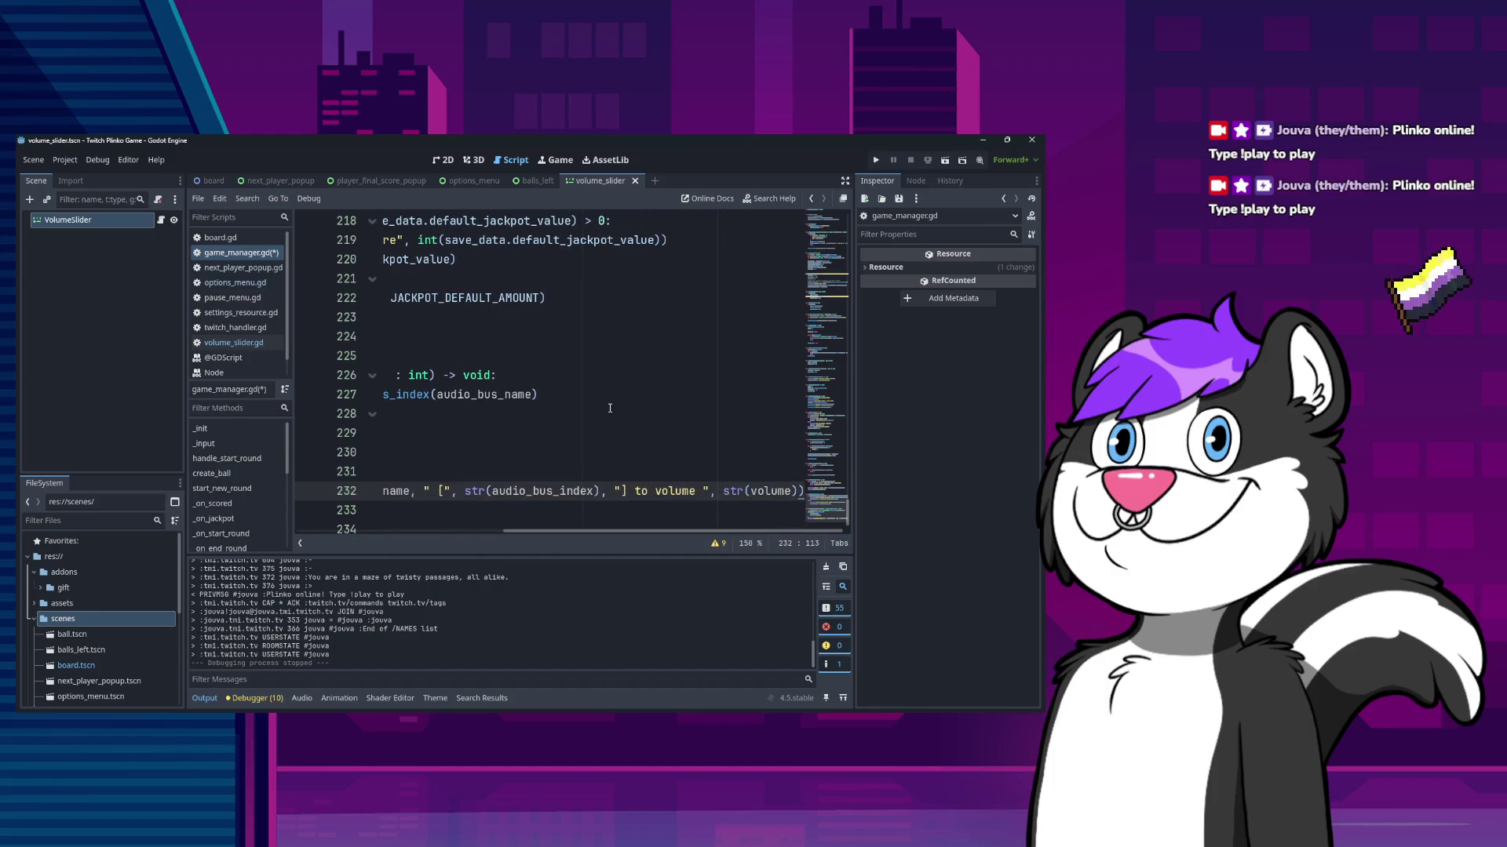
key(Home)
key(ctrl+s)
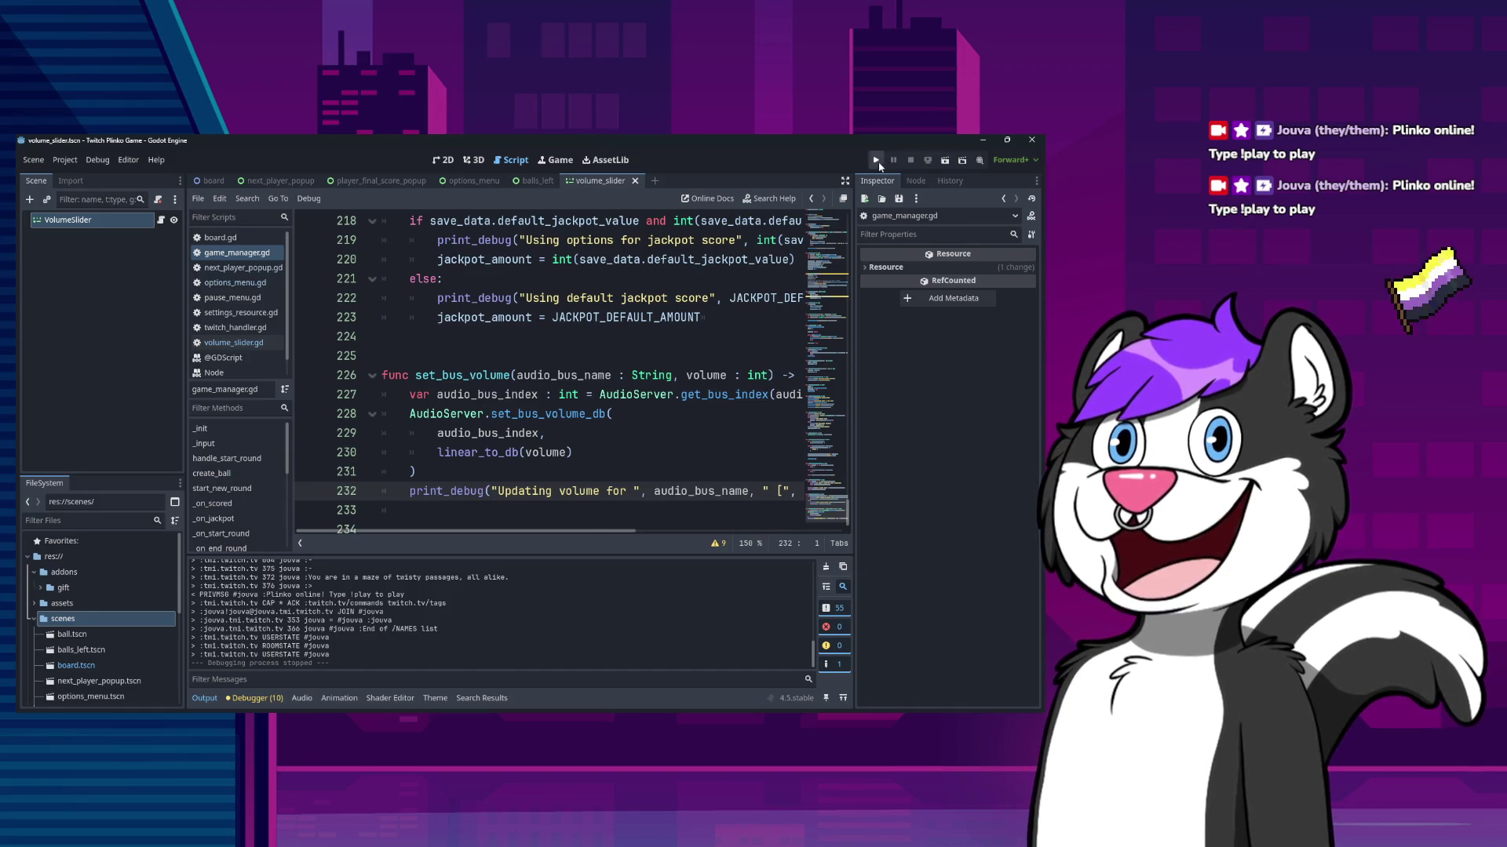
- Run the game and highlight the Output lines showing Master 89, Music 73 and SFX 81
key(F5)
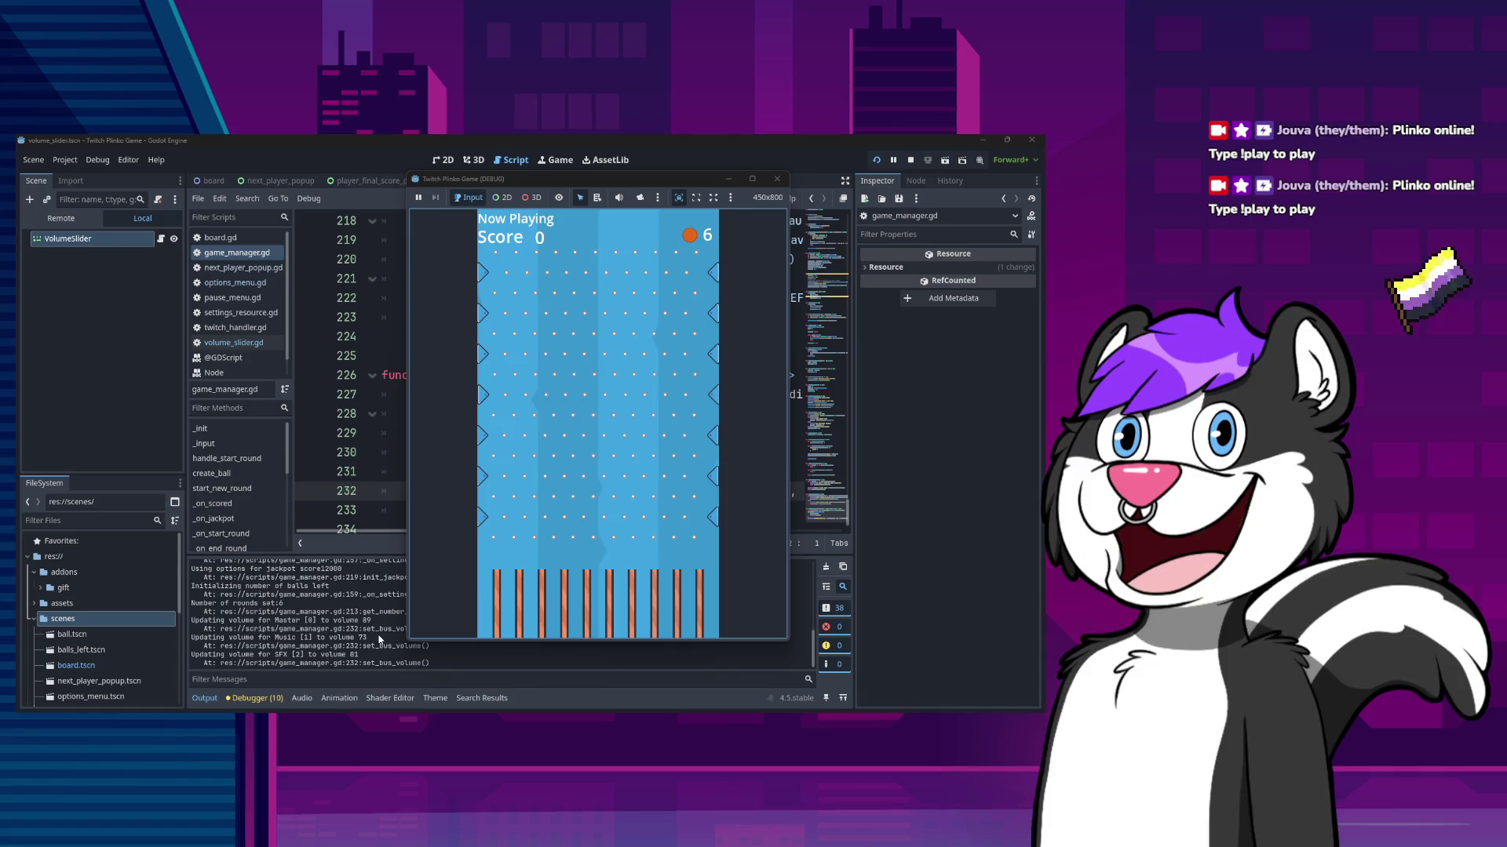
click(380, 633)
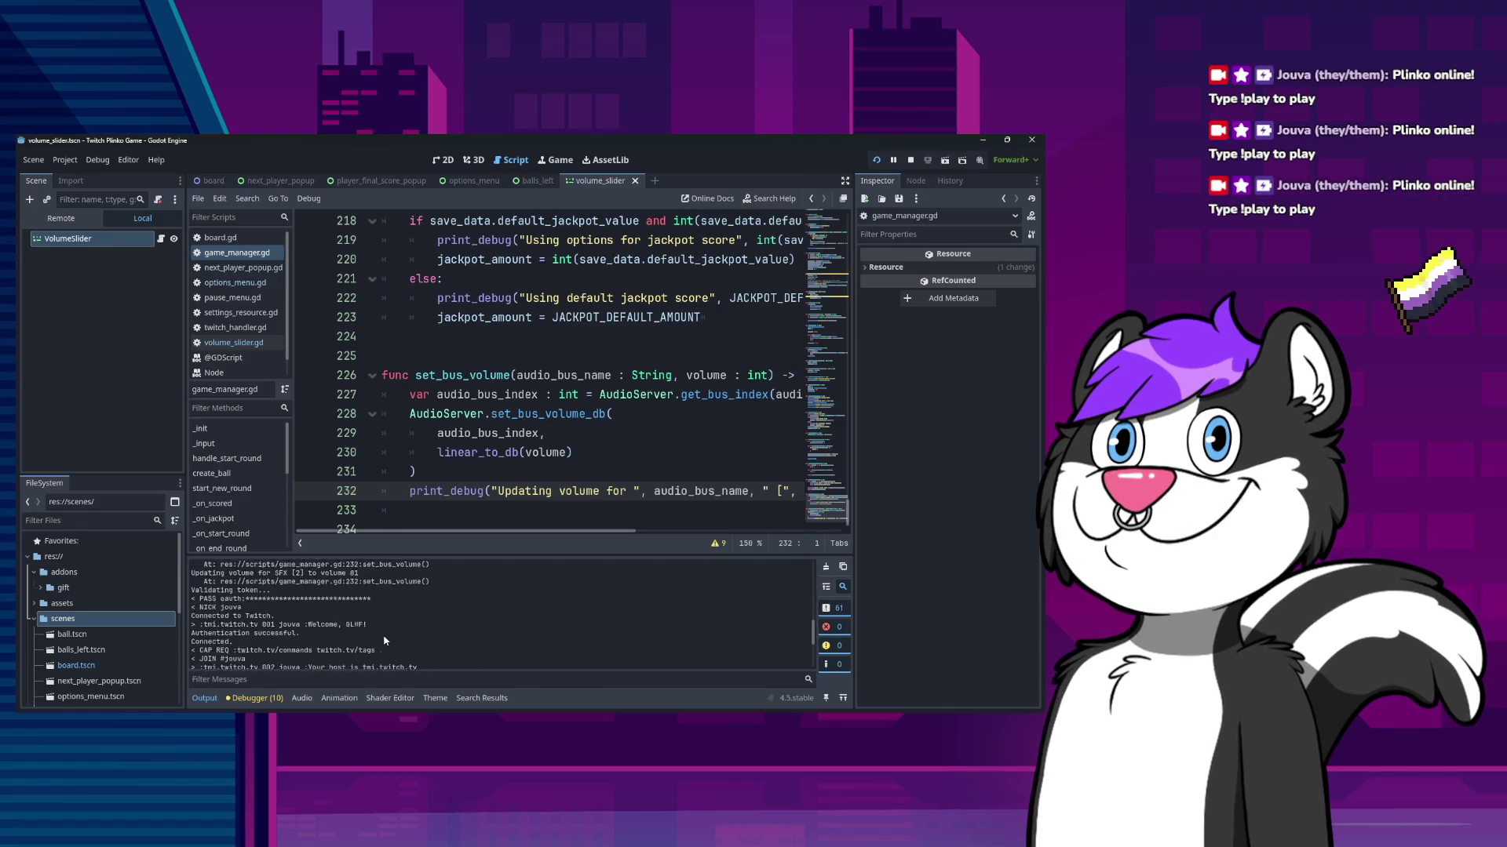
scroll(385, 640, up, 4)
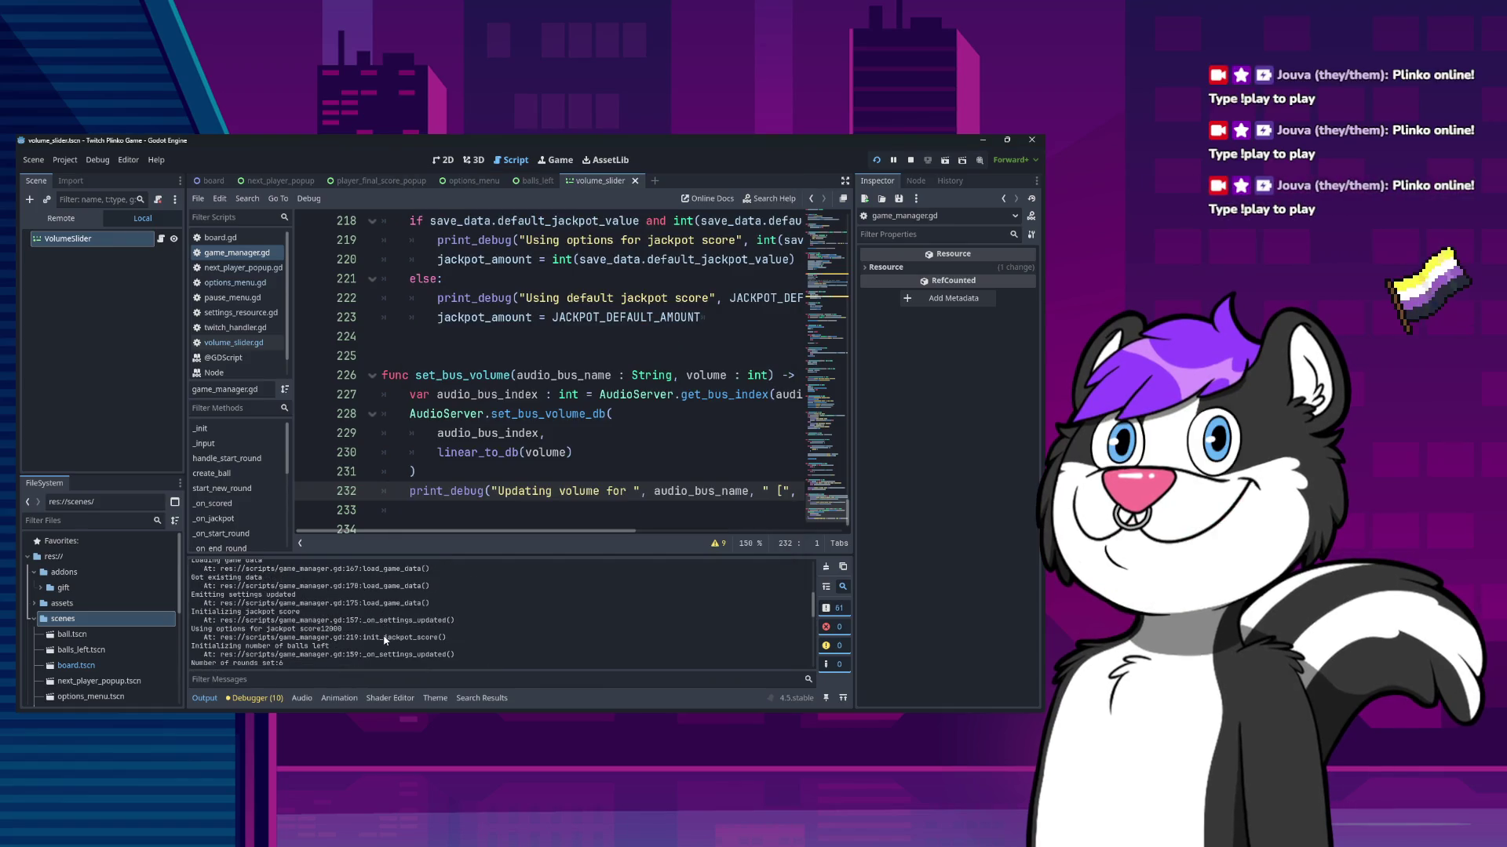
scroll(384, 640, up, 2)
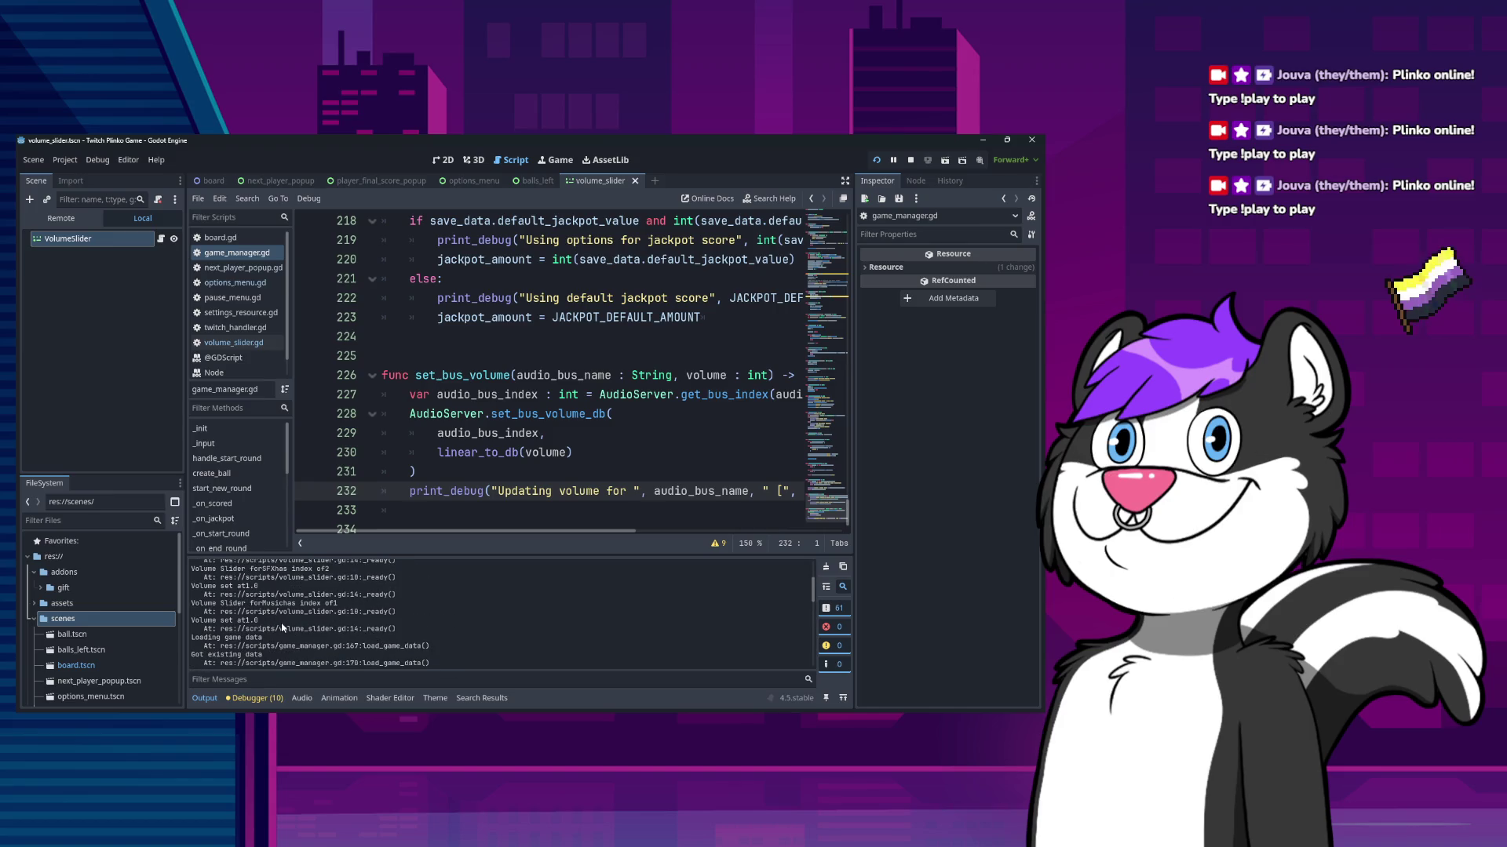
scroll(347, 624, down, 5)
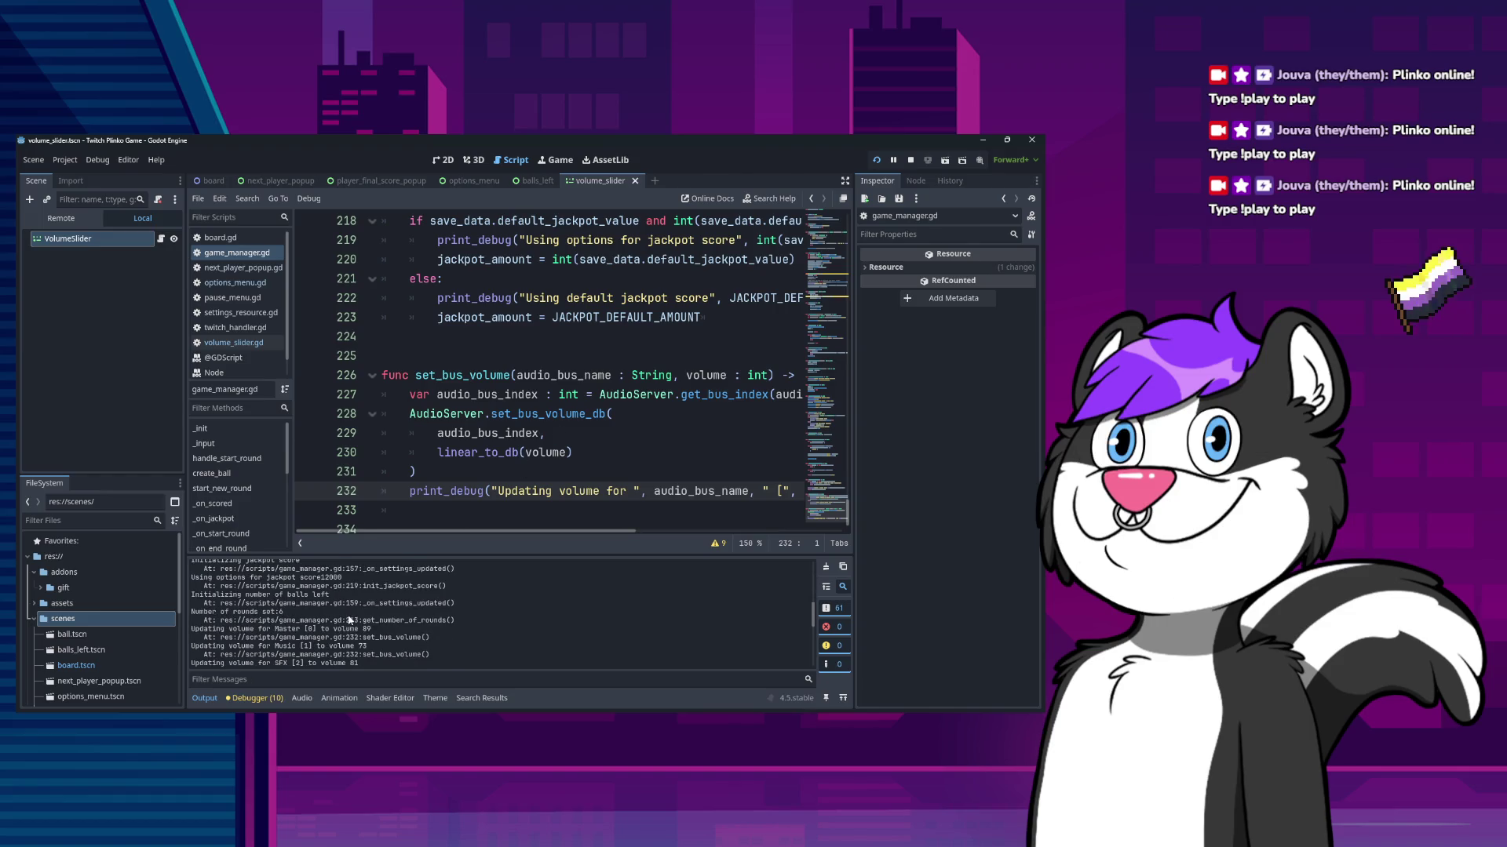
mouse_move(359, 637)
mouse_down()
mouse_move(220, 595)
mouse_move(192, 601)
mouse_up()
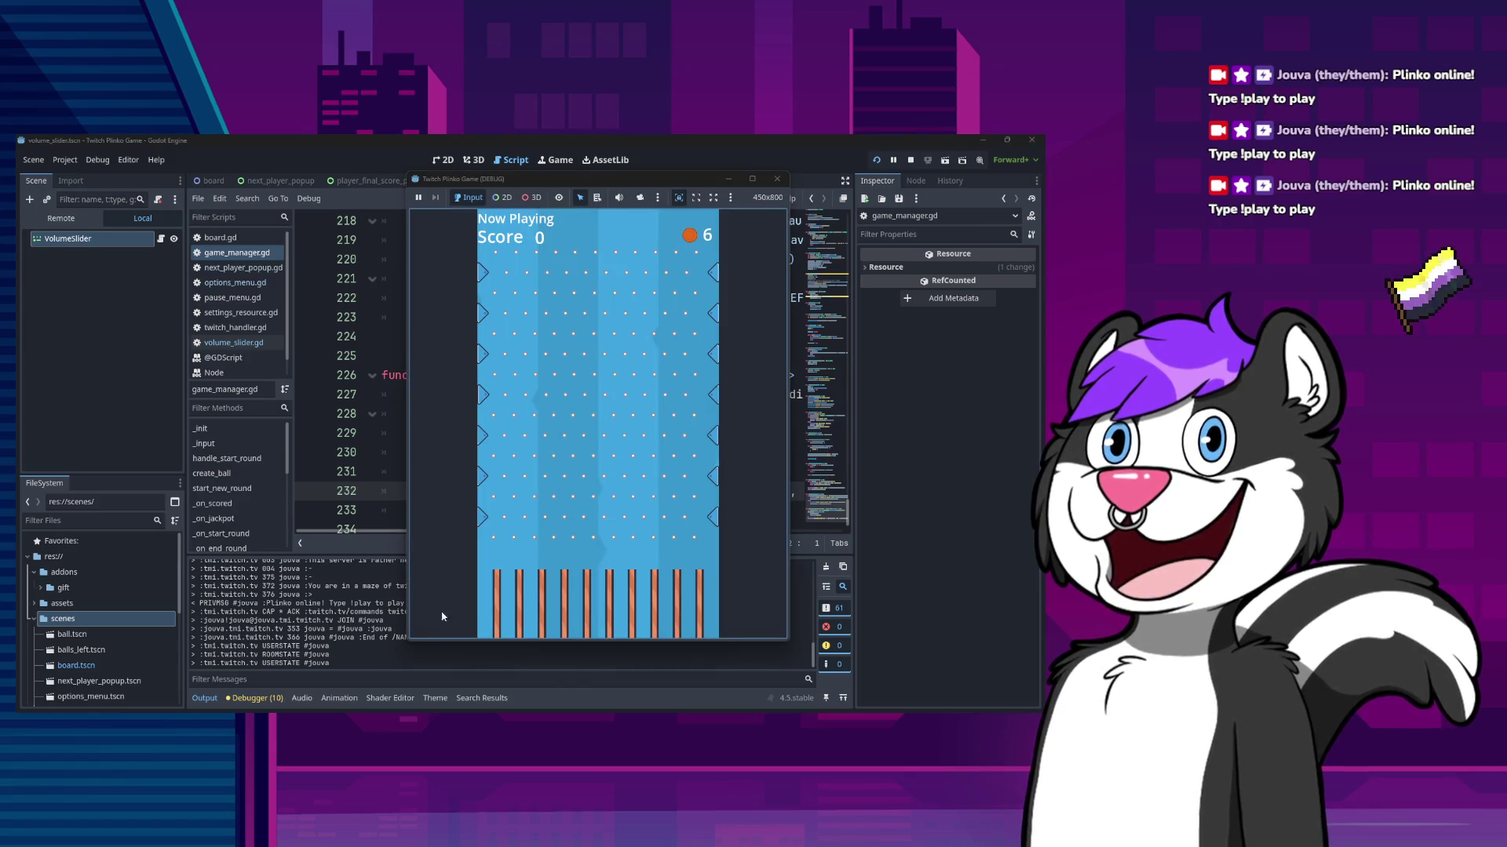
- Show the Audio bus layout (Master, Music, SFX), close the game, and scroll the script to the top
click(301, 698)
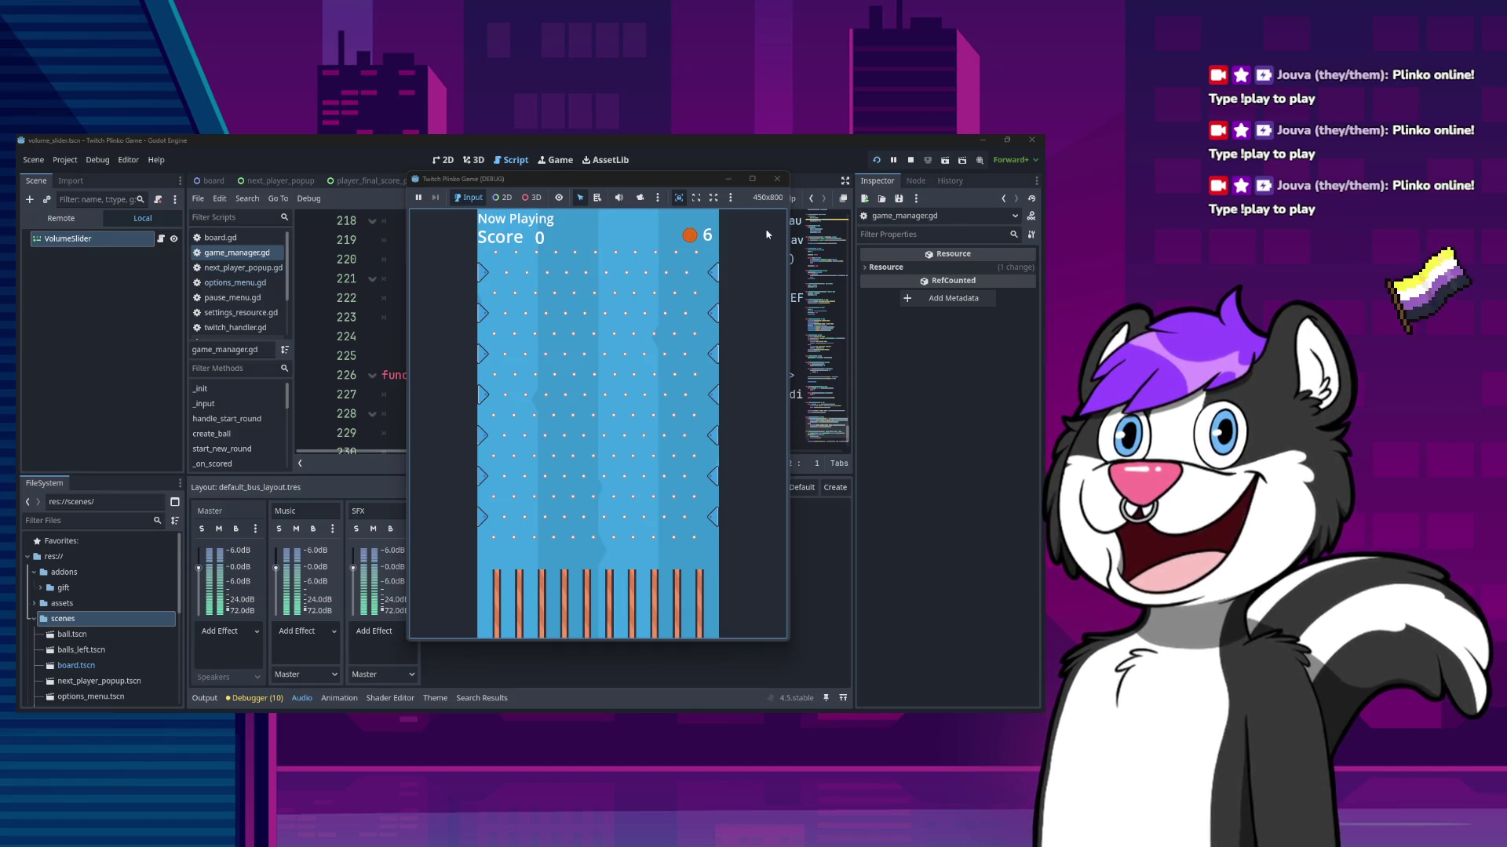
click(777, 179)
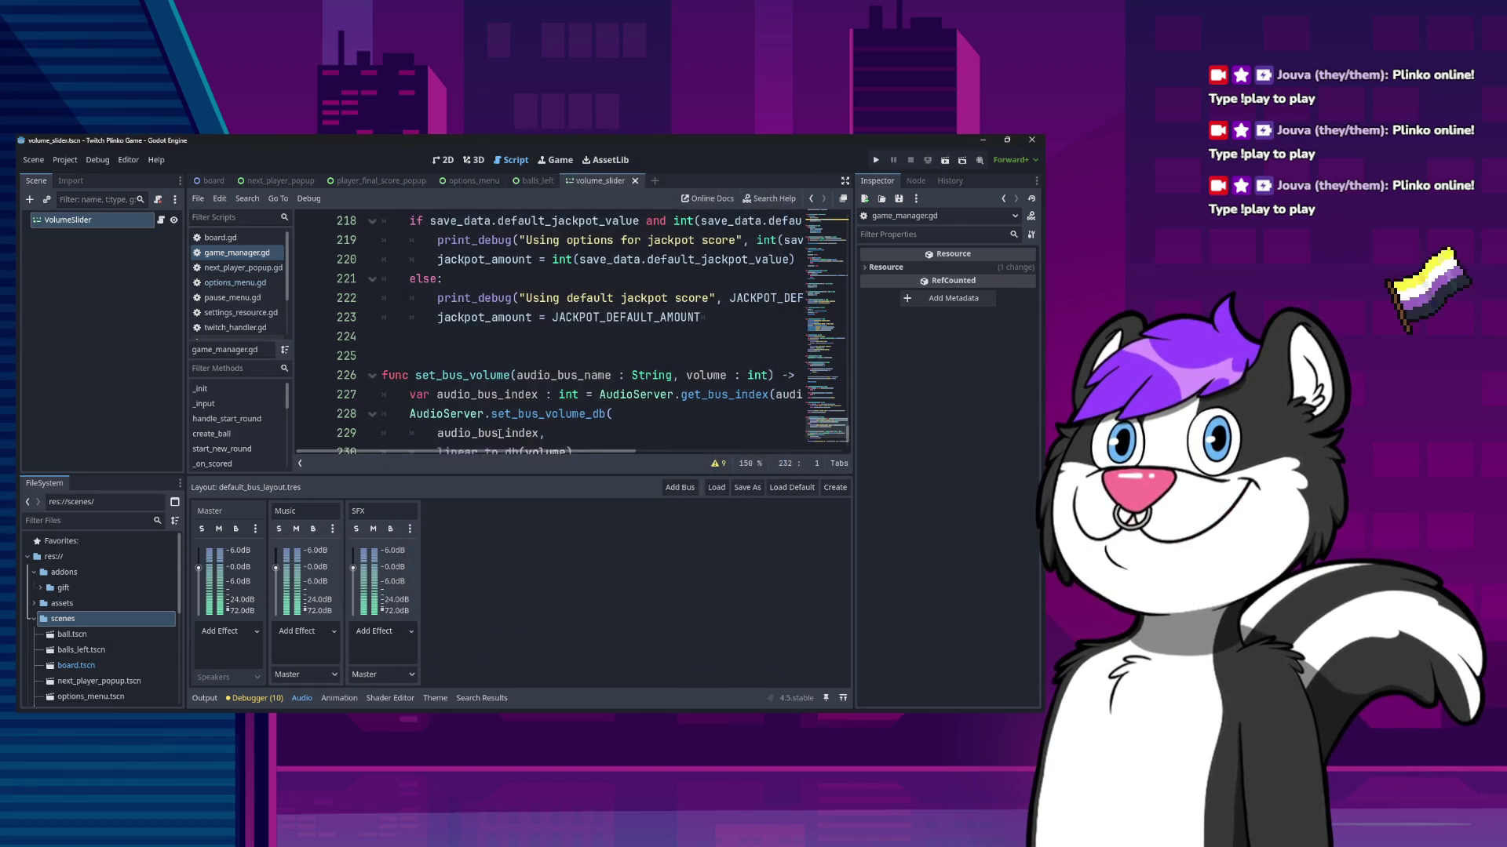
scroll(591, 380, up, 20)
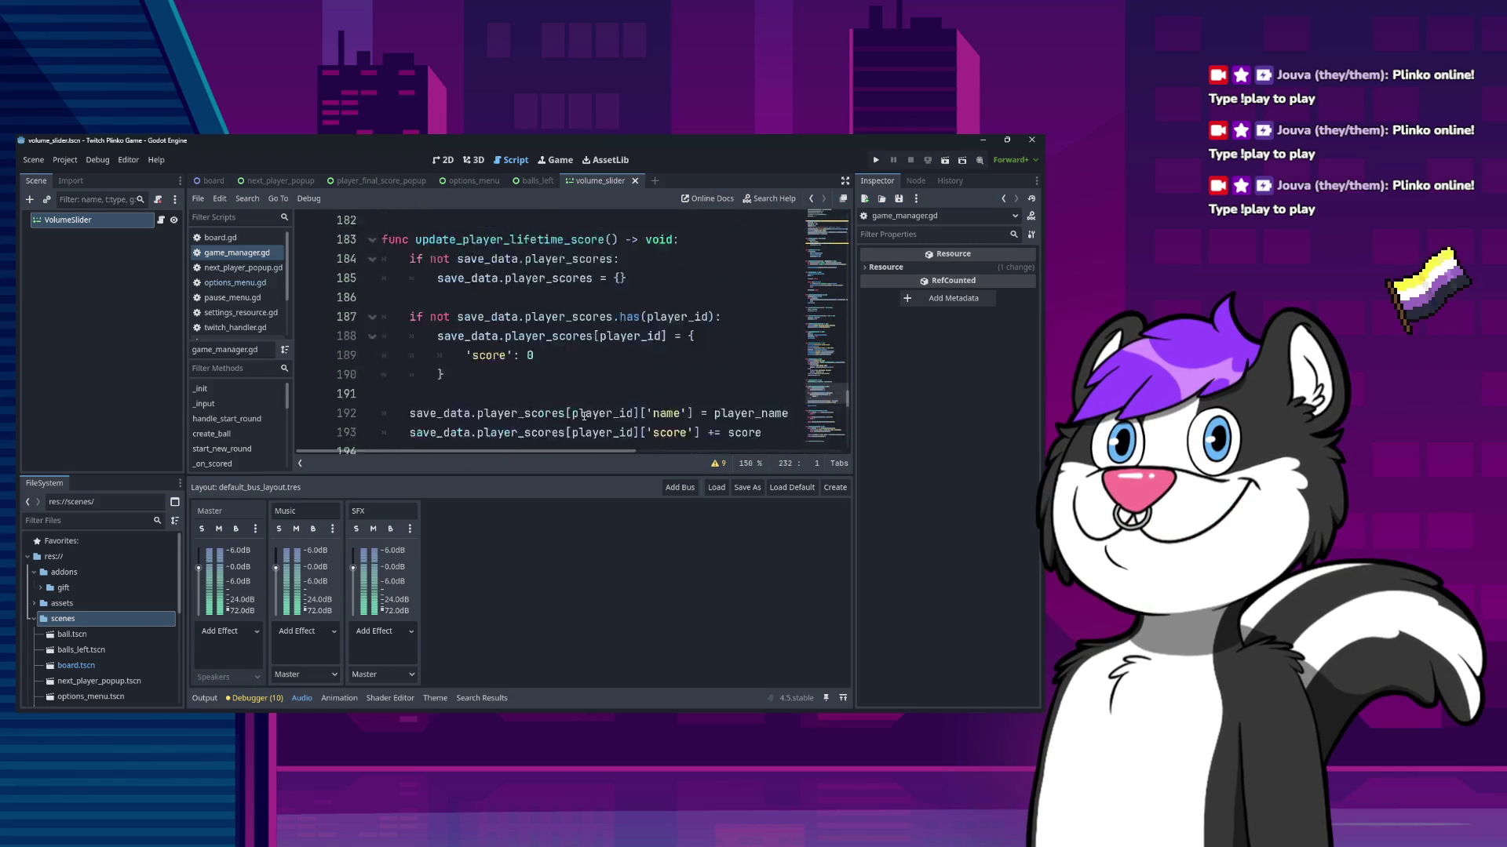
scroll(506, 404, up, 20)
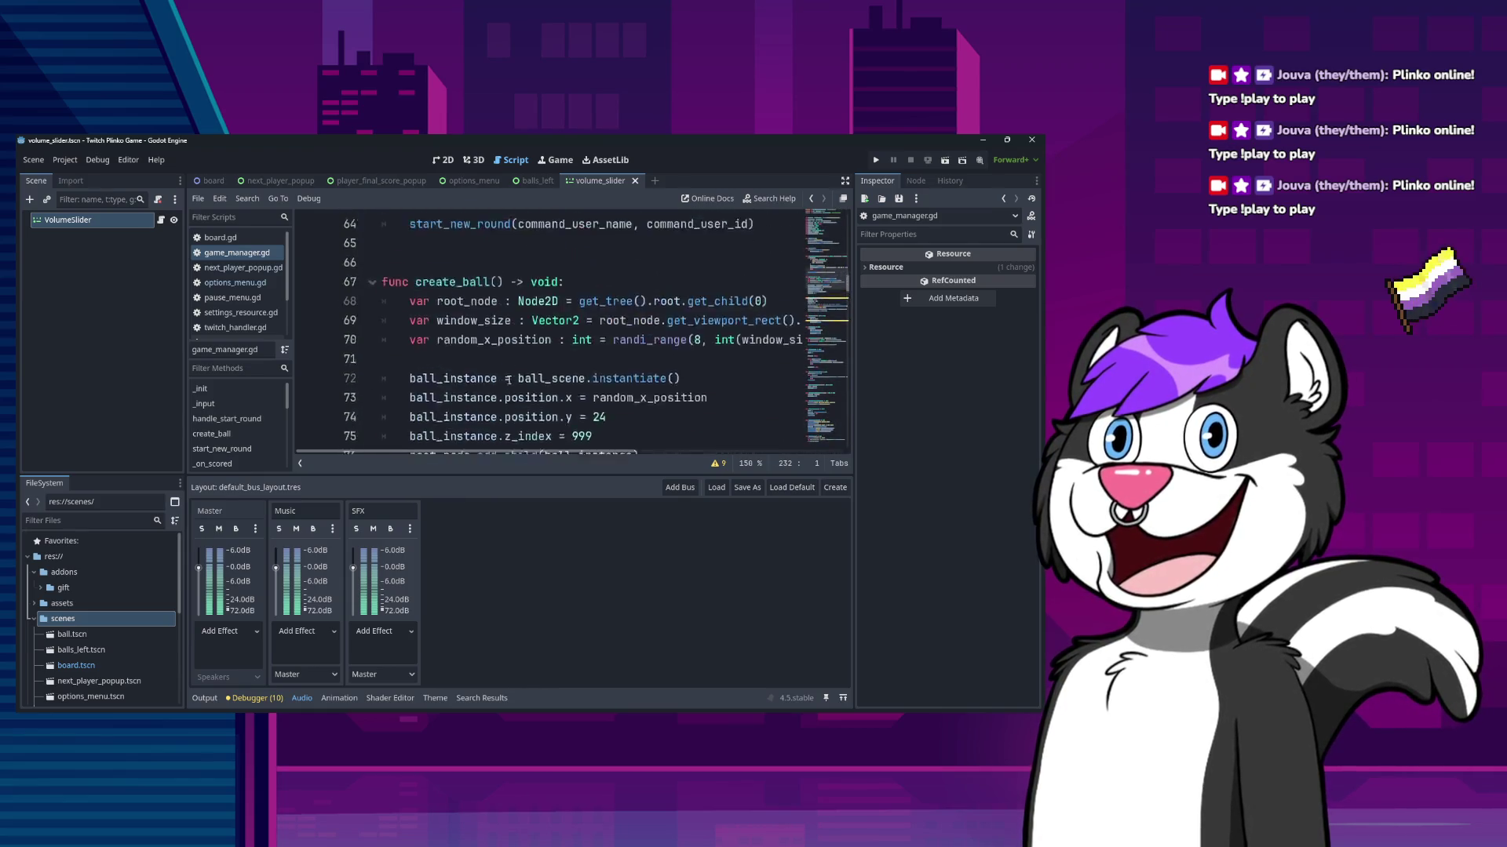
scroll(511, 381, up, 4)
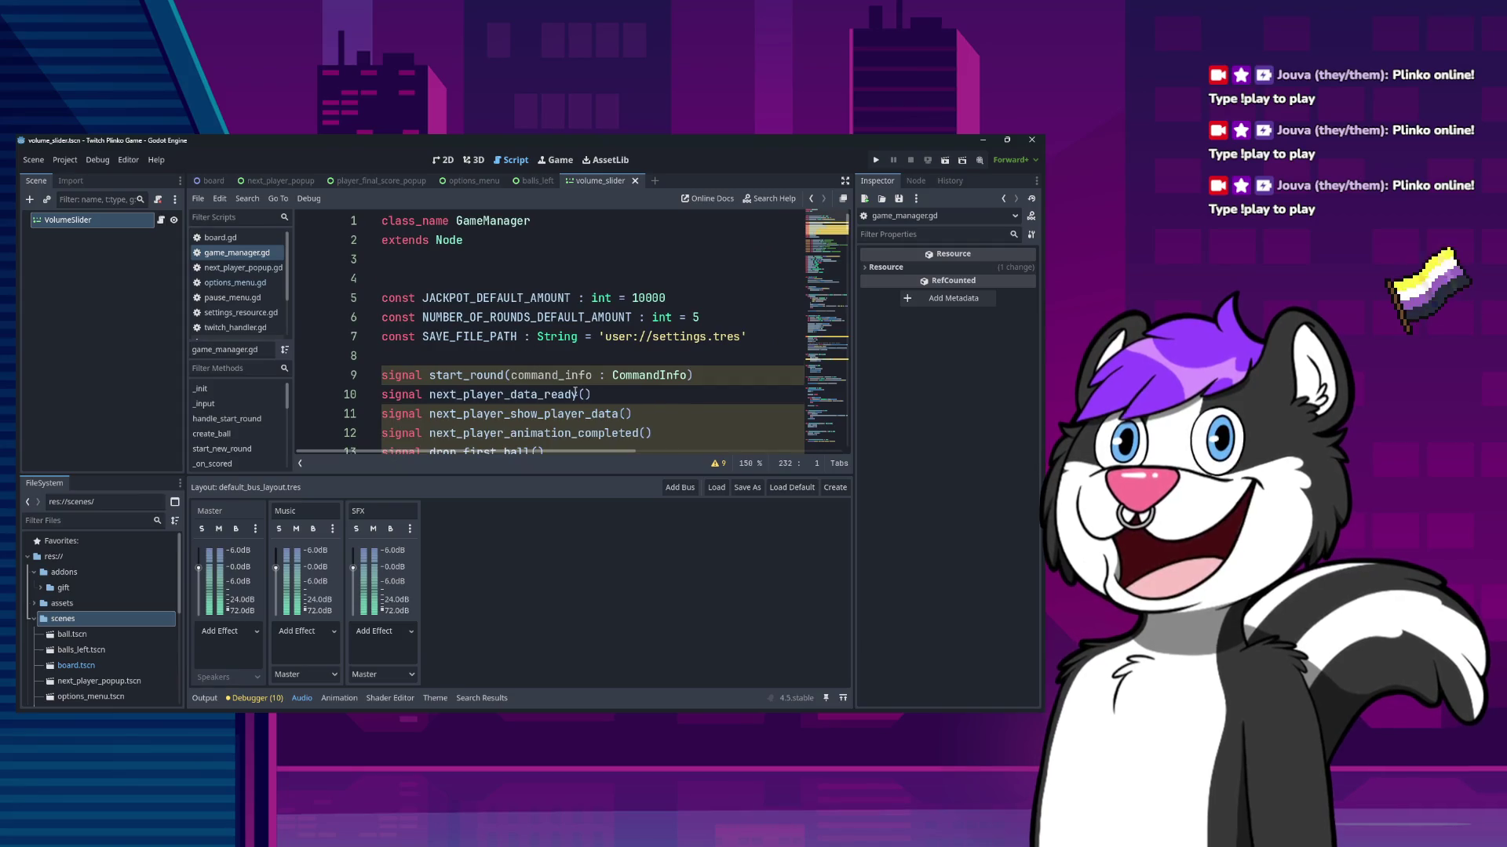
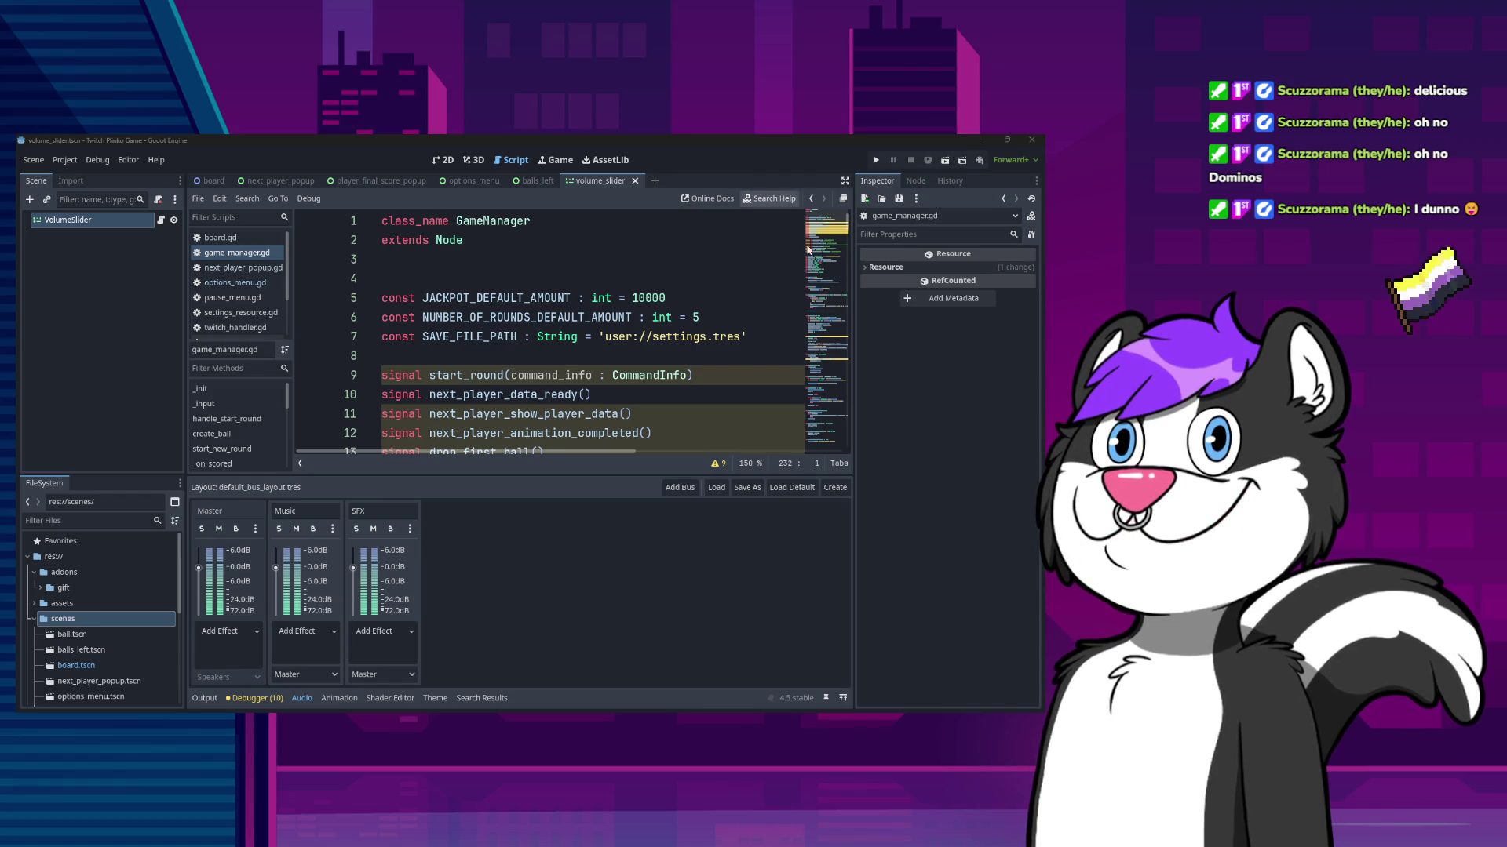
- Switch to the options_menu scene and show it in the 2D view
click(470, 180)
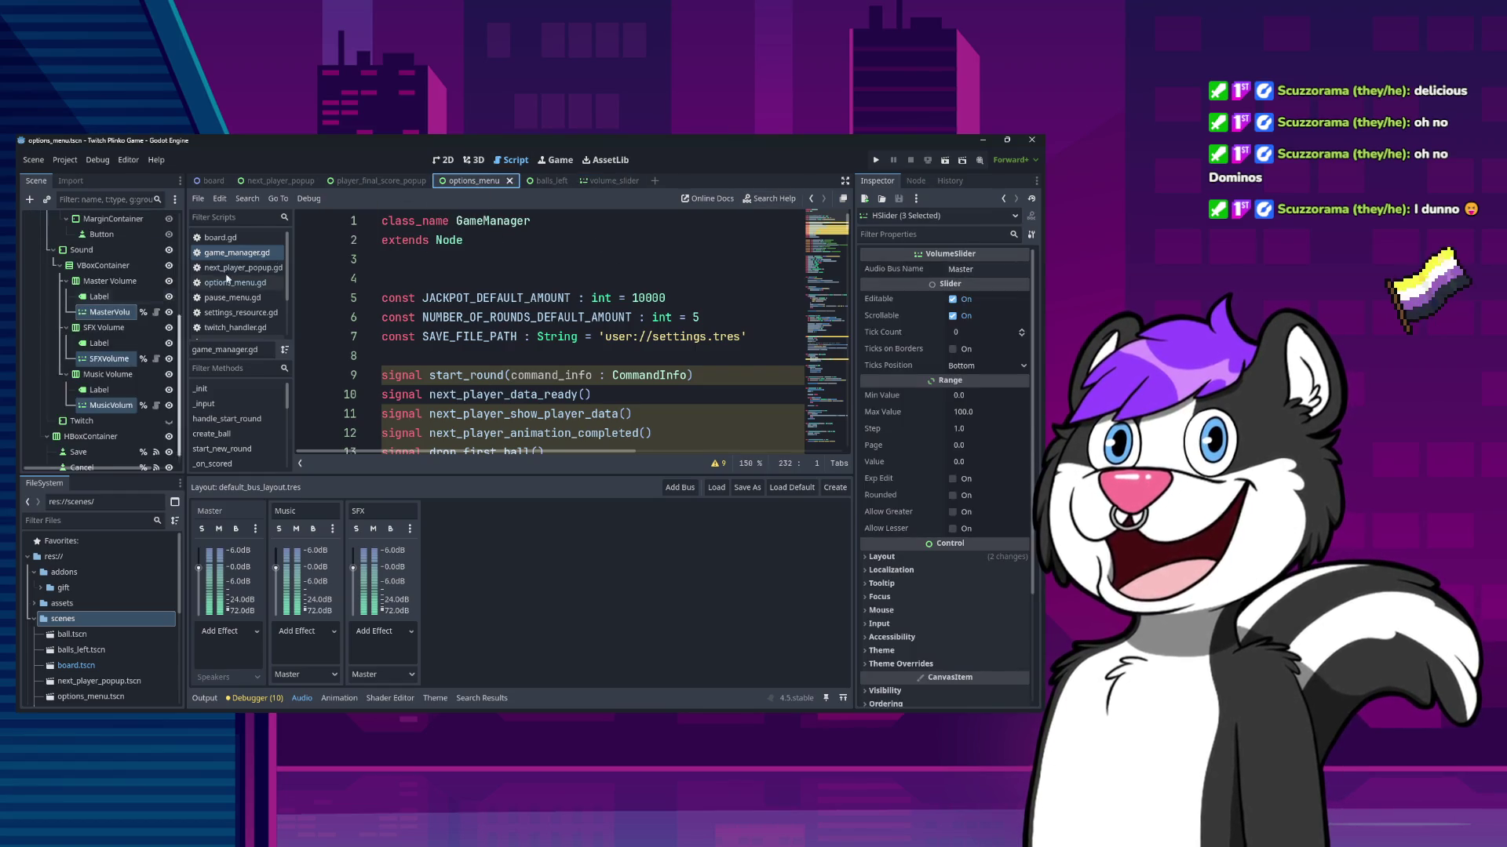
click(443, 160)
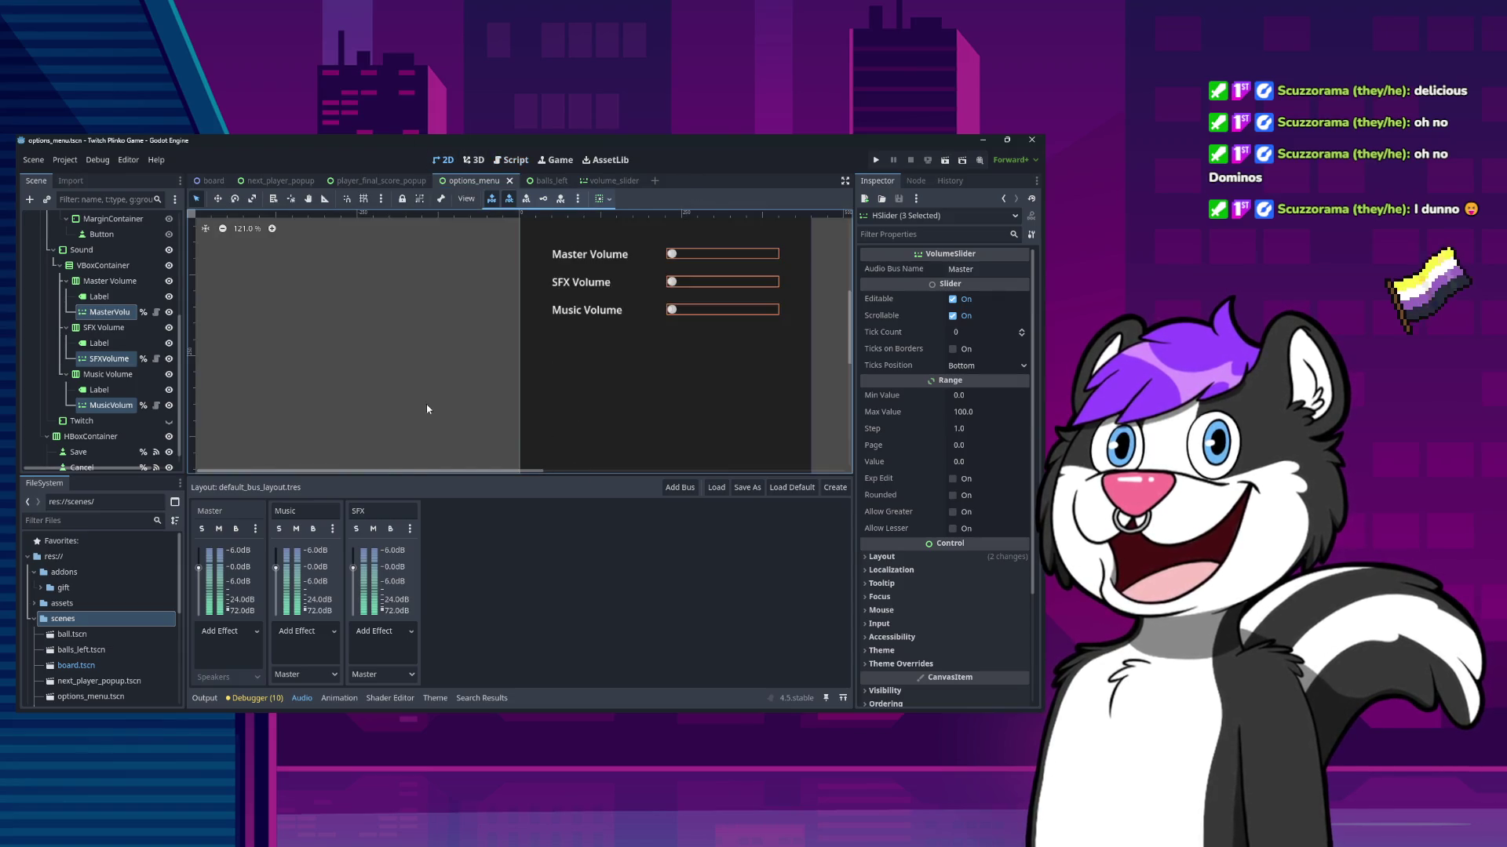
scroll(427, 409, down, 2)
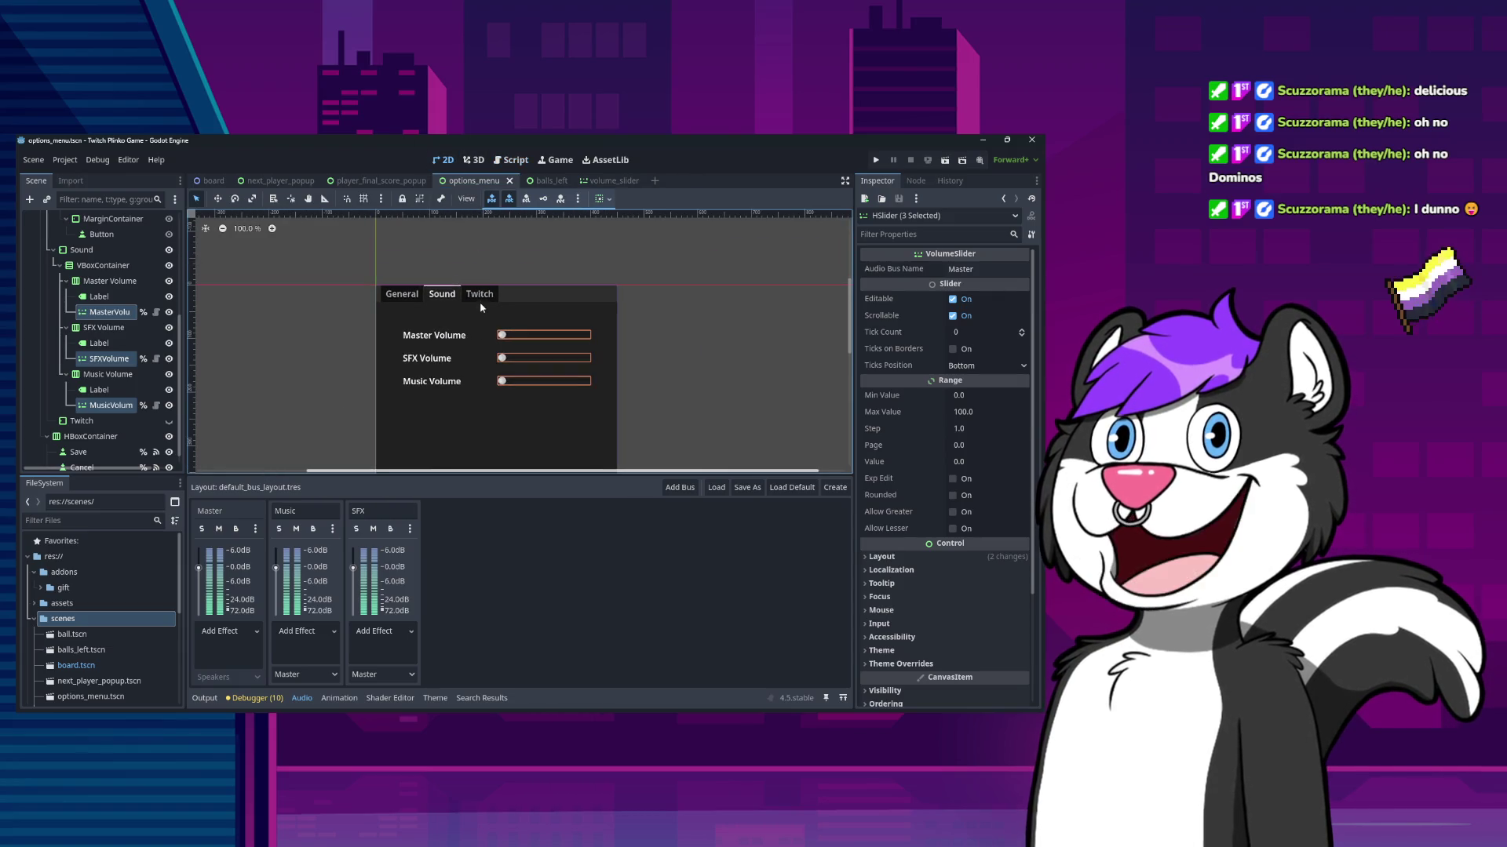
- Select the TabContainer and bring its empty Twitch tab to the front
click(481, 309)
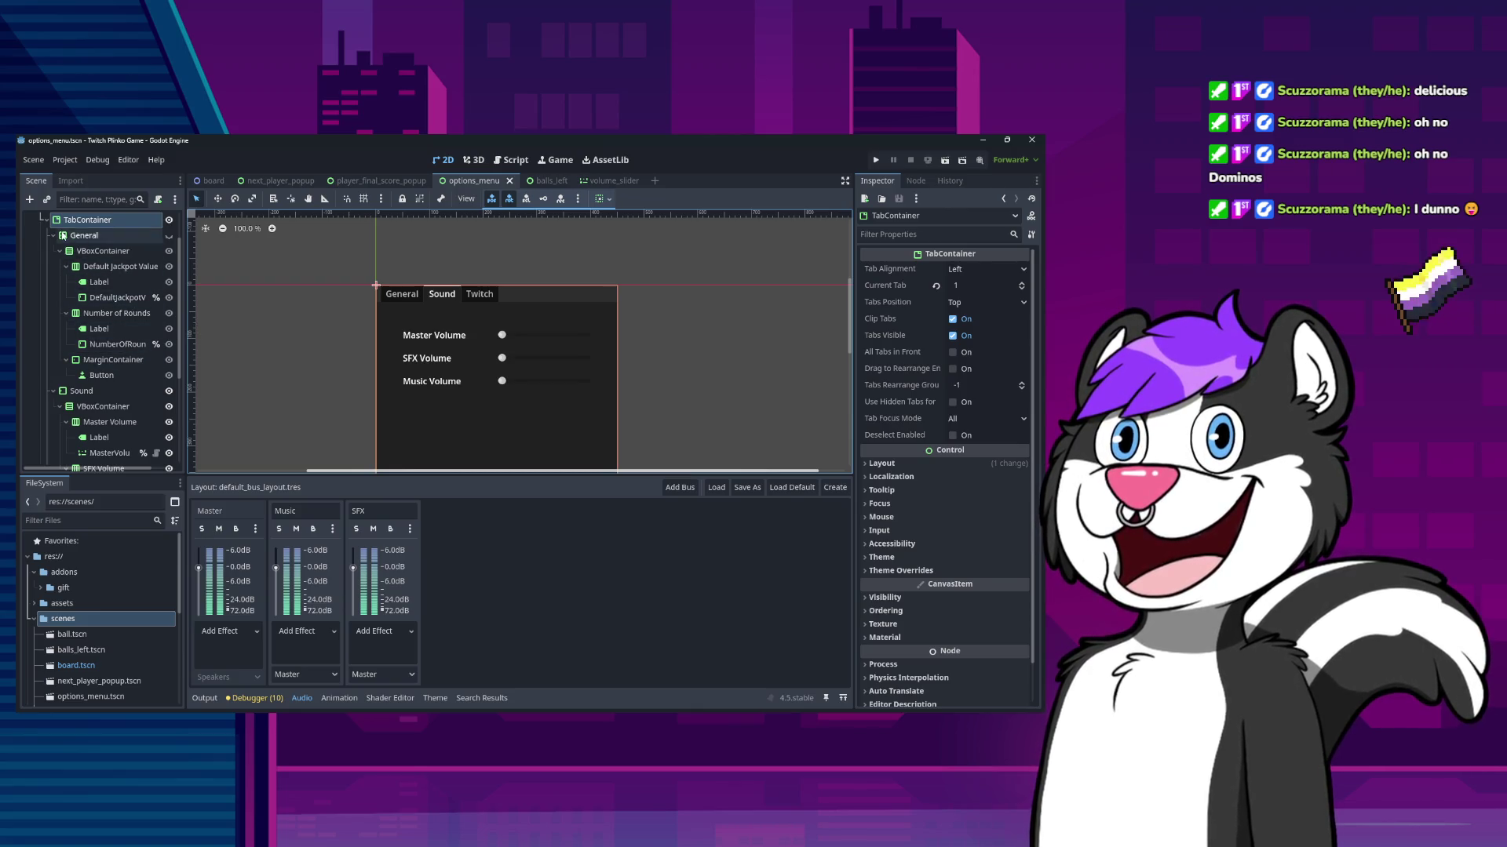
scroll(55, 244, up, 3)
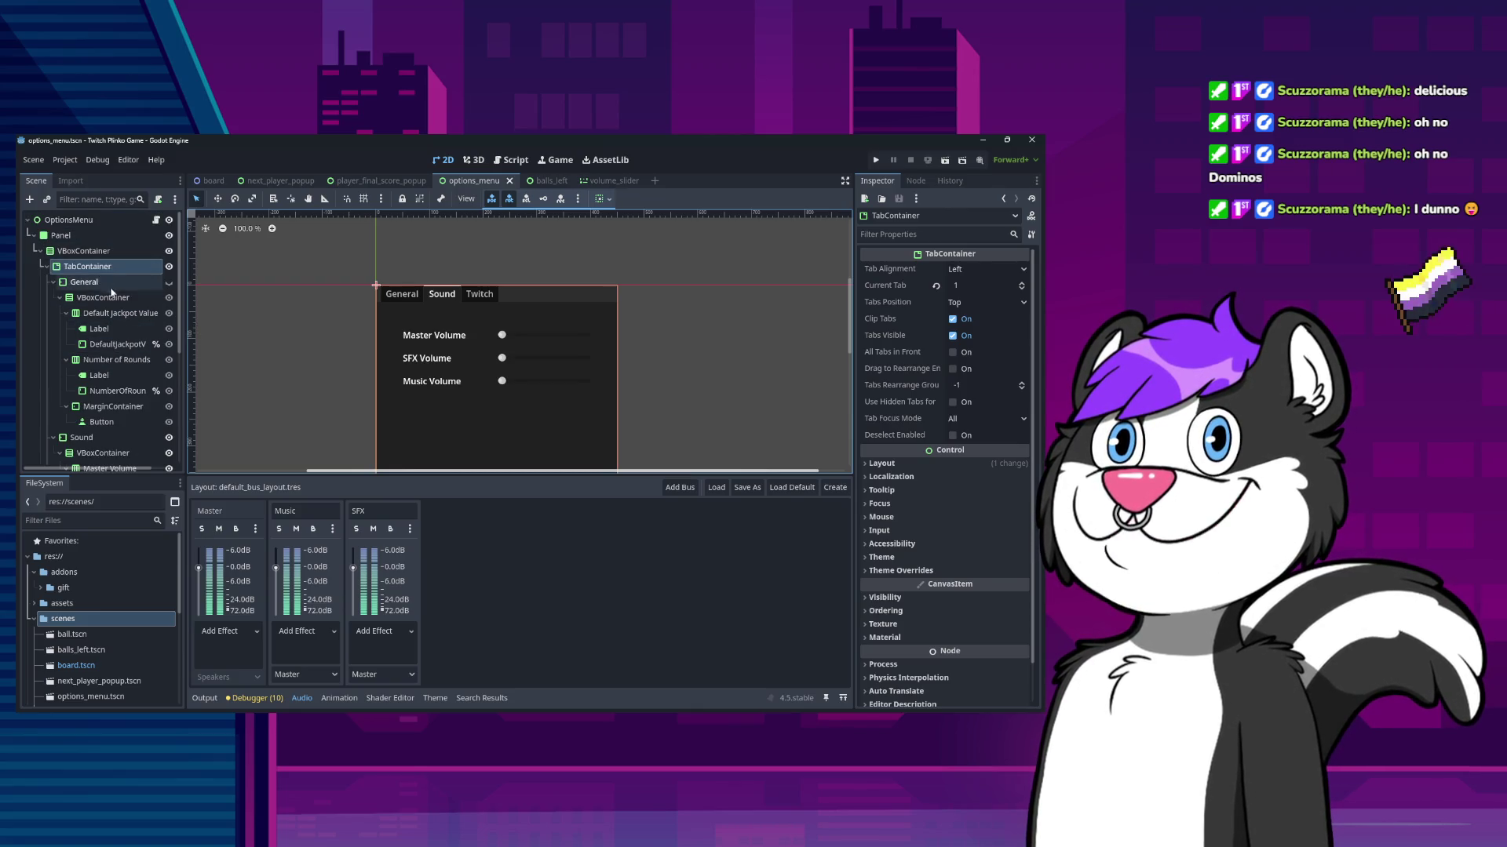
click(43, 251)
click(43, 251)
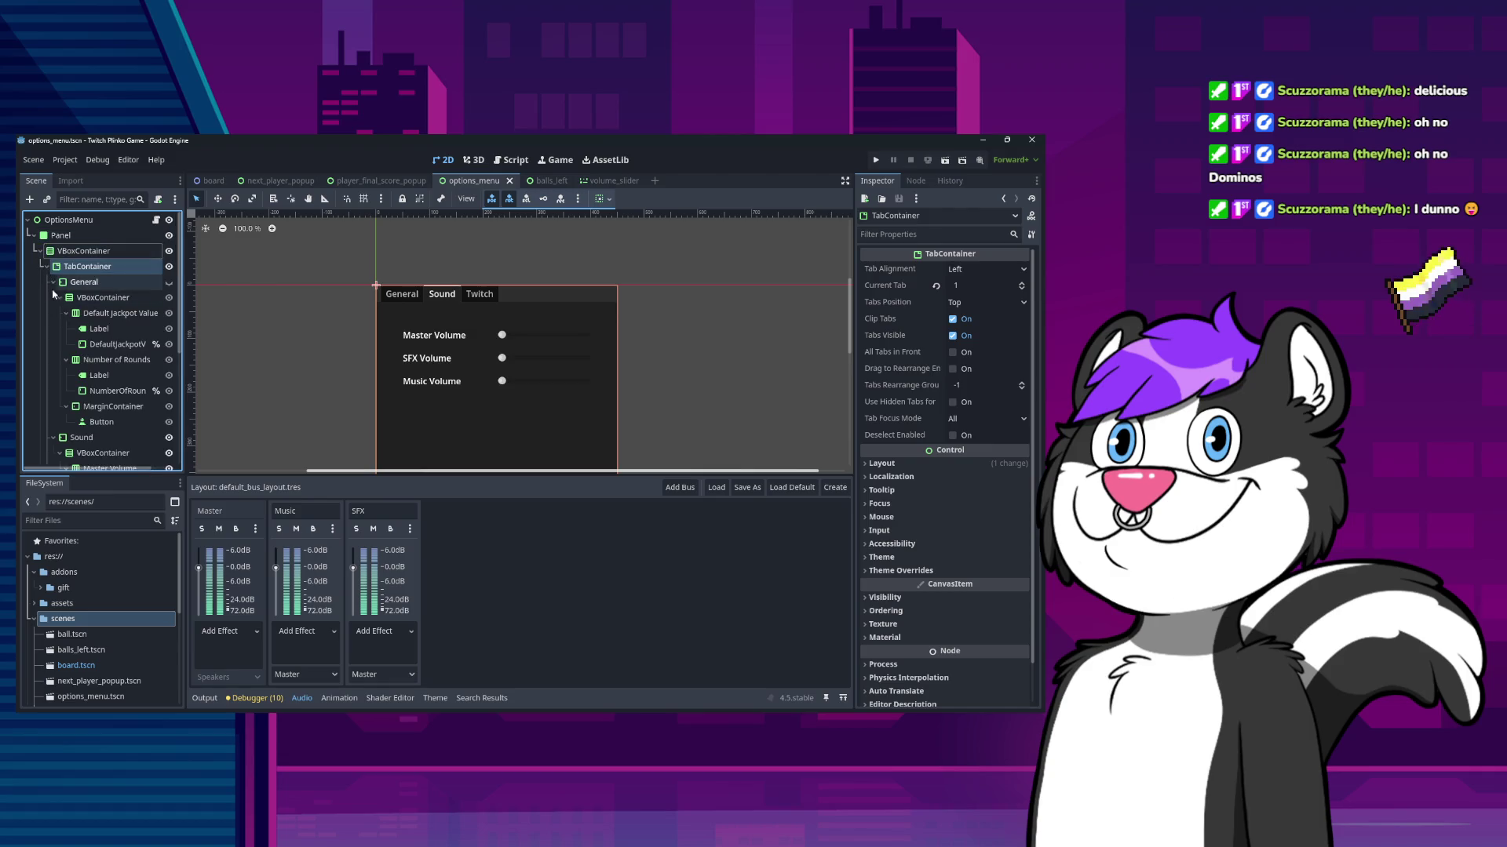
click(52, 282)
click(53, 297)
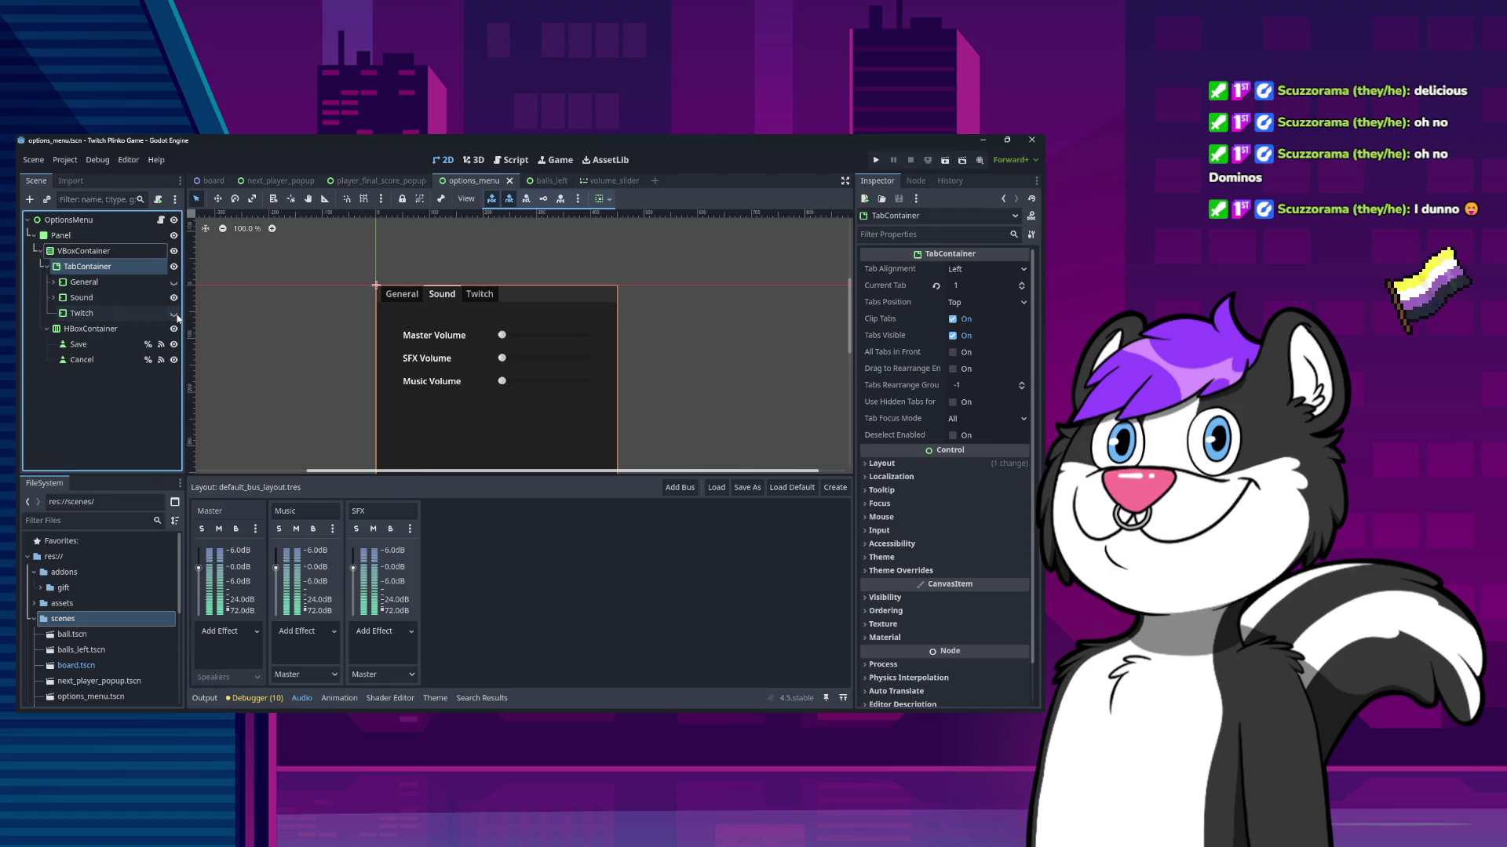
click(174, 313)
click(54, 297)
click(60, 313)
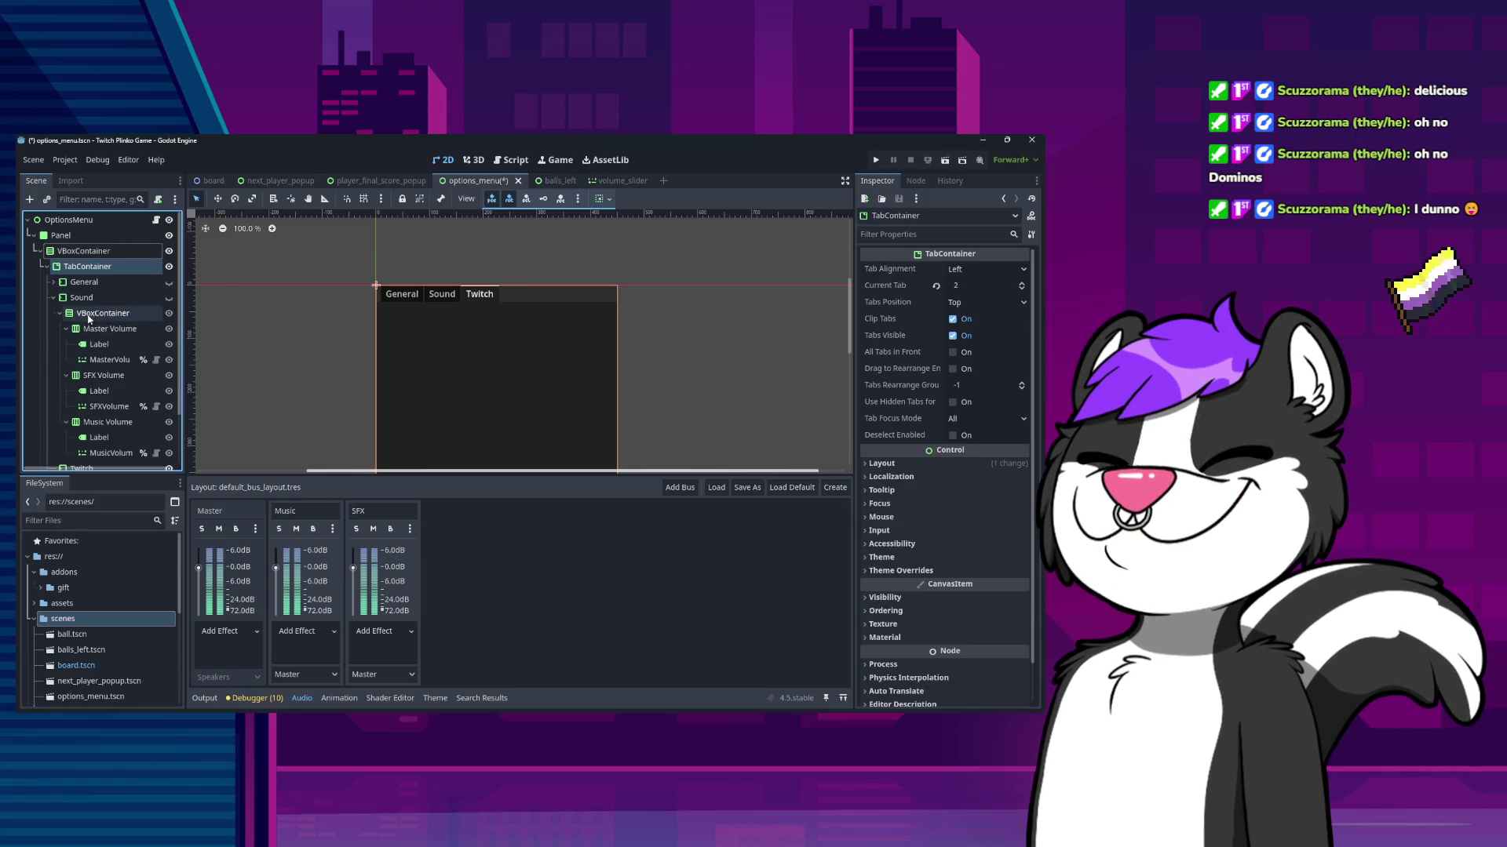
scroll(86, 319, down, 3)
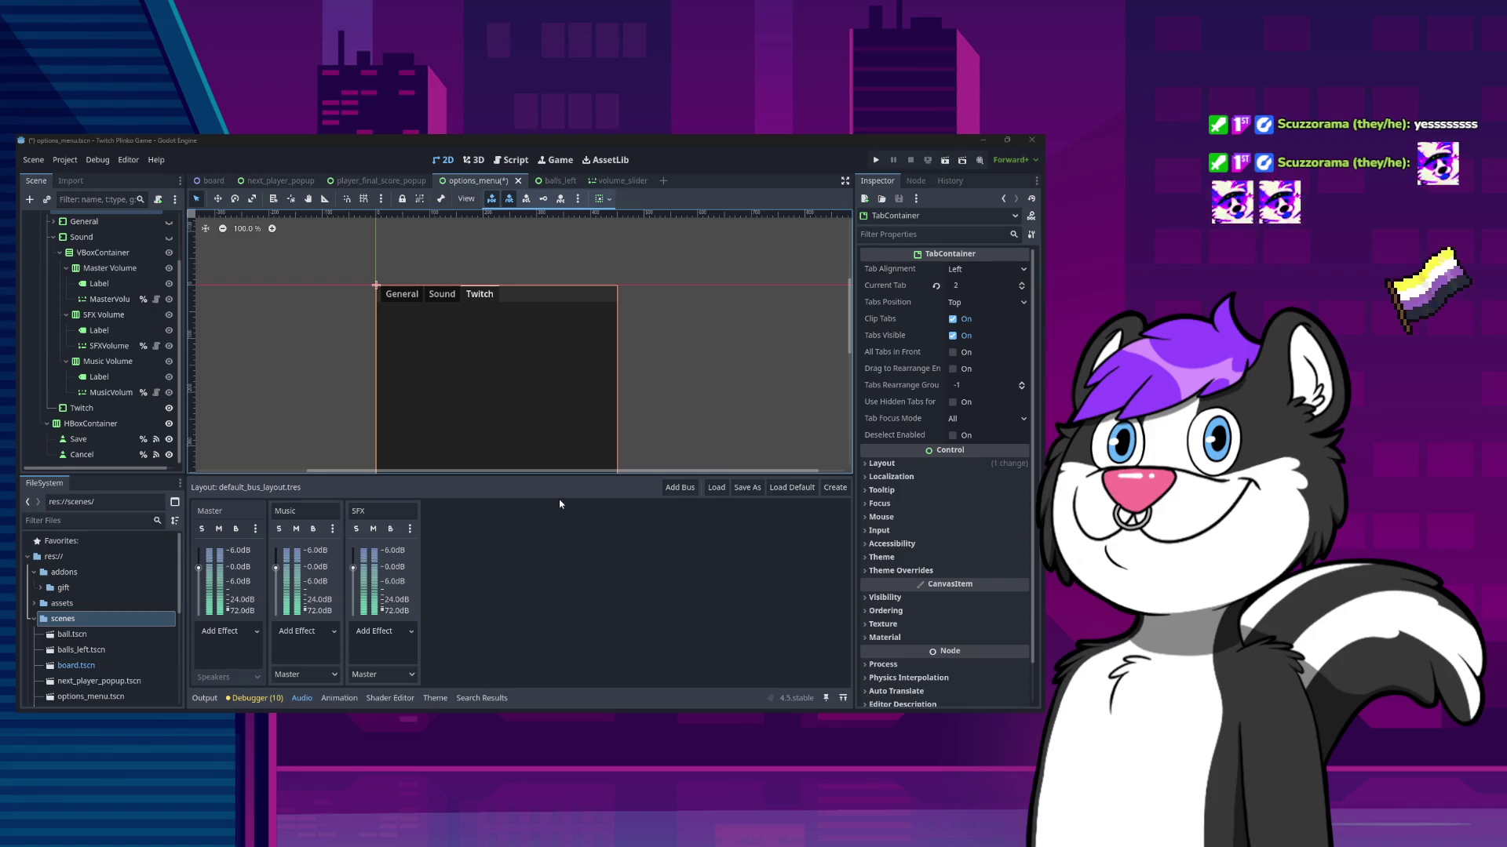
- Add a VBoxContainer child under the Twitch tab node
click(82, 408)
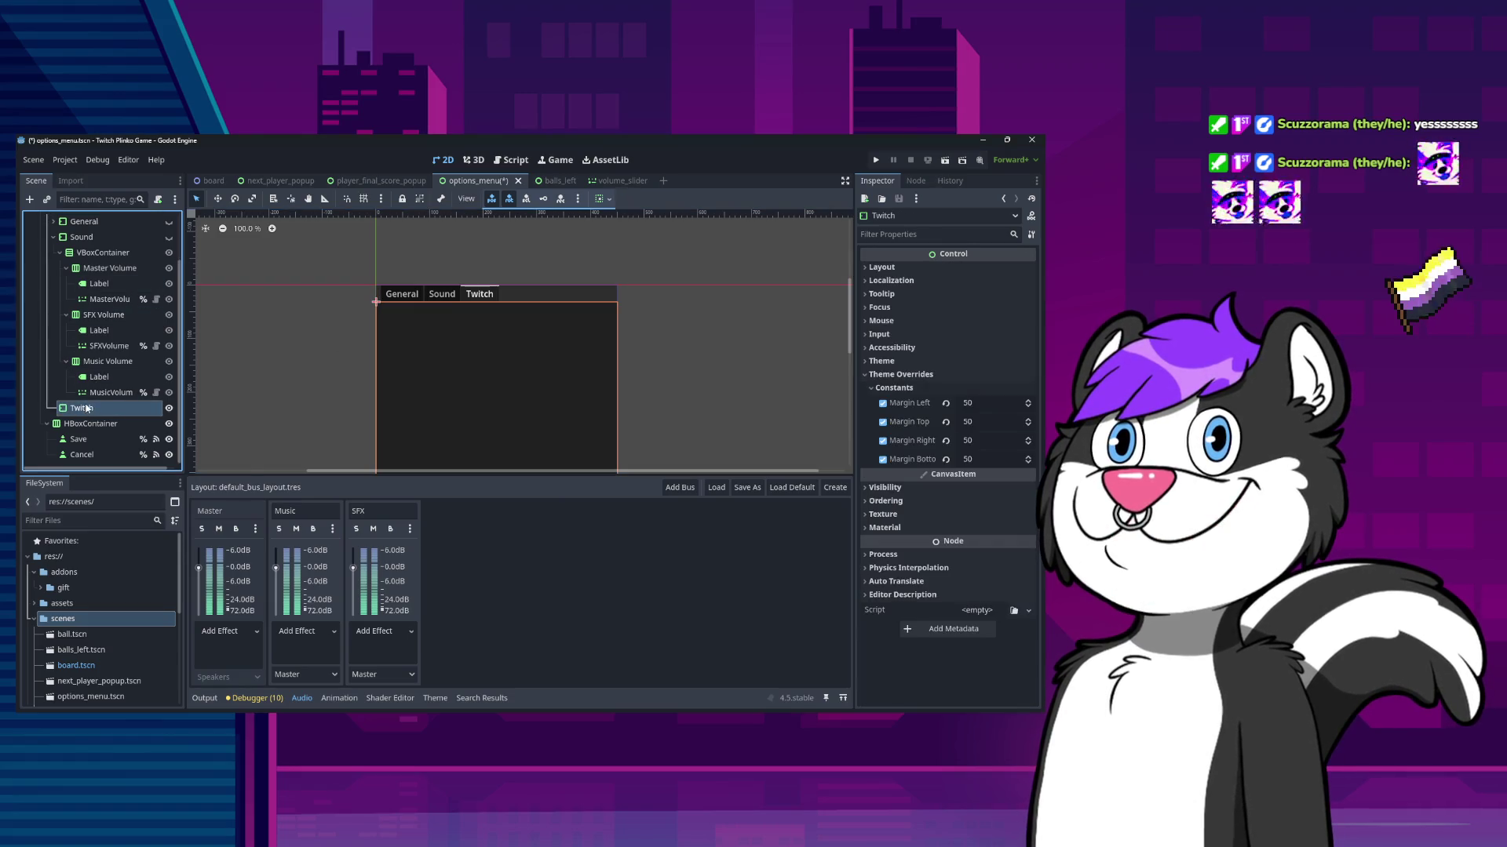
right_click(86, 408)
click(126, 356)
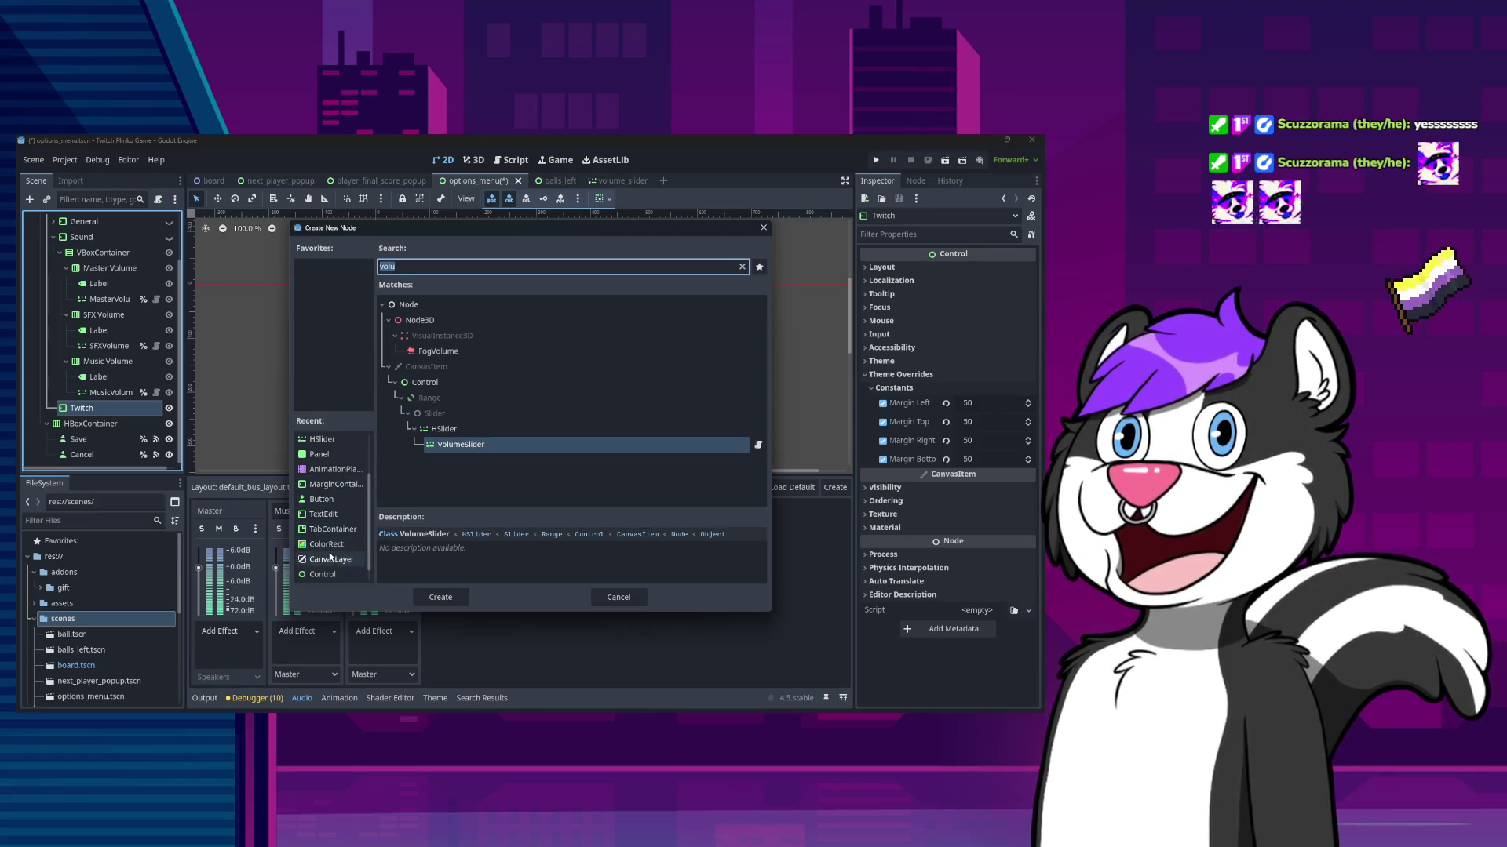
scroll(334, 534, up, 3)
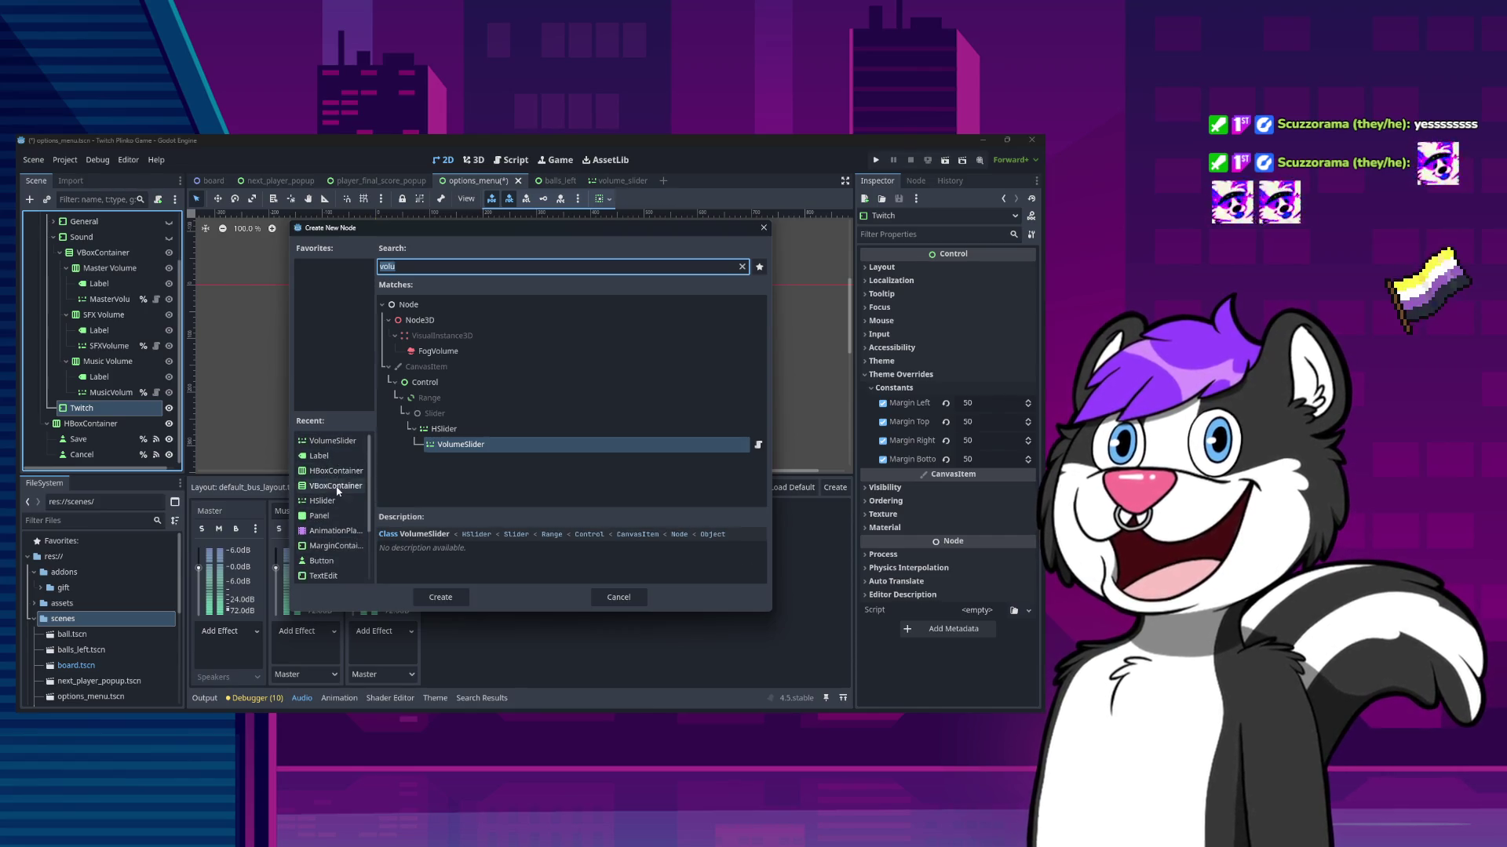
double_click(336, 486)
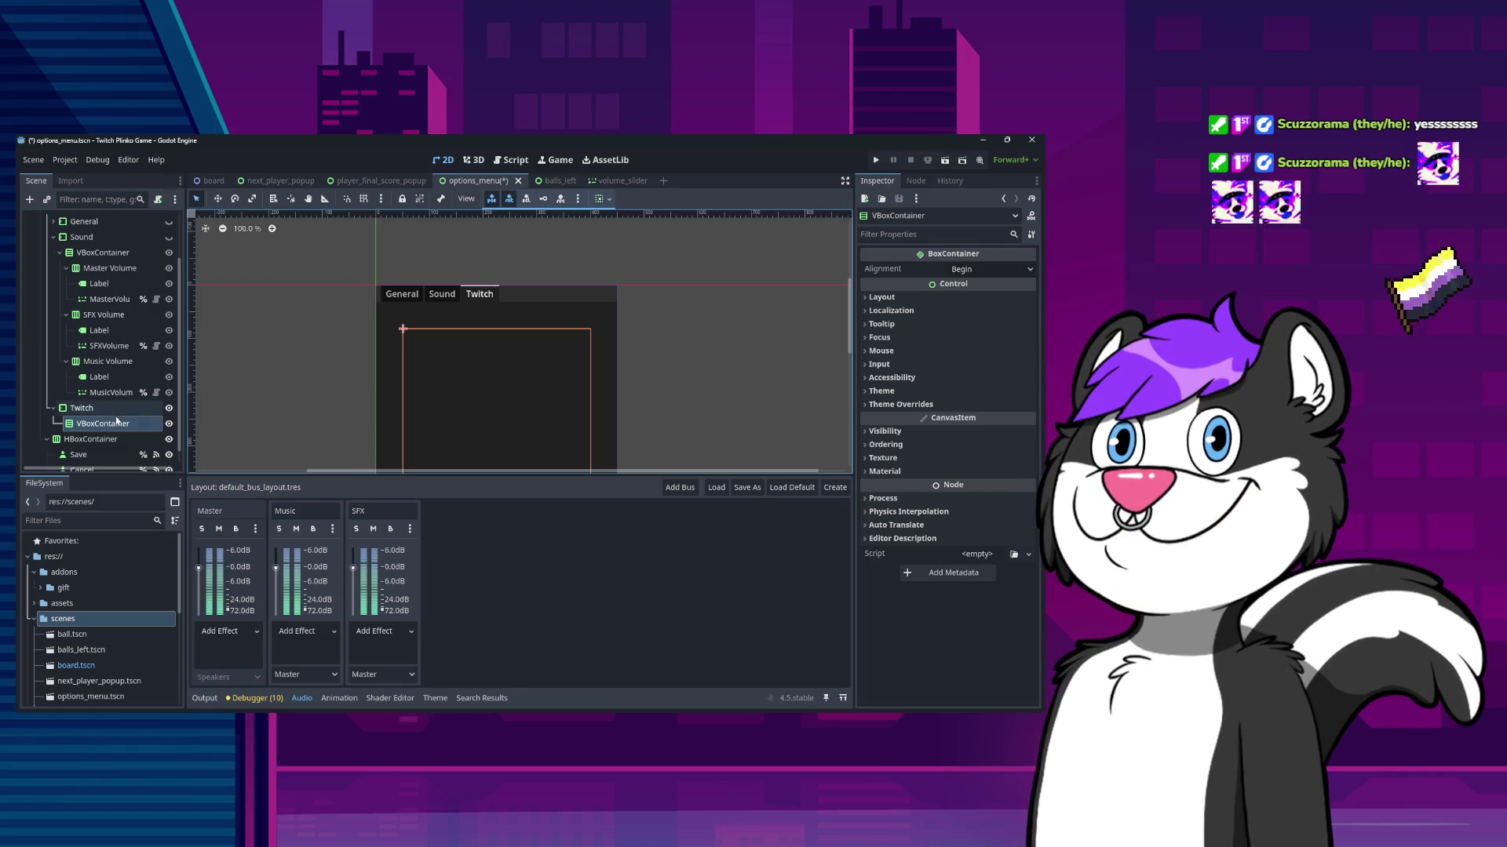
- Add an HBoxContainer child inside the new VBoxContainer
right_click(116, 422)
click(95, 370)
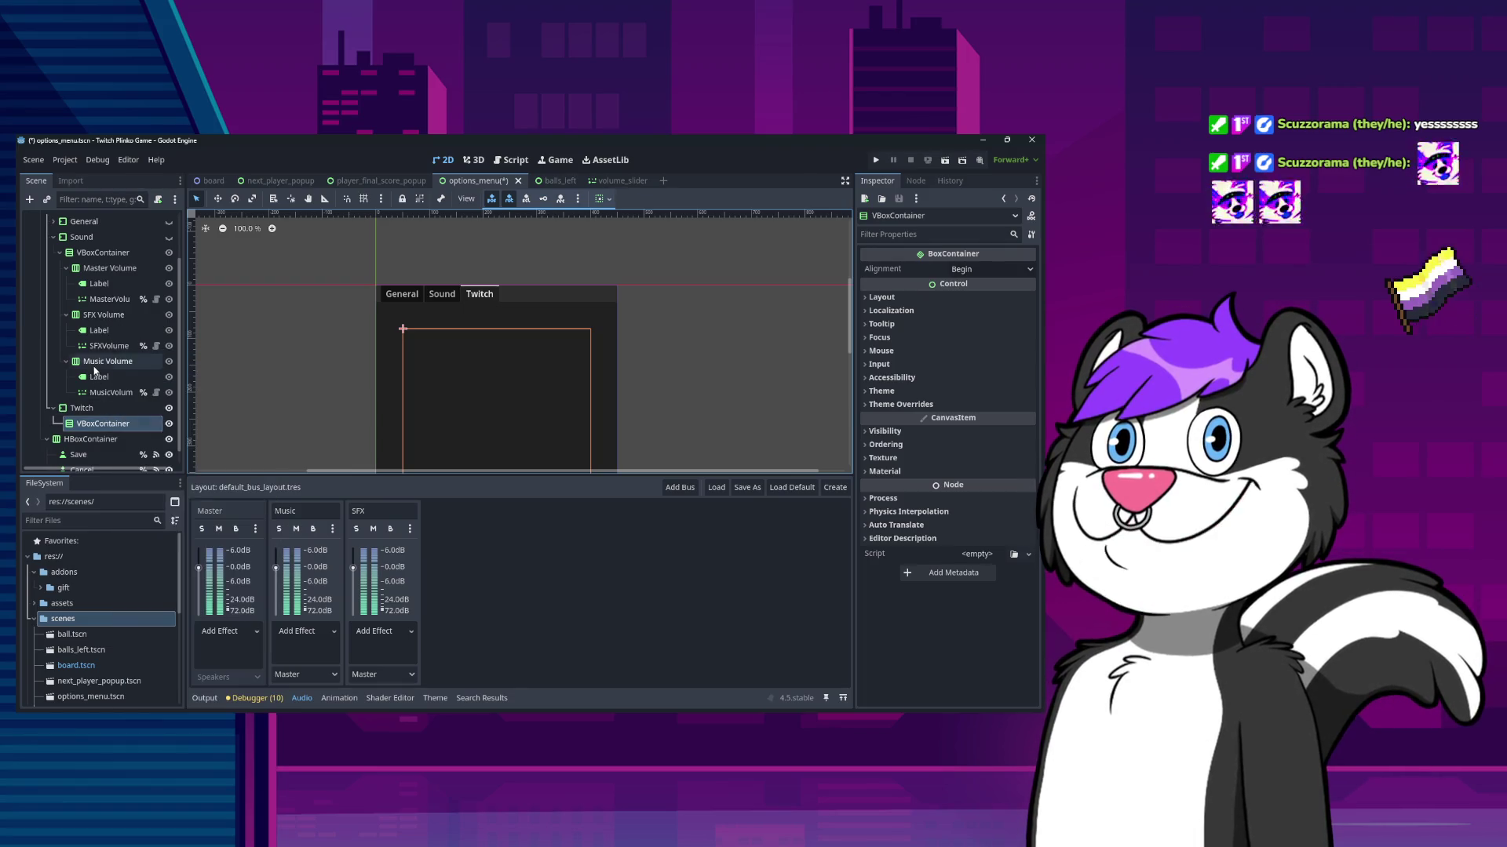
right_click(107, 425)
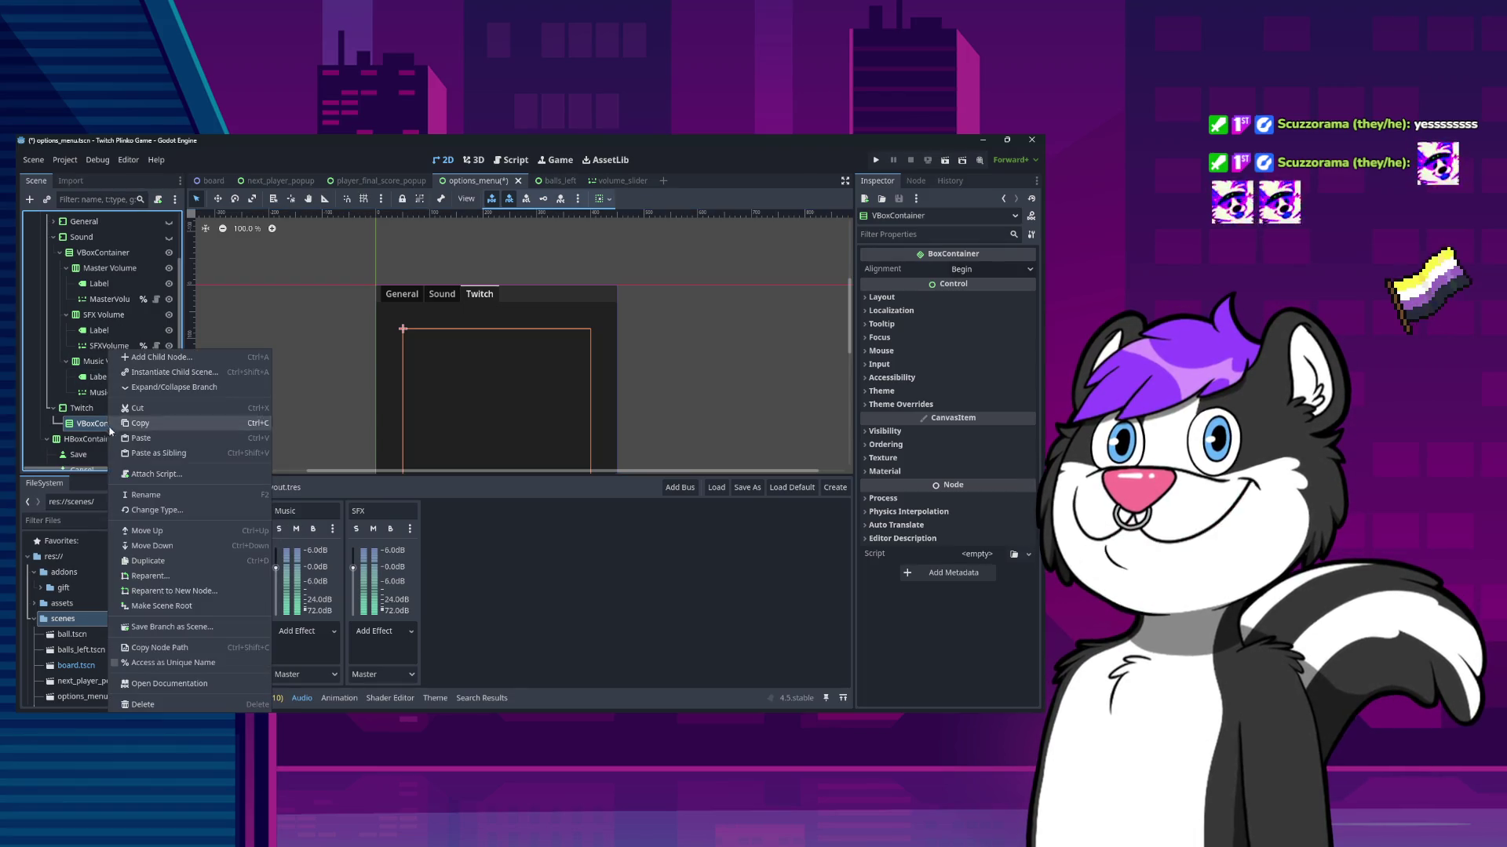
click(173, 357)
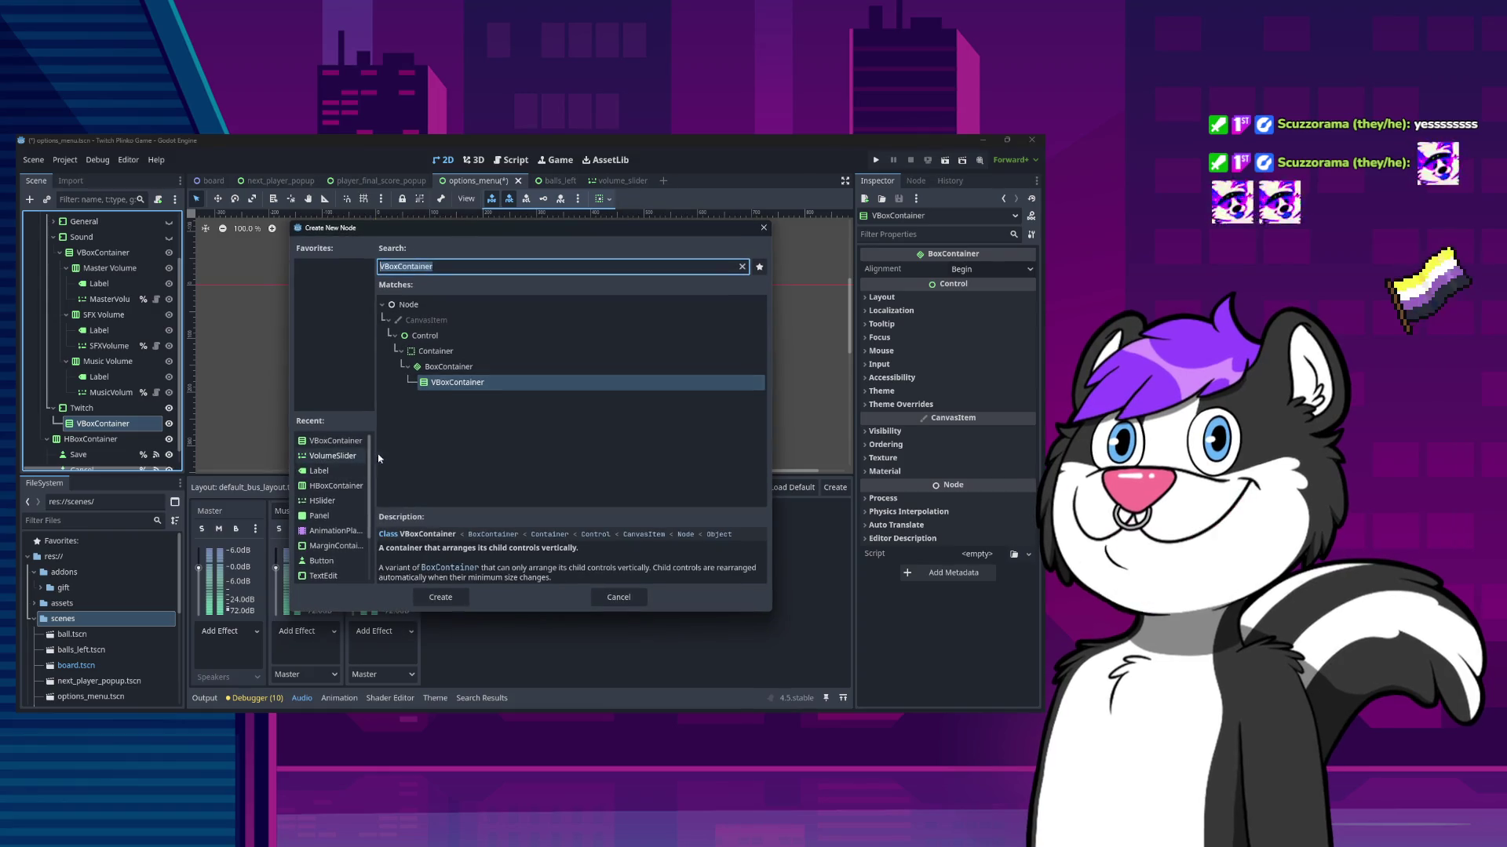
scroll(322, 490, down, 2)
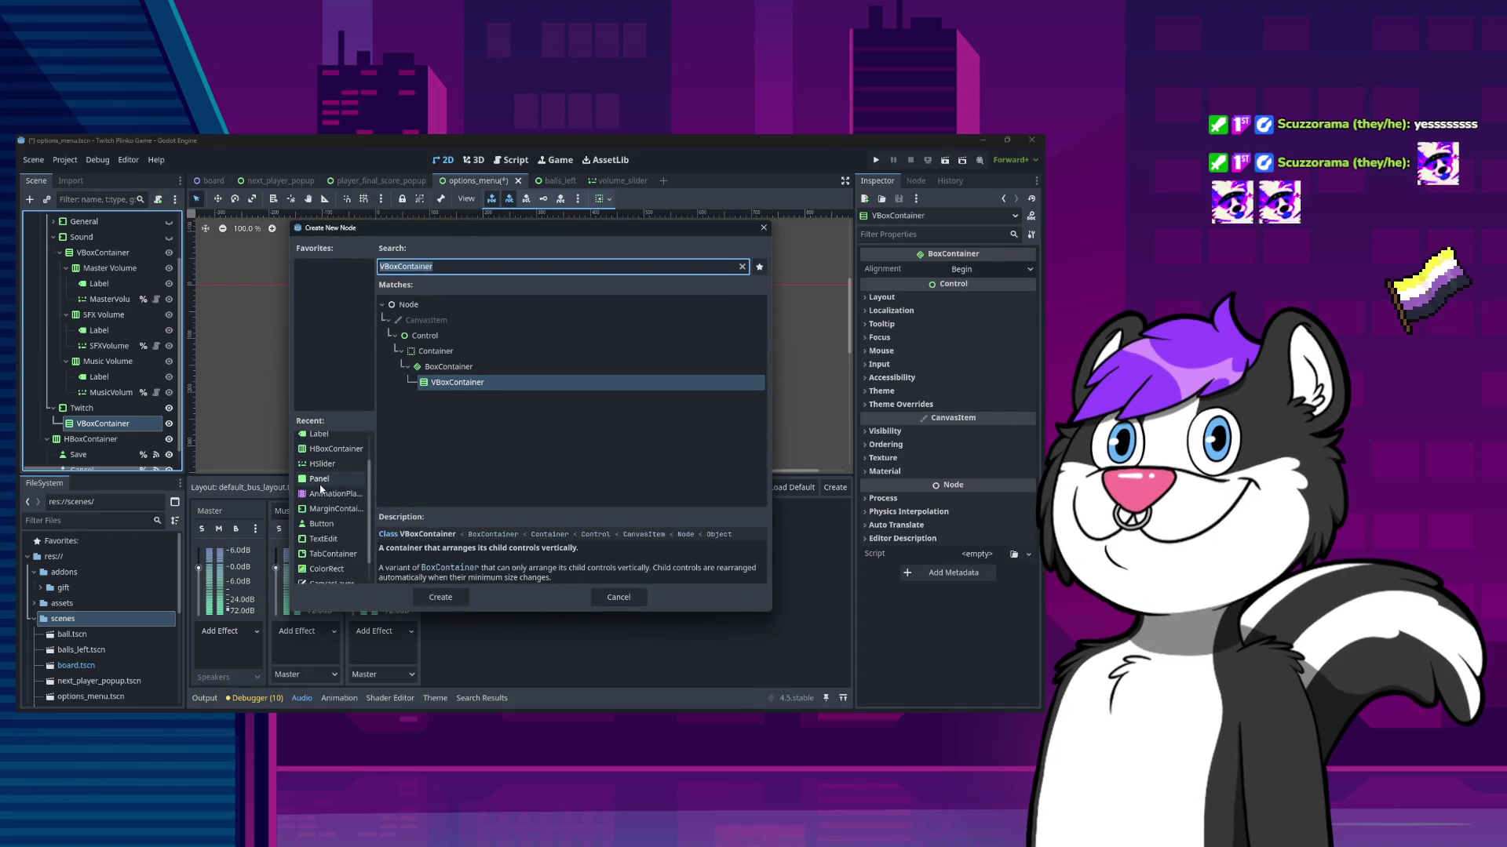
double_click(336, 448)
click(158, 437)
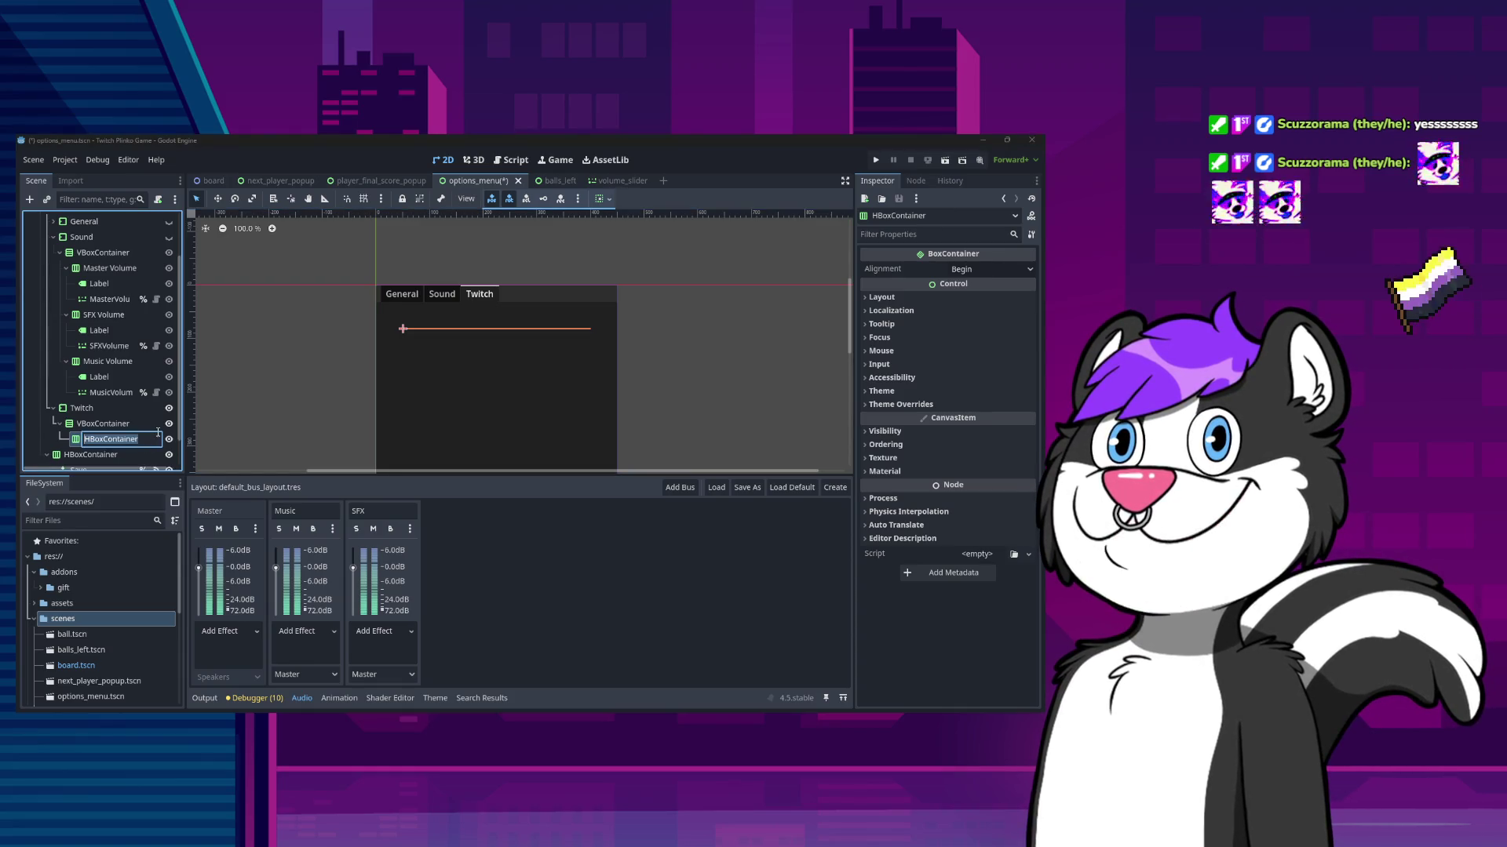
- Rename the HBoxContainer 'Trigger Text' and add a Label reading 'Trigger Text'
text(Trigger Text)
key(Return)
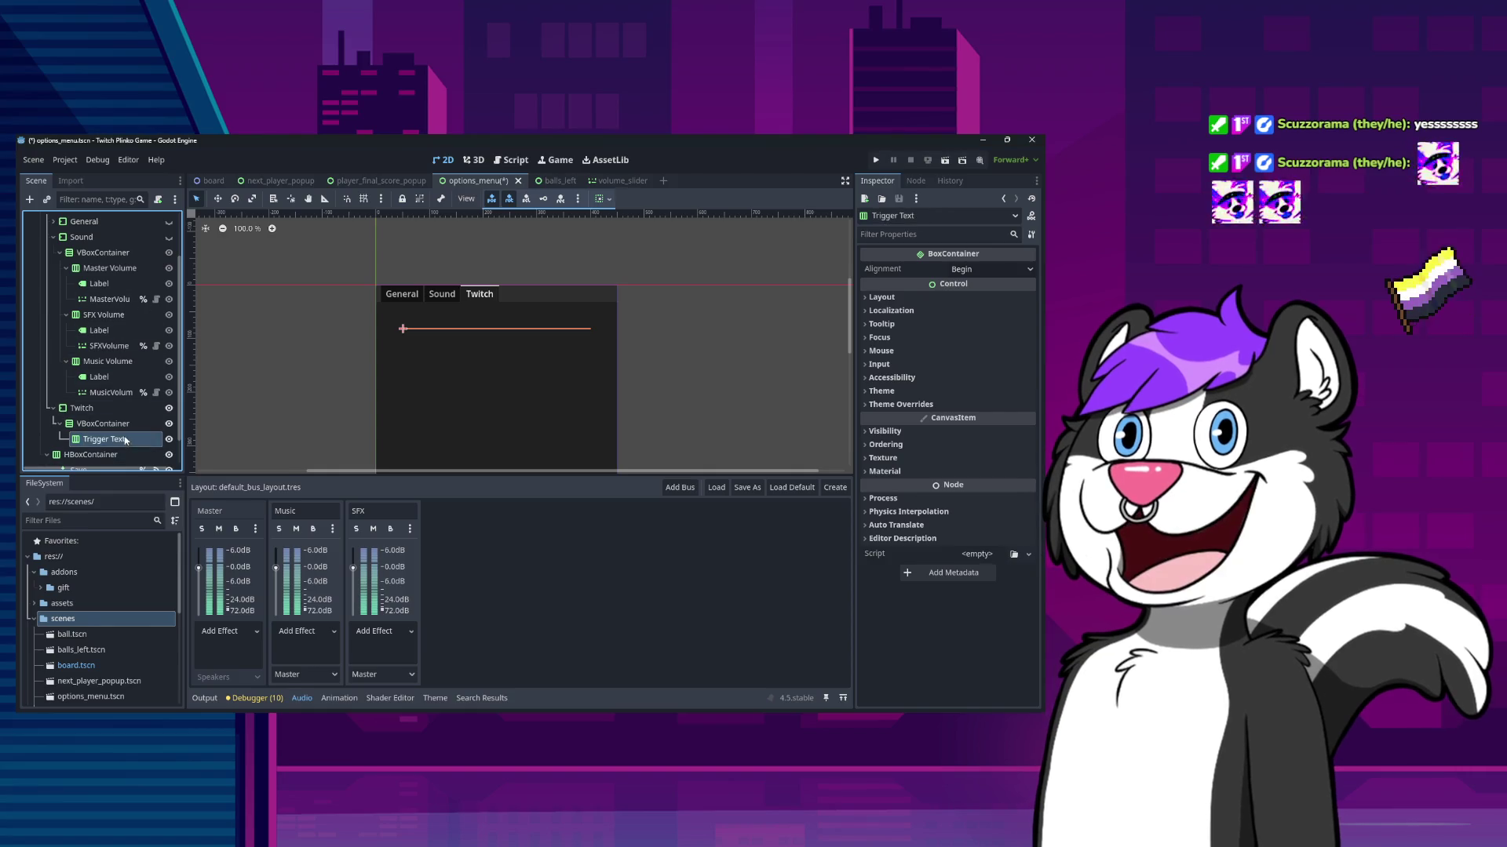
right_click(126, 439)
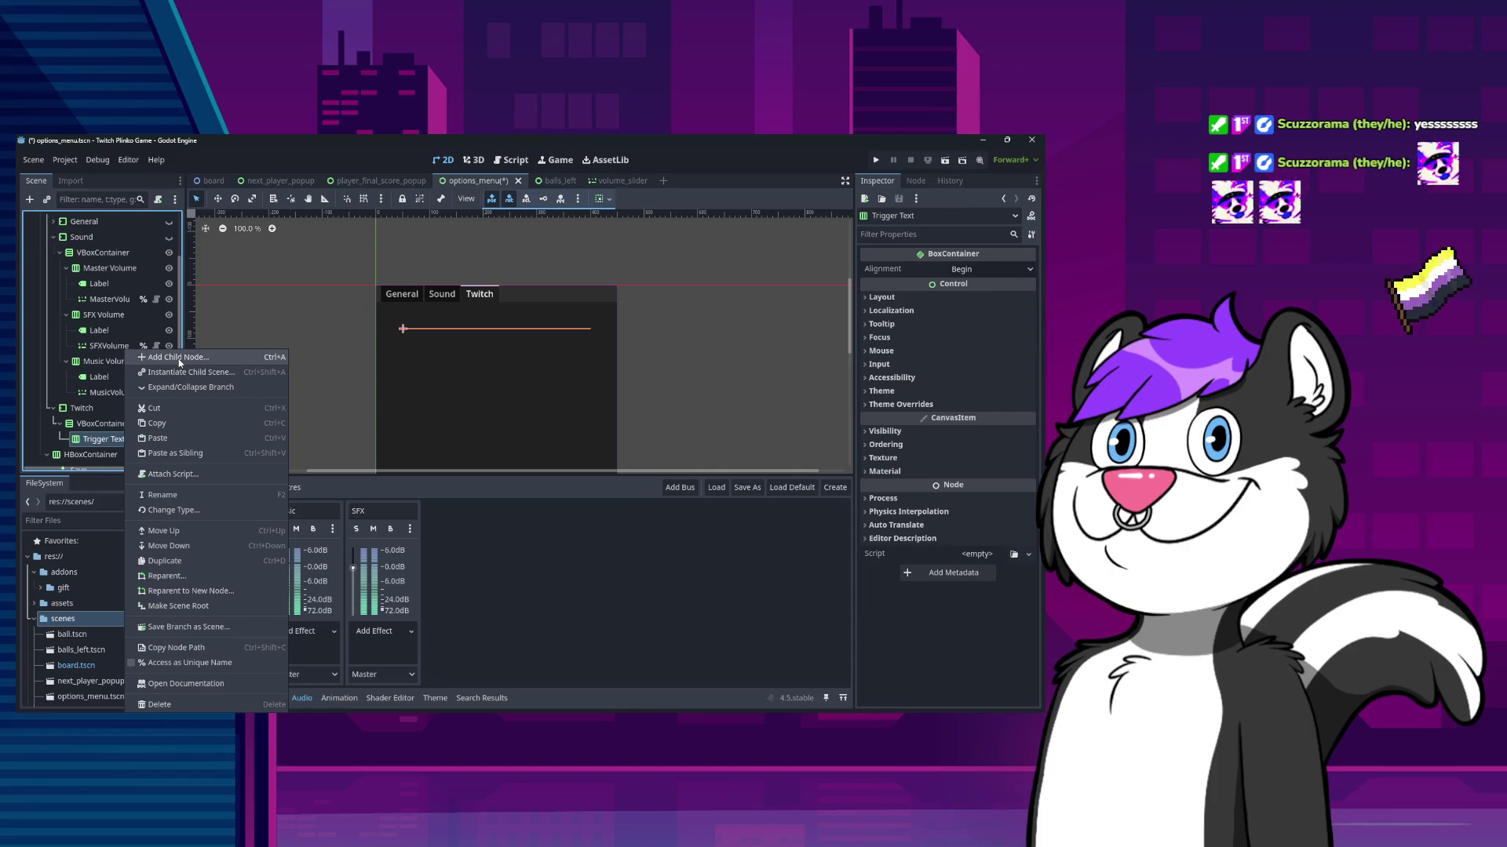
click(178, 359)
click(320, 453)
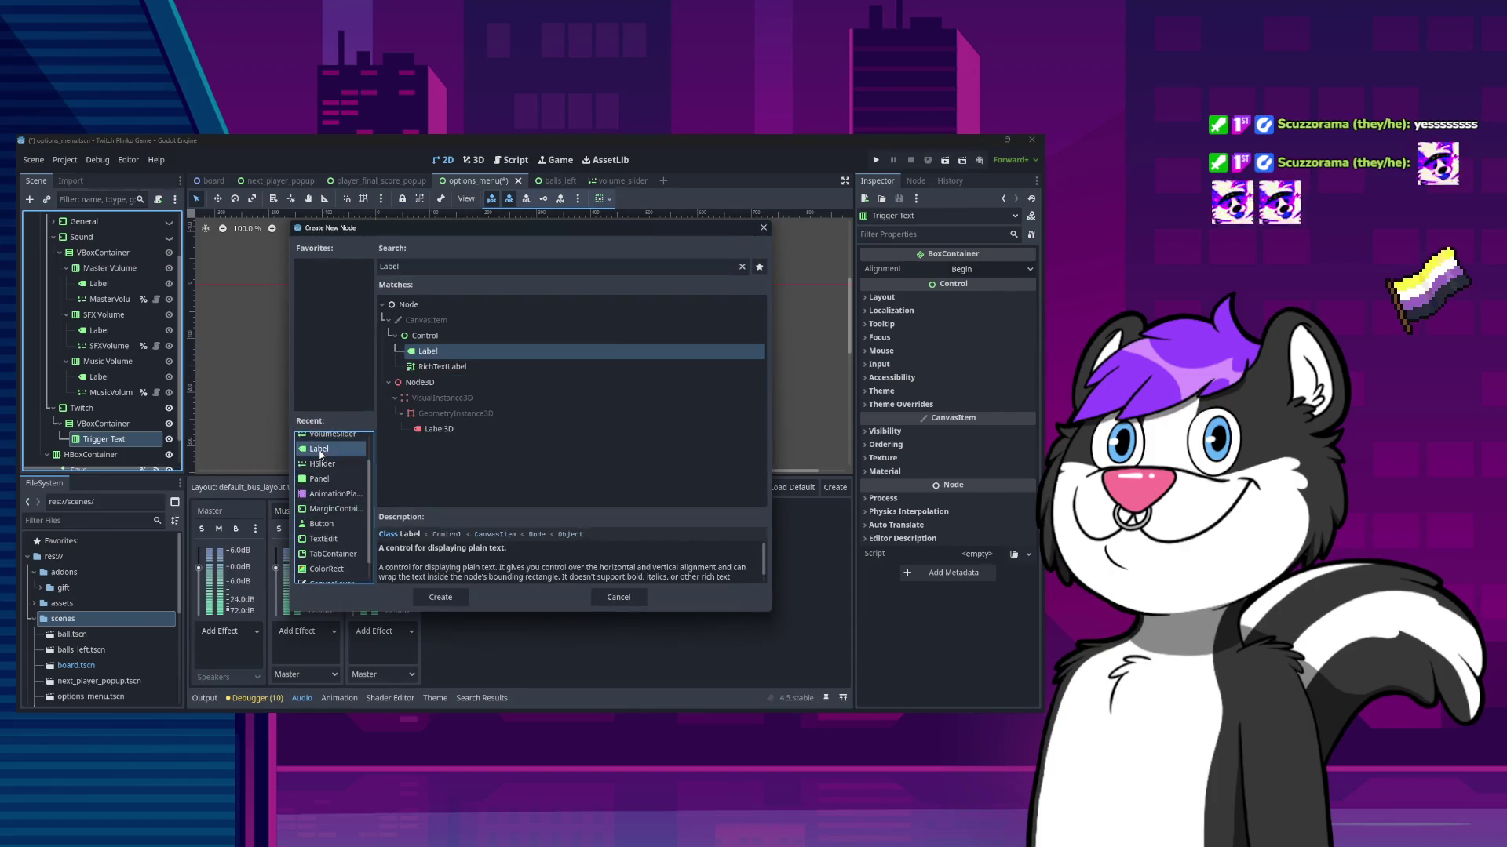
double_click(320, 452)
click(955, 301)
text(Trigger)
text( Text)
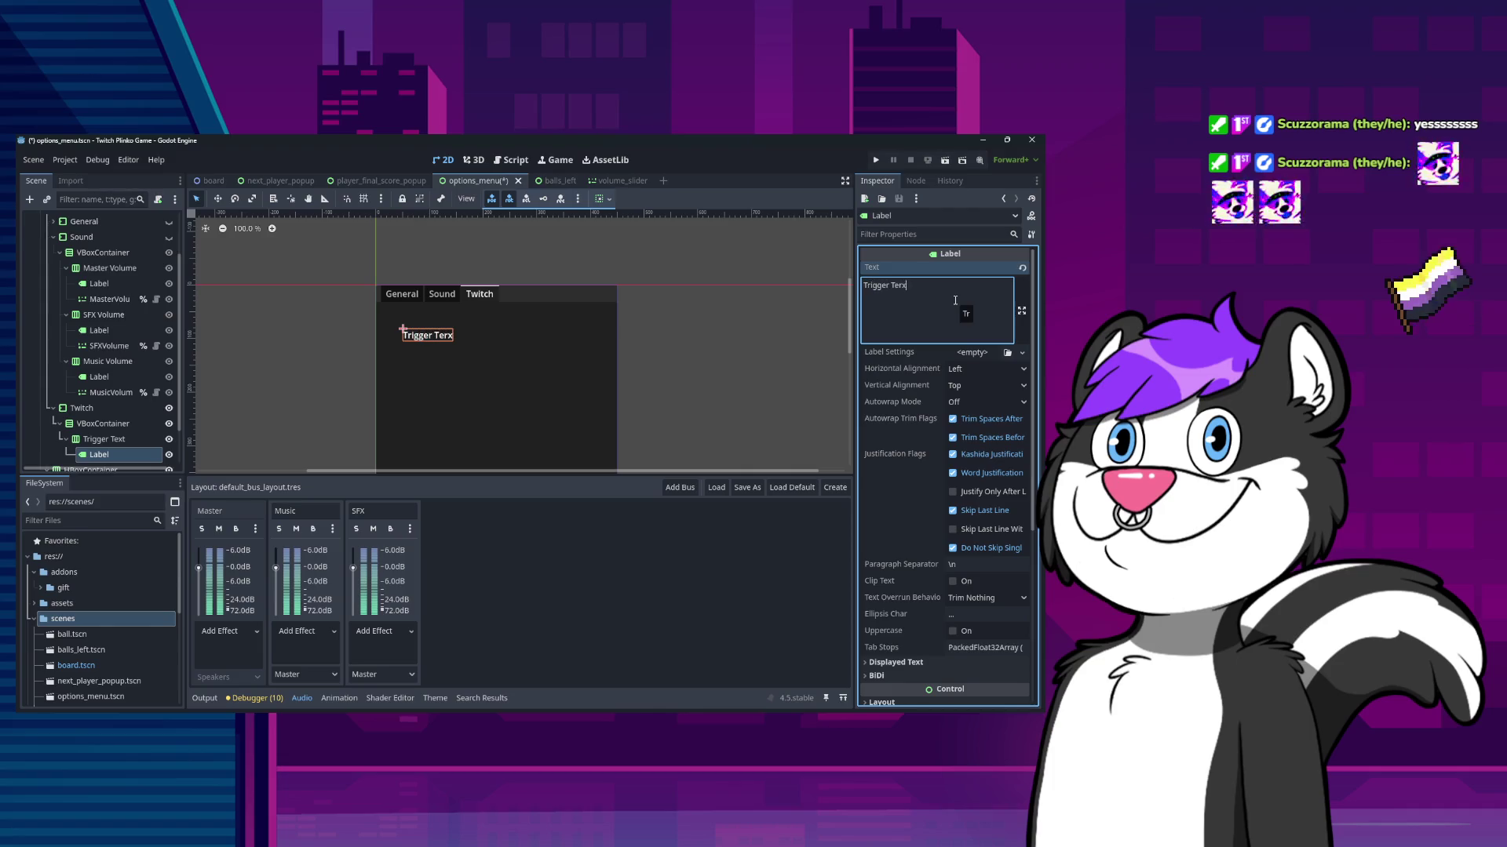
- Add a TextEdit child to the Trigger Text row
click(110, 439)
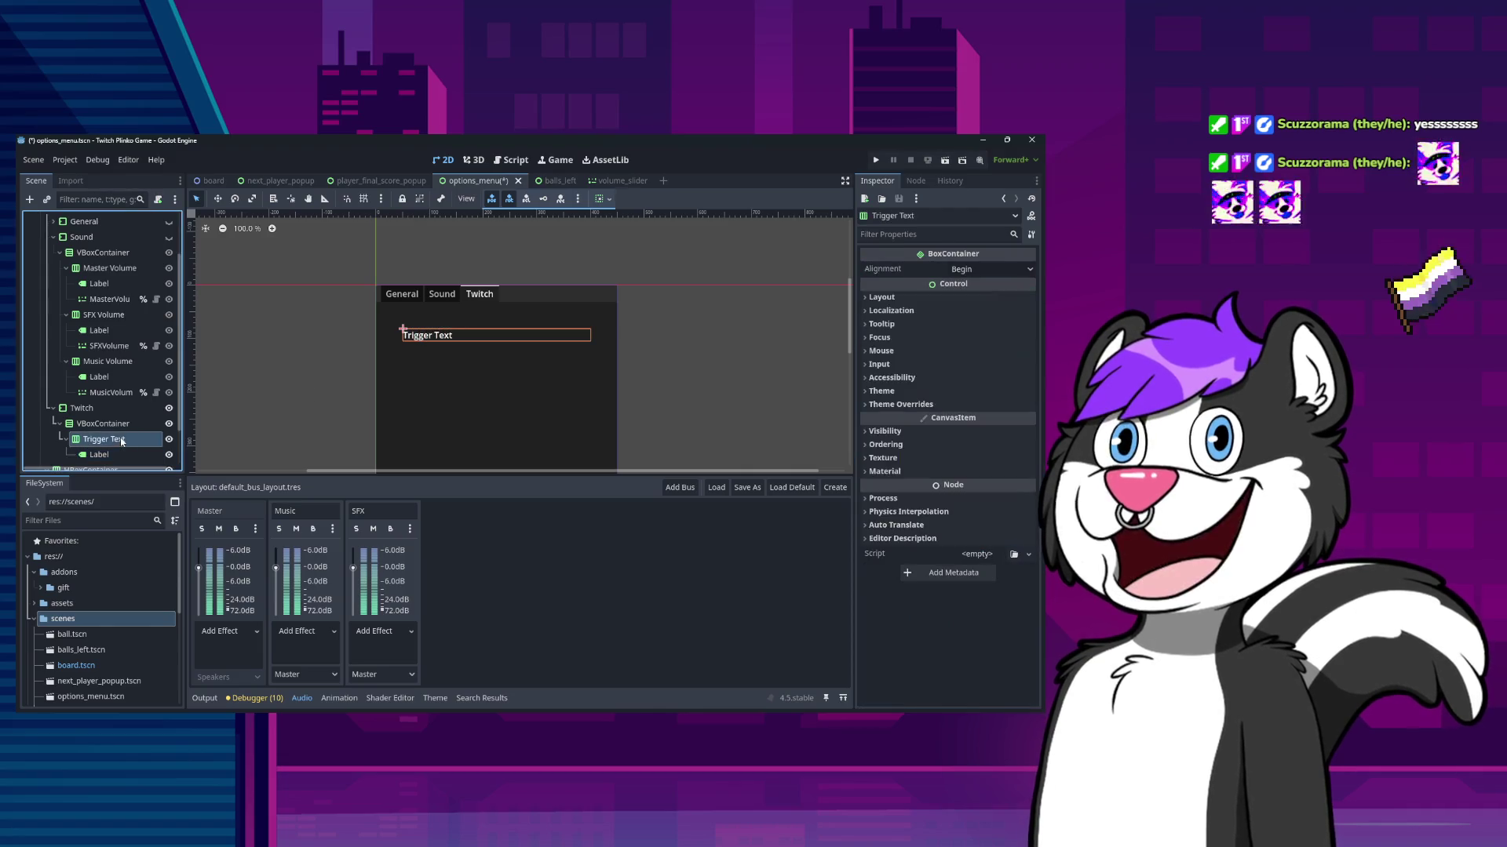
right_click(123, 439)
click(222, 354)
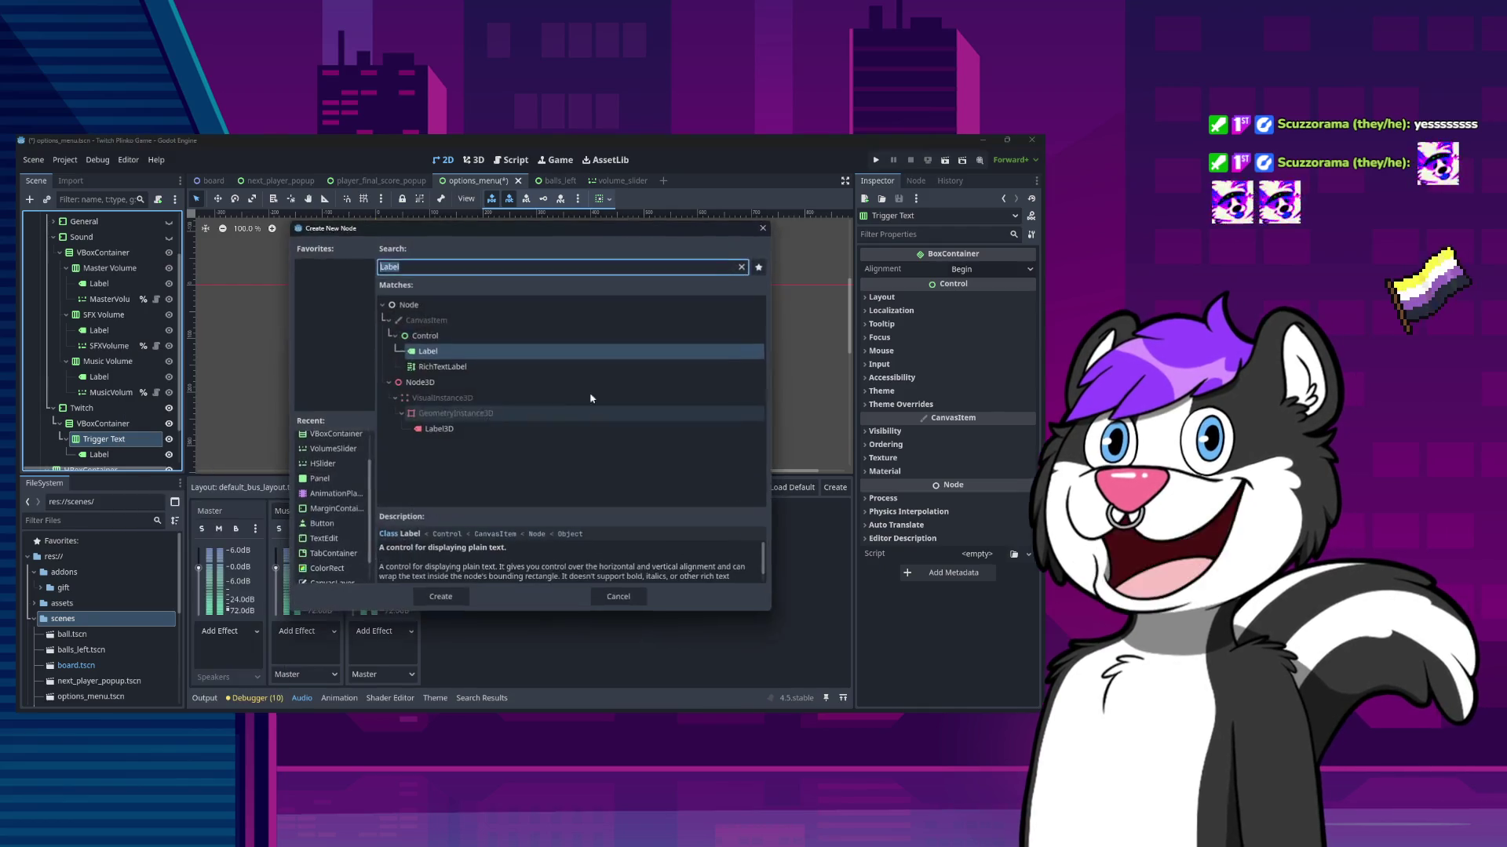
key(Escape)
right_click(110, 438)
click(149, 355)
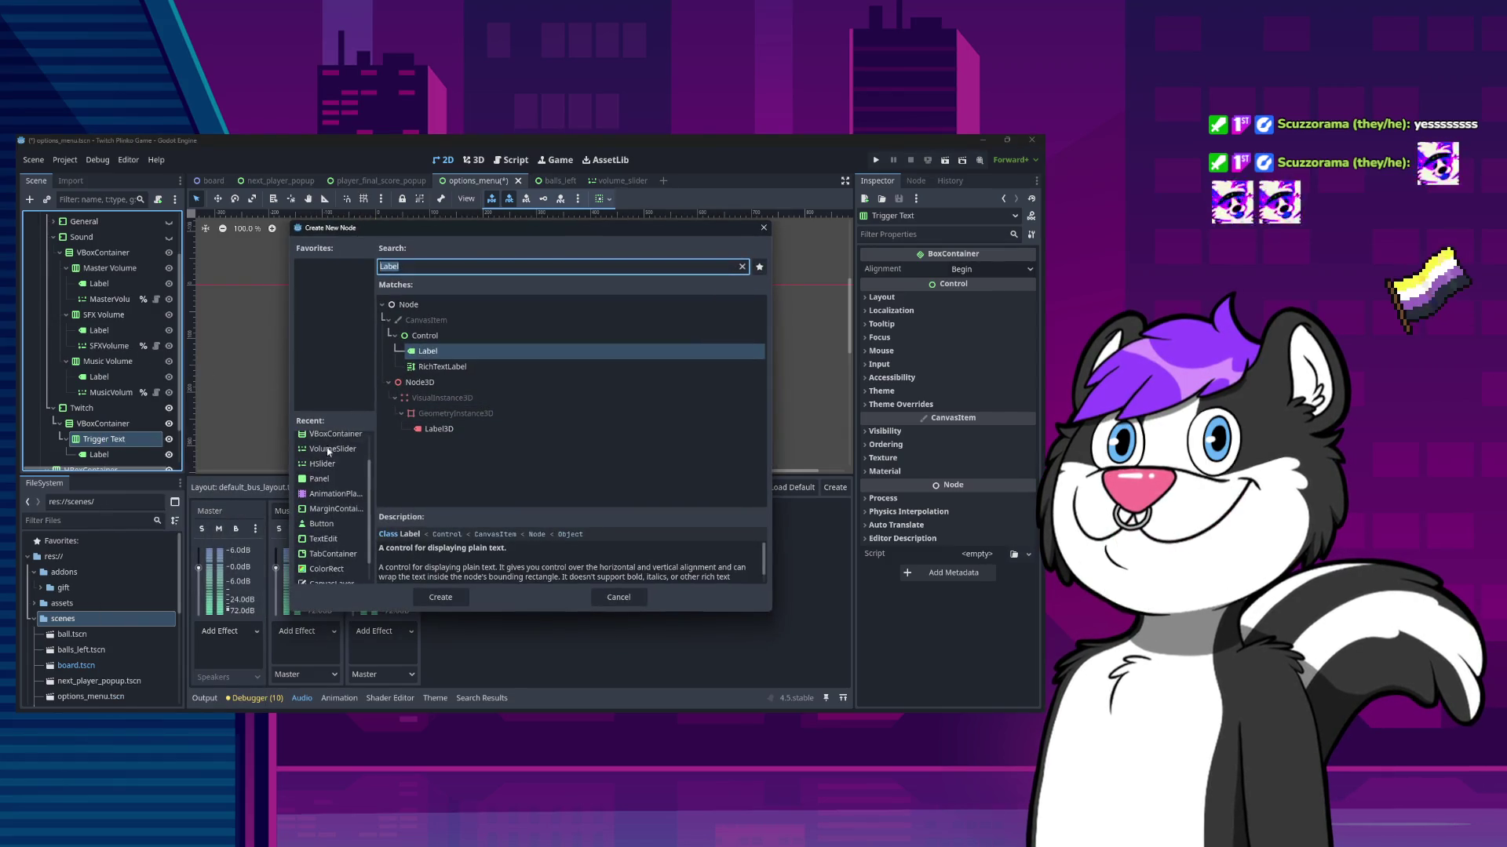
scroll(345, 499, up, 2)
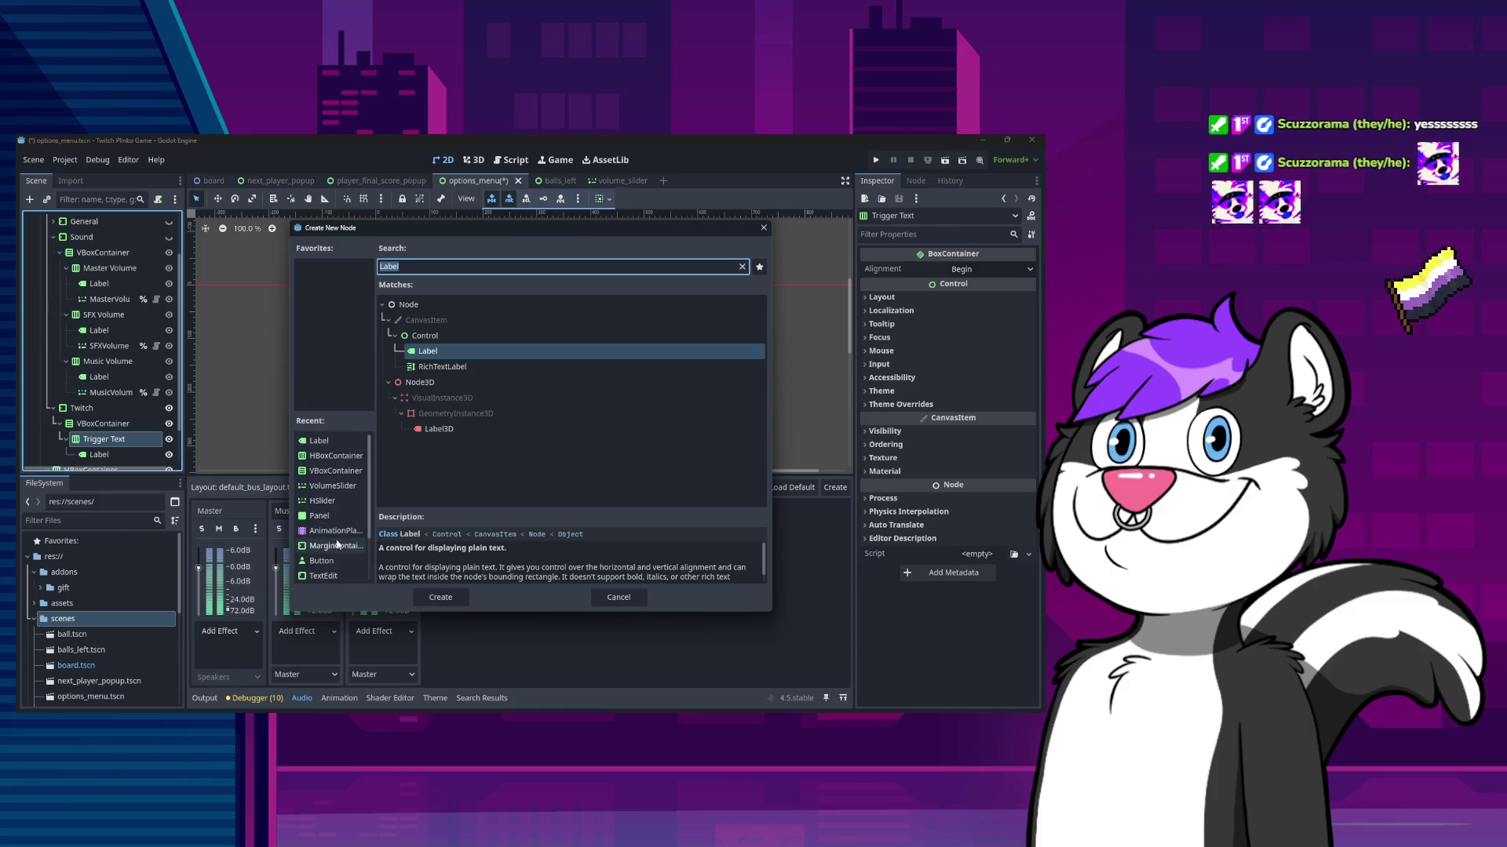
double_click(325, 577)
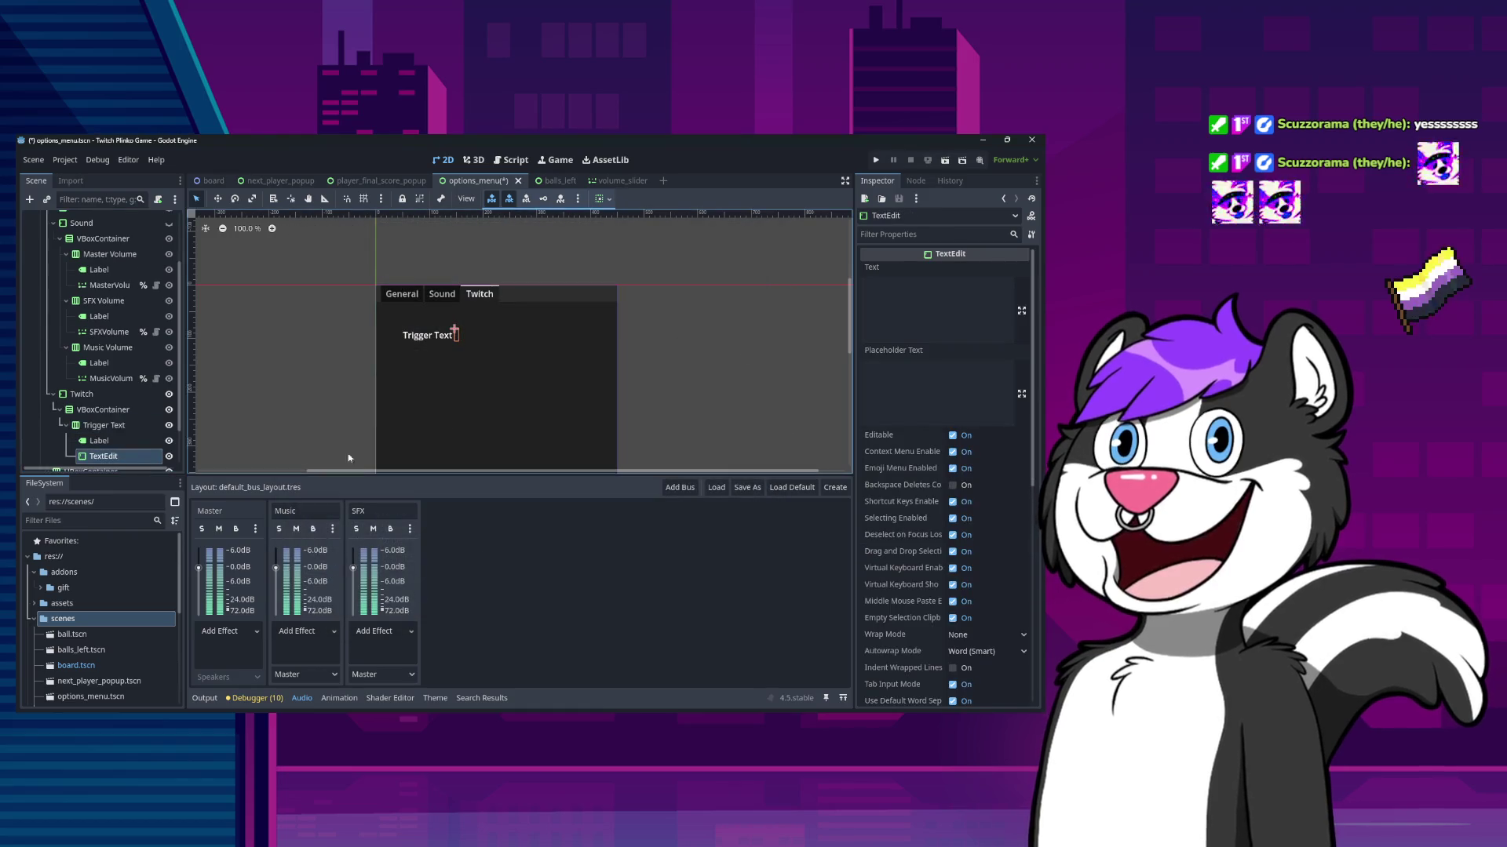
- Rename the TextEdit node in the Trigger Text row to 'TriggerText'
double_click(132, 458)
text(Trigger)
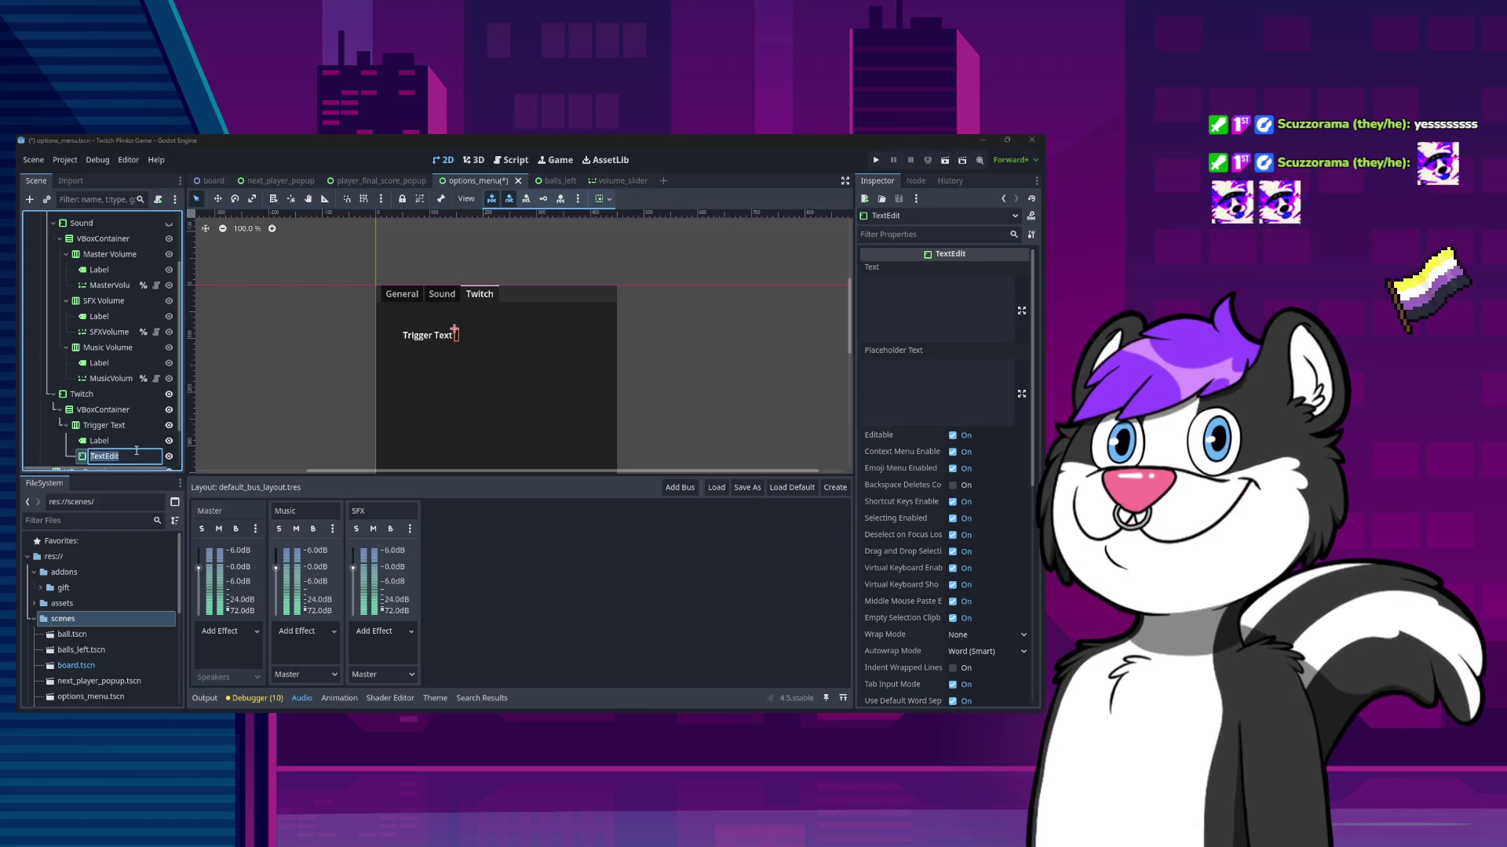
text(Text)
key(Return)
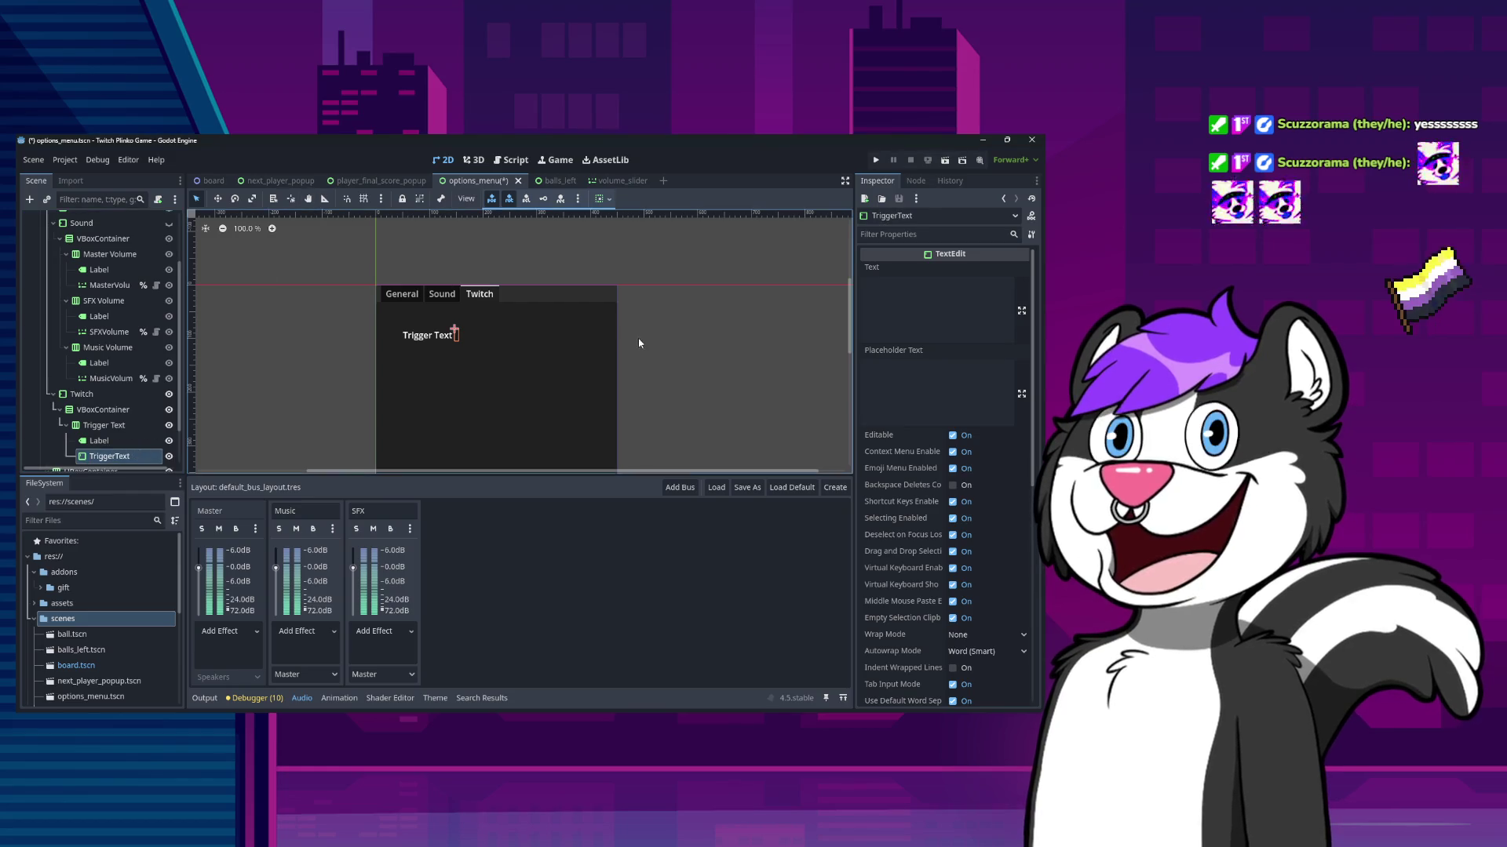
click(944, 310)
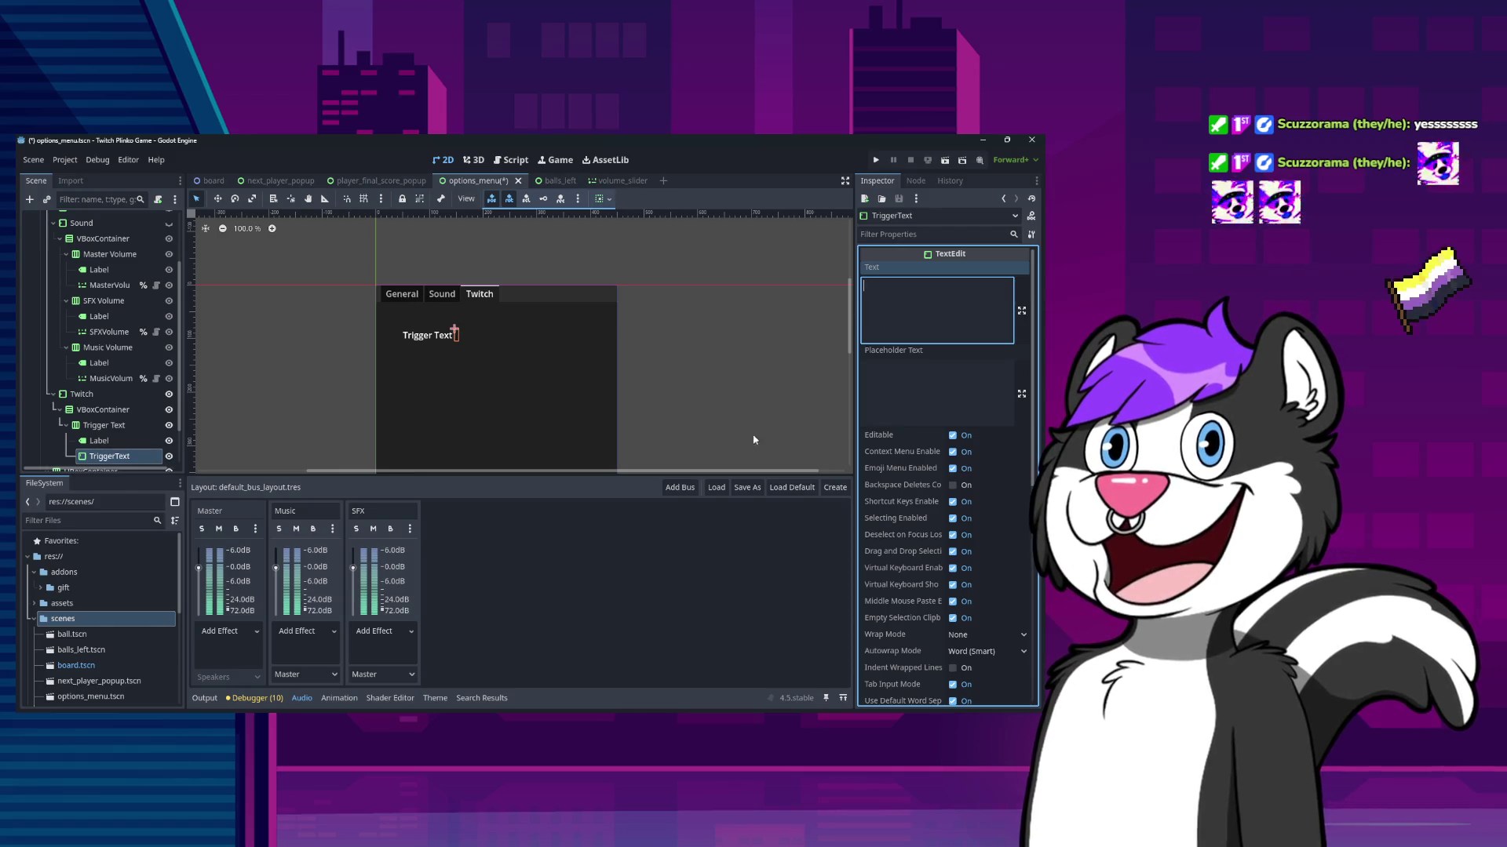
click(122, 456)
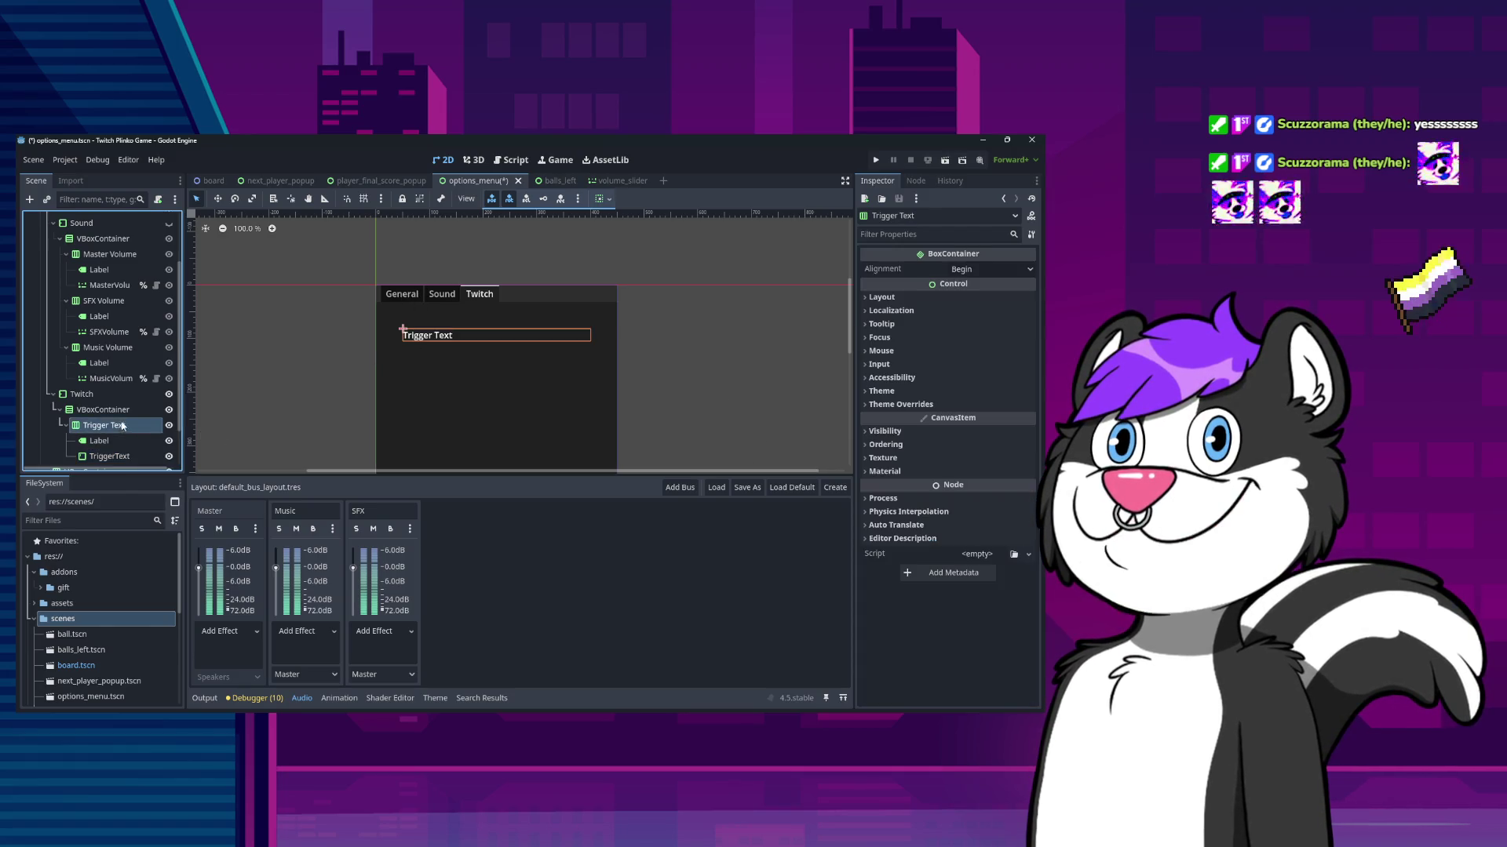
- Enable Horizontal Expand on both the Trigger Text label and TriggerText field, then save
click(103, 425)
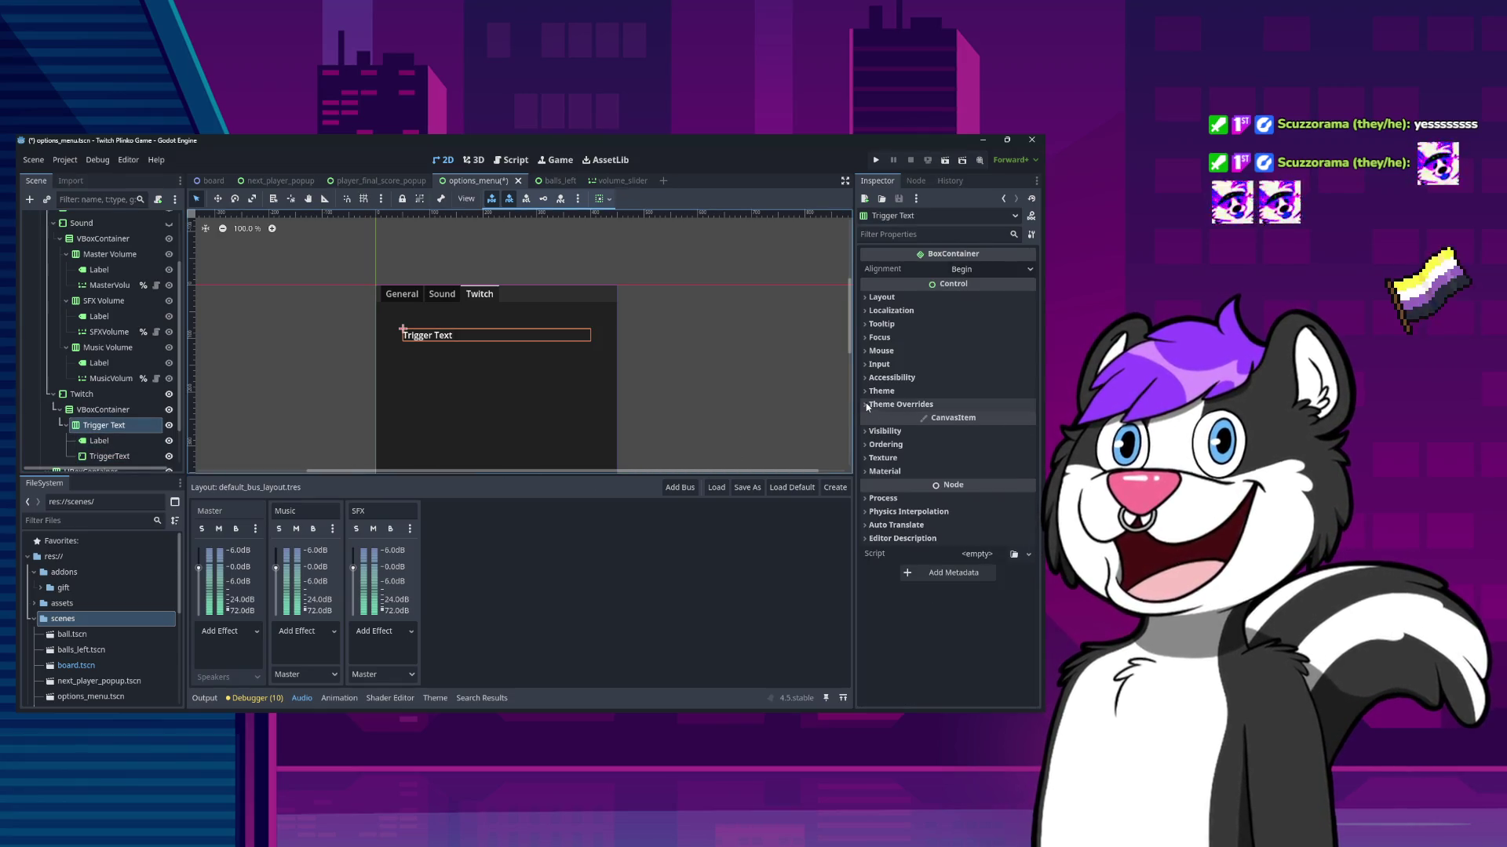
click(120, 442)
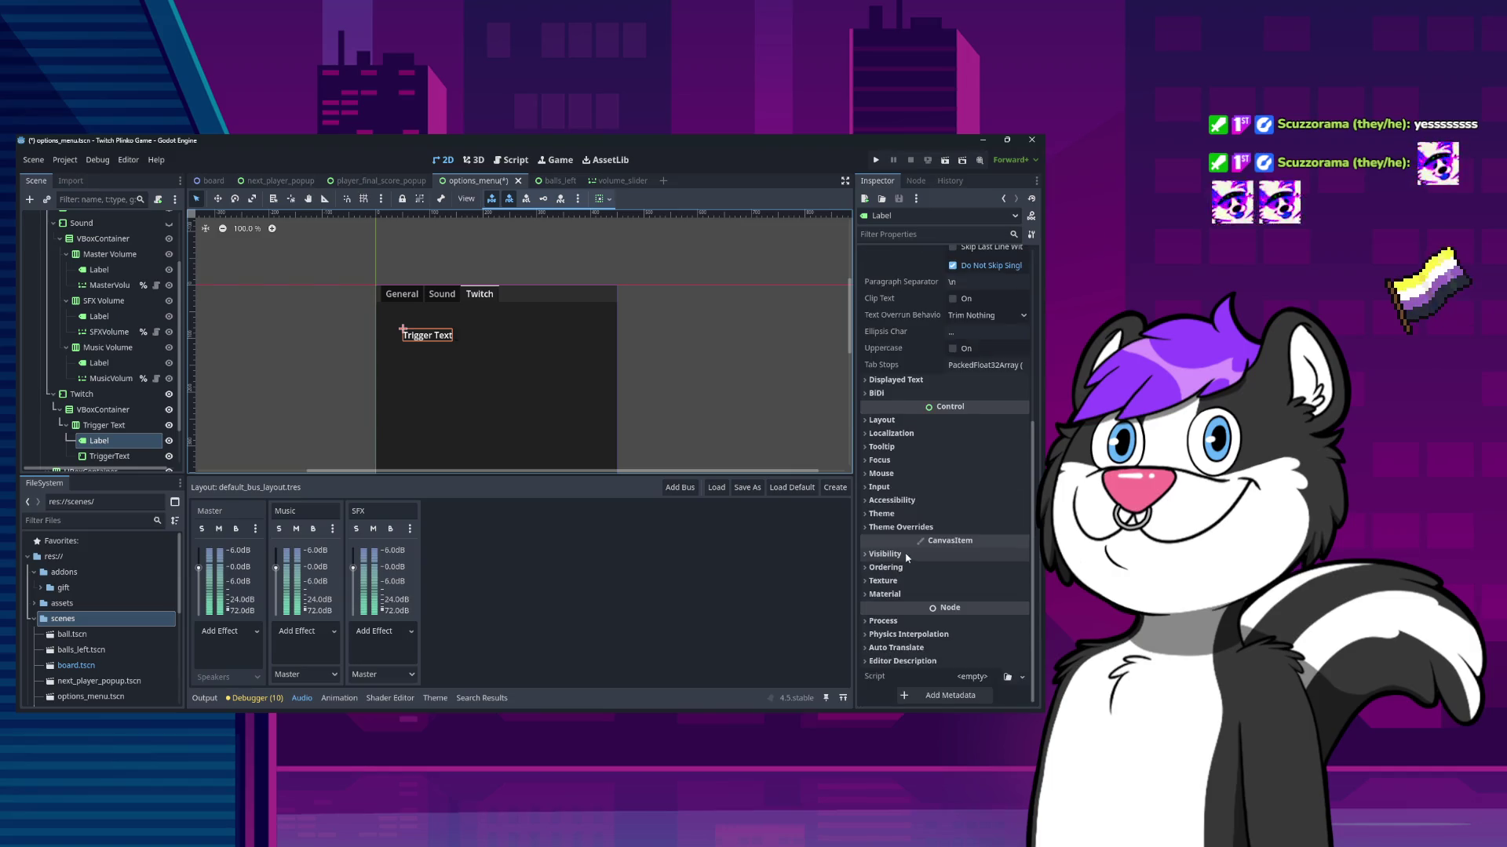
ctrl+click(130, 453)
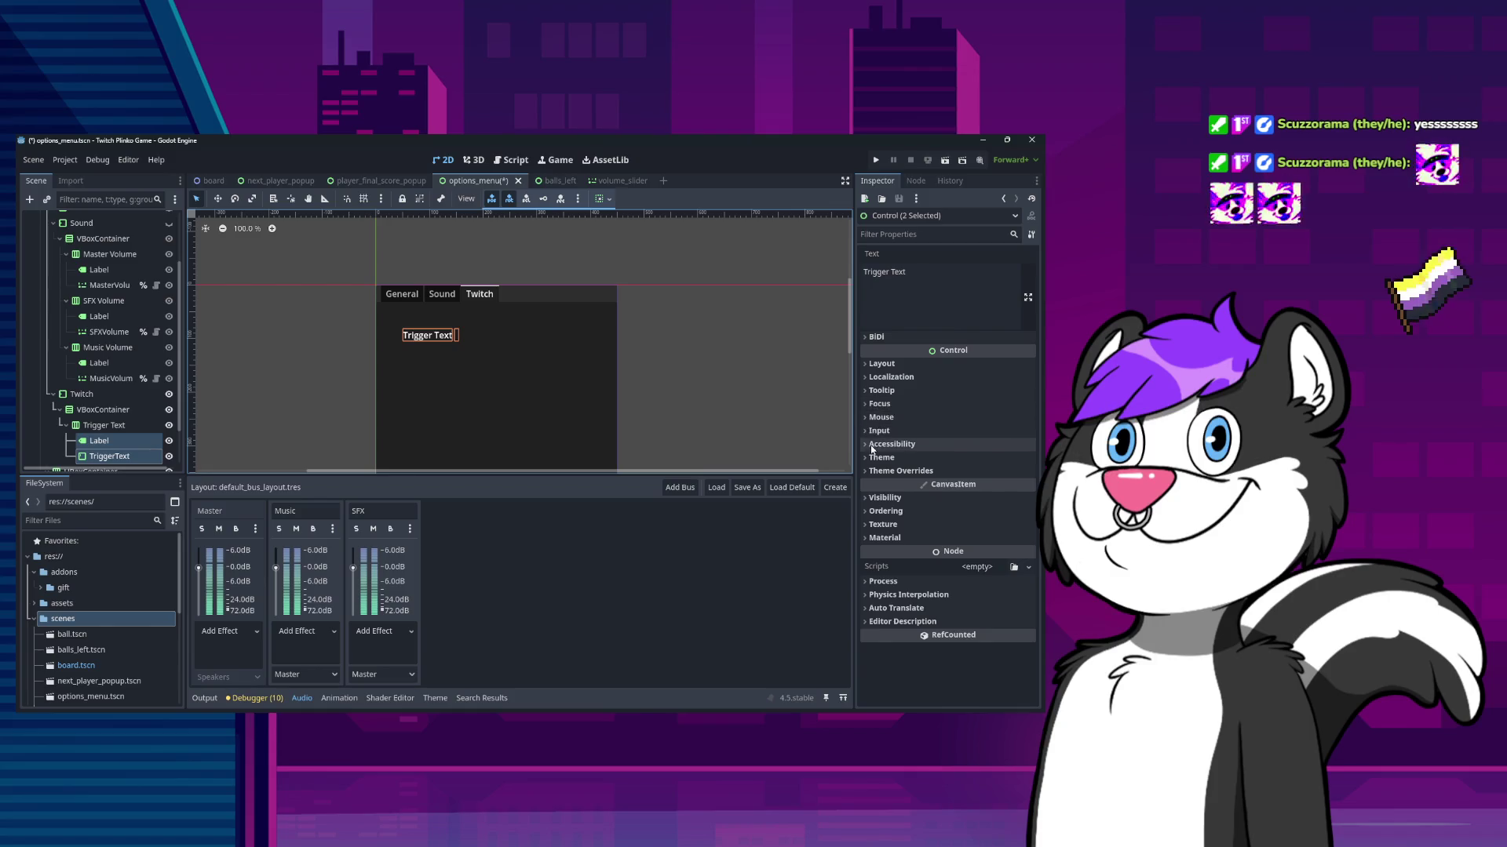
click(867, 365)
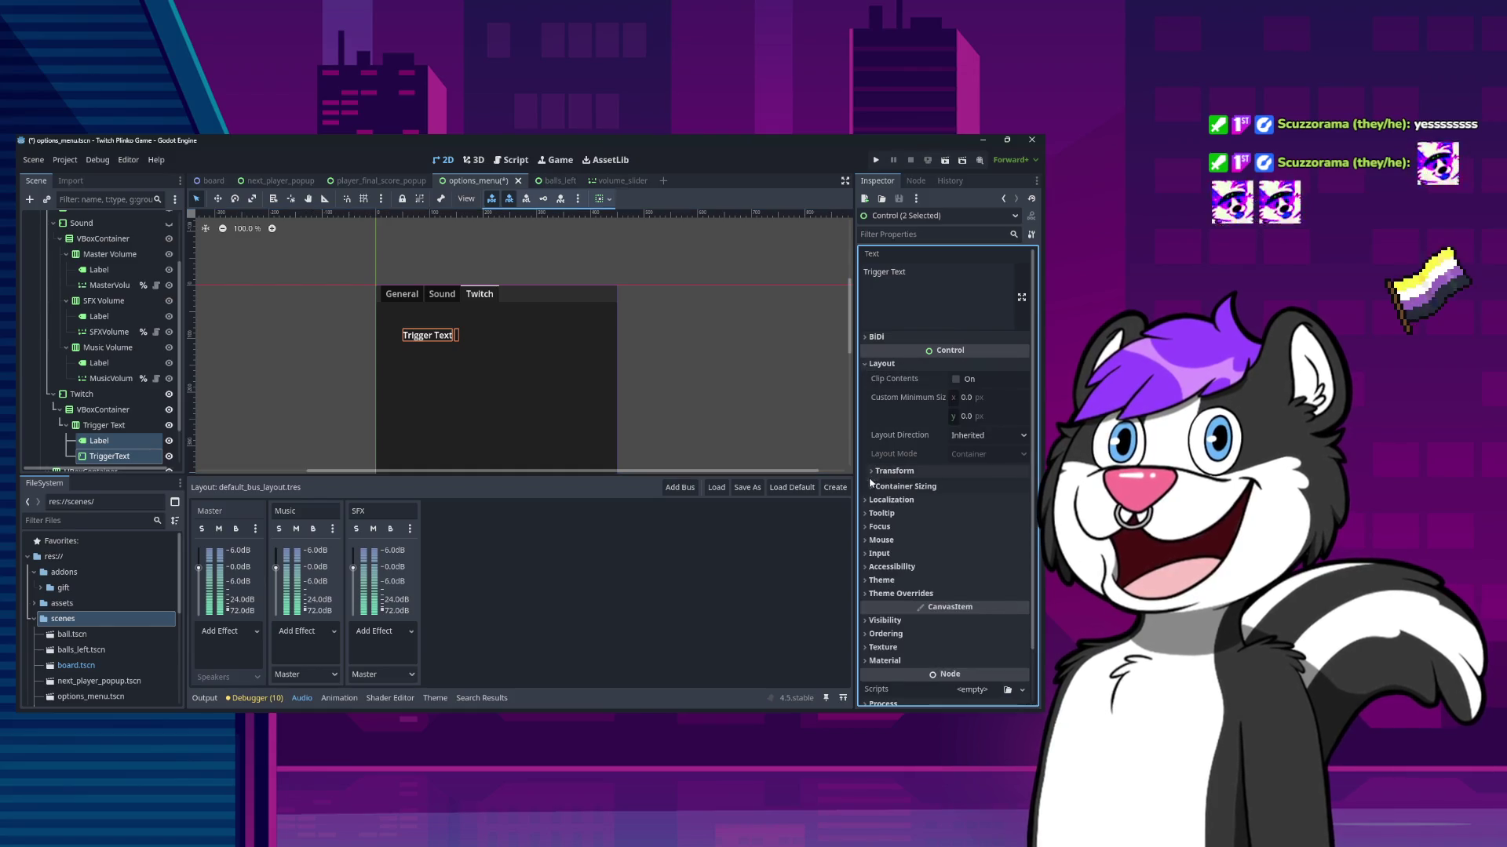
click(887, 486)
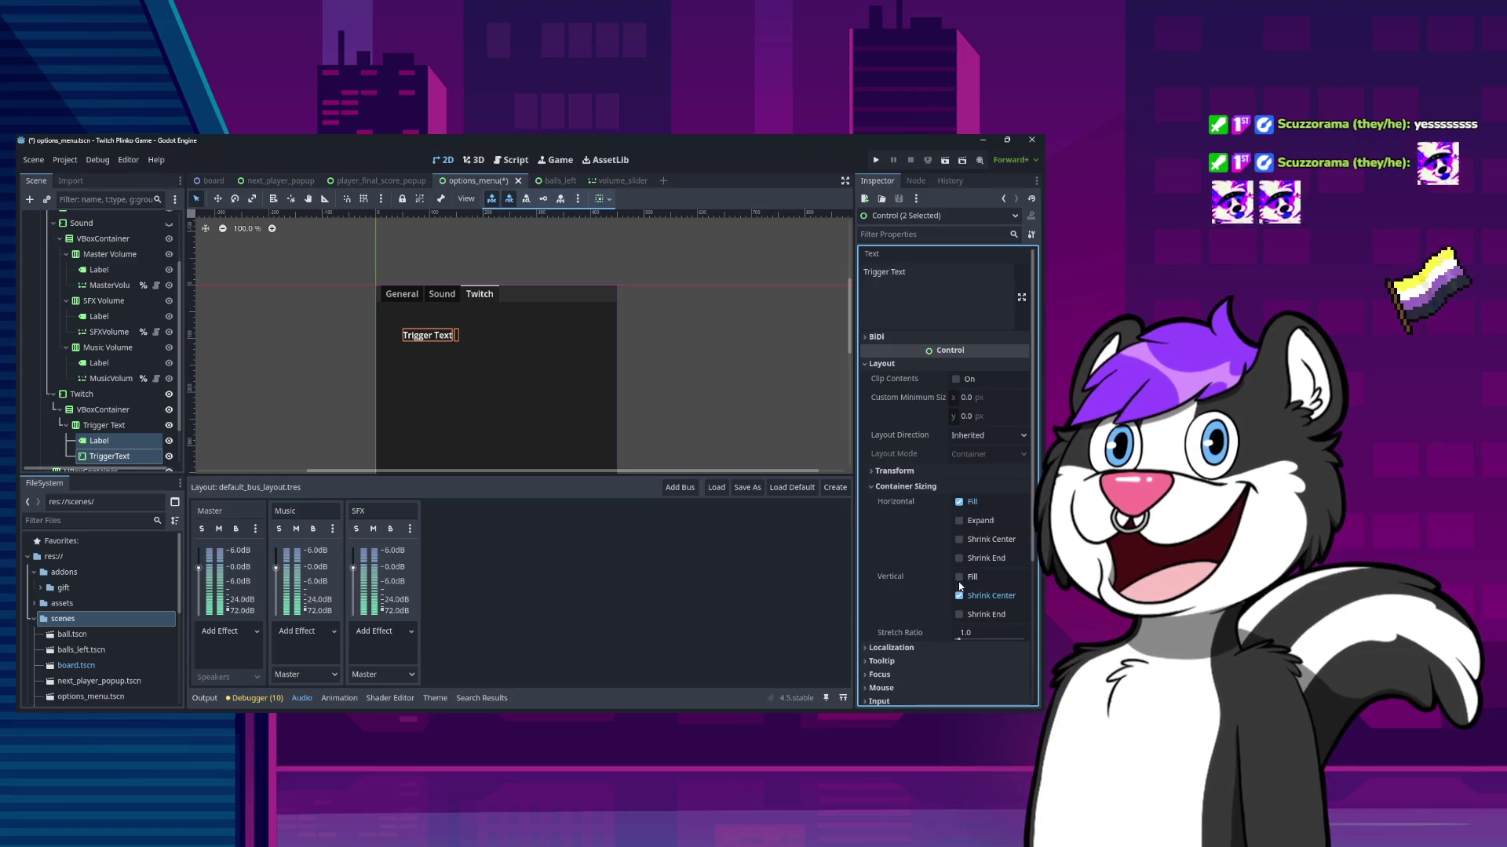
click(959, 520)
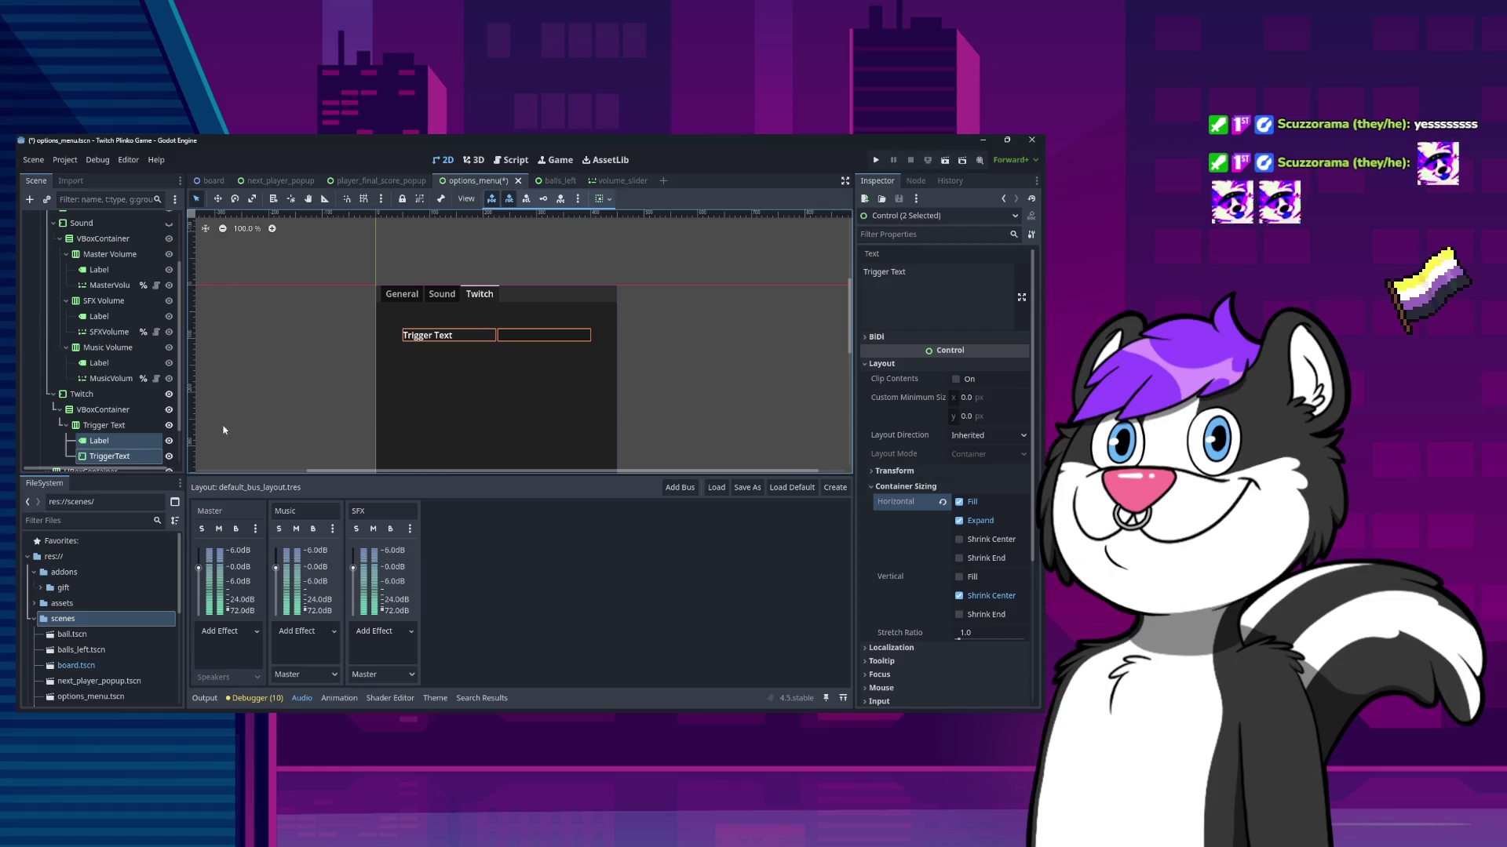
click(649, 385)
scroll(148, 408, down, 3)
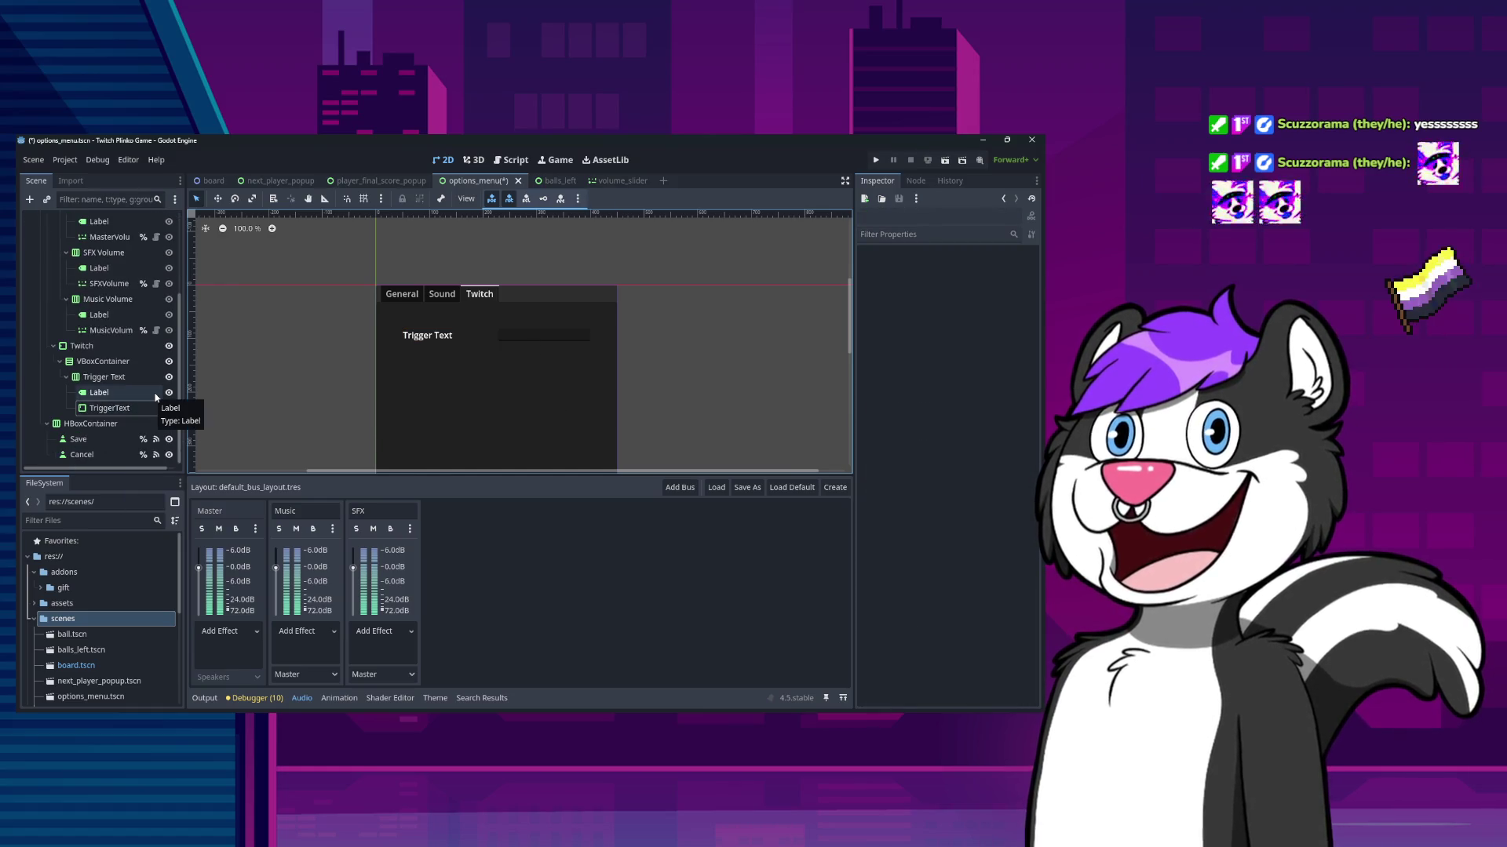
key(ctrl+s)
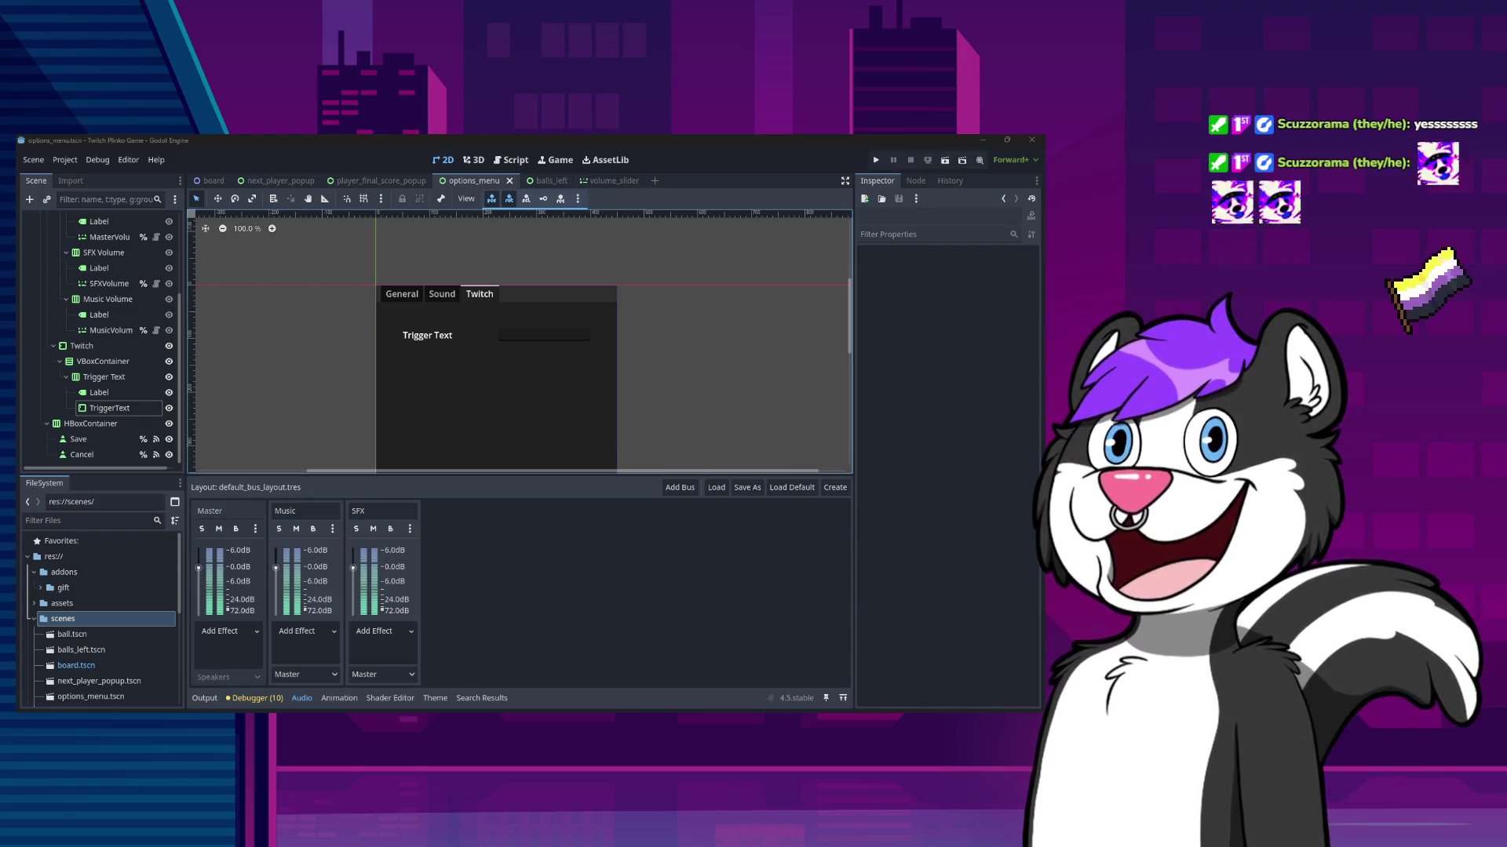
- Try a Stretch Ratio of 1.5 on the TriggerText field
click(552, 322)
double_click(99, 392)
click(138, 409)
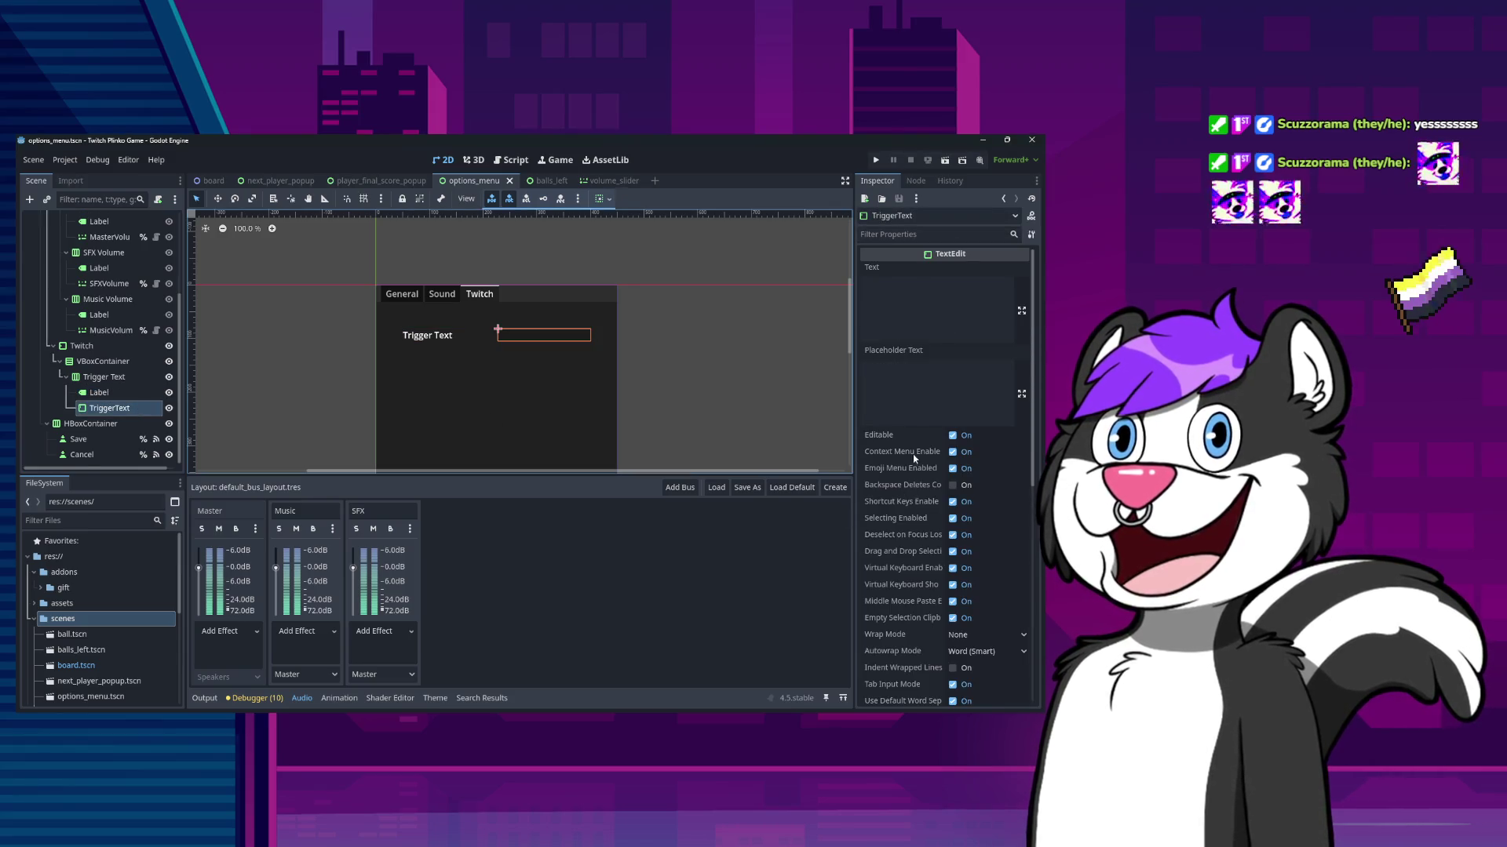
scroll(879, 497, down, 5)
click(868, 503)
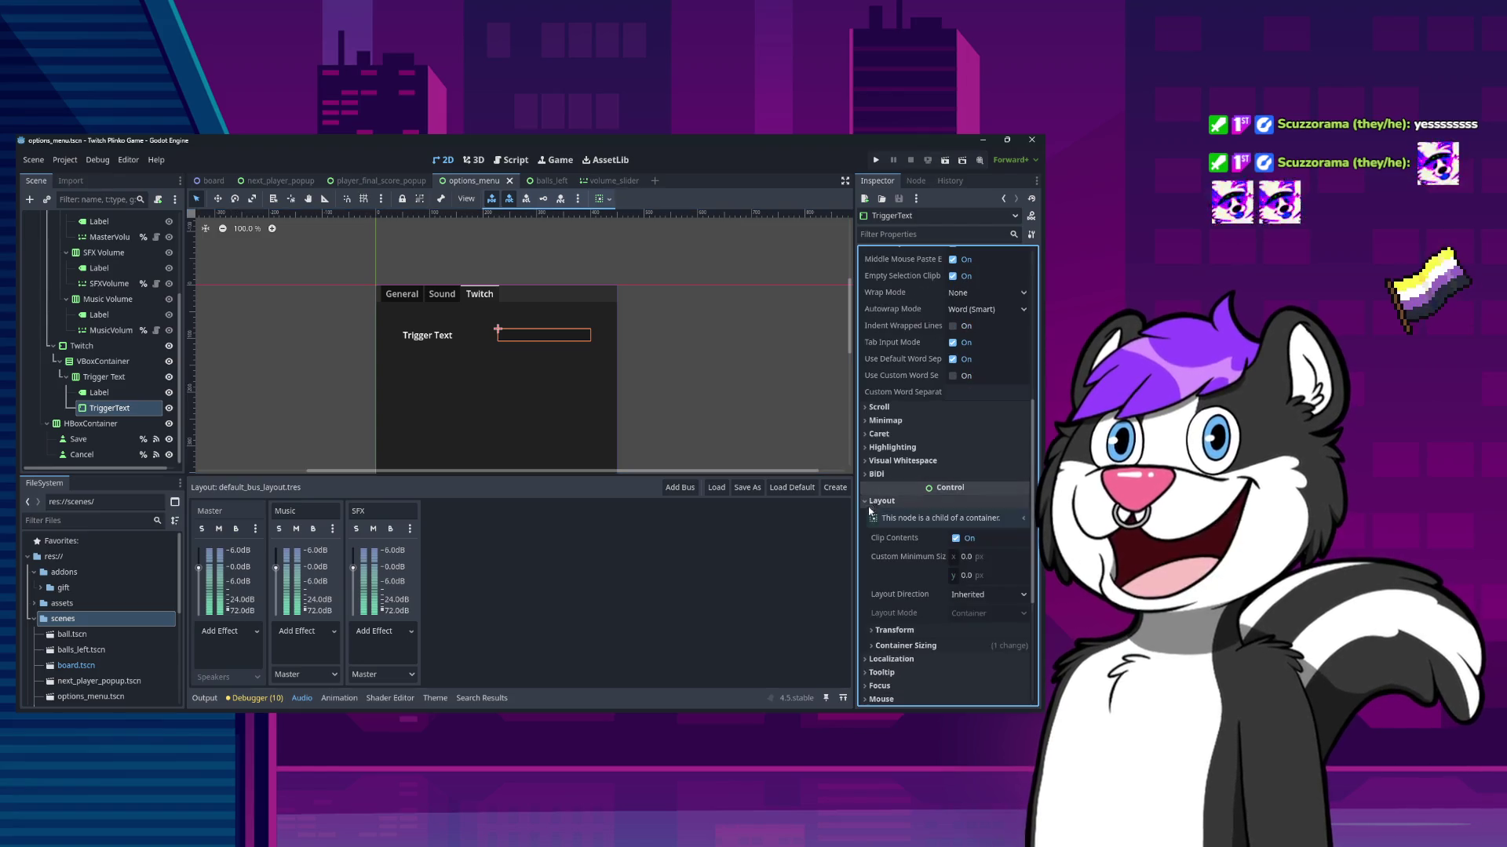
click(897, 646)
scroll(902, 620, down, 3)
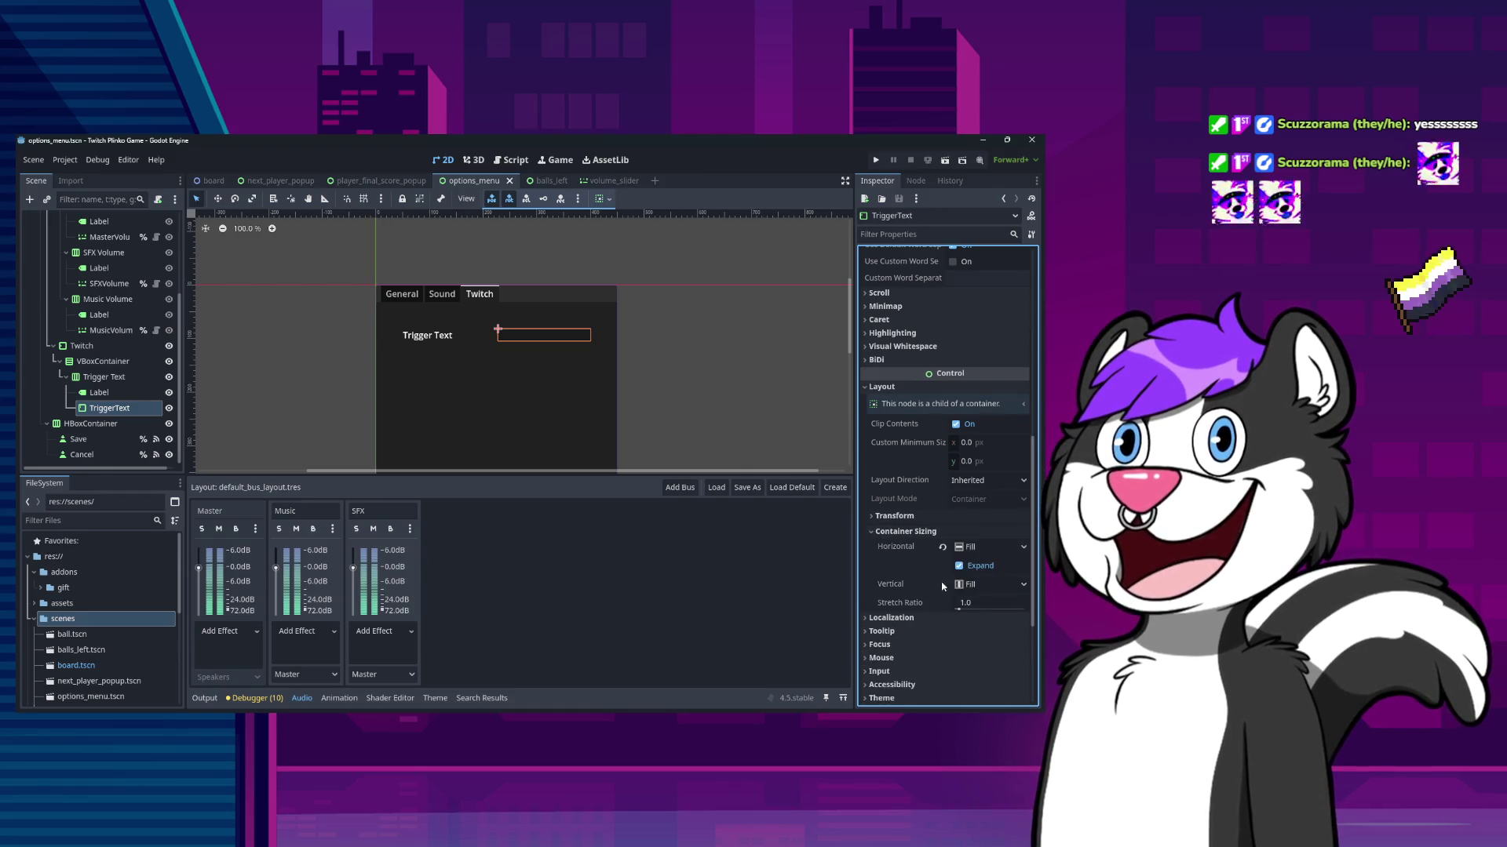
click(959, 608)
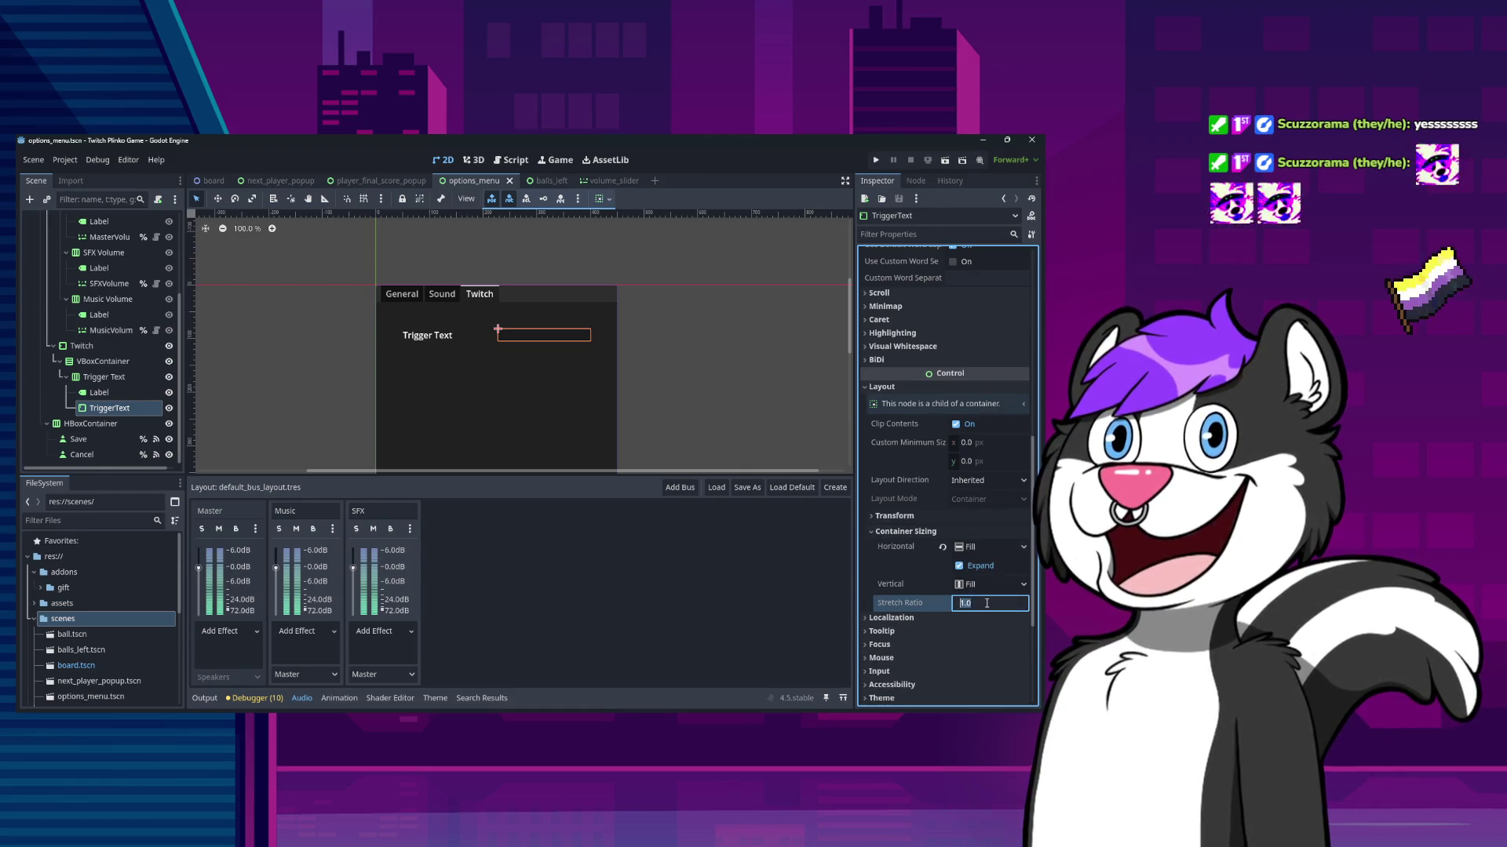
text(1.5)
key(Return)
scroll(987, 603, down, 4)
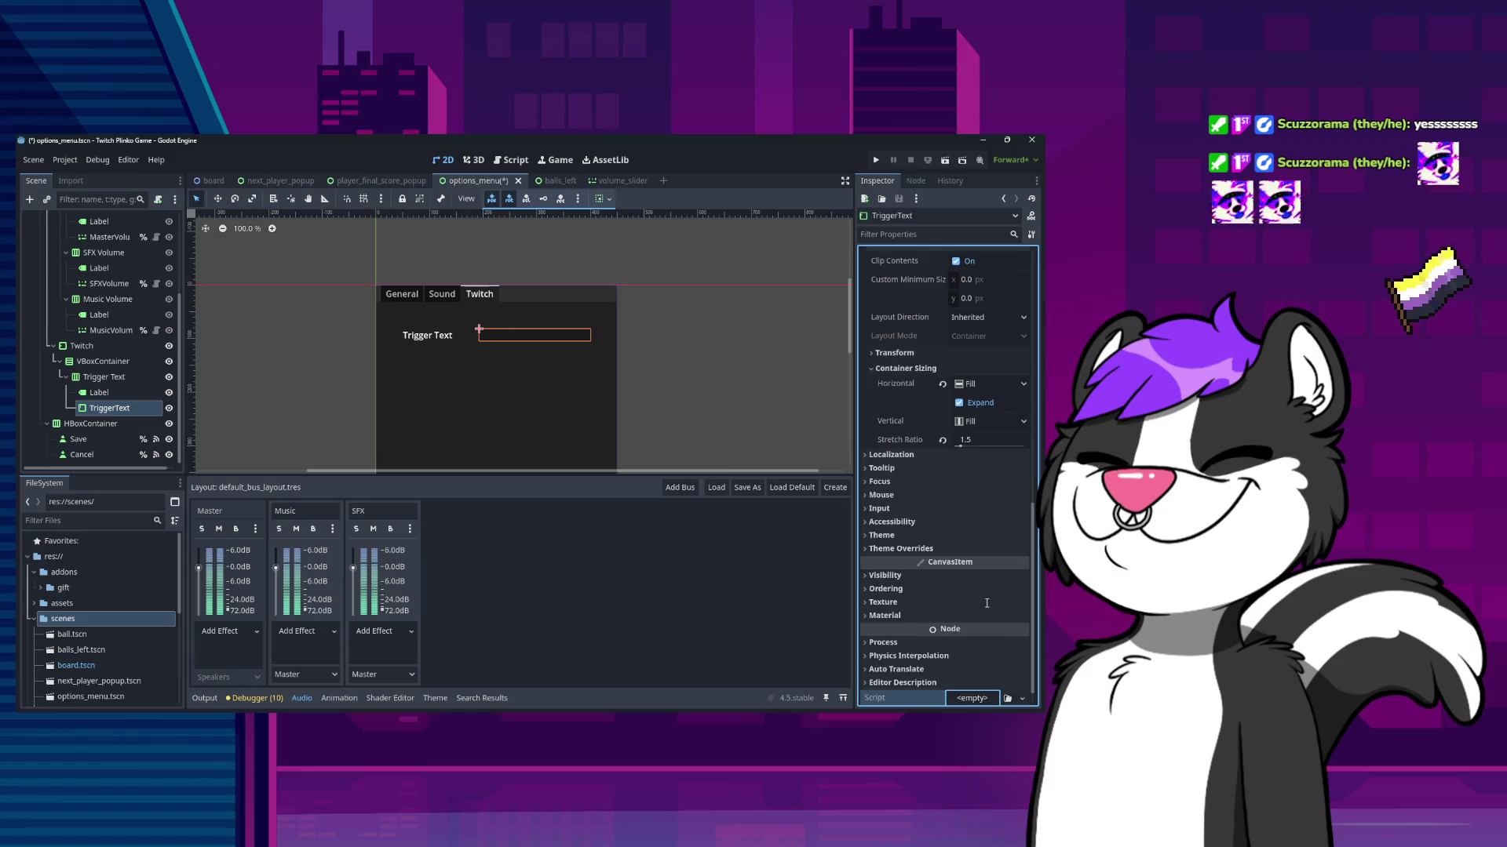
click(988, 438)
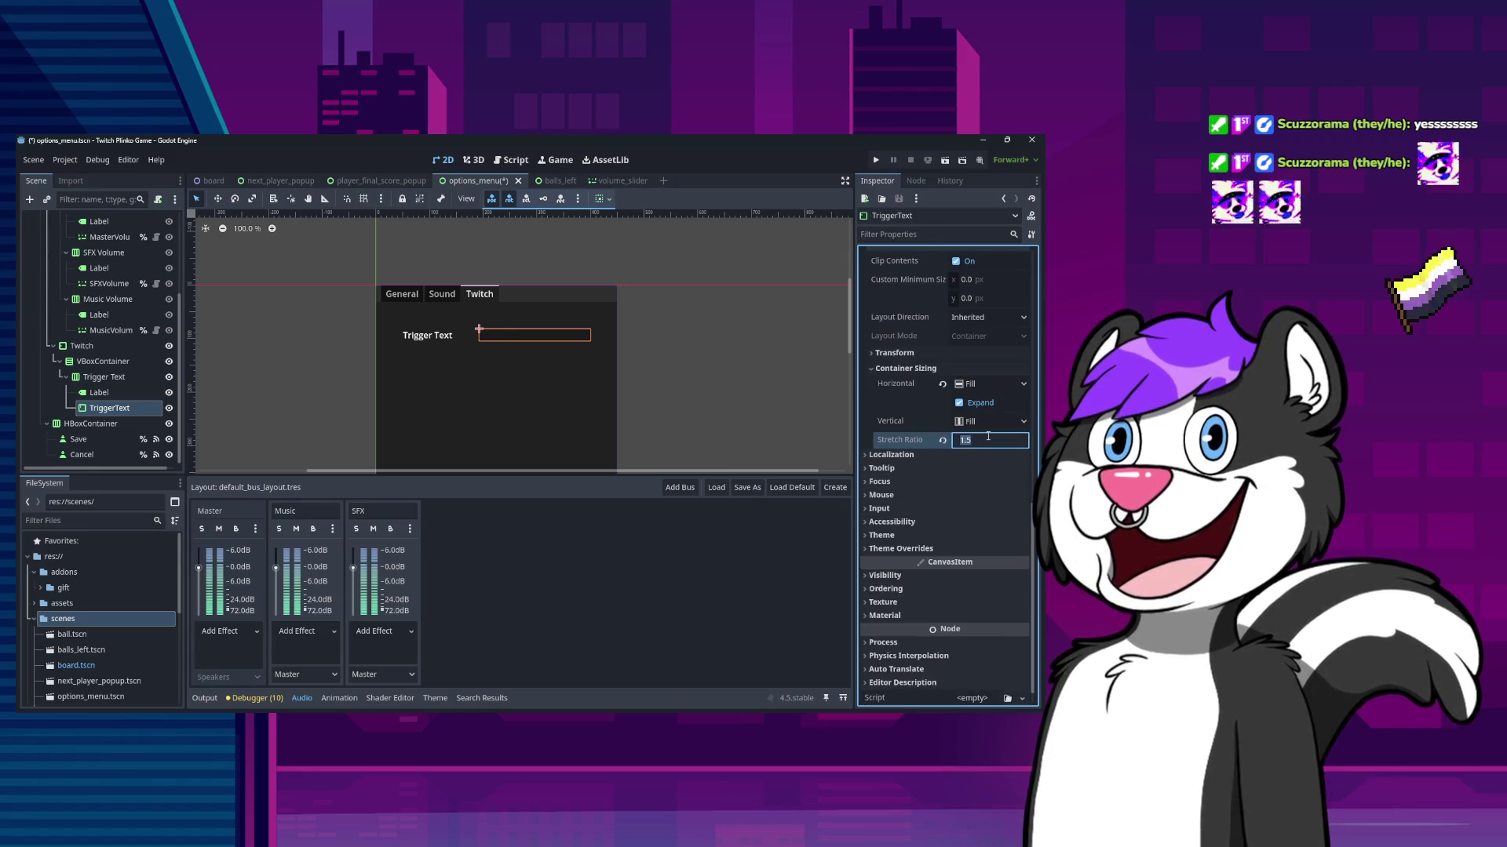
text(1)
- Try a 1.5 Stretch Ratio on the label, then reset it to 1.0
click(99, 392)
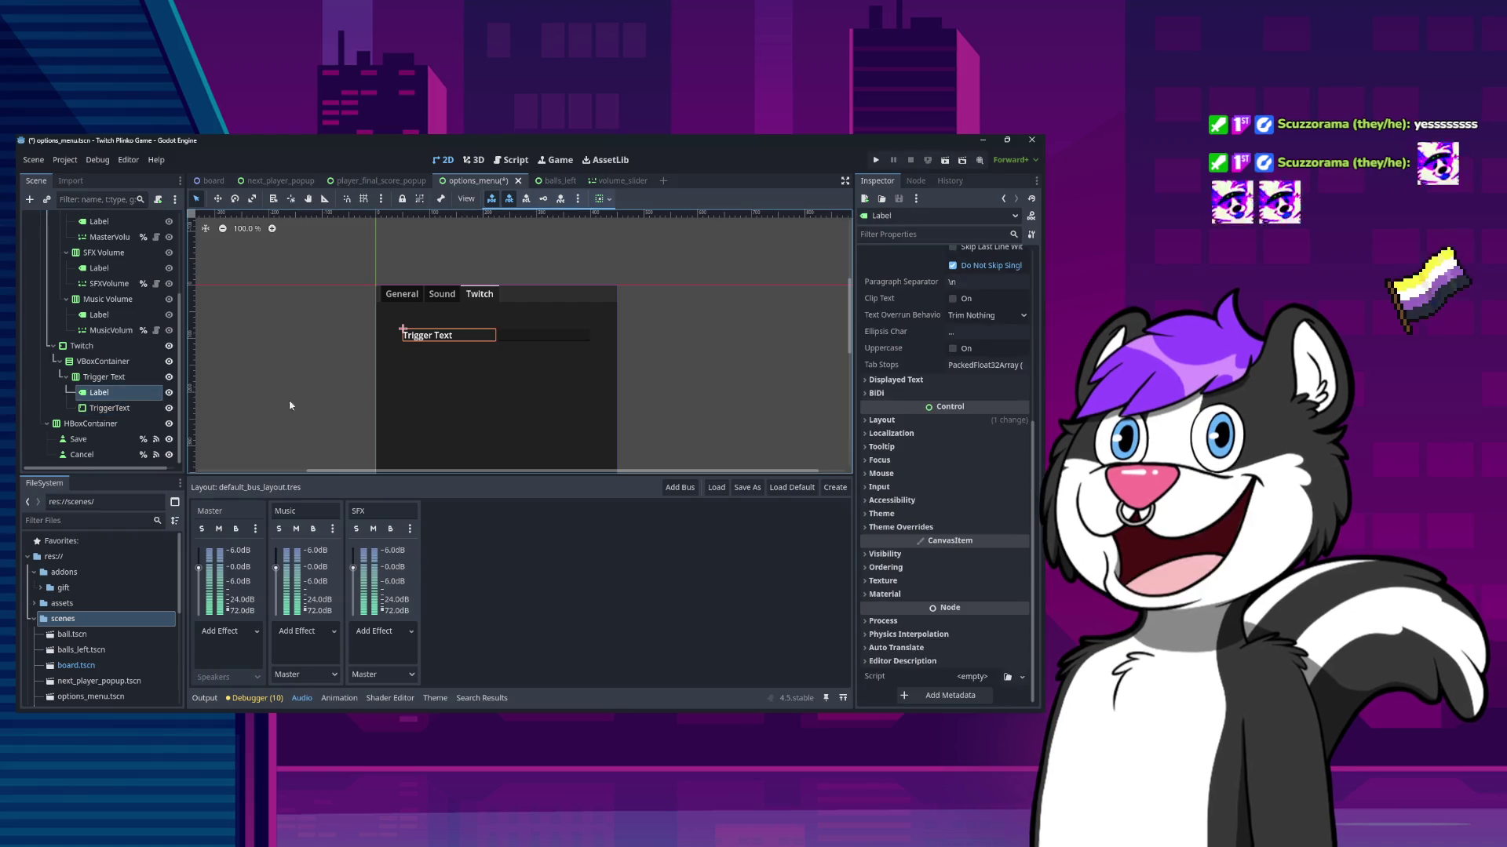
click(878, 538)
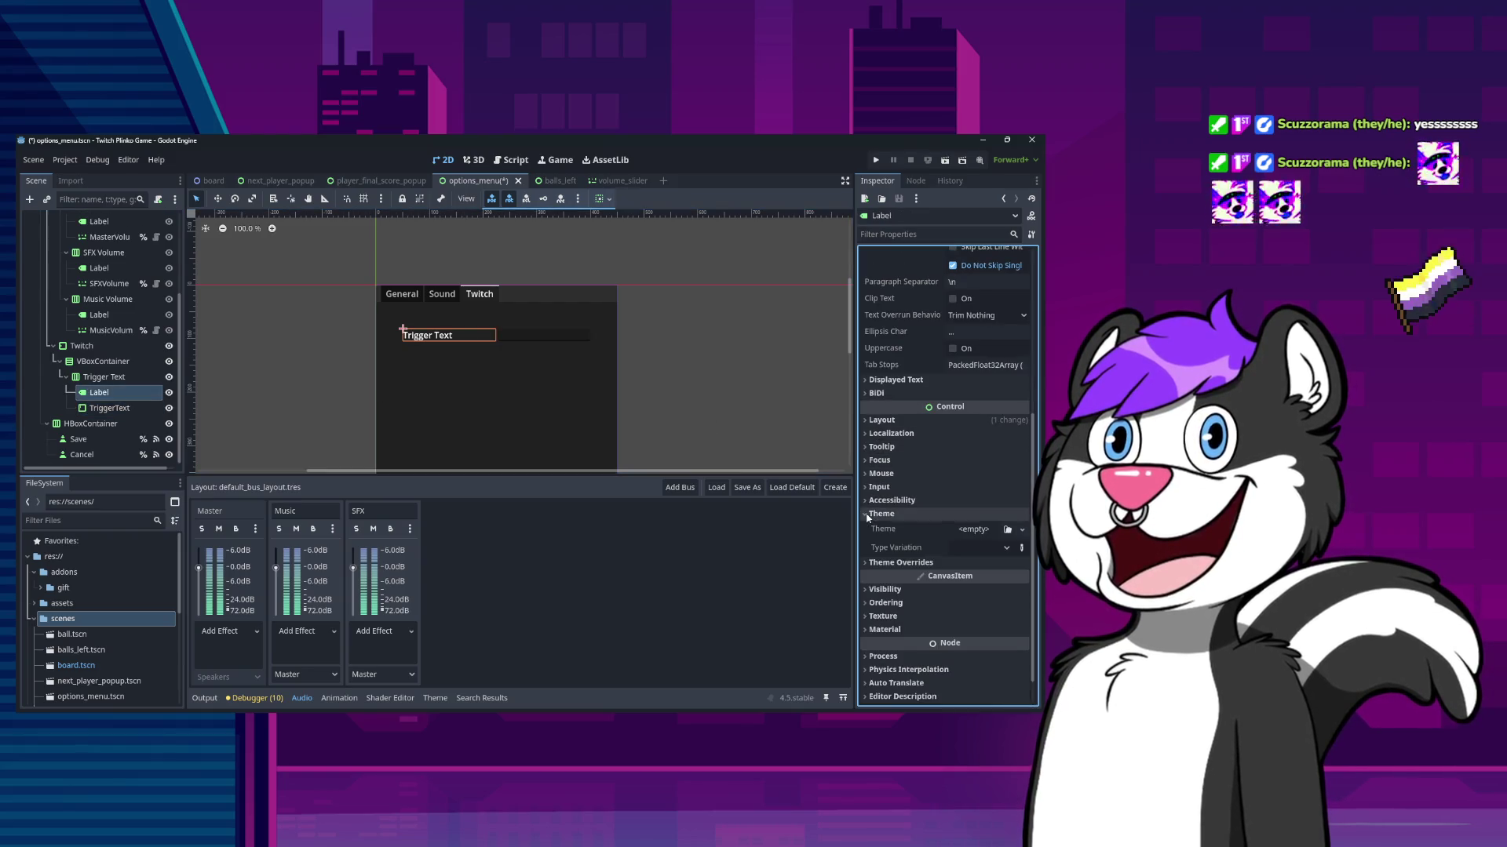
scroll(920, 533, up, 5)
scroll(920, 533, down, 5)
click(871, 514)
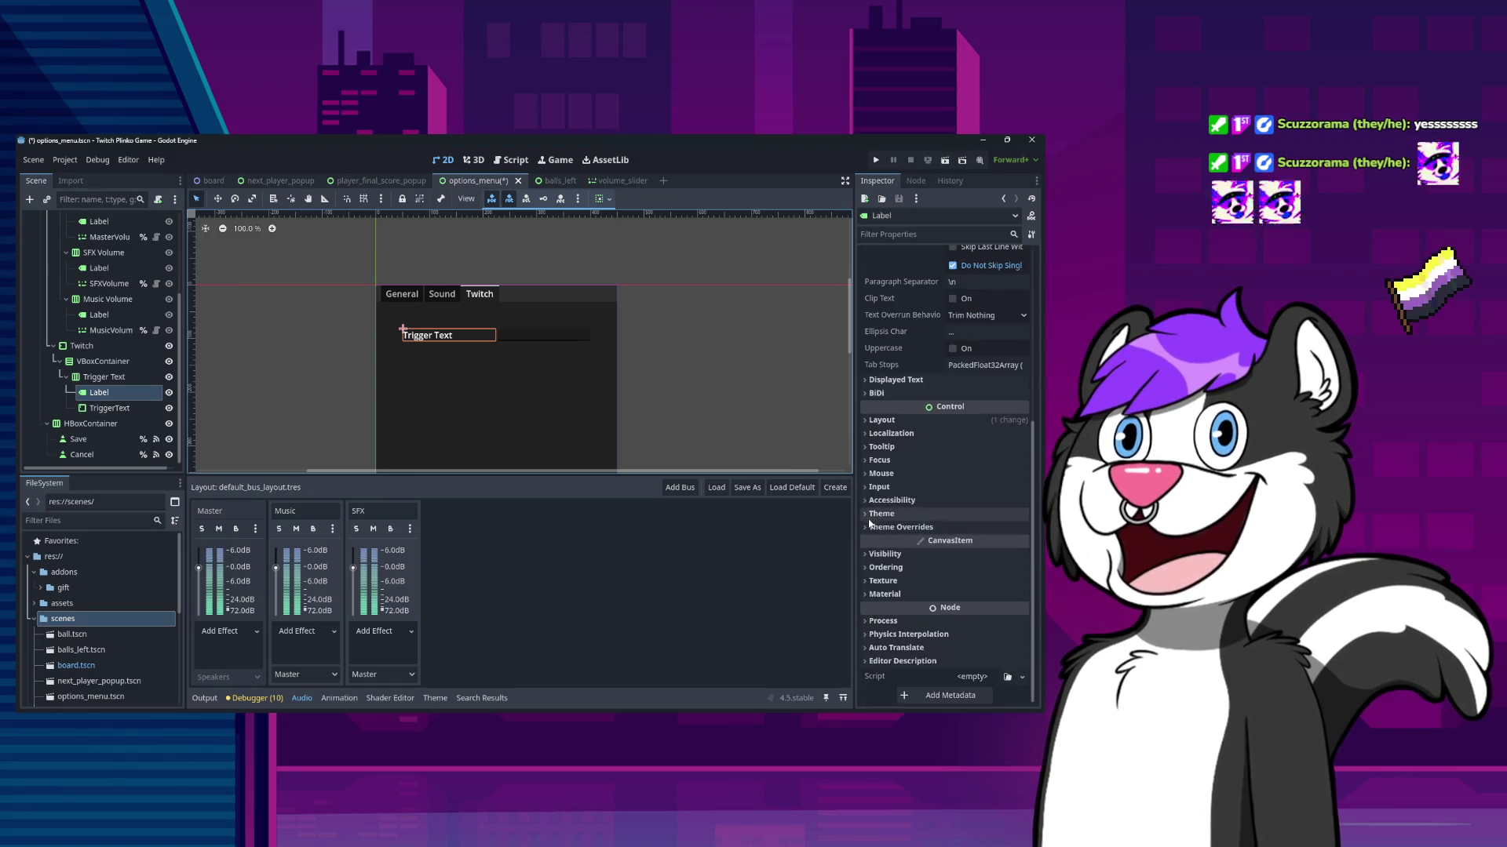
click(870, 515)
click(110, 408)
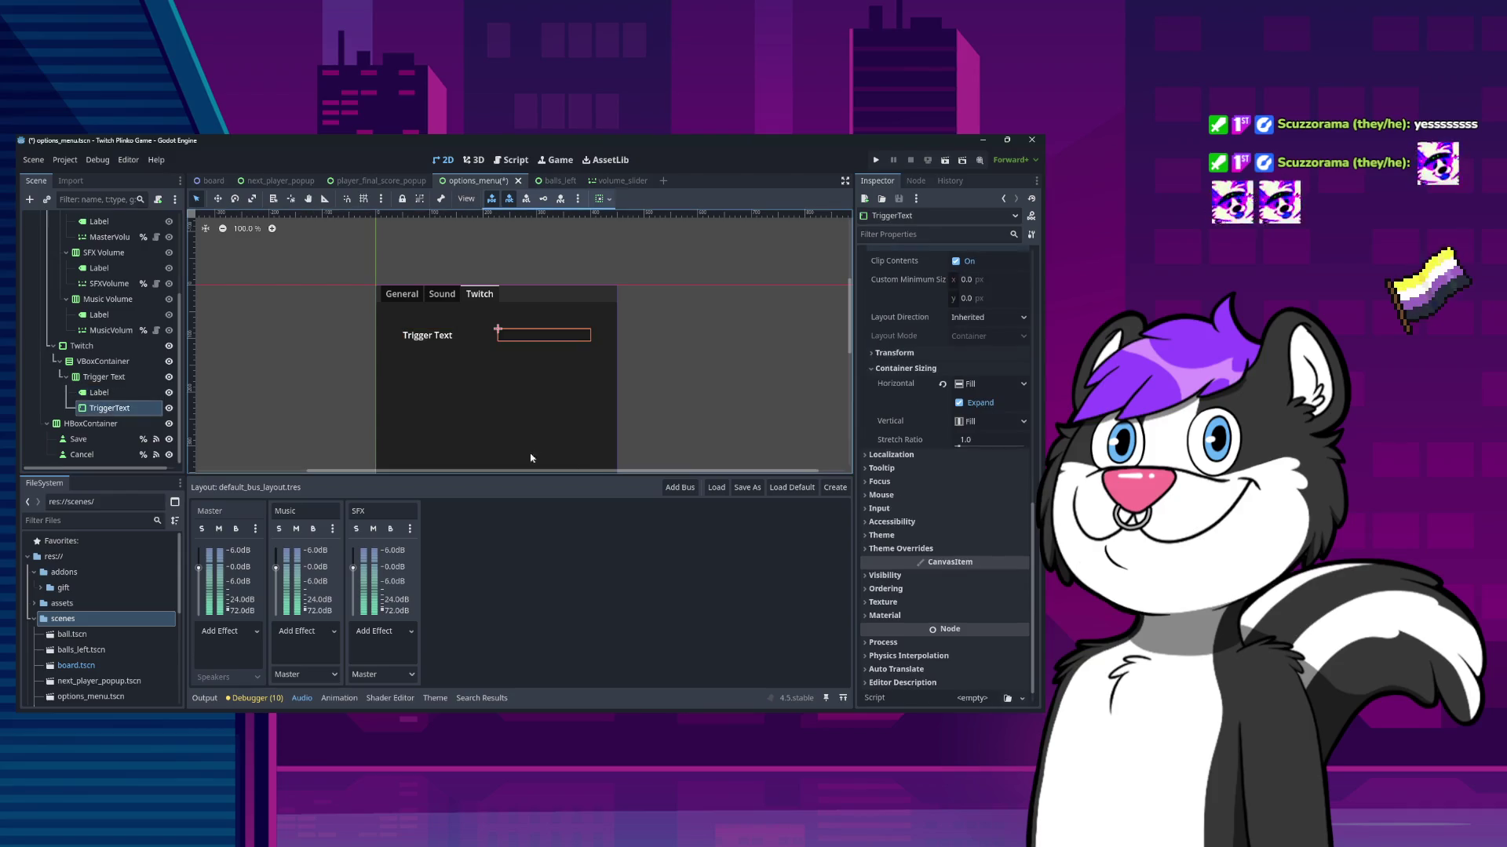
scroll(879, 487, up, 5)
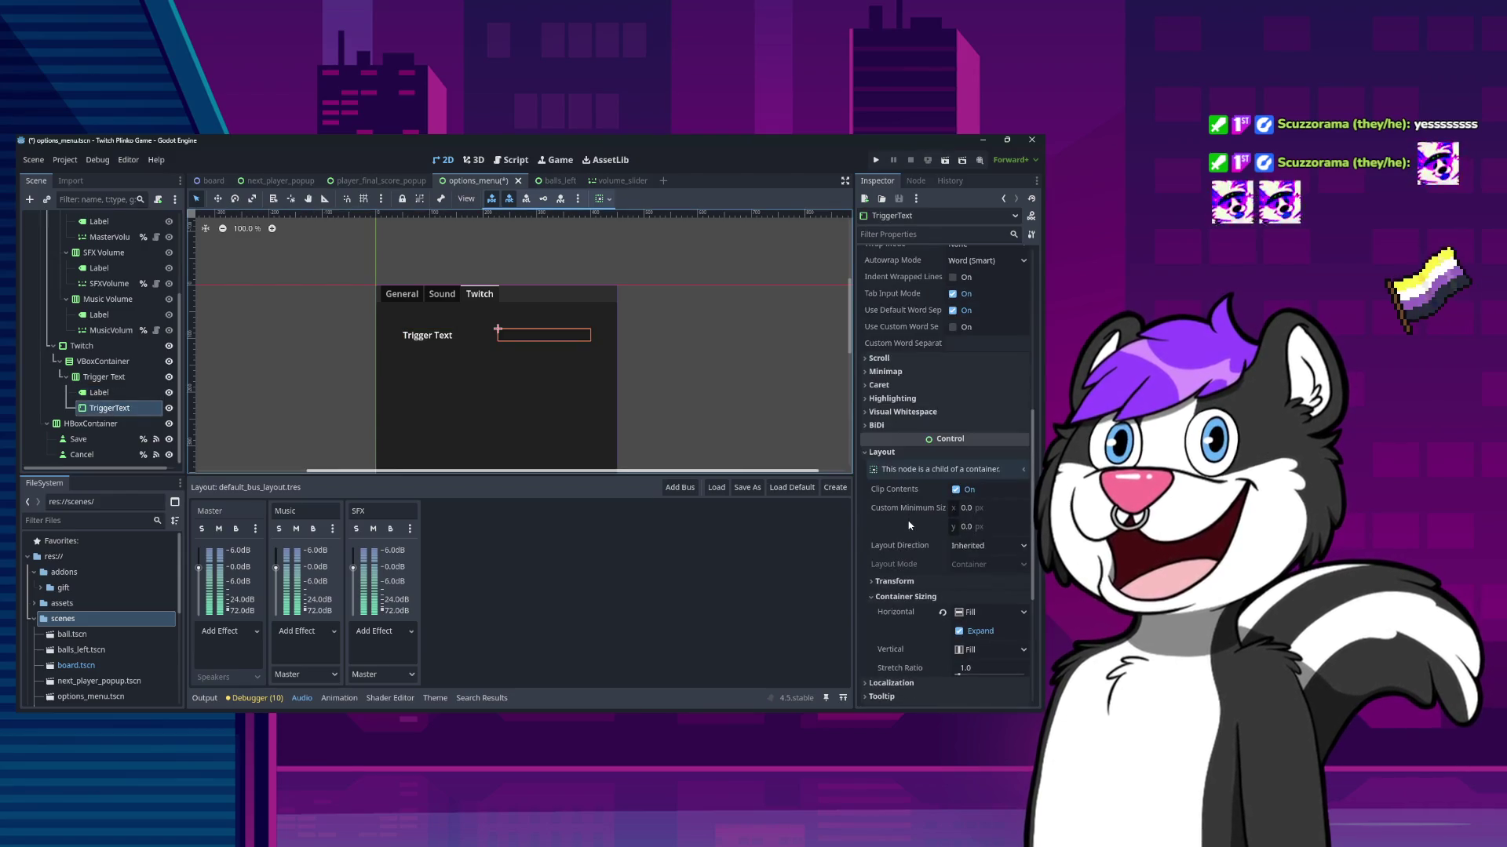
click(99, 393)
click(867, 420)
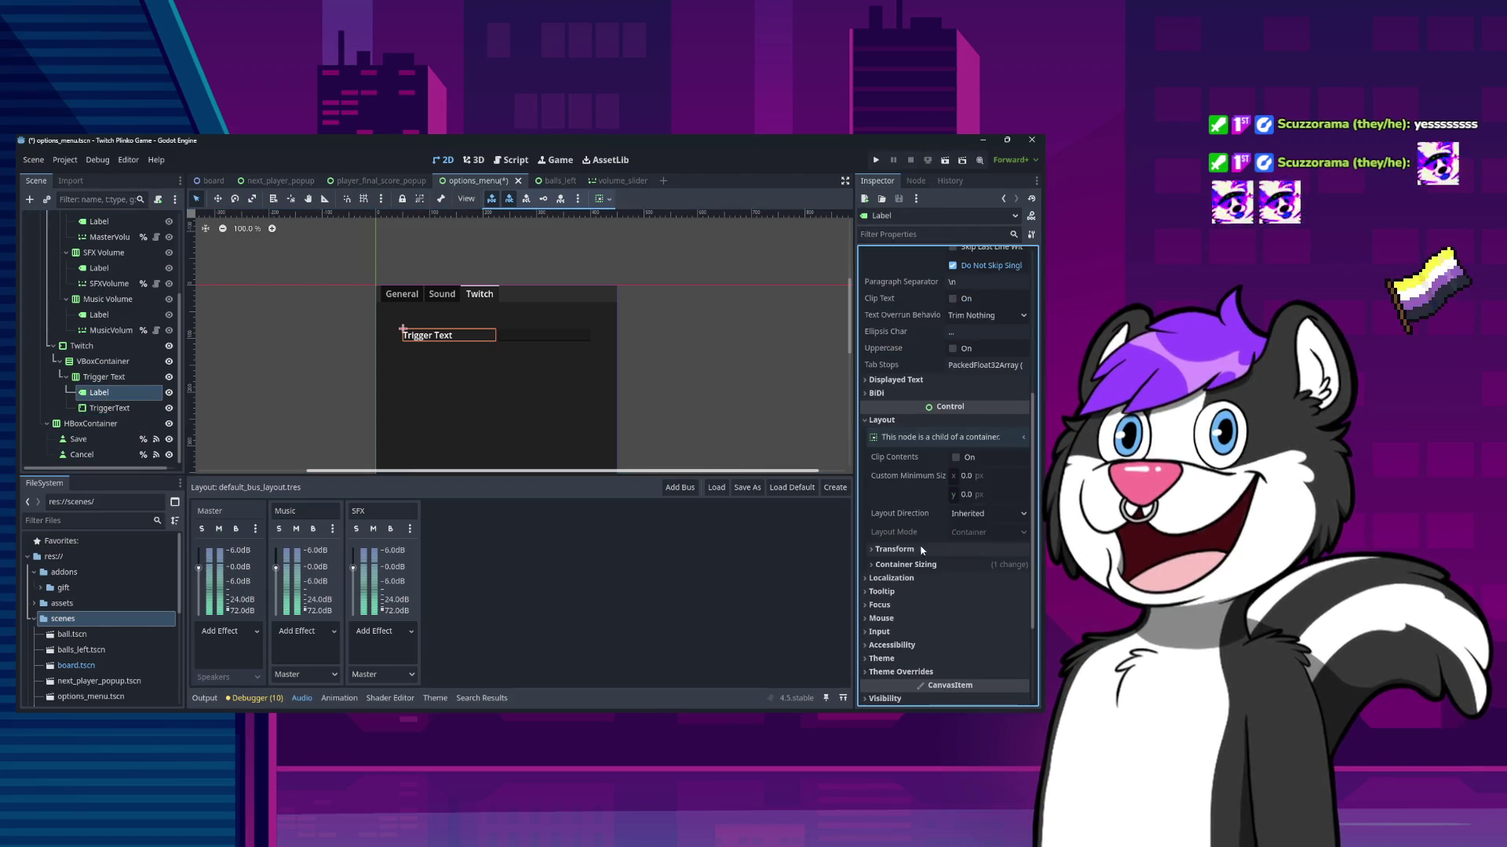
click(904, 565)
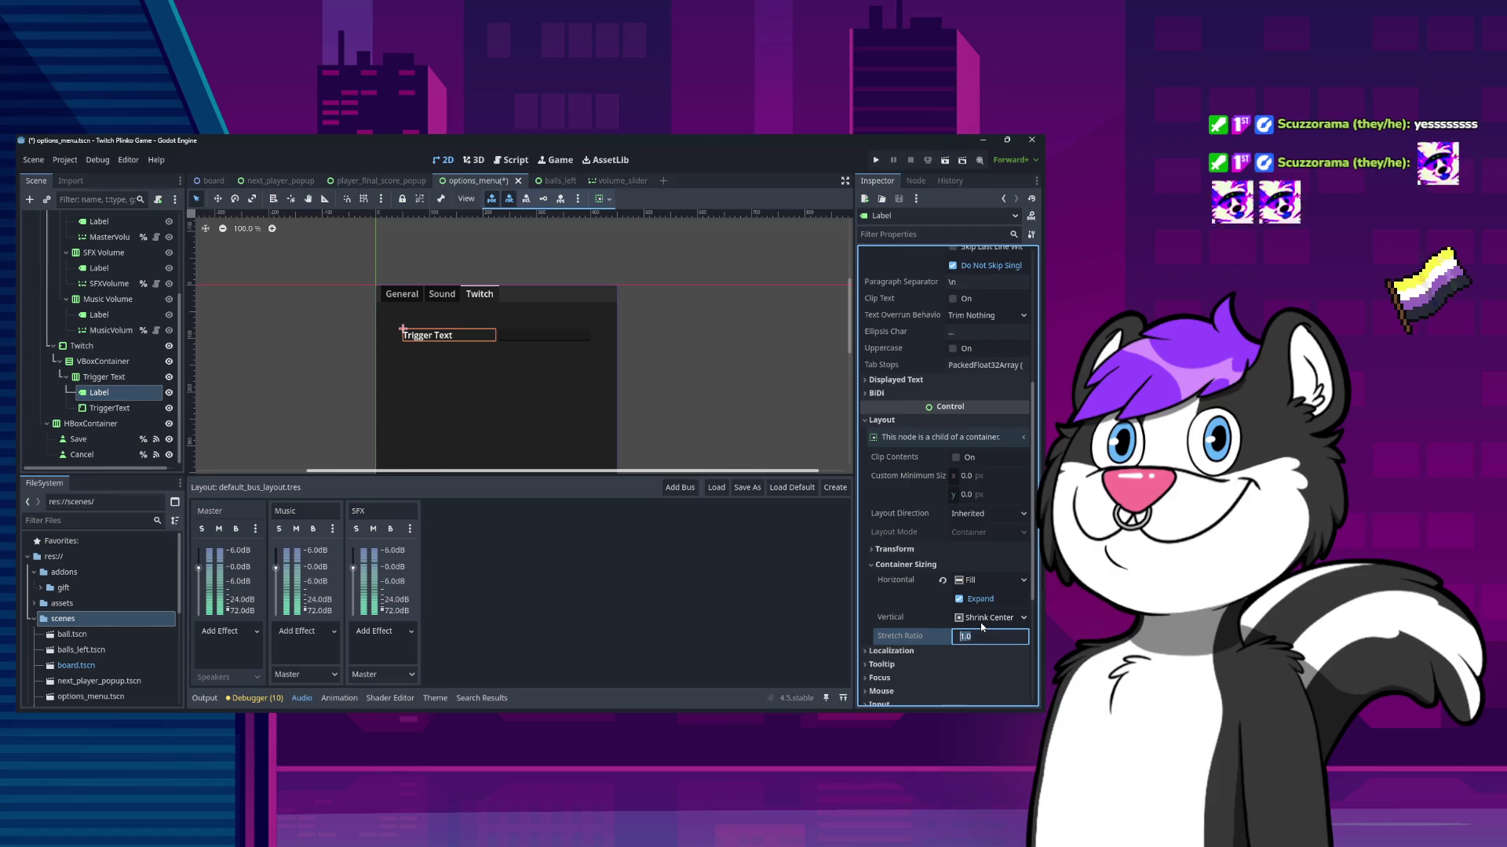
key(Return)
scroll(981, 625, down, 5)
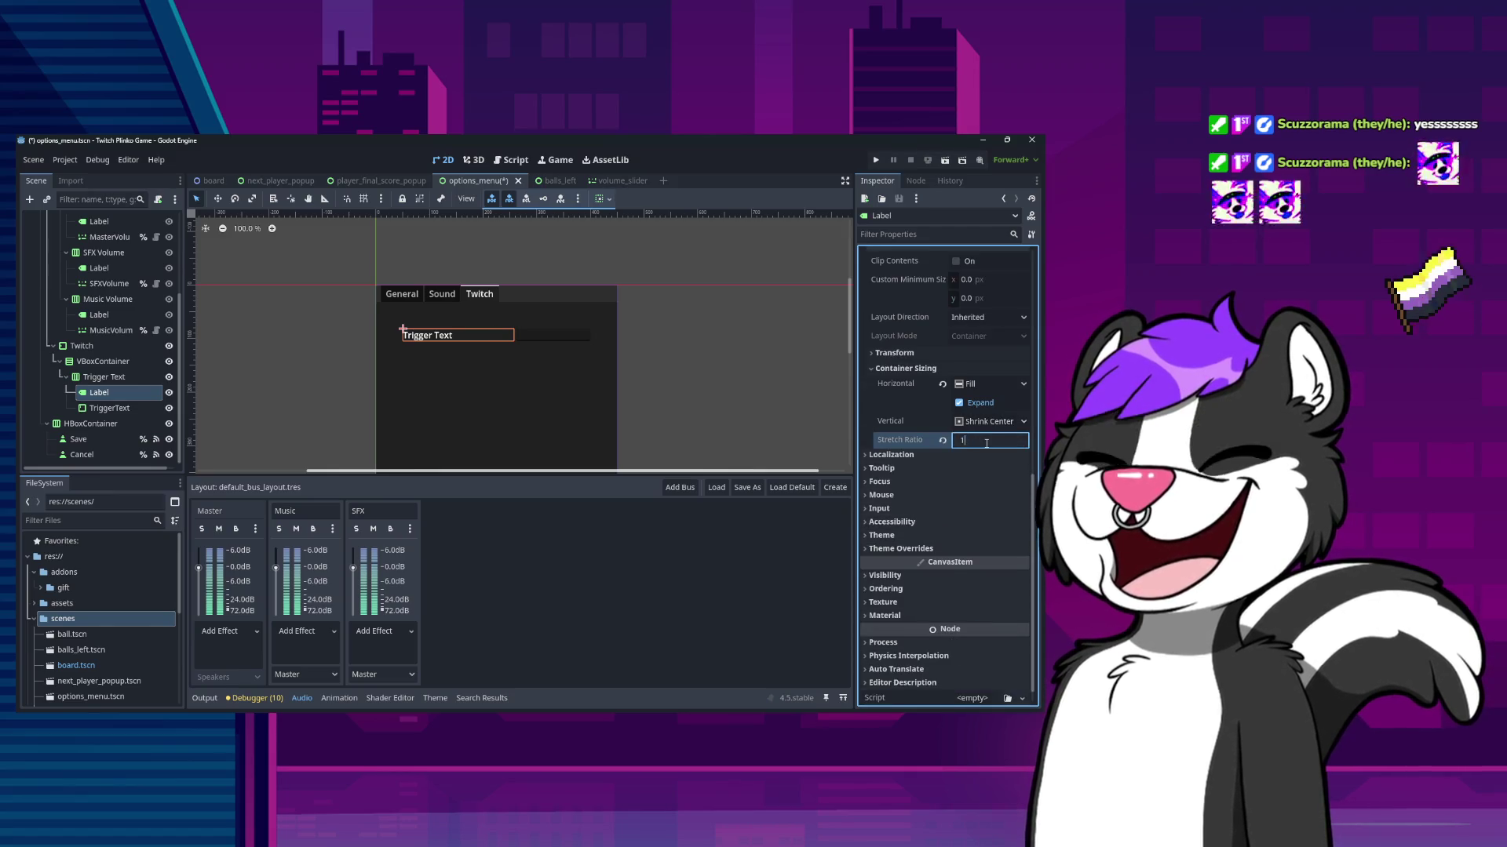
click(942, 439)
- Reselect the TriggerText field and begin editing its Text property
click(516, 336)
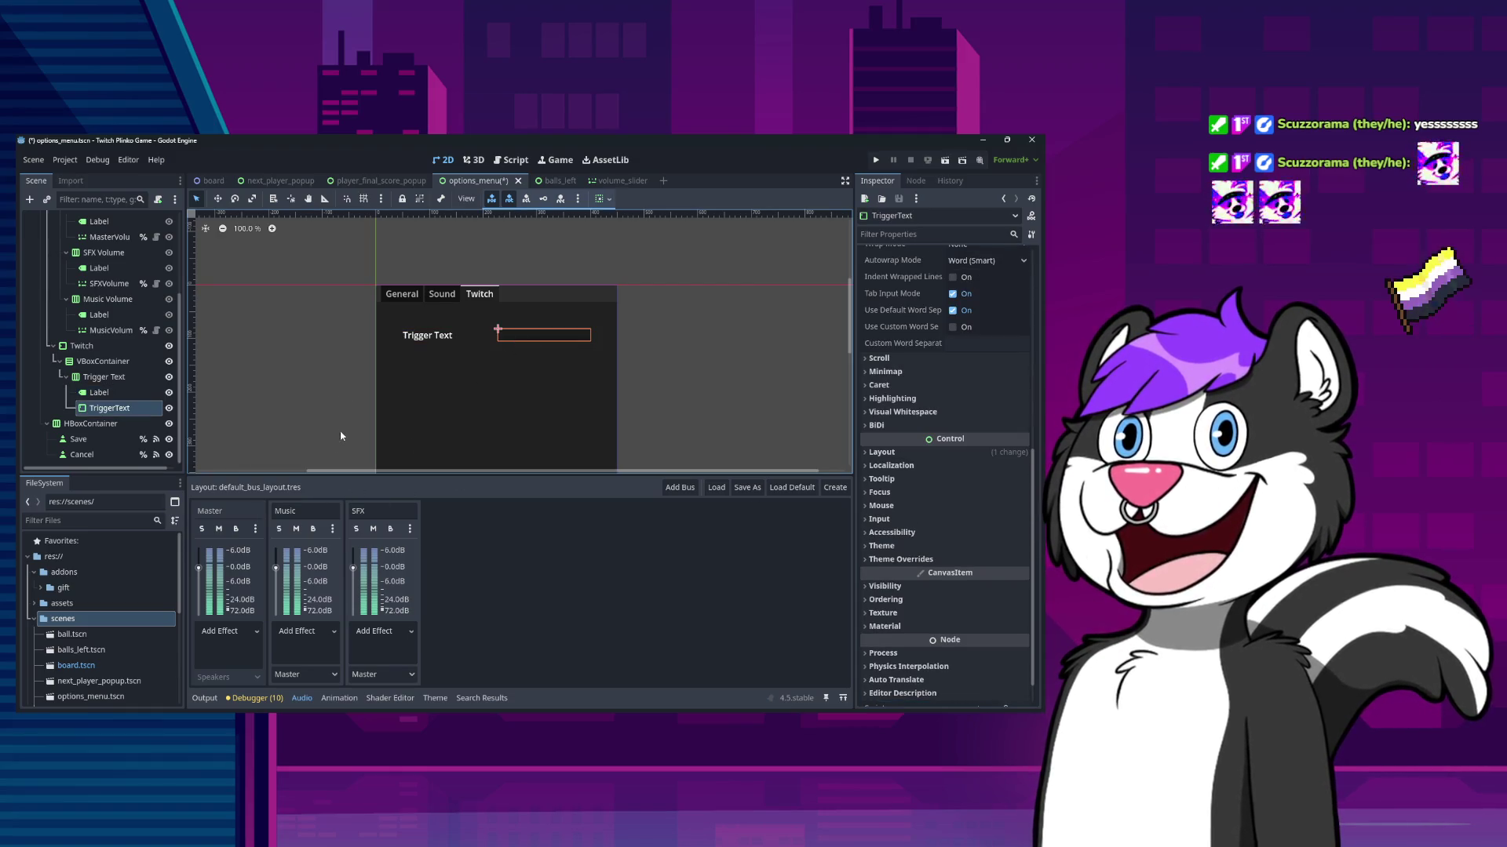
click(143, 380)
click(509, 342)
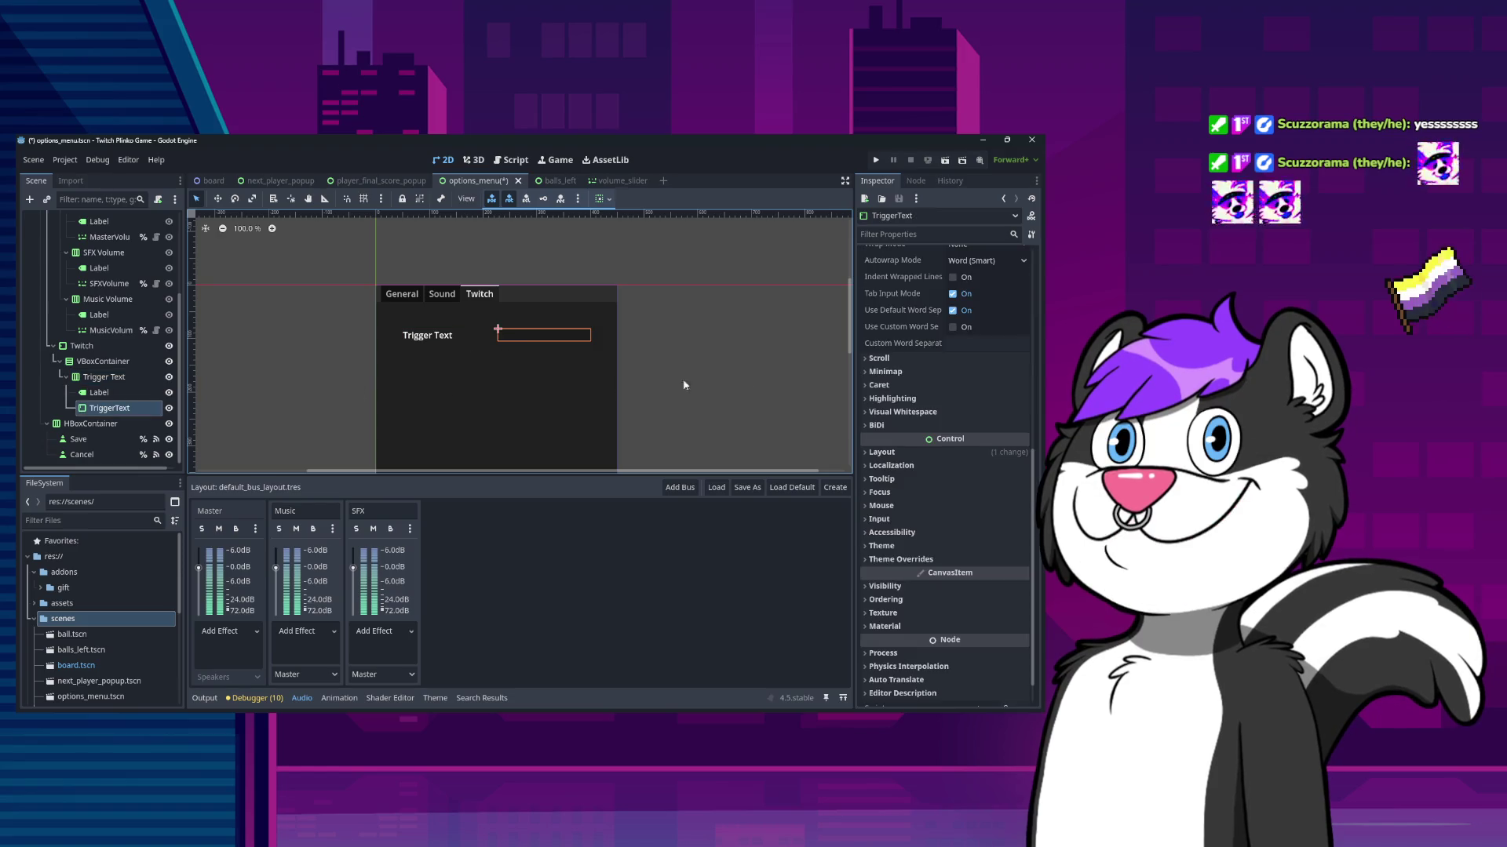
scroll(941, 353, up, 5)
click(930, 317)
text(e.g.)
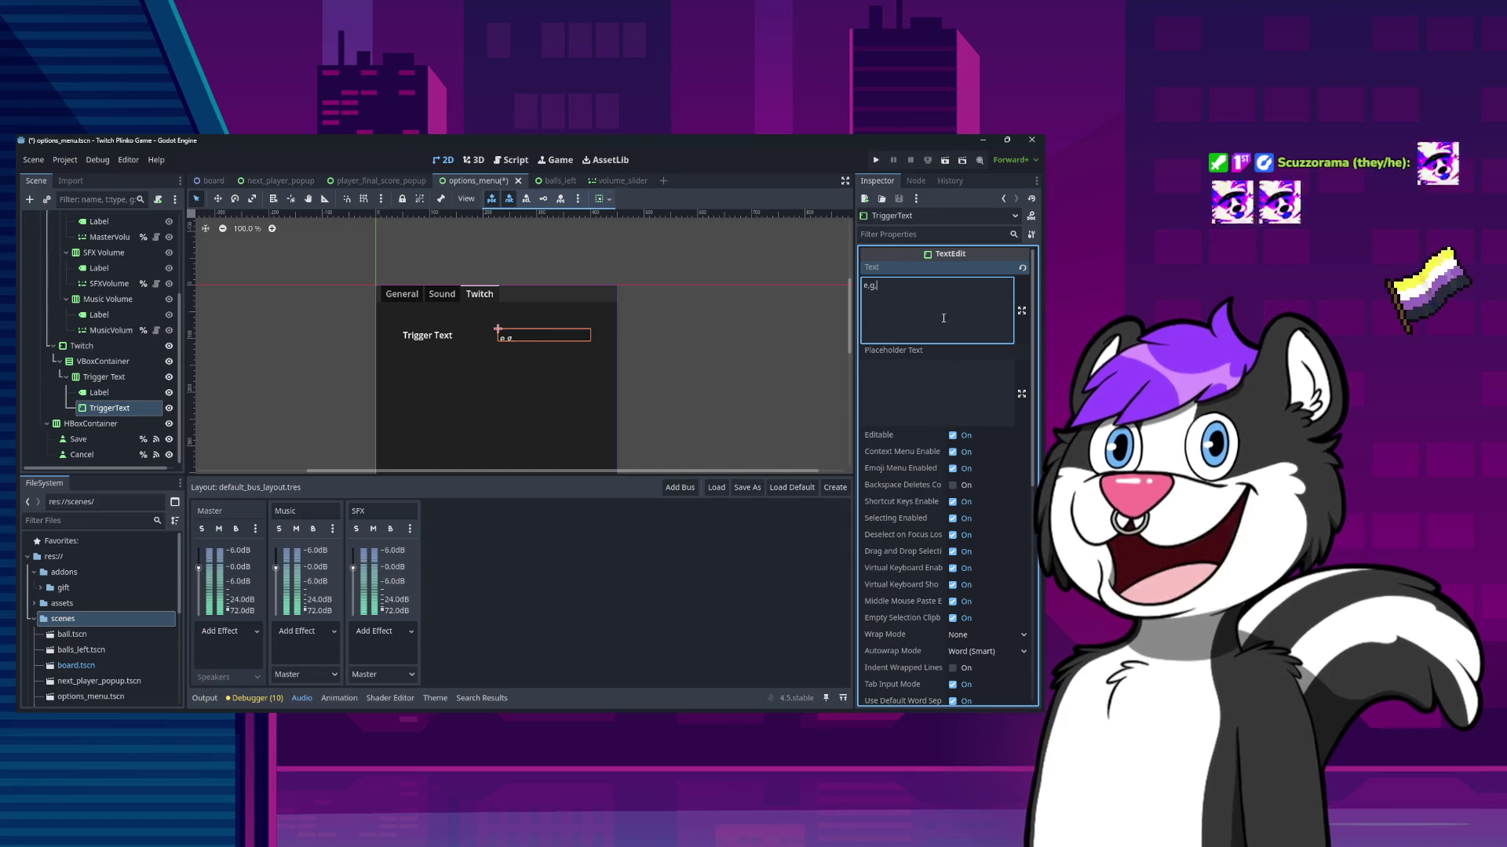
- Change the TriggerText field's example text to '(e.g. !play)' and save the scene
click(550, 339)
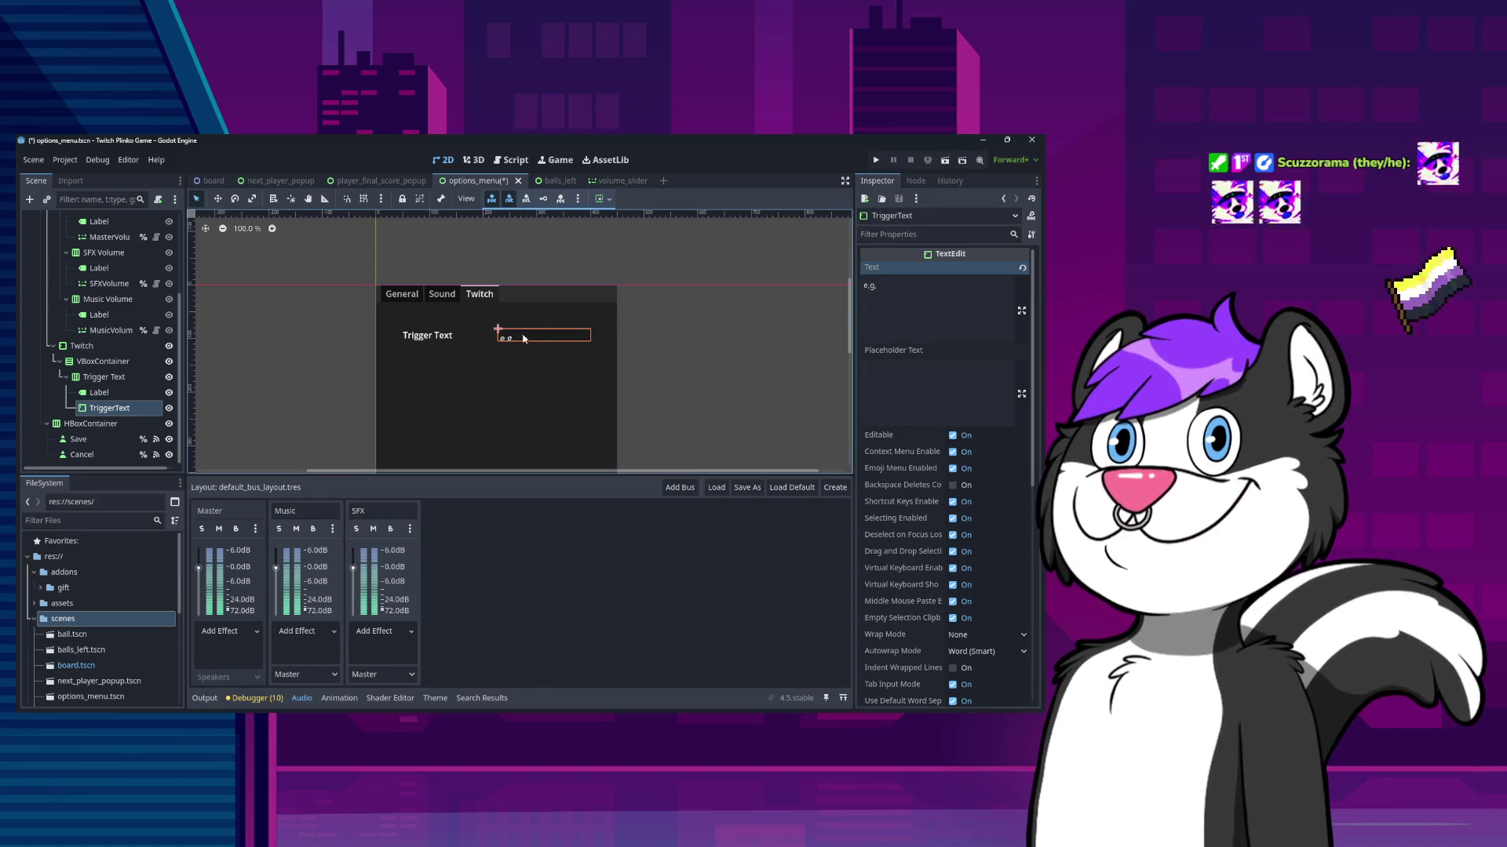
click(110, 364)
click(109, 408)
click(895, 305)
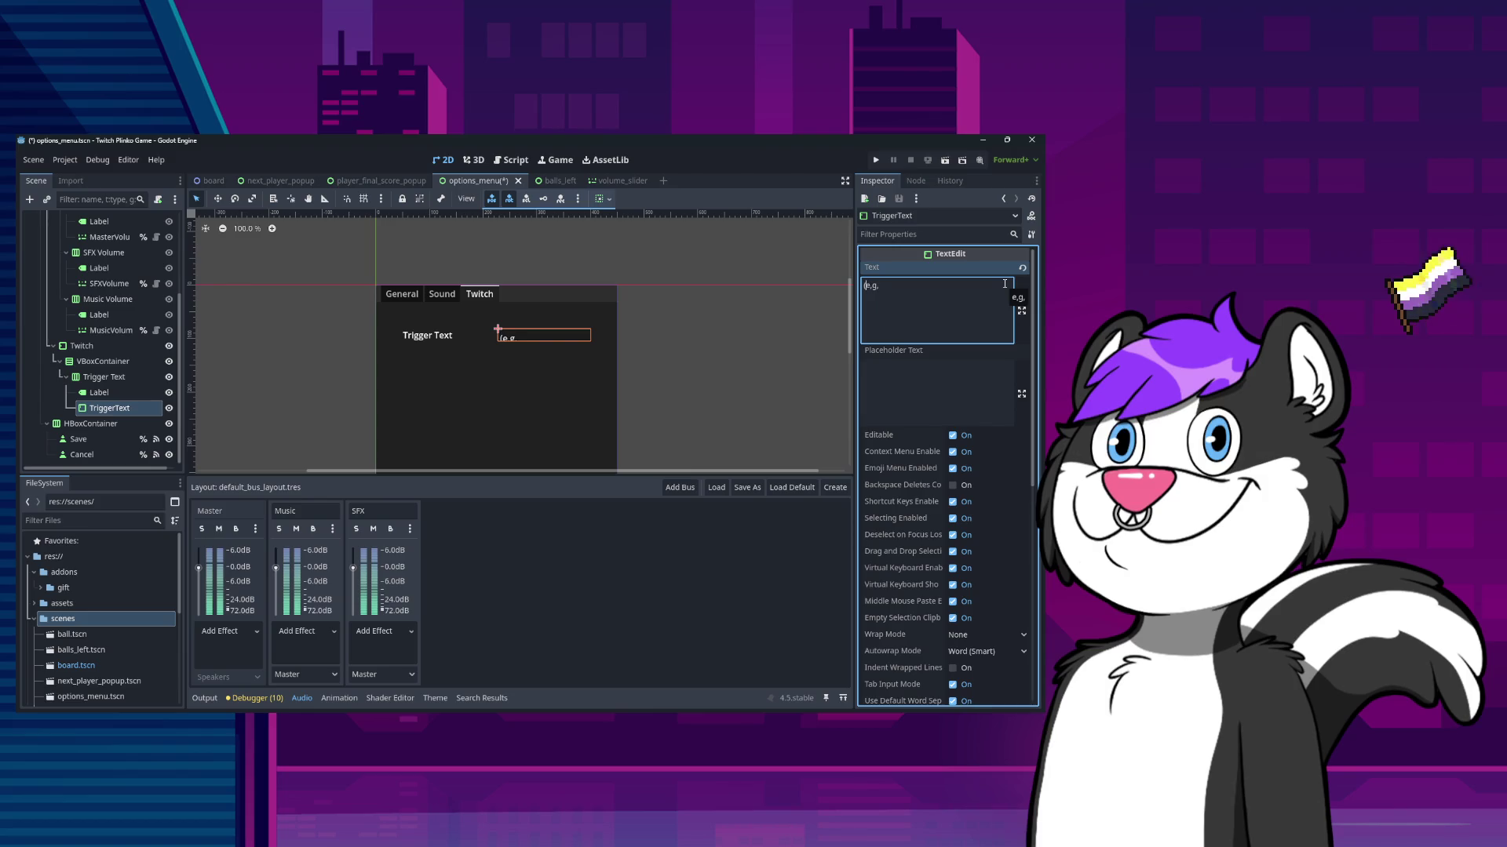
key(BackSpace)
text(!play))
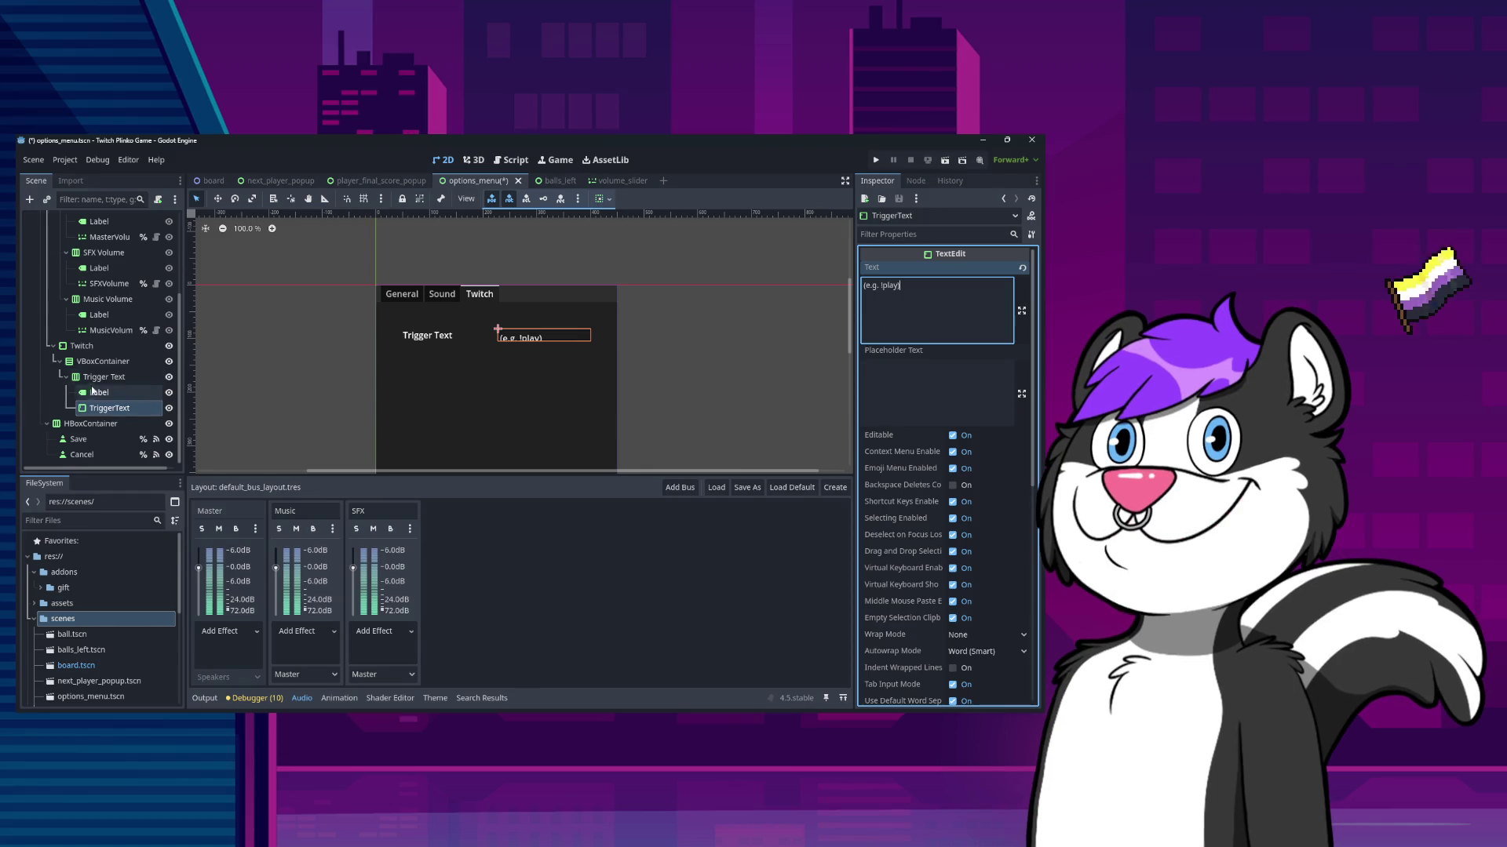
key(ctrl+s)
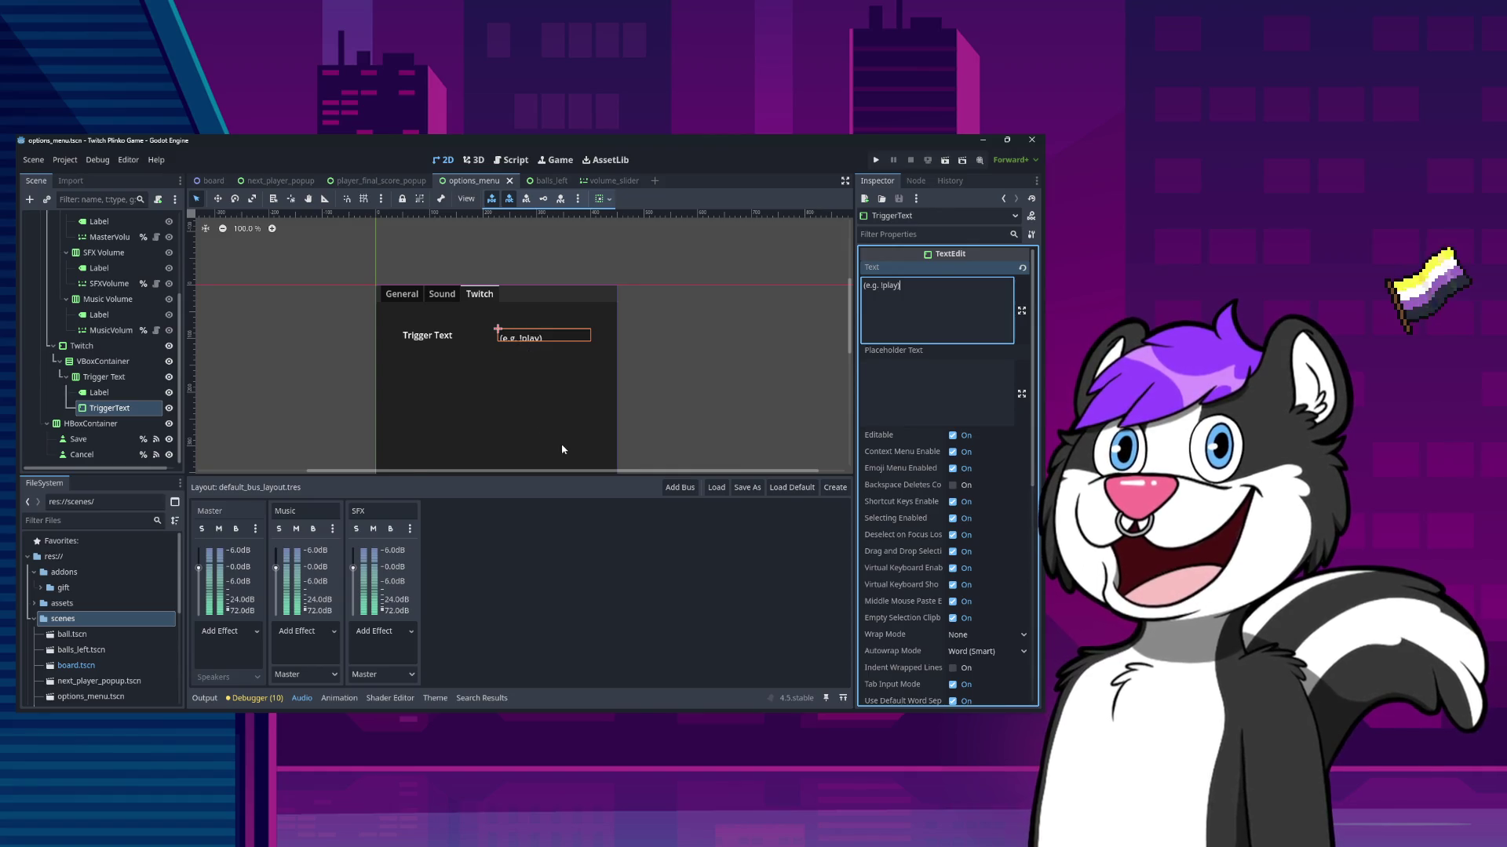
- Check the Twitch, VBoxContainer and TriggerText node layouts, then switch to the board scene
click(429, 337)
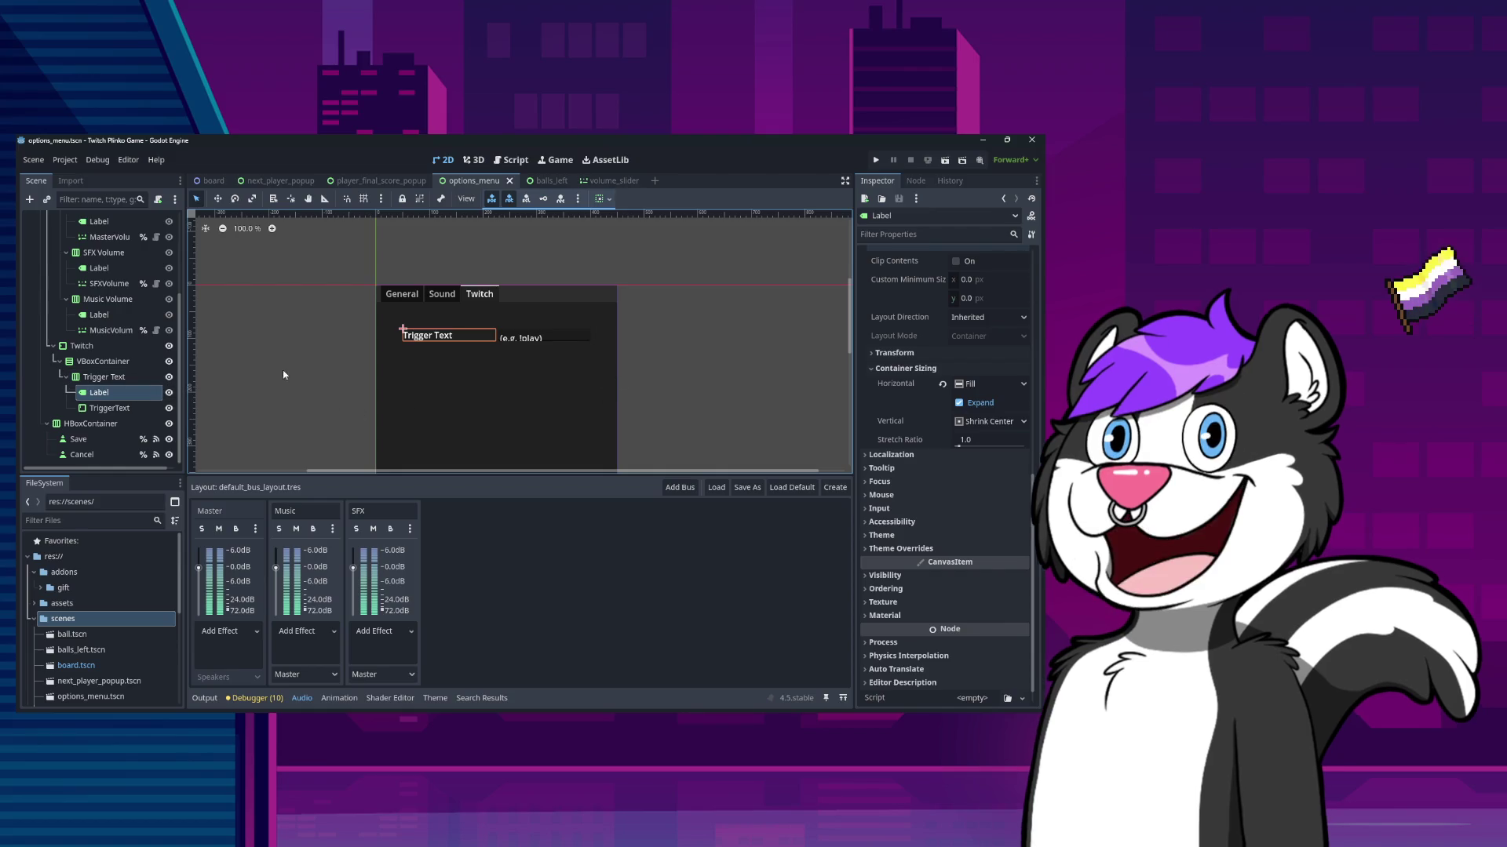
click(94, 363)
click(59, 362)
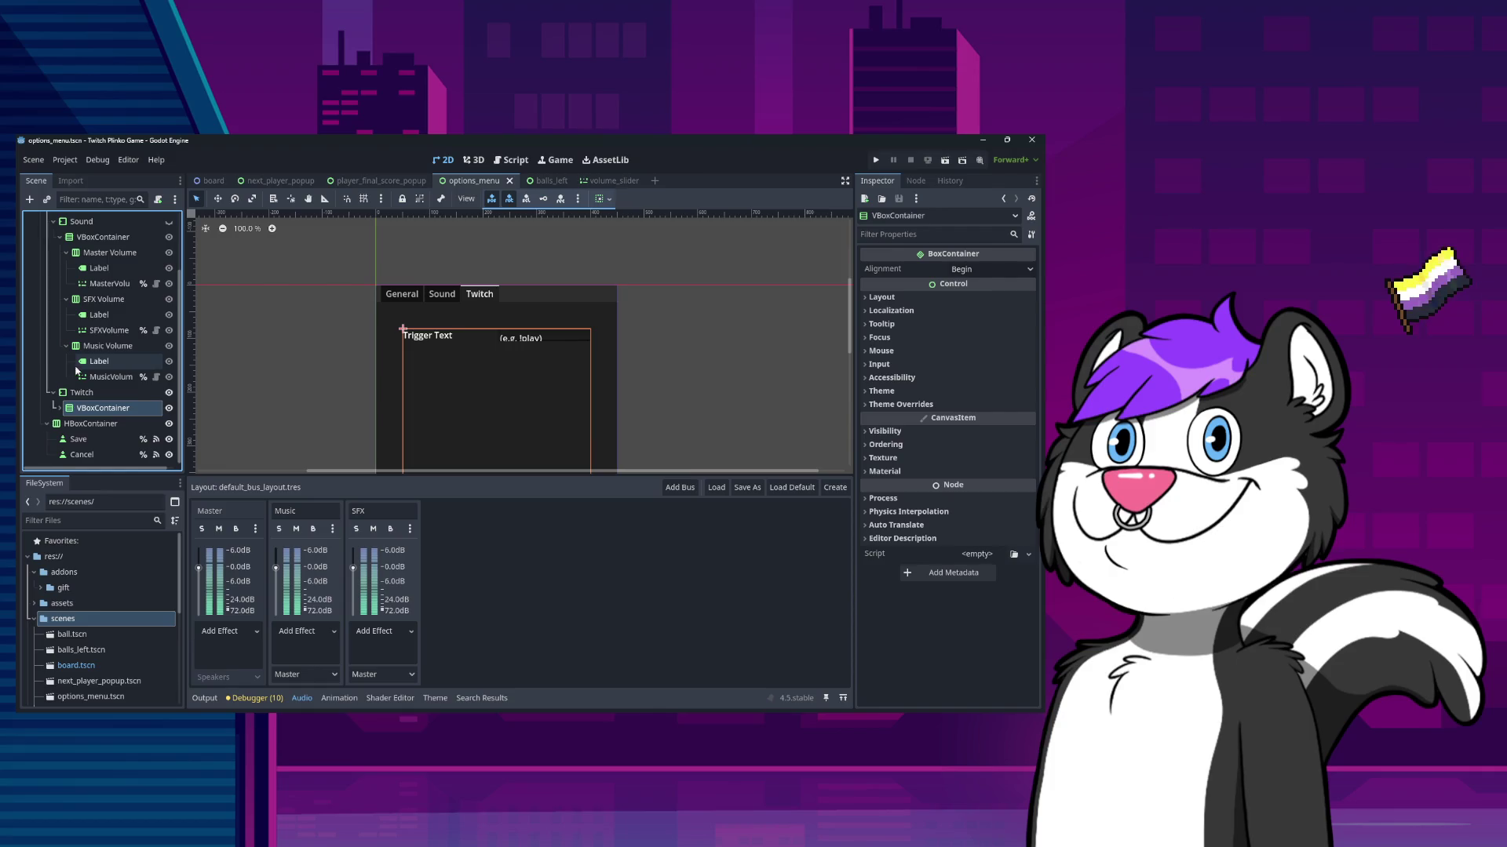
click(96, 392)
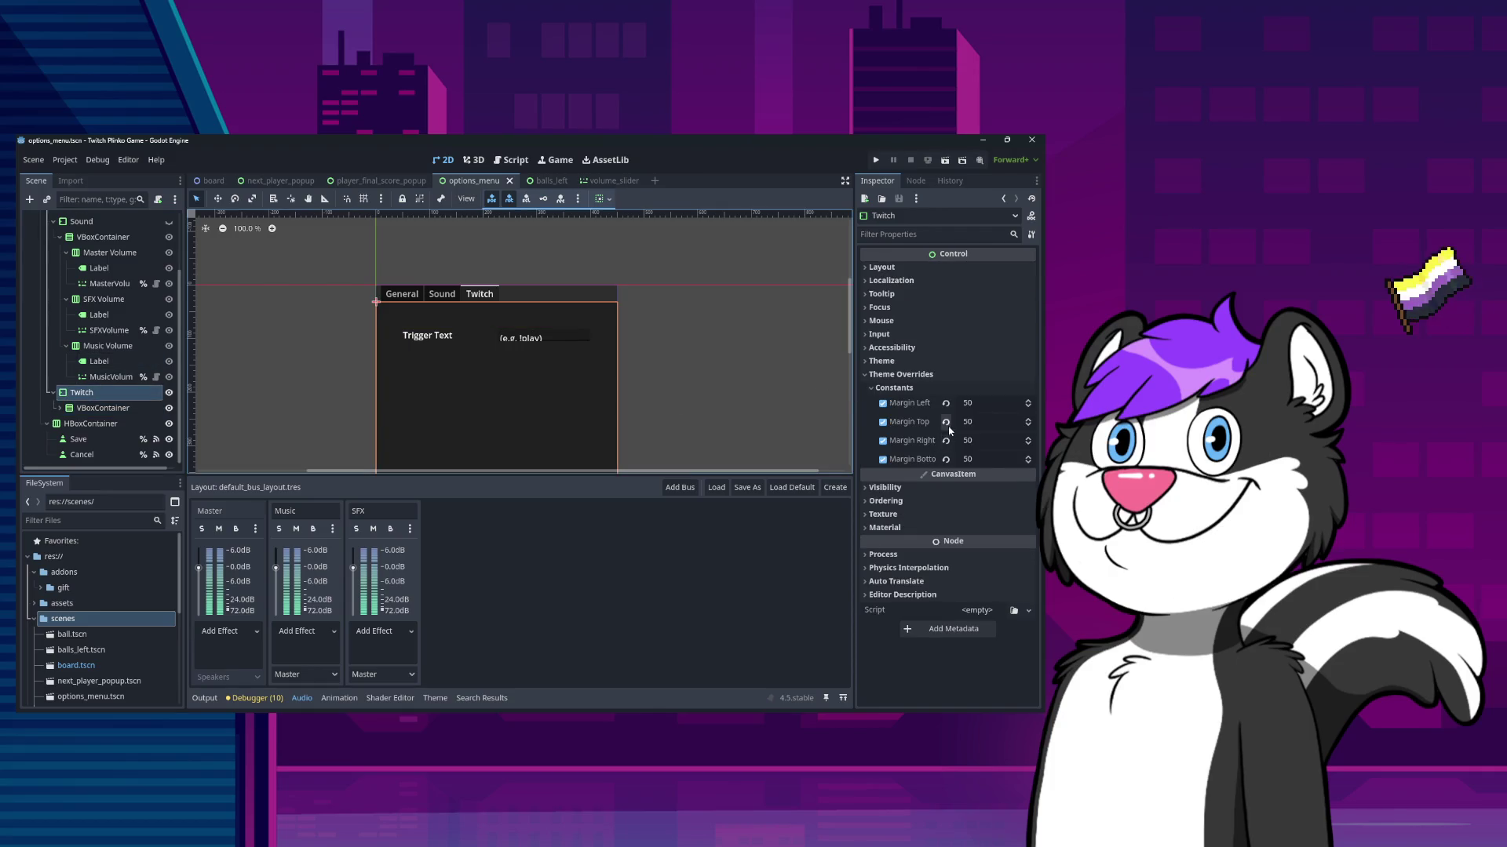
click(110, 410)
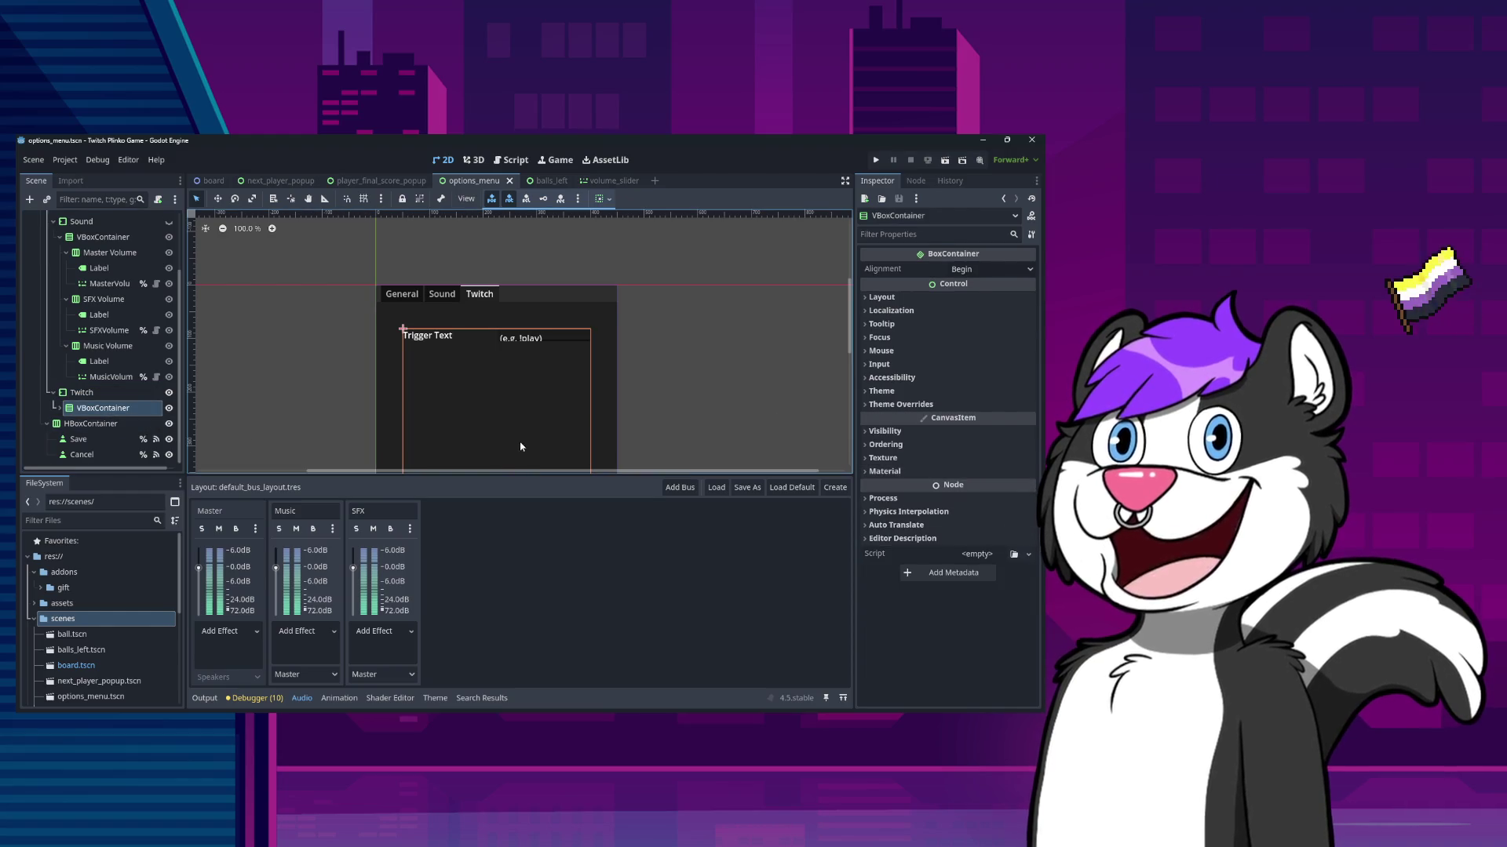
scroll(675, 362, down, 2)
scroll(635, 376, up, 3)
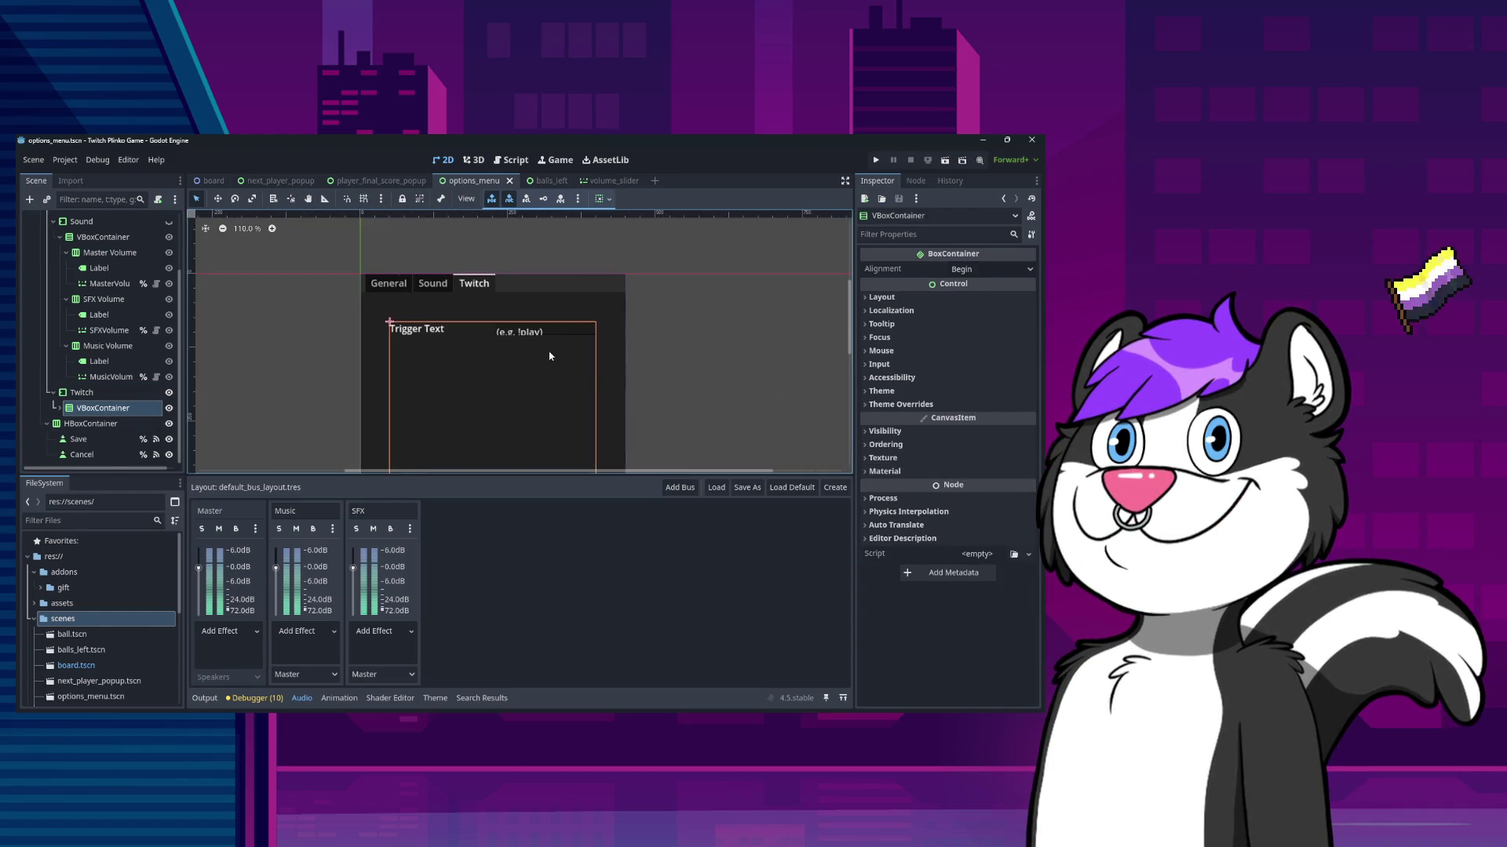
click(524, 331)
scroll(177, 361, up, 3)
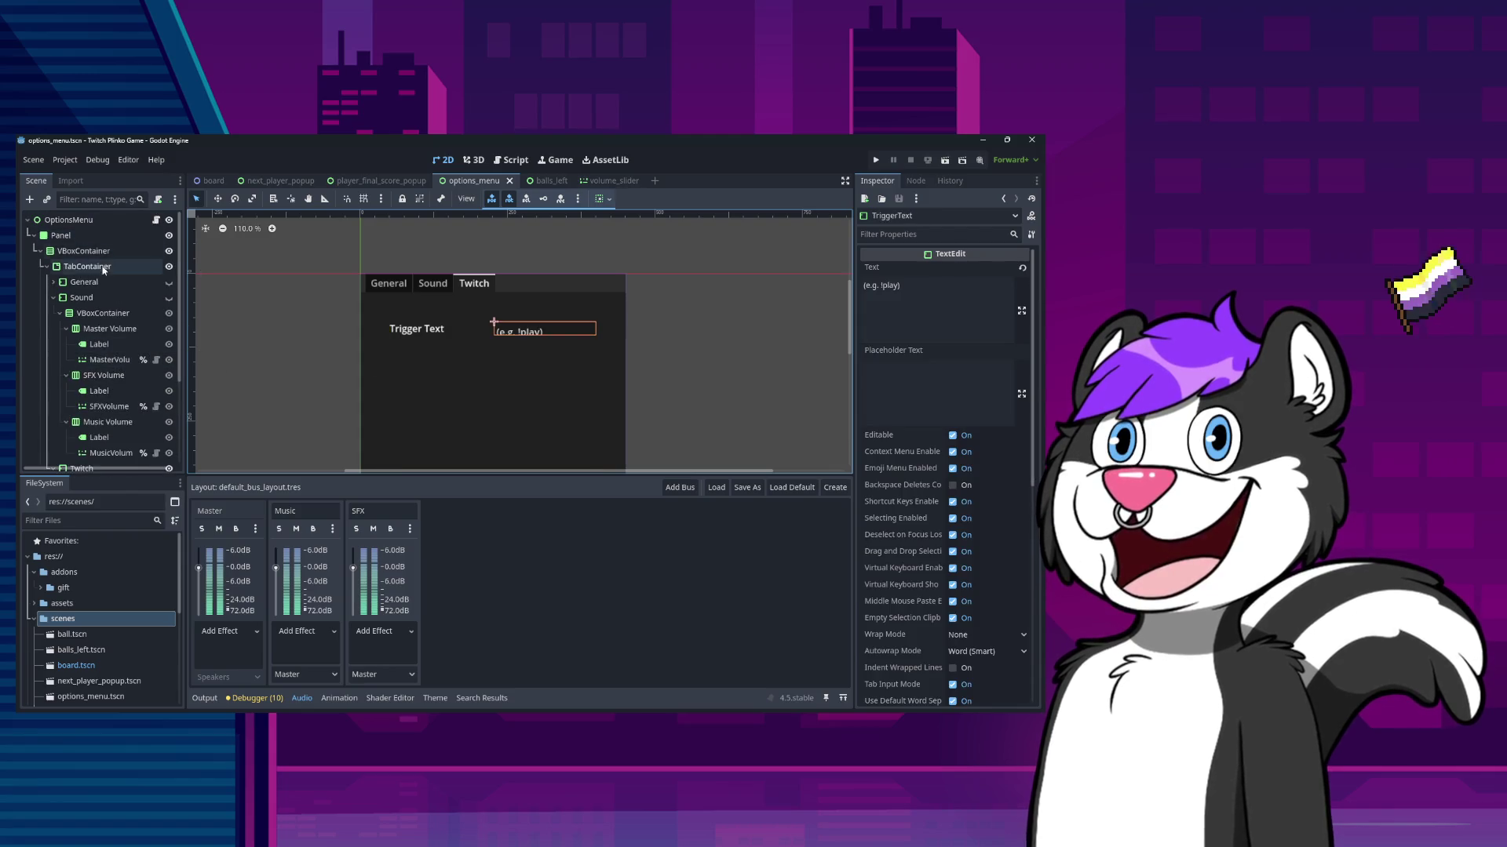
click(209, 181)
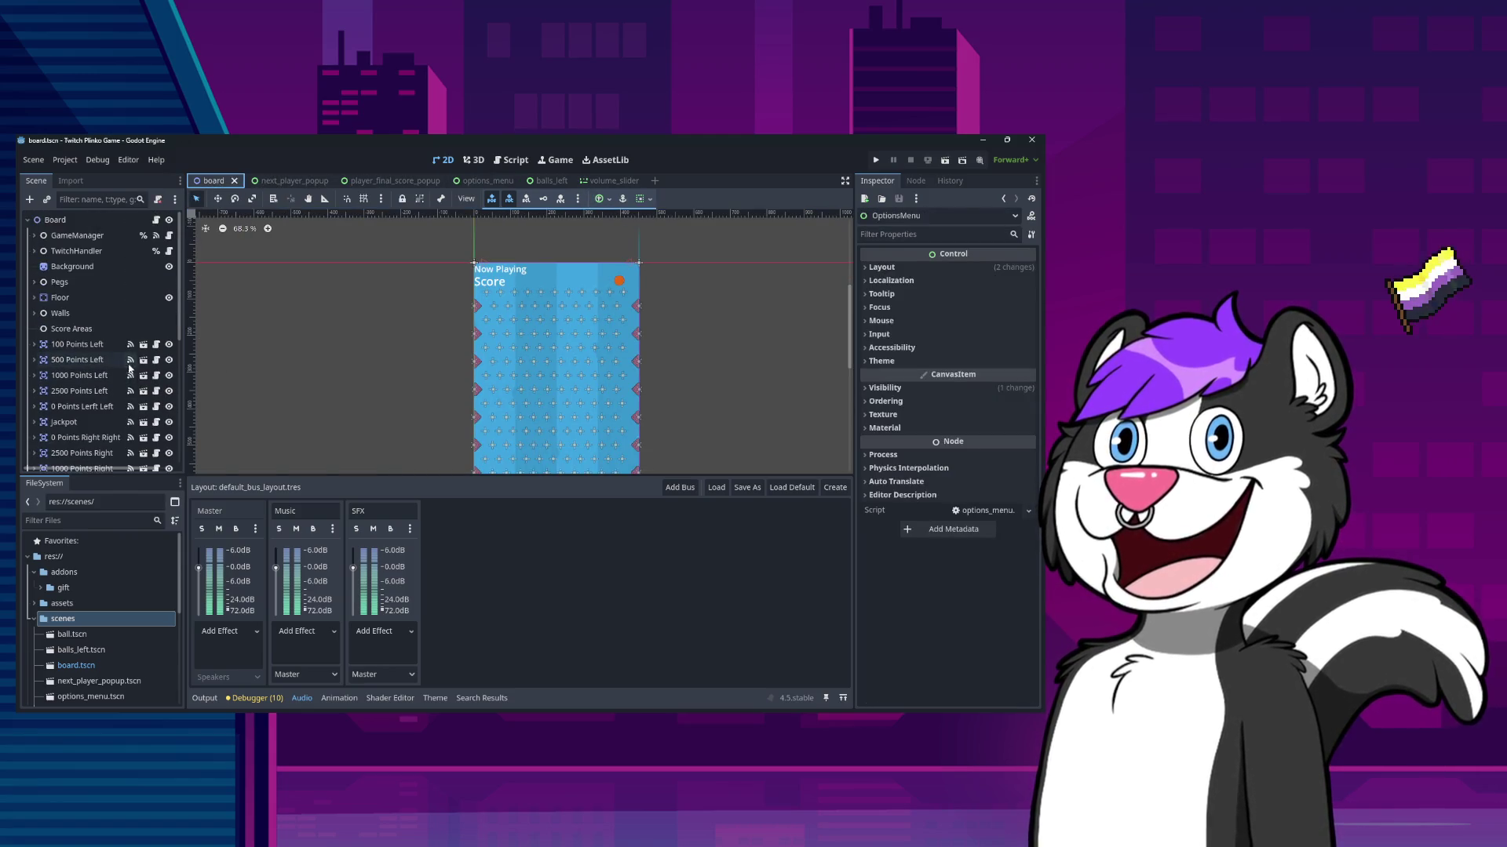
- Find add_command("play", play) on line 116 of twitch_handler.gd, then open game_manager.gd
click(155, 219)
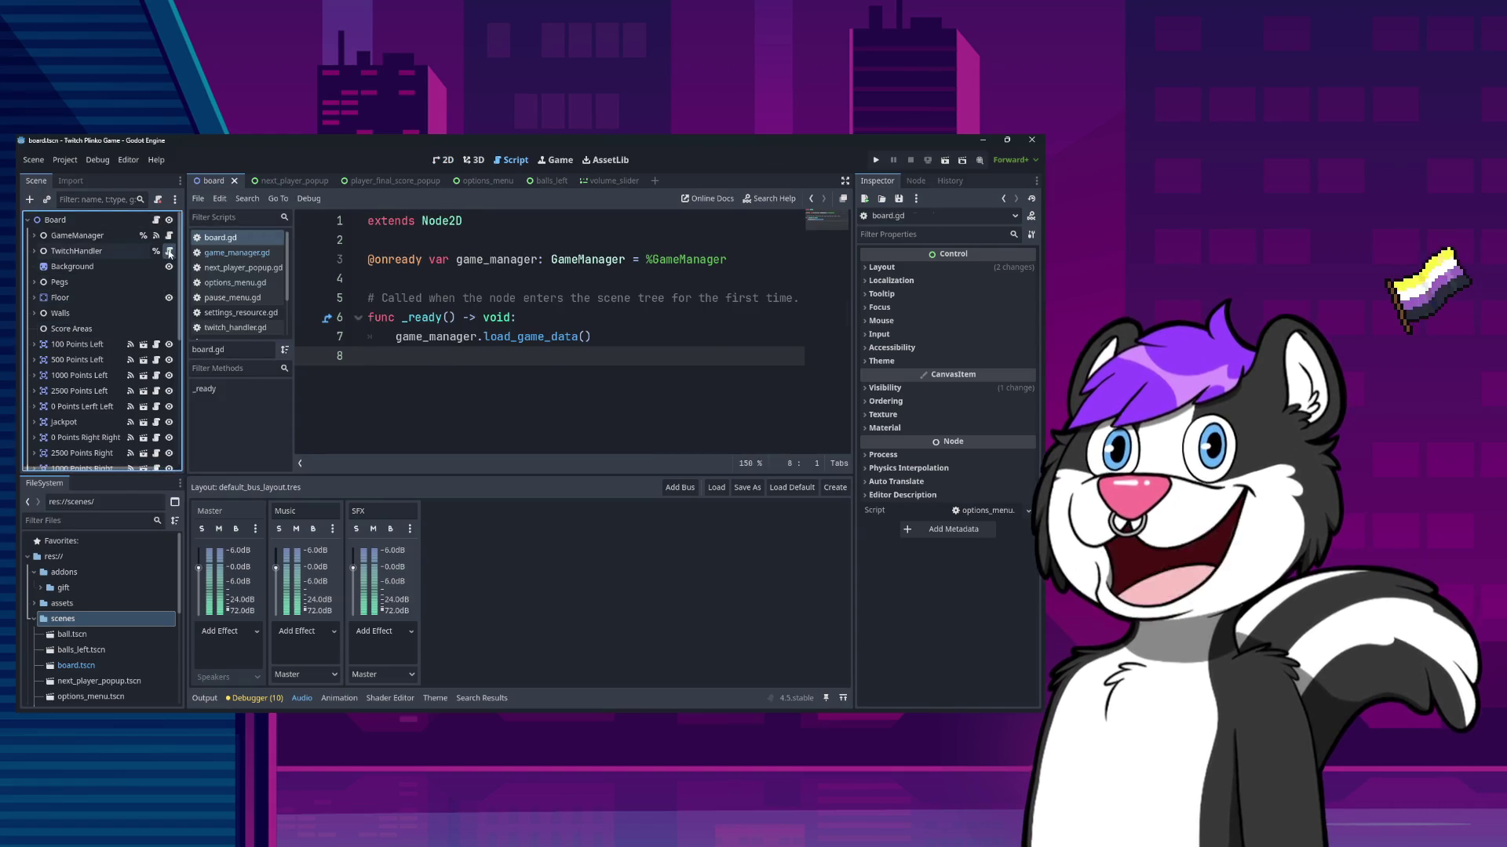
click(169, 251)
scroll(531, 409, up, 20)
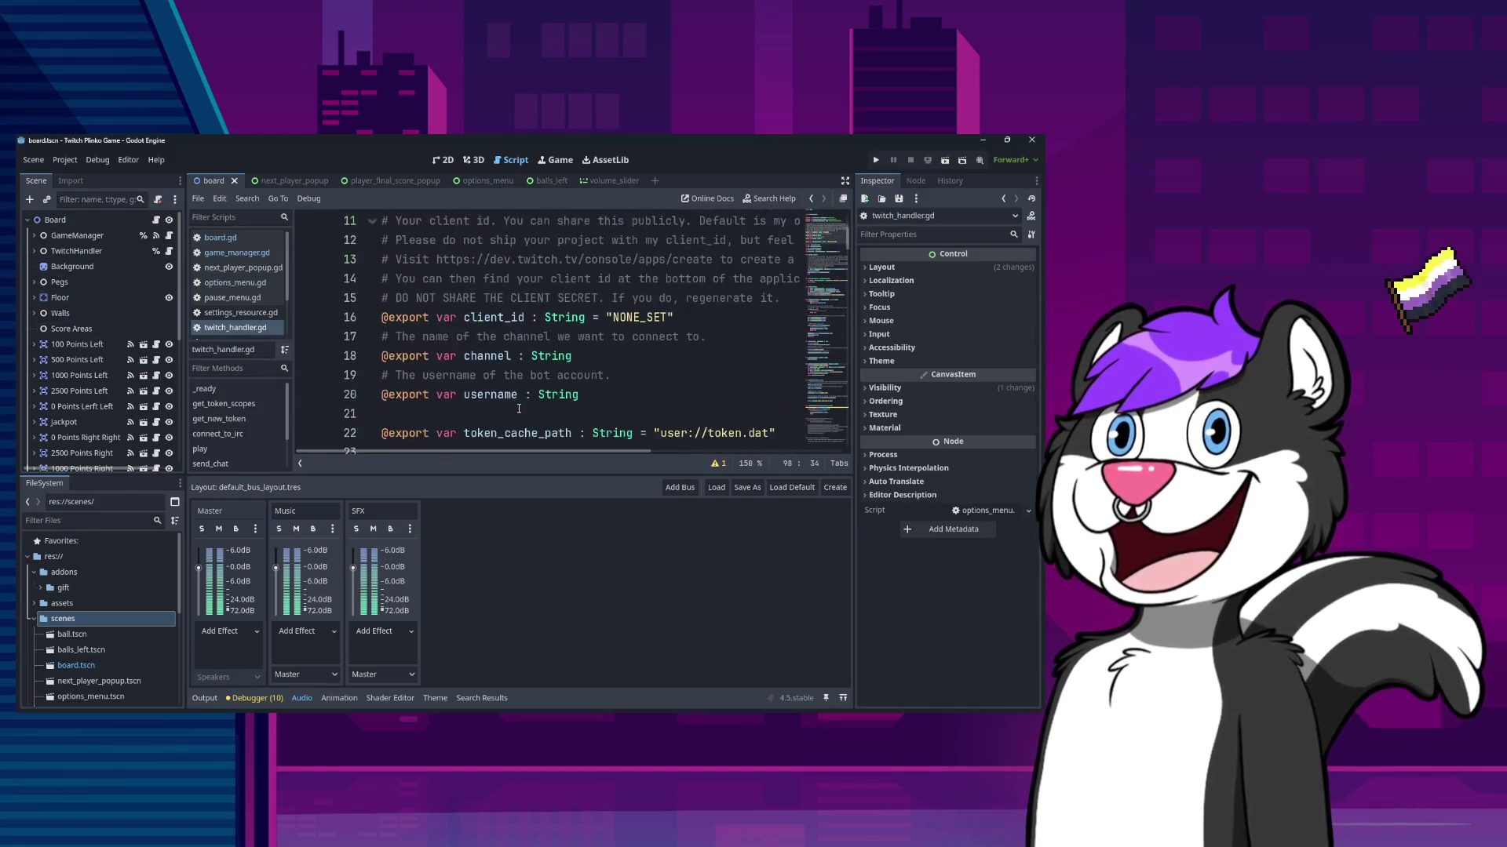
scroll(514, 404, down, 15)
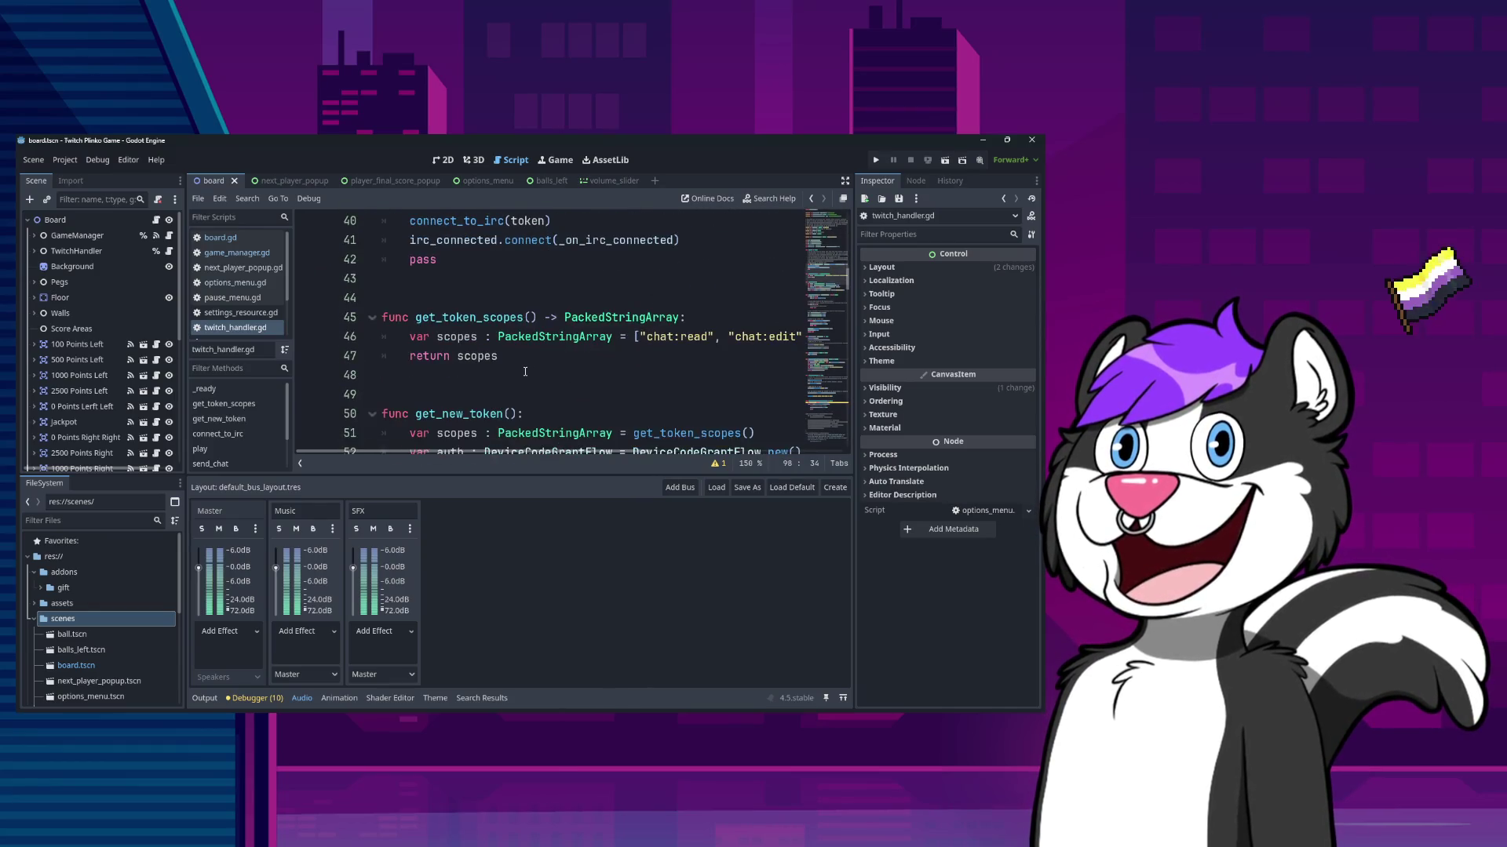
scroll(511, 373, down, 7)
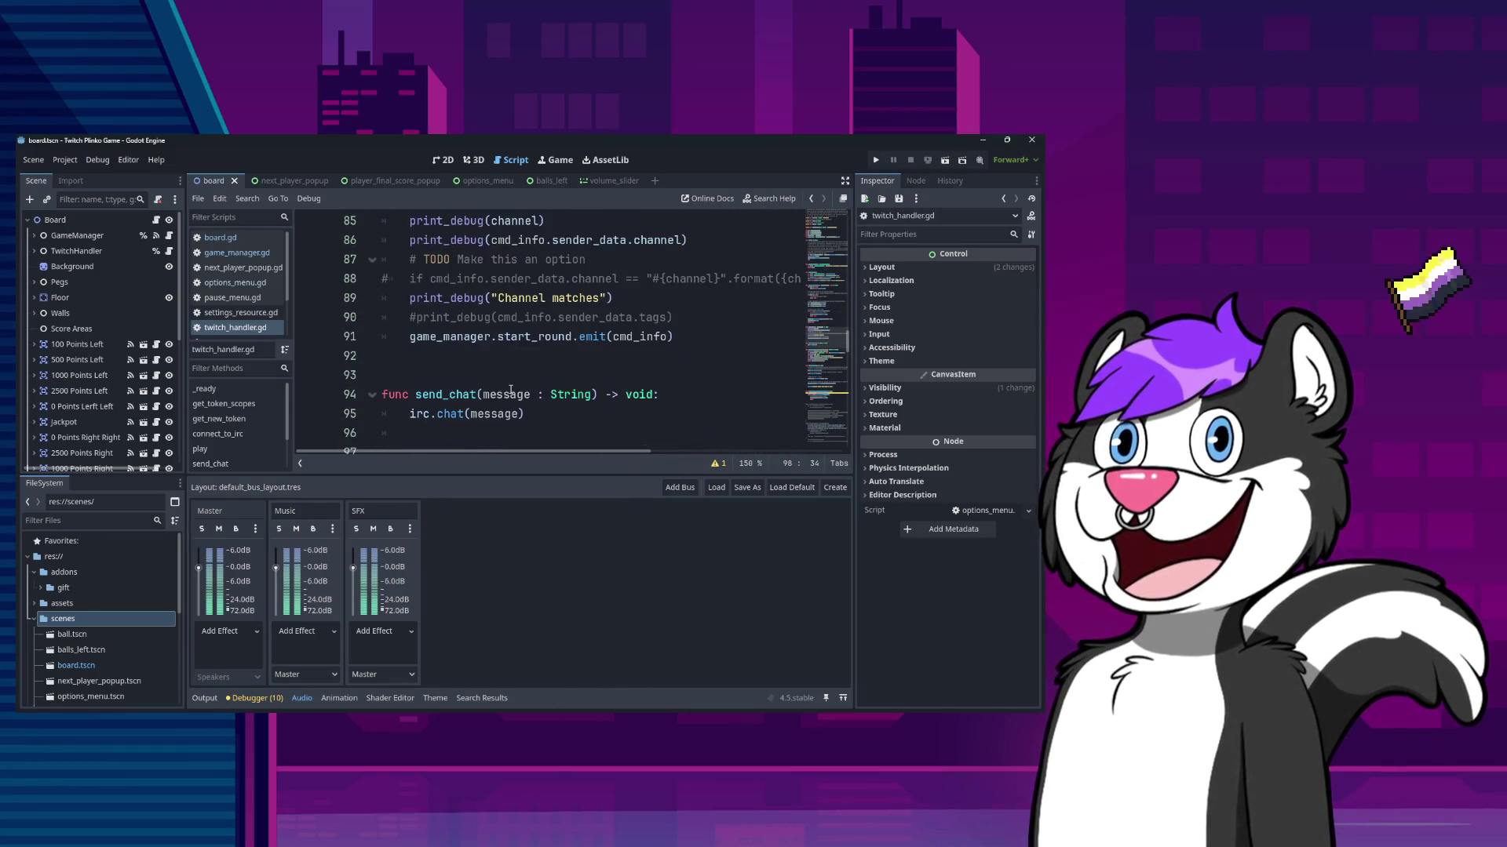
scroll(508, 376, up, 2)
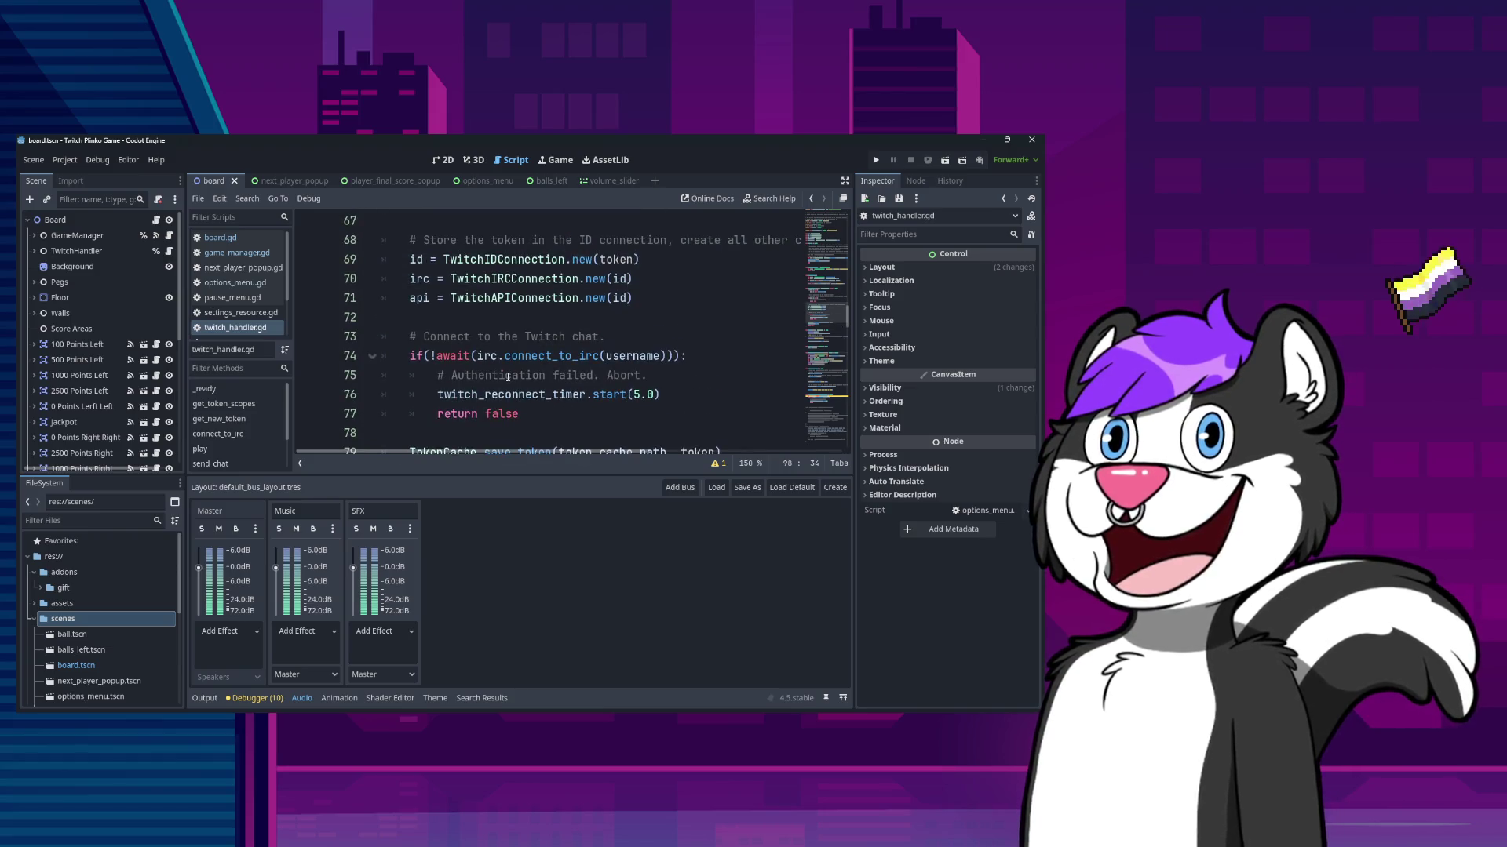
scroll(507, 377, down, 13)
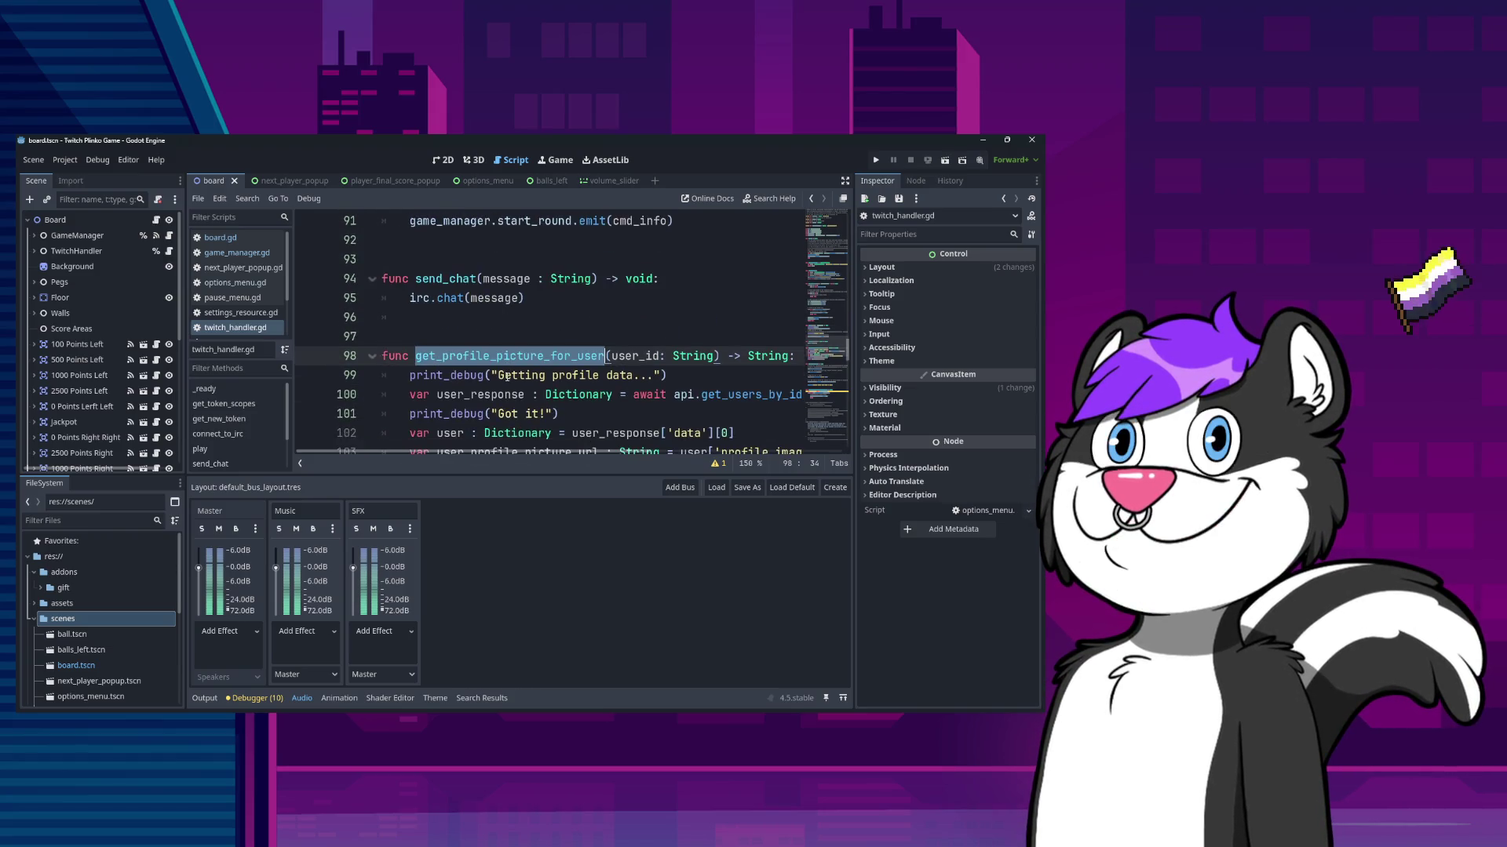
click(678, 409)
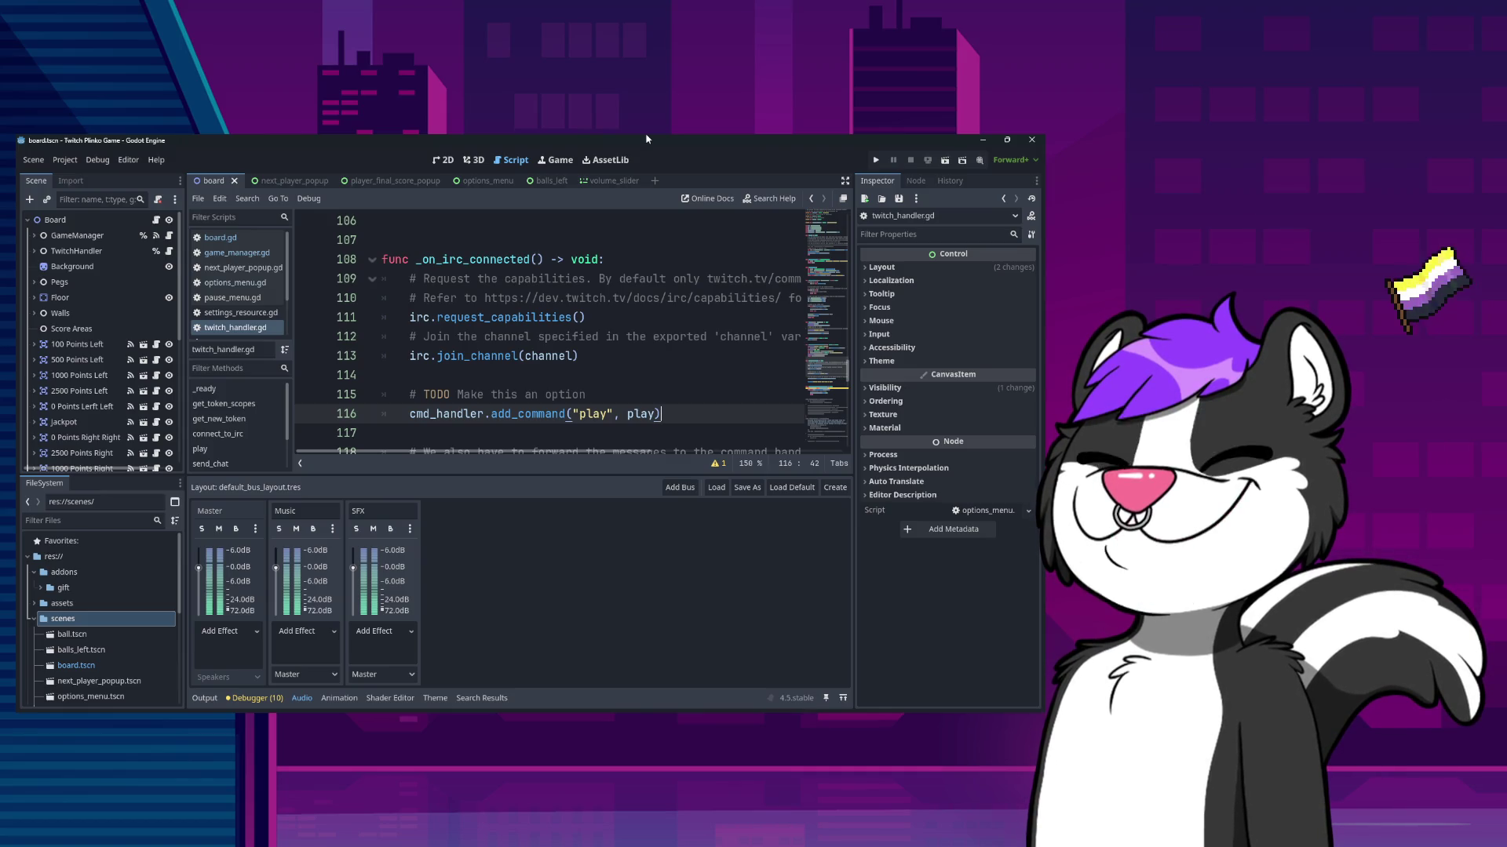
key(Down)
key(Down)
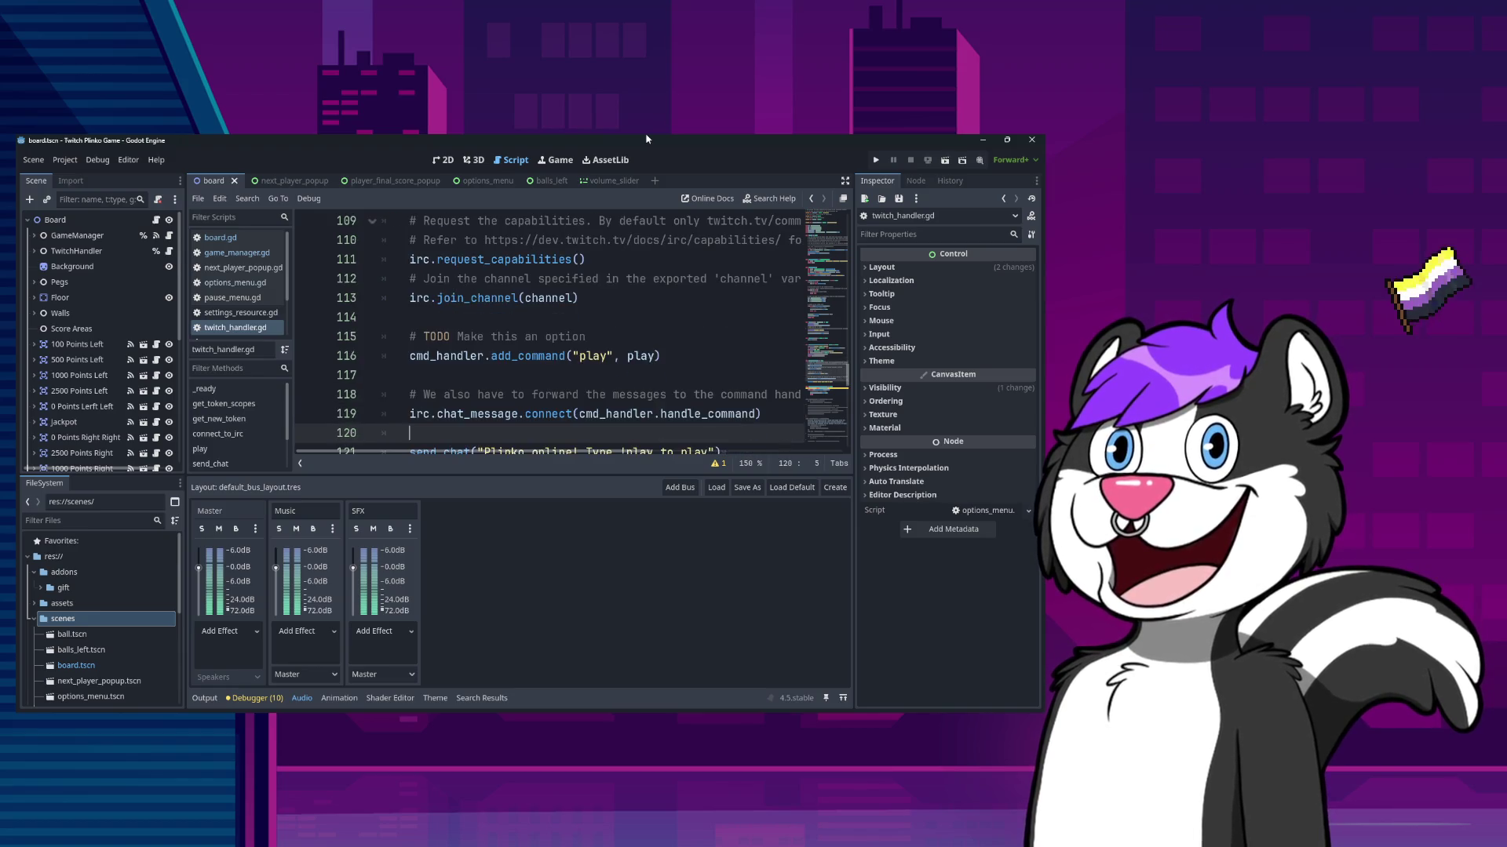
key(Down)
key(Down)
key(Up)
key(Up)
key(Up)
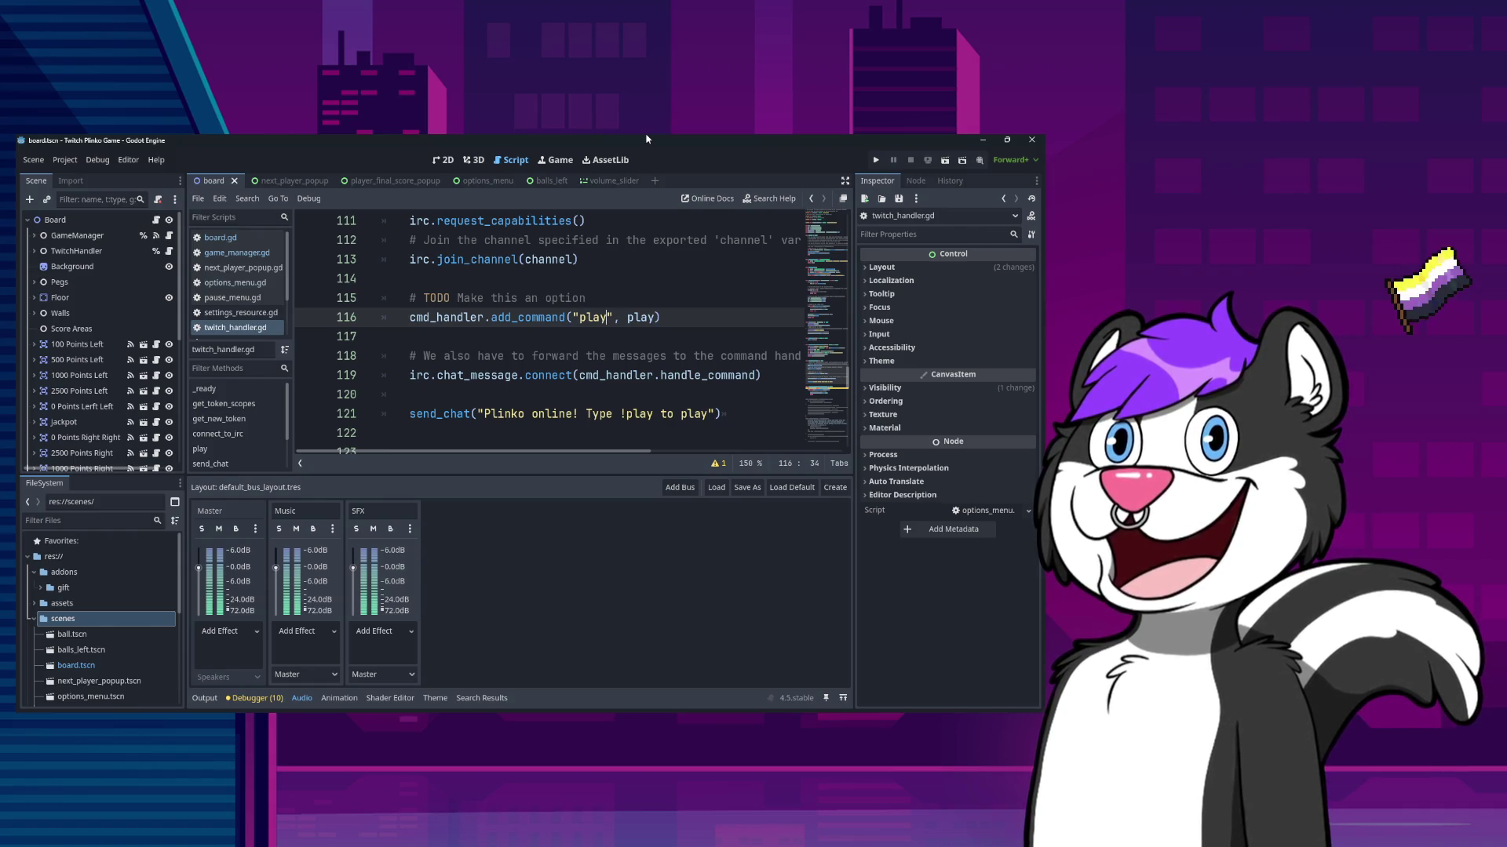
click(247, 252)
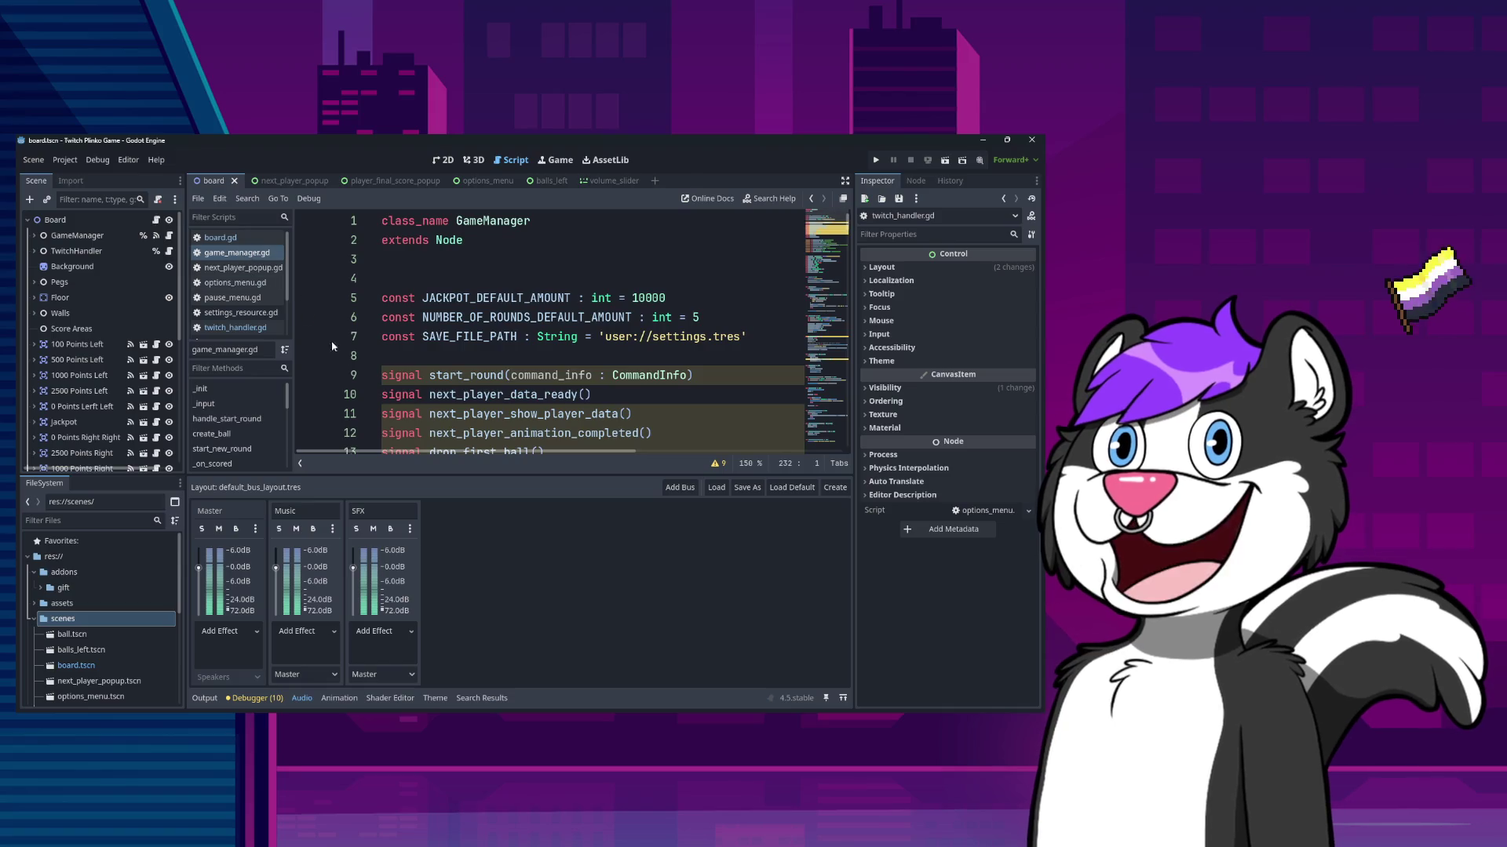
click(239, 312)
click(709, 397)
click(717, 414)
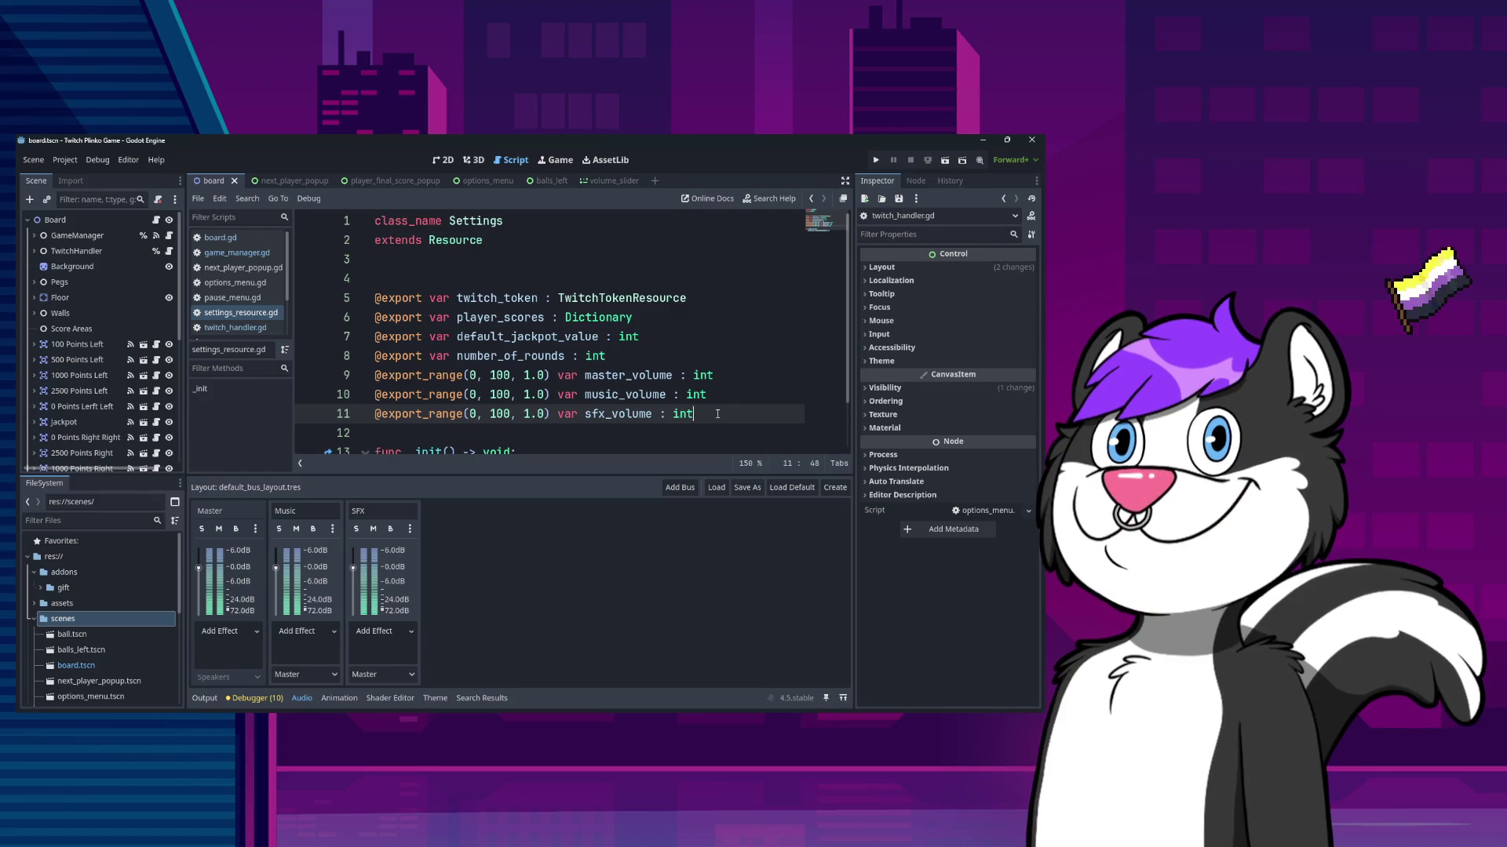
key(Return)
text(@export t)
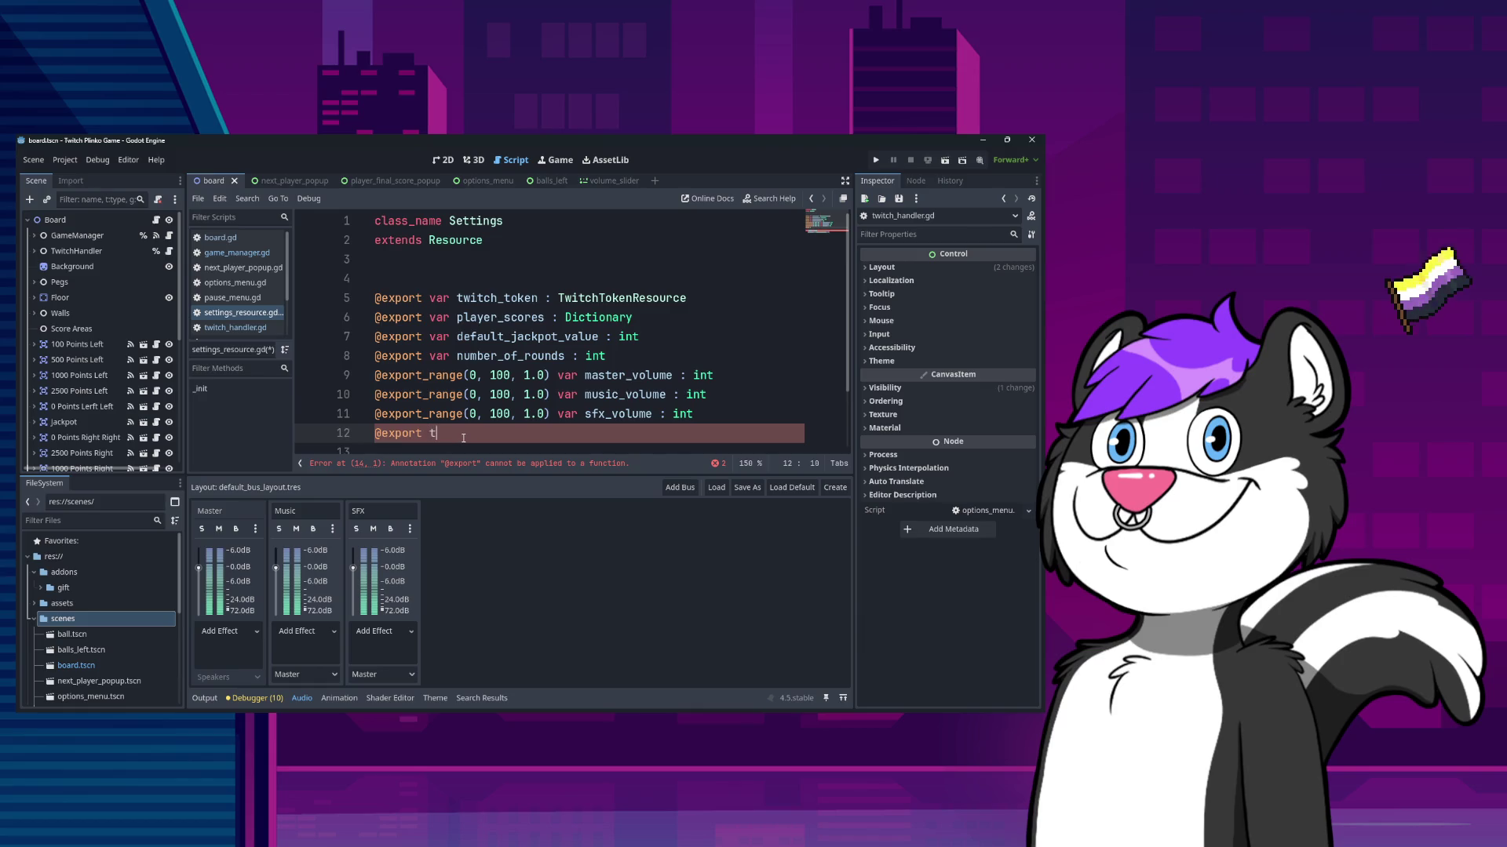
key(BackSpace)
text(var trigg)
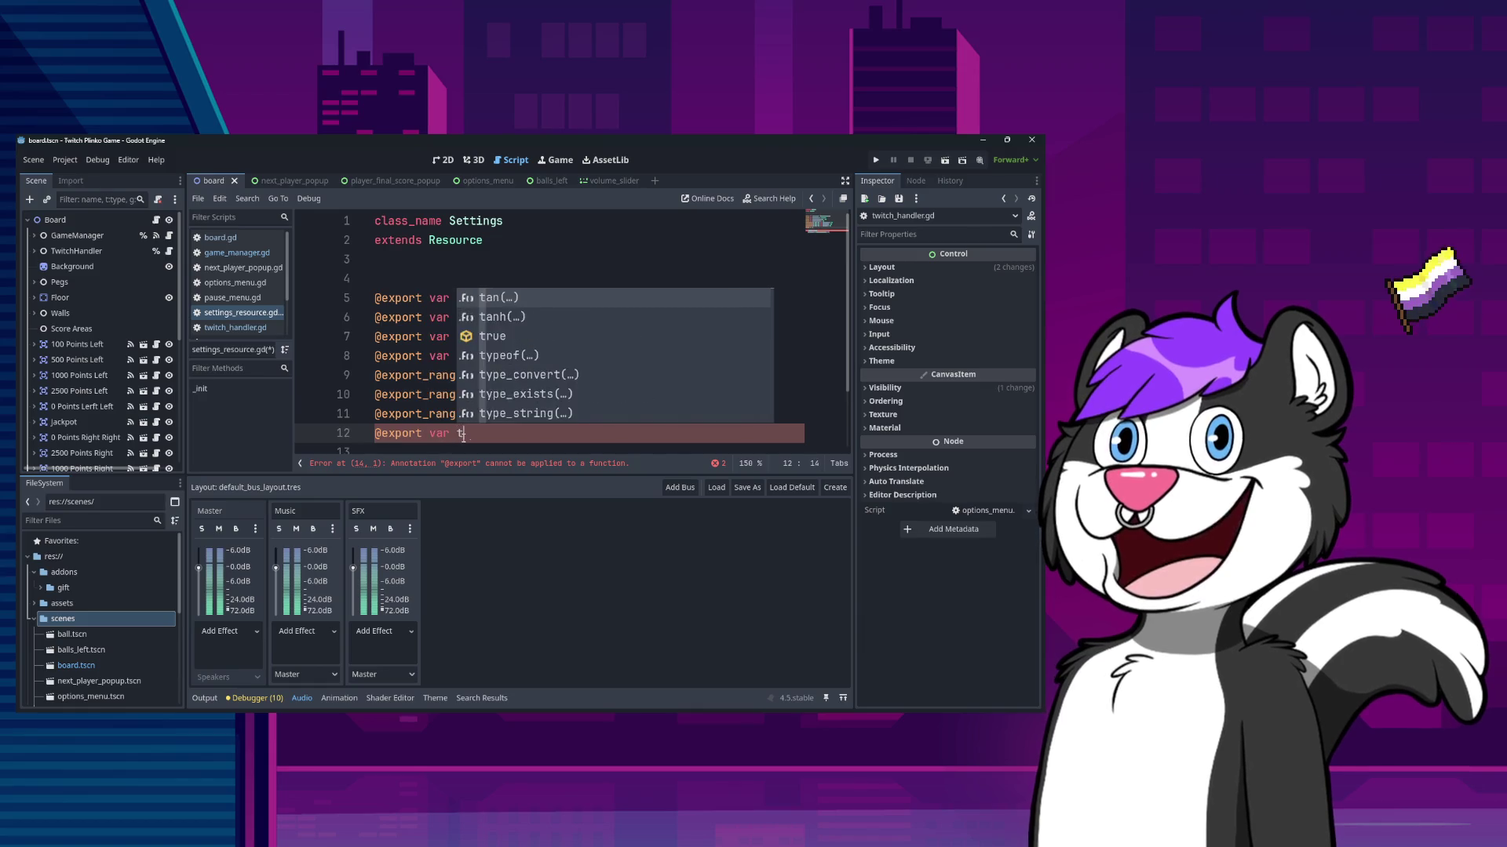
text(er_text : )
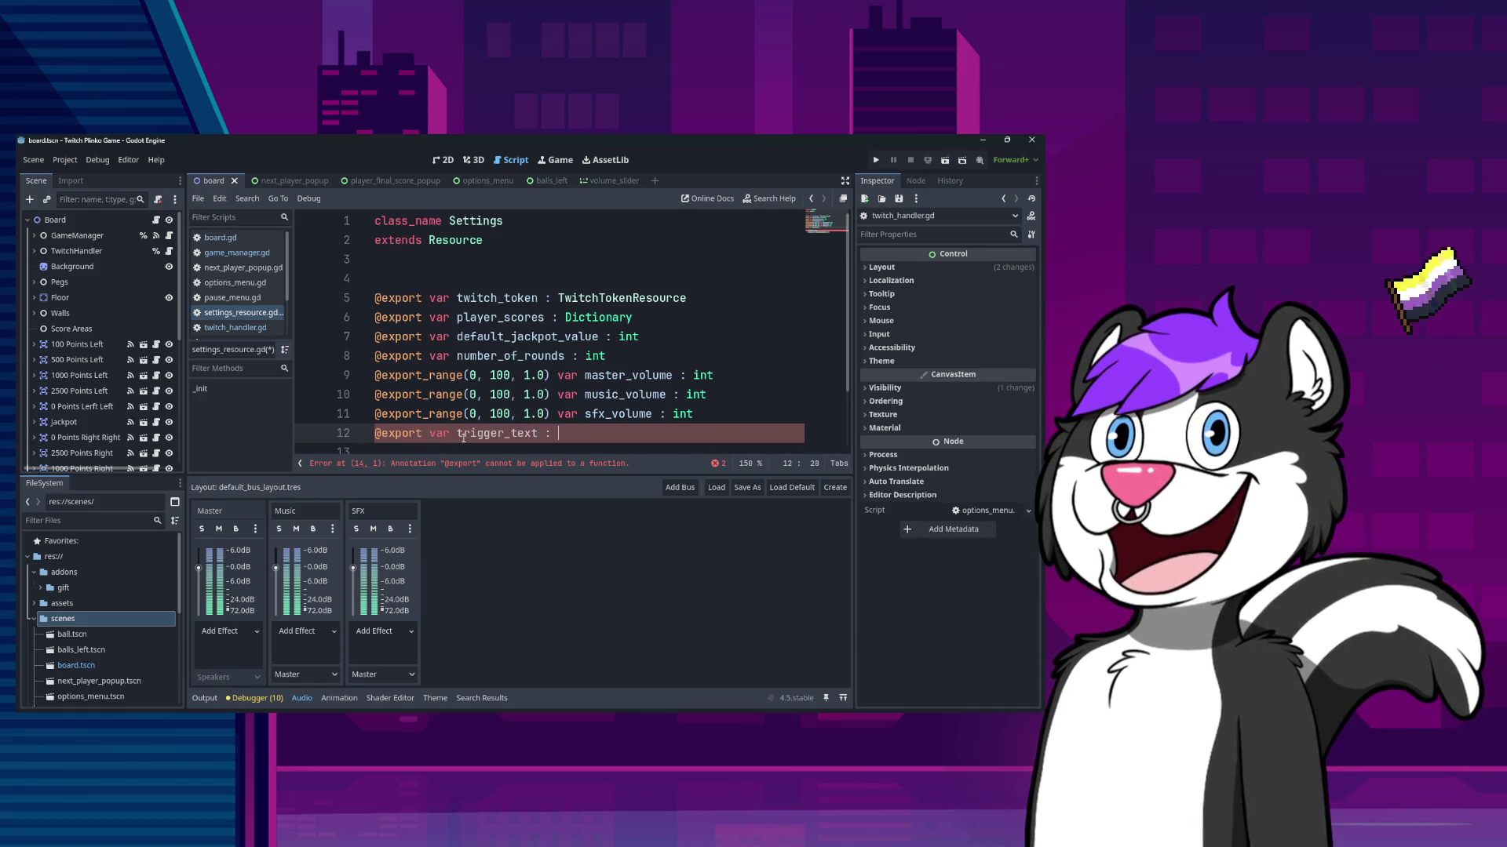
text(String)
scroll(416, 424, down, 2)
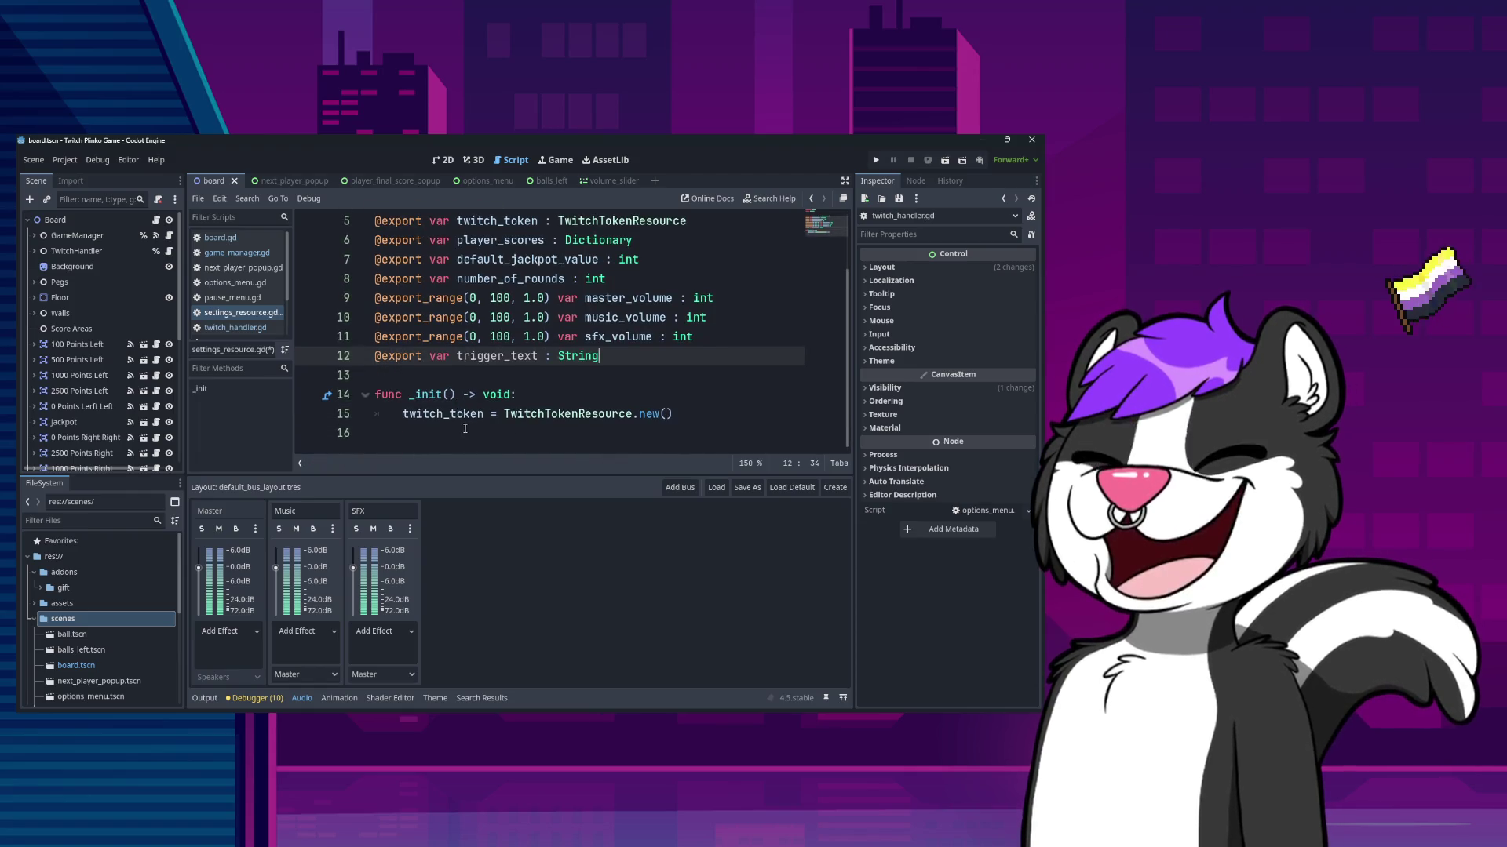
key(Return)
key(Return)
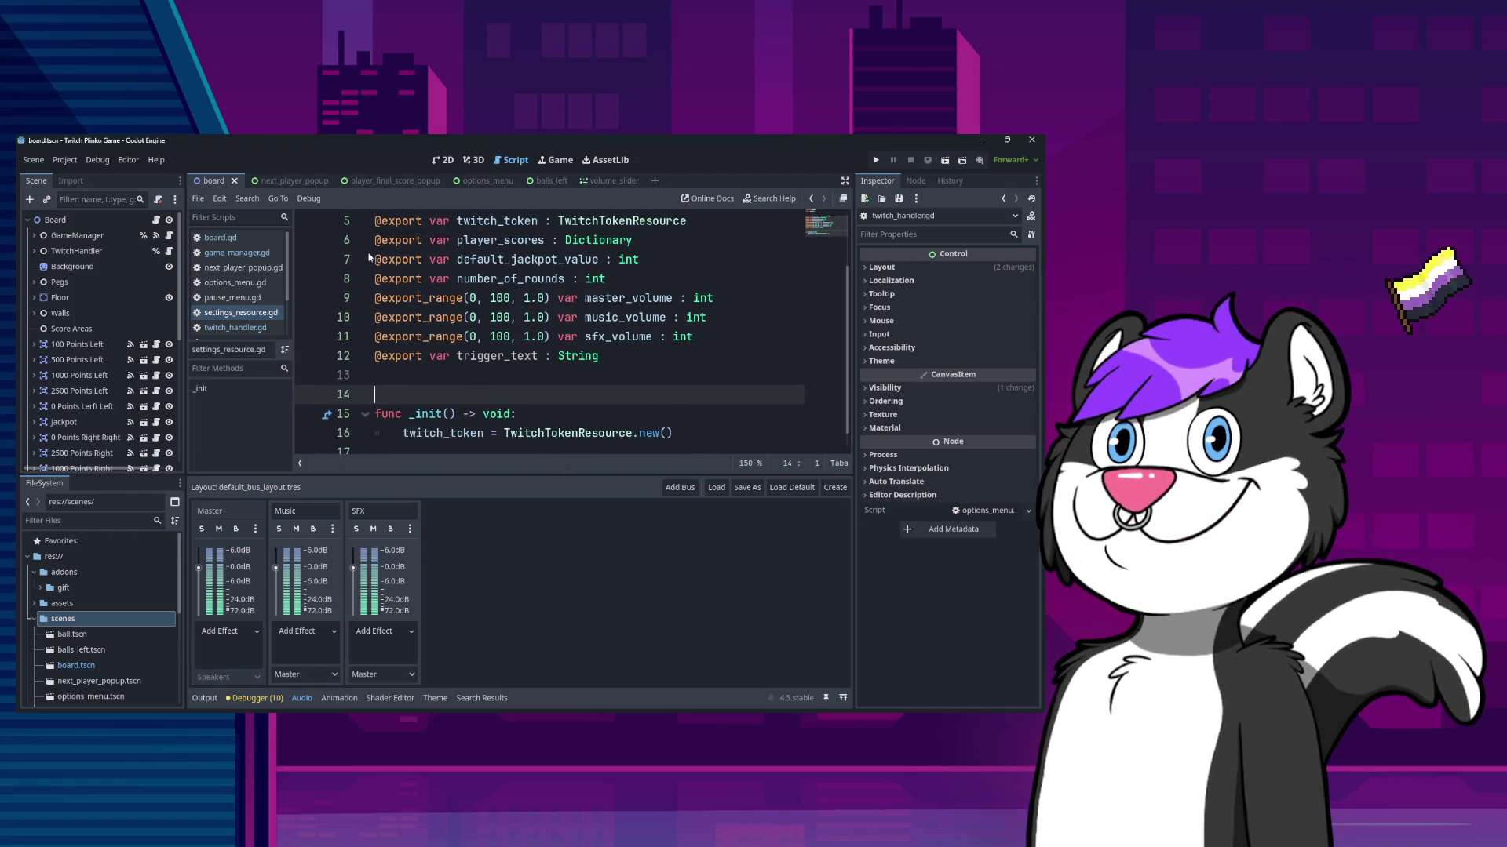
click(244, 253)
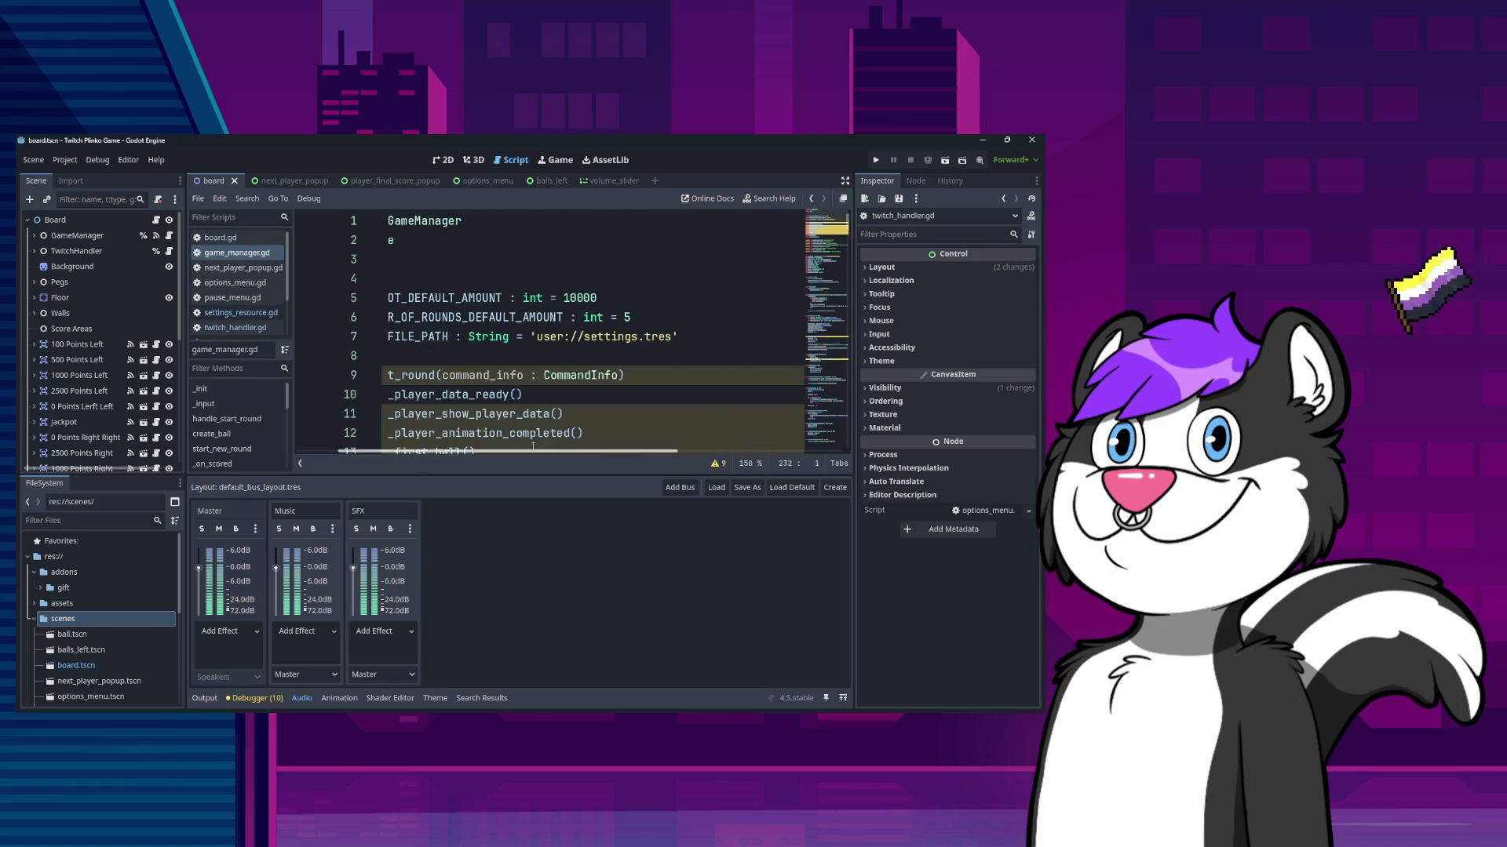
- Search game_manager.gd for save_game, then switch the search to save_data
click(543, 395)
key(ctrl+f)
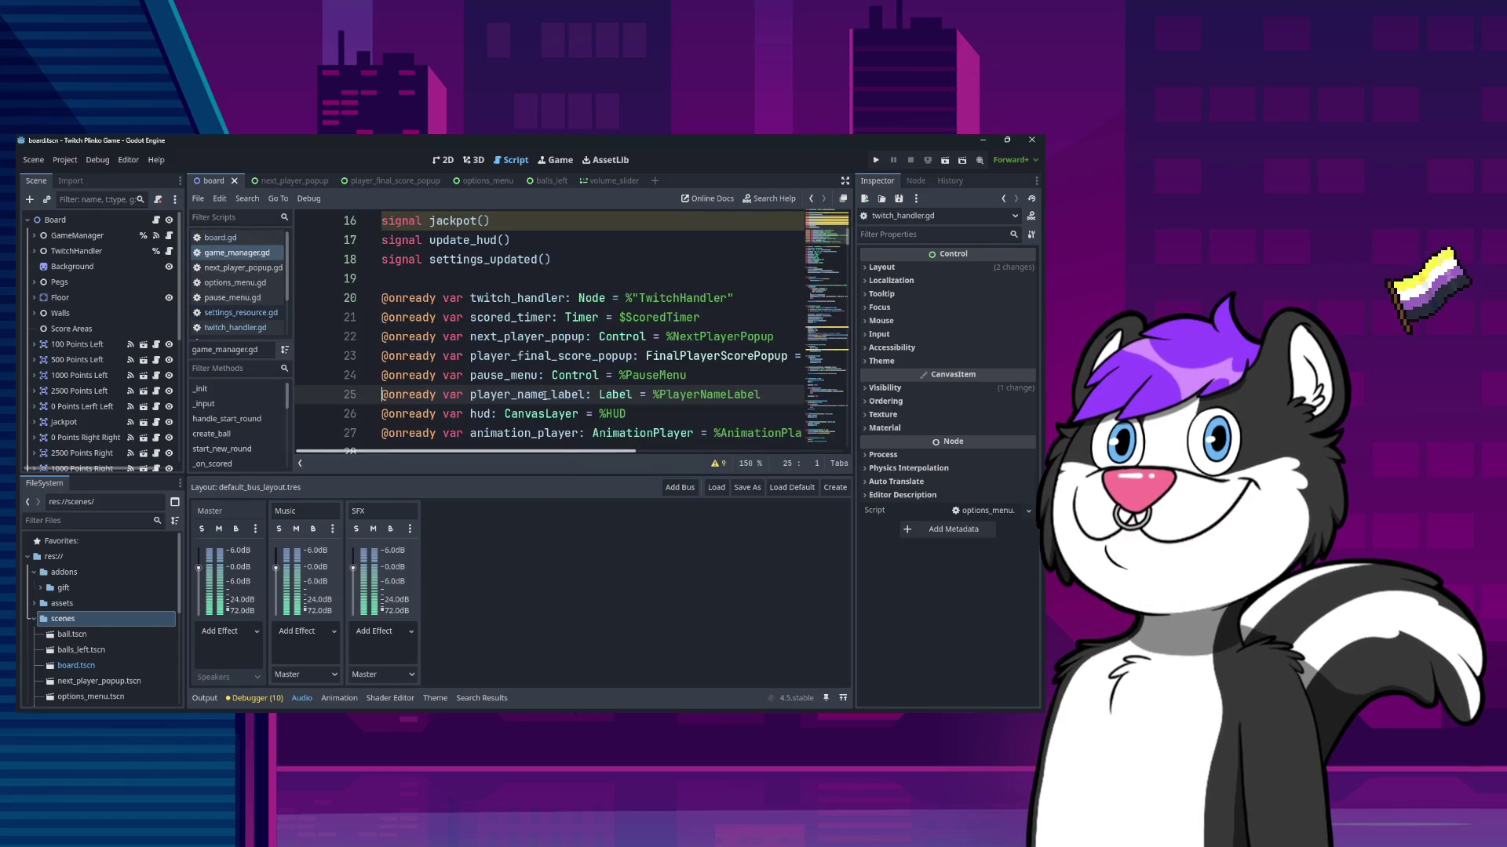
text(save_game)
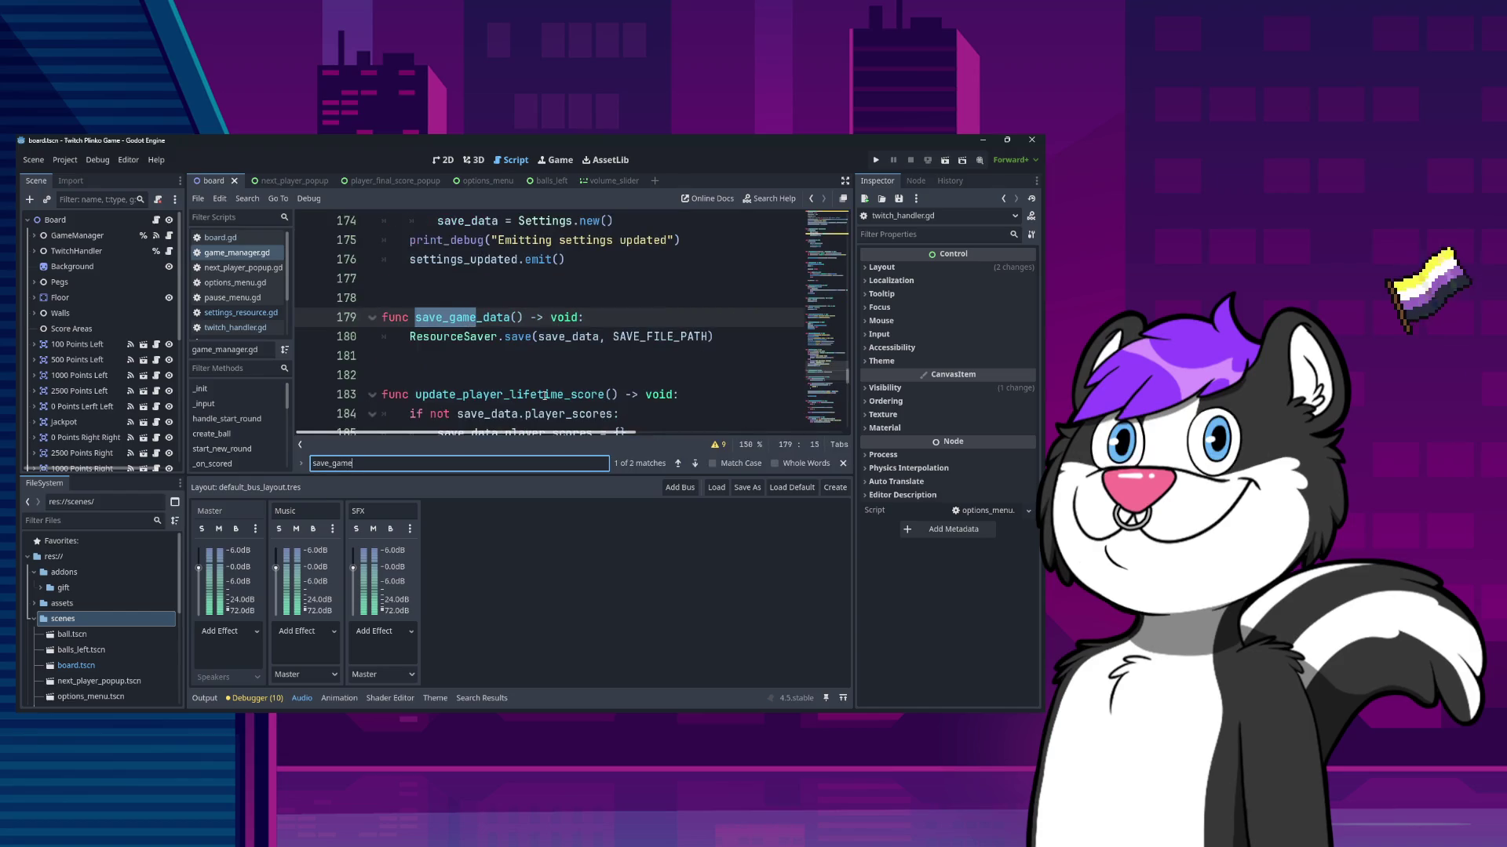
key(Return)
key(Return)
key(Return)
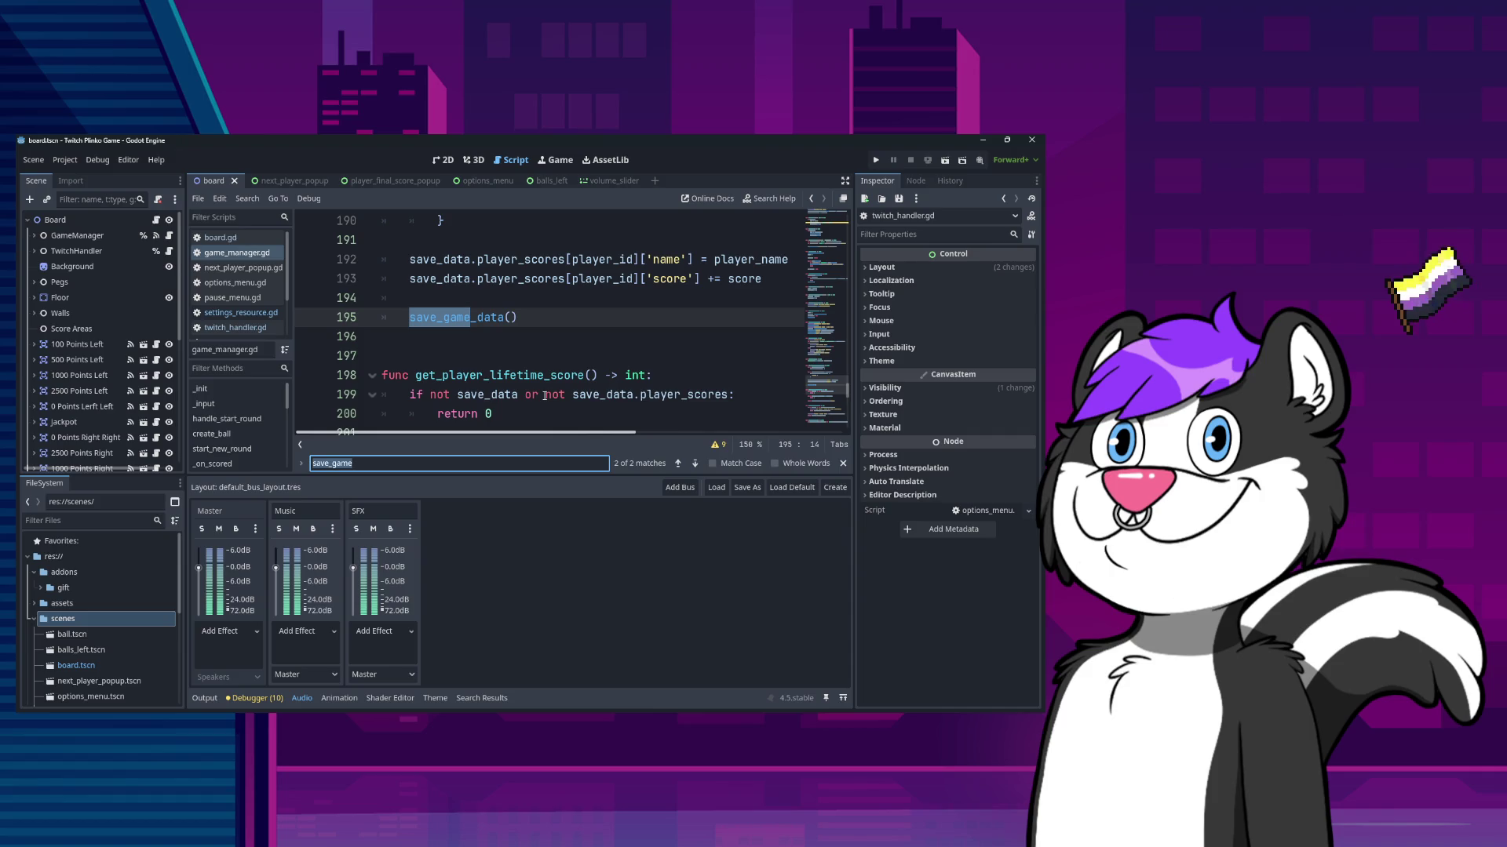
text(g)
key(BackSpace)
text(save_data)
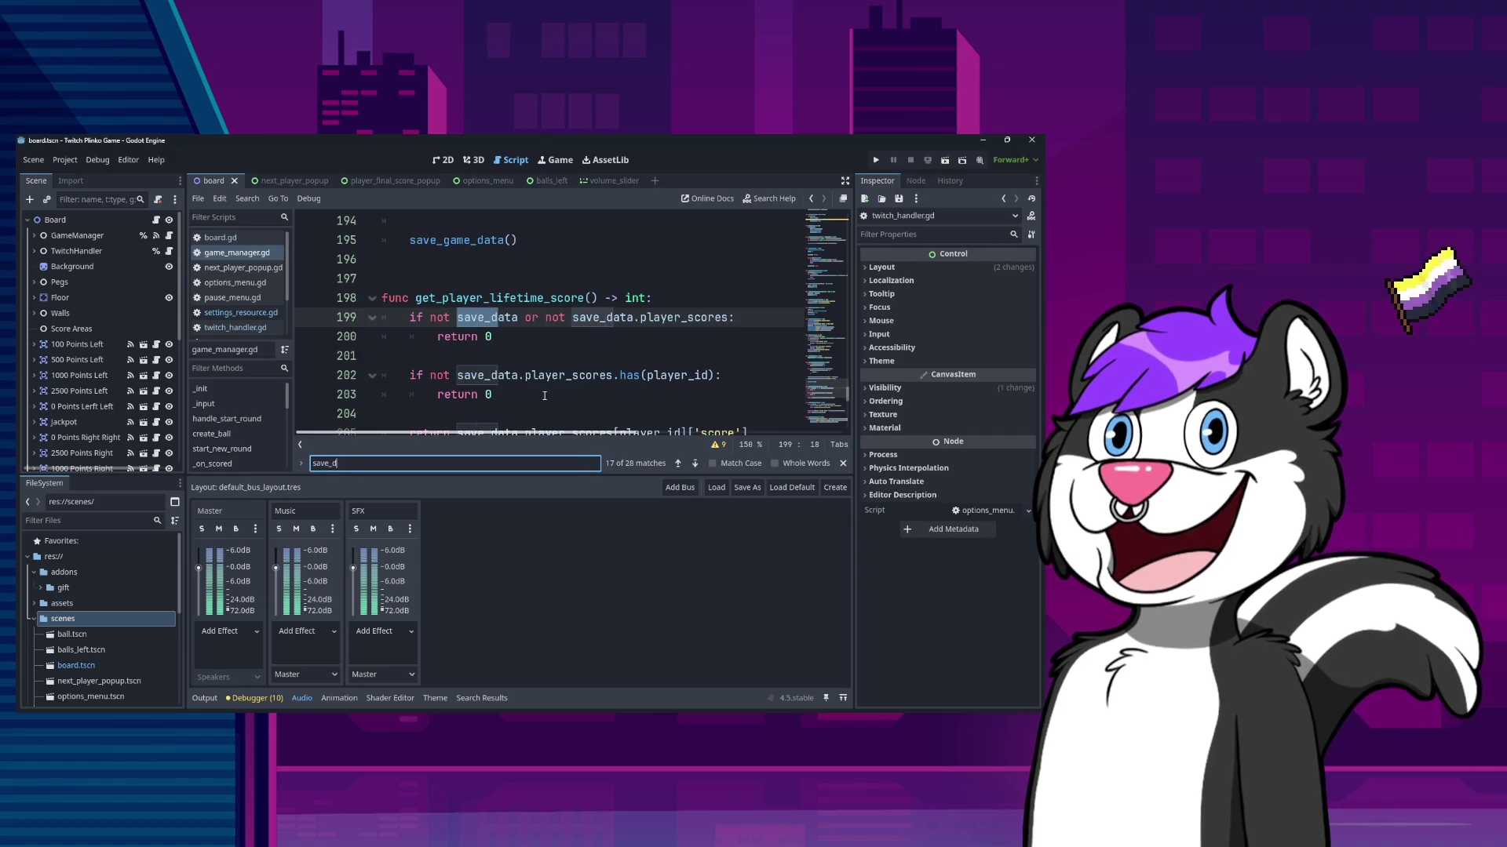
key(Return)
key(Return)
key(Return)
key(Return)
key(Return)
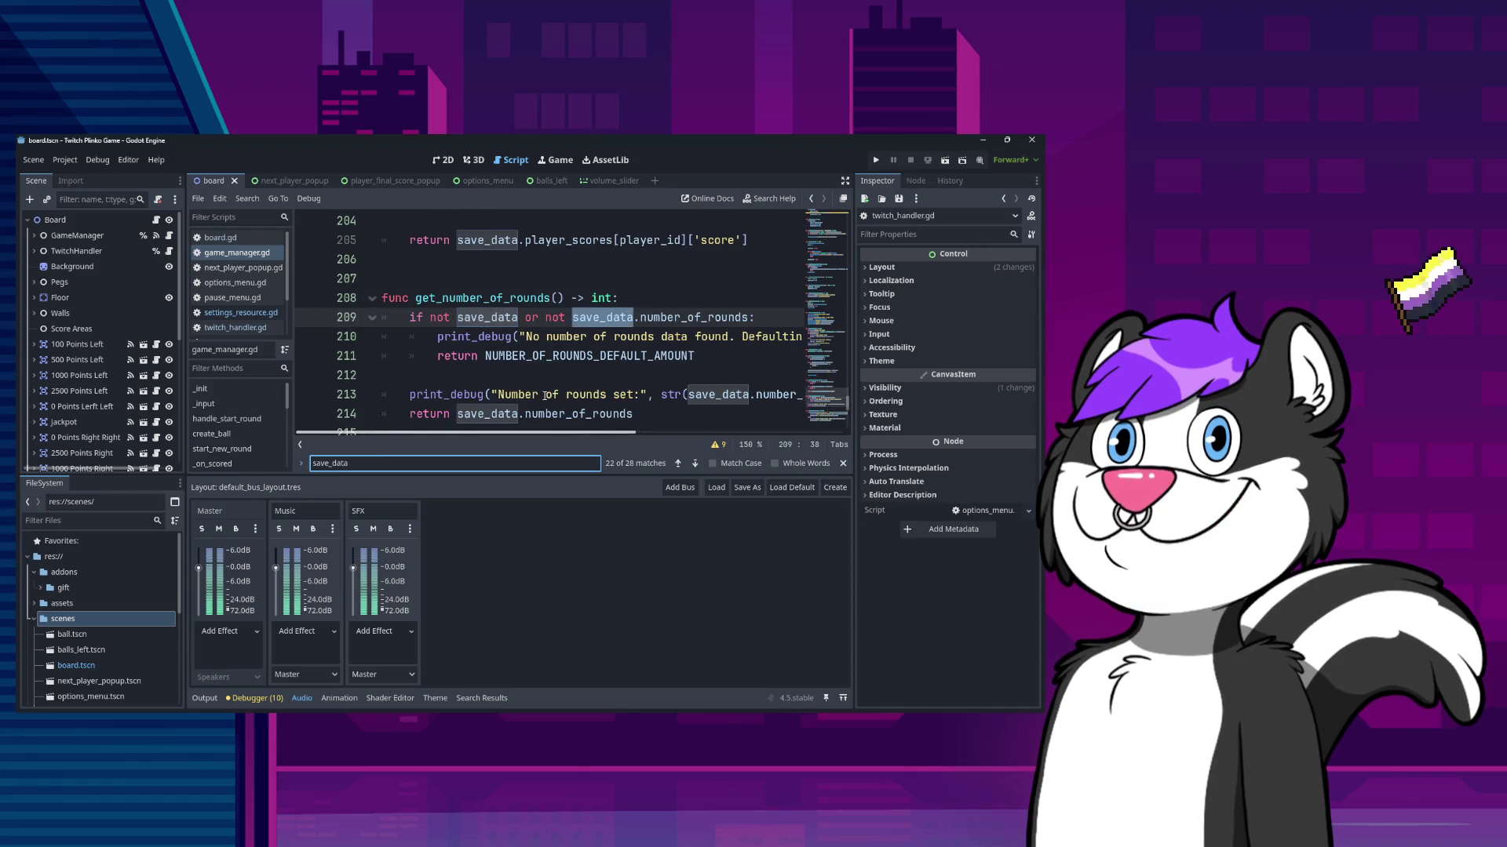
- Close the search, show the Output log, and return to the top of game_manager.gd
click(843, 463)
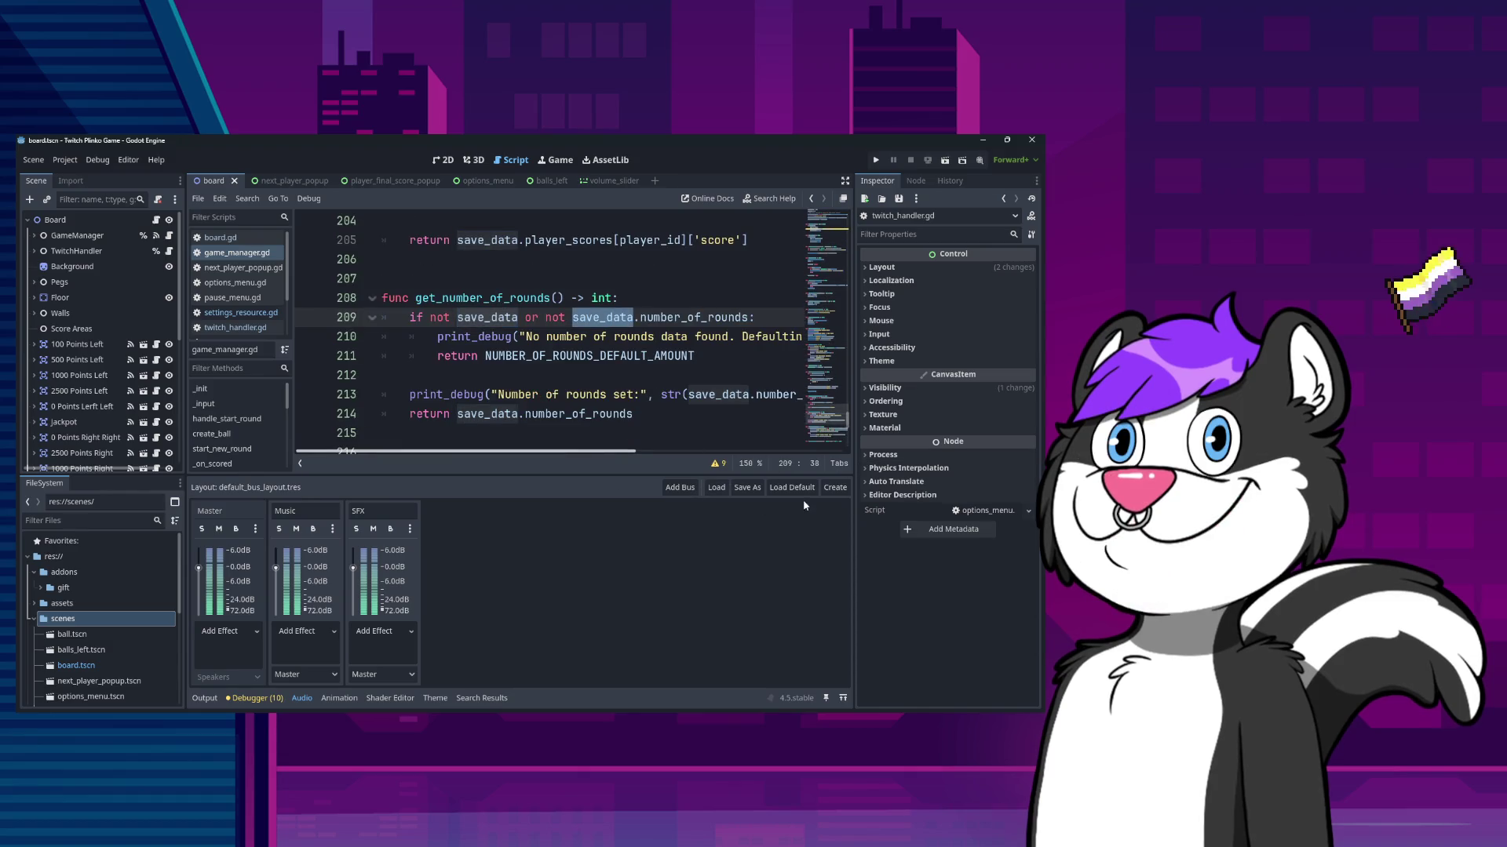
click(204, 697)
click(575, 420)
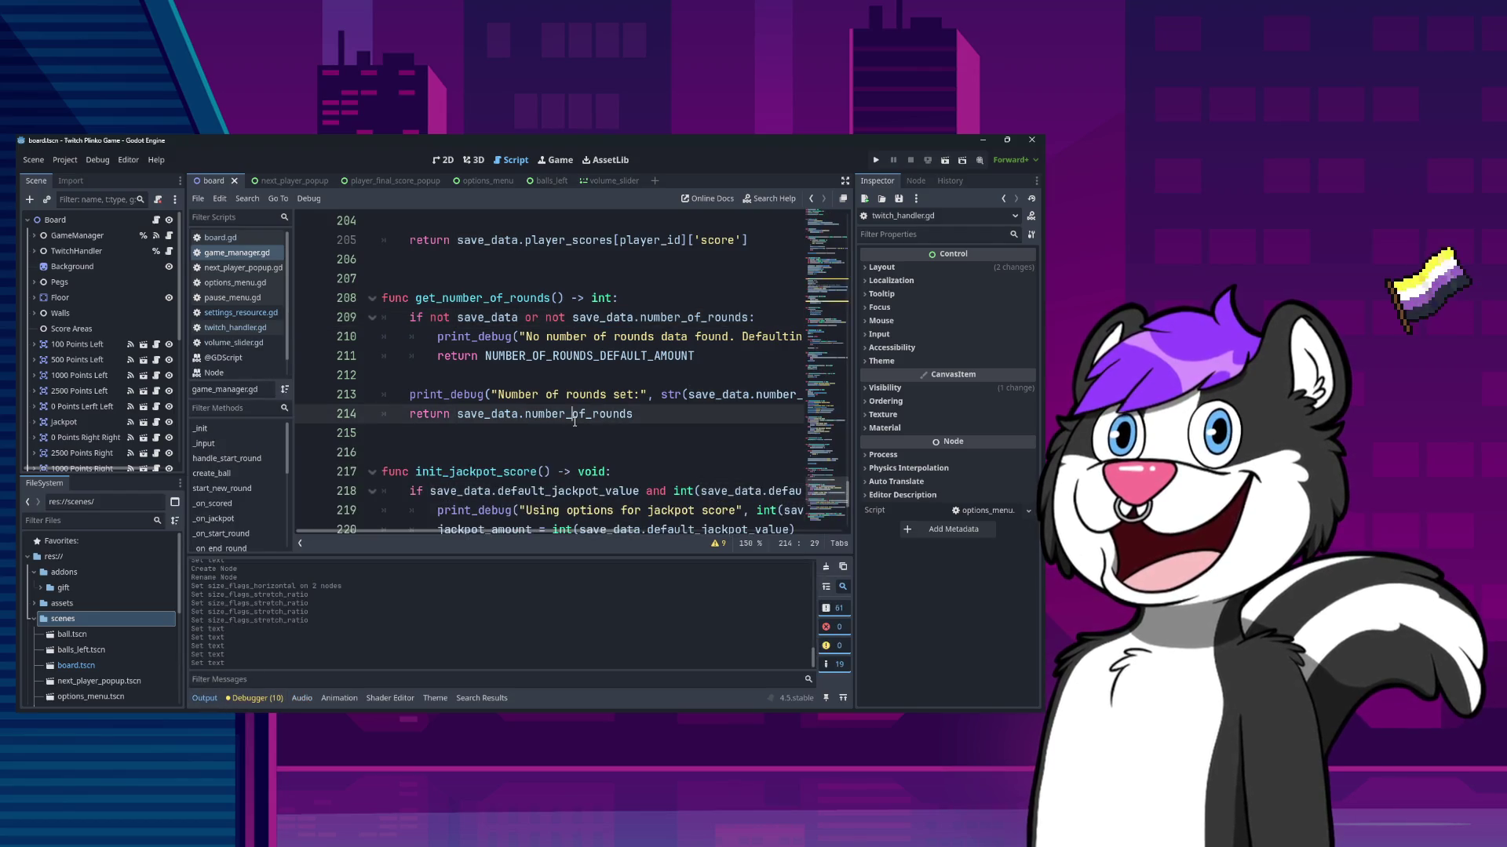
key(ctrl+Home)
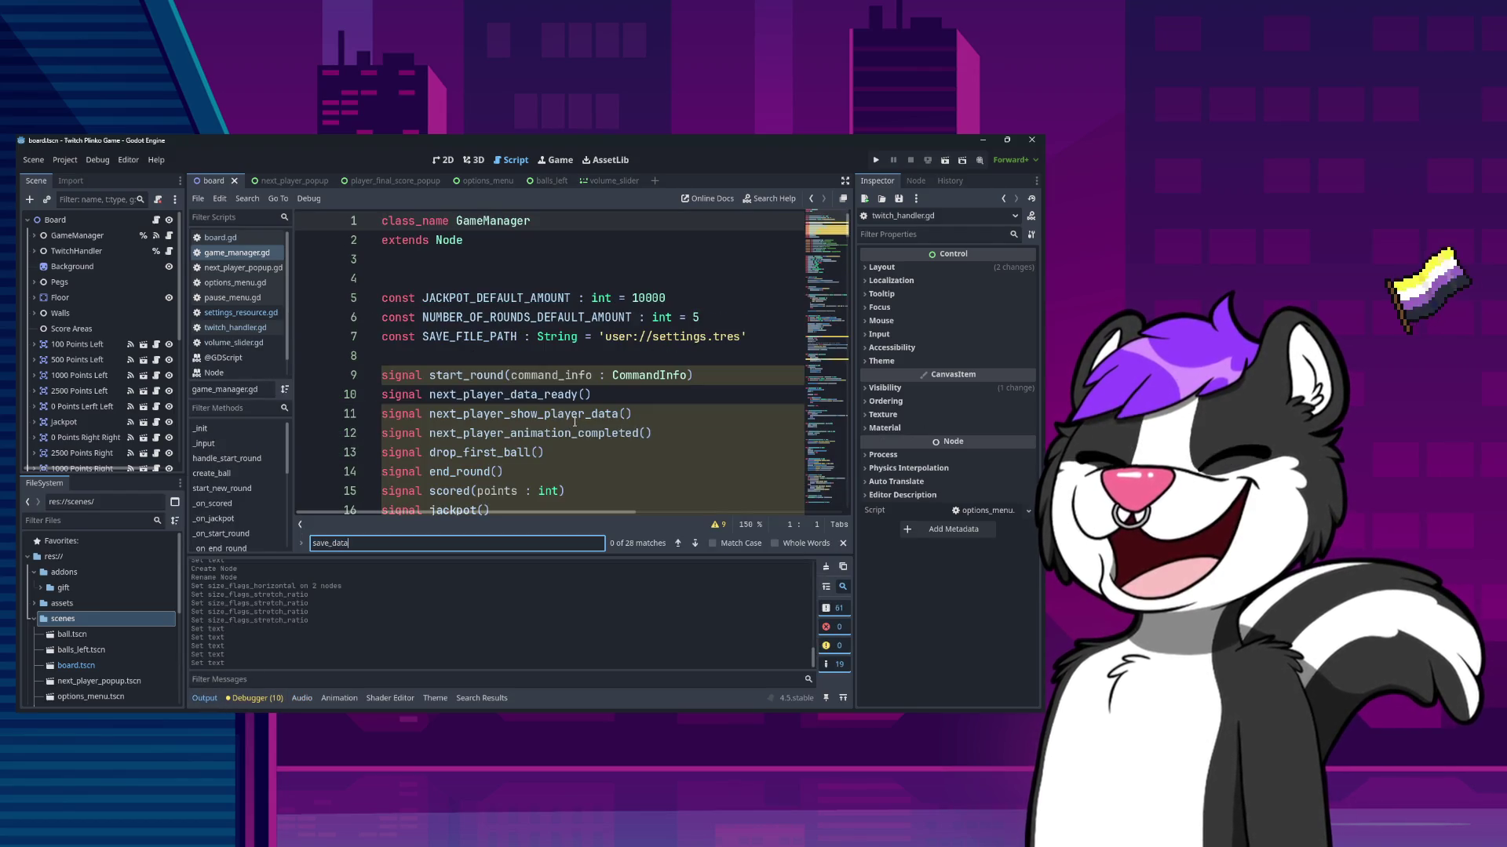
key(ctrl+f)
text(.)
key(BackSpace)
key(Escape)
key(ctrl+Home)
- Step through every save_data match from the top of the file, then close the Find bar
key(ctrl+f)
key(Return)
key(Return)
key(Return)
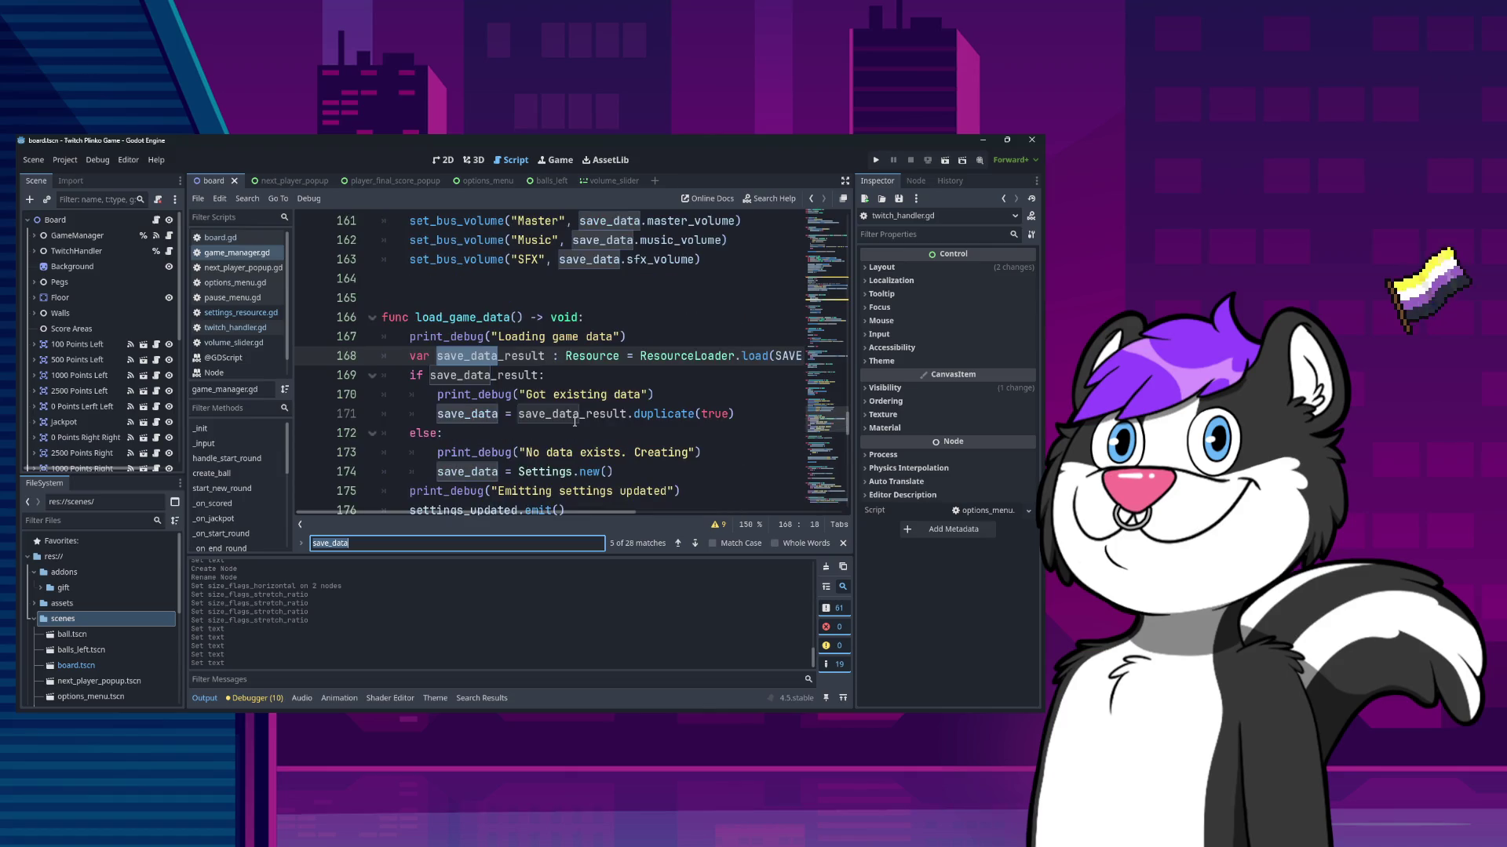
key(Return)
key(Return)
key(Return)
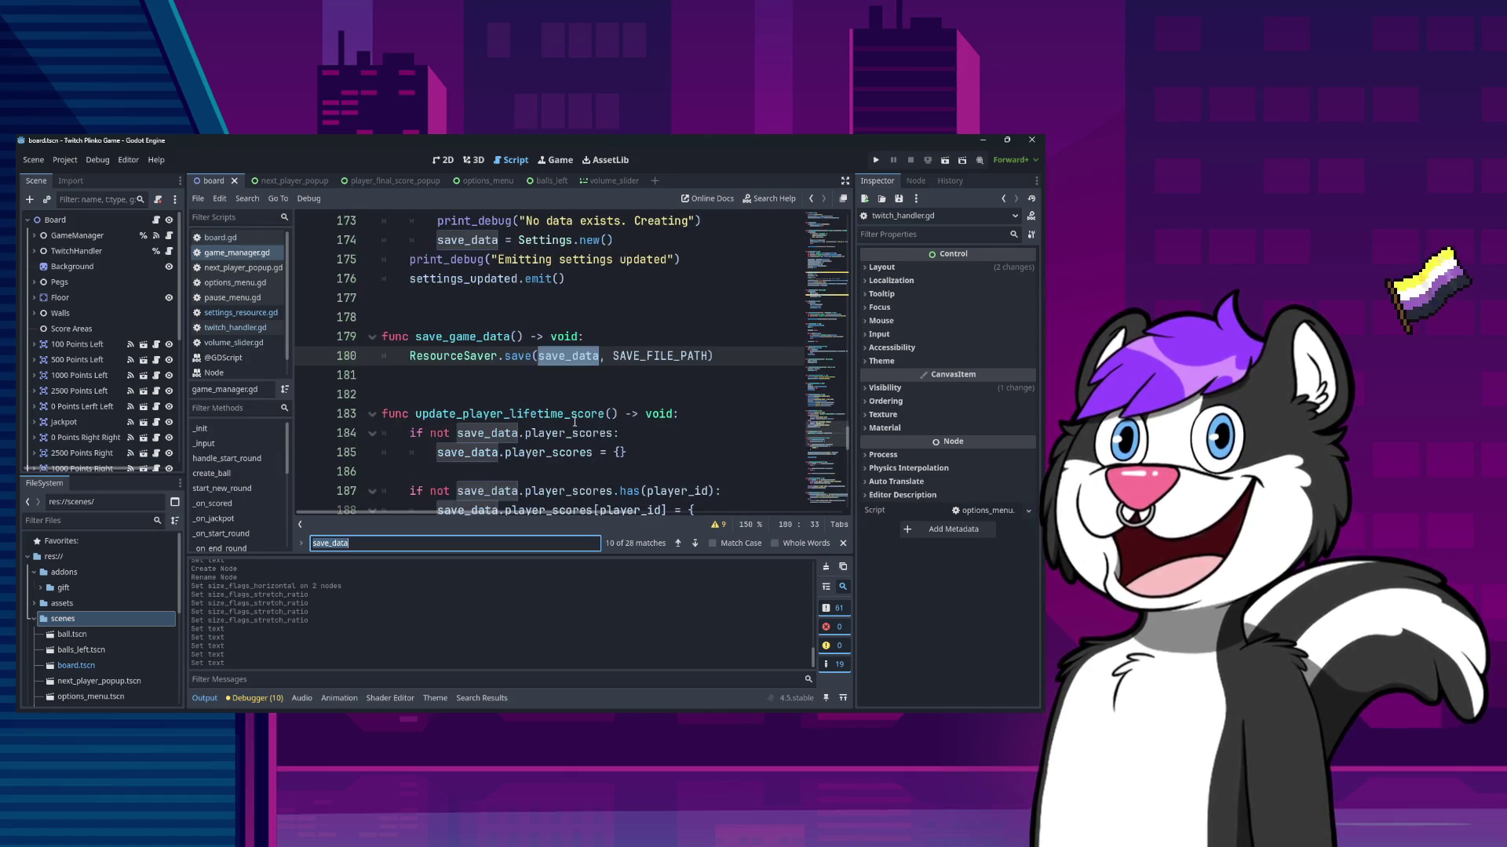
key(Return)
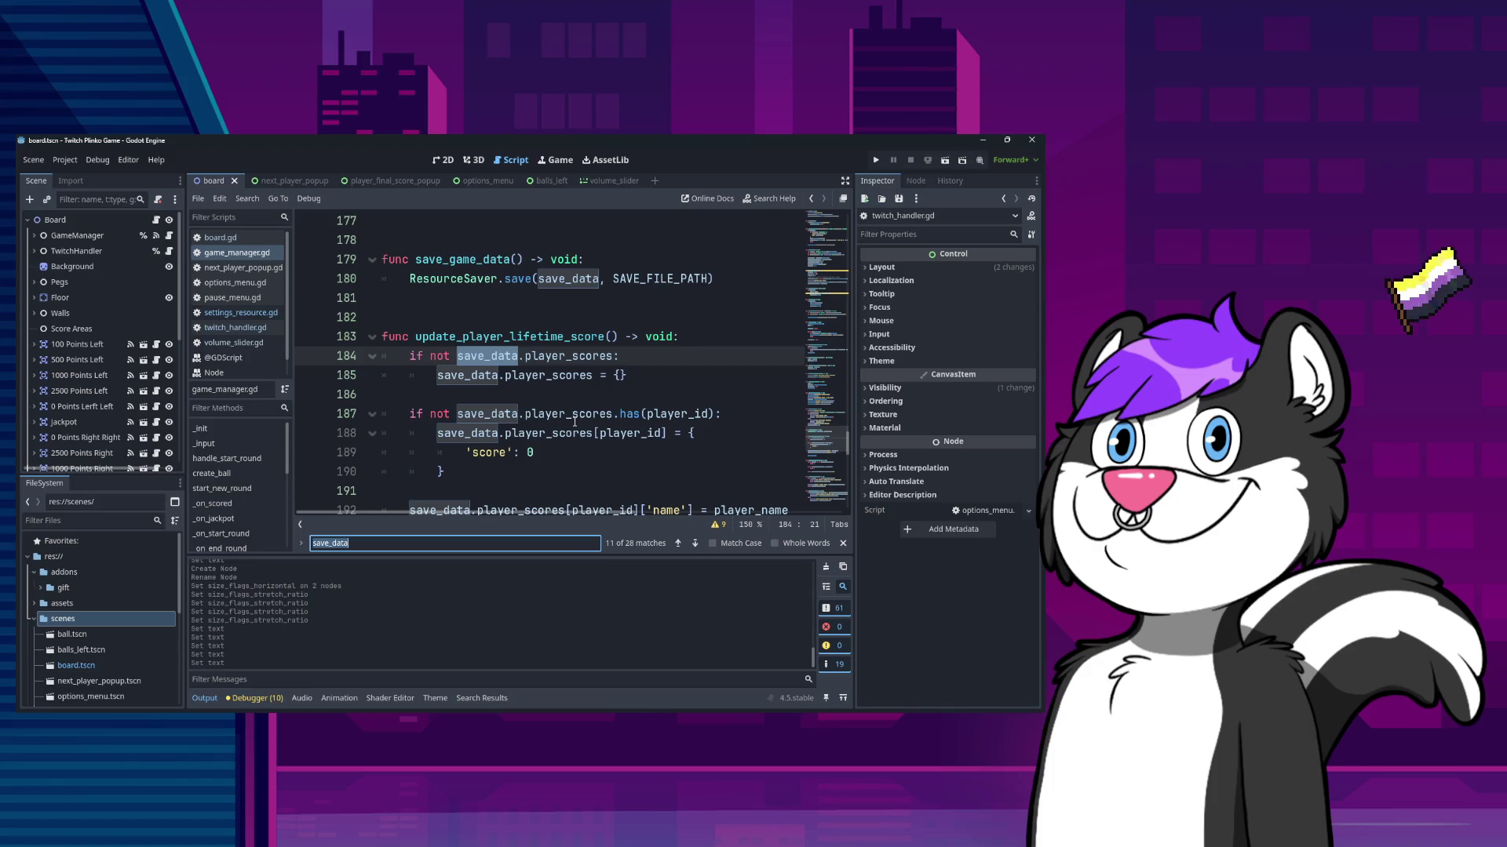
key(Return)
key(Return)
key(Return)
key(Return)
key(Return)
key(Return)
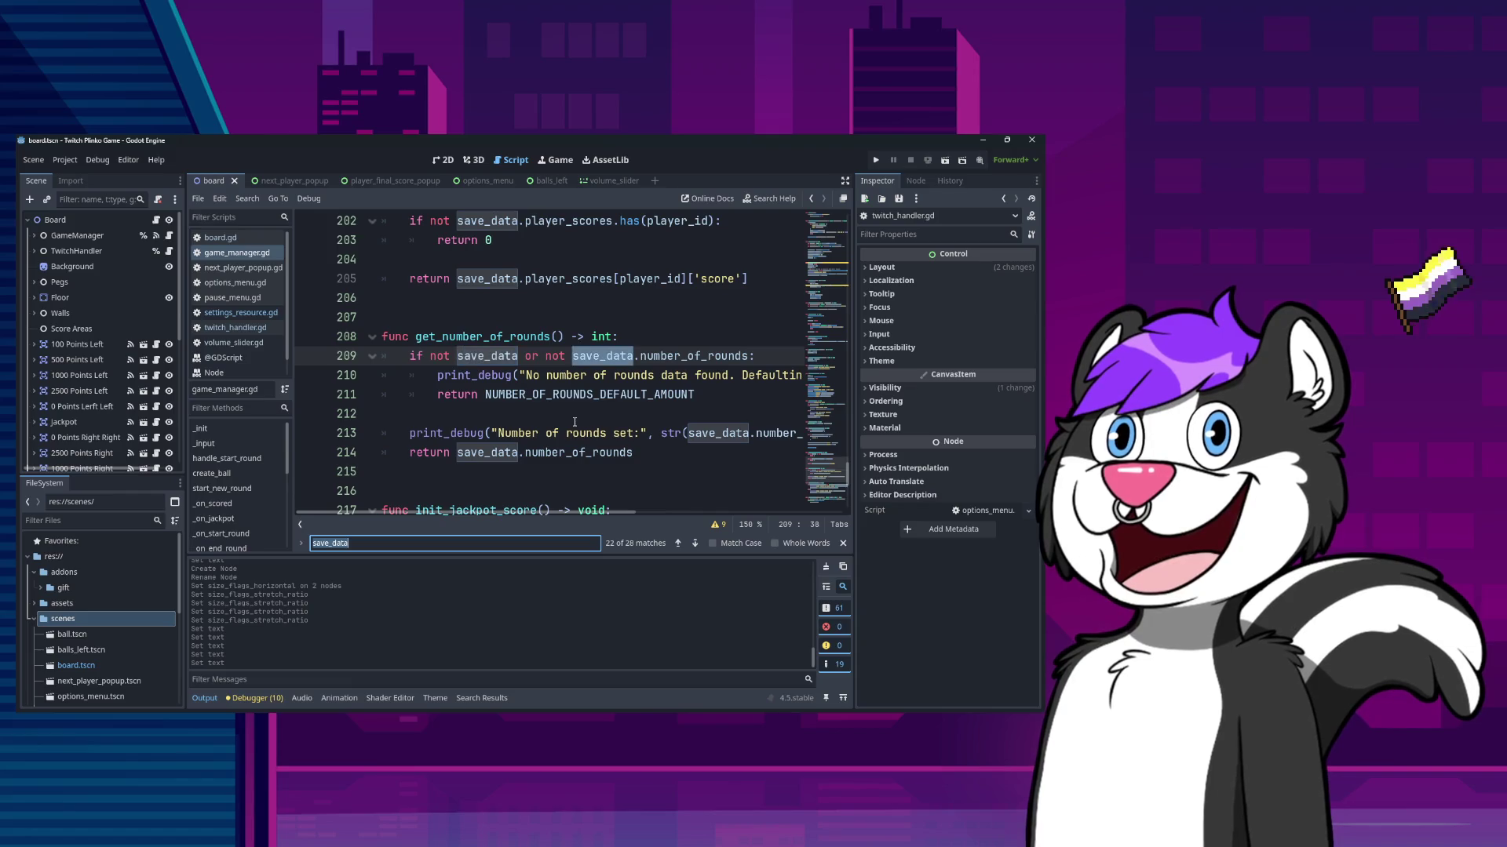
key(Return)
key(Return)
key(Return)
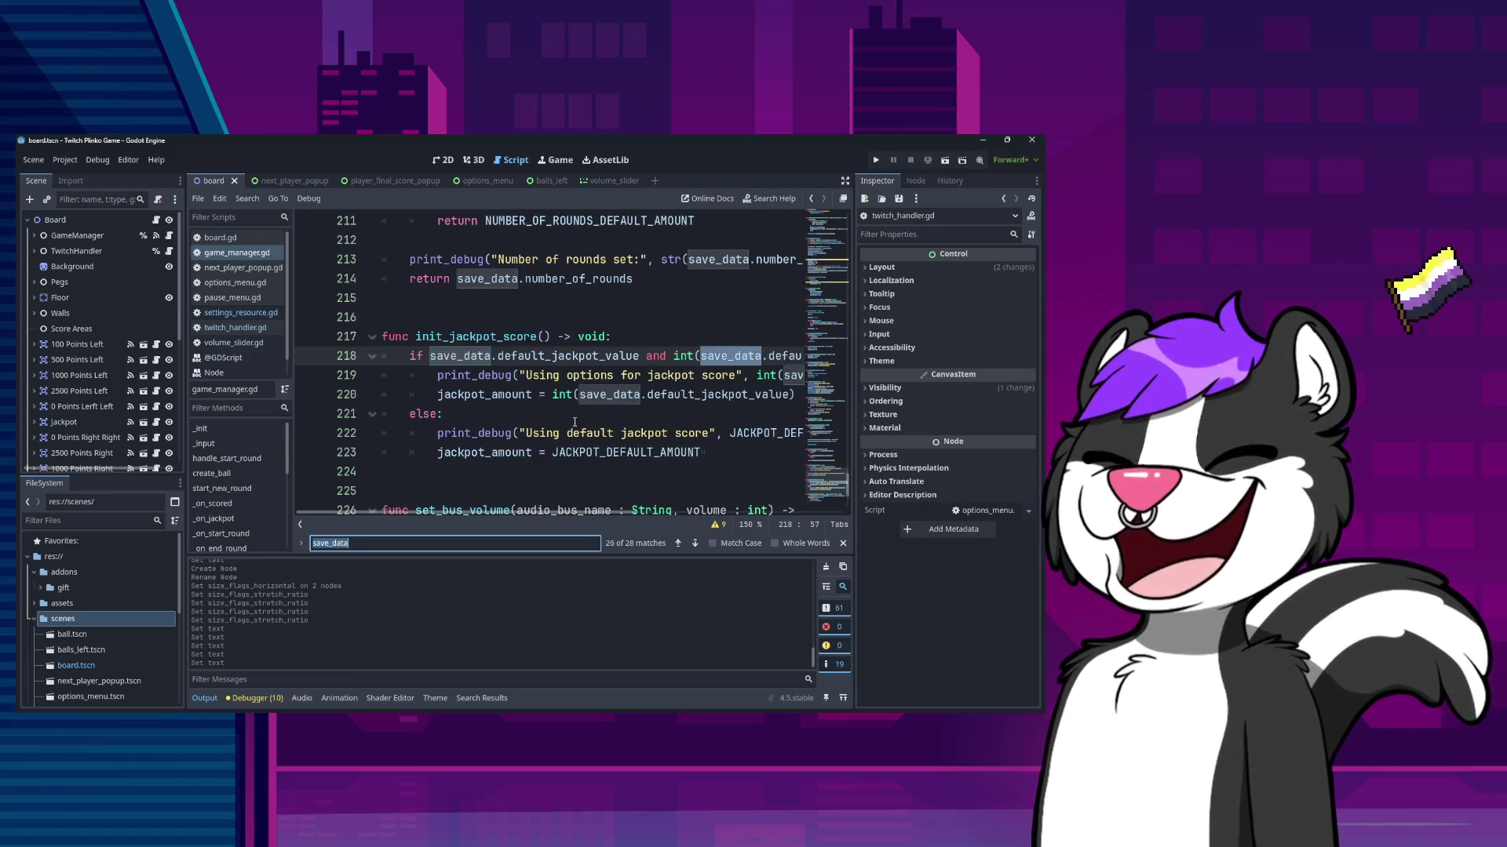
key(Return)
key(Return)
key(Return)
key(Return)
key(Return)
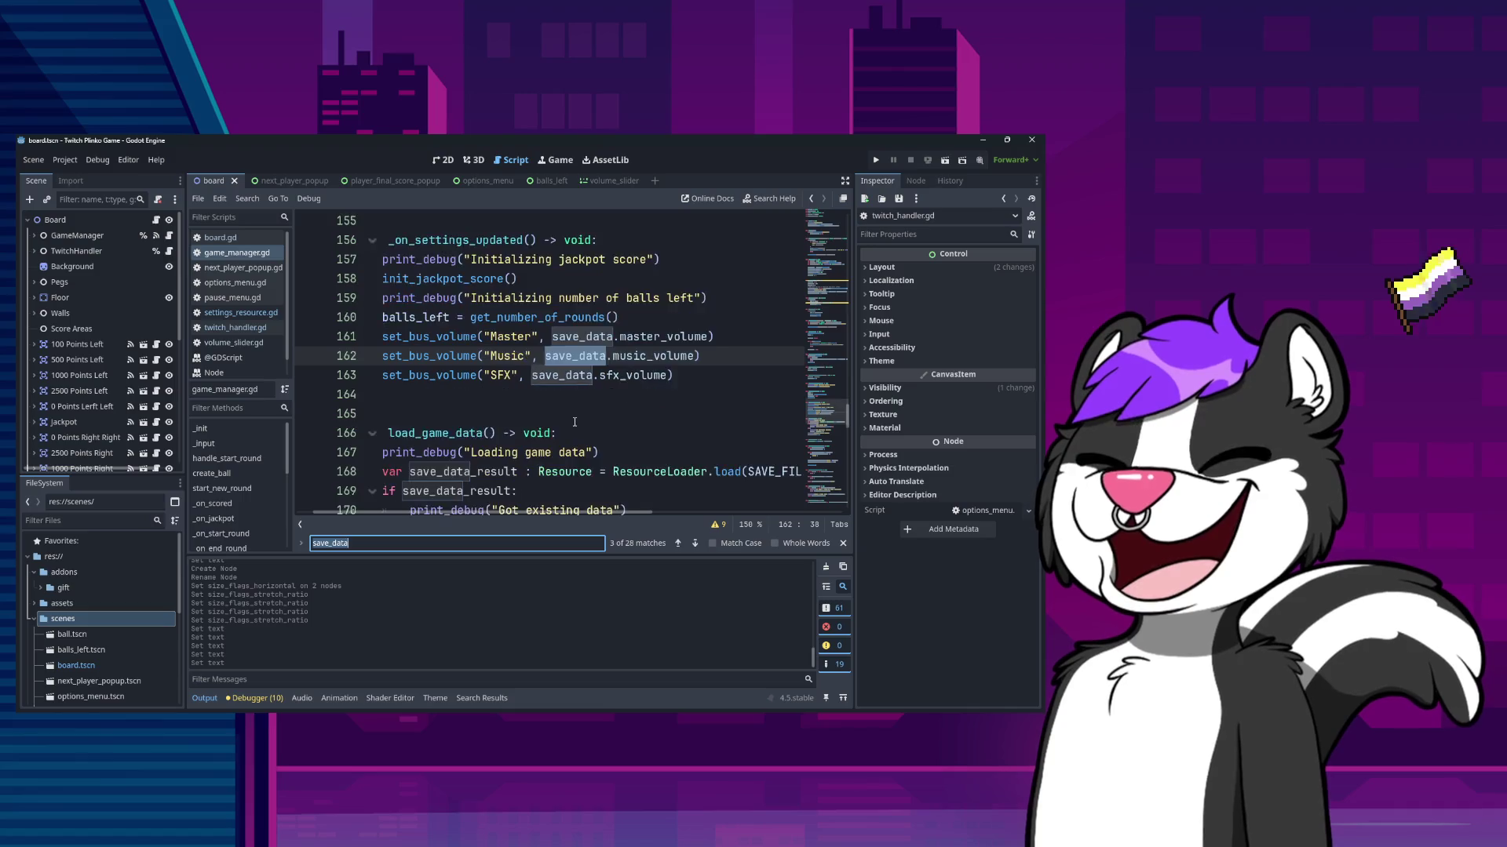
key(Escape)
key(Down)
key(Down)
key(Down)
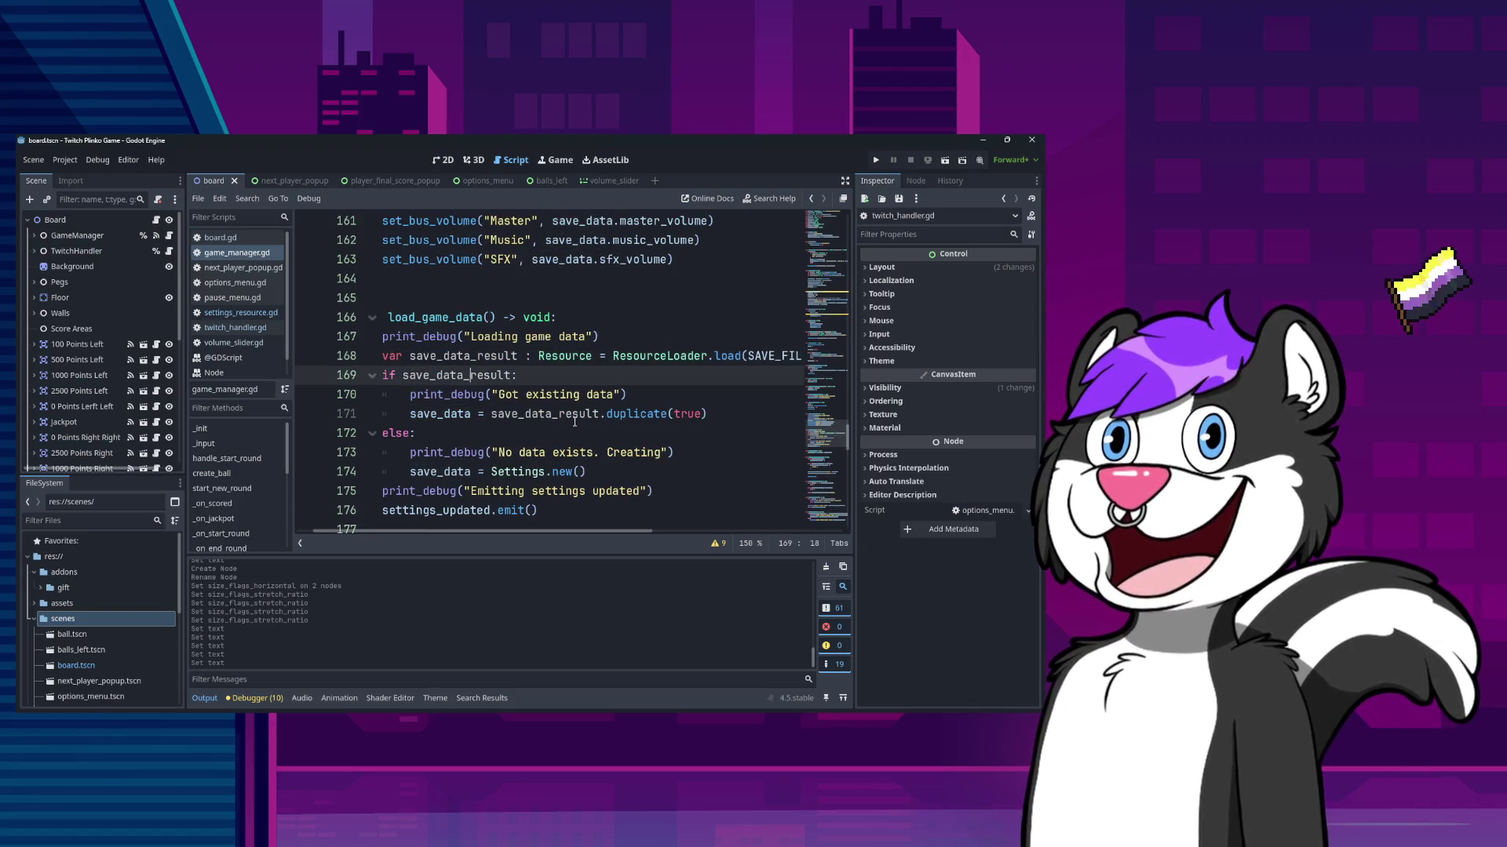
- Delete the extra tab indent on blank line 164 below _on_settings_updated
key(Up)
key(Up)
key(Up)
key(Down)
key(Down)
key(Down)
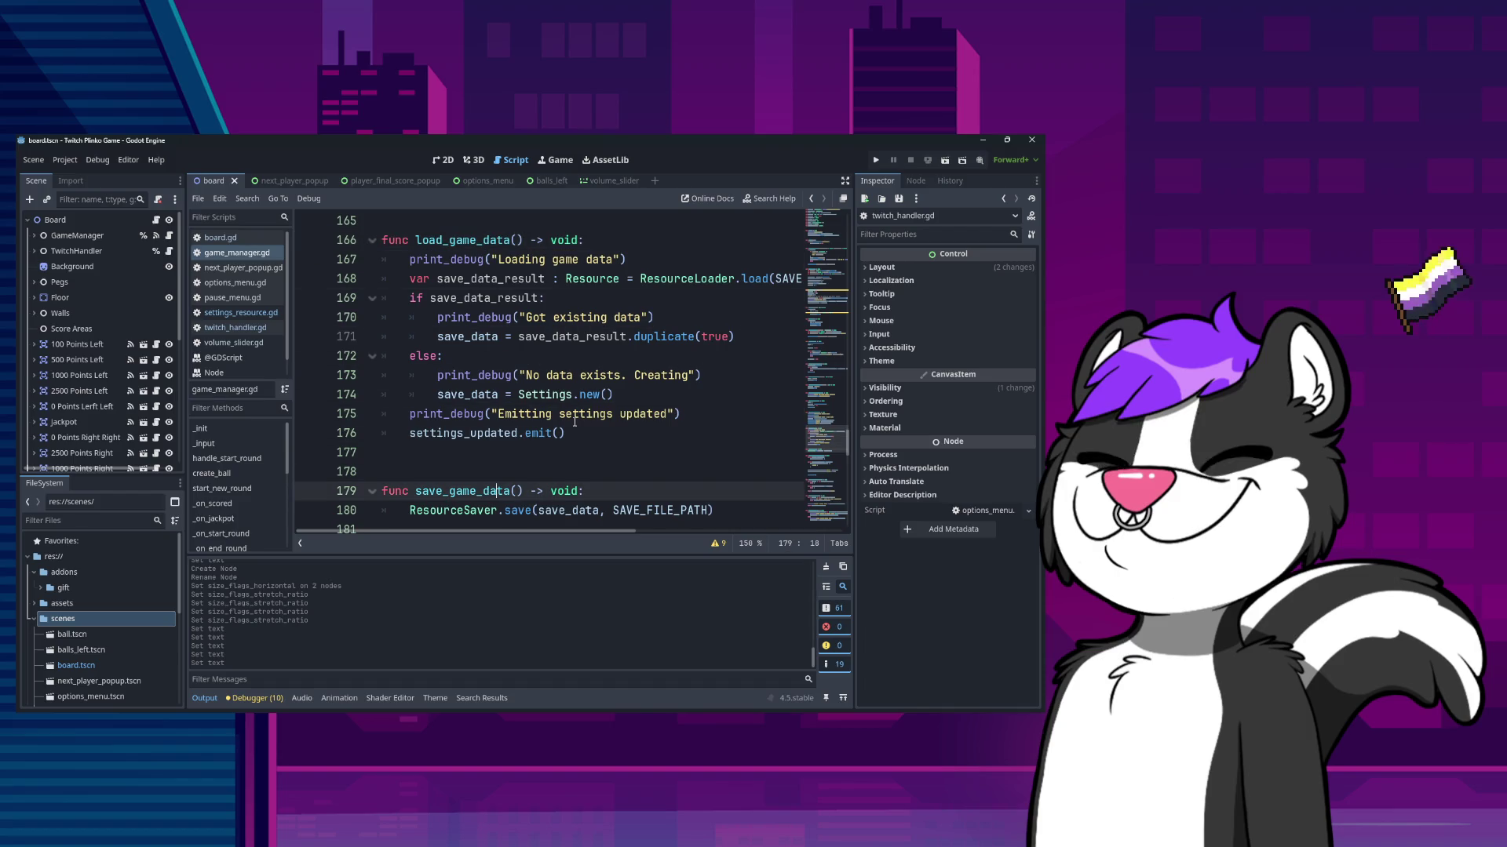
key(Down)
key(Down)
key(Down)
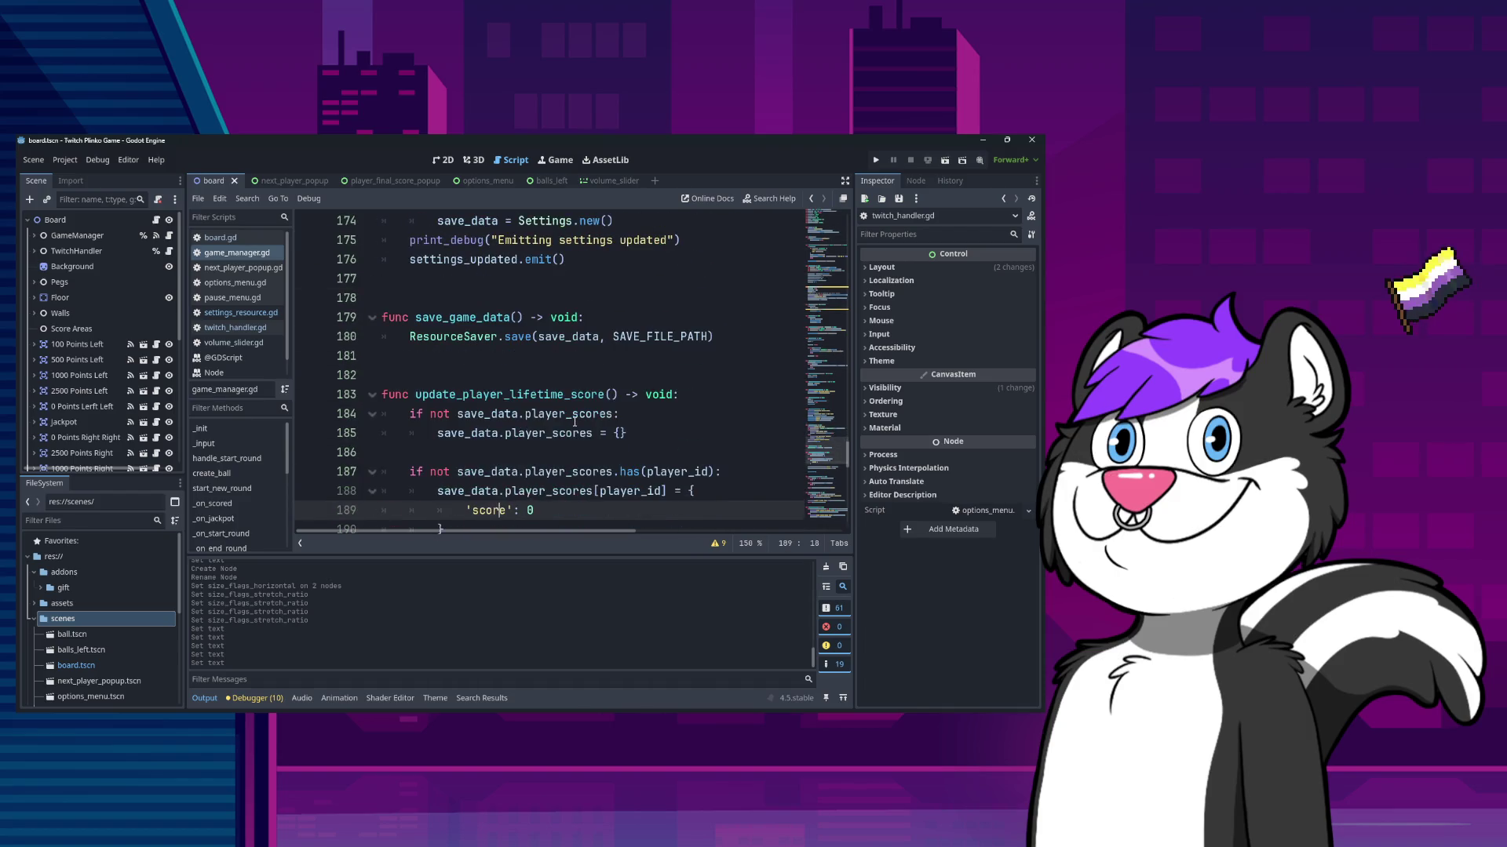
key(Down)
key(Down)
key(Down)
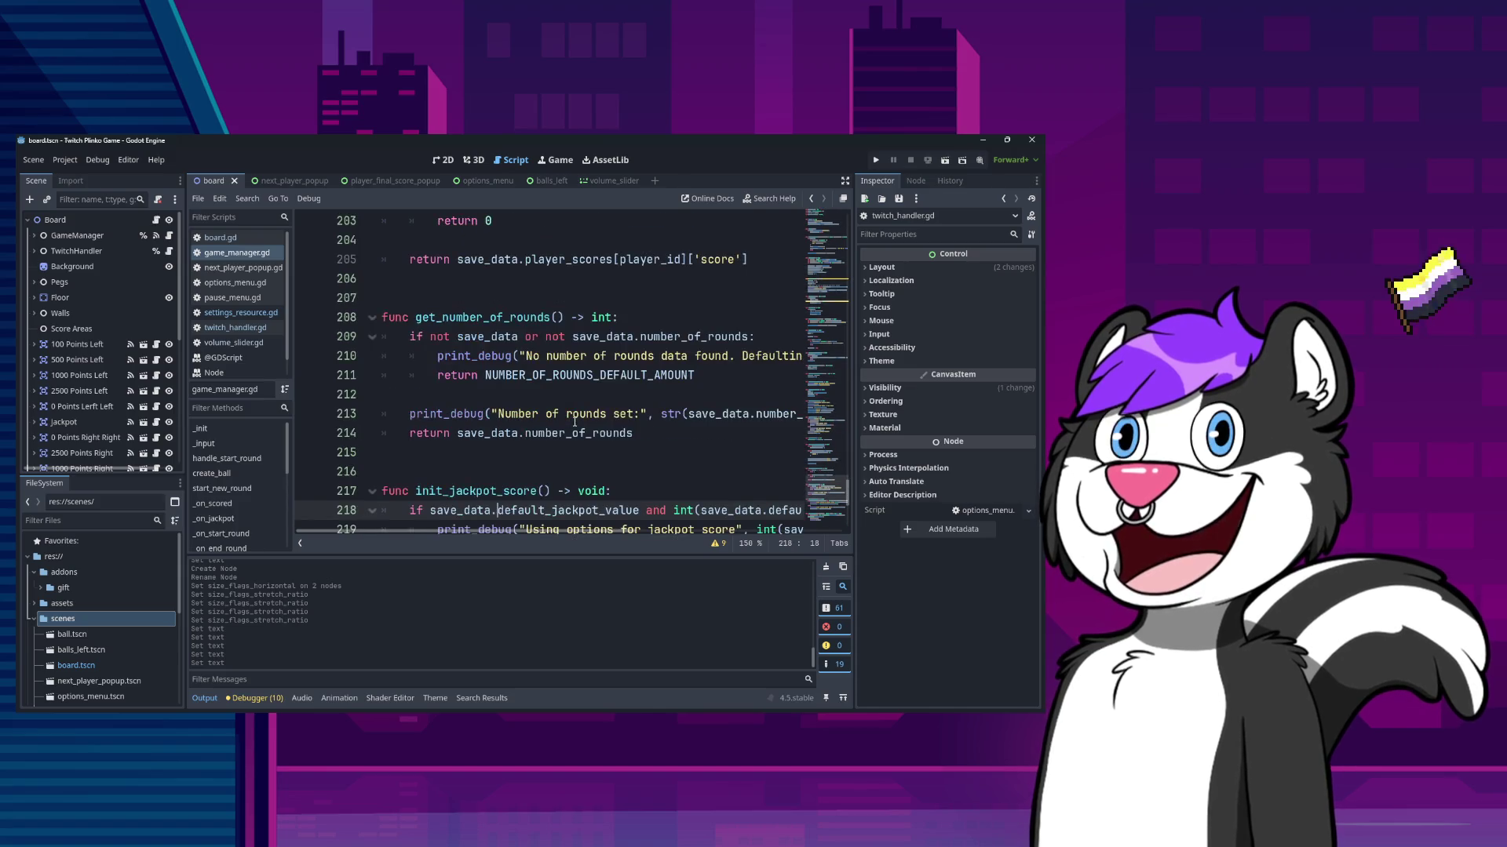
key(Up)
key(Up)
key(Up)
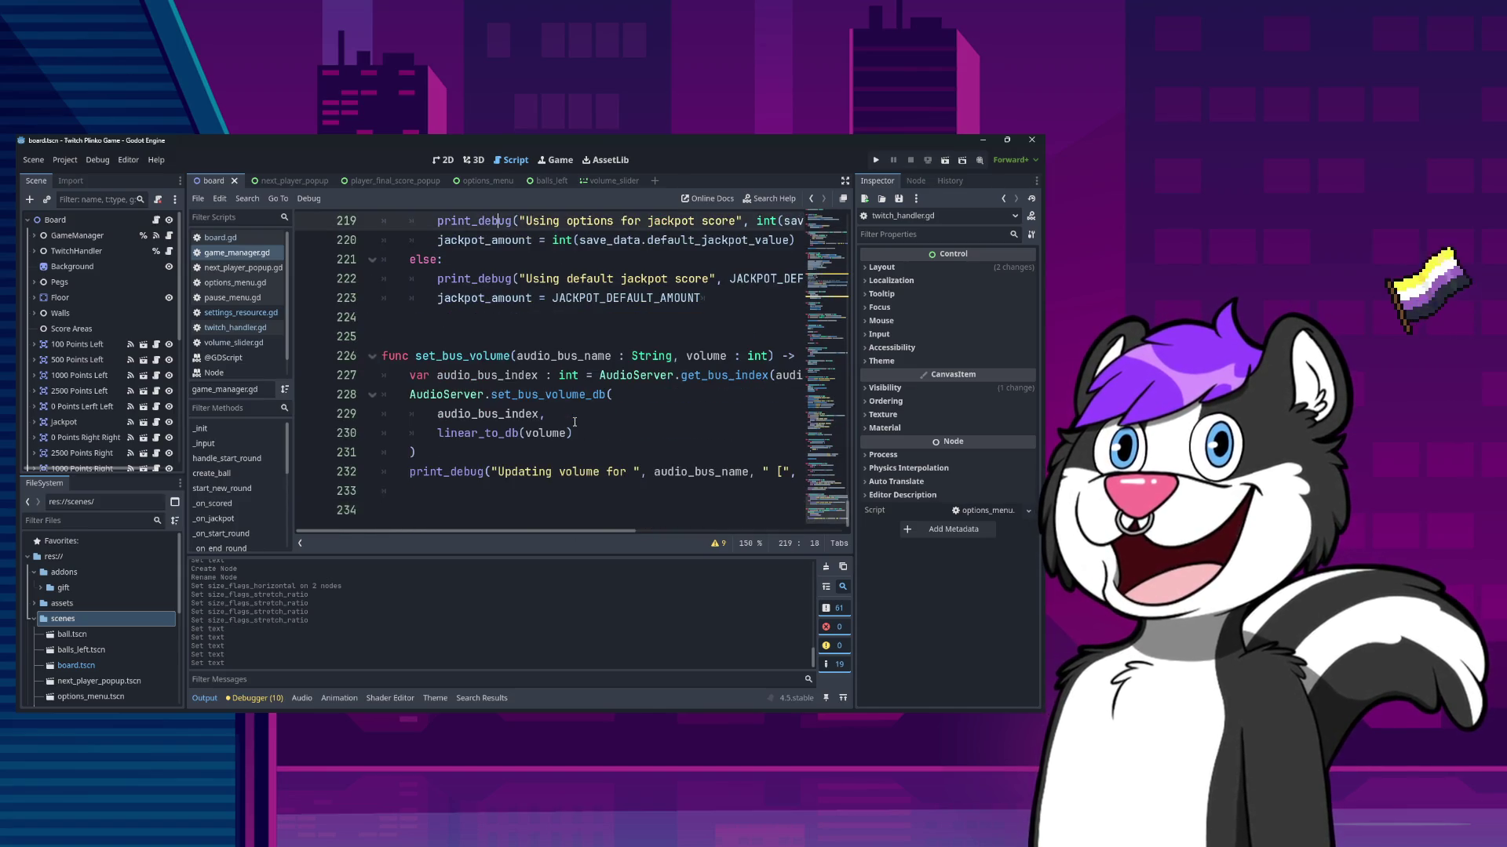
key(Up)
key(Up)
key(Up)
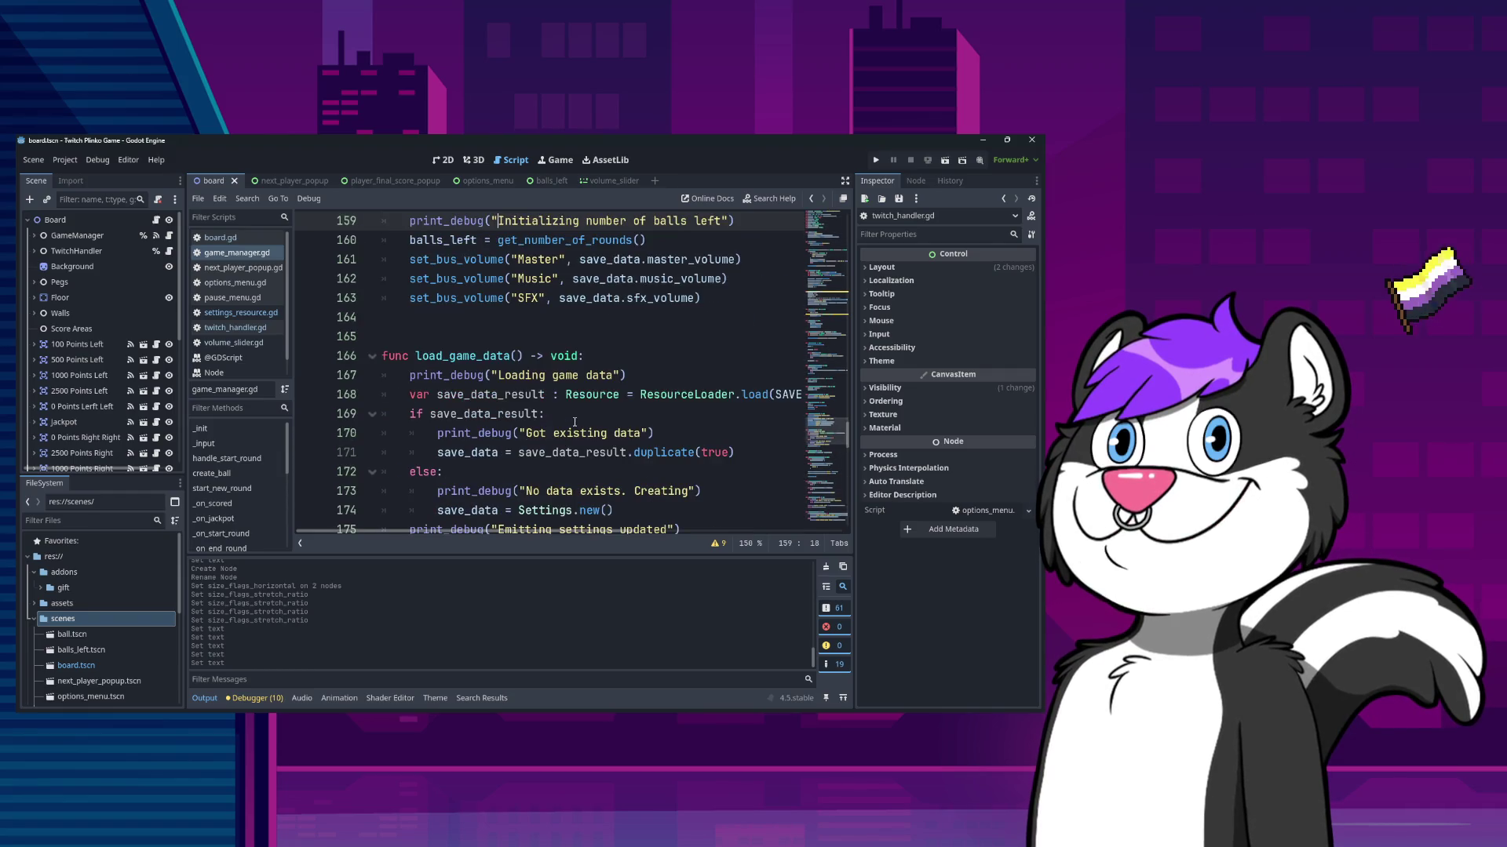
key(Up)
key(Up)
key(Up)
key(Home)
key(Down)
key(Down)
key(Down)
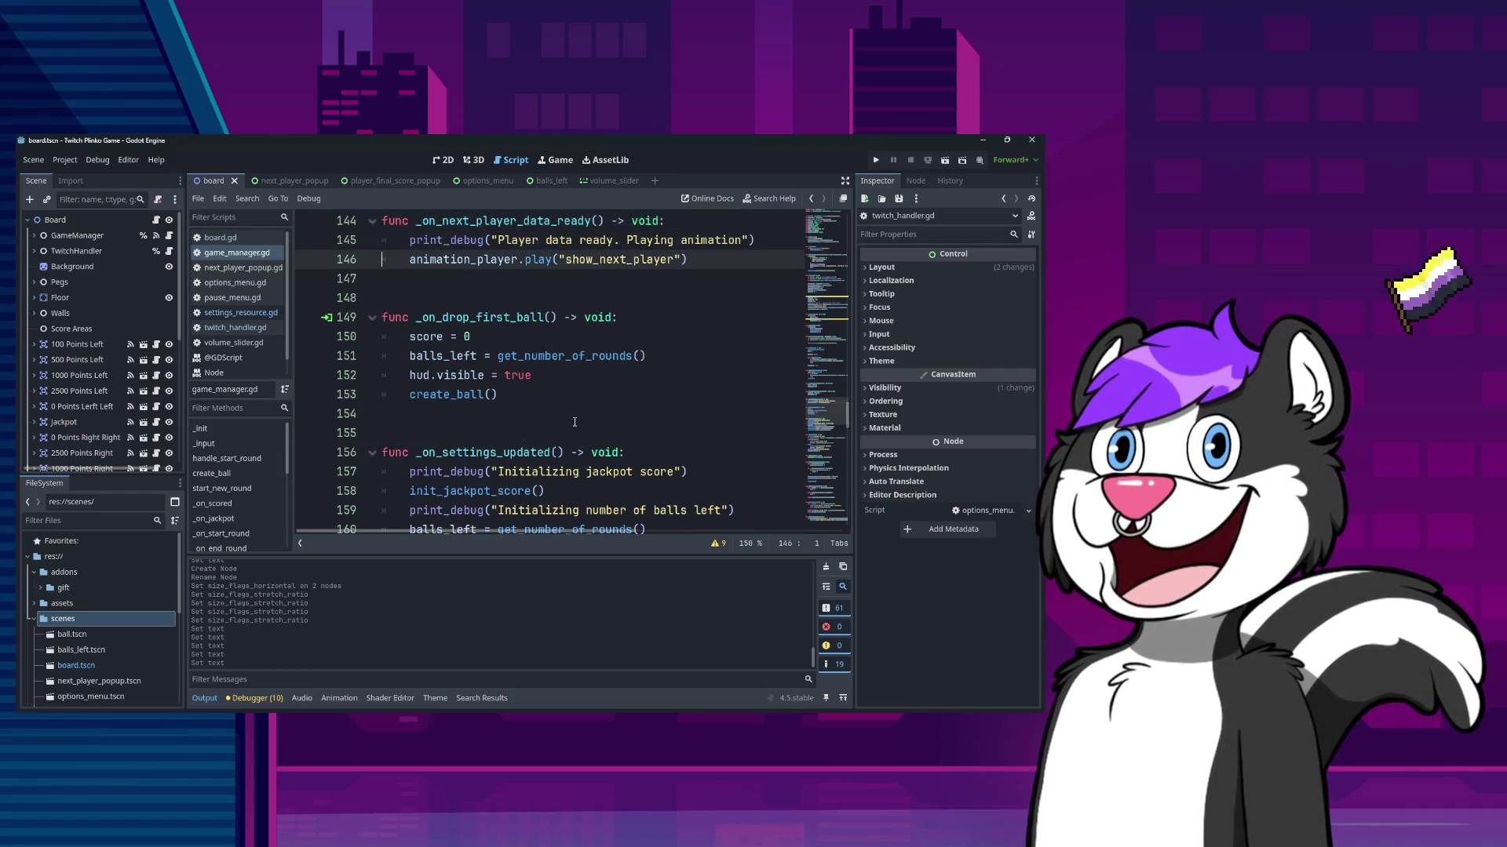
key(Up)
key(Up)
key(Up)
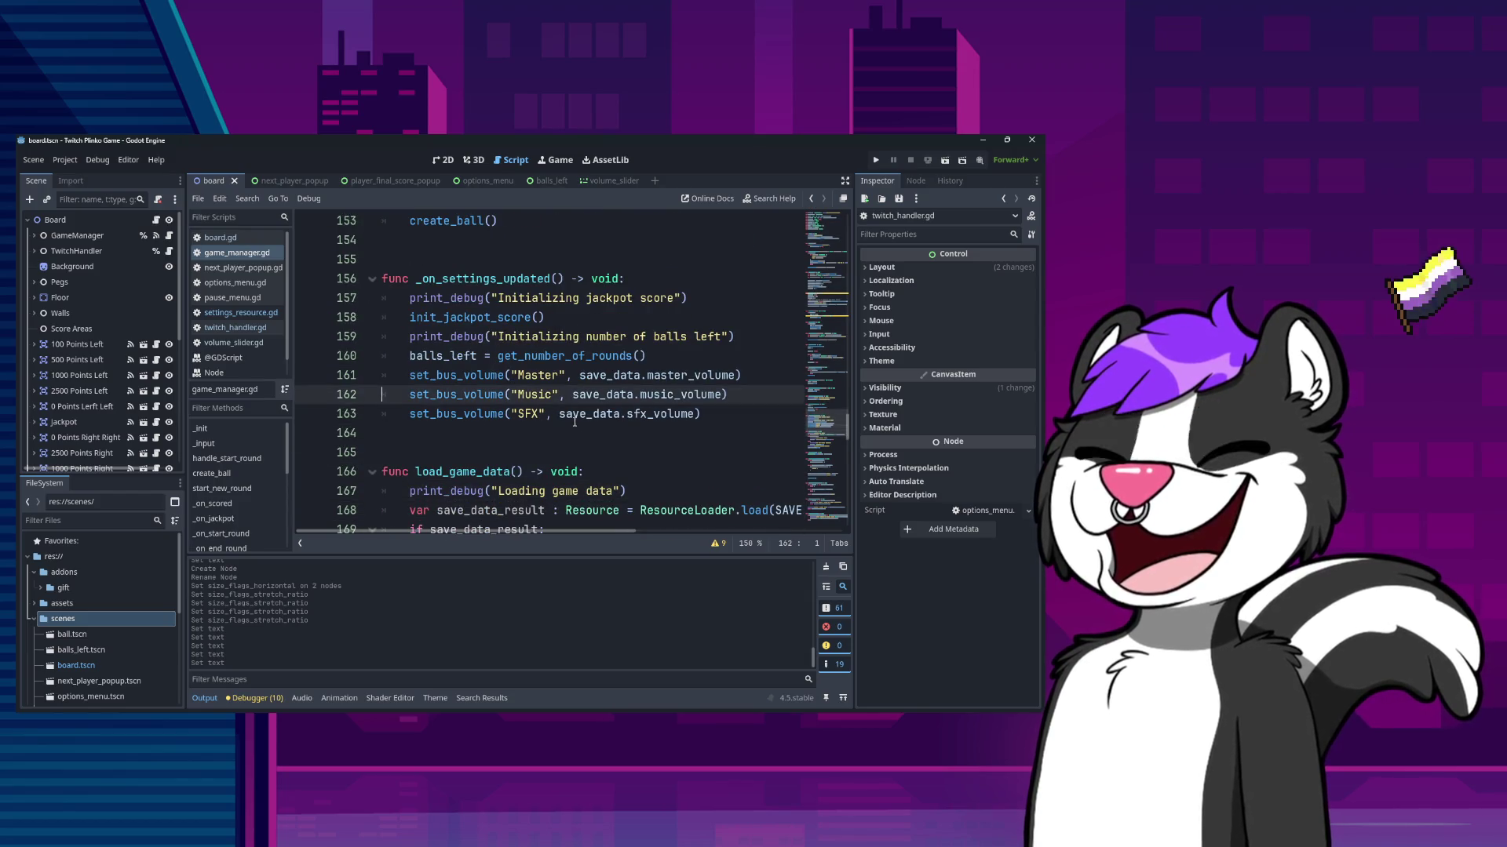
key(Down)
key(Down)
key(BackSpace)
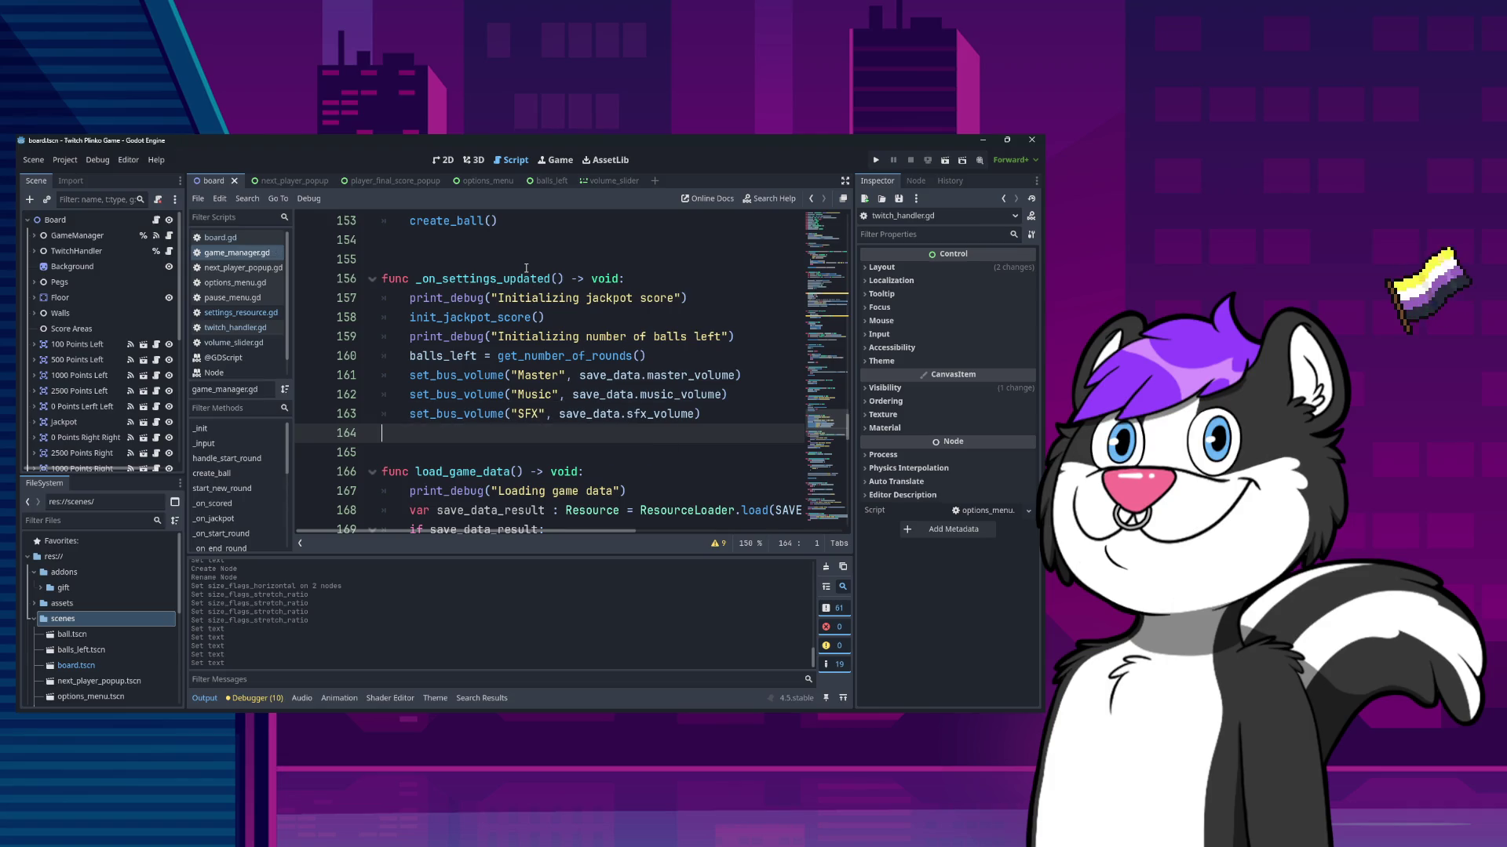
scroll(575, 396, up, 20)
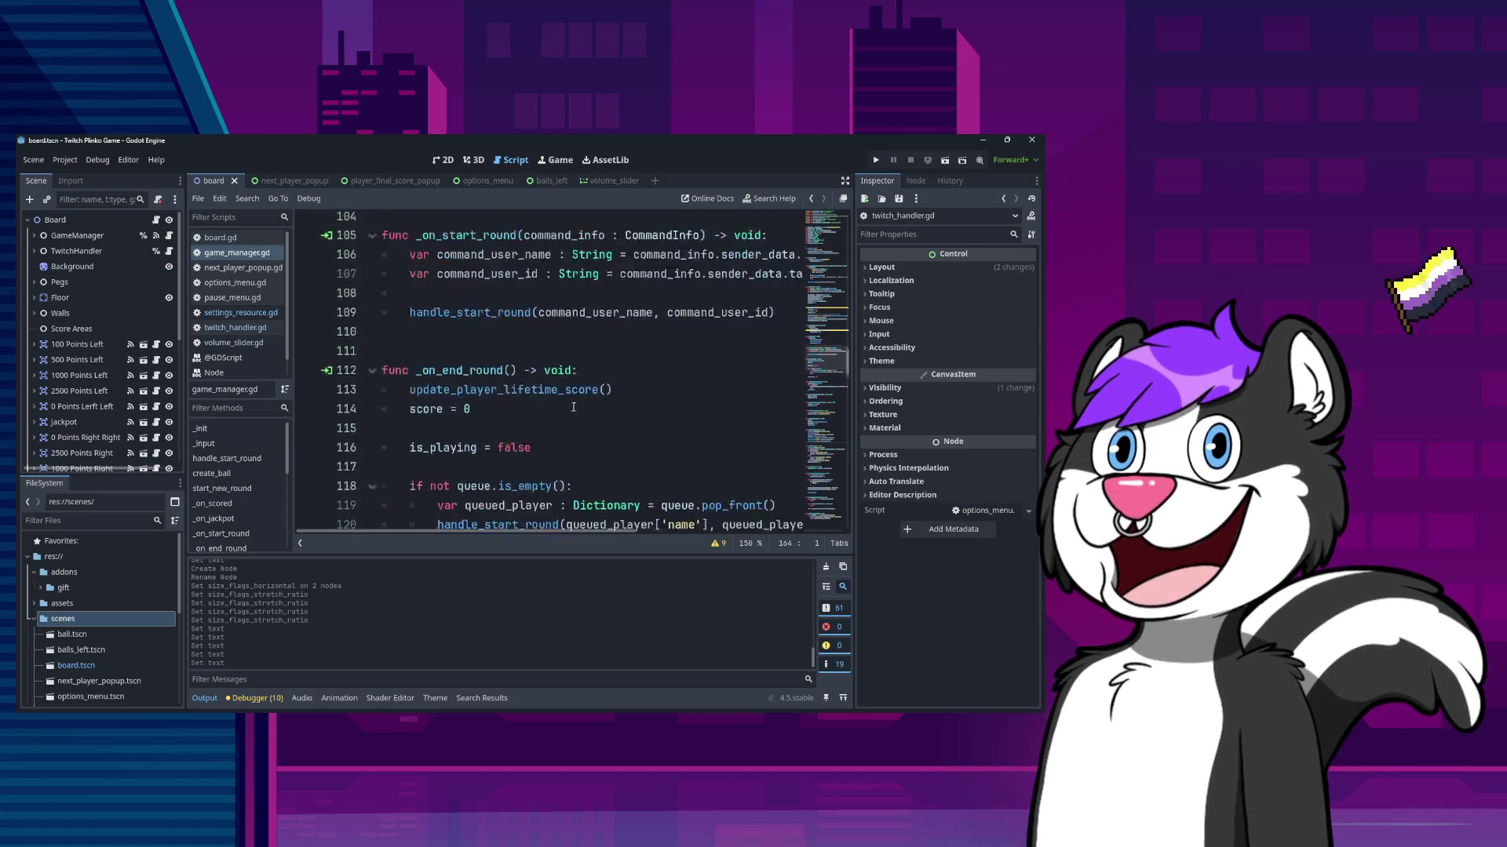
scroll(576, 397, up, 20)
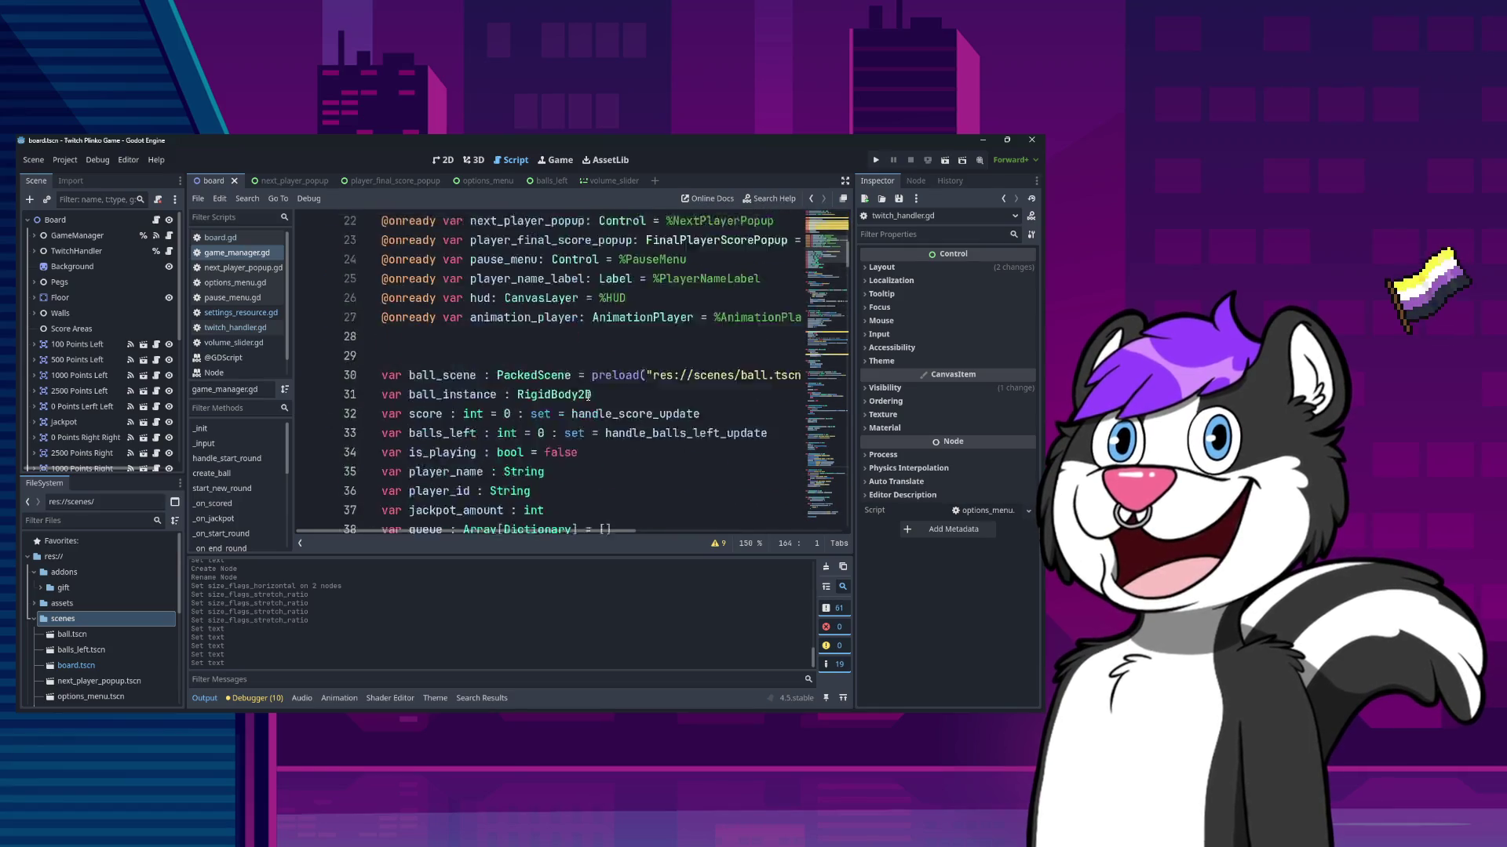
scroll(500, 454, down, 2)
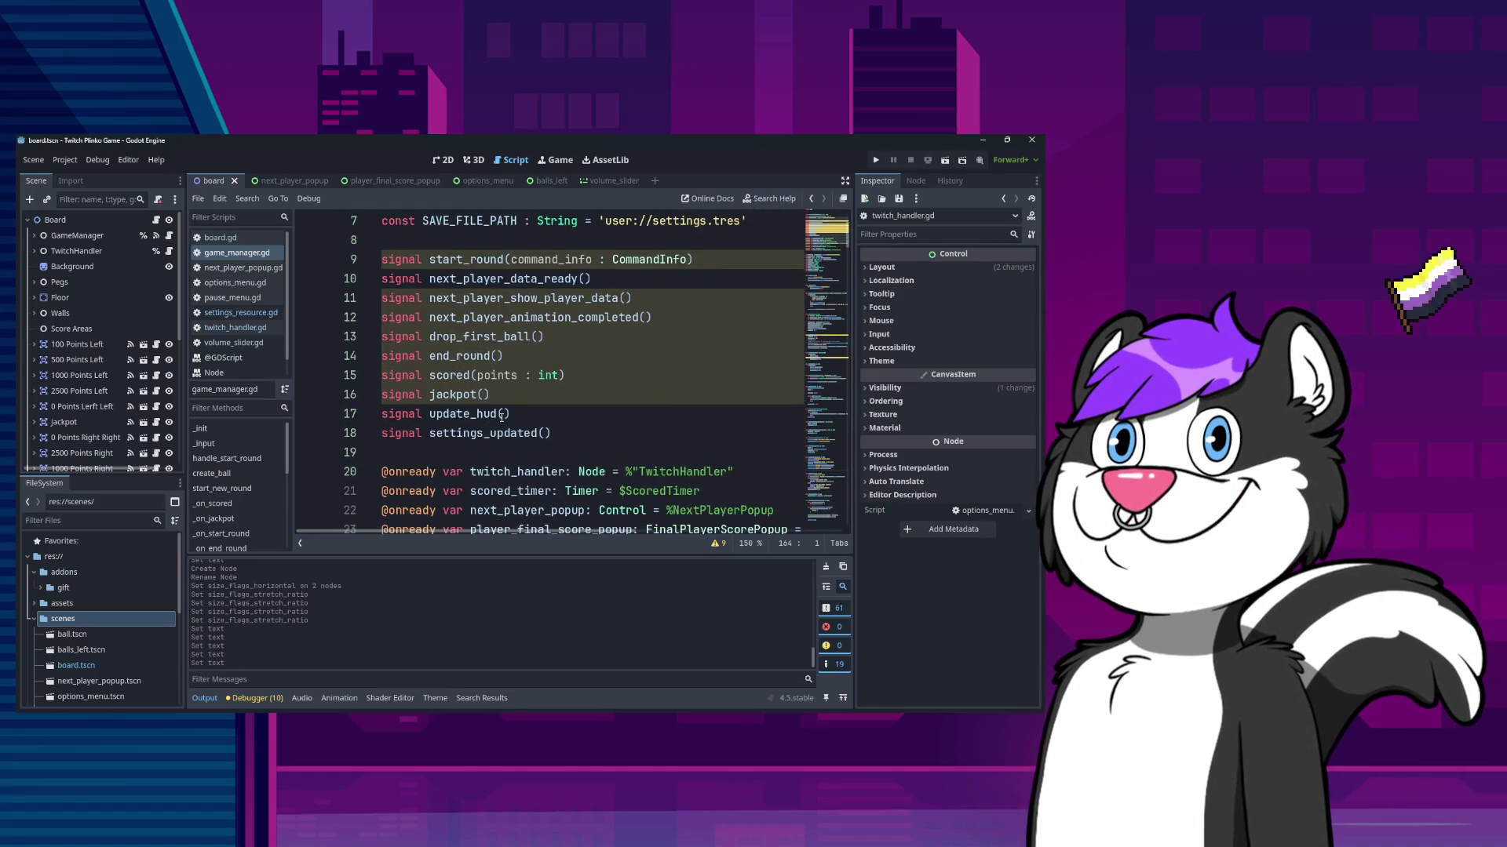
double_click(496, 433)
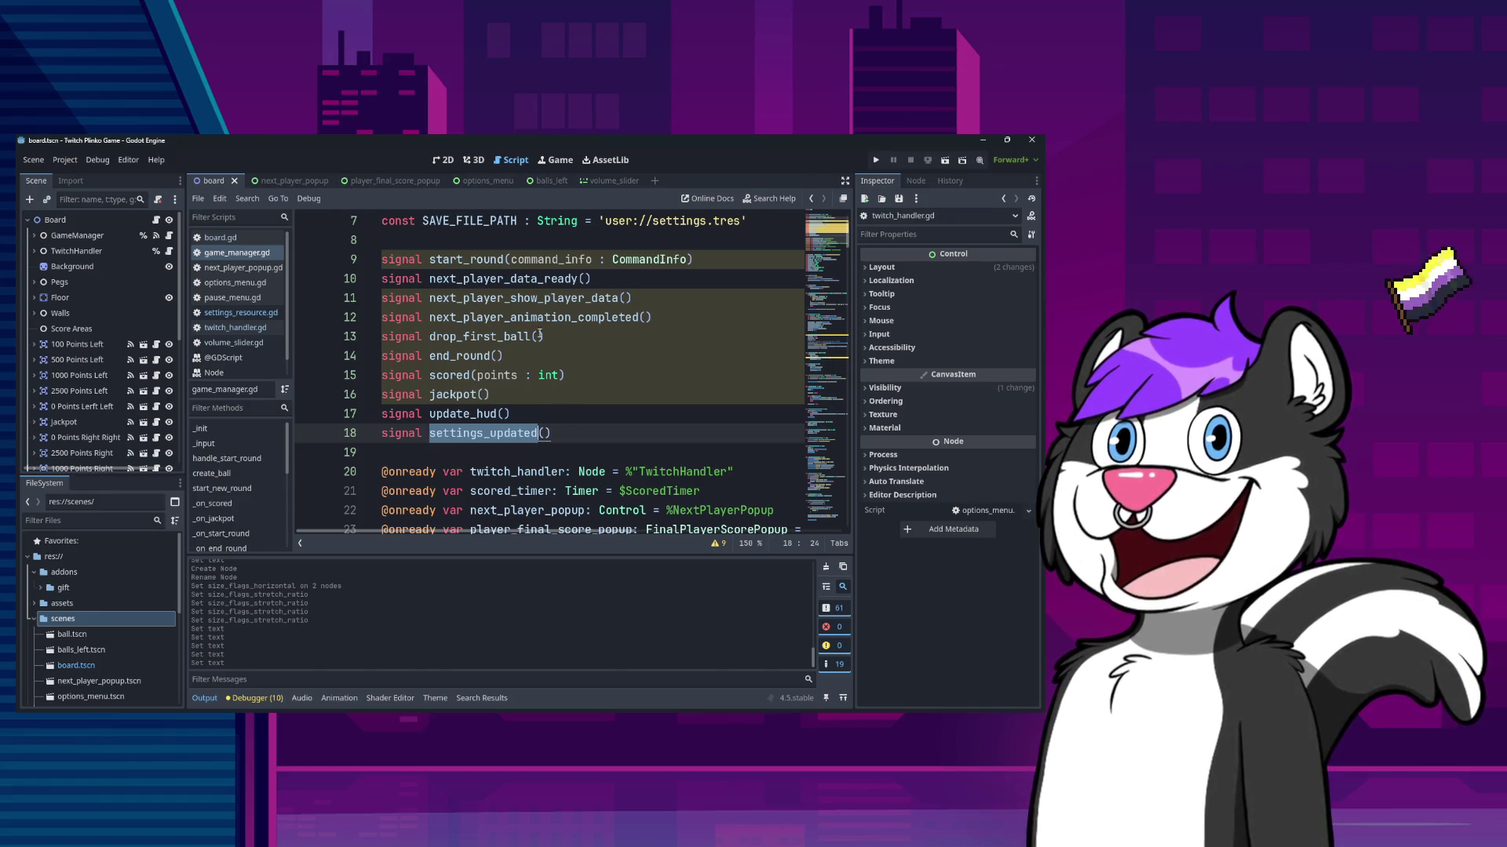
key(ctrl+f)
key(Return)
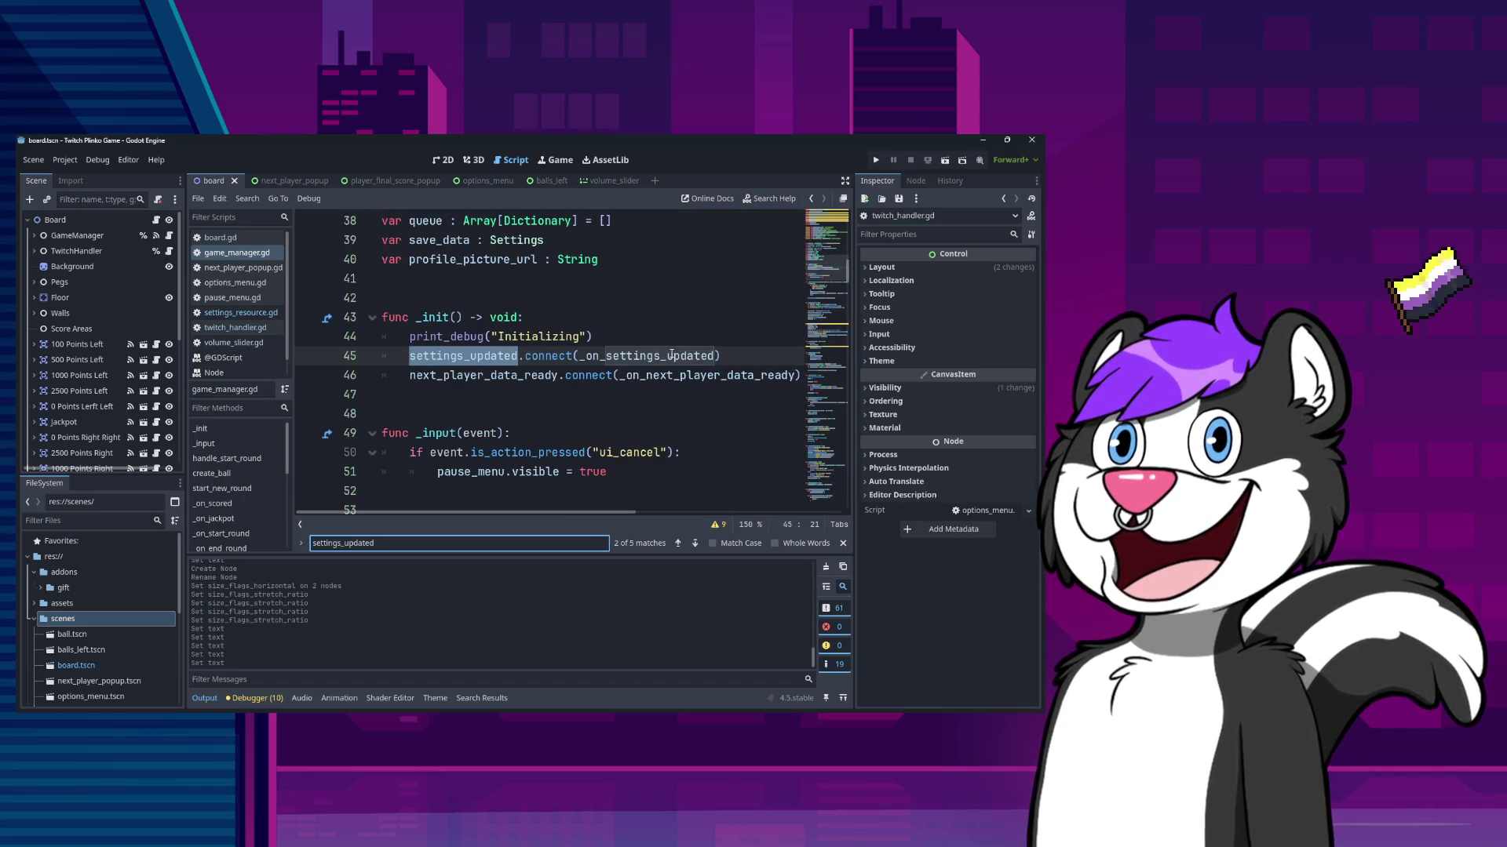
key(Return)
key(Return)
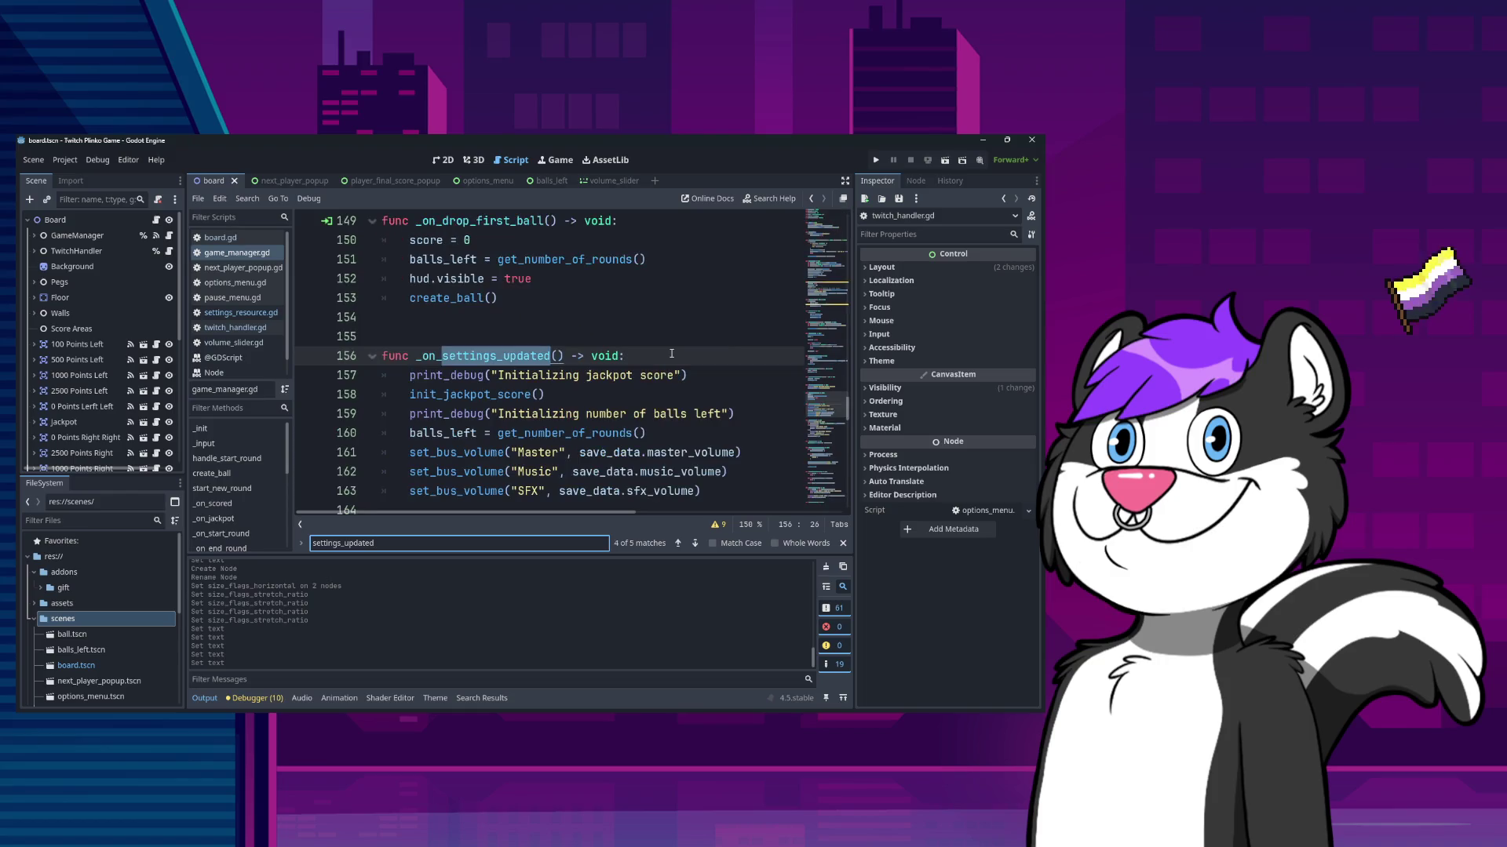
key(Return)
key(Escape)
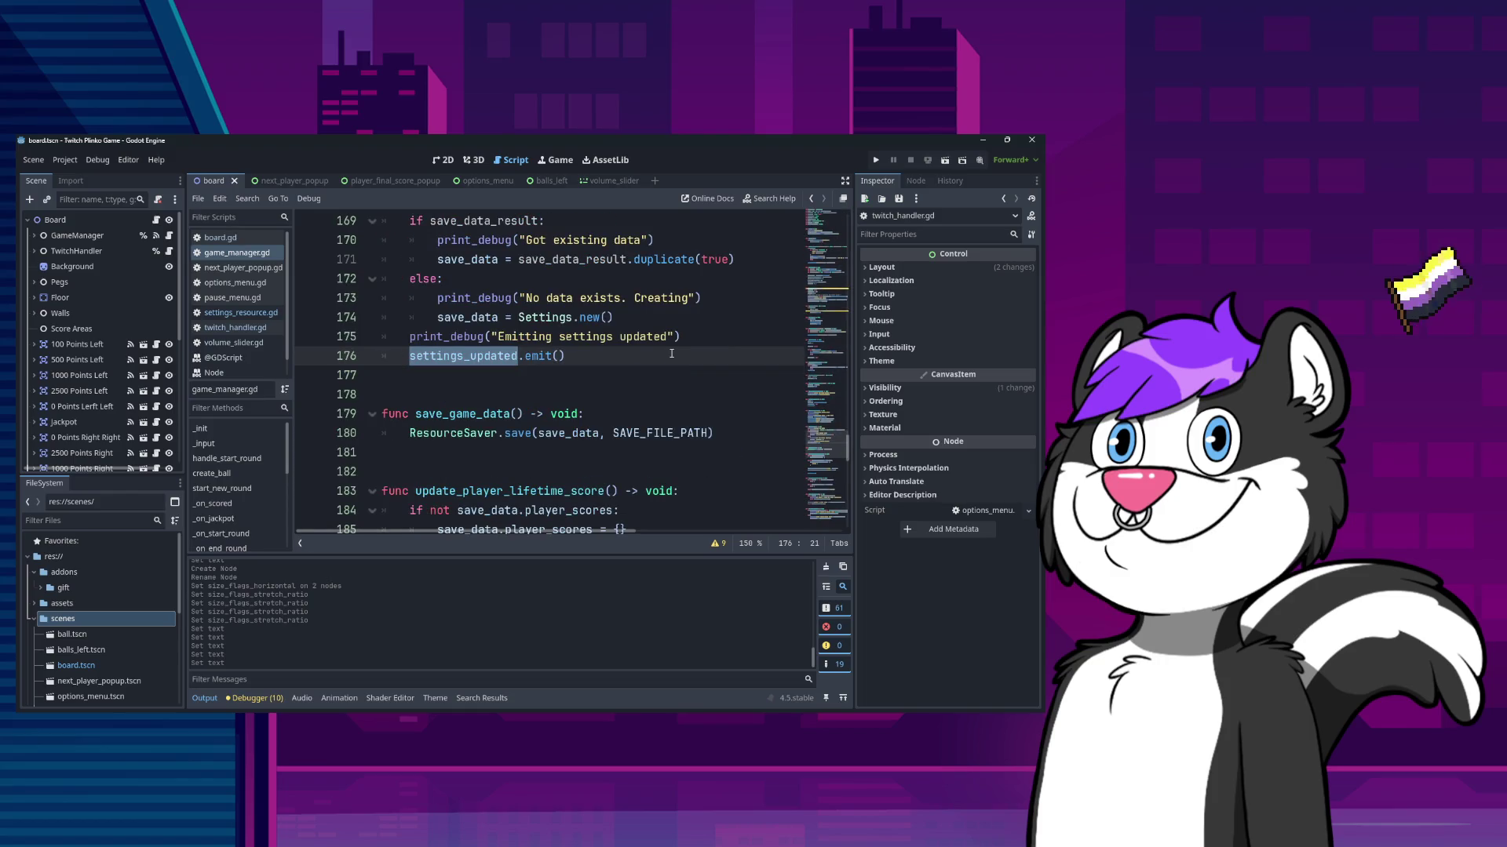
scroll(461, 394, up, 5)
key(ctrl+Home)
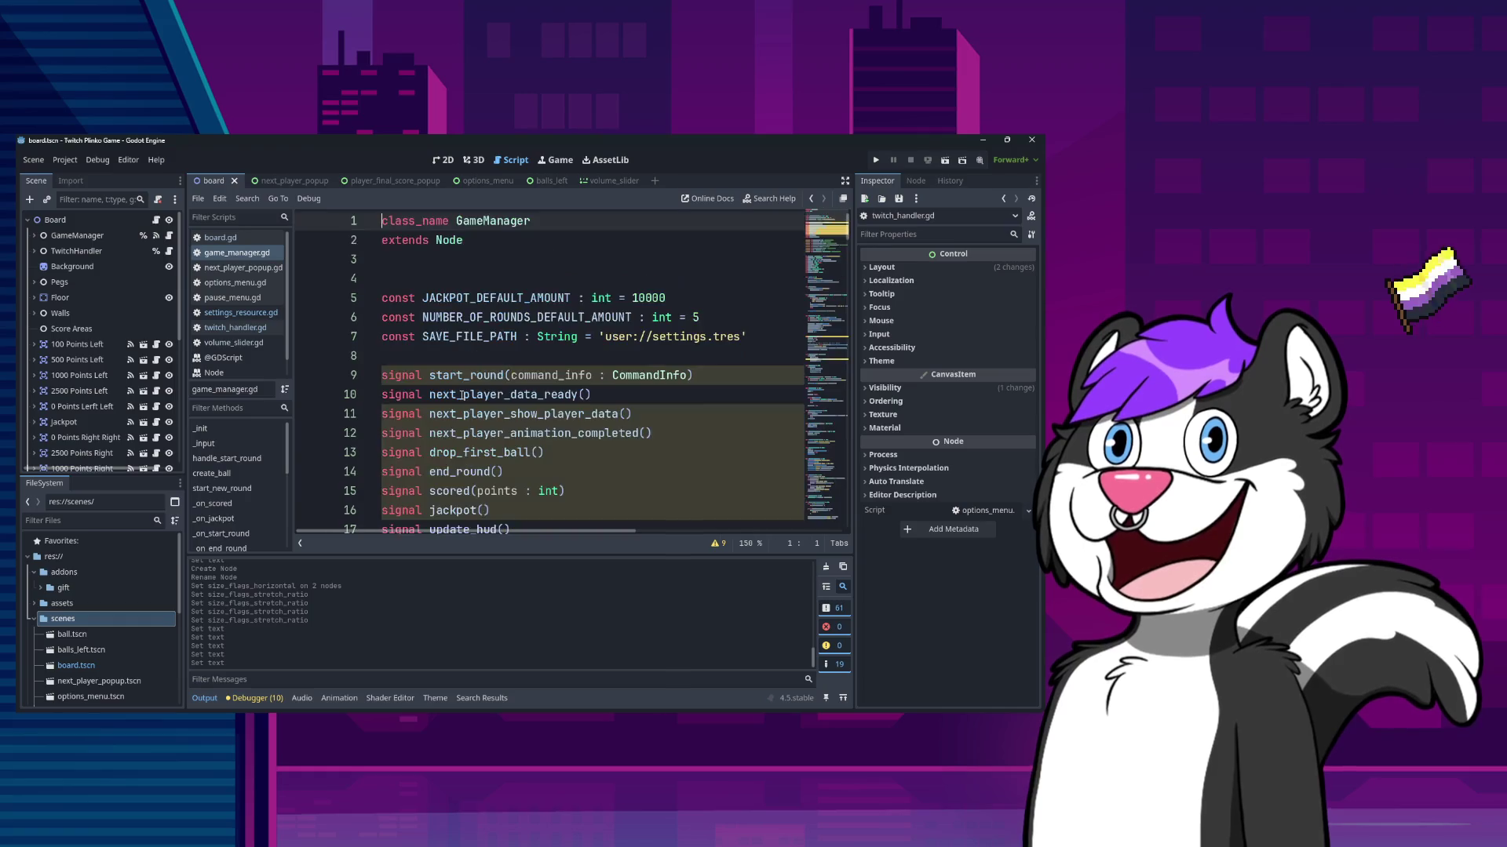
scroll(478, 390, down, 12)
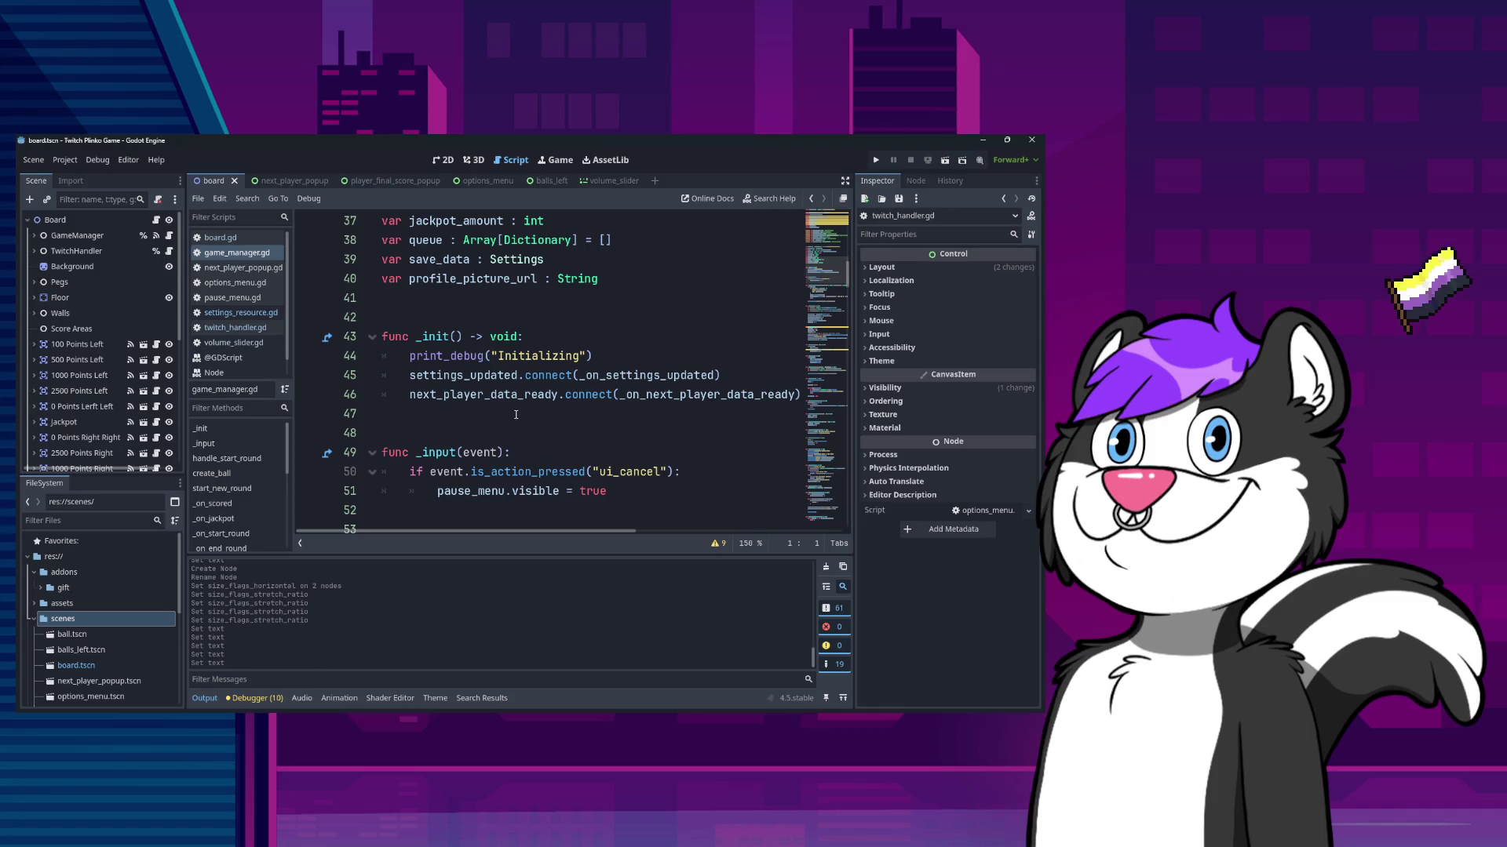
scroll(550, 444, down, 13)
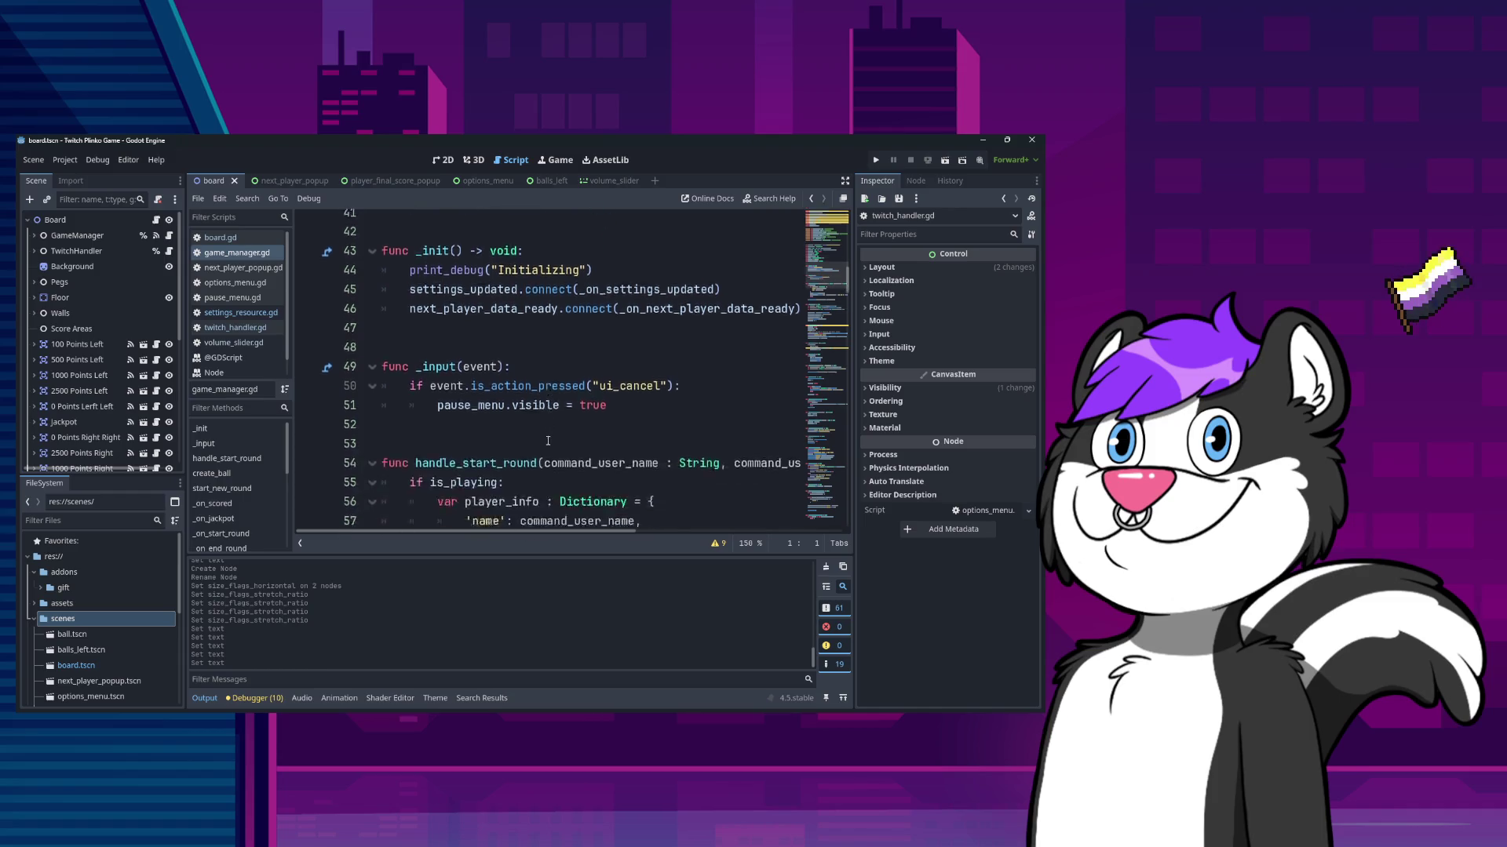
scroll(531, 428, down, 17)
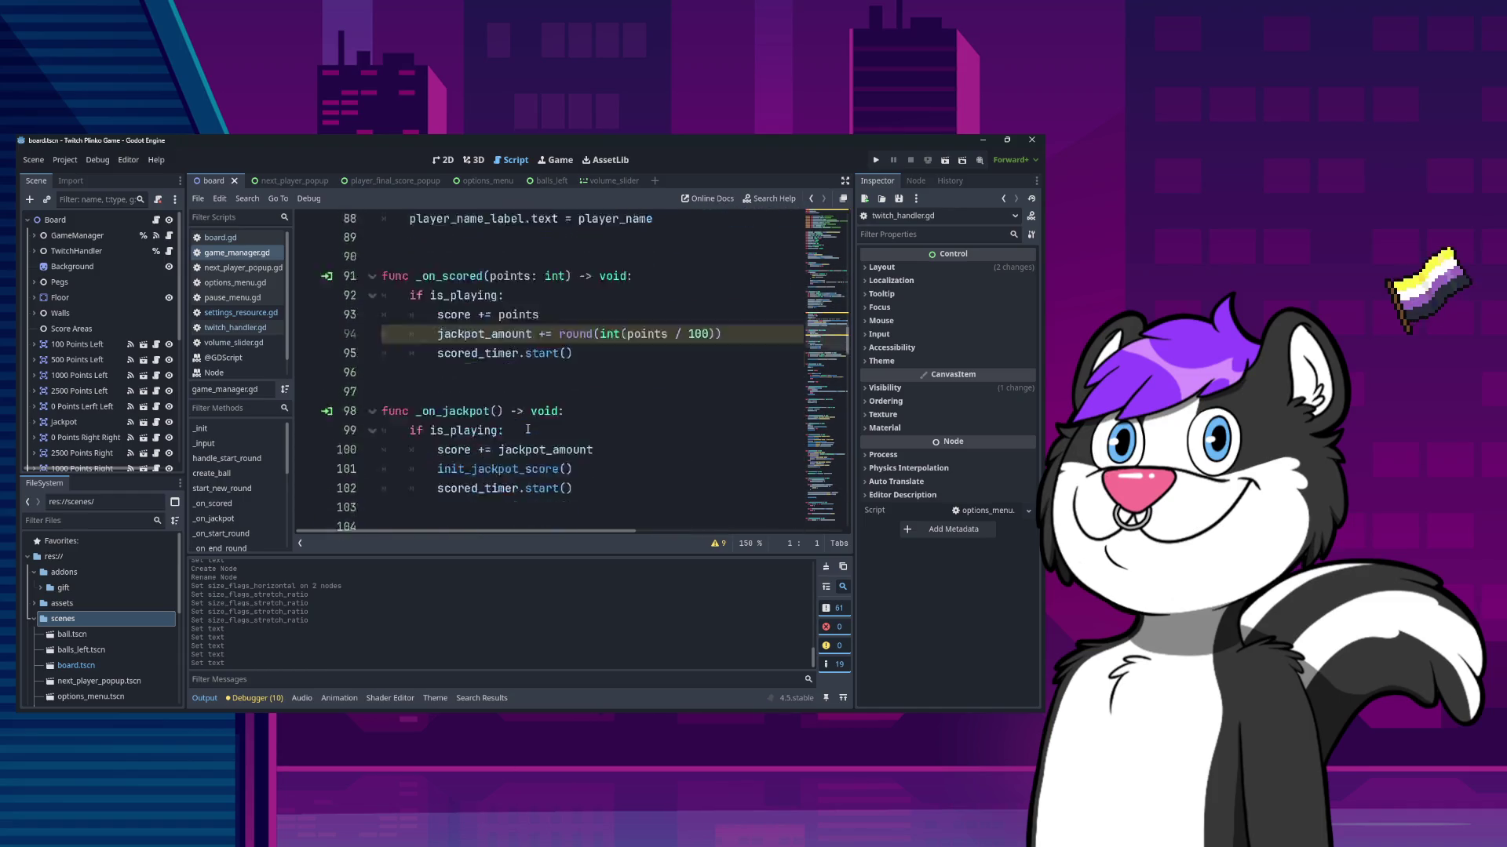
click(527, 428)
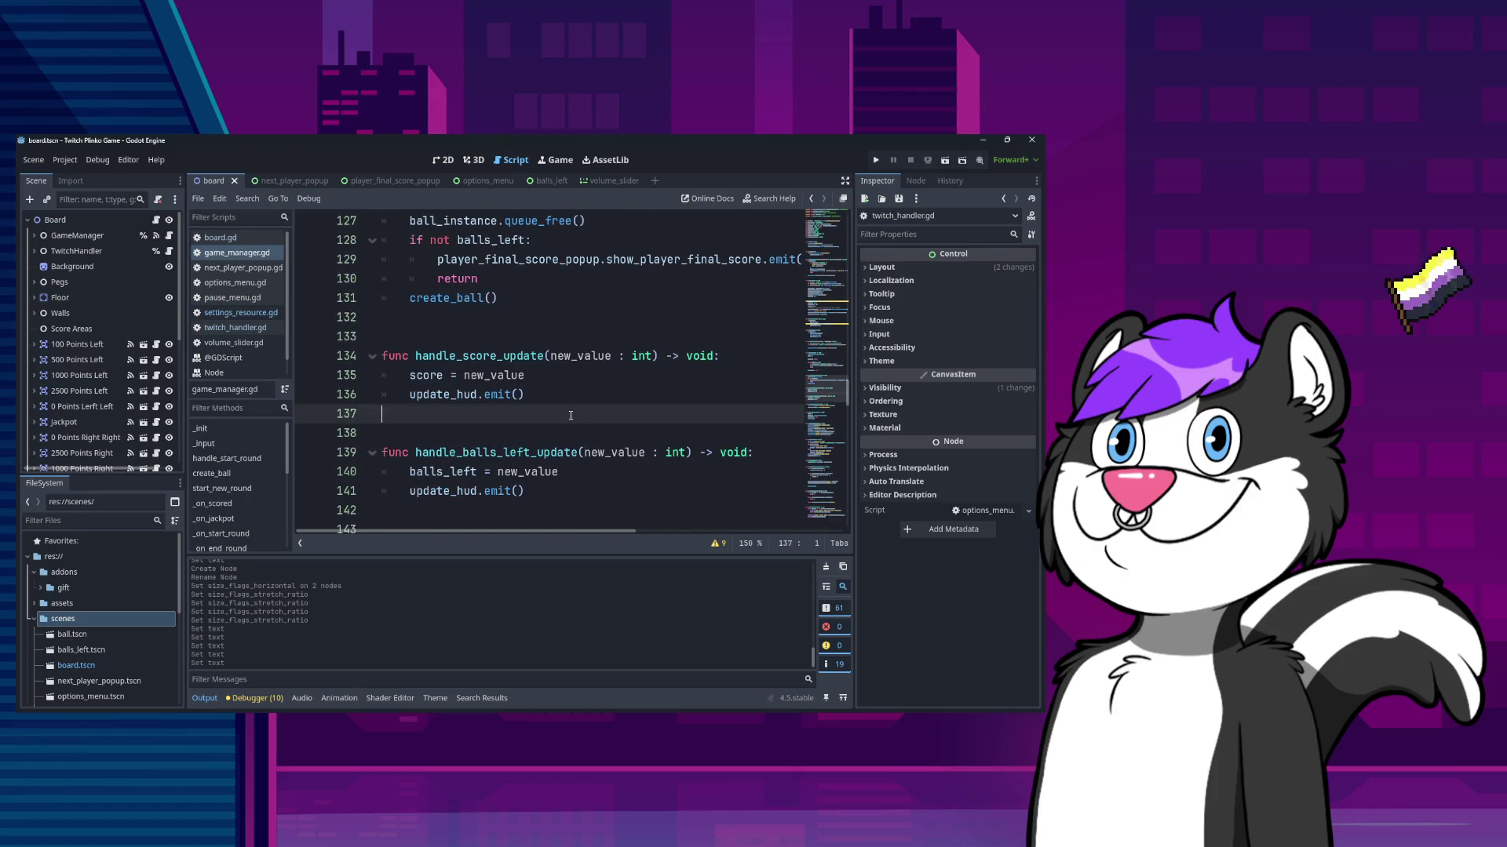
- Search game_manager.gd for load_game_data, then glance at board.gd
key(ctrl+f)
text(load_game)
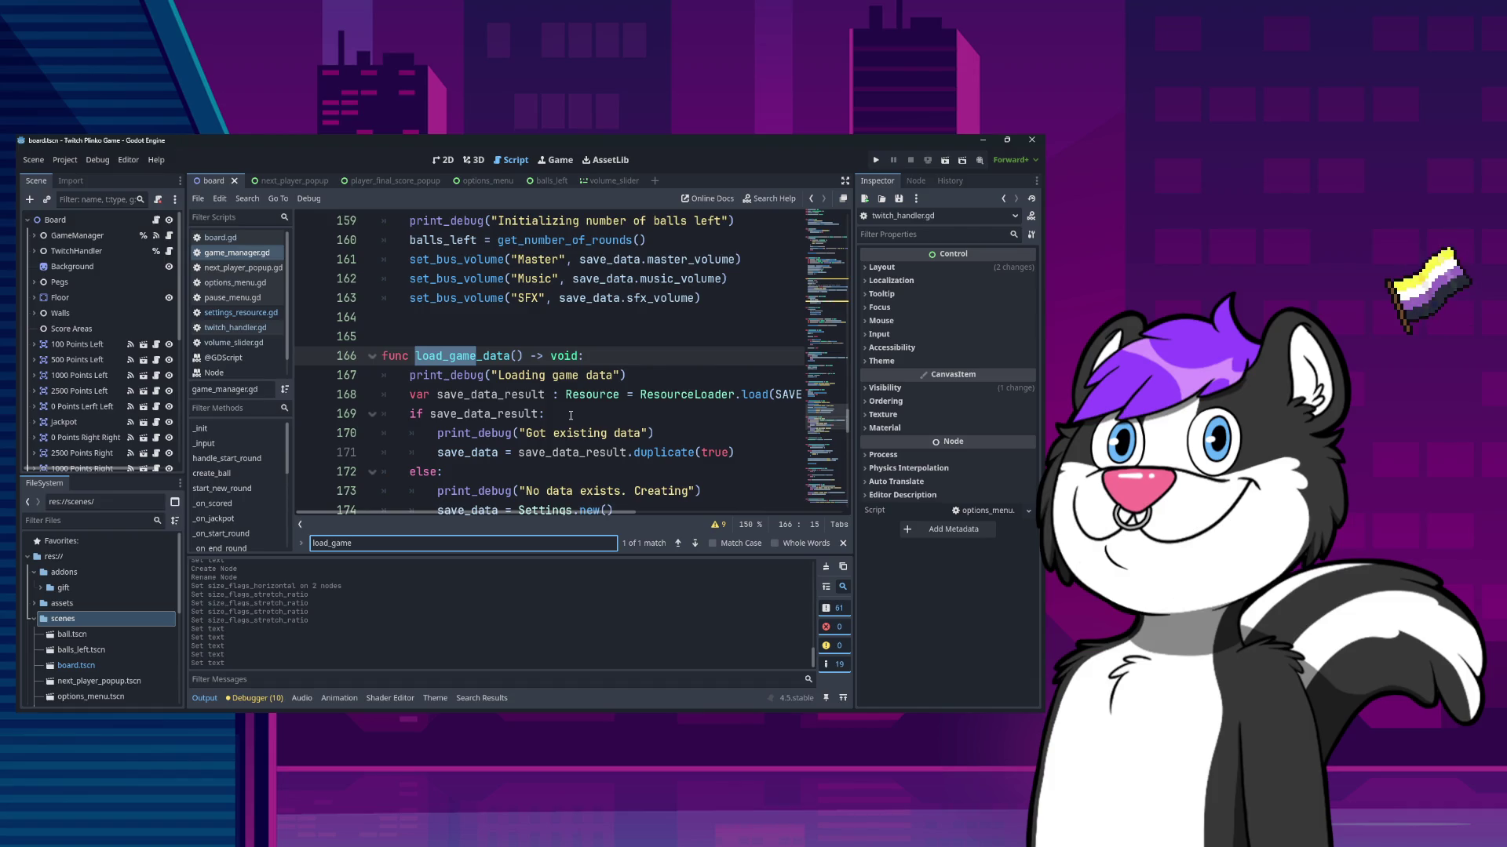
key(BackSpace)
key(BackSpace)
key(BackSpace)
text(g)
text(_d)
key(BackSpace)
key(BackSpace)
text(e)
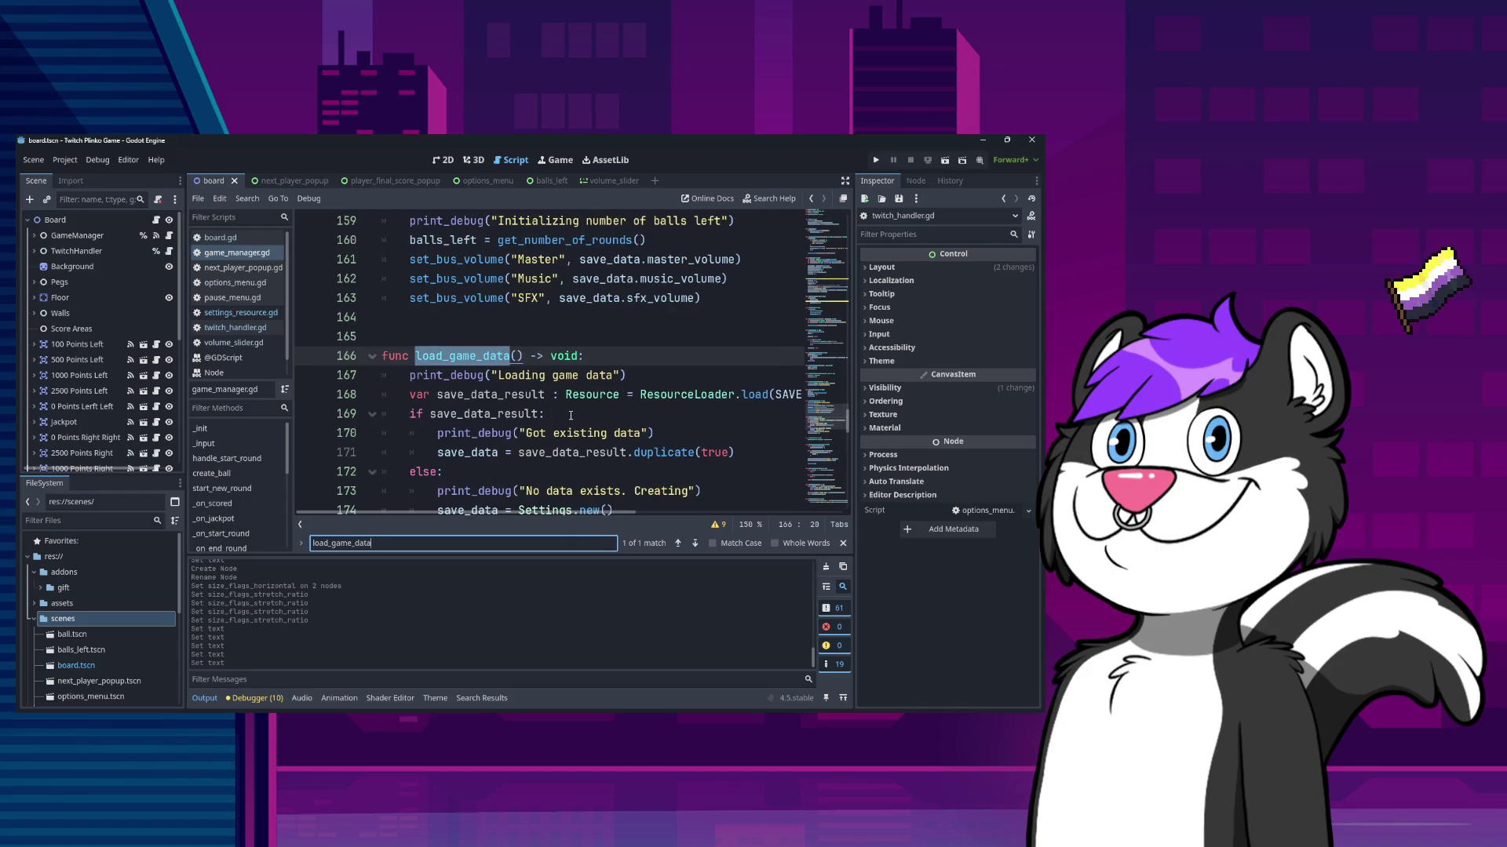
key(Escape)
click(157, 219)
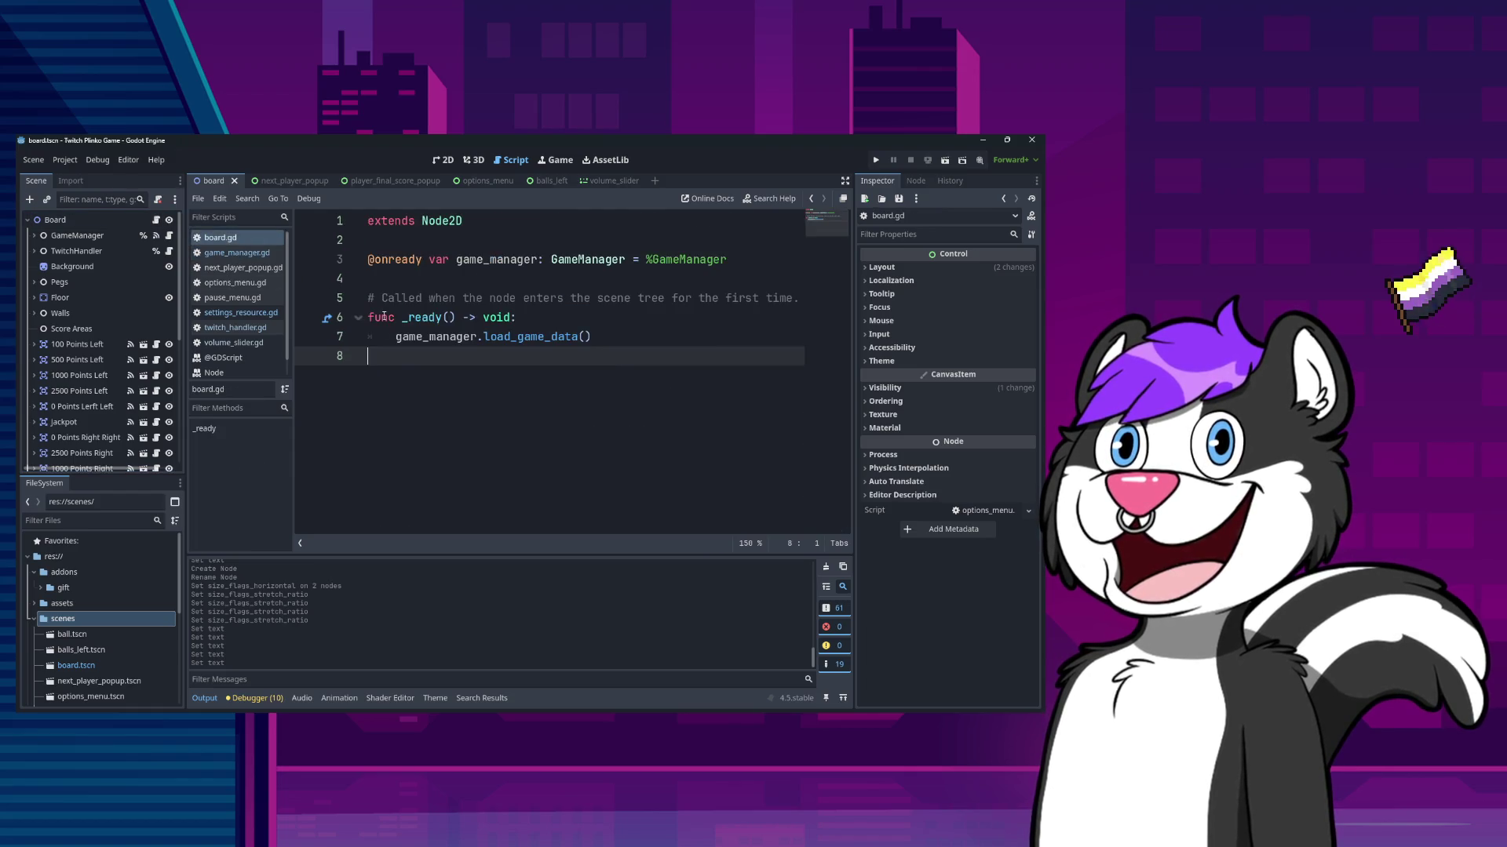
click(608, 337)
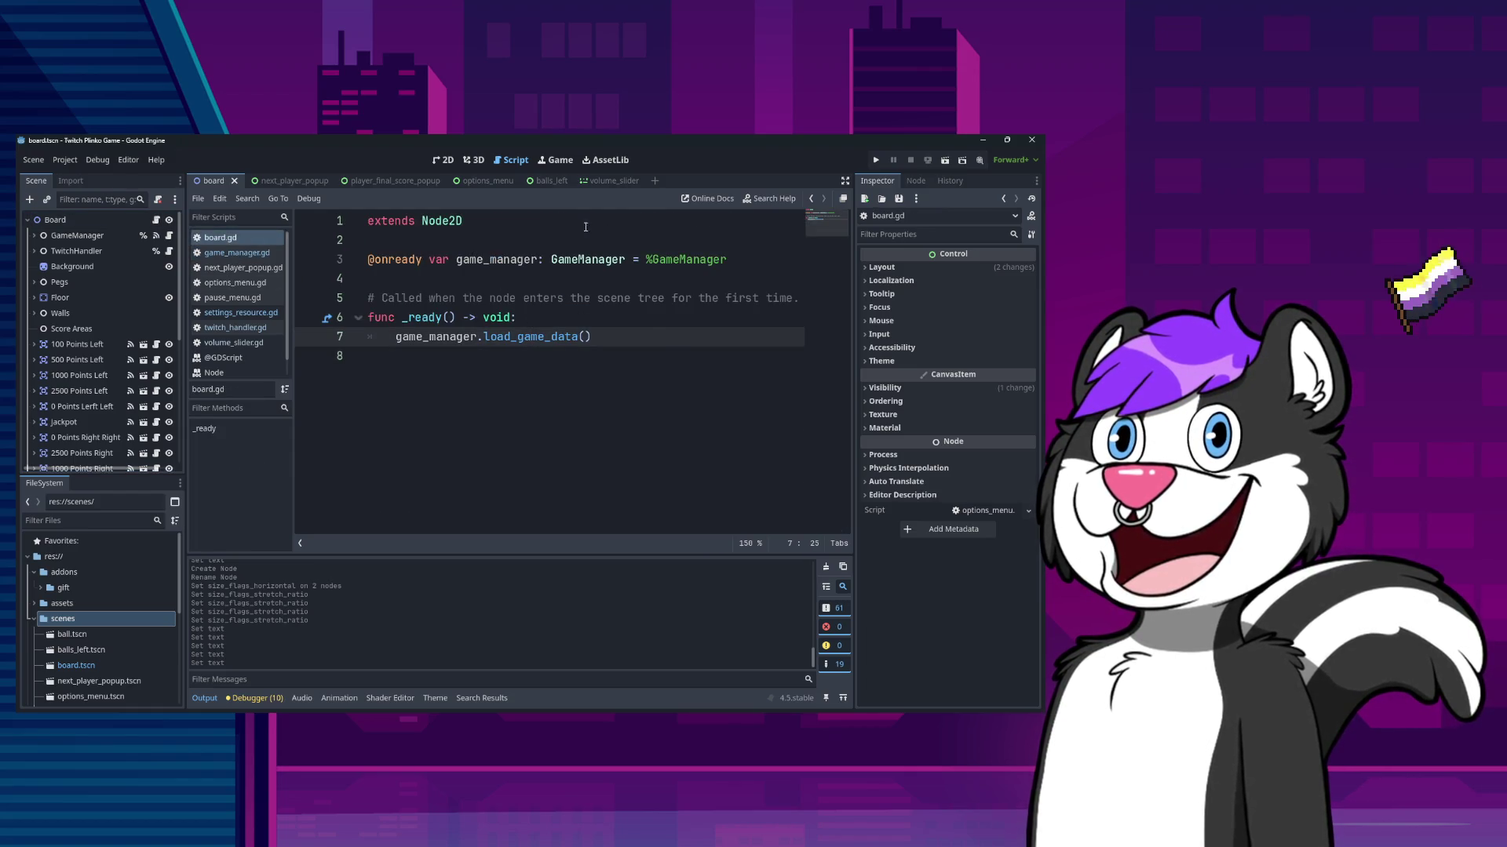
click(424, 282)
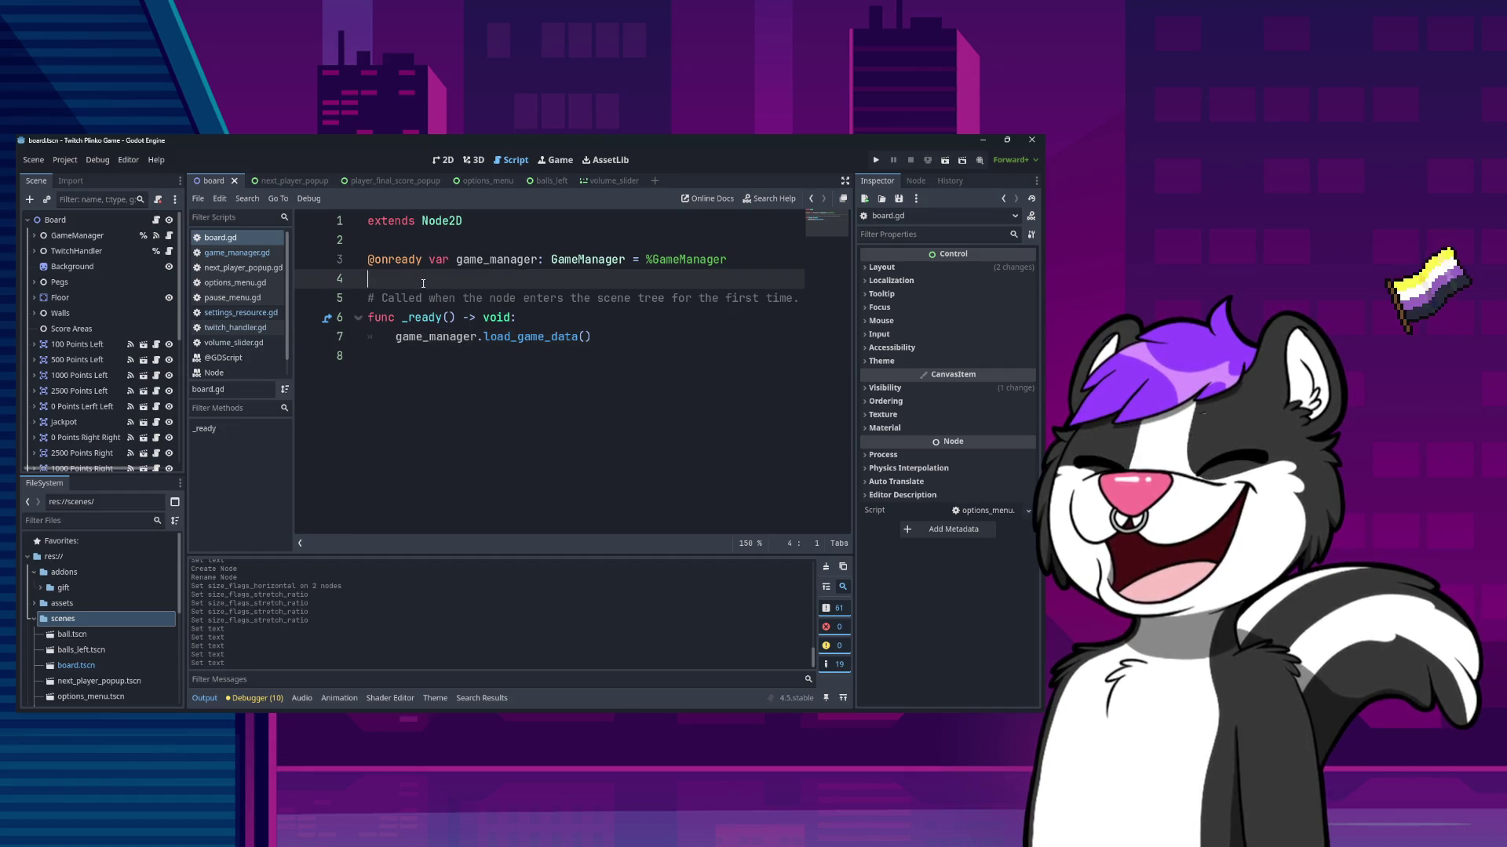
- Review the settings_updated.emit() and debug print in load_game_data, then return to twitch_handler.gd
click(235, 252)
scroll(592, 411, down, 4)
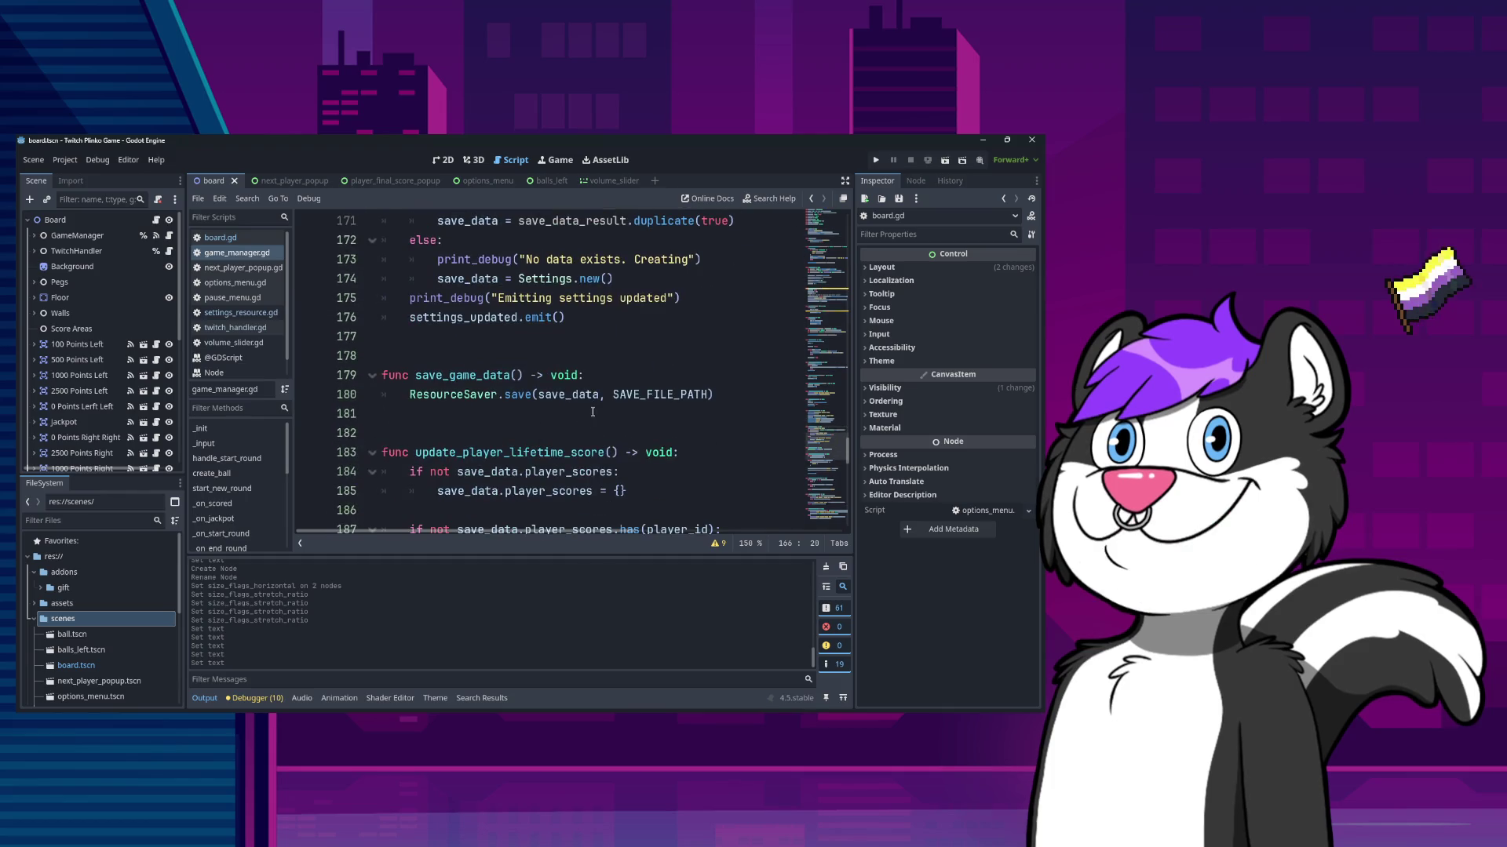
click(601, 319)
scroll(601, 395, up, 4)
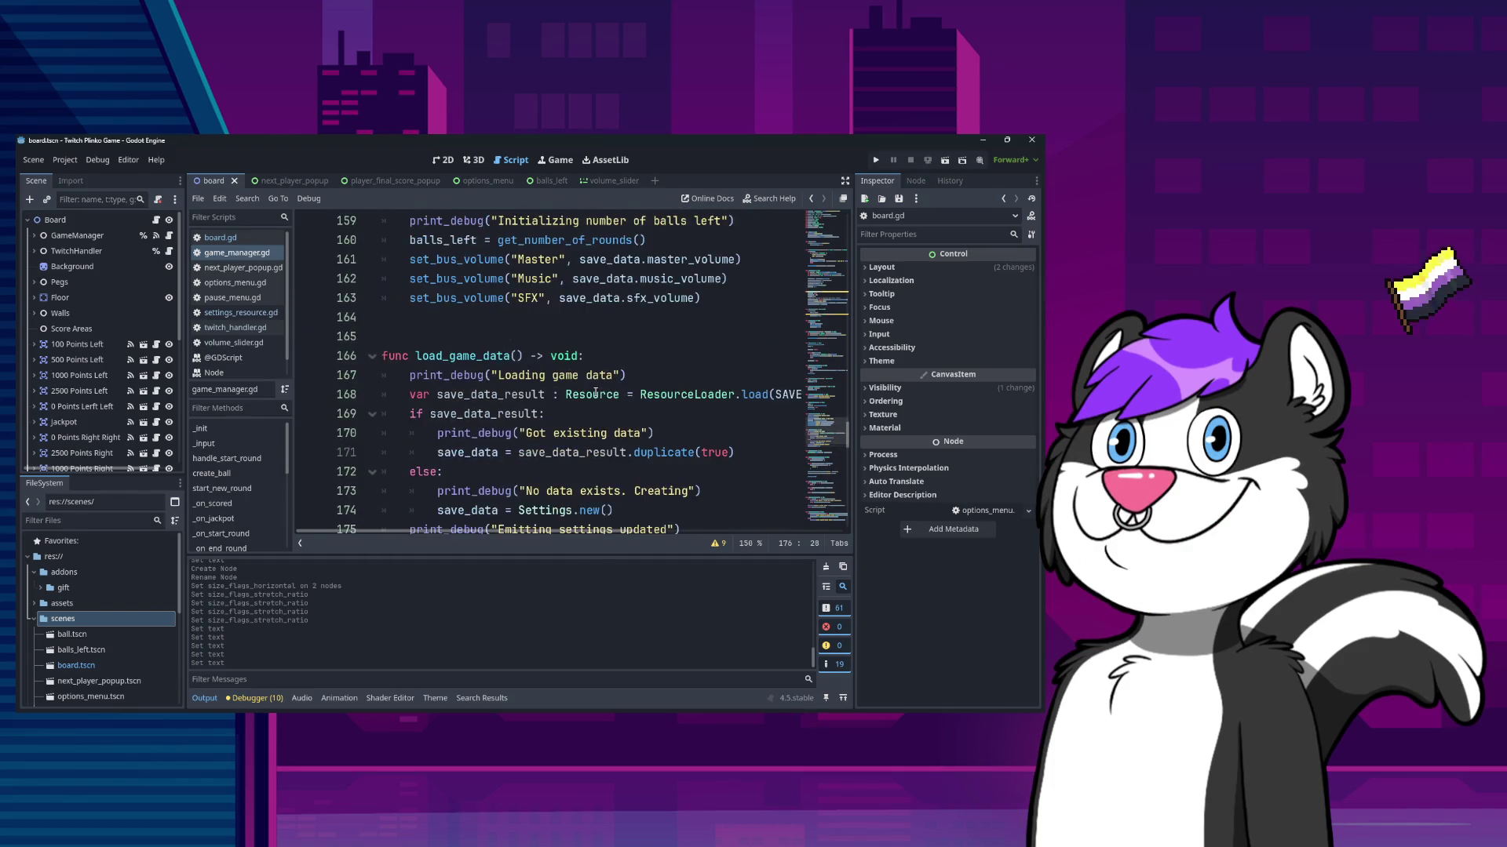
scroll(590, 390, down, 2)
click(682, 416)
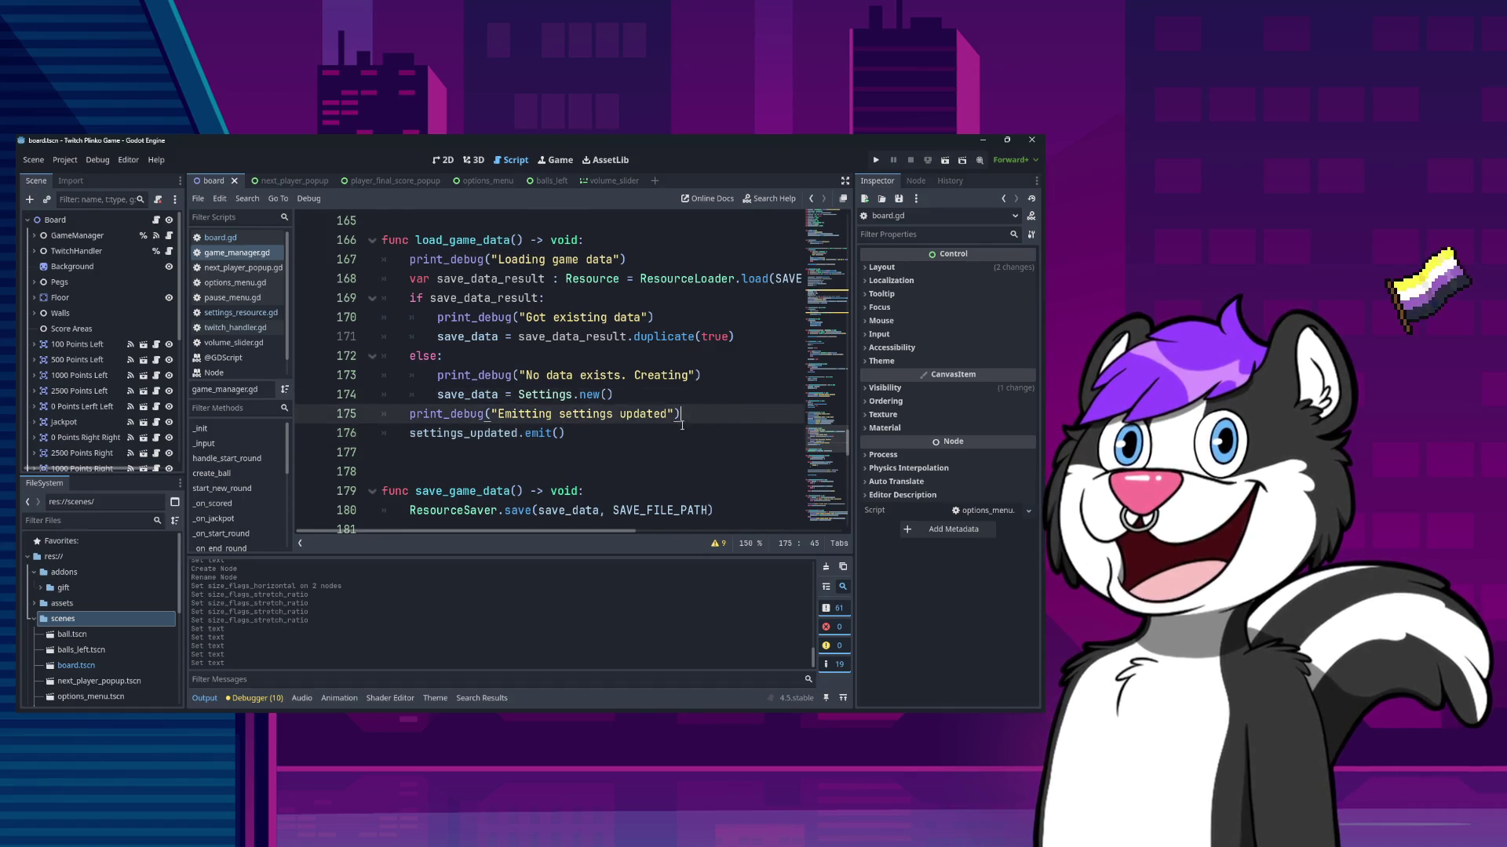
click(498, 434)
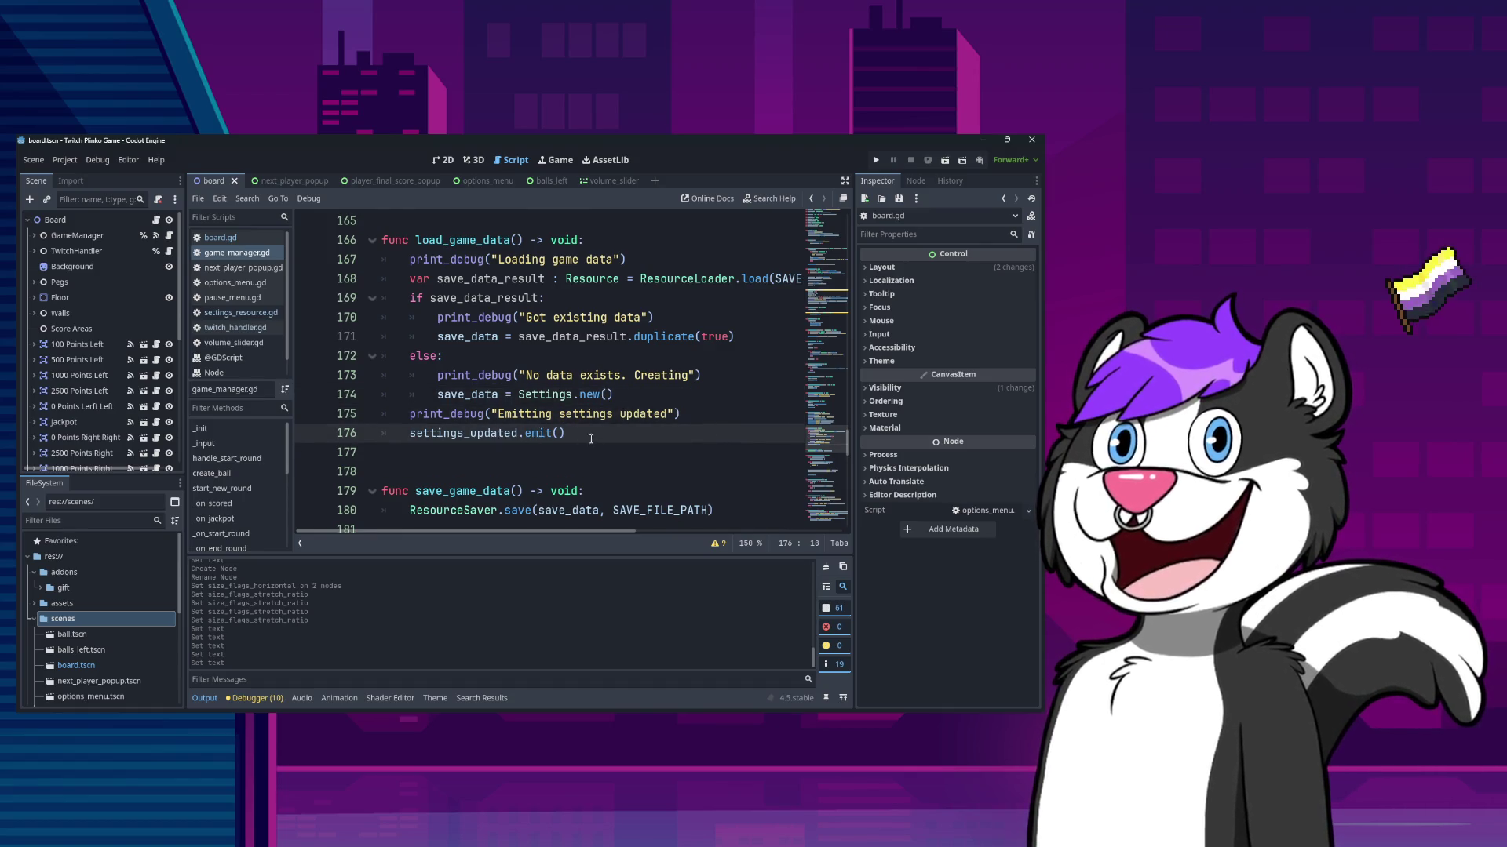
scroll(483, 424, down, 3)
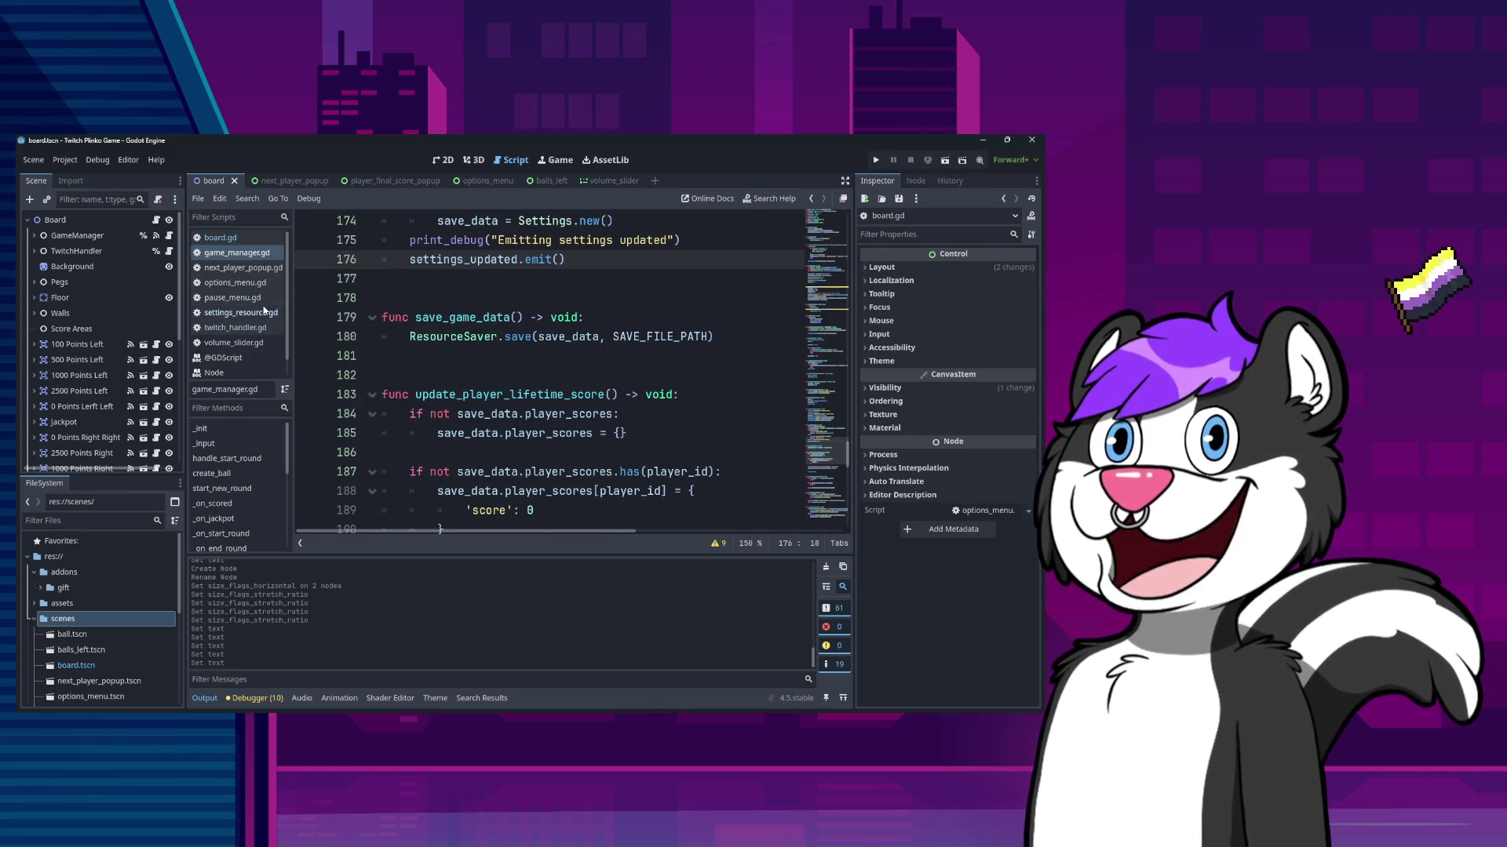
click(237, 328)
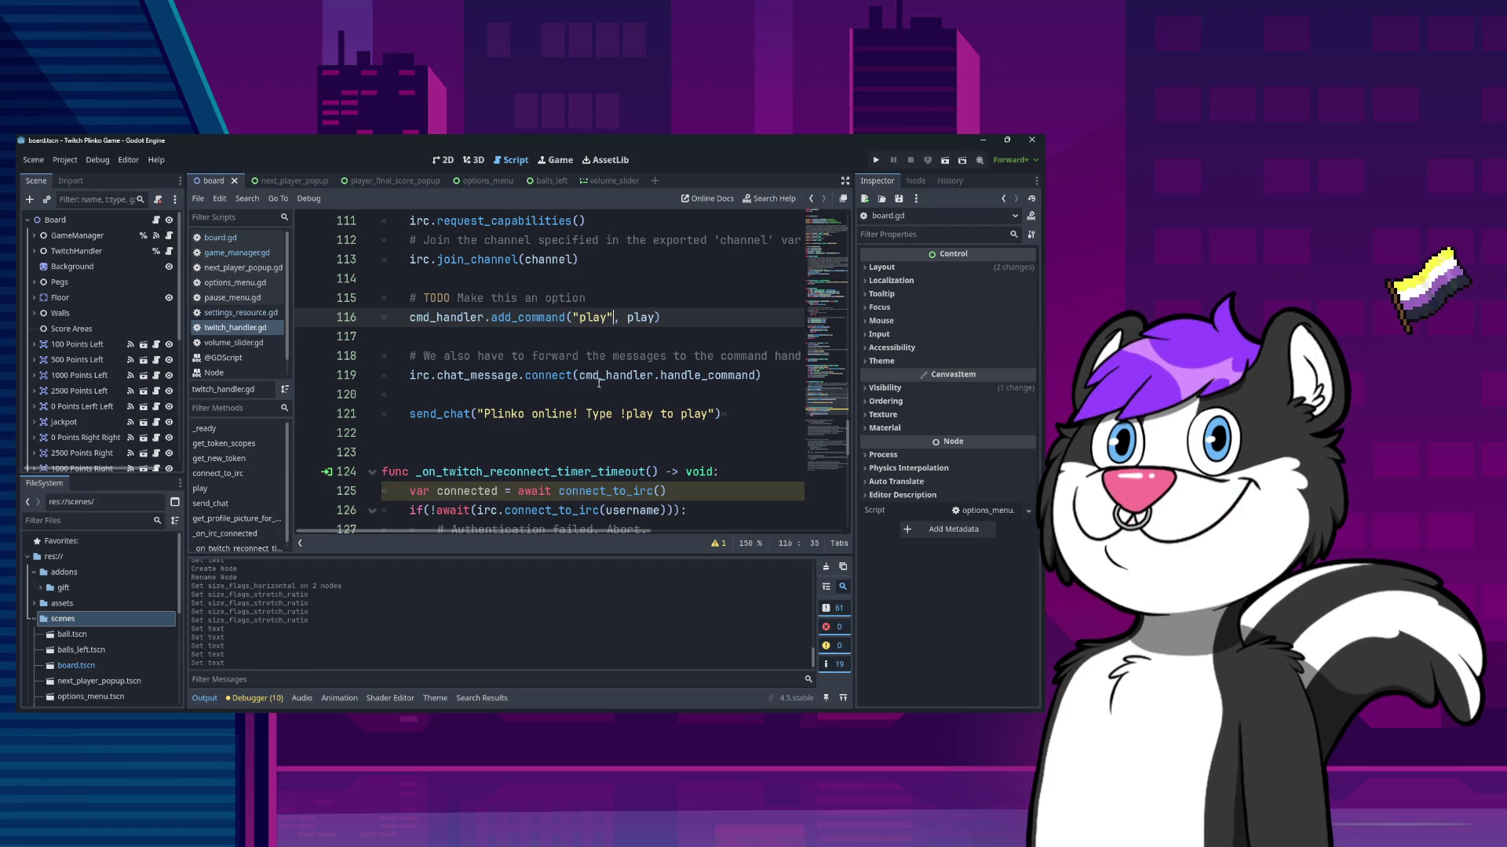
- Check the TODO above the play command and the add_command definition in command_handler.gd
click(670, 297)
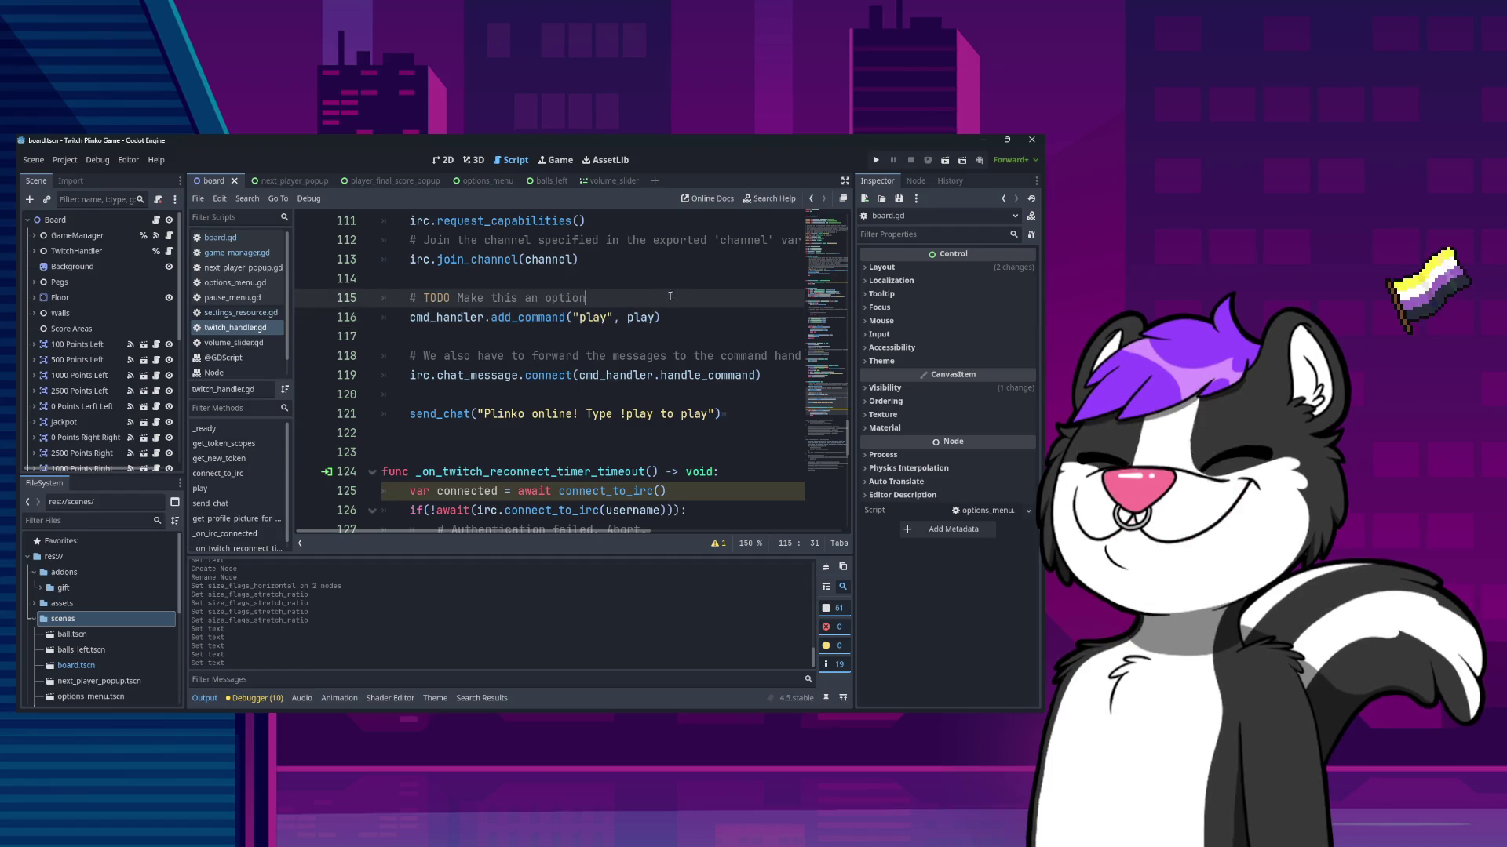
ctrl+click(513, 321)
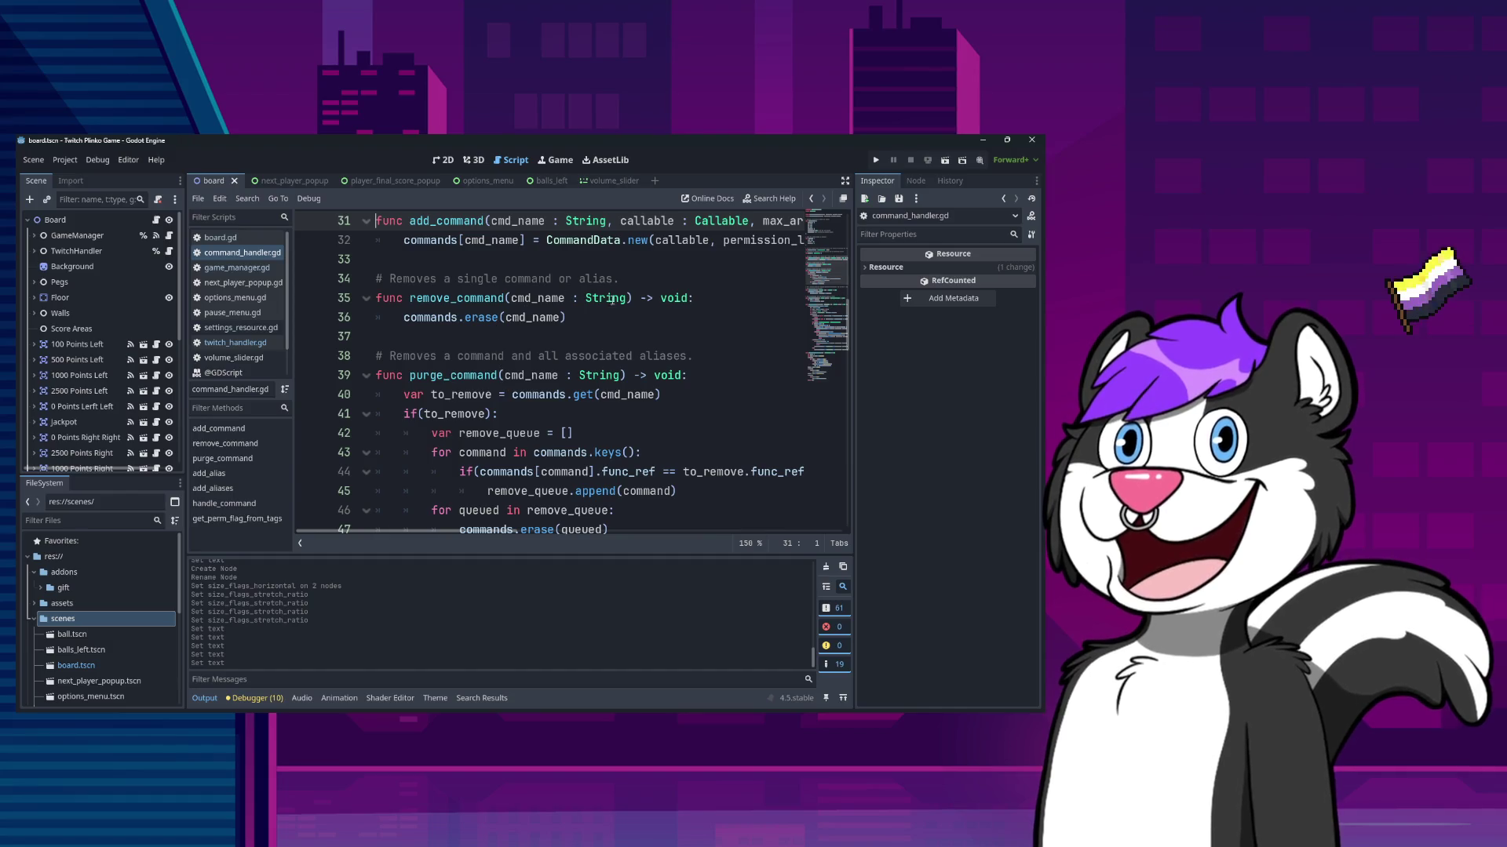
click(236, 342)
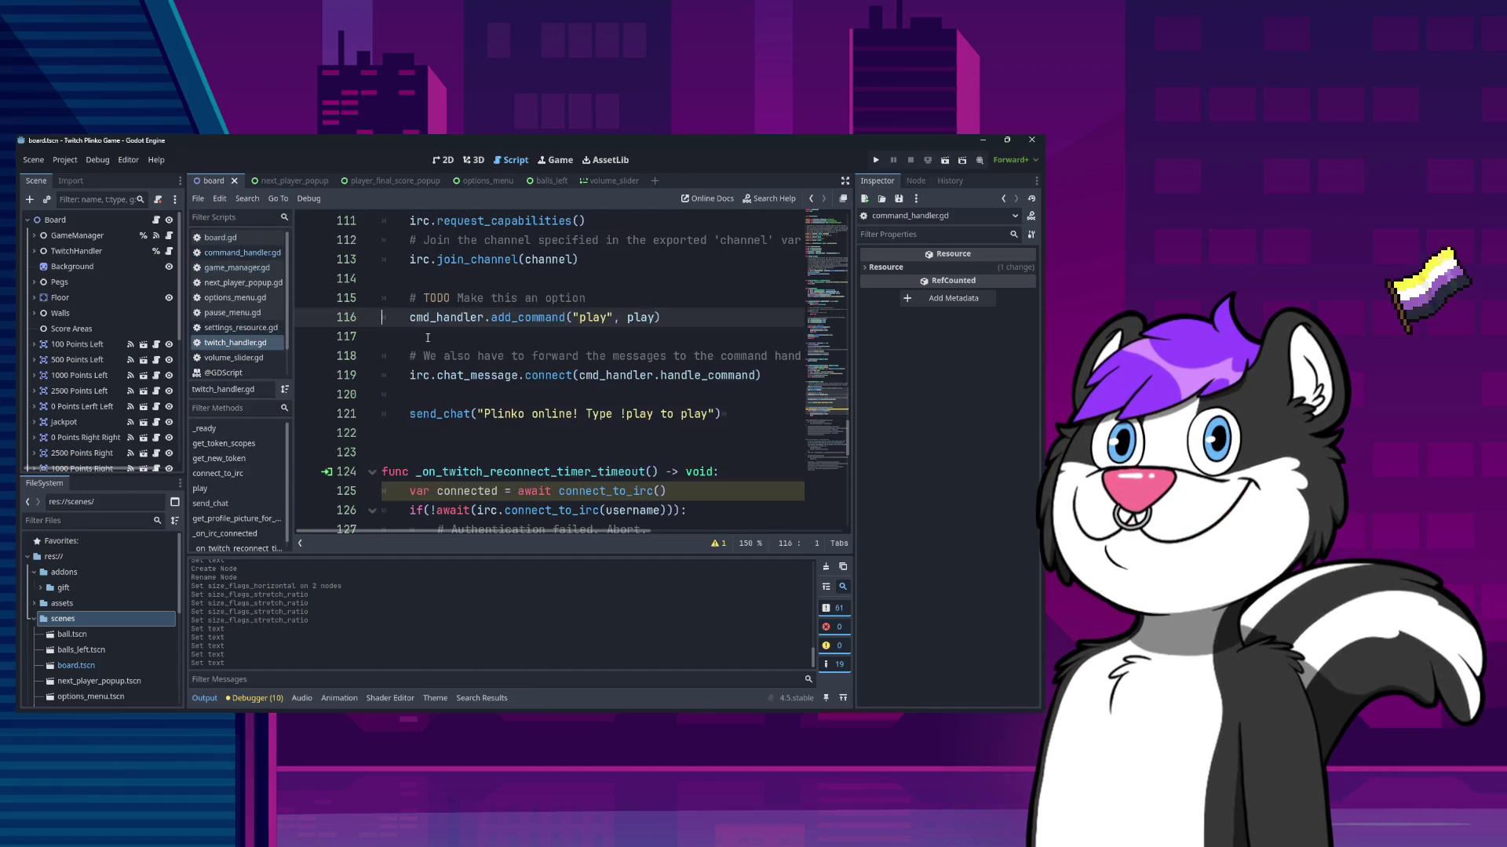
scroll(607, 383, up, 9)
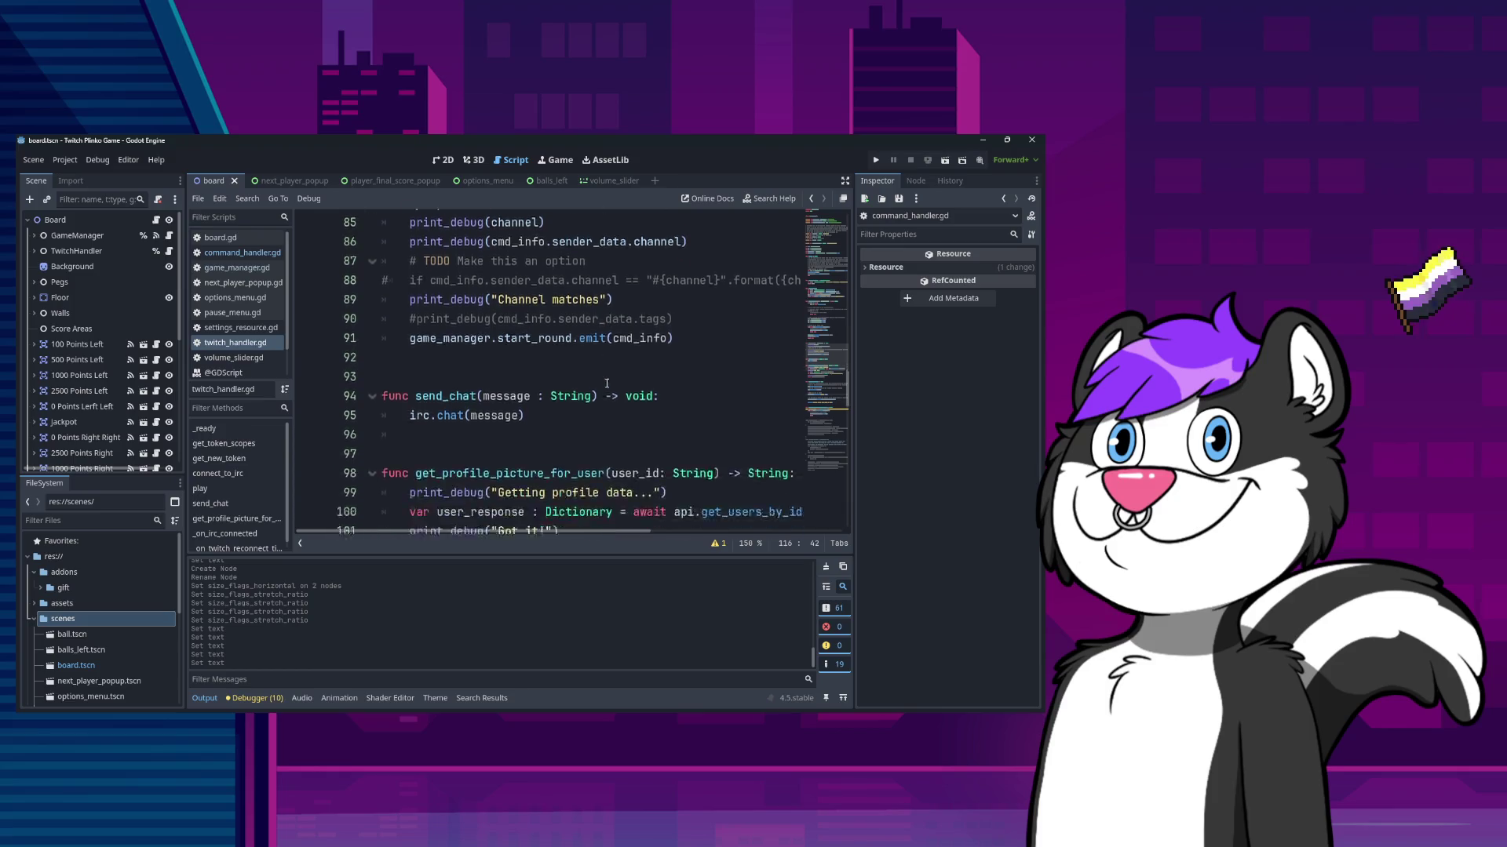
scroll(606, 383, down, 6)
scroll(598, 379, down, 3)
scroll(593, 383, up, 20)
scroll(590, 384, up, 12)
scroll(572, 379, down, 11)
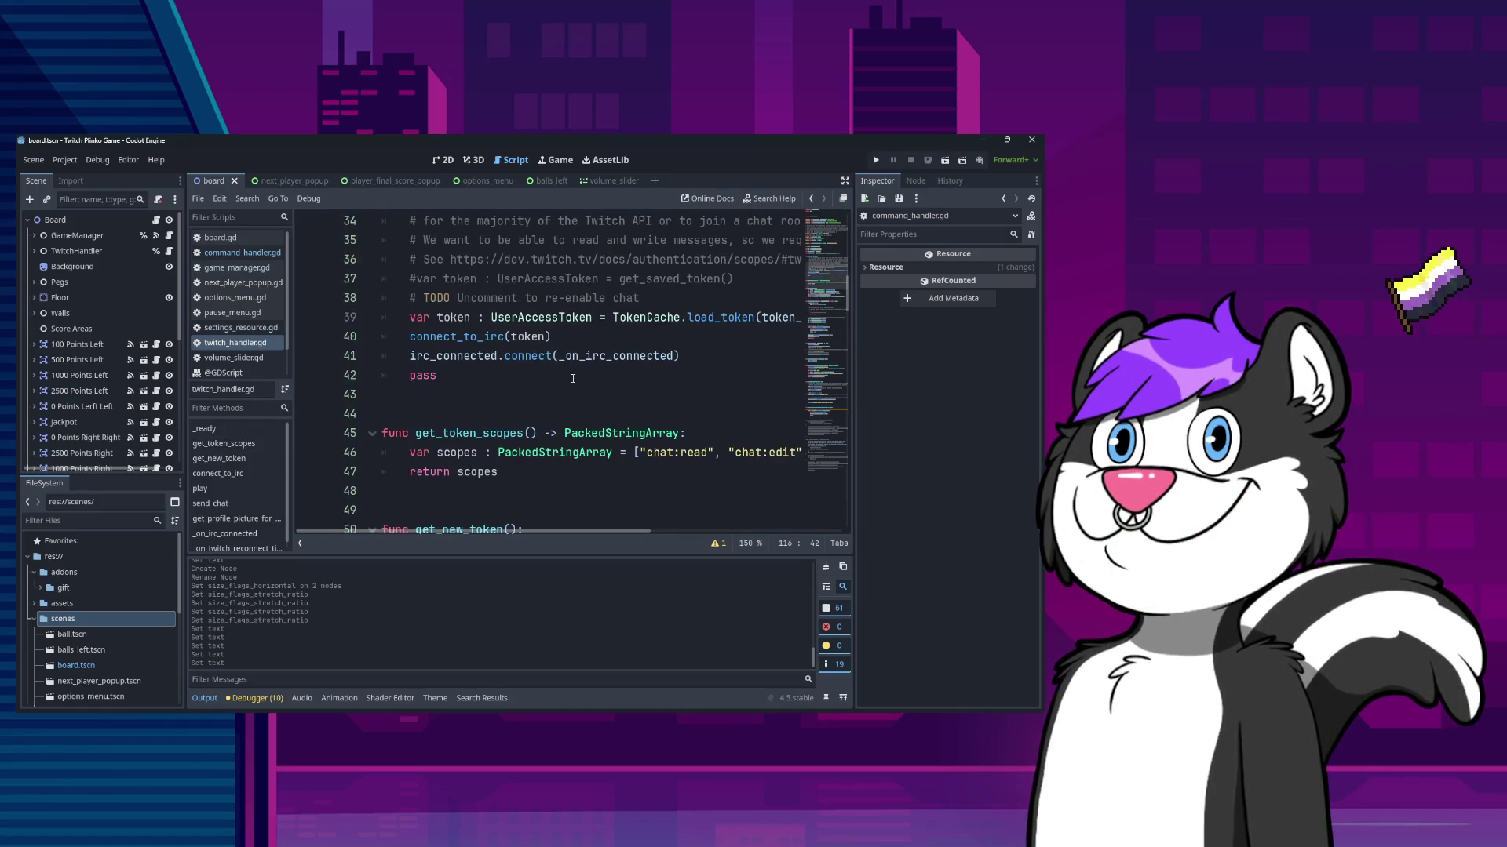
- Add line 42 'game_manager.settings_updated.connect(_on_settings_updated)' in _ready using autocomplete
click(724, 359)
key(Return)
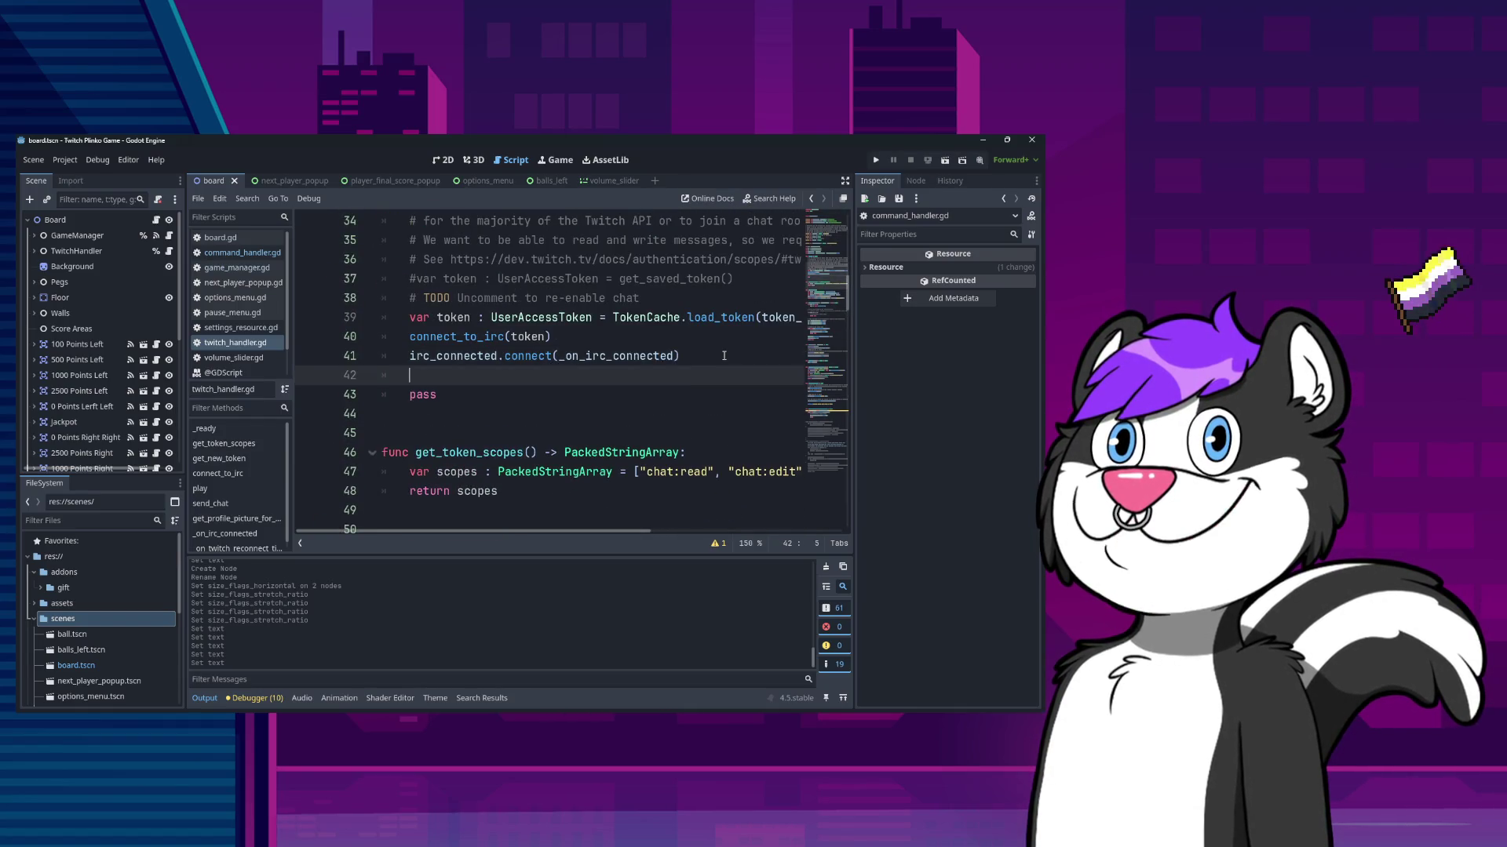
scroll(706, 353, up, 11)
scroll(583, 341, down, 5)
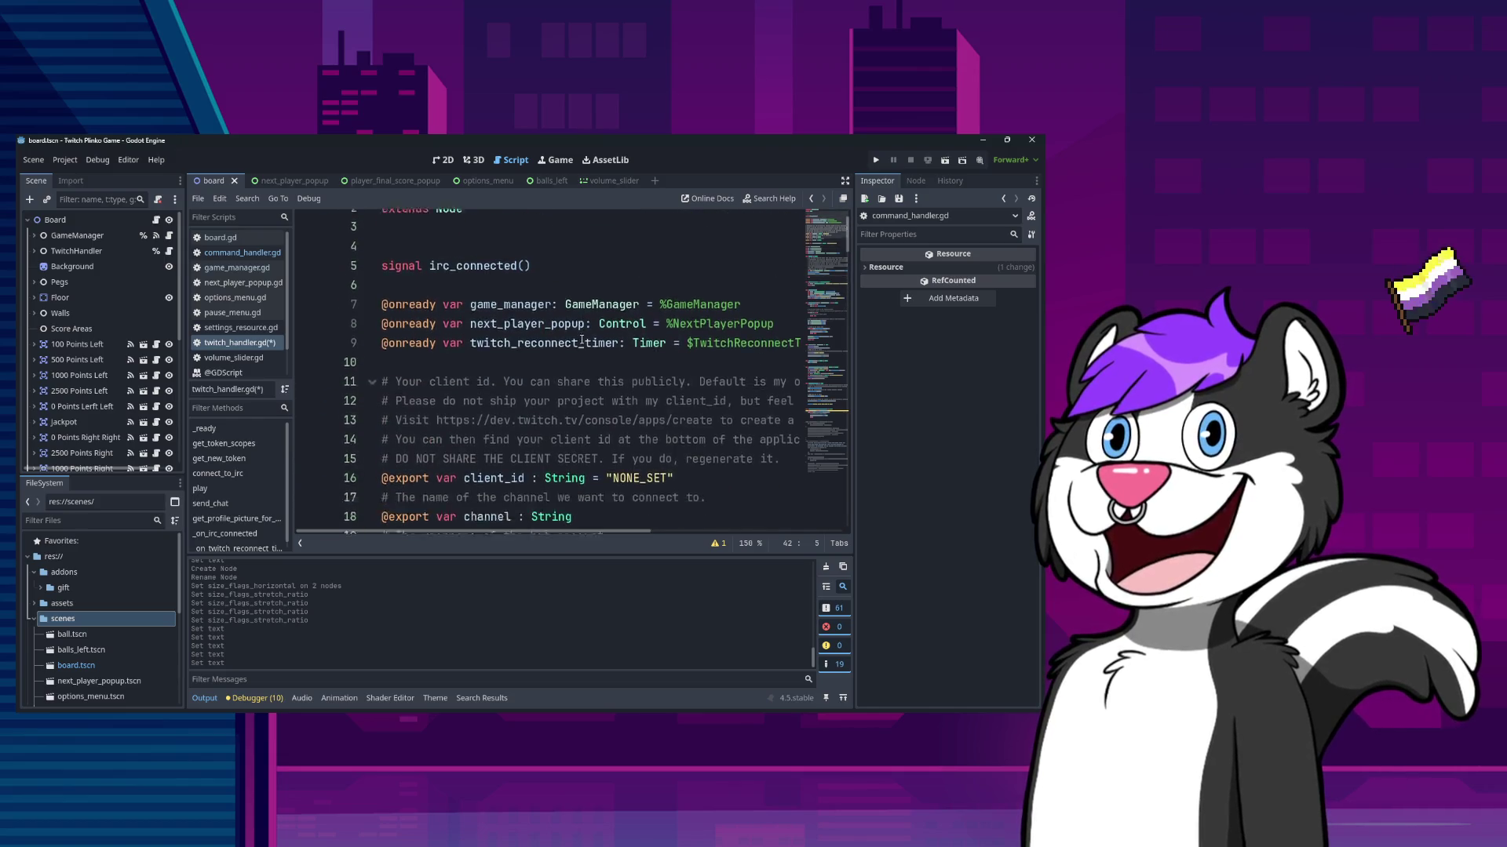
text(game_manager.)
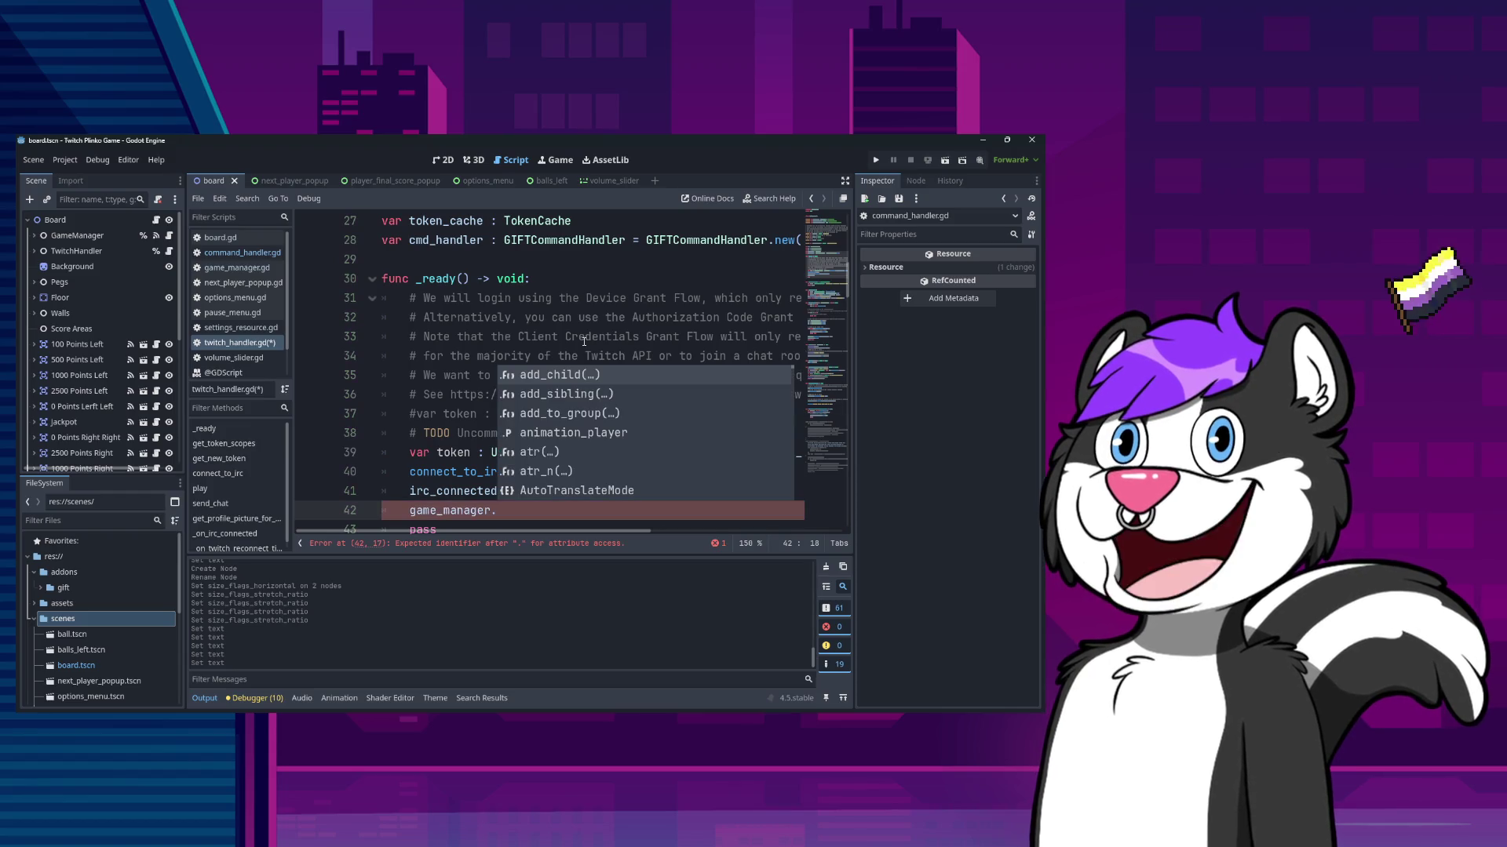
text(settings_updated)
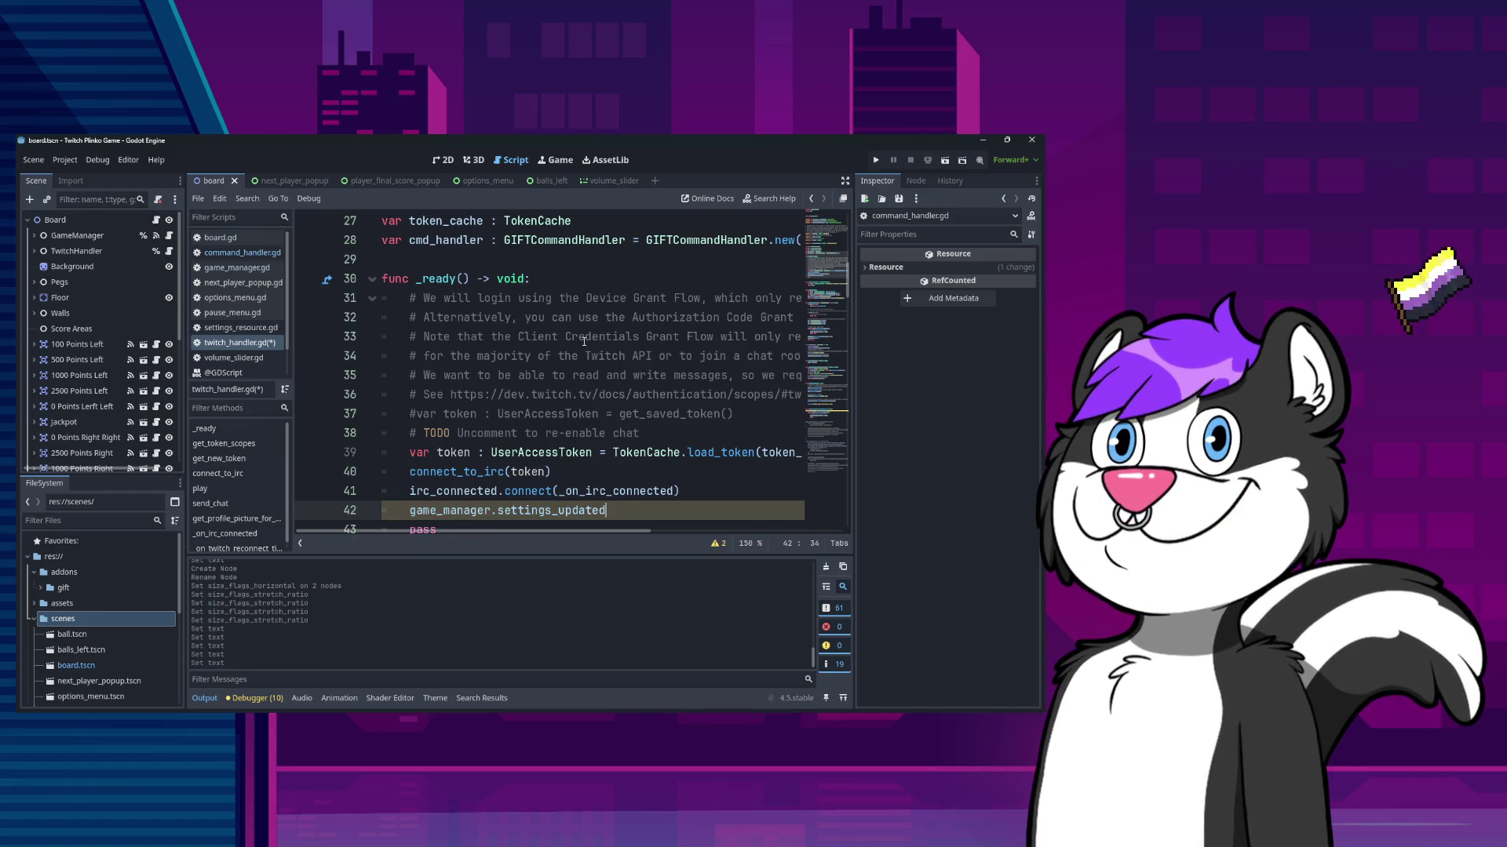
text(.)
key(Return)
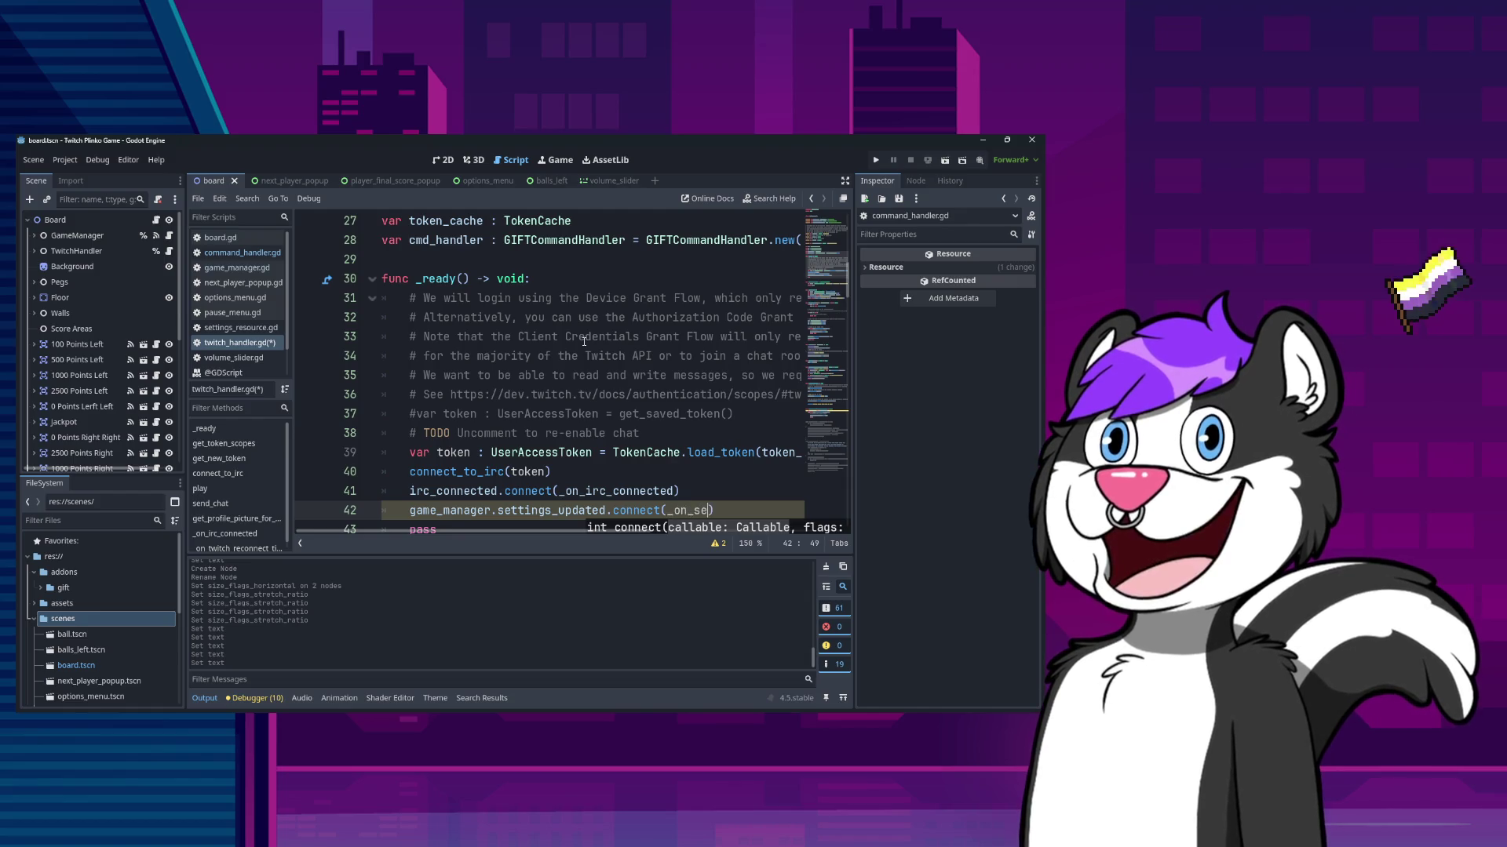
key(BackSpace)
key(BackSpace)
text(s_update)
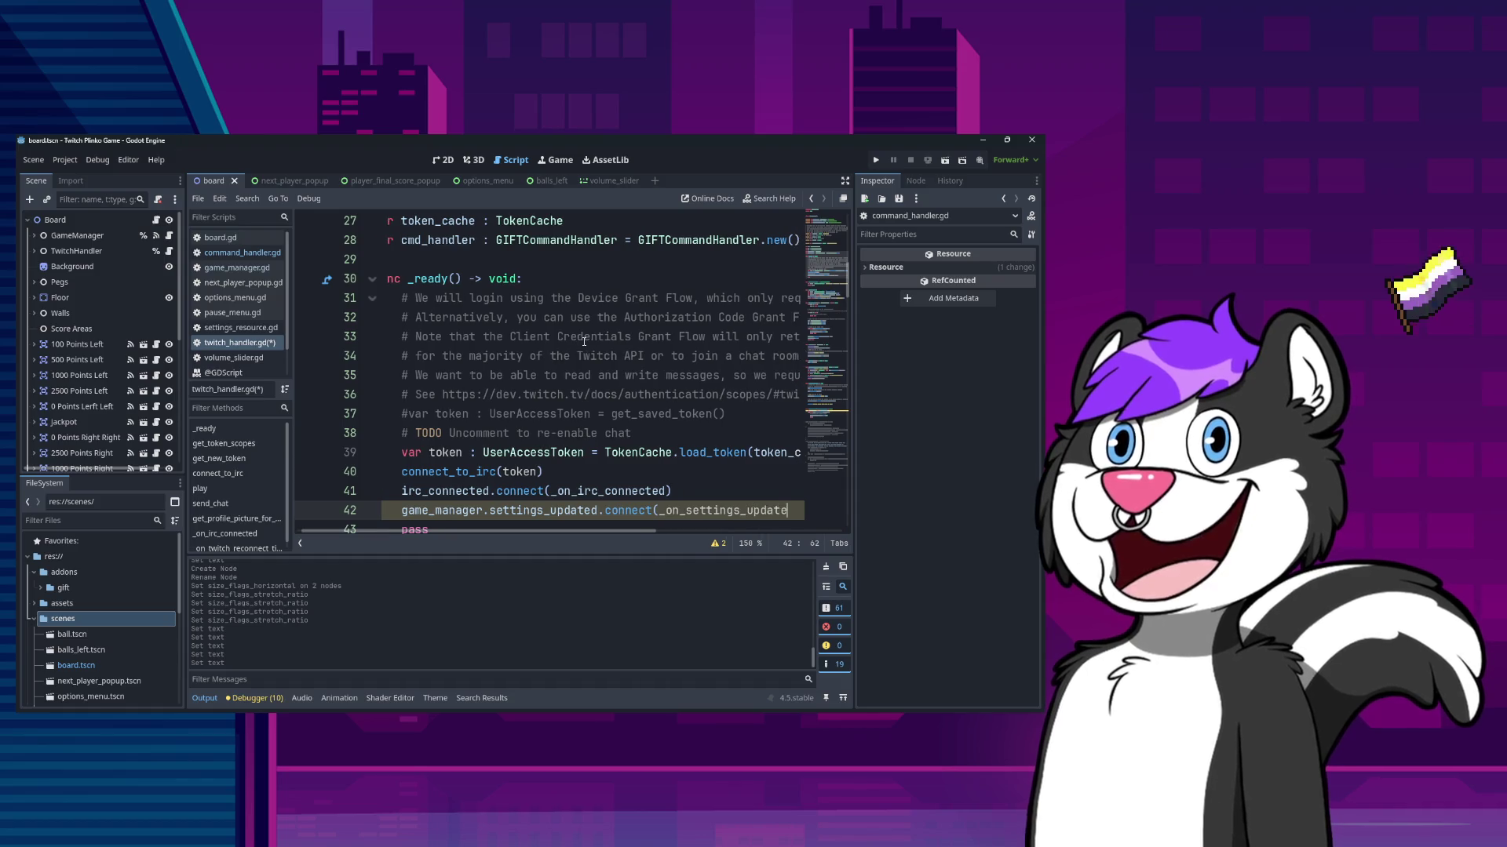
key(Return)
- Move to the empty line after the reconnect timer function
key(Page_Down)
key(Page_Down)
key(Page_Down)
key(Page_Down)
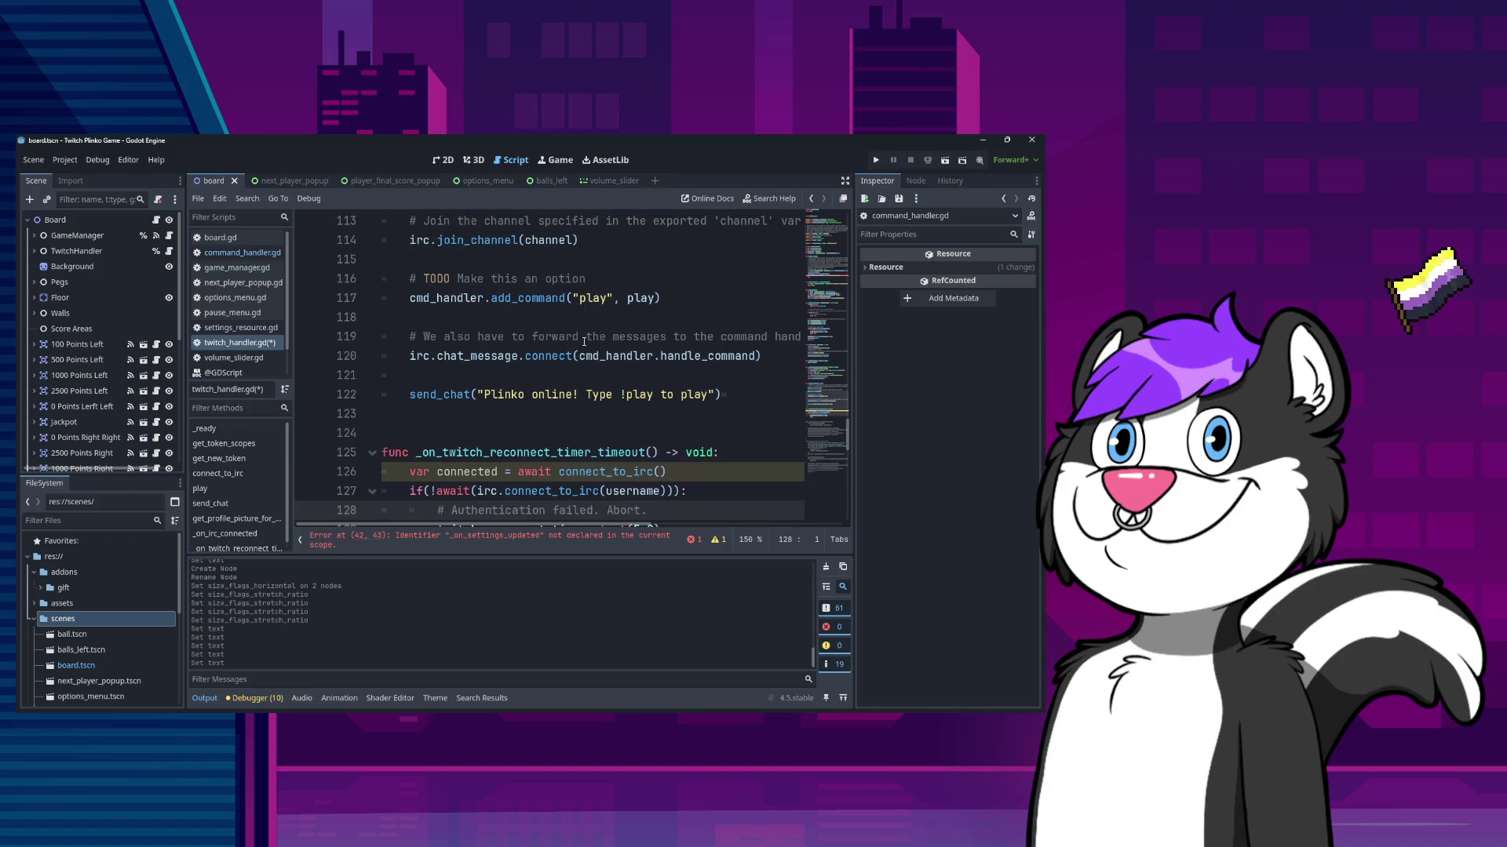
key(Page_Down)
key(Page_Down)
key(Page_Up)
key(Page_Up)
key(Page_Down)
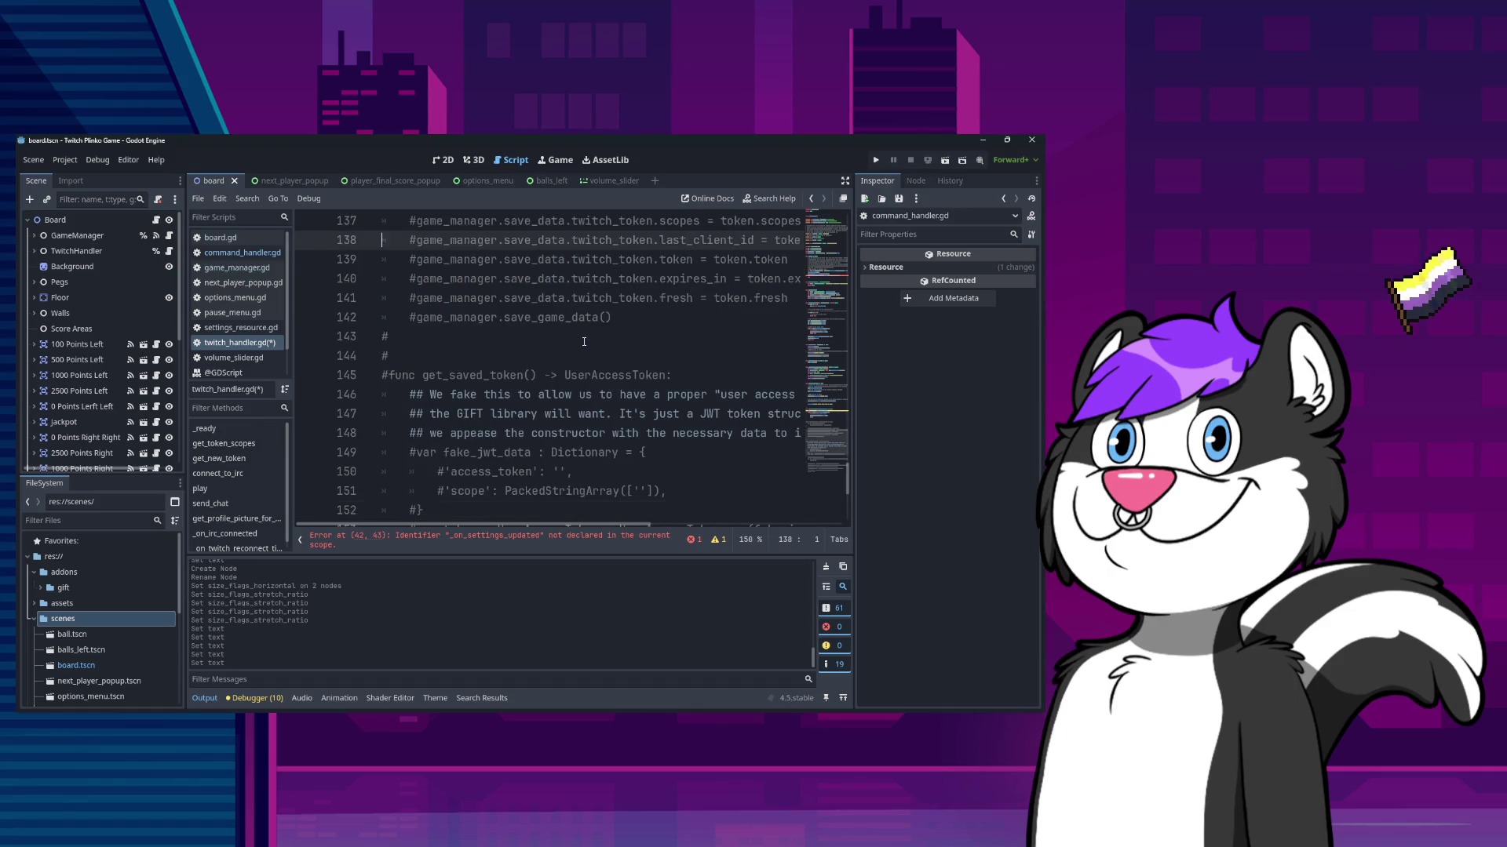
key(Page_Up)
key(Down)
key(Down)
key(Down)
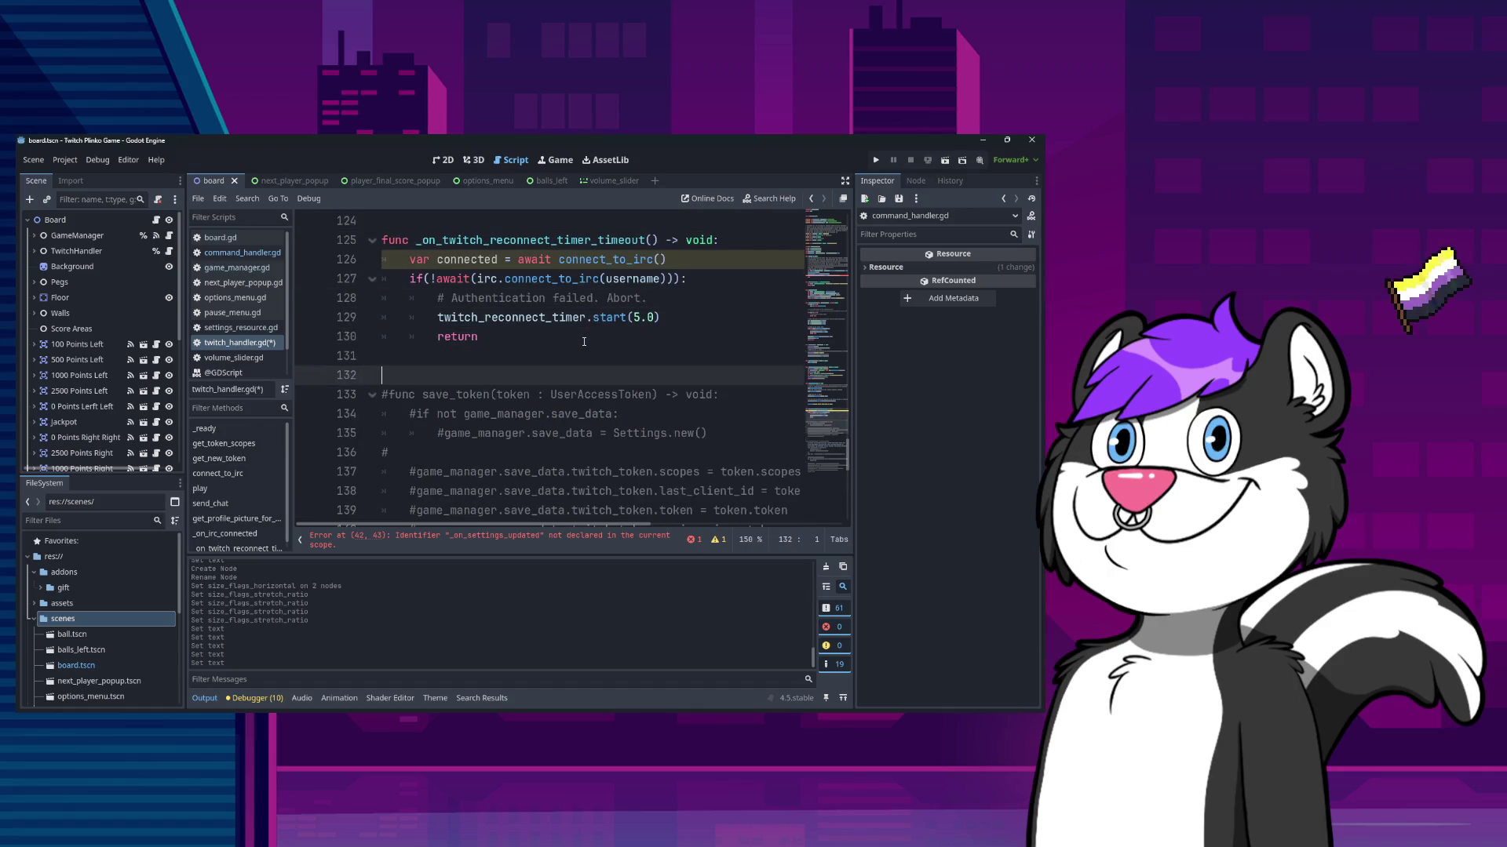
- Write the '_on_settings_updated() -> void:' function header below the reconnect function
key(Return)
key(Return)
key(Up)
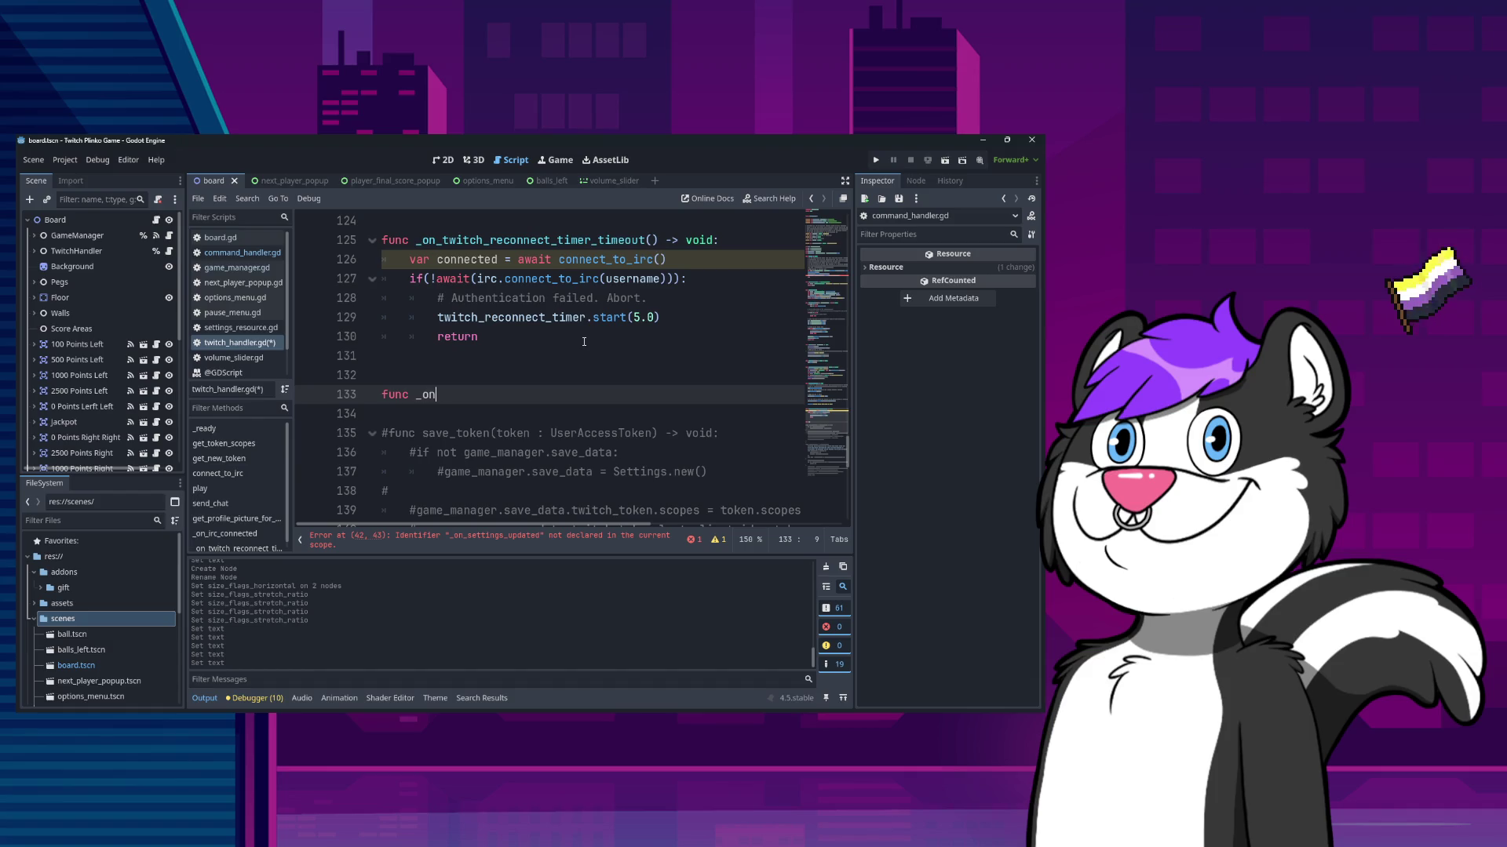
text(_settings_updated)
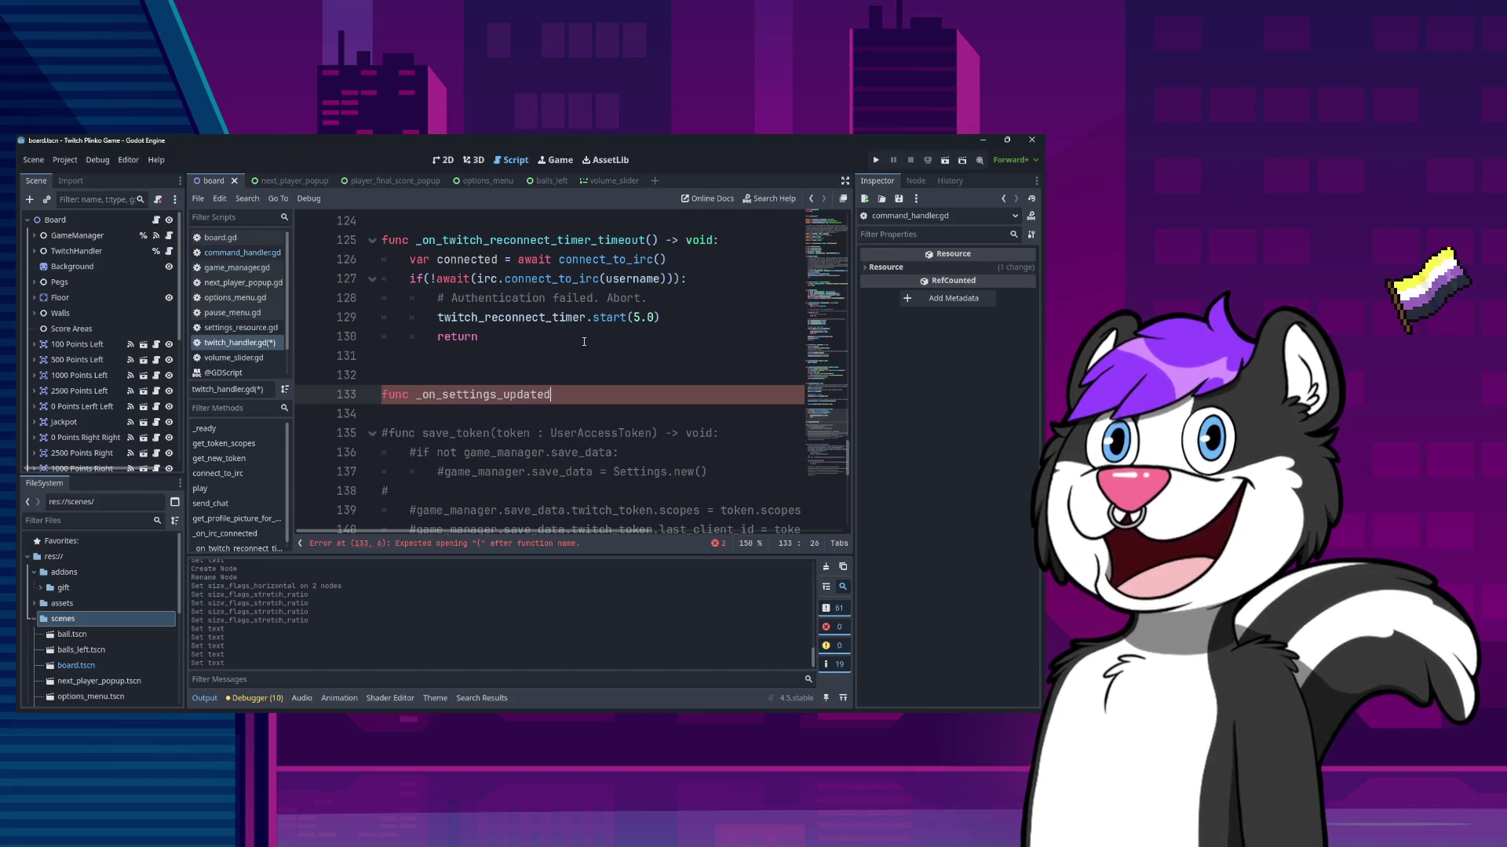
text(() -> void)
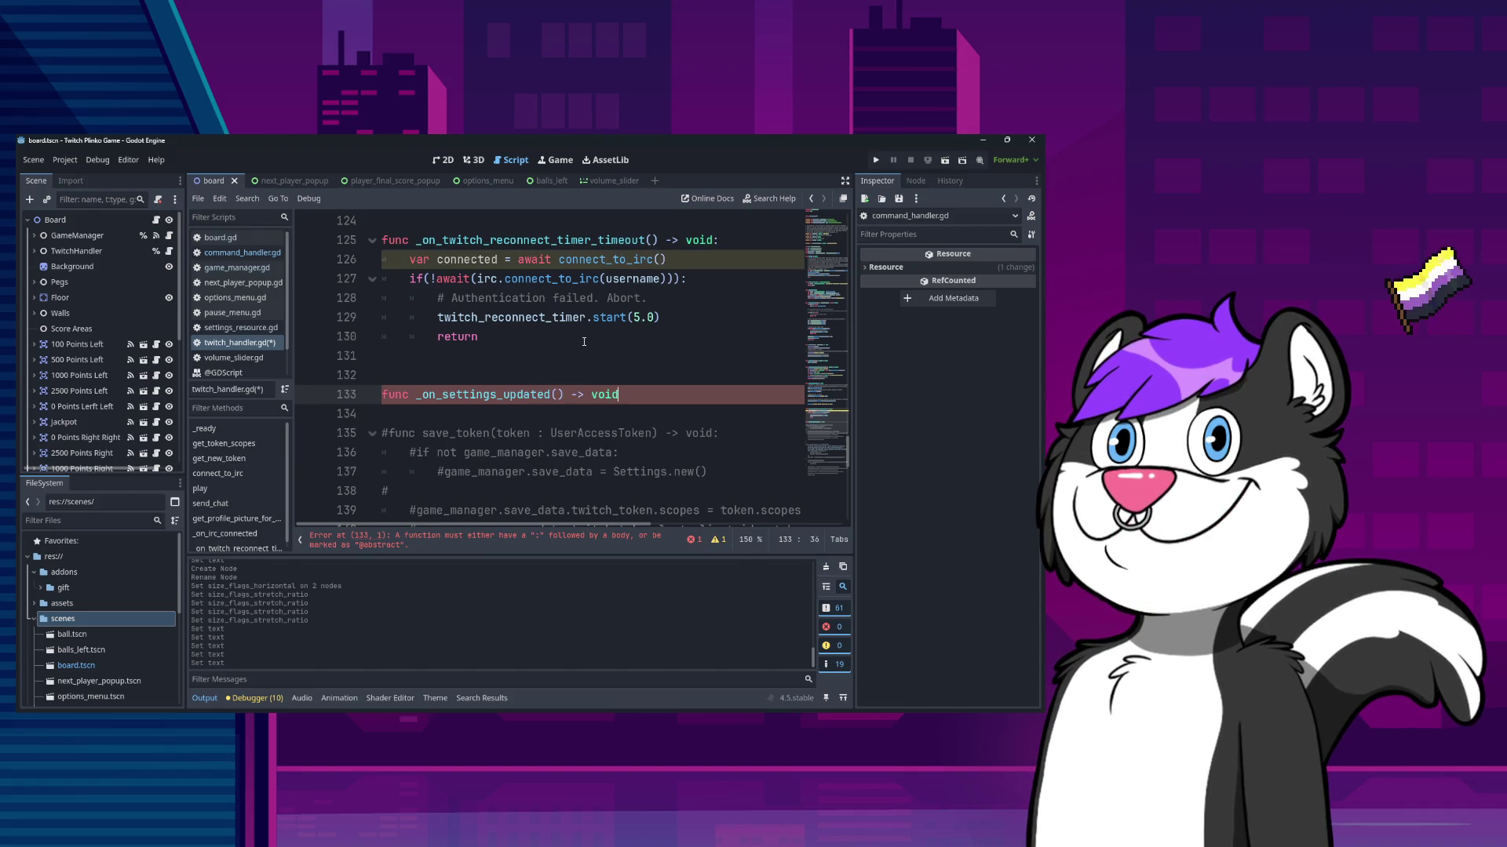
text(:)
key(Return)
text(settings_updated)
key(ctrl+z)
- Search the script for the hard-coded "play" add_command line
scroll(589, 361, up, 12)
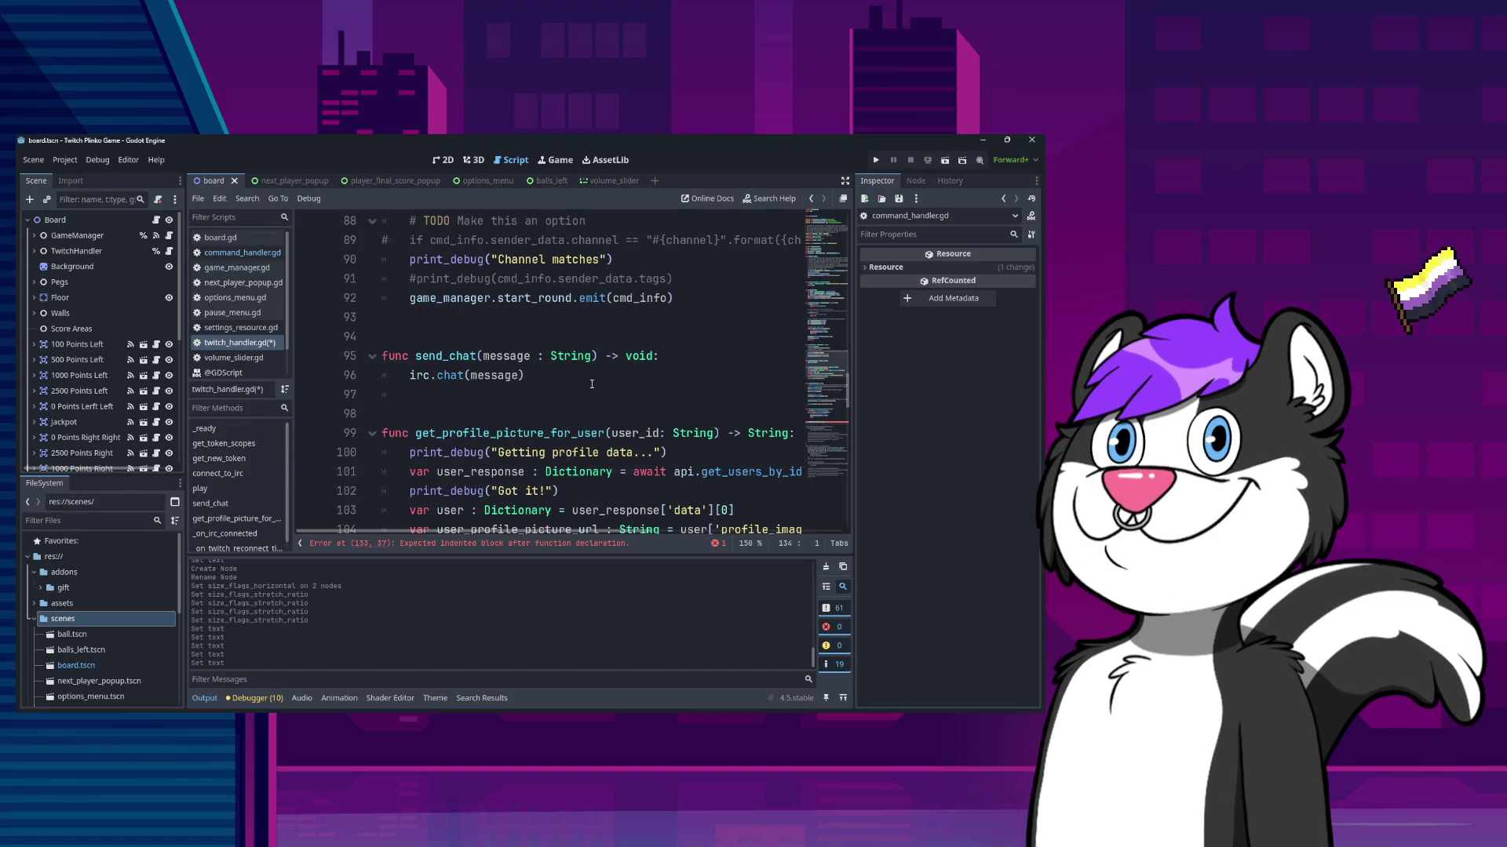
scroll(591, 384, up, 4)
scroll(591, 383, up, 20)
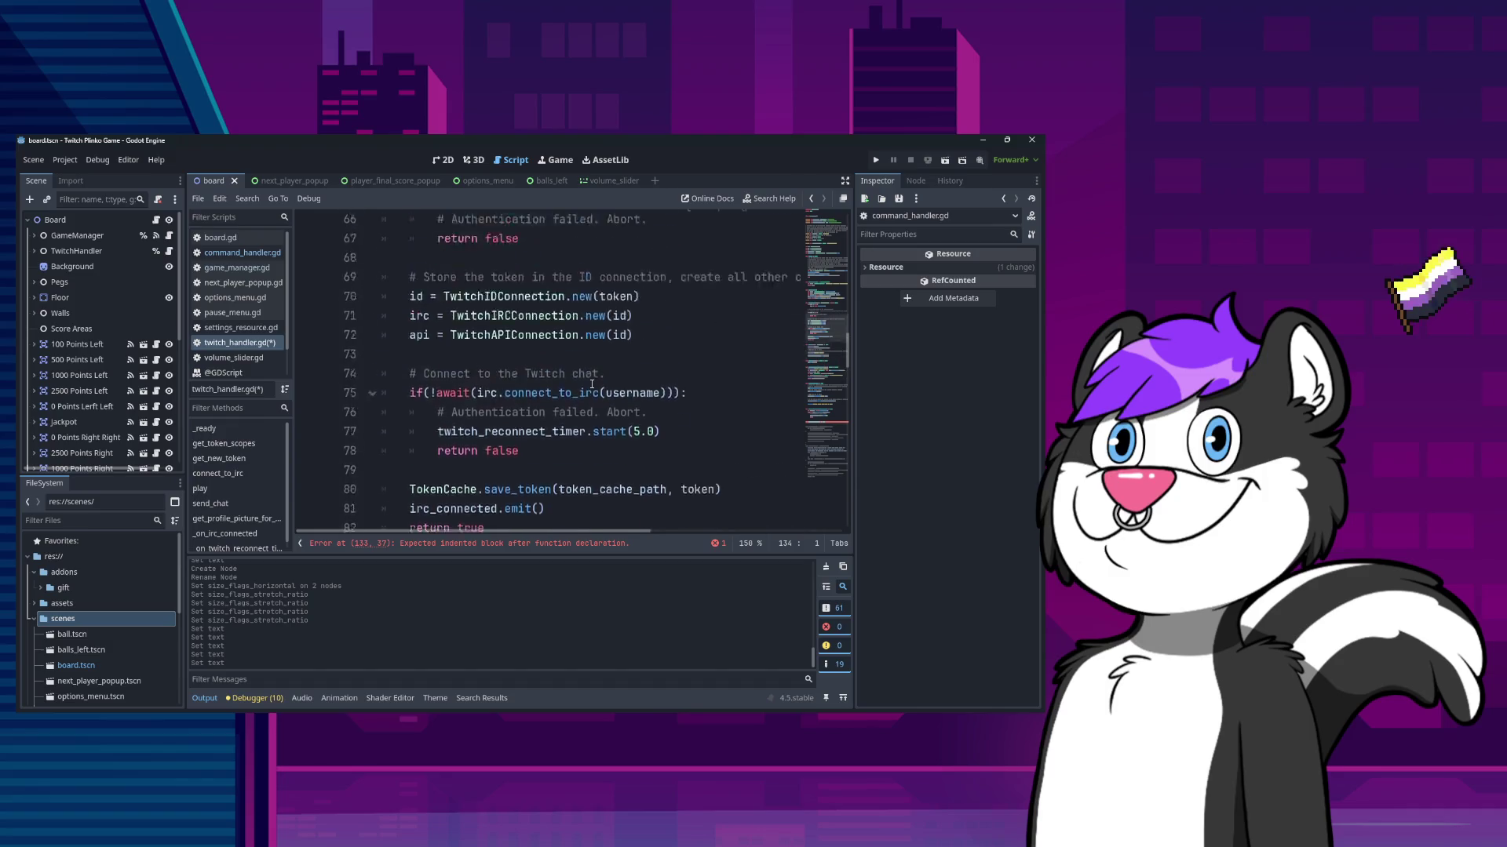
scroll(598, 390, down, 3)
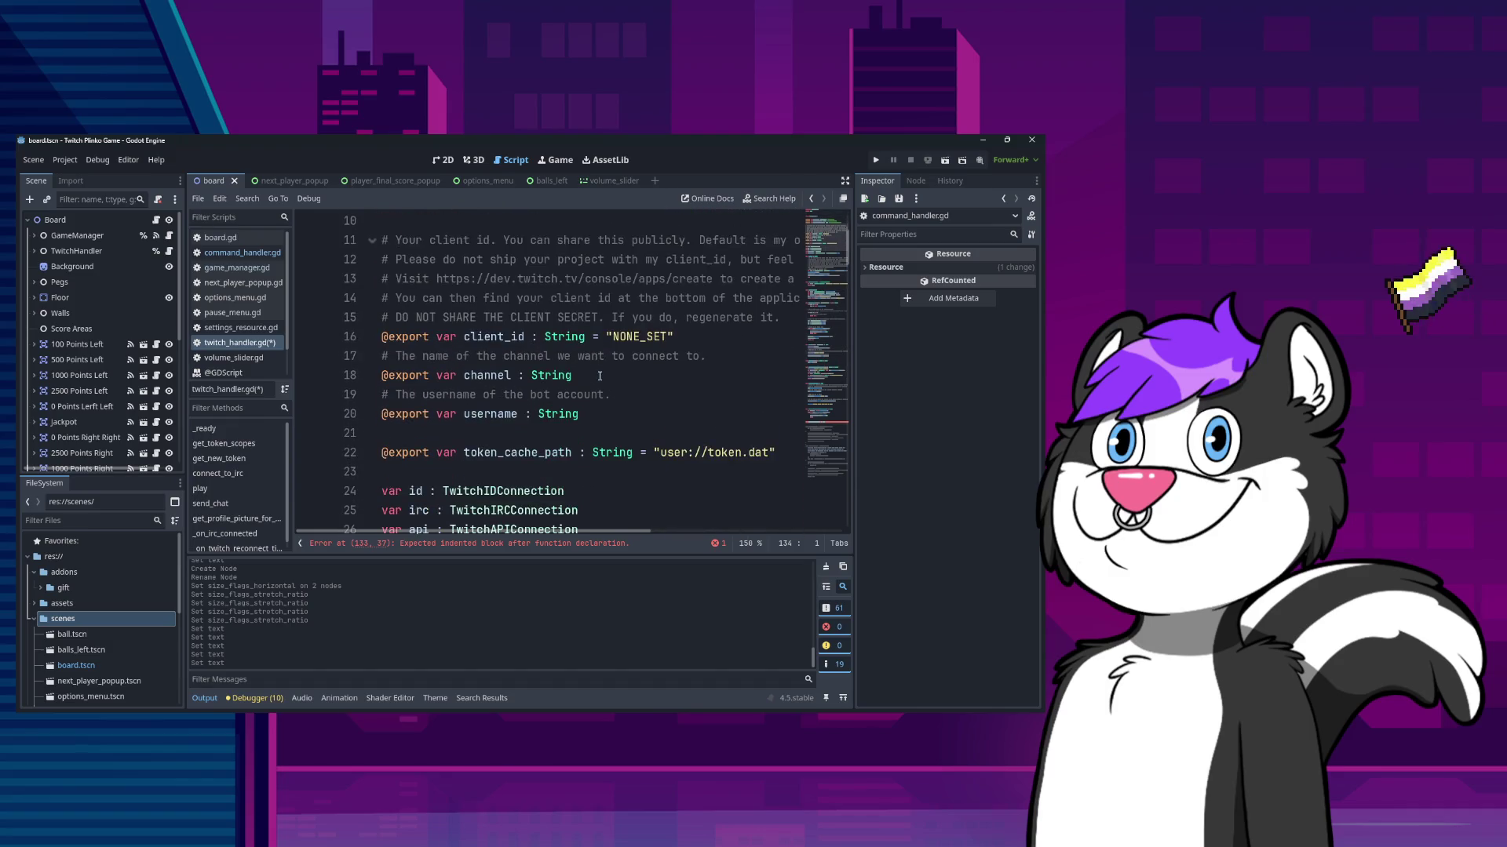
scroll(600, 376, down, 20)
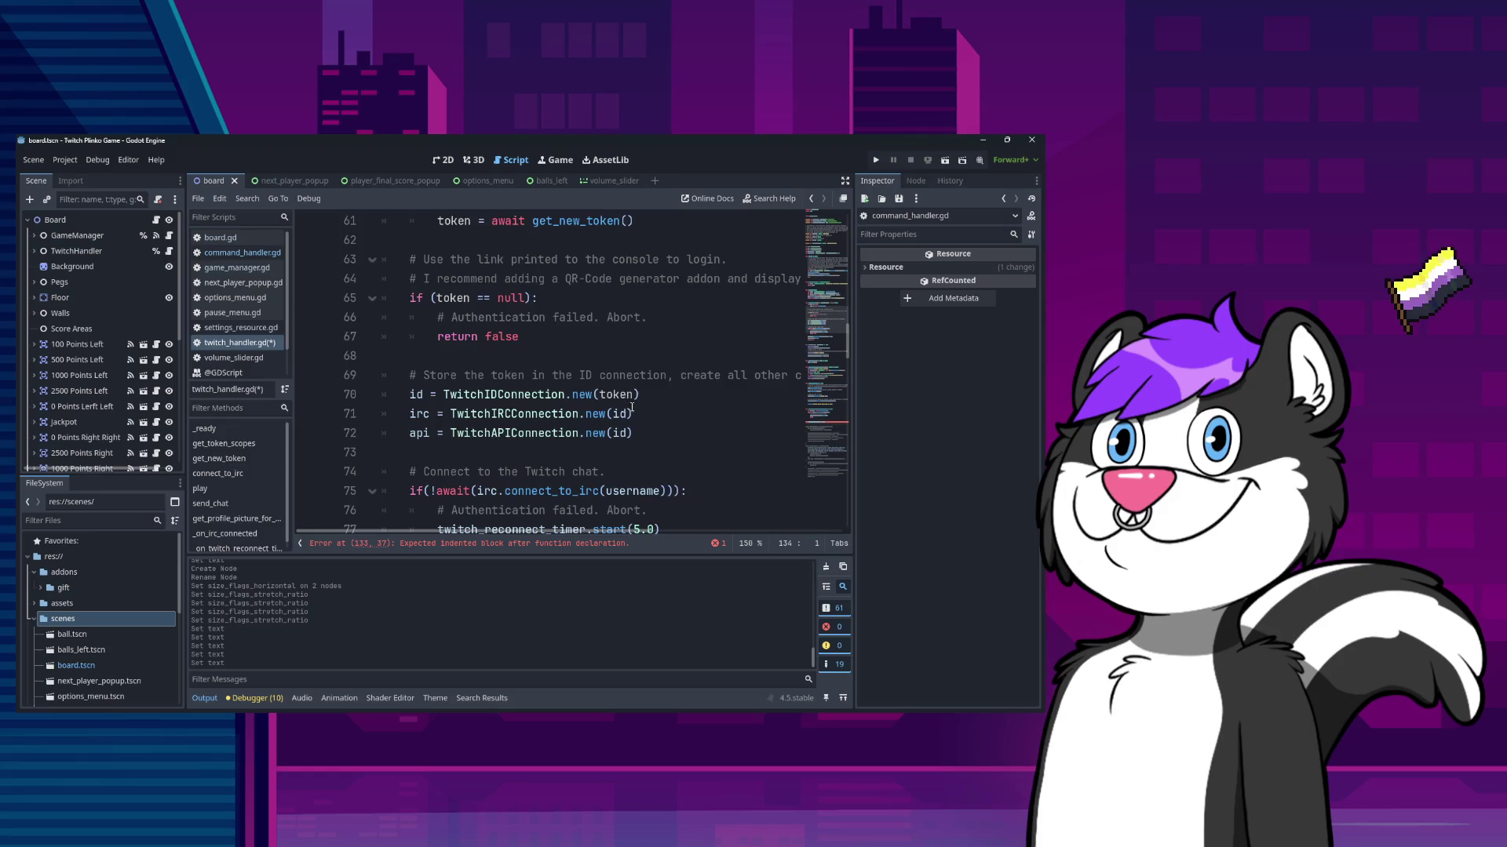
click(696, 414)
key(ctrl+Home)
key(ctrl+f)
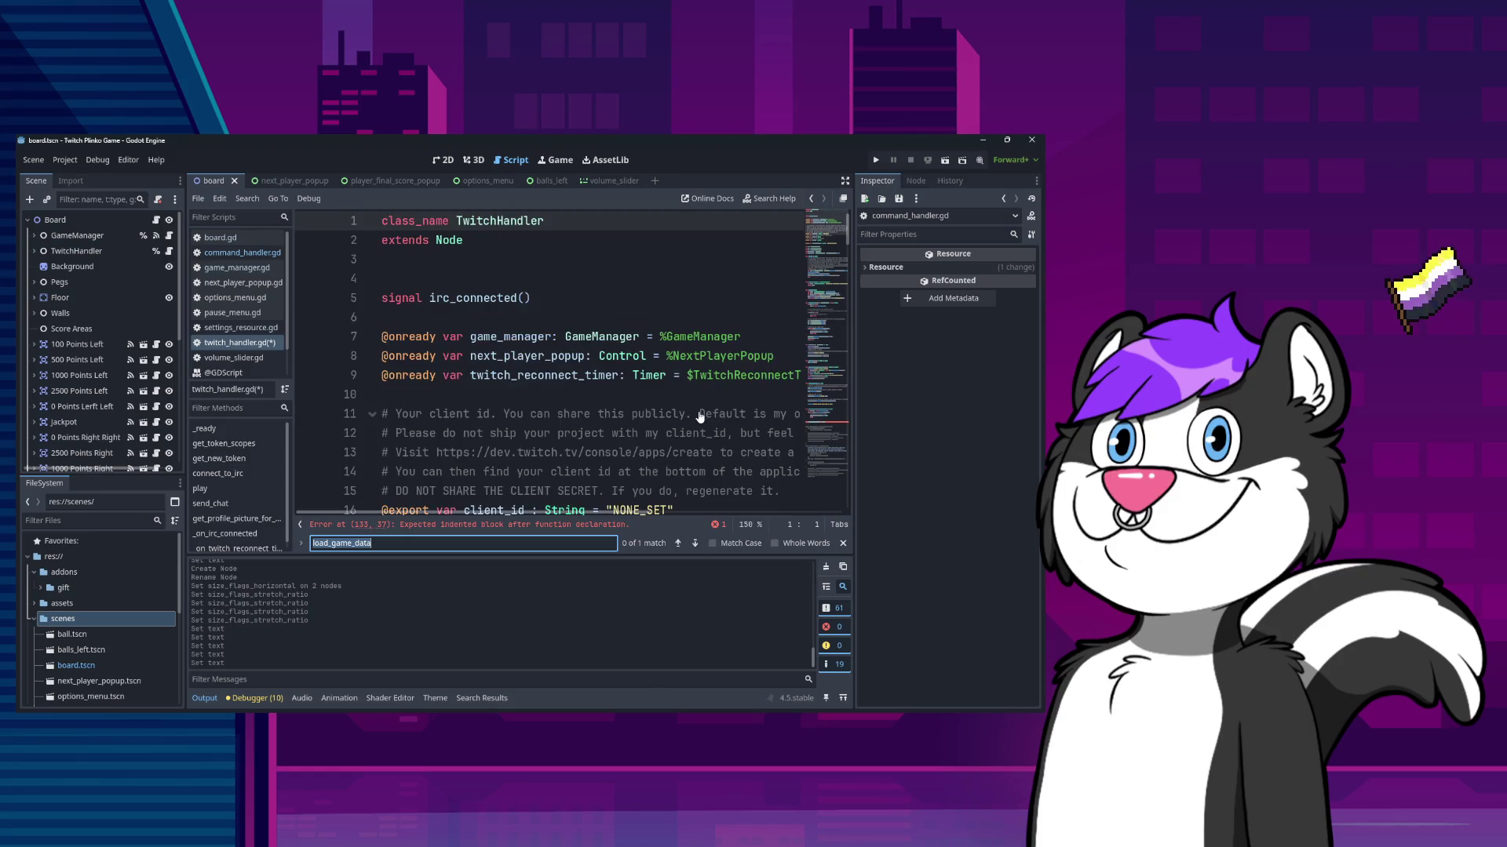
text("play)
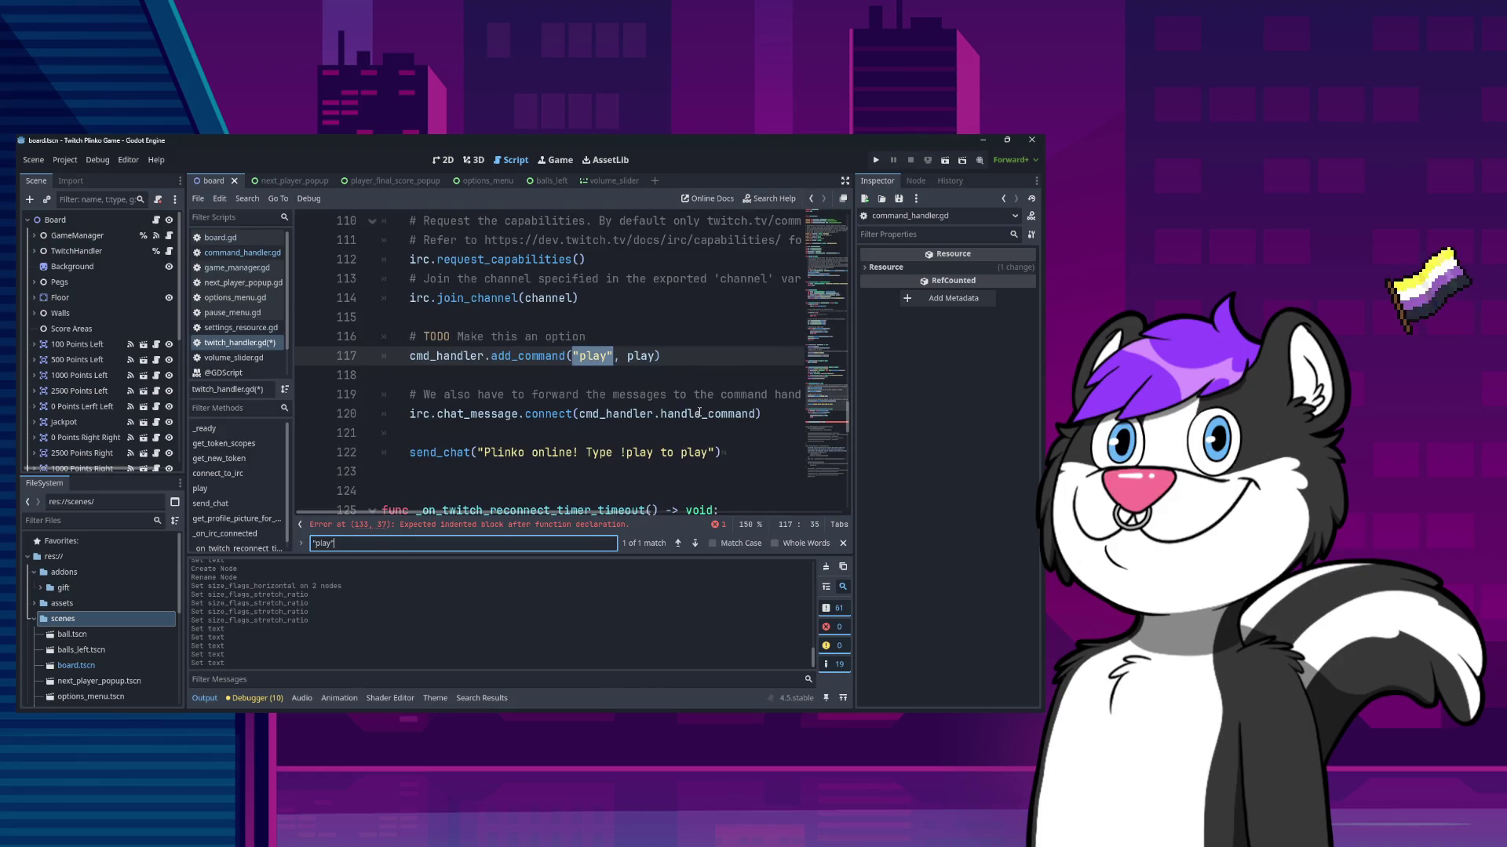
key(Escape)
- Remove the hard-coded play registration line and the leftover TODO comment
key(Home)
key(Home)
key(shift+Down)
key(ctrl+c)
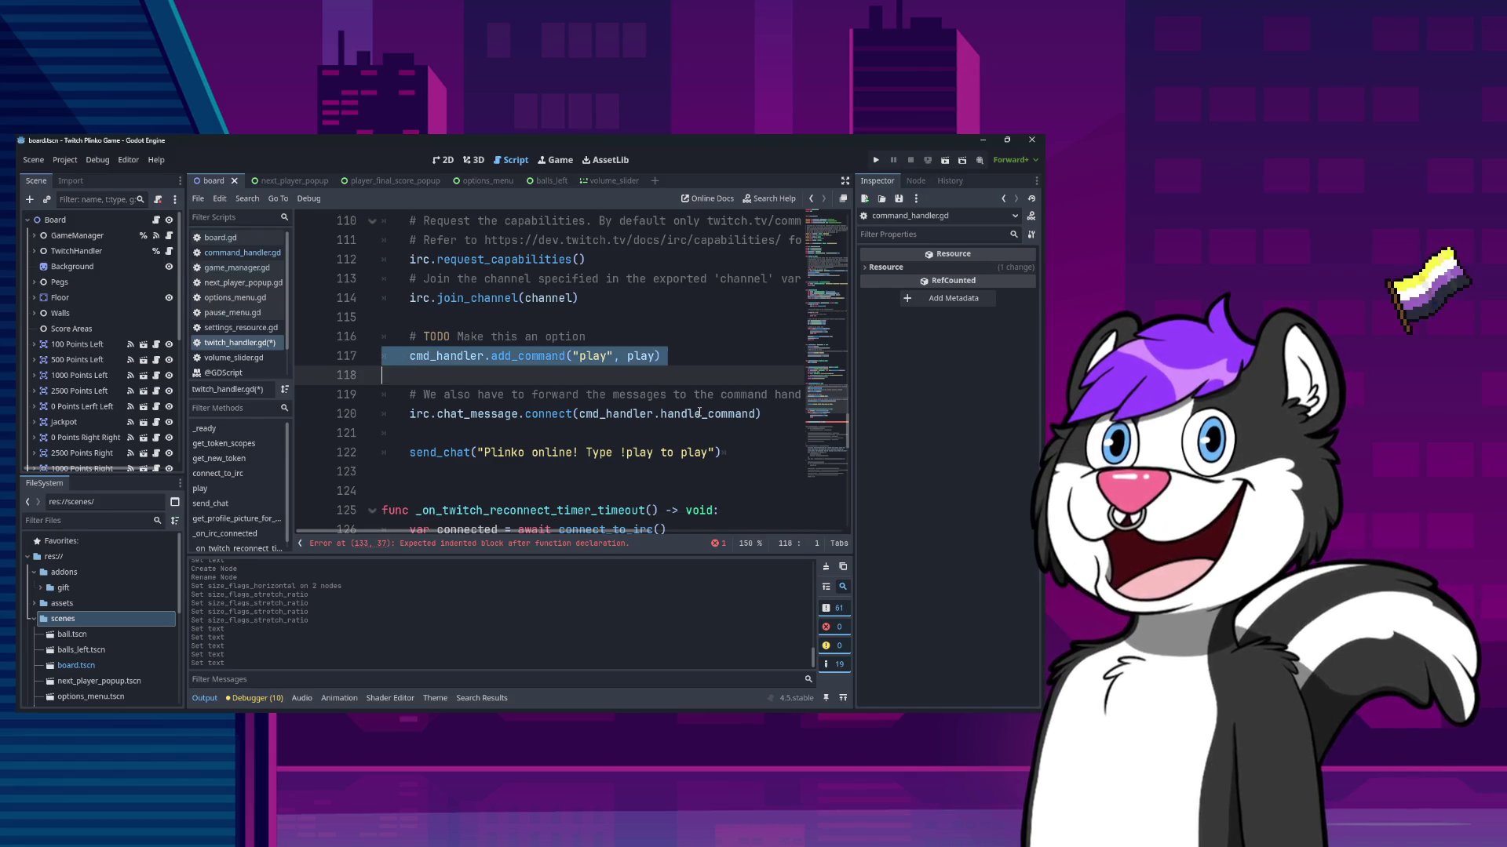
key(Delete)
key(BackSpace)
key(shift+Home)
key(Delete)
key(Delete)
scroll(699, 412, down, 5)
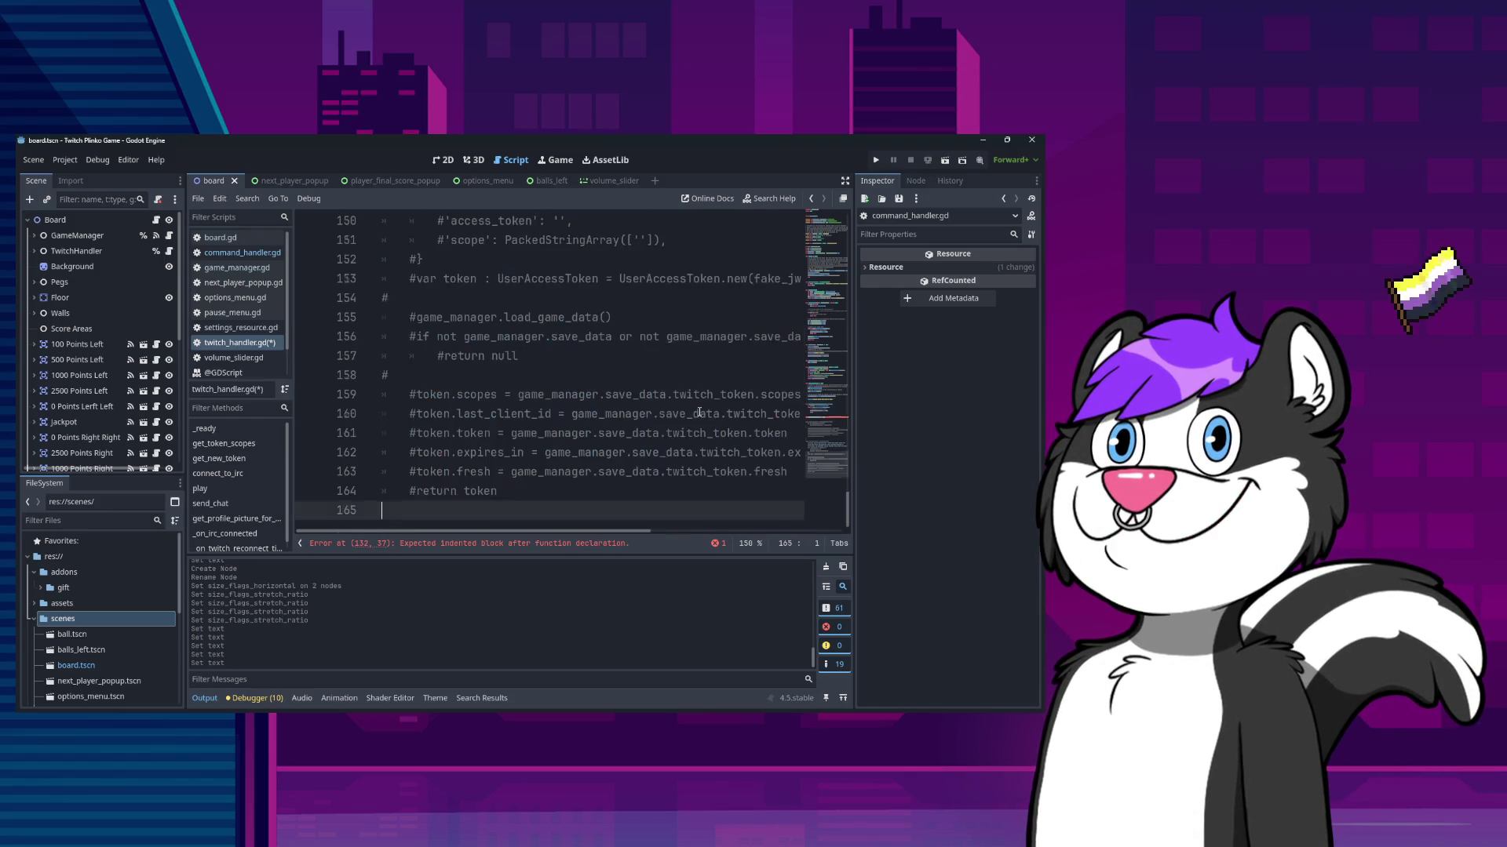
- Paste cmd_handler.add_command("play", play) as the body of _on_settings_updated
key(Down)
key(Down)
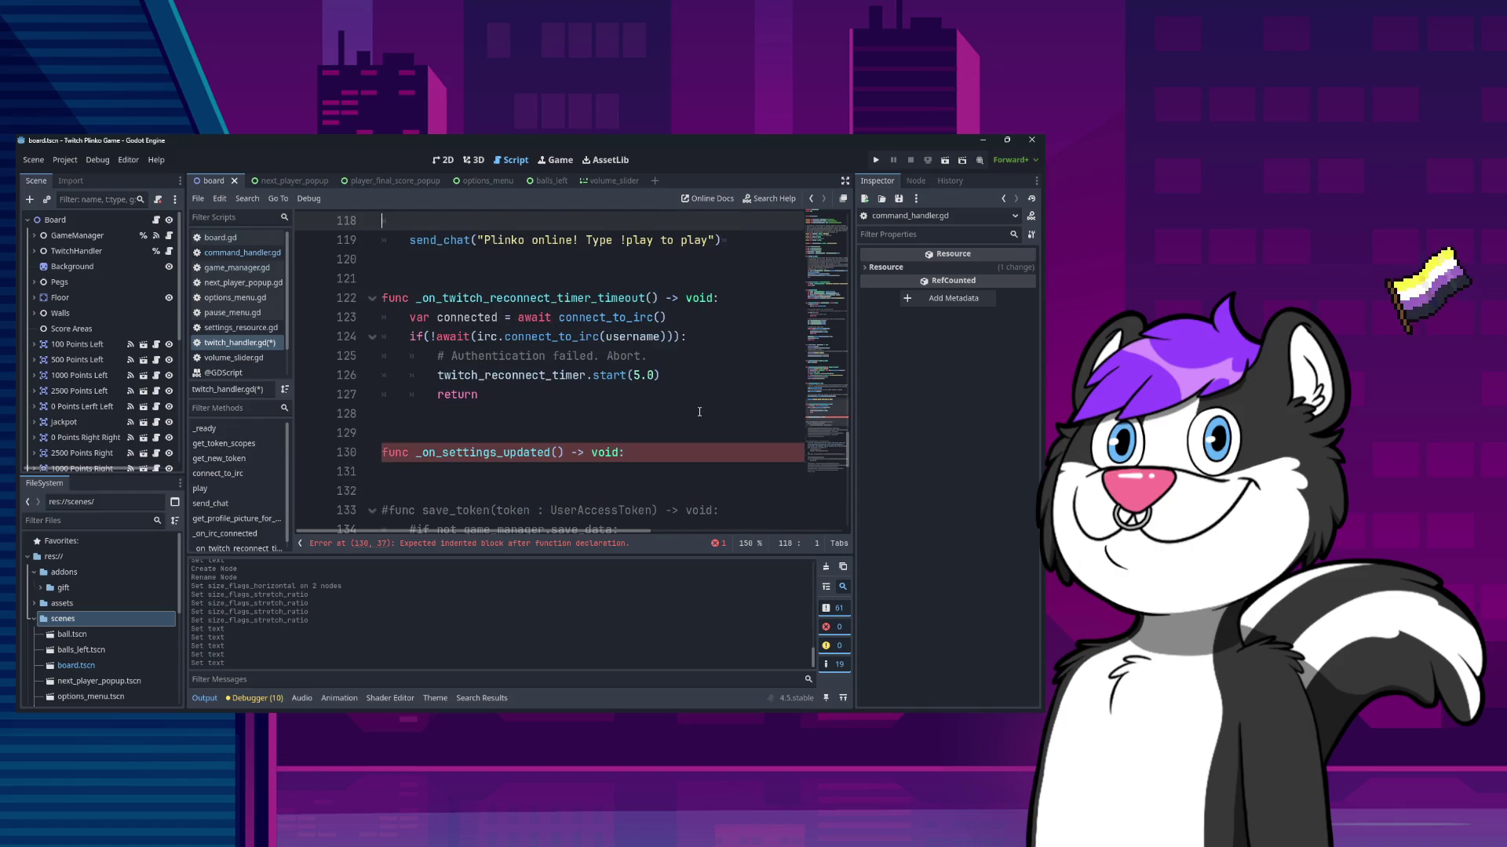
key(Down)
key(Down)
key(Down)
key(BackSpace)
key(ctrl+v)
key(Up)
key(Down)
key(BackSpace)
key(ctrl+shift+Left)
key(ctrl+Home)
- Declare 'var current_trigger_text : String' below the cmd_handler declaration
scroll(684, 388, down, 5)
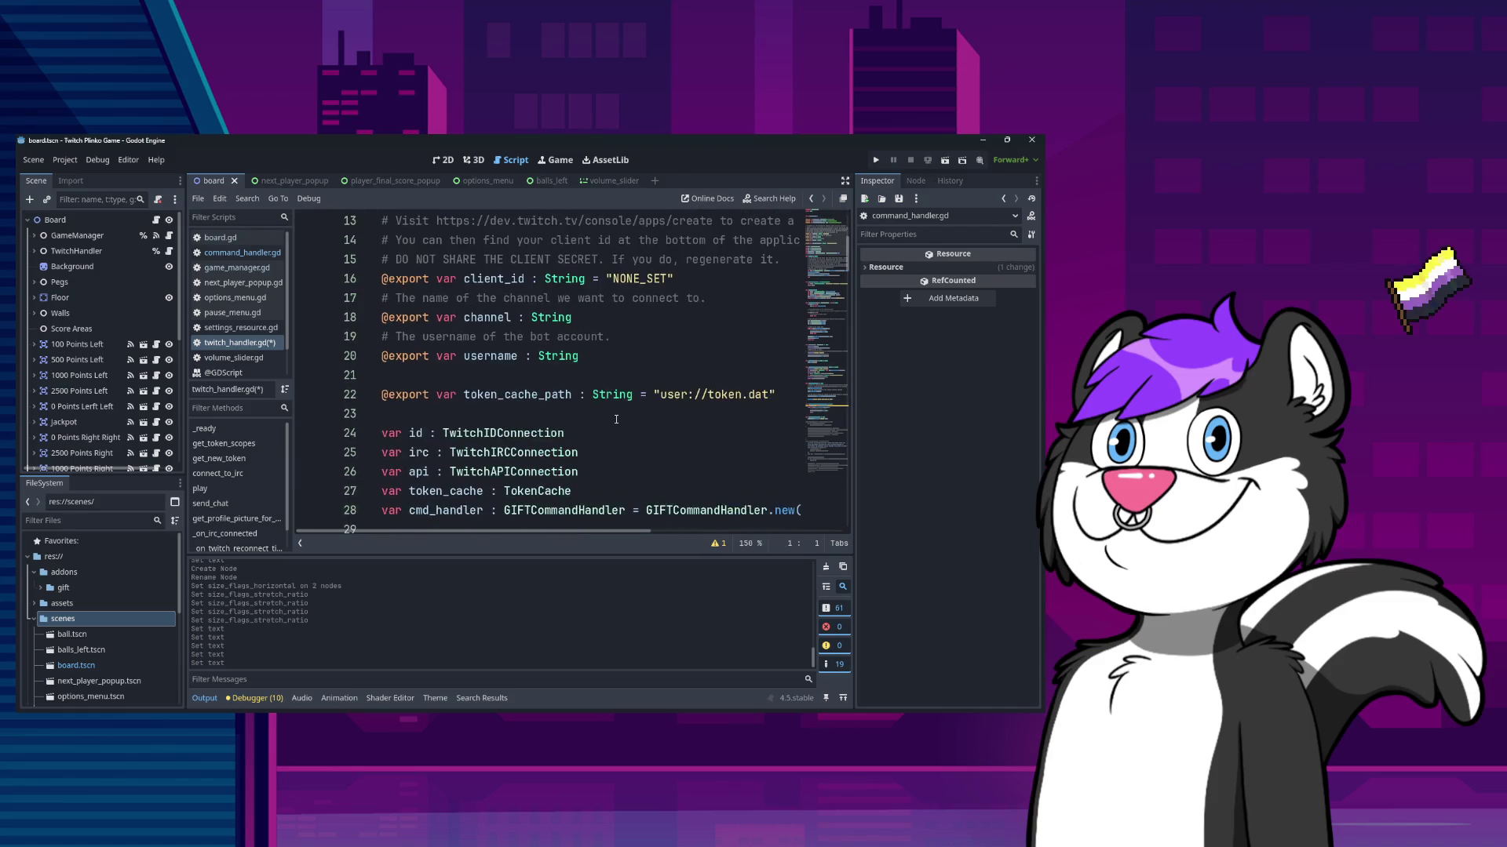
click(595, 451)
key(End)
key(Return)
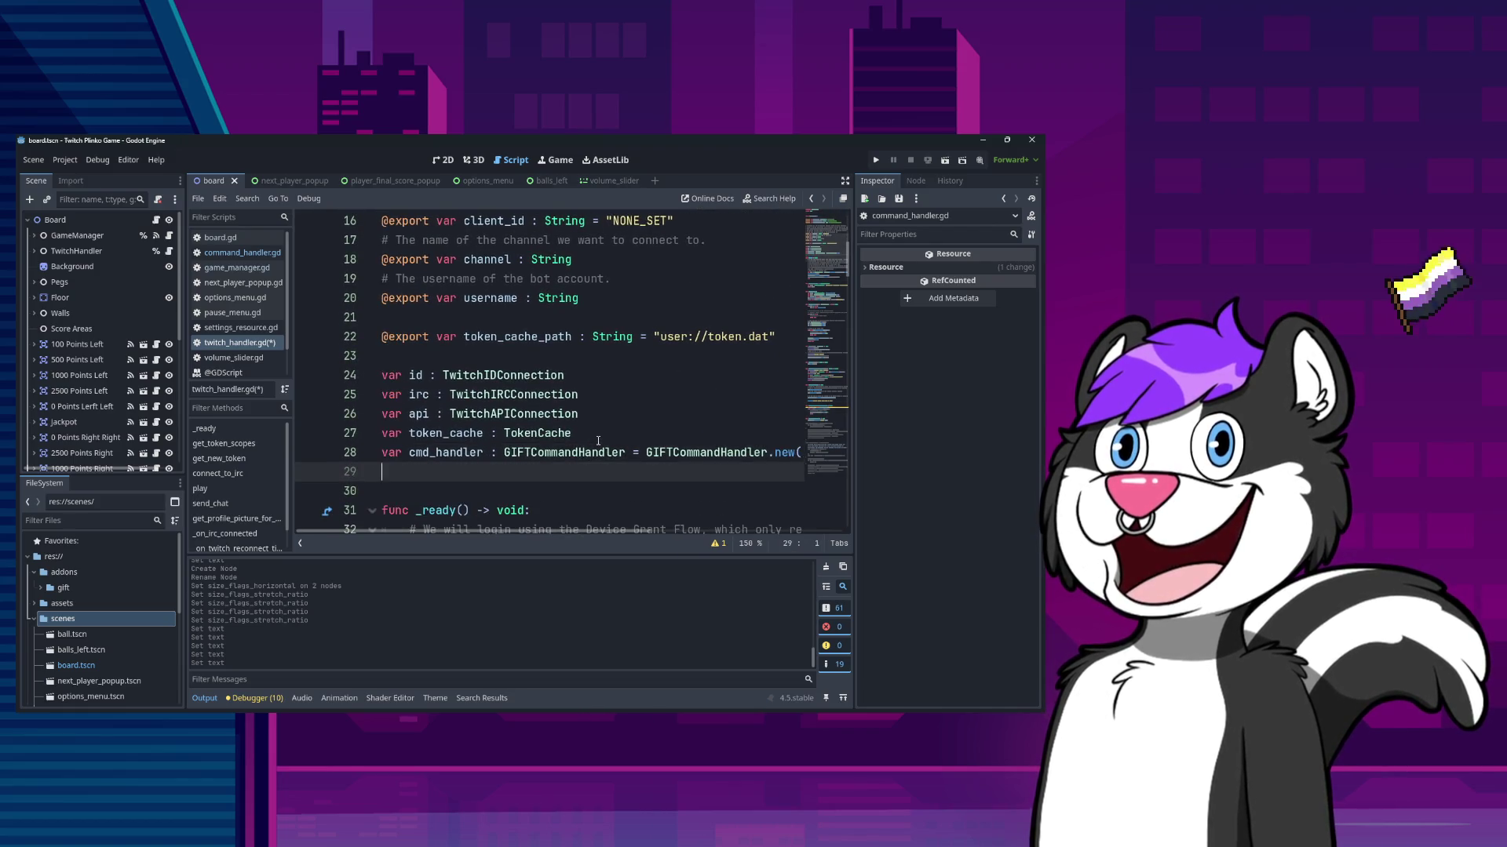
text(var current_t)
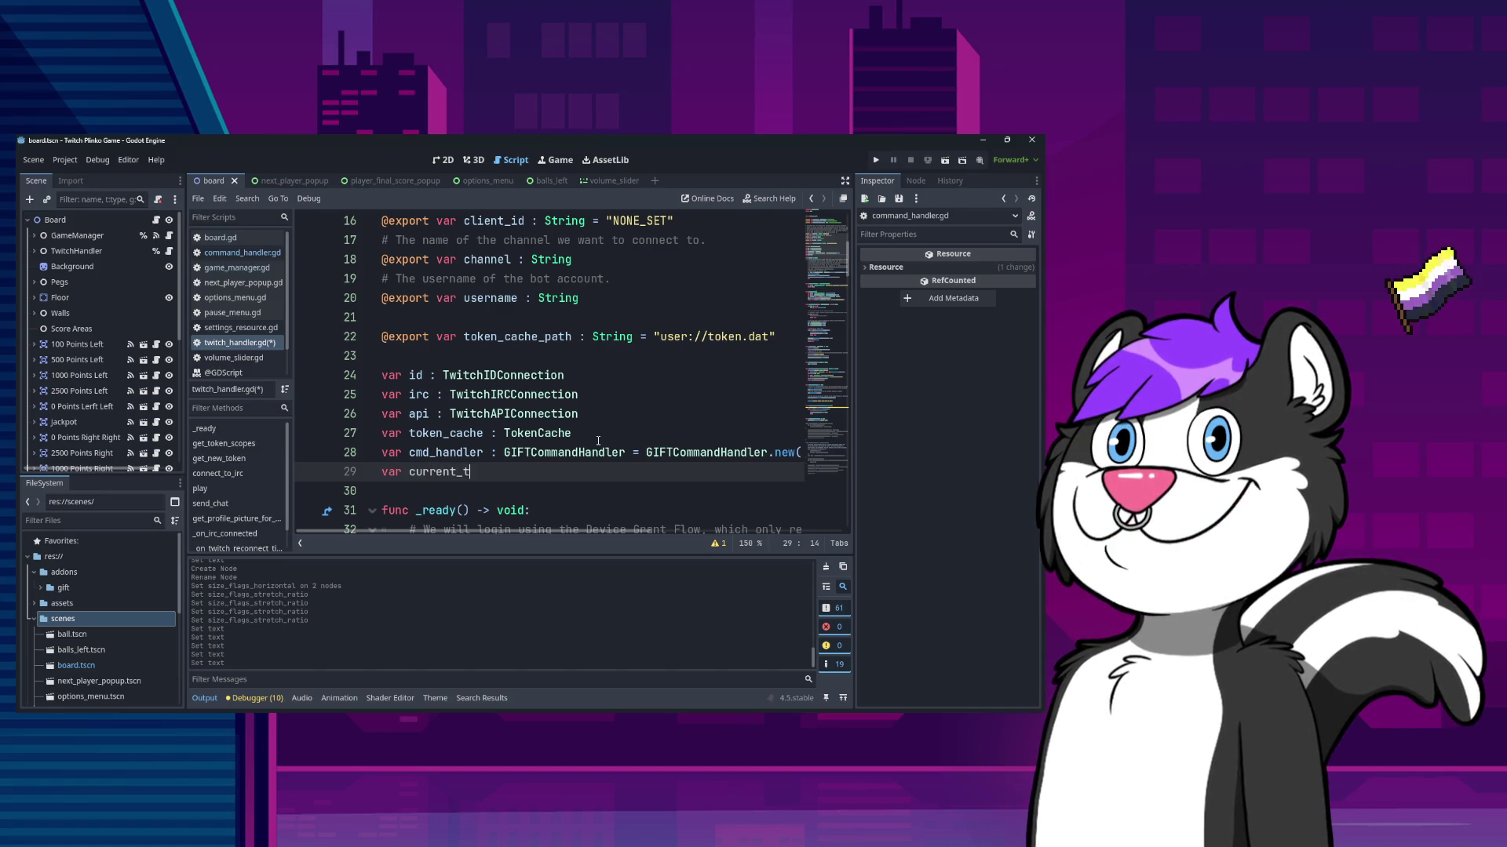
text(rigger_)
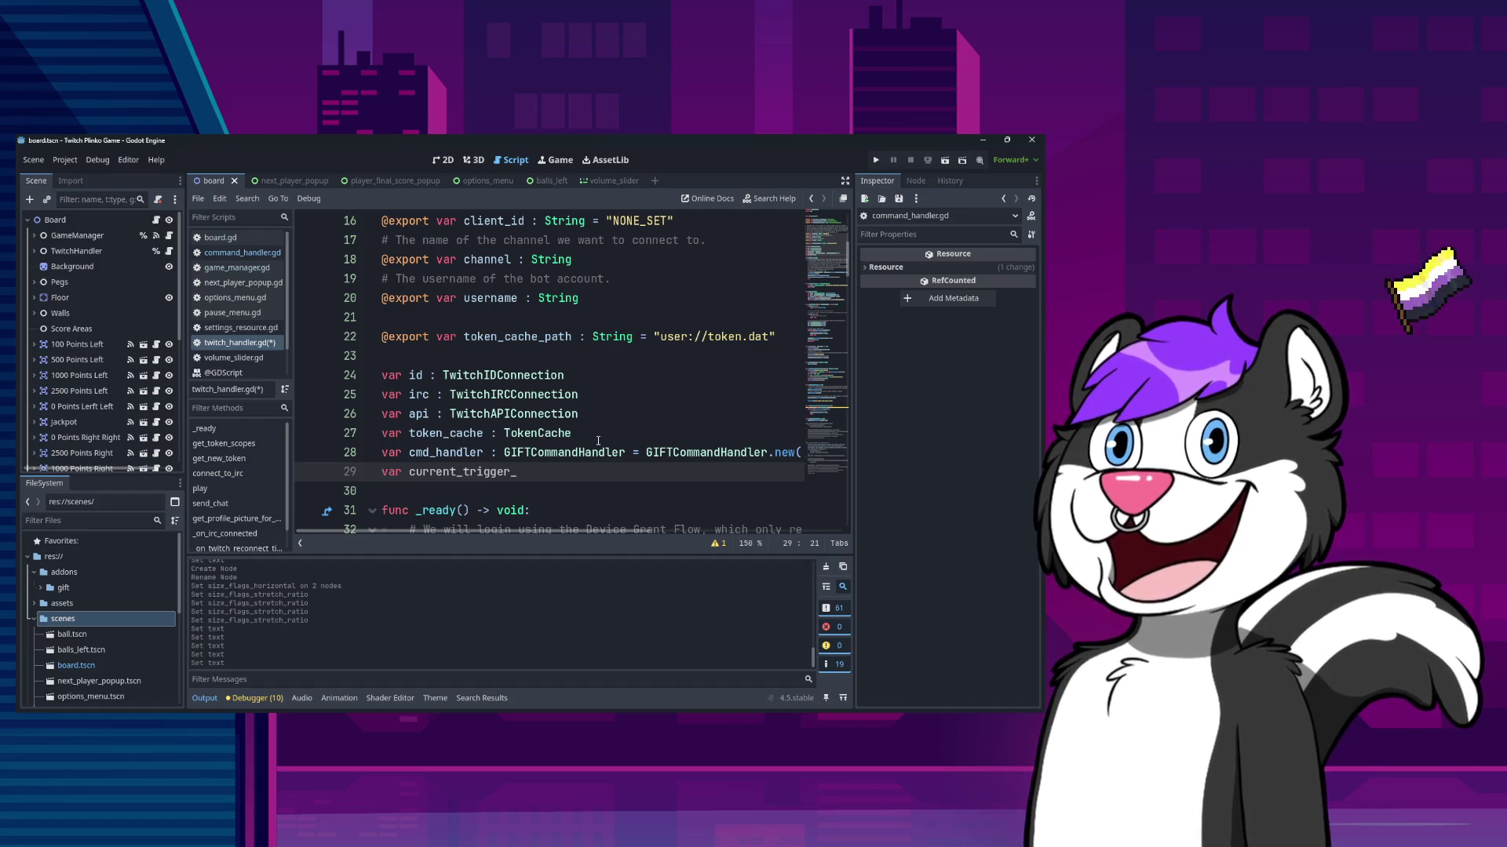
text(text : String)
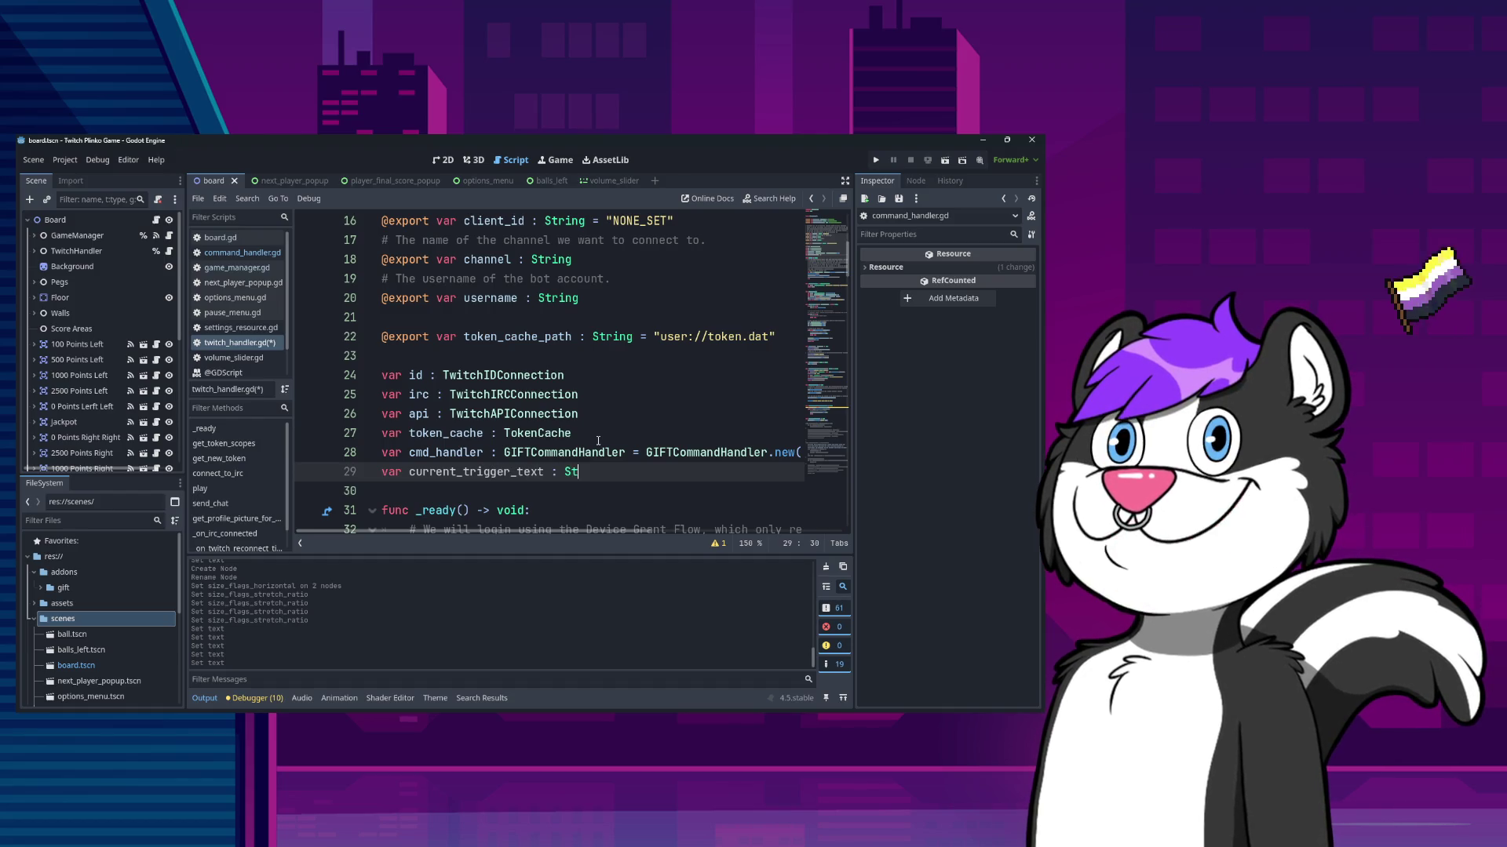
key(ctrl+Left)
key(ctrl+Left)
key(ctrl+Left)
key(ctrl+shift+Left)
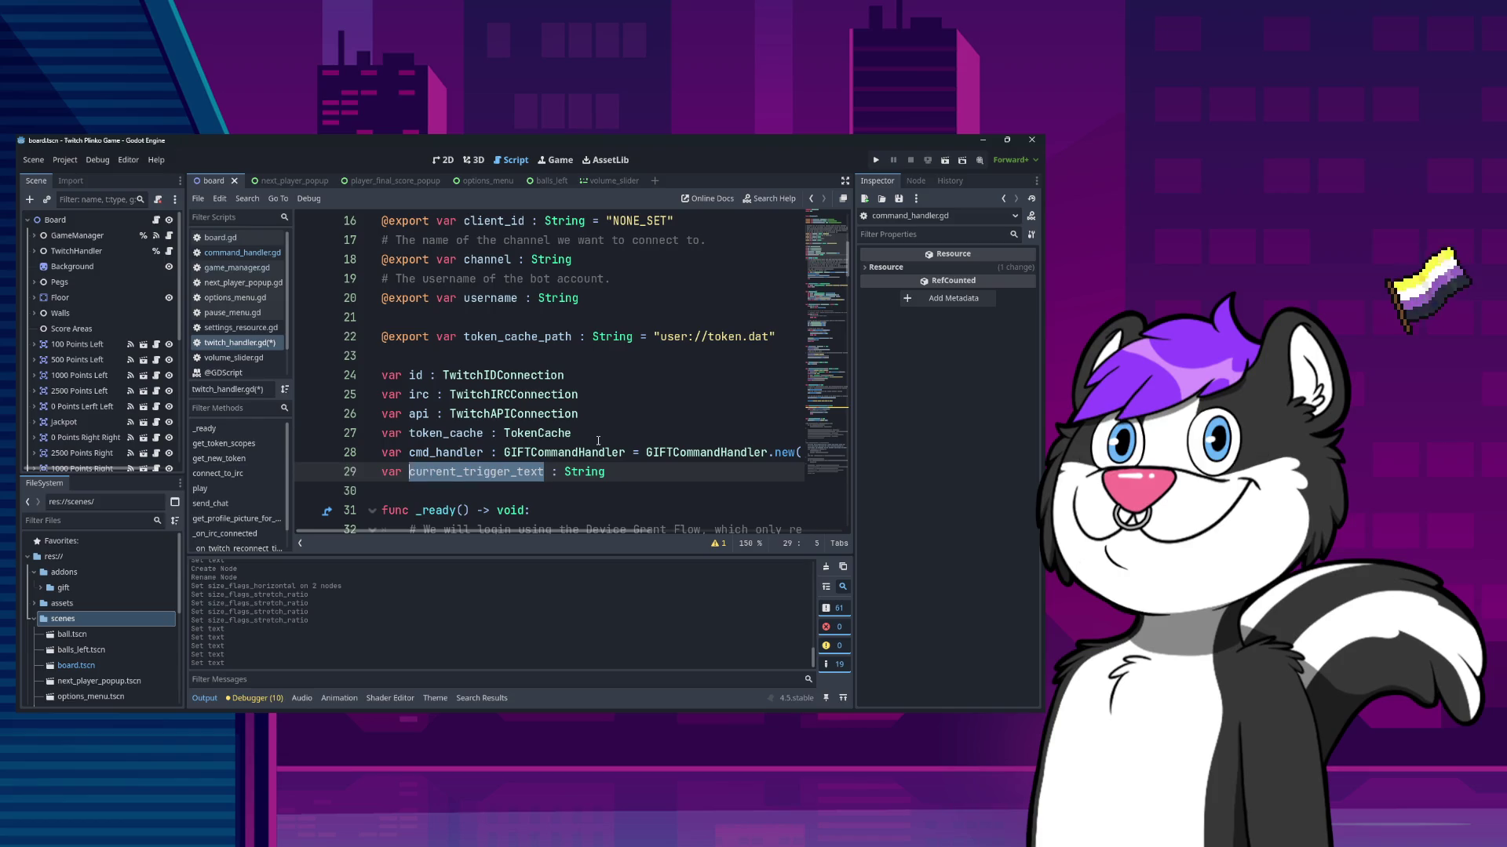
- Begin an 'if current_trigger_text:' check on a new line inside _on_settings_updated
key(Page_Down)
key(Page_Down)
key(Page_Down)
scroll(627, 382, up, 5)
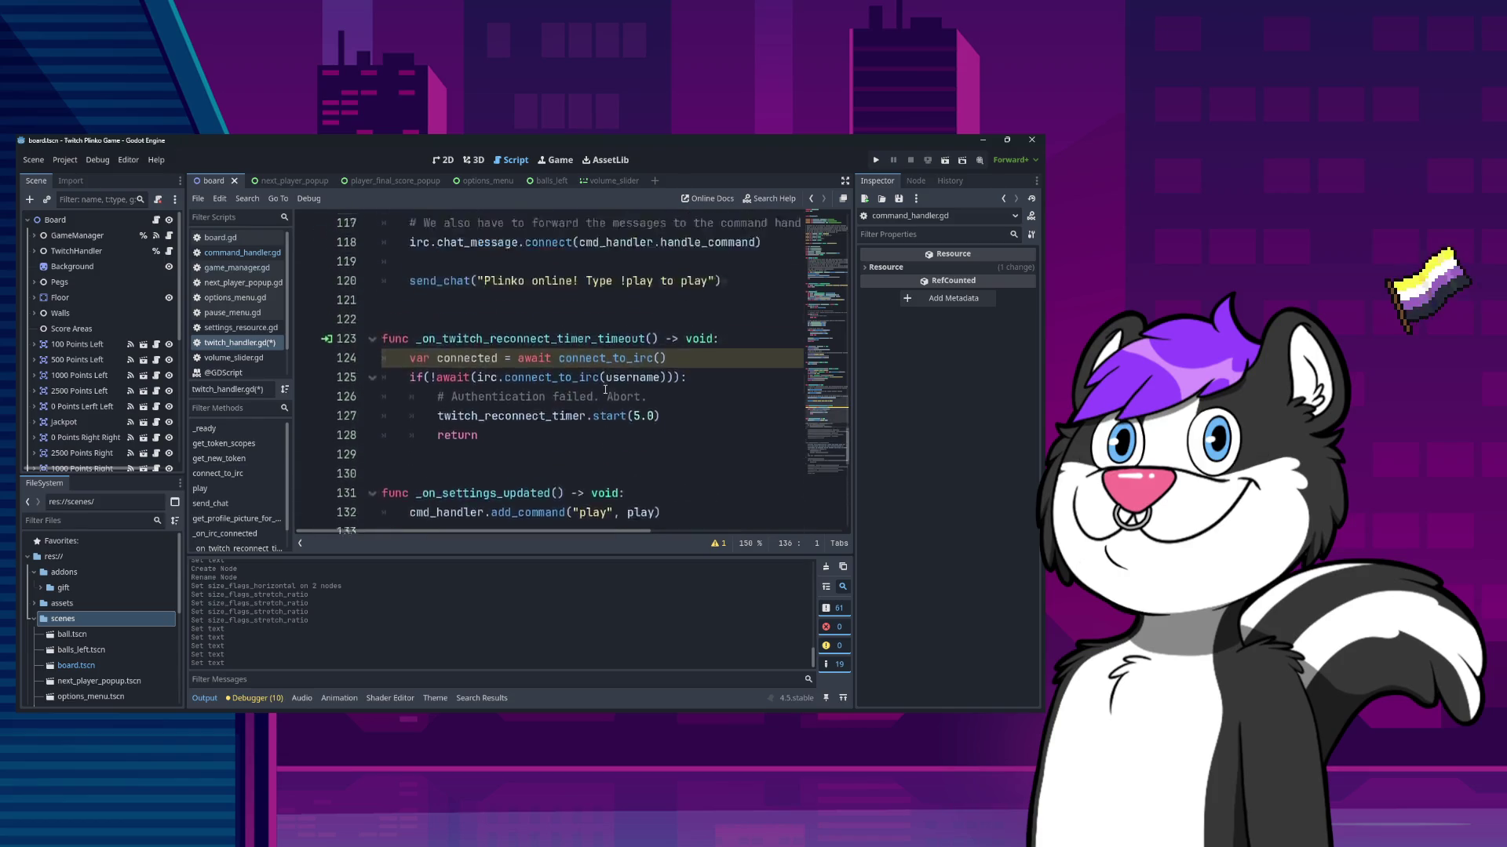
click(649, 416)
key(Return)
key(BackSpace)
key(BackSpace)
text(if current_trigger_text)
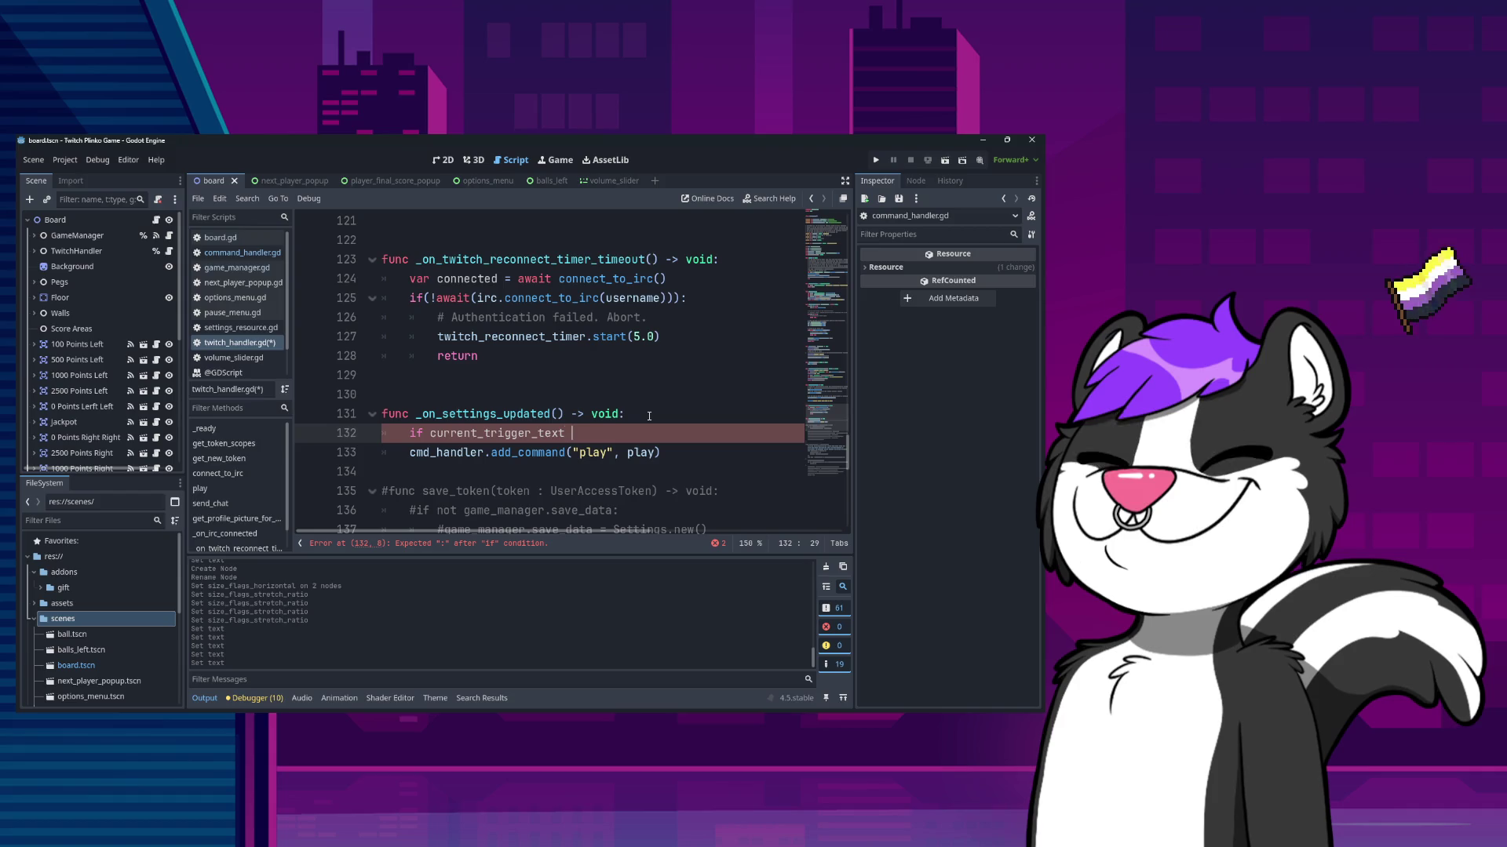
text(:)
- Under the current_trigger_text check, add cmd_handler.remove_command(current_trigger_text)
key(Return)
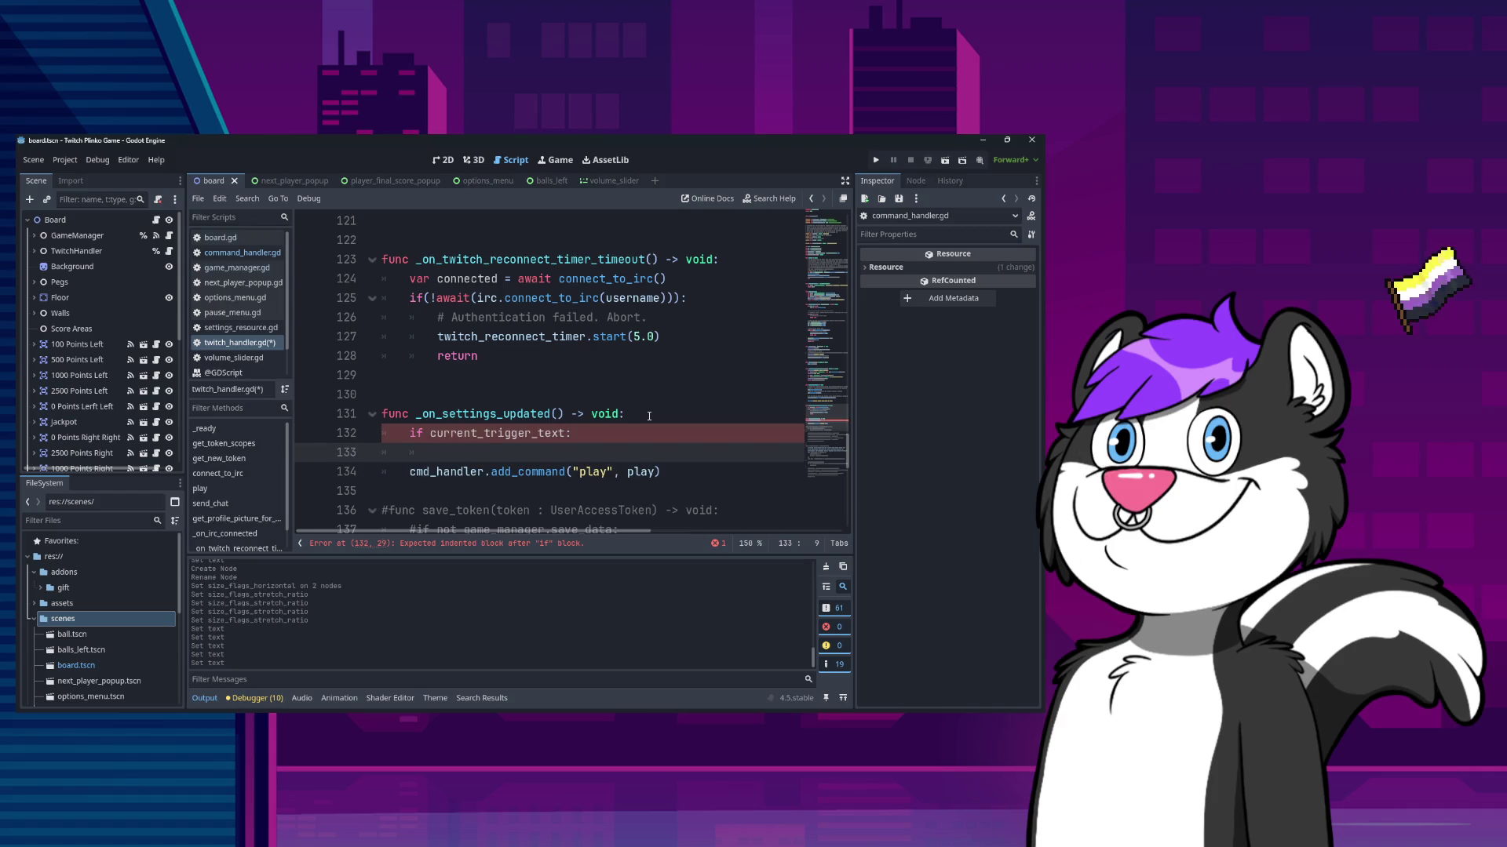
text(cmd_)
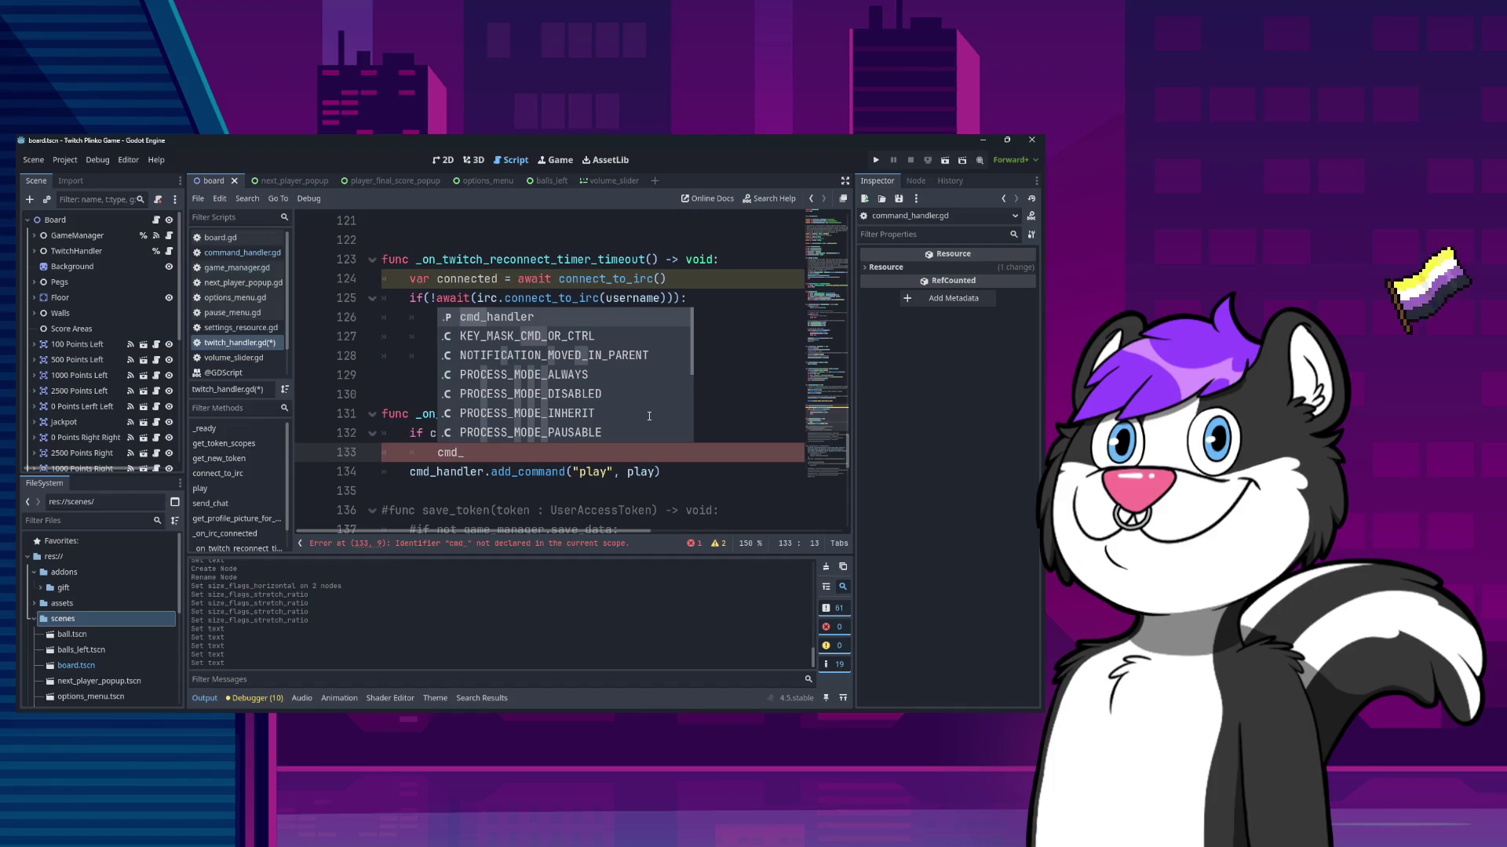
key(Return)
text(.re)
key(Return)
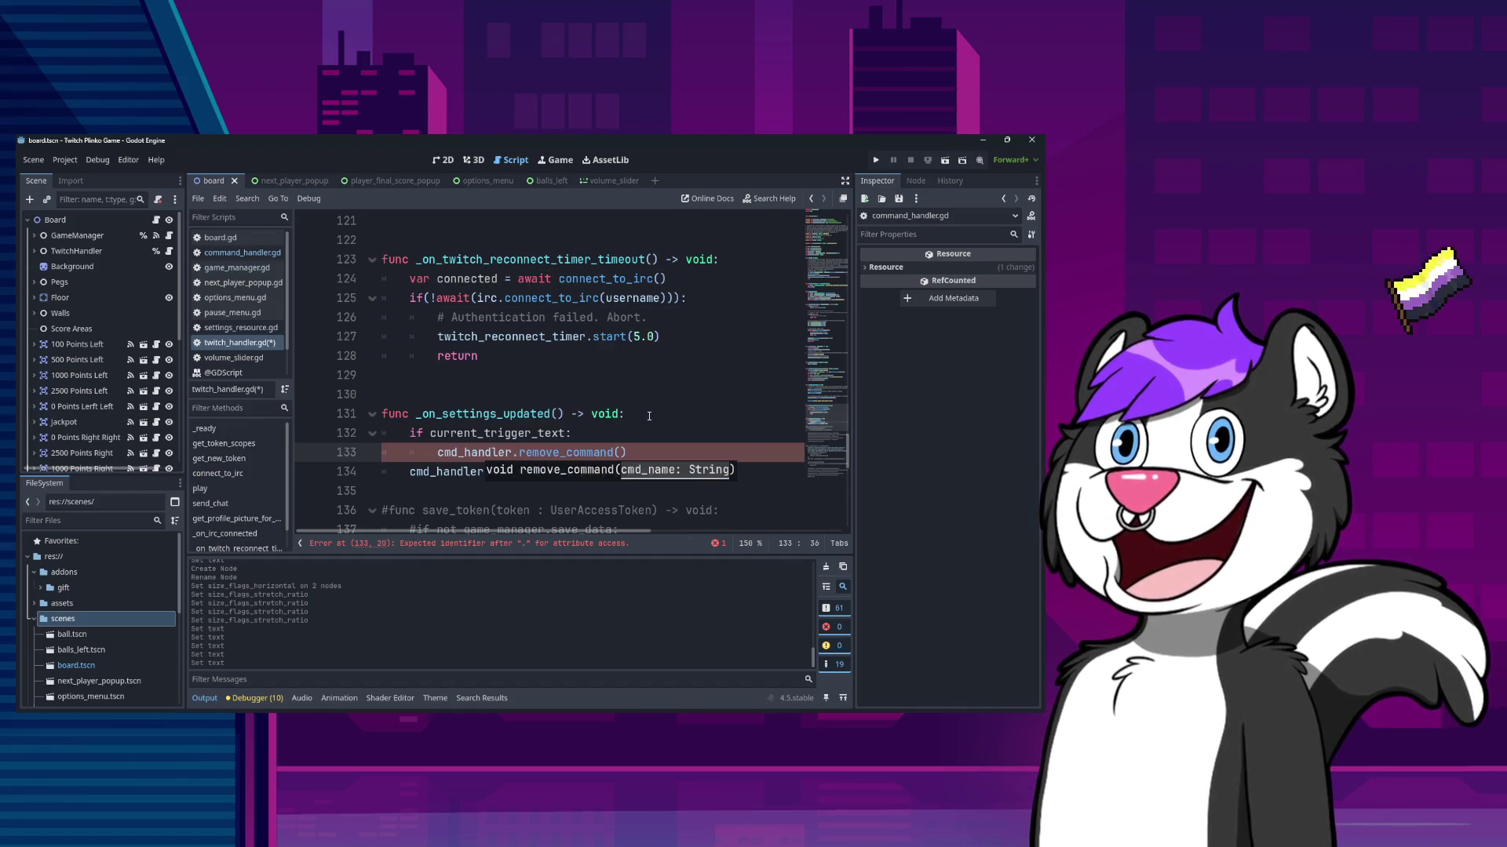
text("current_trigger_text"))
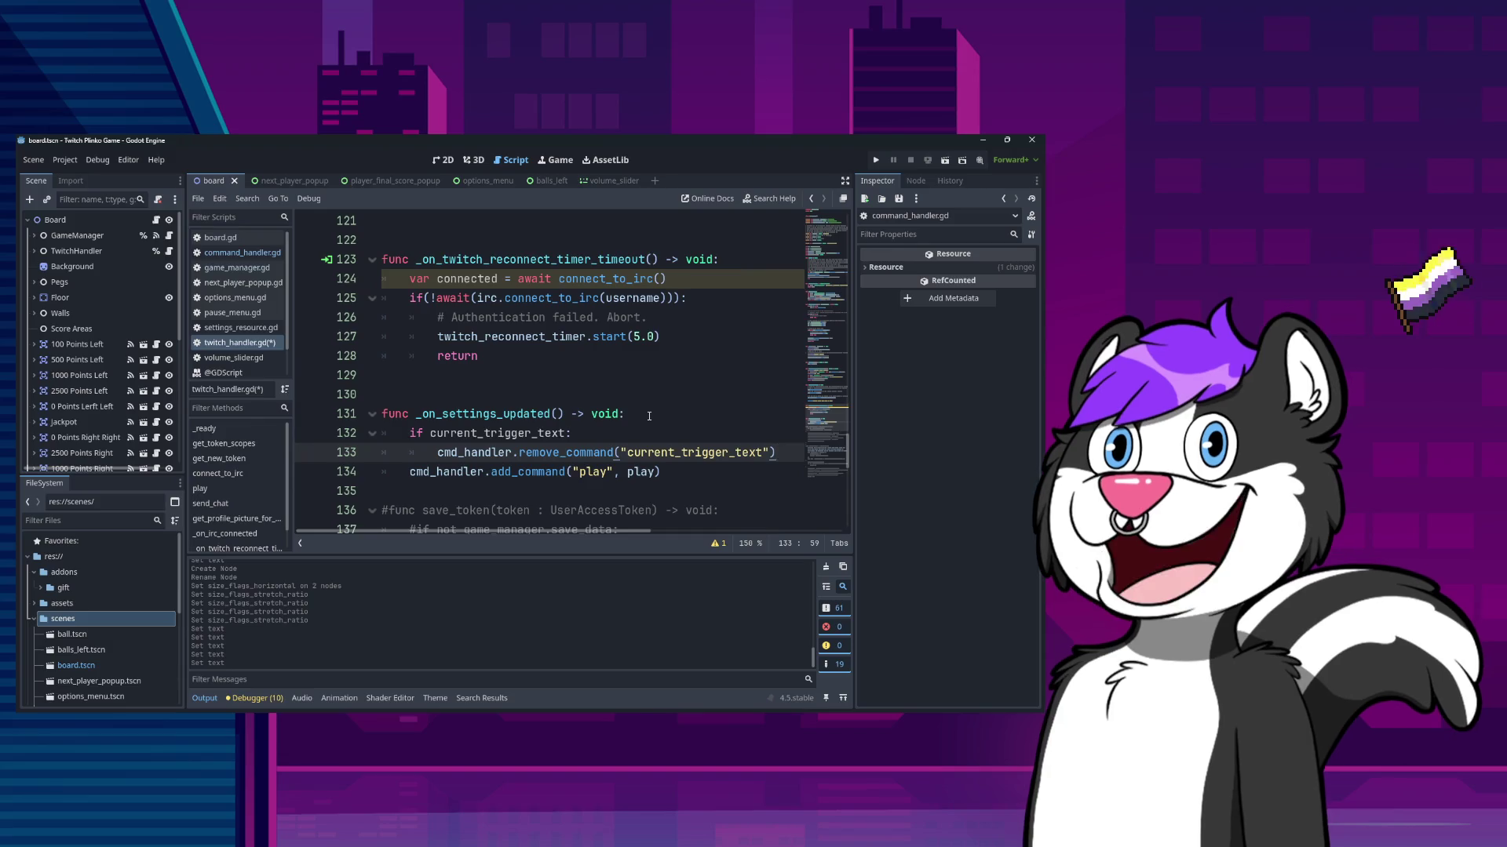
key(BackSpace)
key(ctrl+Left)
key(BackSpace)
- Replace add_command's "play" name with game_manager.save_data.trigger_text
key(Down)
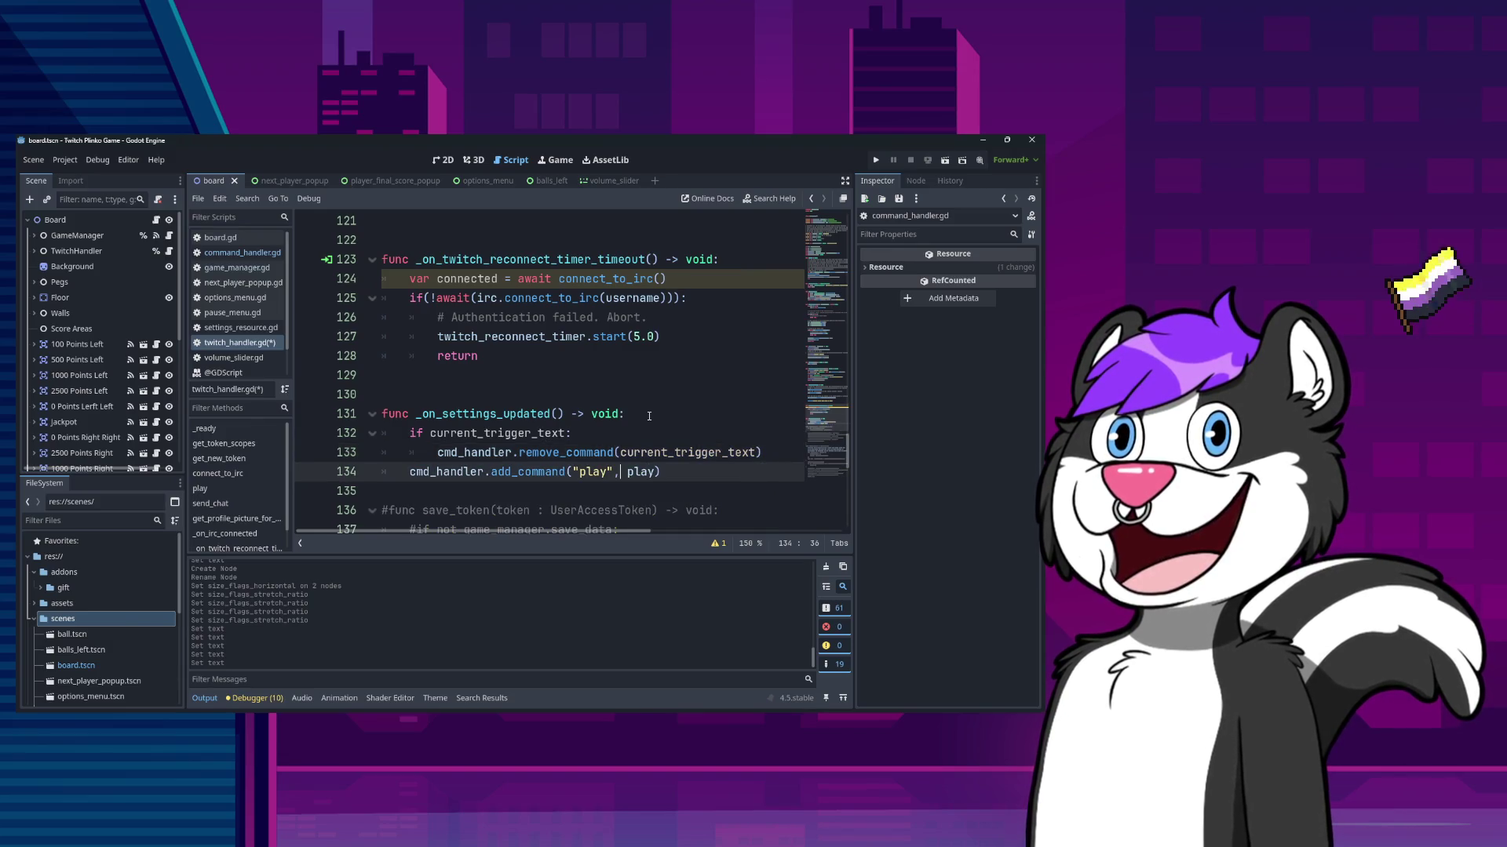
key(Home)
key(Return)
key(ctrl+shift+Left)
text(game)
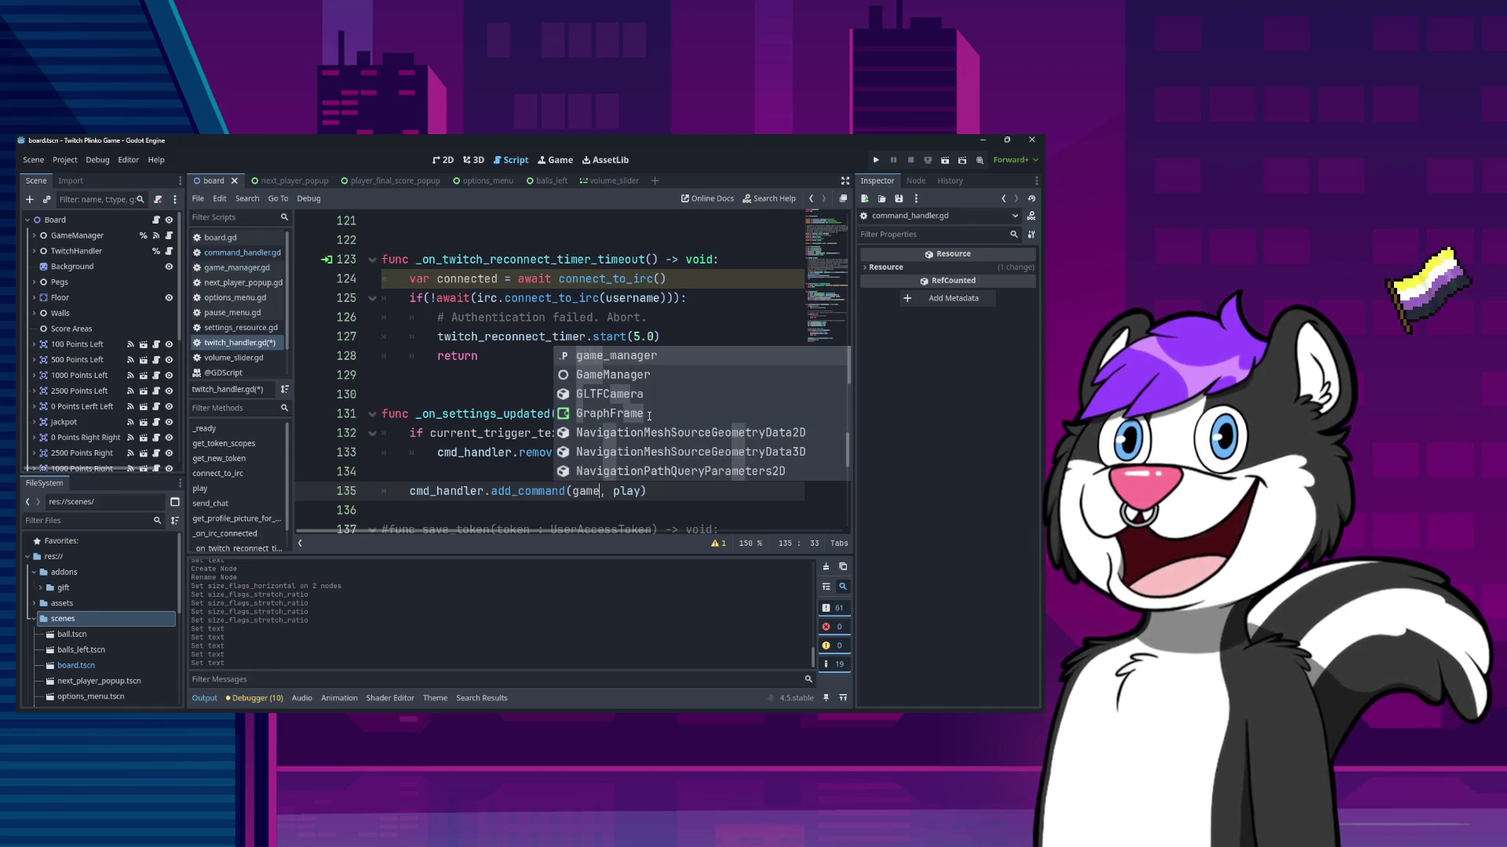
key(Return)
text(.)
text(save_data.)
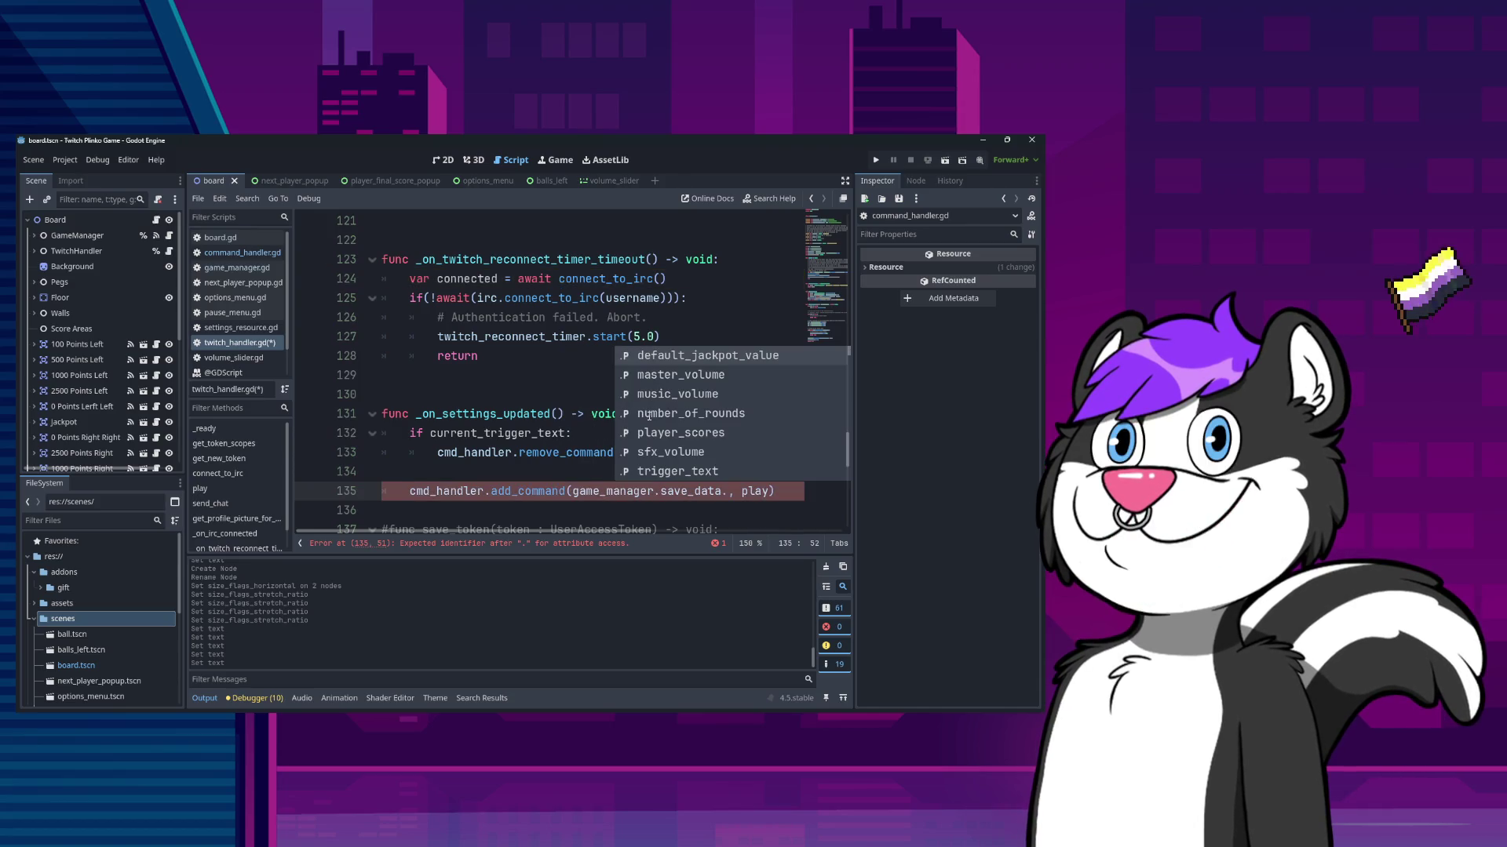
key(Down)
key(Down)
key(Down)
key(Return)
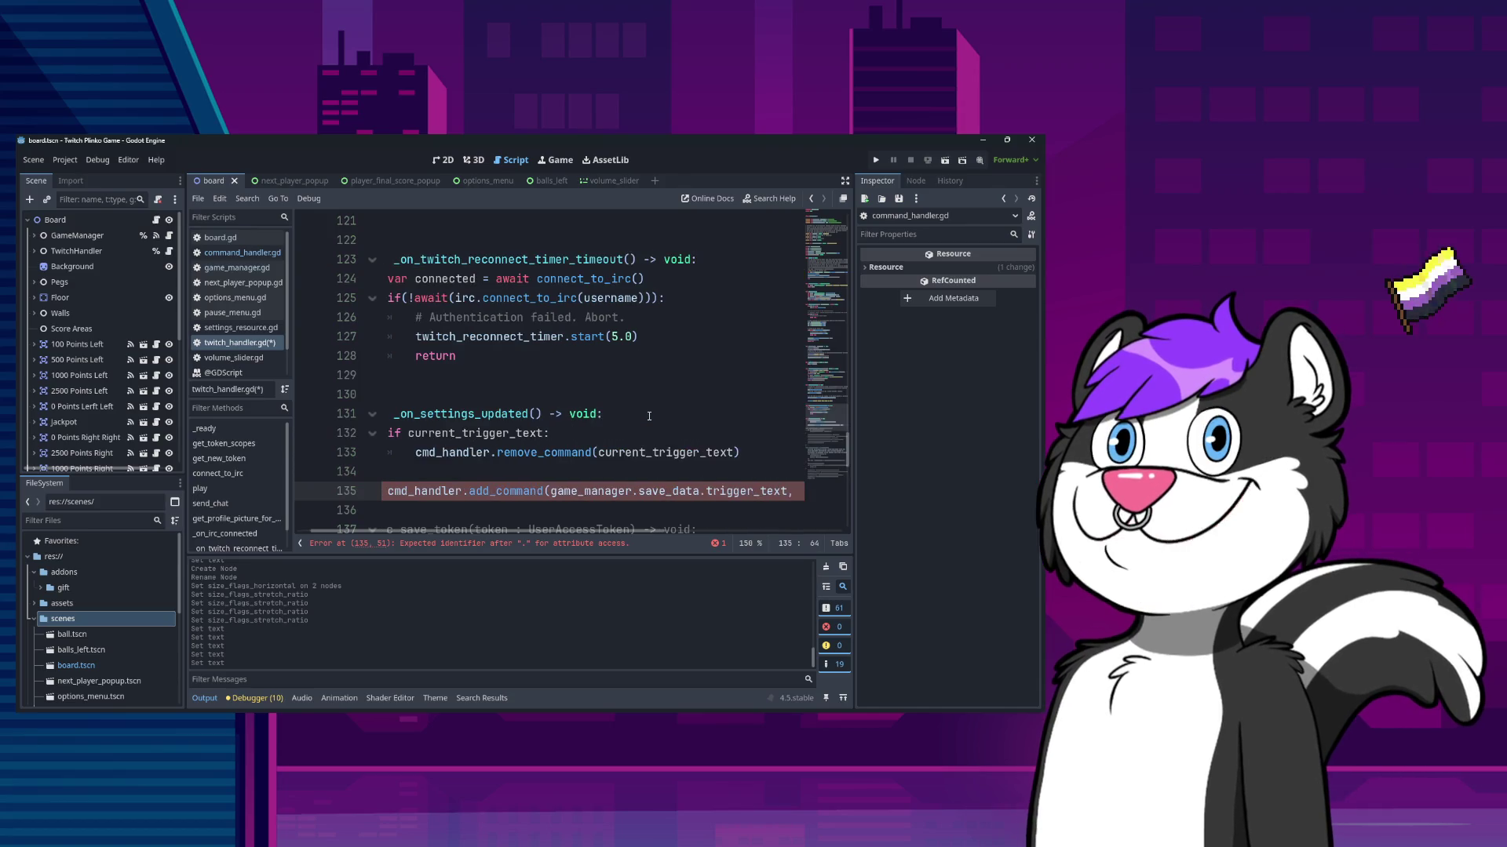
- Add a blank line after the function and save twitch_handler.gd
key(Home)
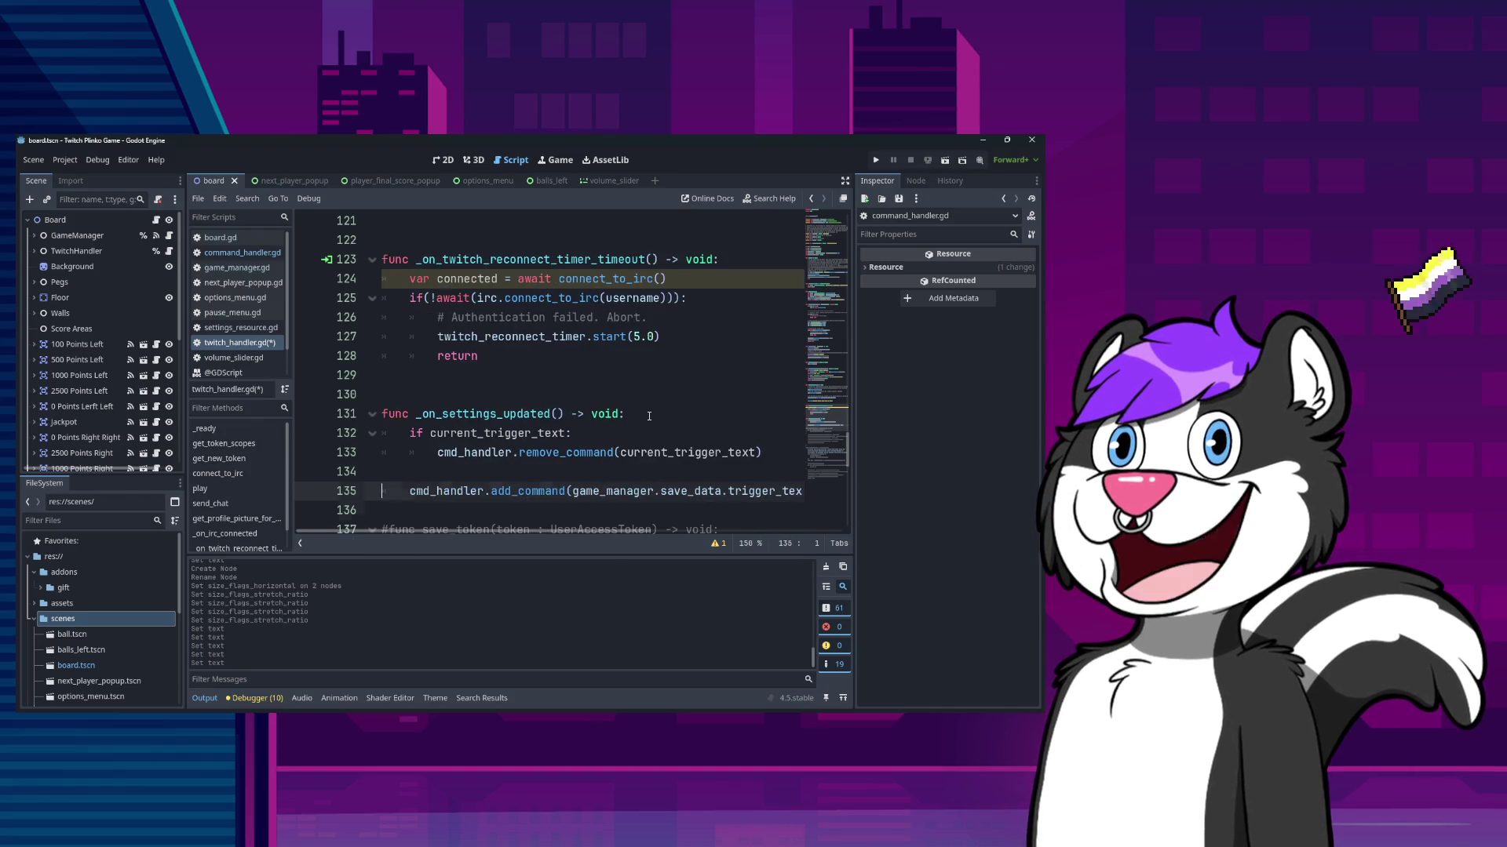
key(Down)
key(Down)
key(Return)
key(Up)
key(Up)
key(Up)
key(ctrl+s)
key(Up)
key(Up)
key(ctrl+Home)
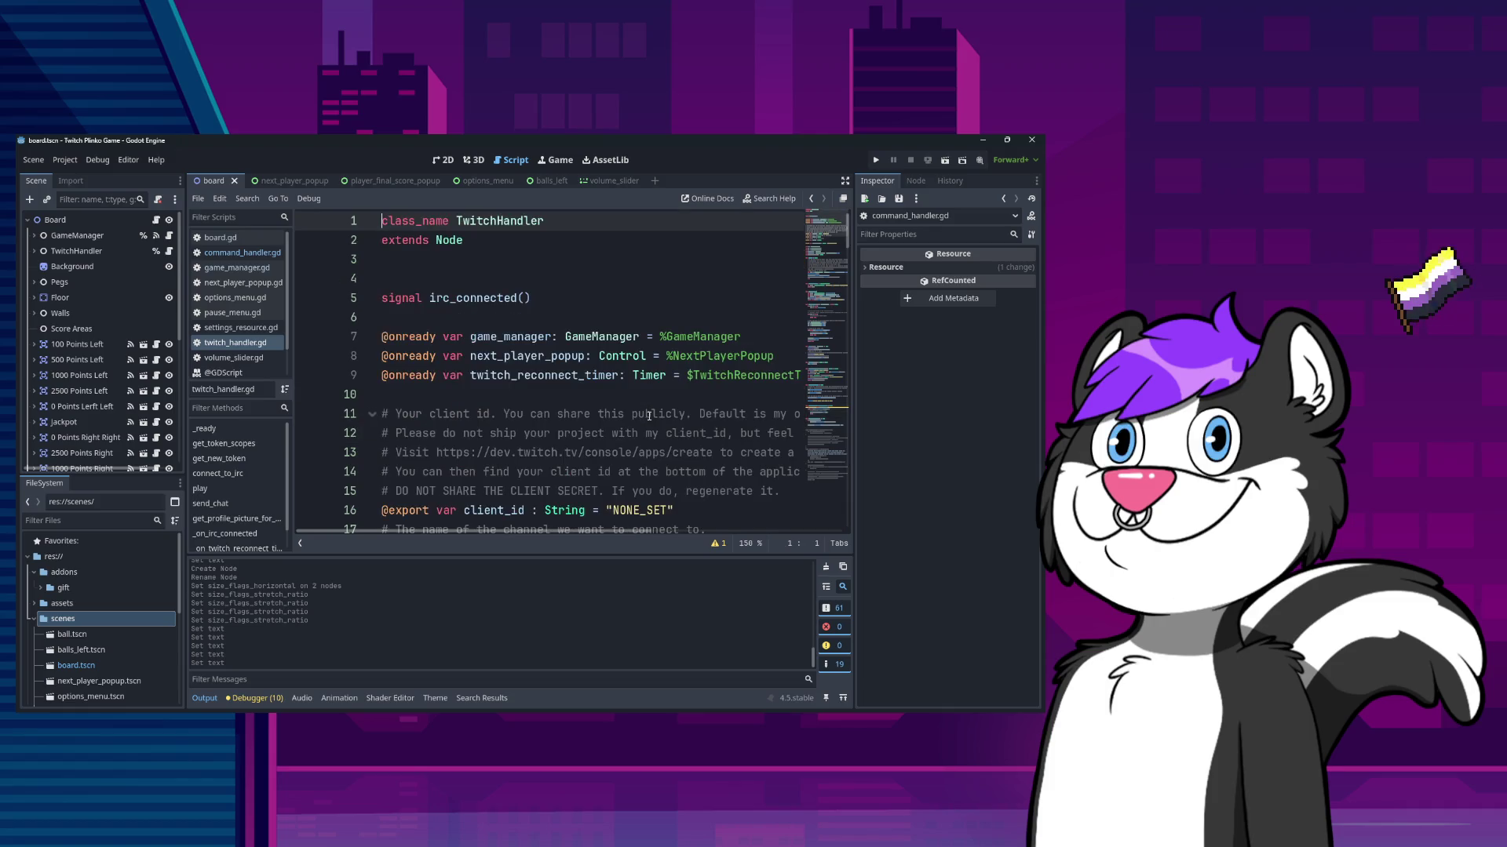
- Find the "Plinko online! Type !play to play" welcome message and start editing it
scroll(652, 449, down, 15)
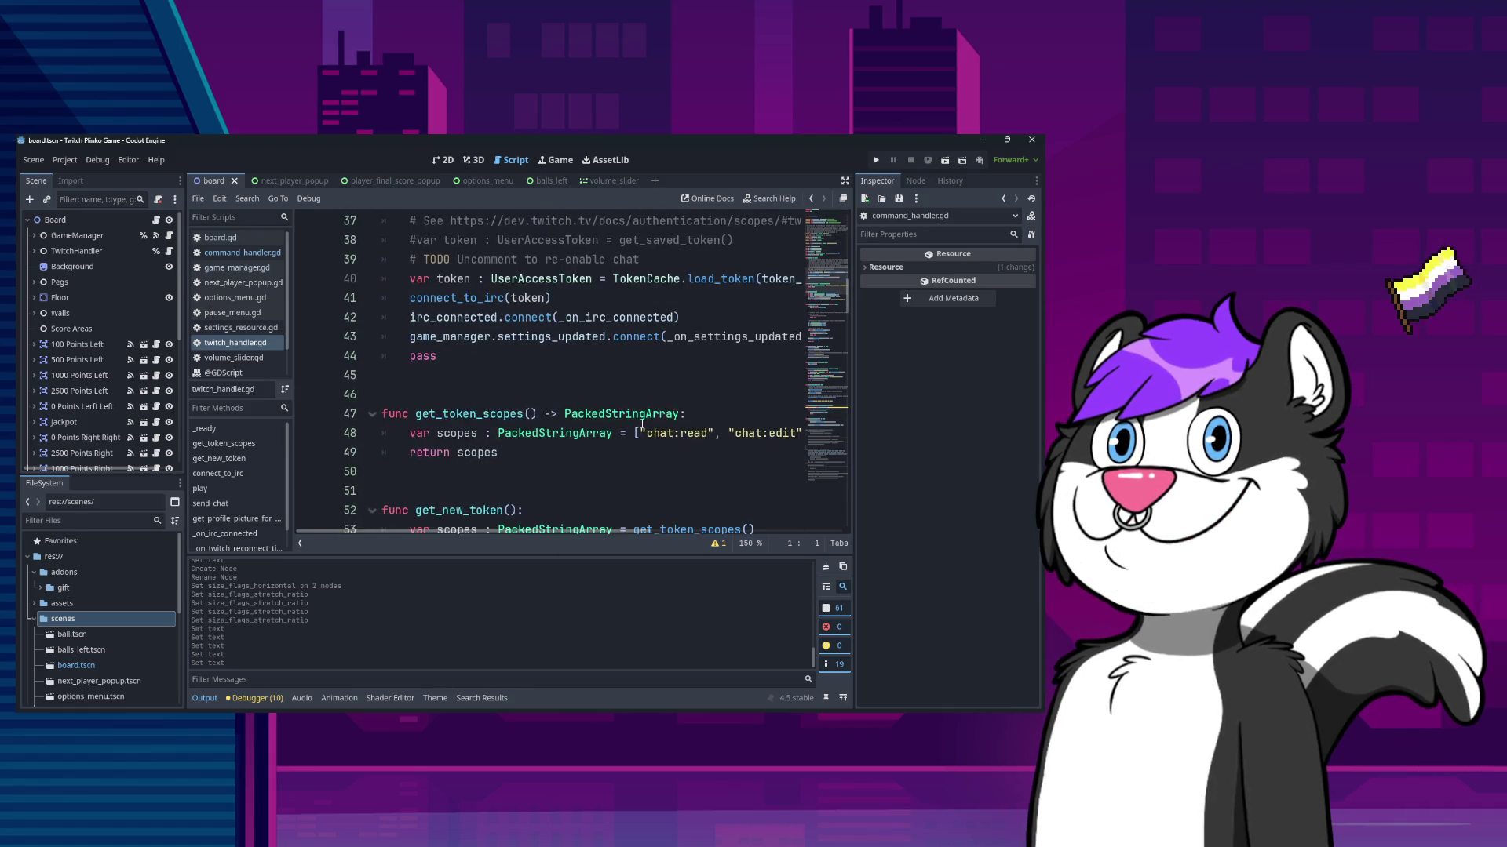
scroll(642, 423, down, 5)
key(ctrl+f)
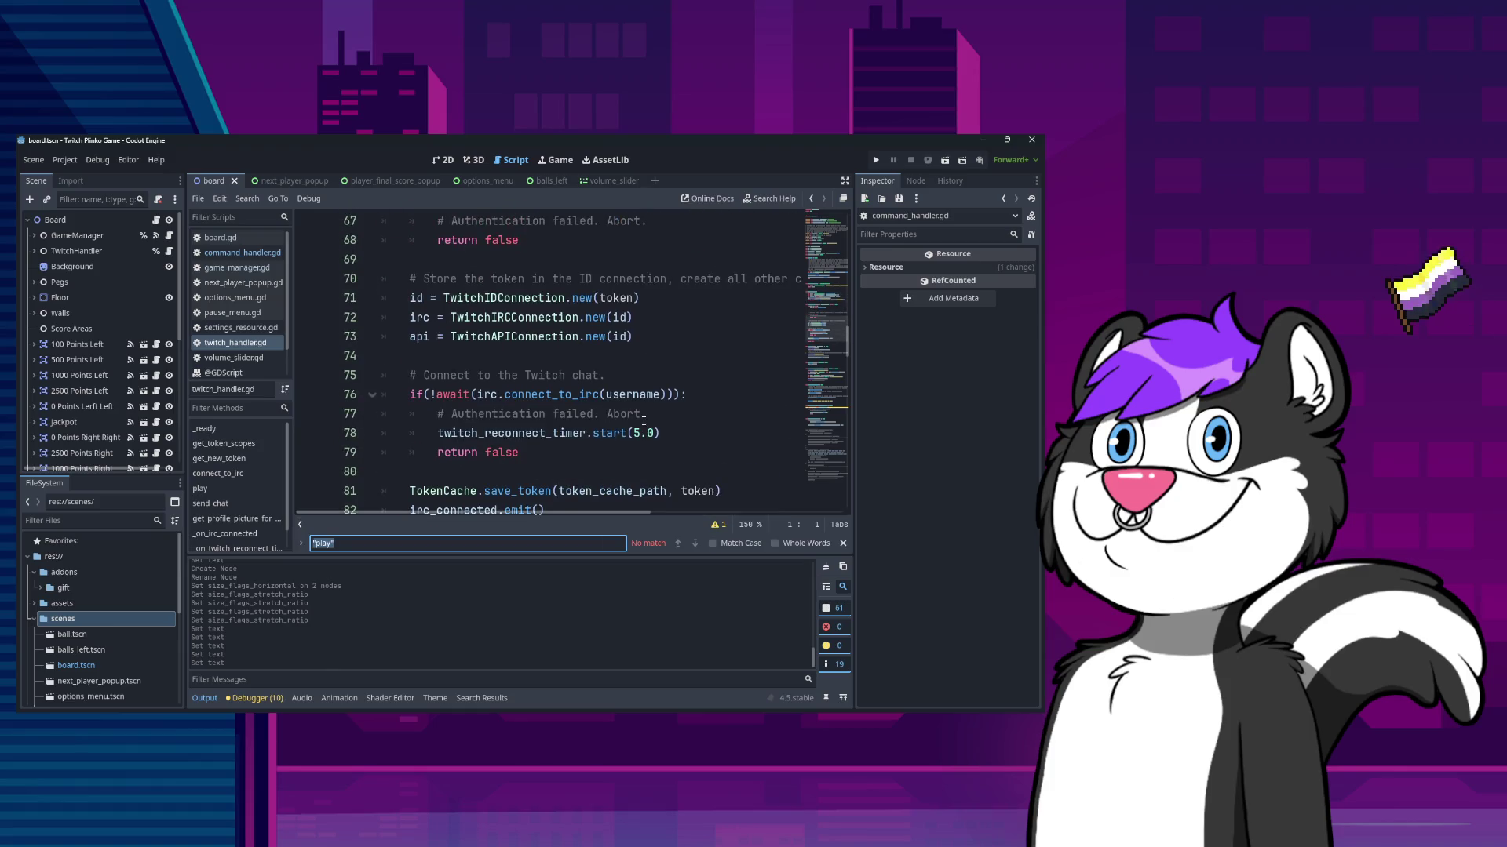
text("pl)
key(Escape)
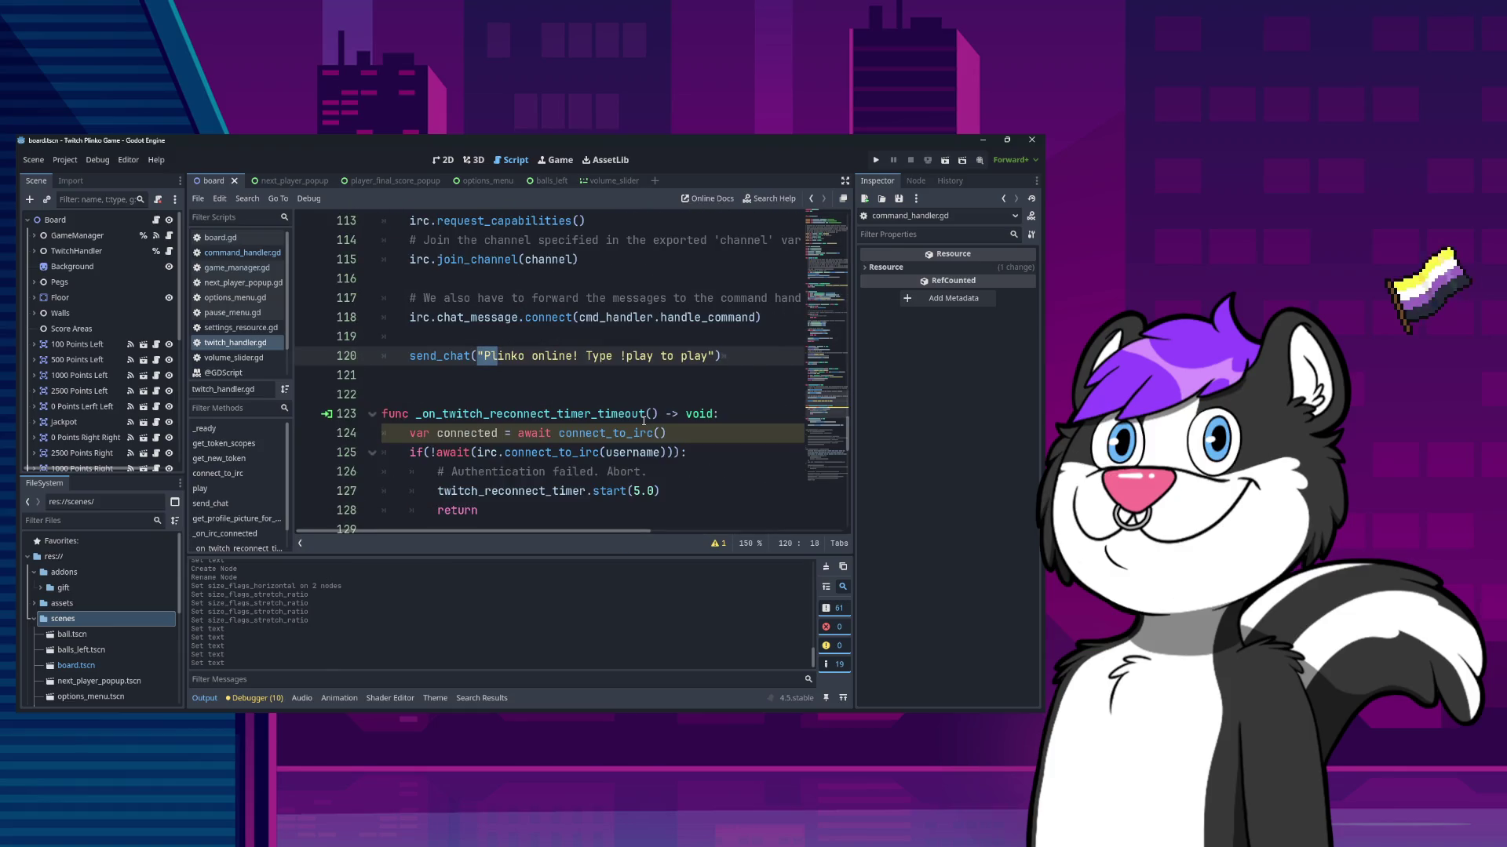
click(627, 383)
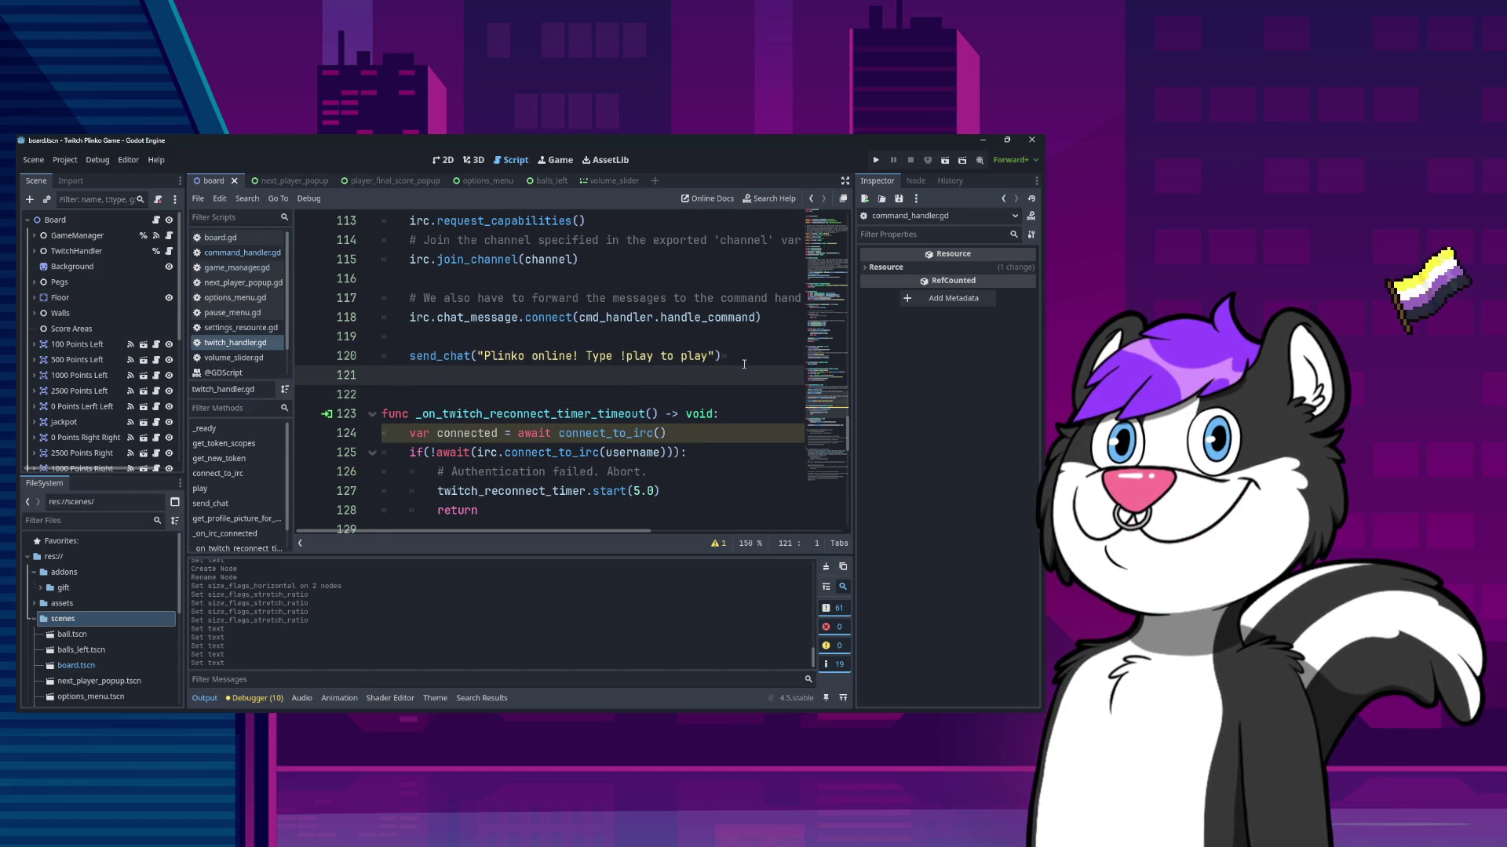
click(624, 356)
text(" +)
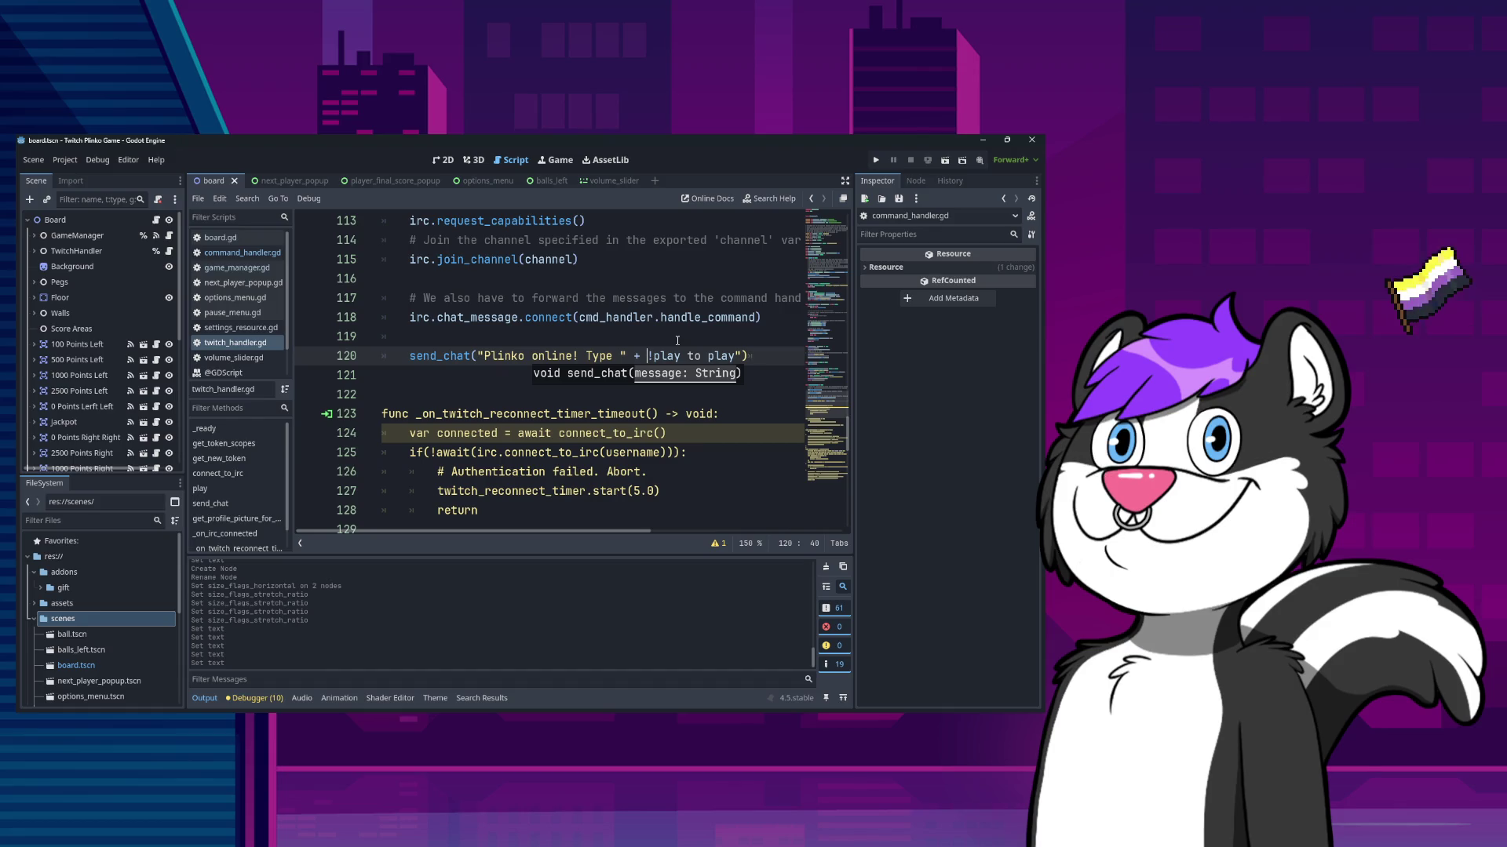
- Undo the unfinished welcome-message edit, clearing the line-120 parenthesis error, and save
scroll(667, 377, down, 12)
scroll(655, 421, up, 9)
scroll(654, 423, down, 6)
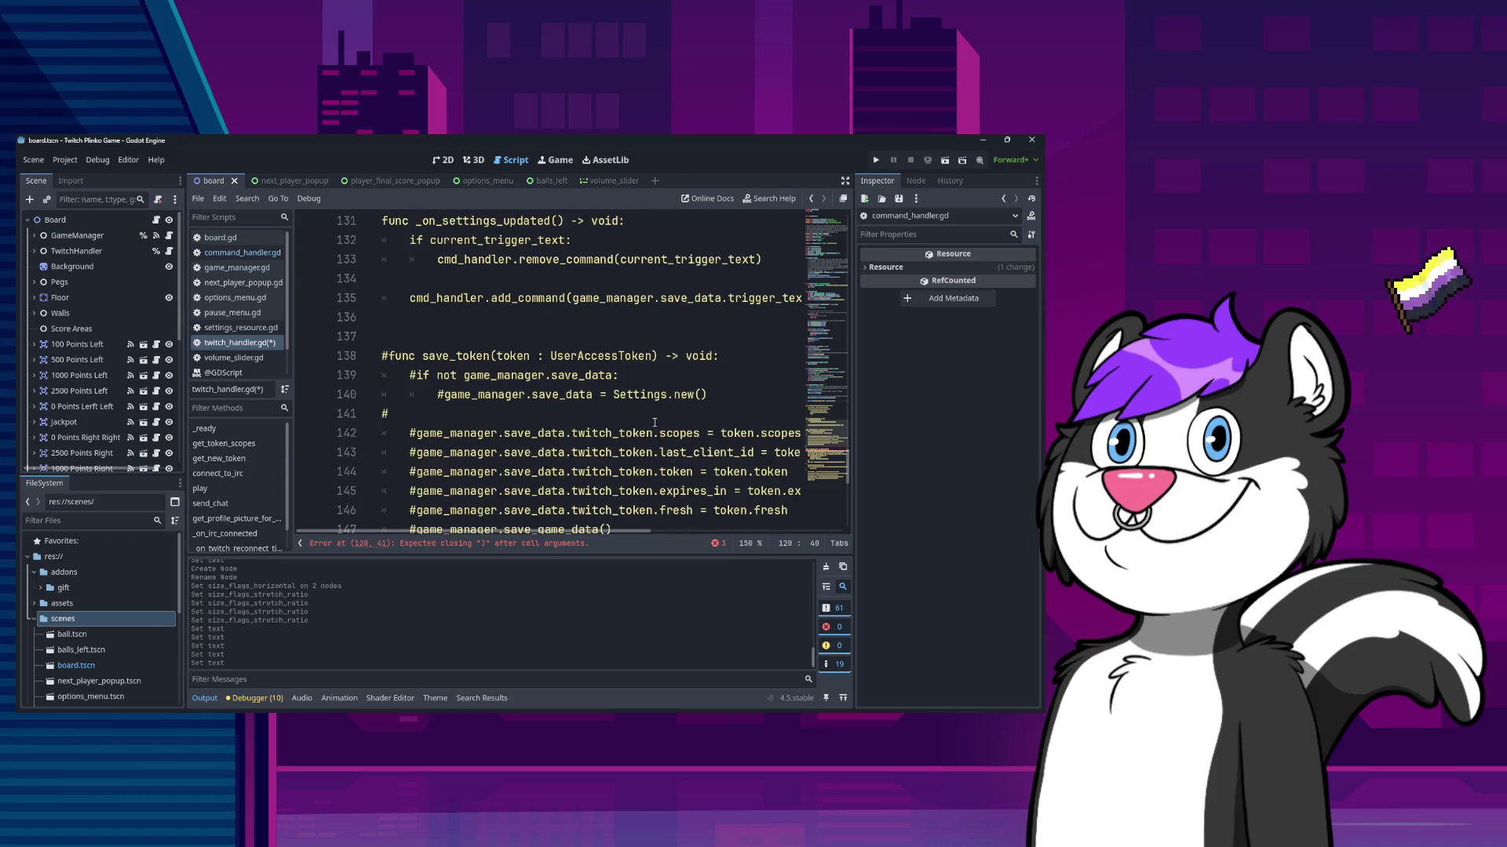
scroll(655, 424, down, 4)
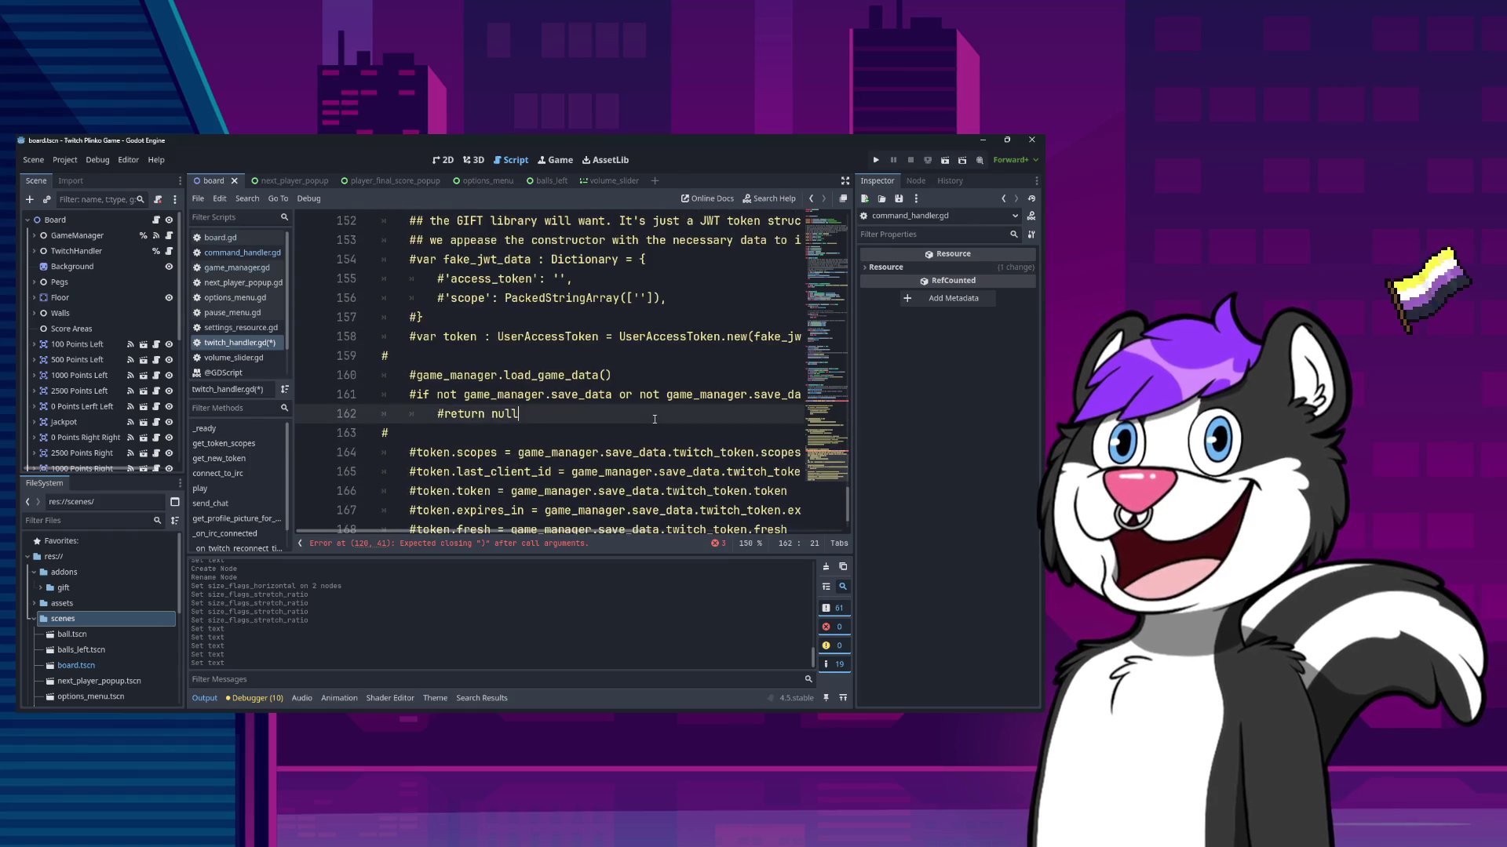
key(BackSpace)
key(BackSpace)
key(BackSpace)
key(ctrl+s)
- Review the script and select the current_trigger_text variable name
scroll(654, 420, up, 3)
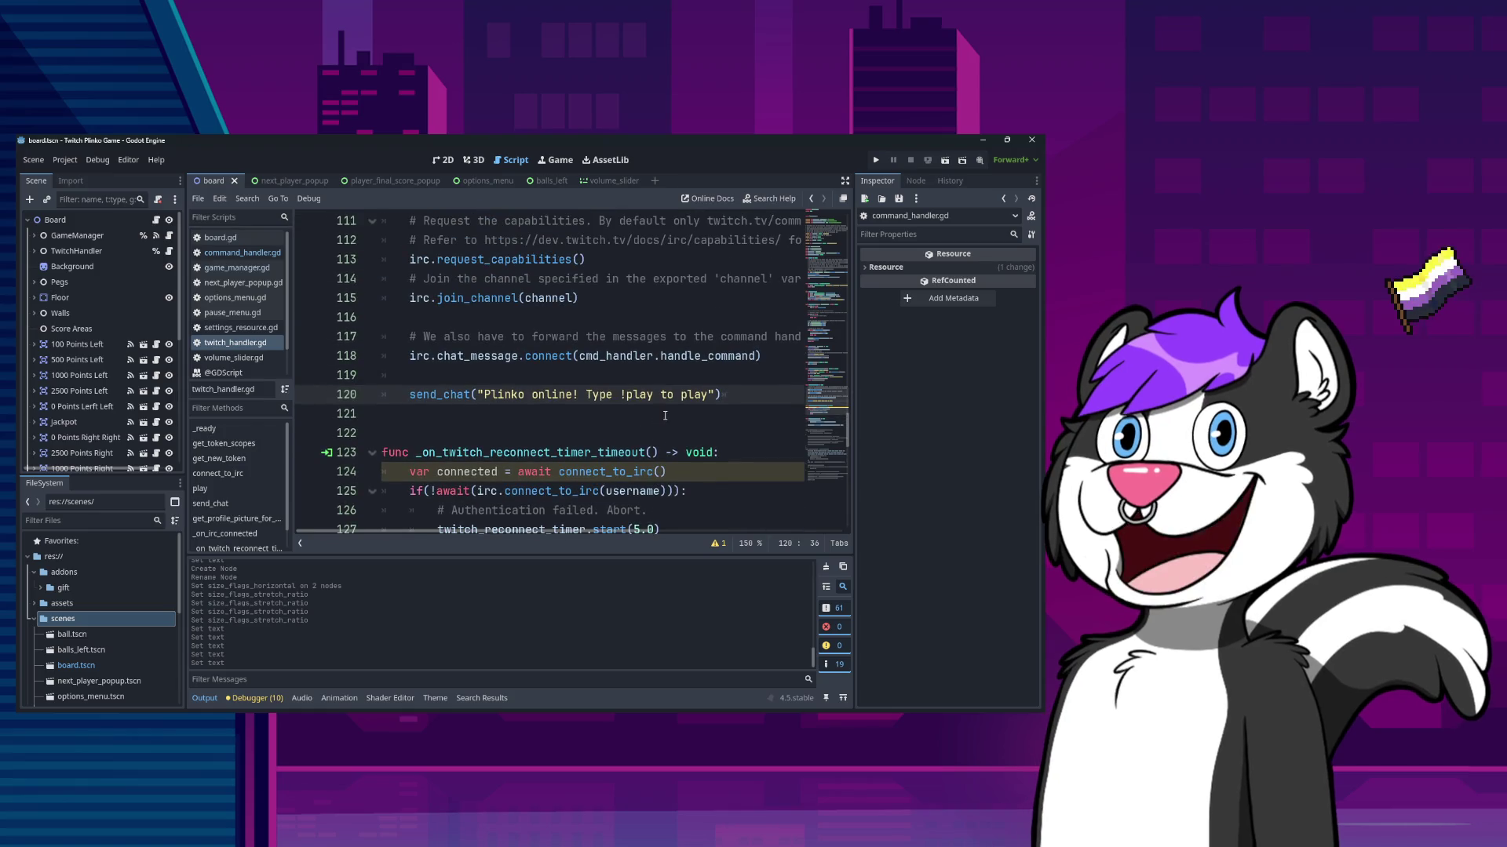
scroll(656, 410, up, 8)
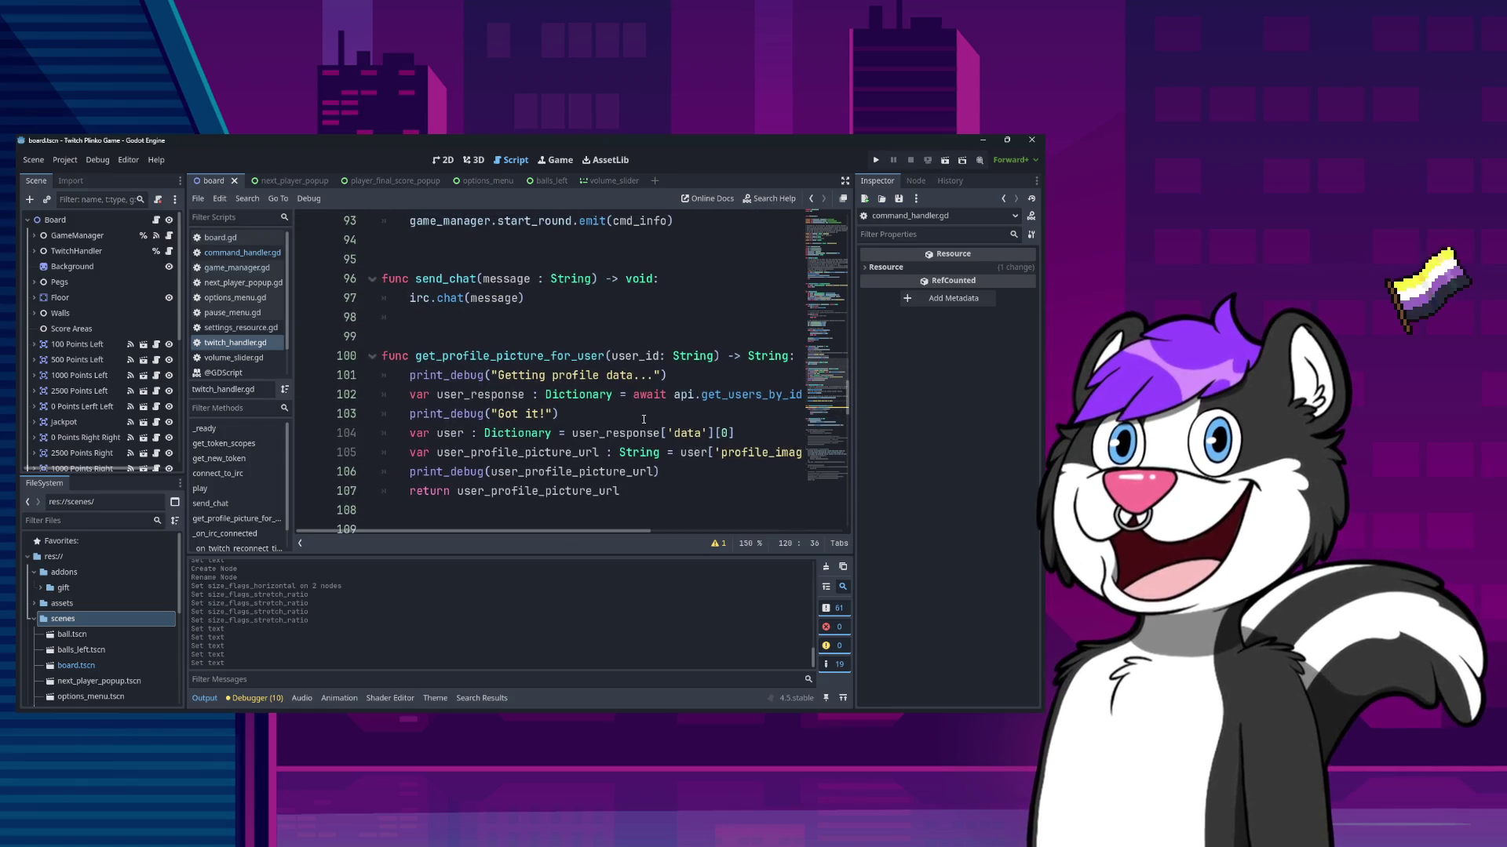
scroll(644, 420, down, 3)
scroll(650, 424, up, 7)
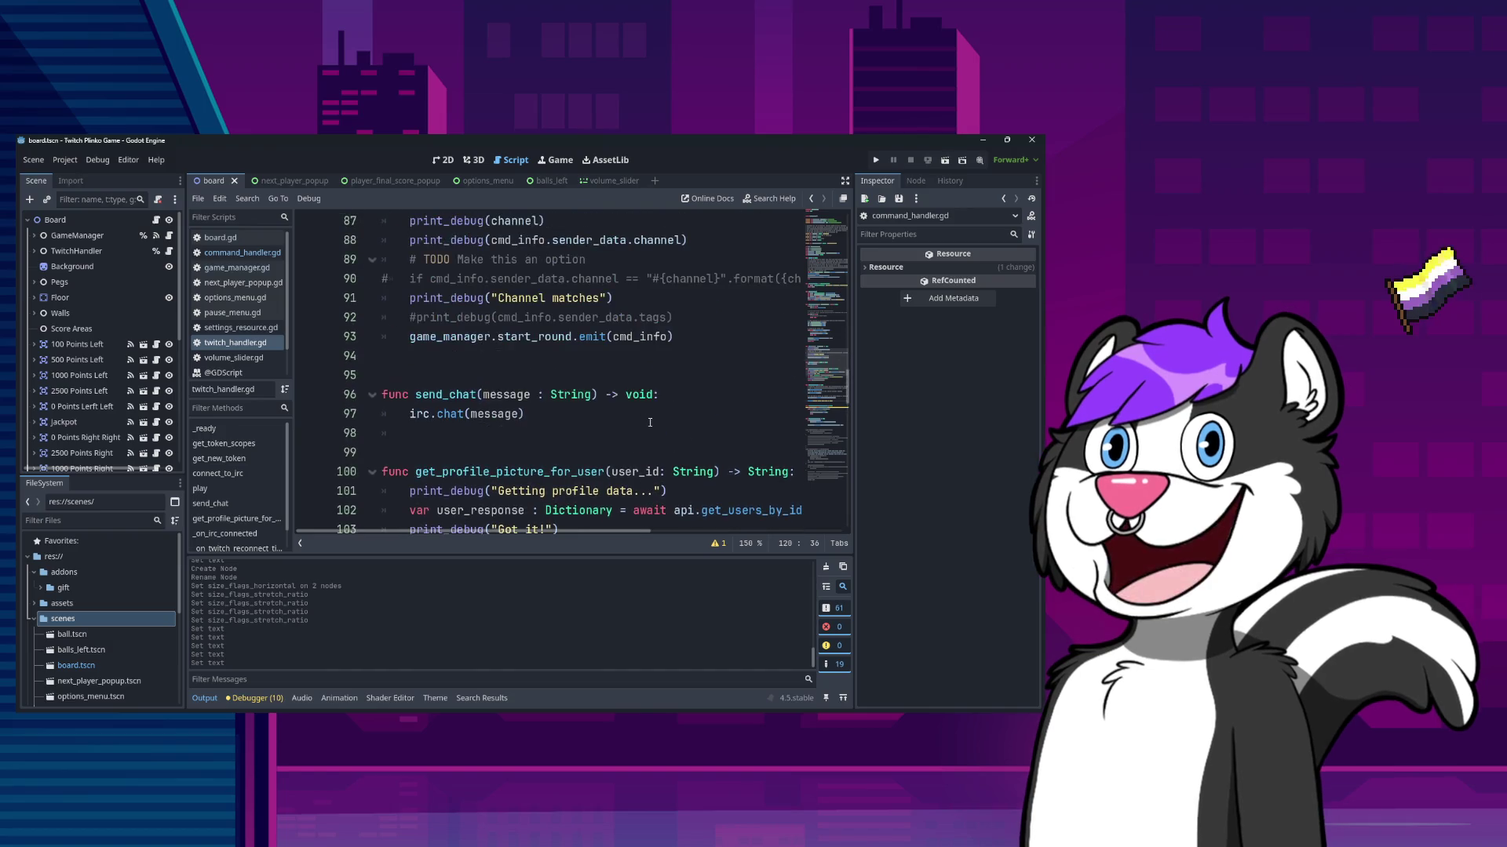
scroll(652, 426, up, 5)
scroll(653, 432, down, 7)
scroll(655, 439, down, 15)
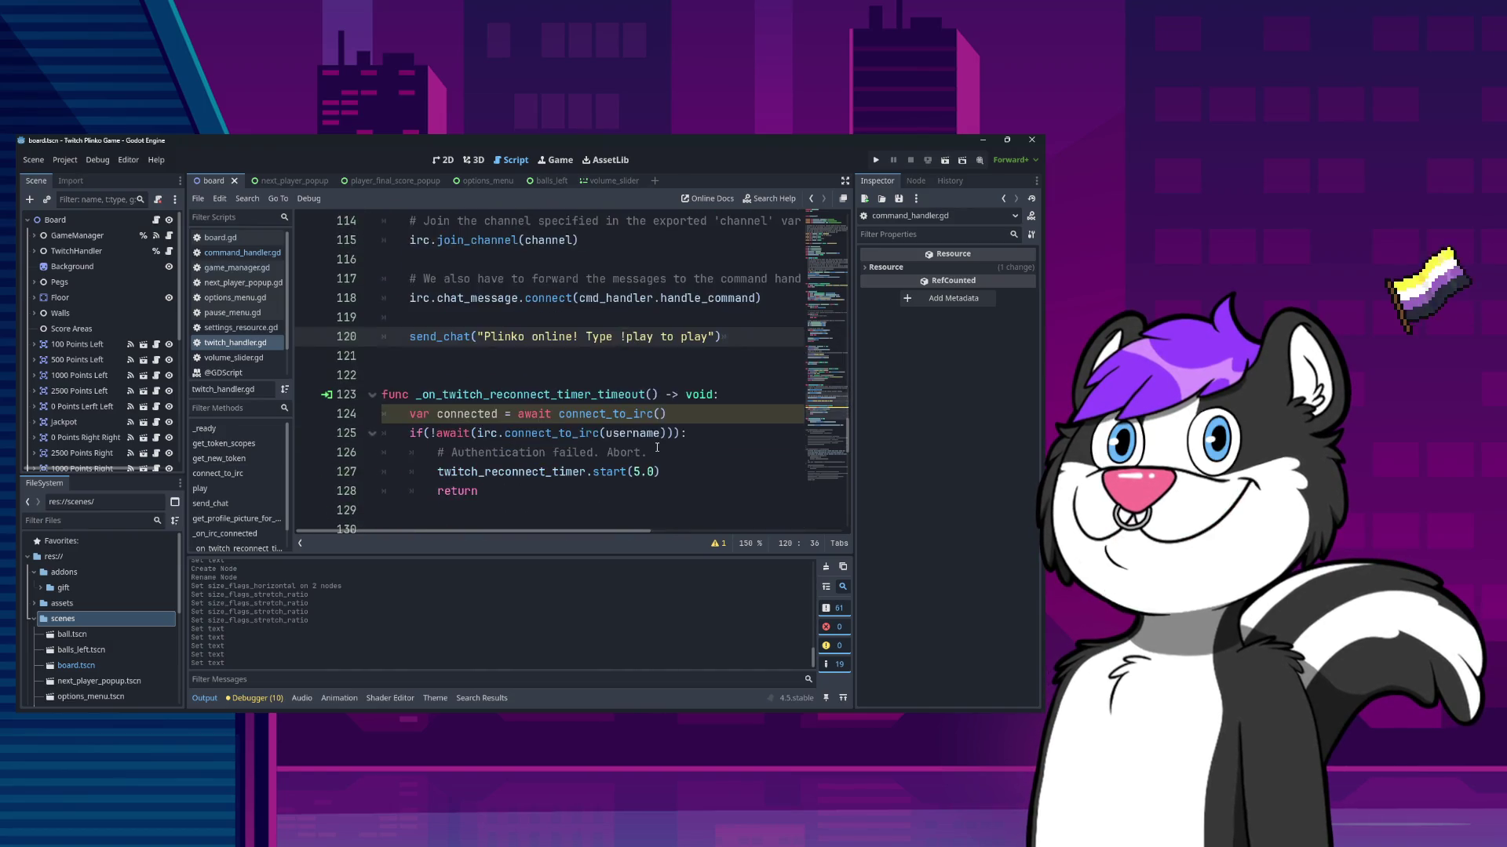
scroll(656, 447, up, 1)
scroll(655, 444, down, 3)
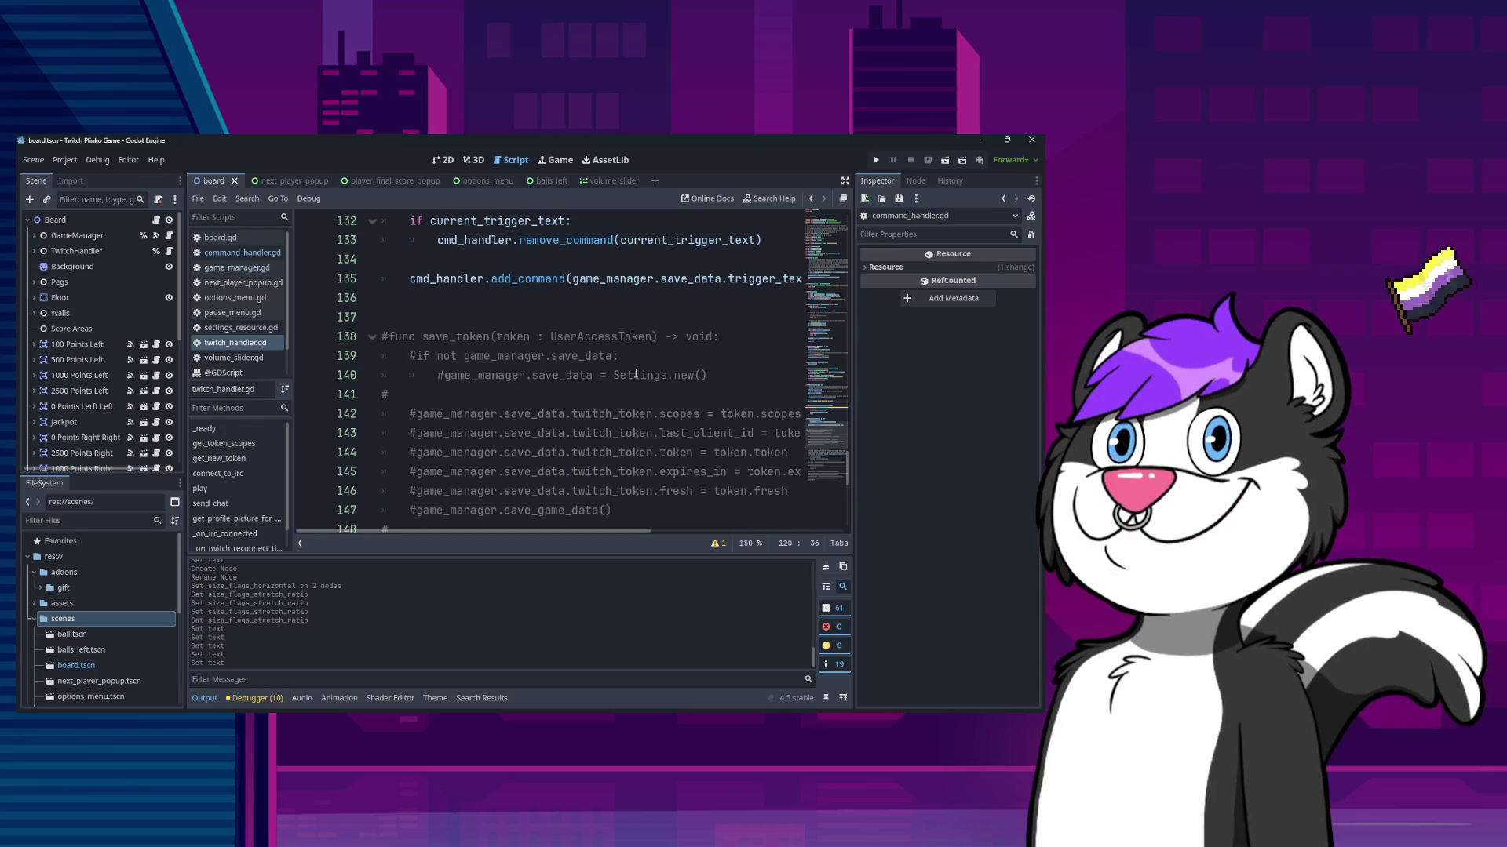
scroll(638, 368, up, 1)
double_click(507, 278)
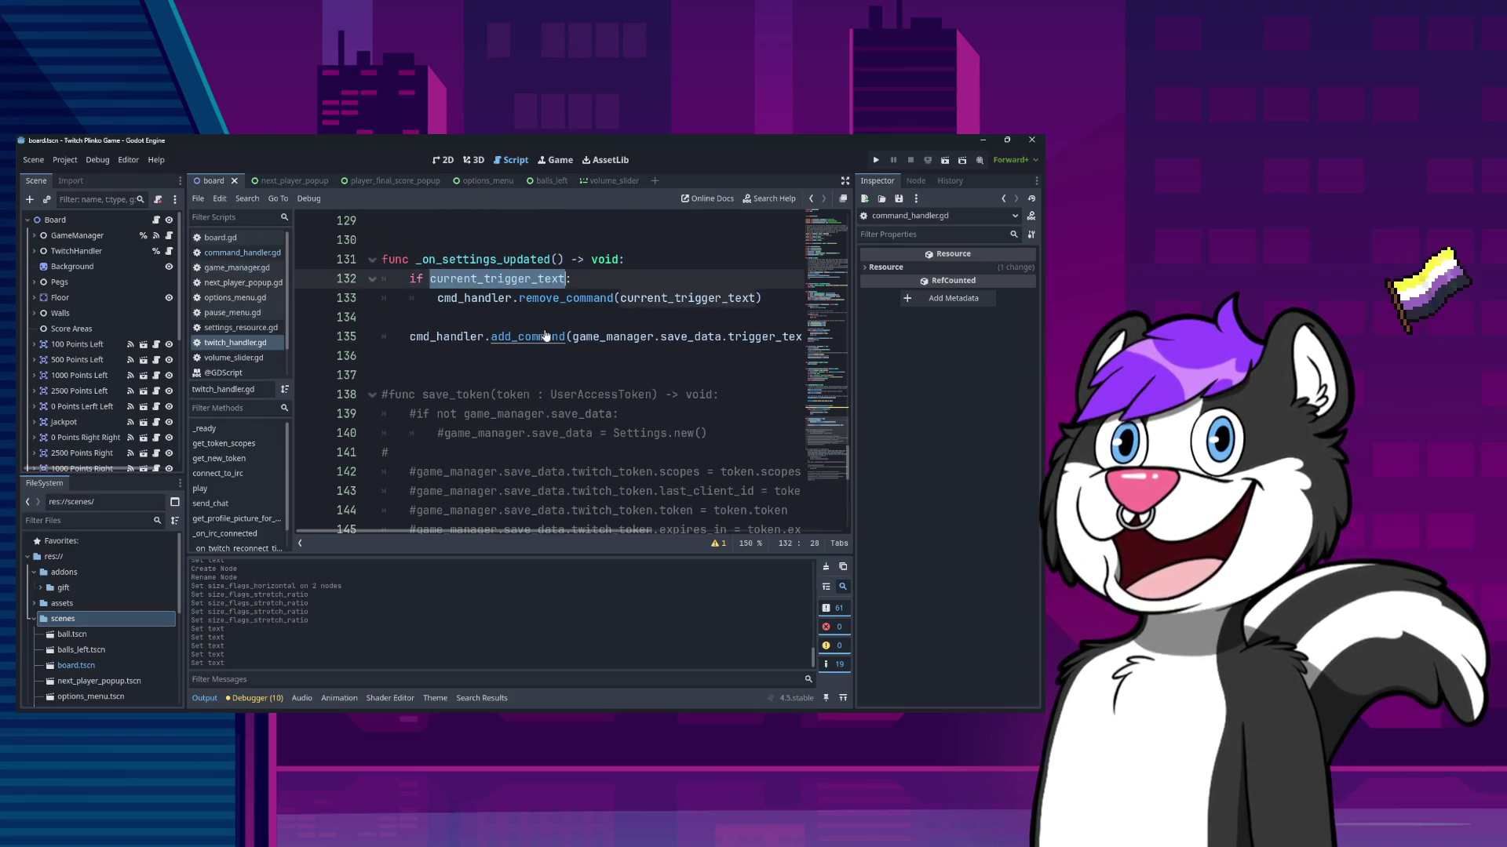
- Below add_command, add current_trigger_text = game_manager.save_data.trigger_text
click(549, 336)
key(End)
key(Return)
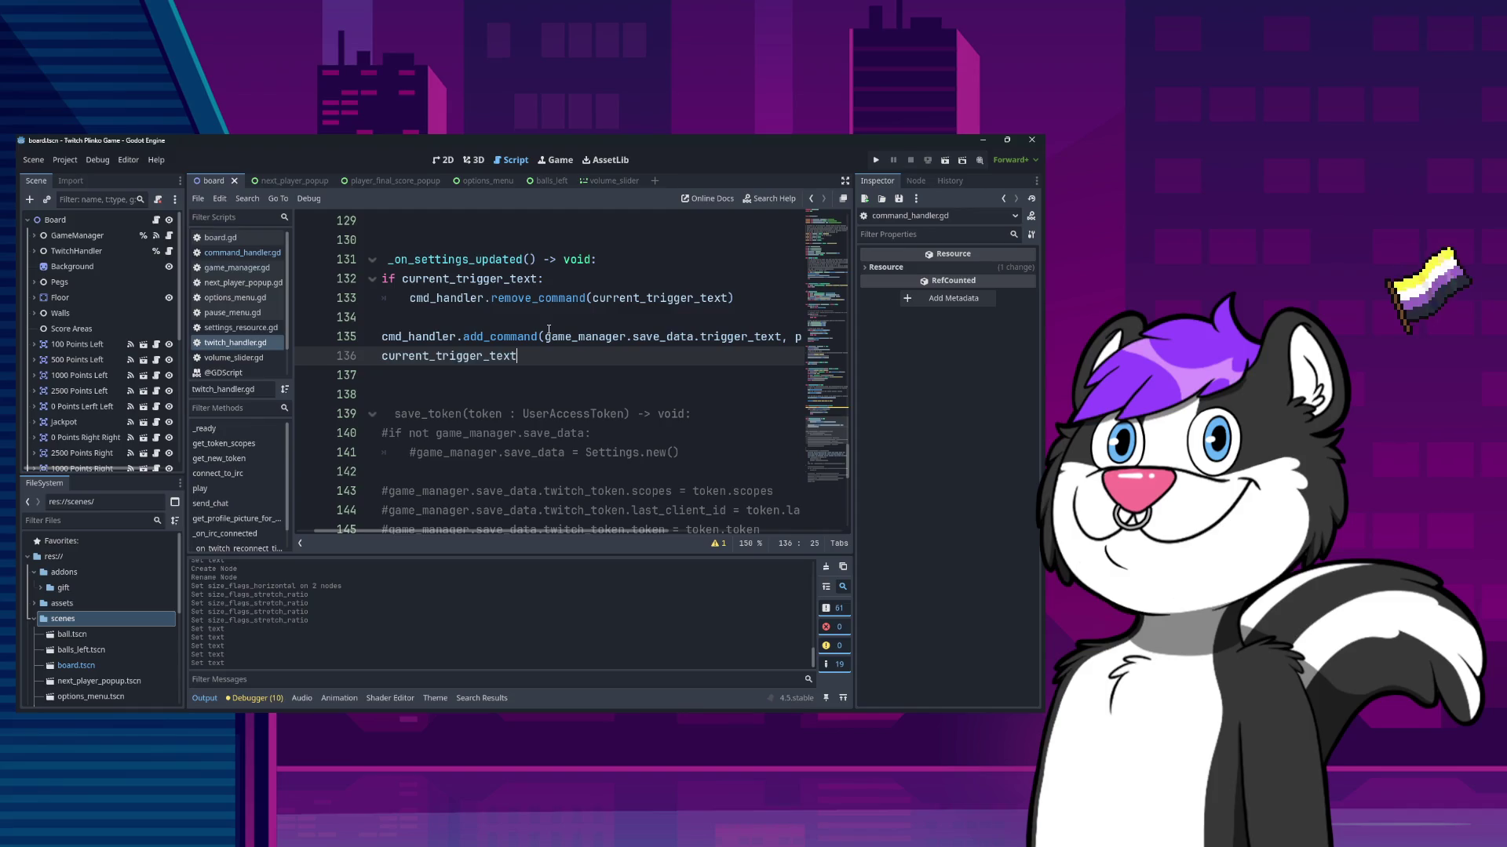
text(=)
key(Escape)
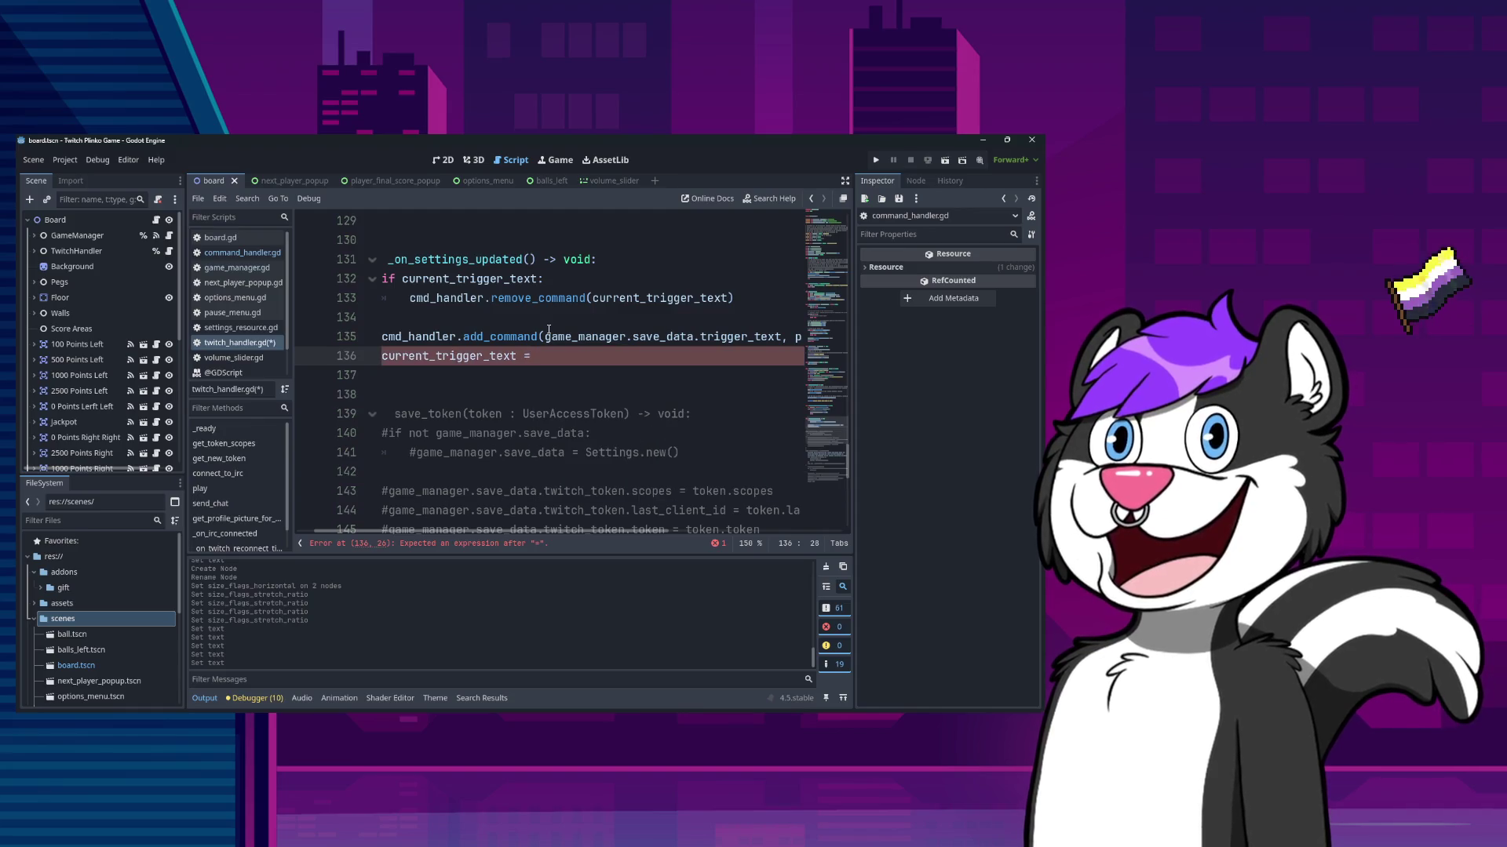
key(Up)
key(Down)
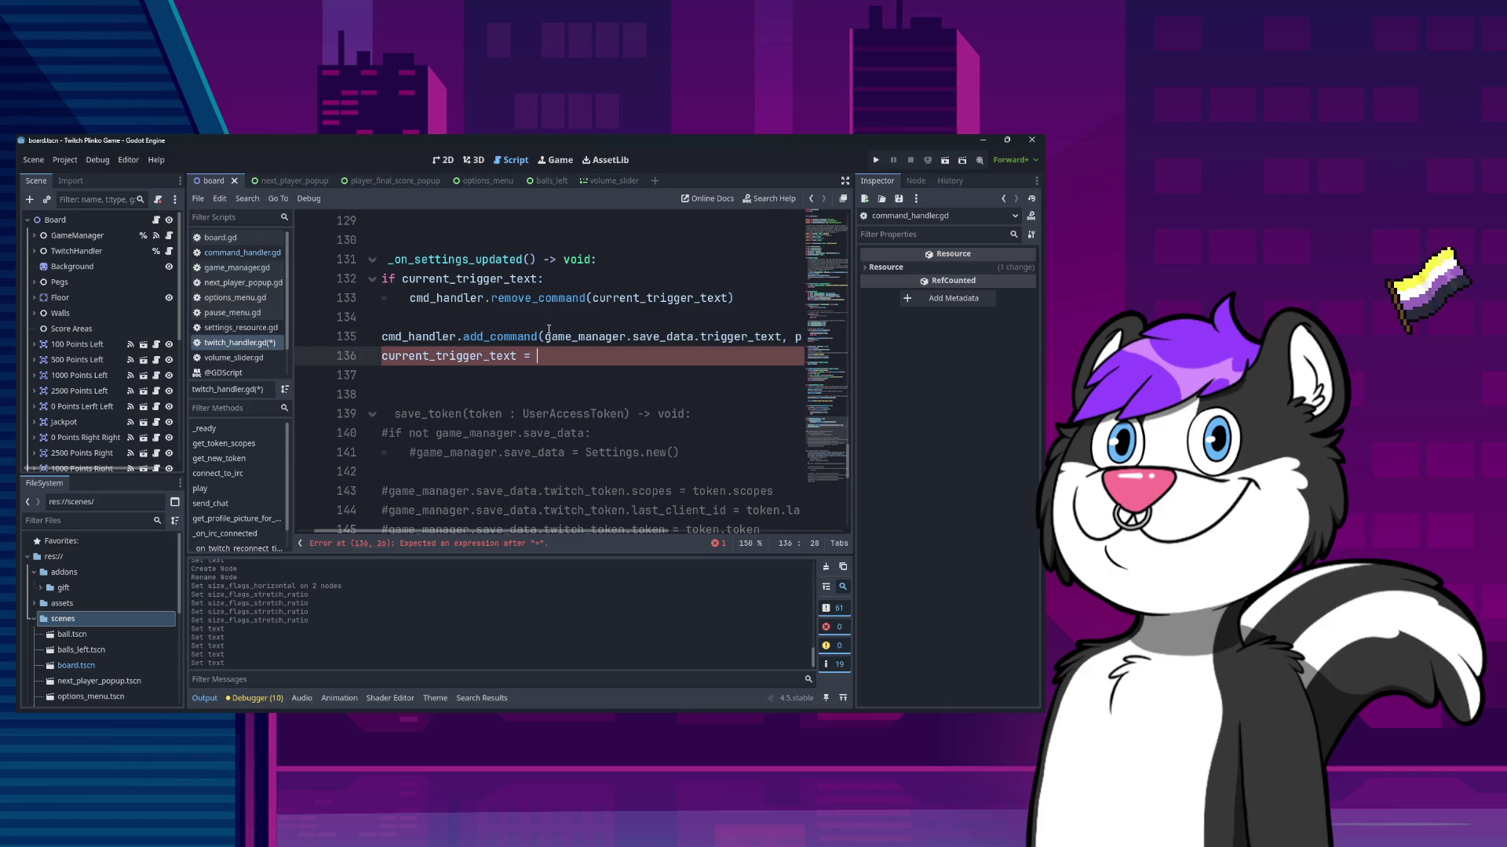
text(game_manager.save_data.trigger_text)
key(Home)
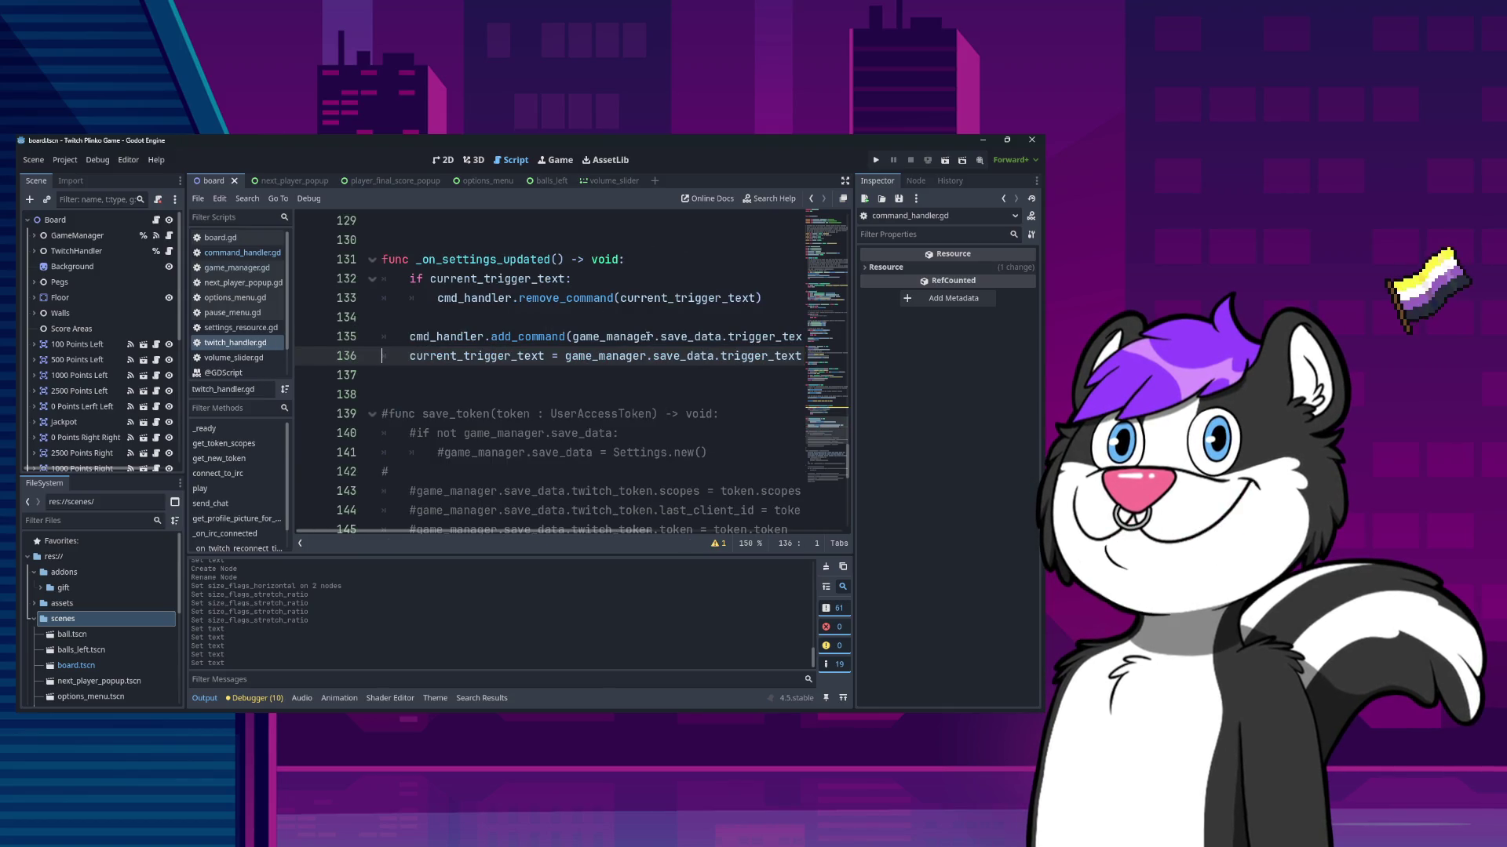
- Change send_chat to "Plinko online! Type !" + current_trigger_text + " to play"
double_click(525, 356)
scroll(524, 350, up, 10)
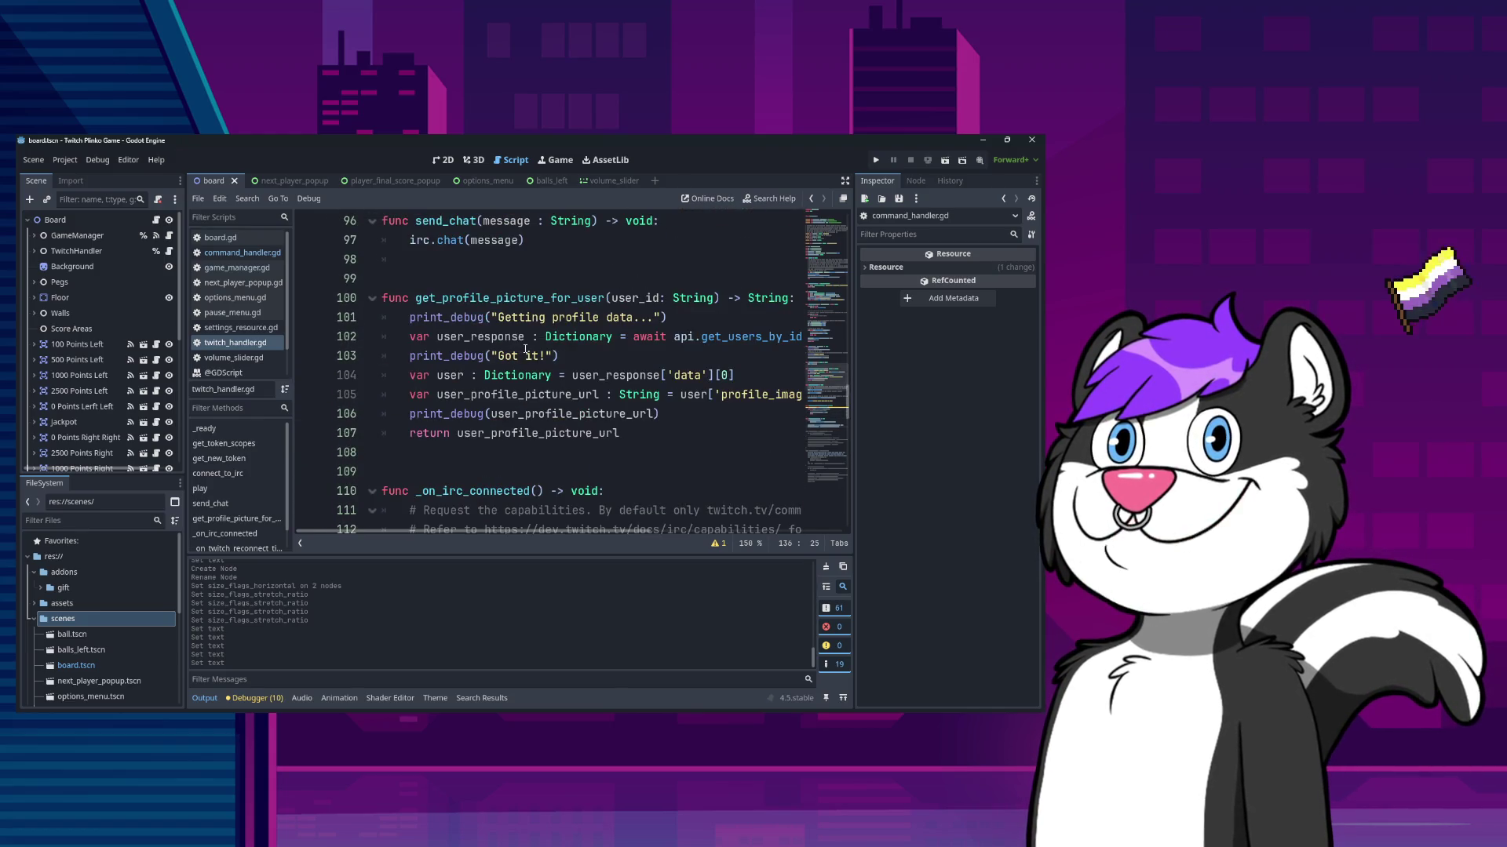
scroll(524, 350, up, 14)
scroll(525, 349, up, 5)
scroll(527, 351, down, 9)
scroll(527, 353, down, 19)
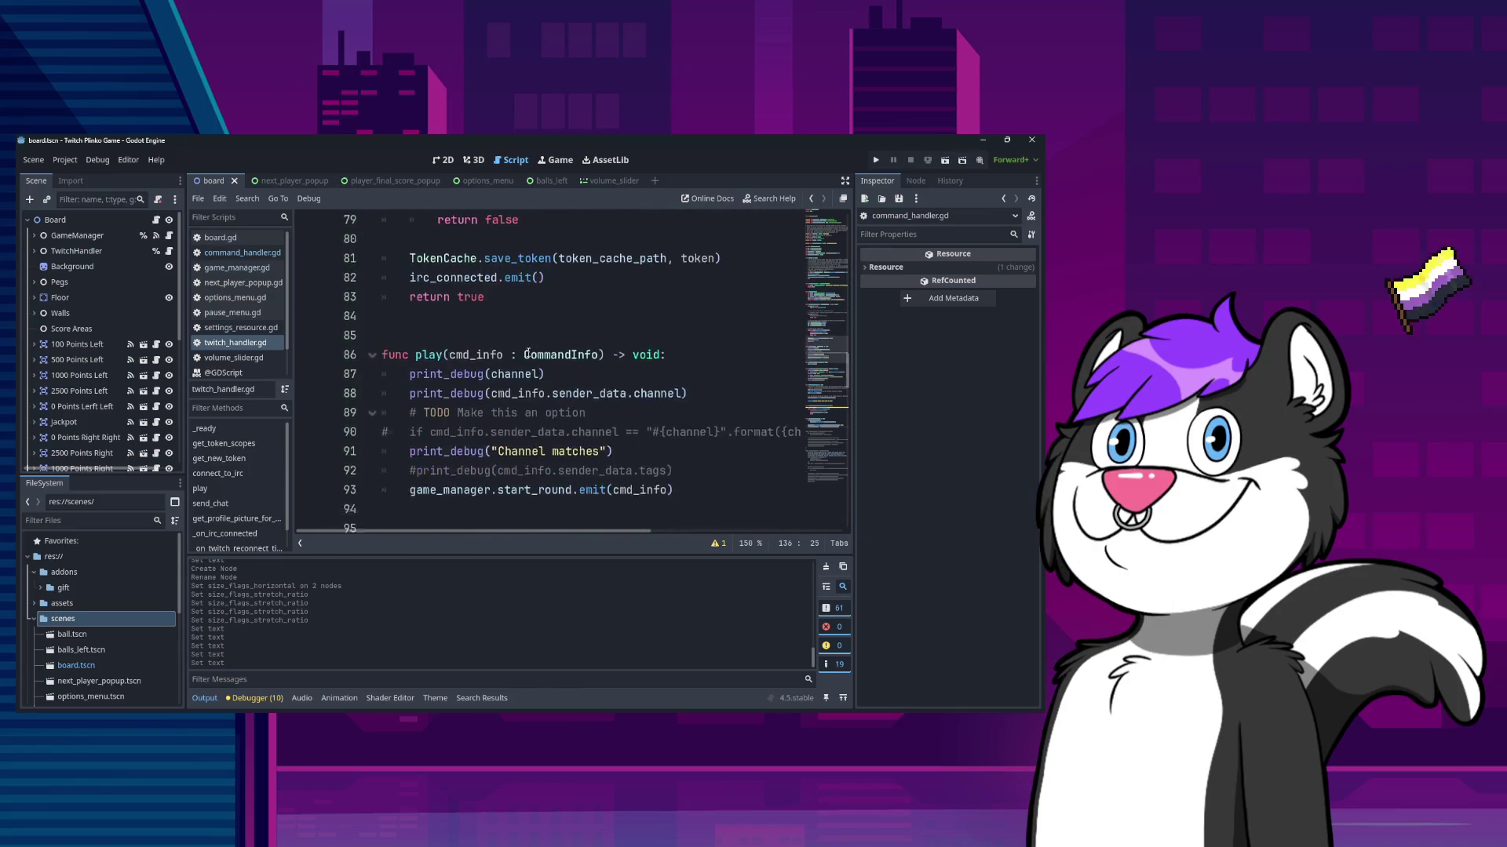
scroll(581, 341, up, 5)
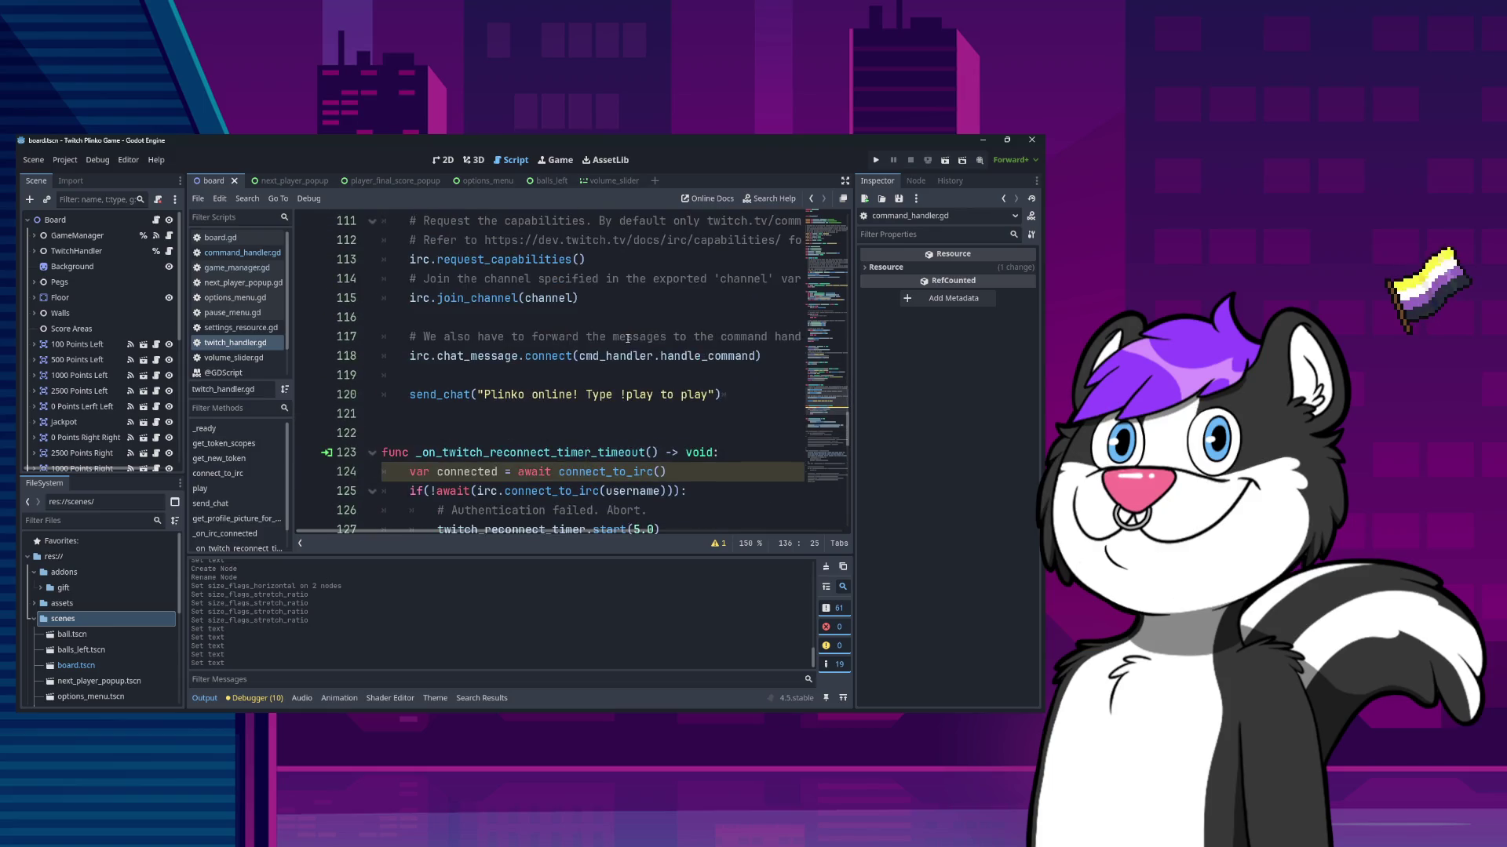
double_click(655, 392)
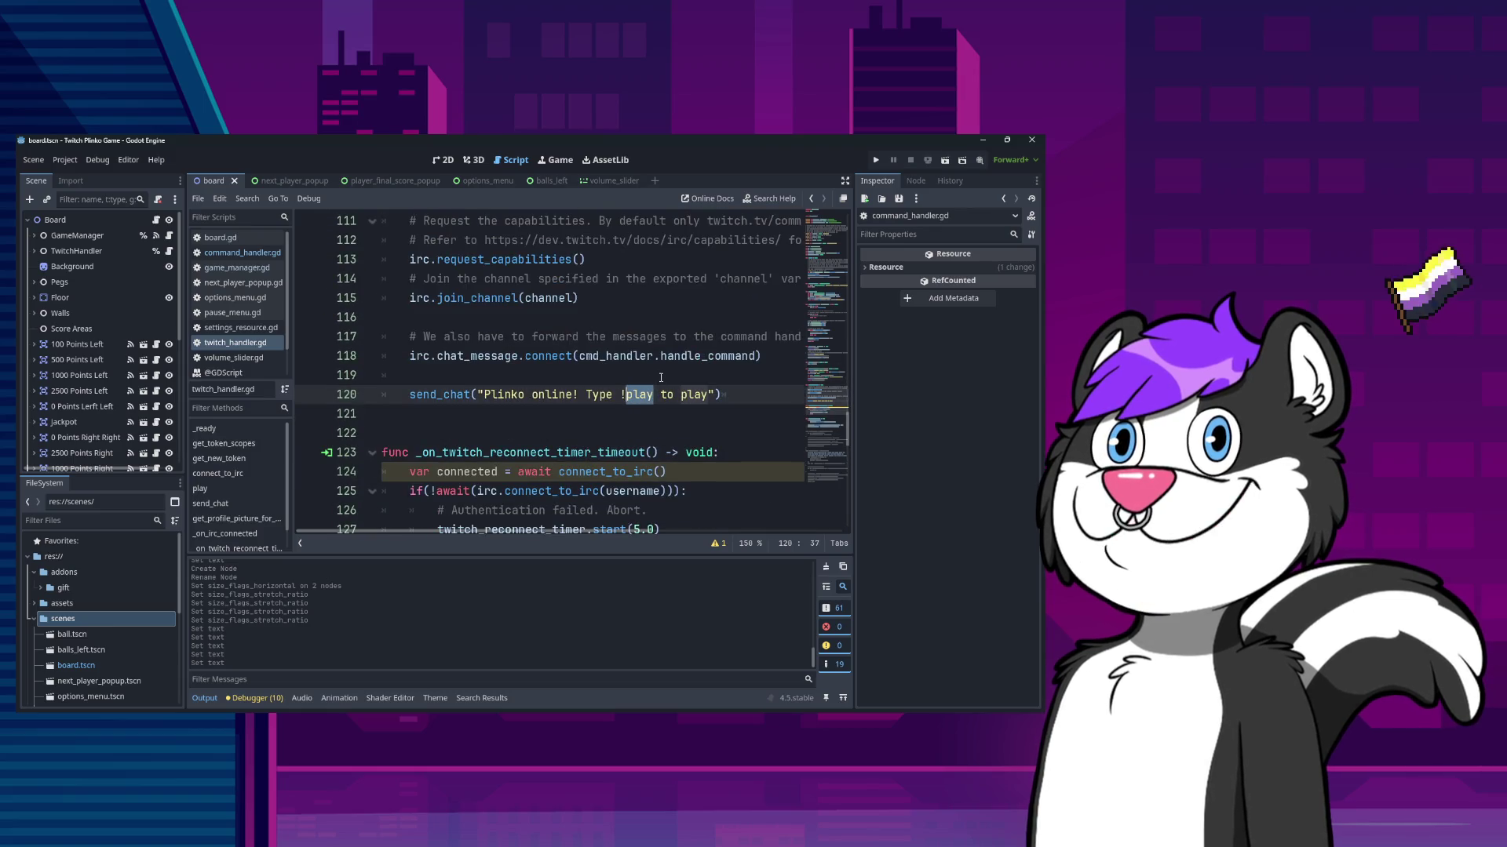
text(" )
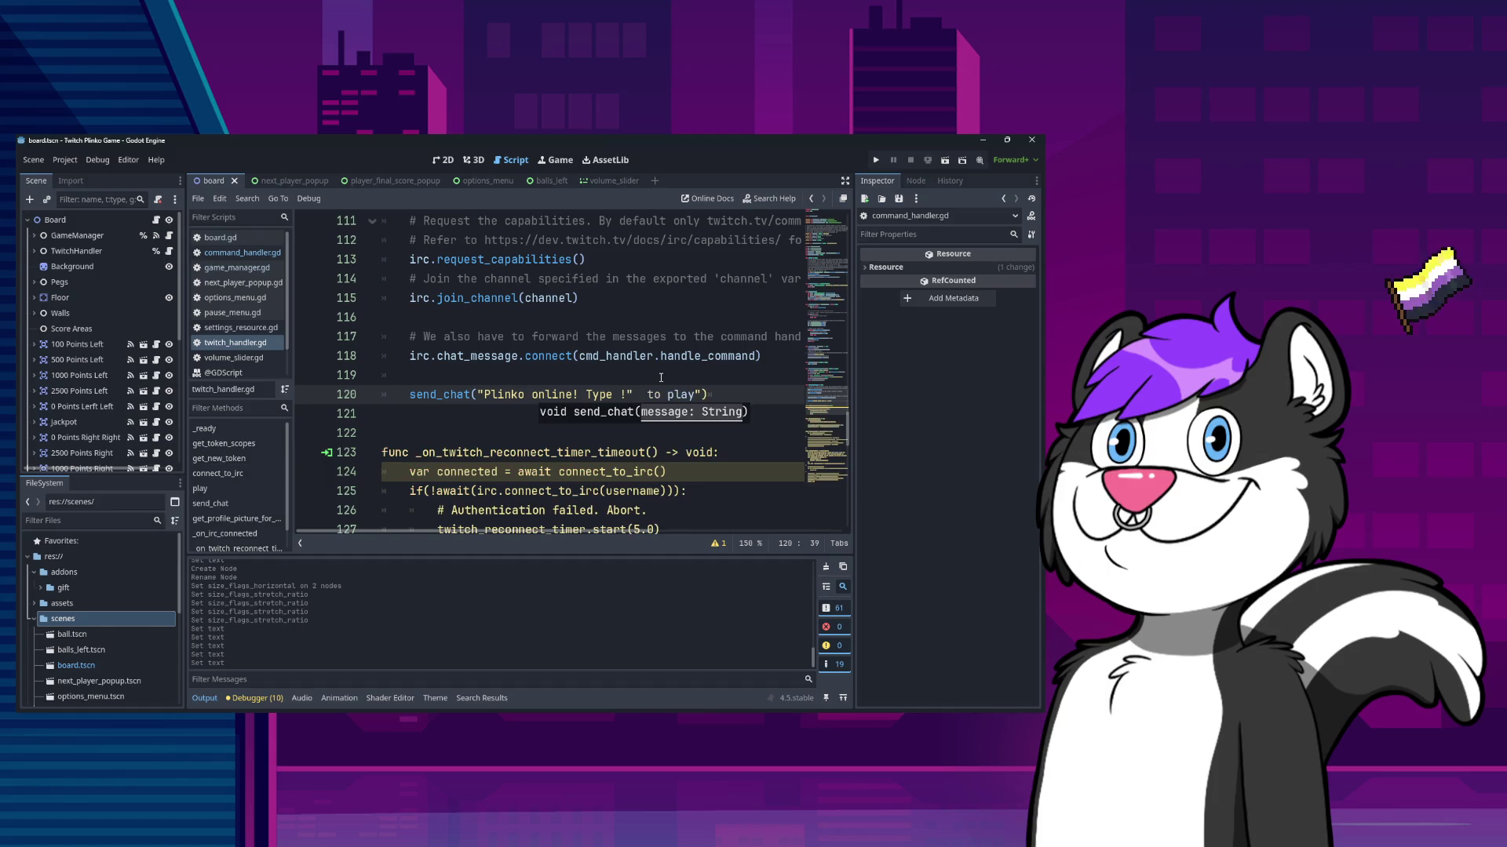
text(+ current_trigger_text + ")
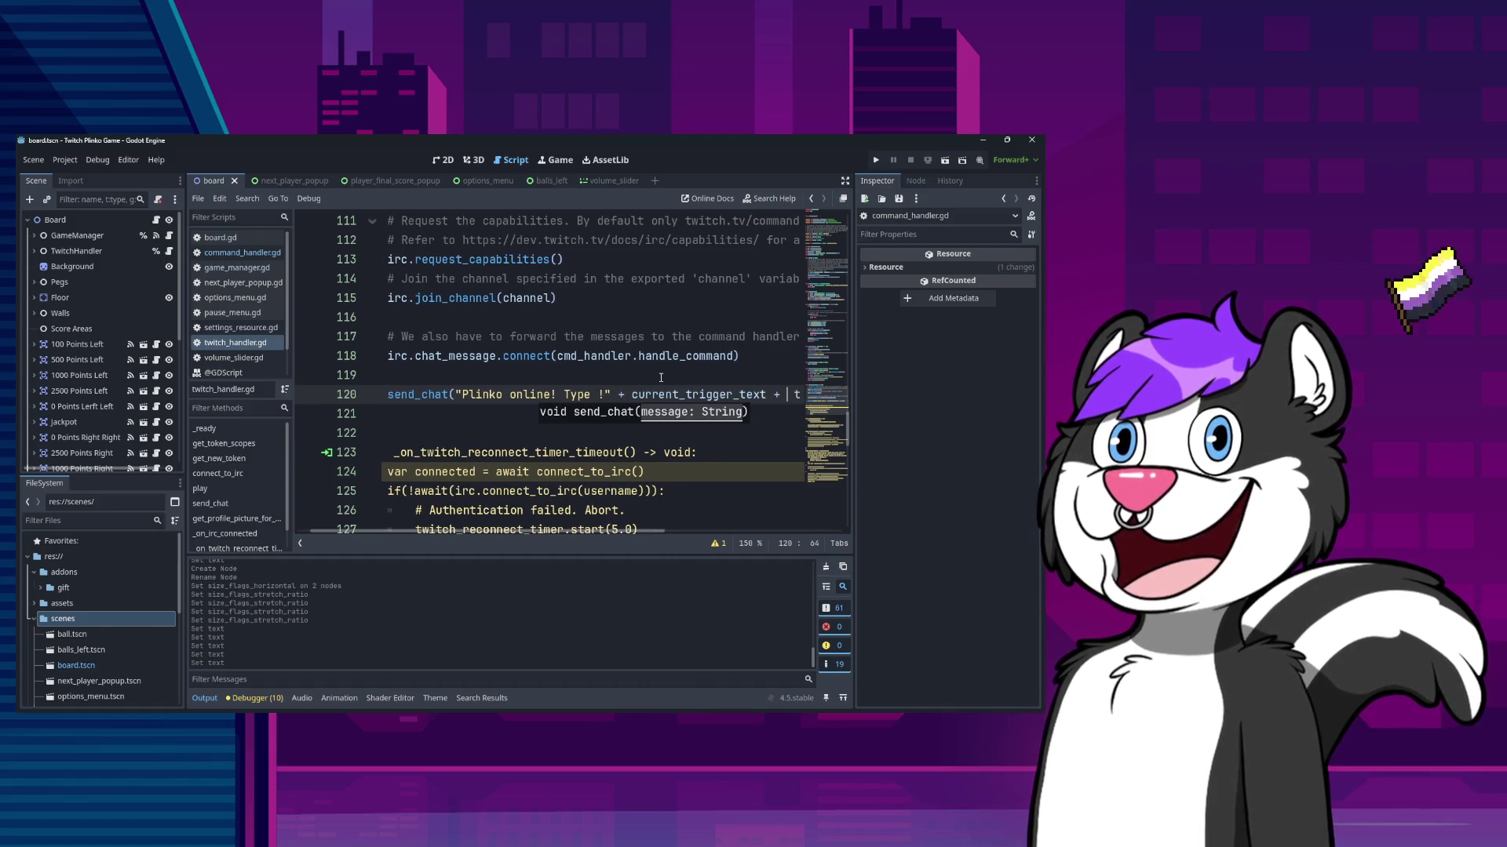
key(Delete)
text(play"))
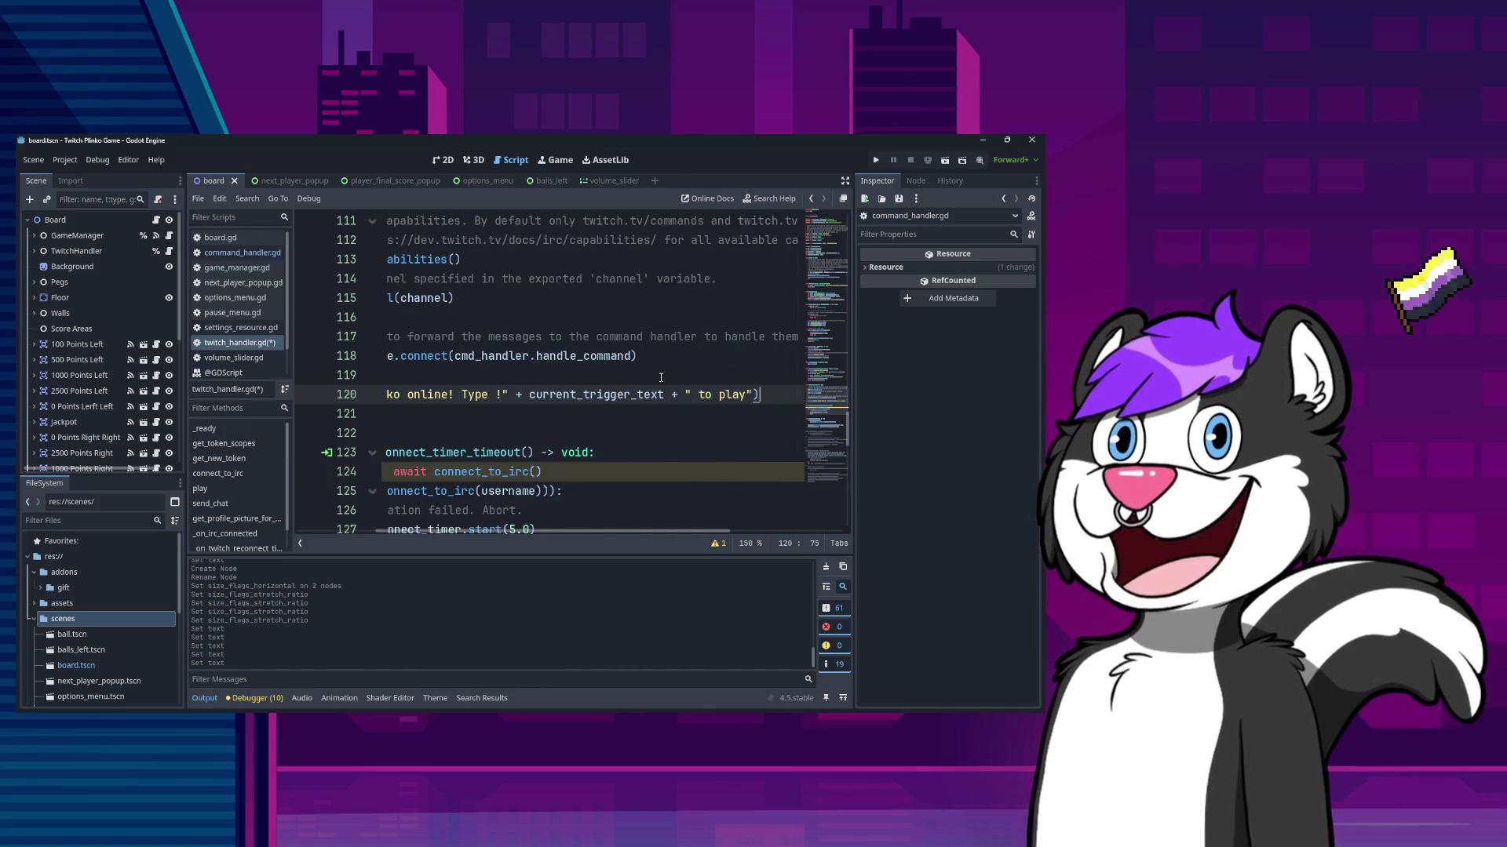
key(Home)
scroll(599, 409, up, 2)
- Look through command_handler.gd and game_manager.gd, then show the options_menu scene and twitch_handler.gd
scroll(598, 410, up, 3)
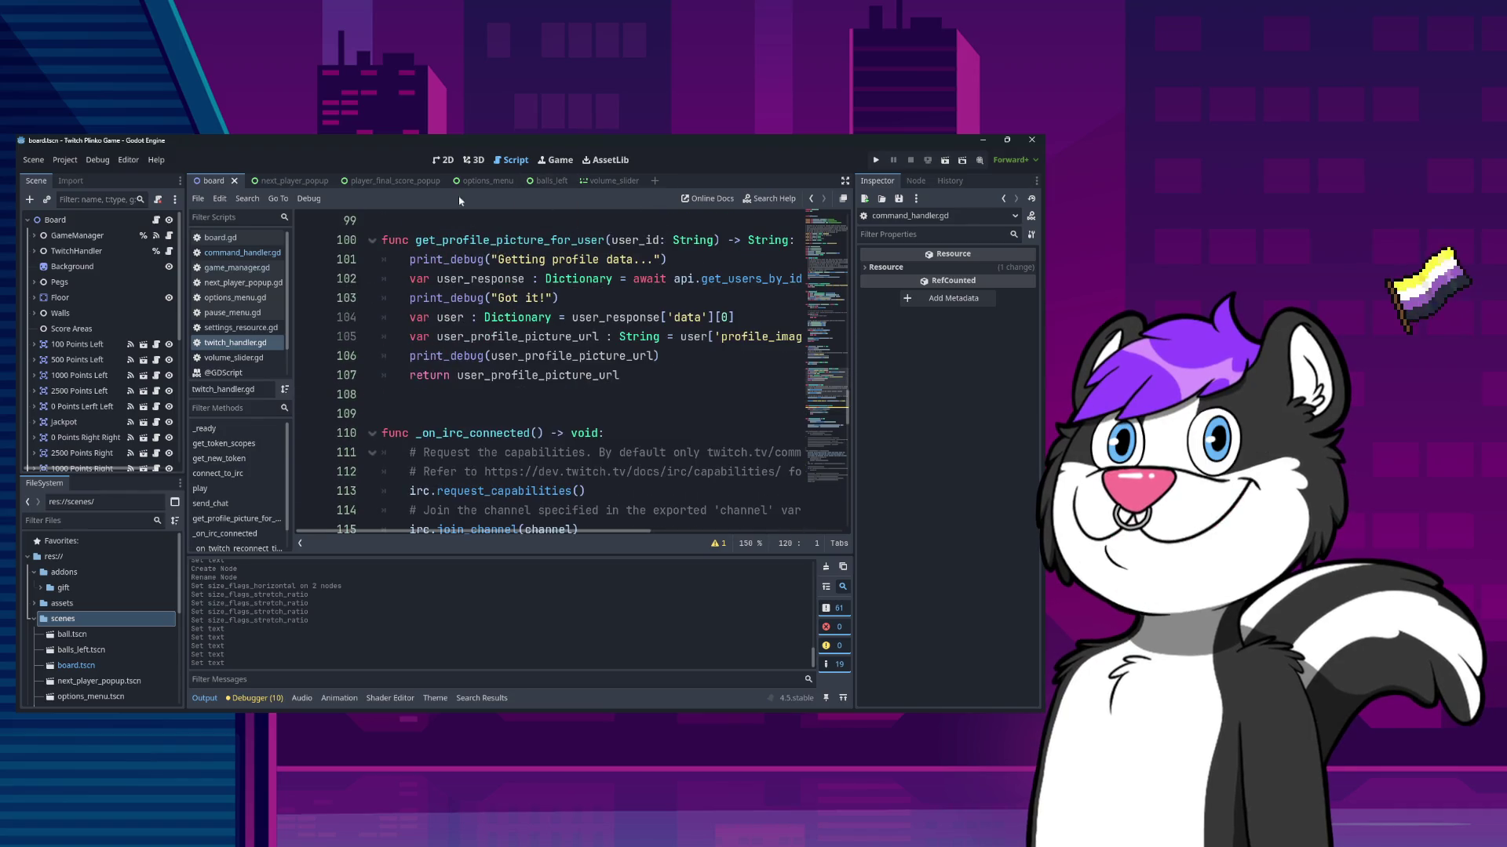
click(236, 253)
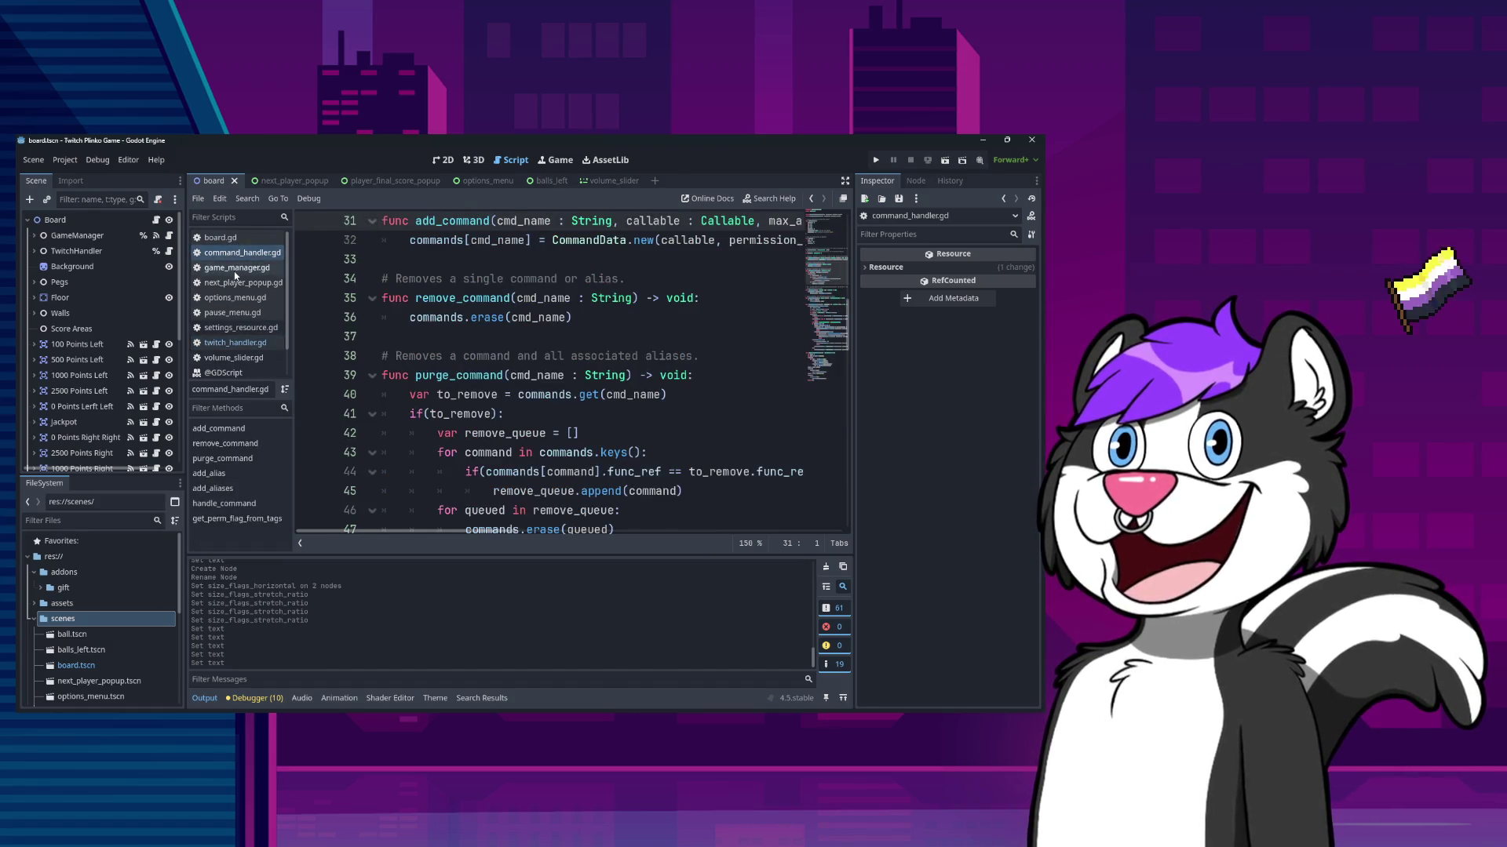
click(236, 268)
scroll(613, 451, up, 4)
scroll(581, 439, down, 5)
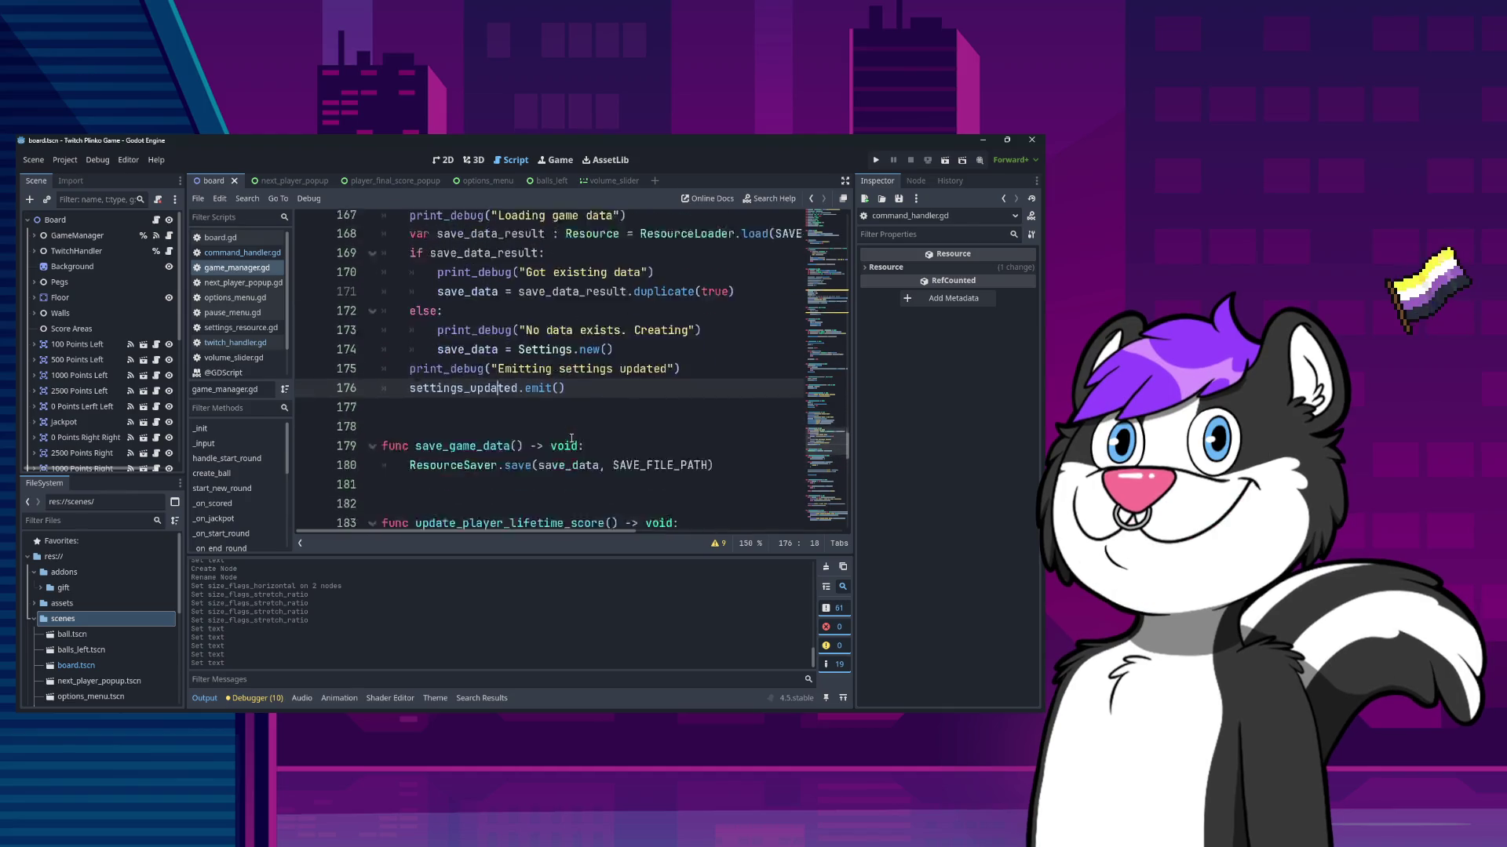
scroll(570, 437, down, 14)
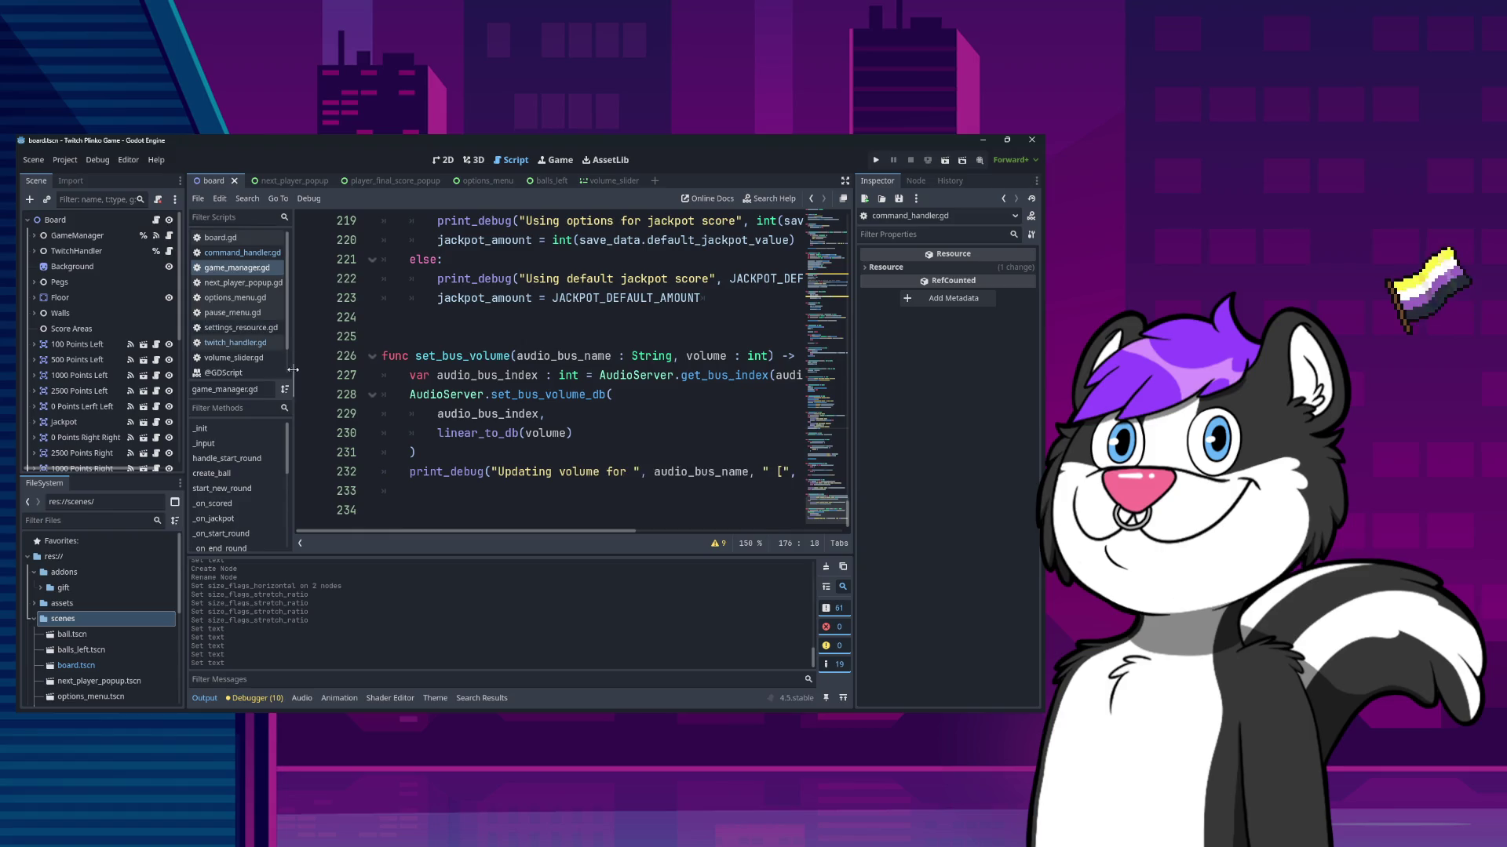
click(487, 180)
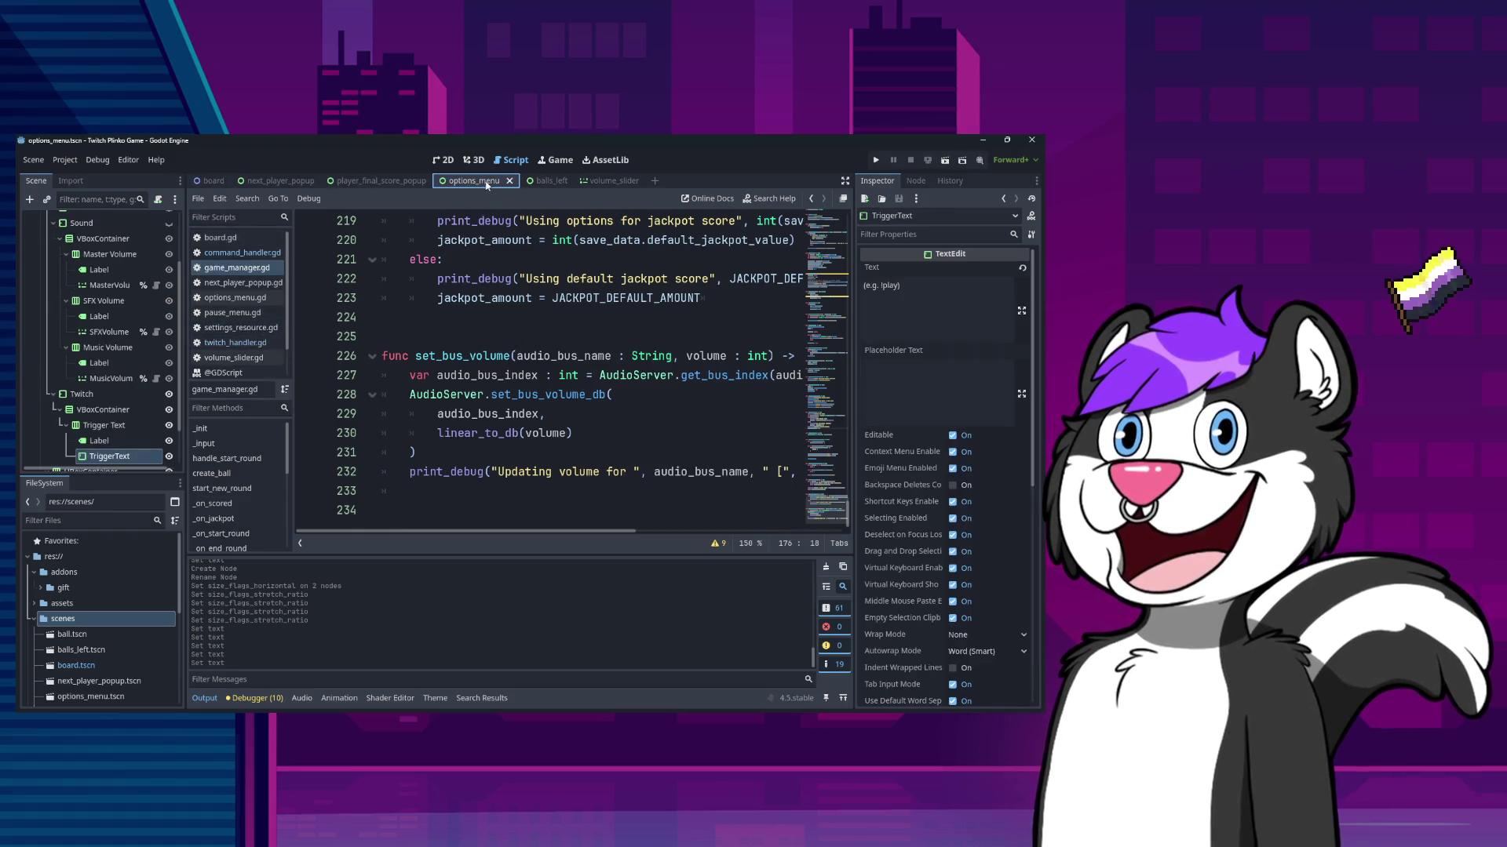
click(242, 343)
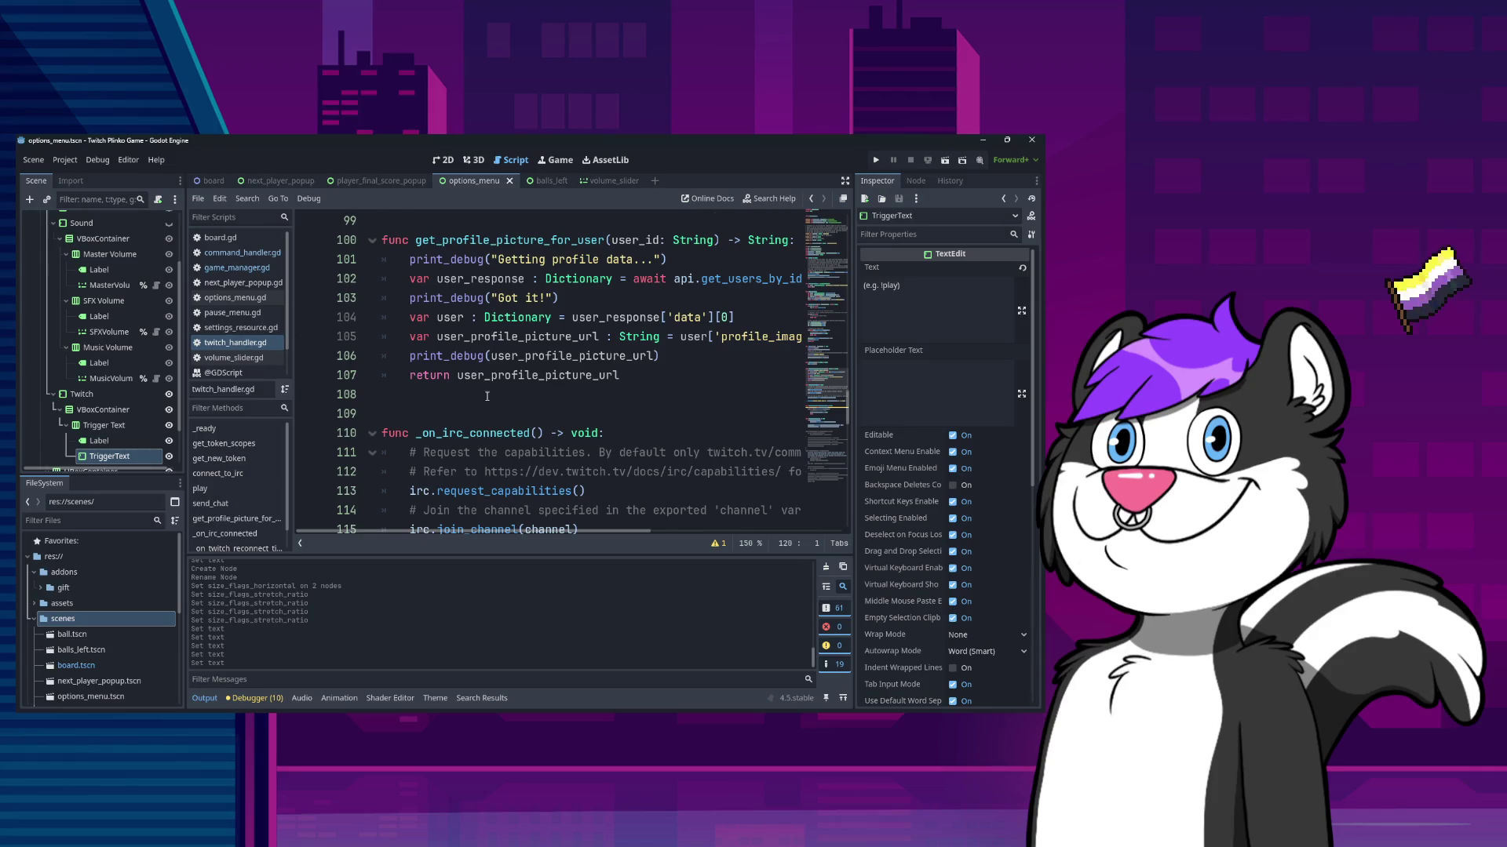
scroll(487, 397, down, 20)
scroll(466, 422, up, 10)
- Locate _on_settings_updated and go to the blank line before add_command
scroll(466, 422, up, 3)
double_click(465, 433)
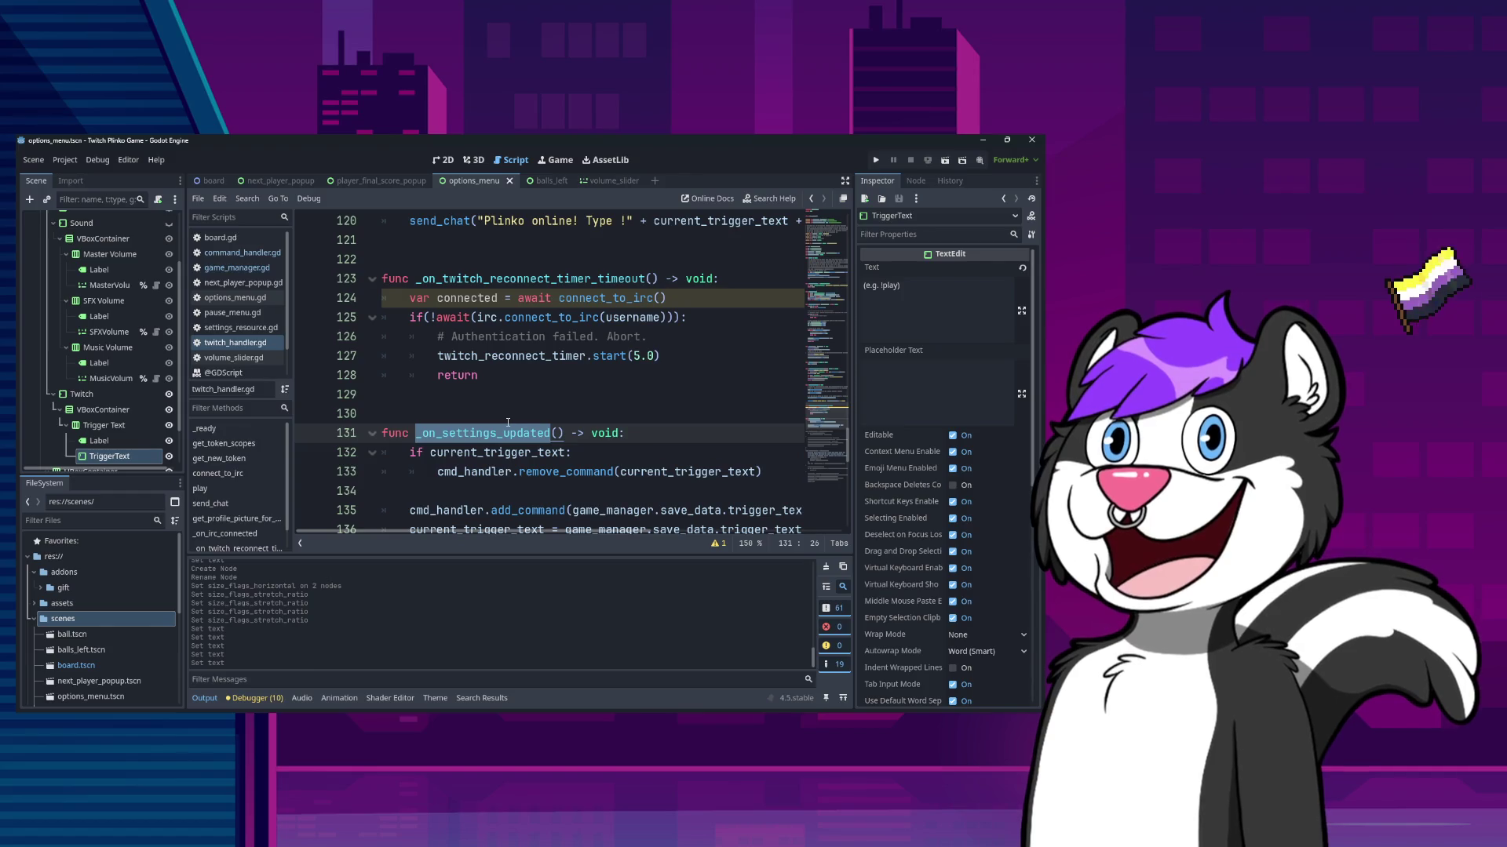
scroll(580, 485, down, 3)
drag(577, 336, 800, 336)
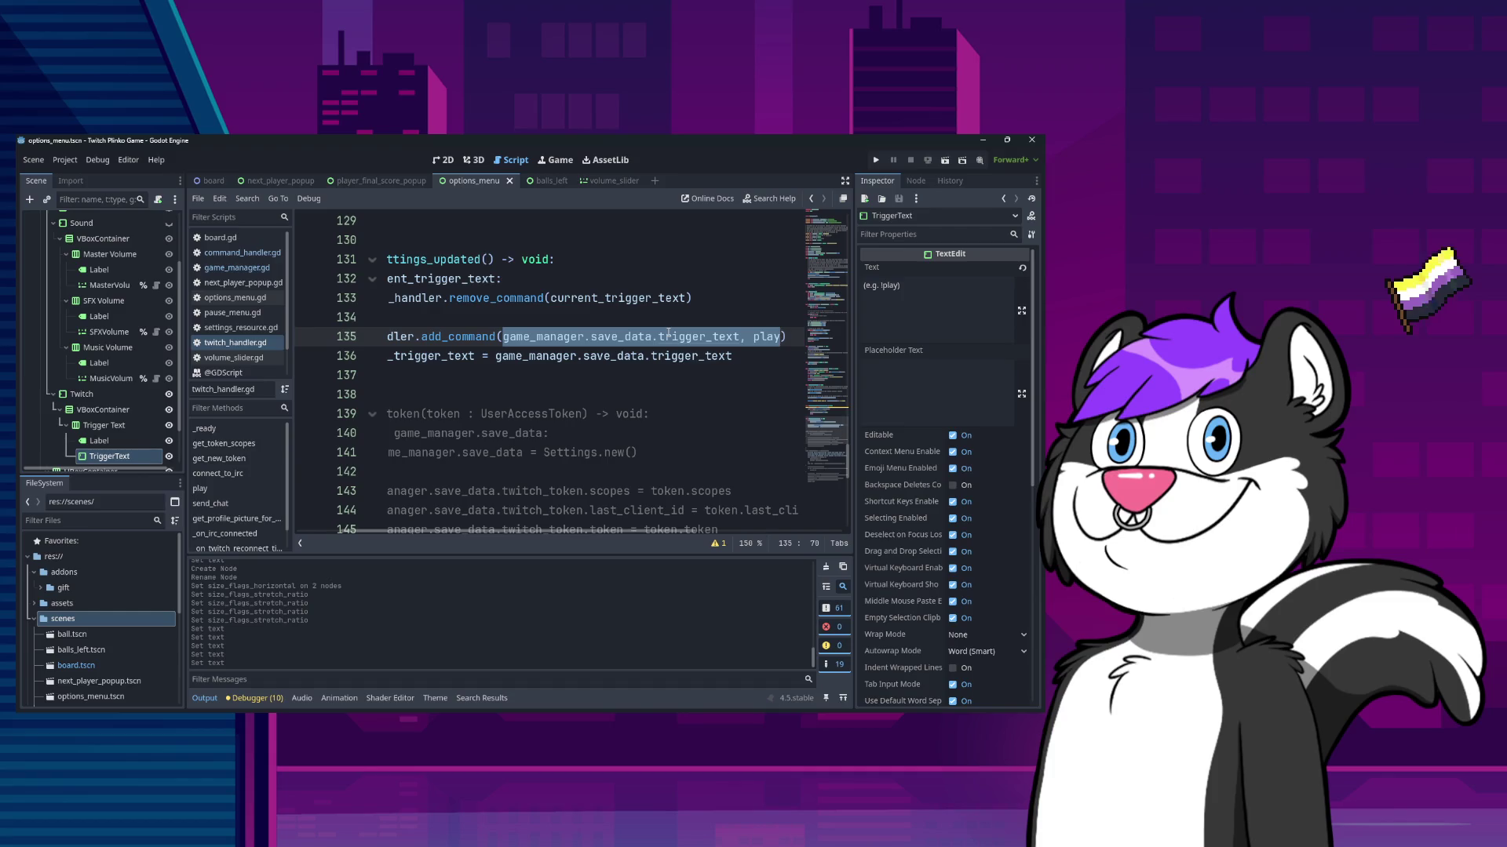
scroll(668, 333, left, 2)
key(Up)
key(Up)
key(Up)
key(Down)
key(Down)
key(Down)
key(Up)
key(Up)
key(Down)
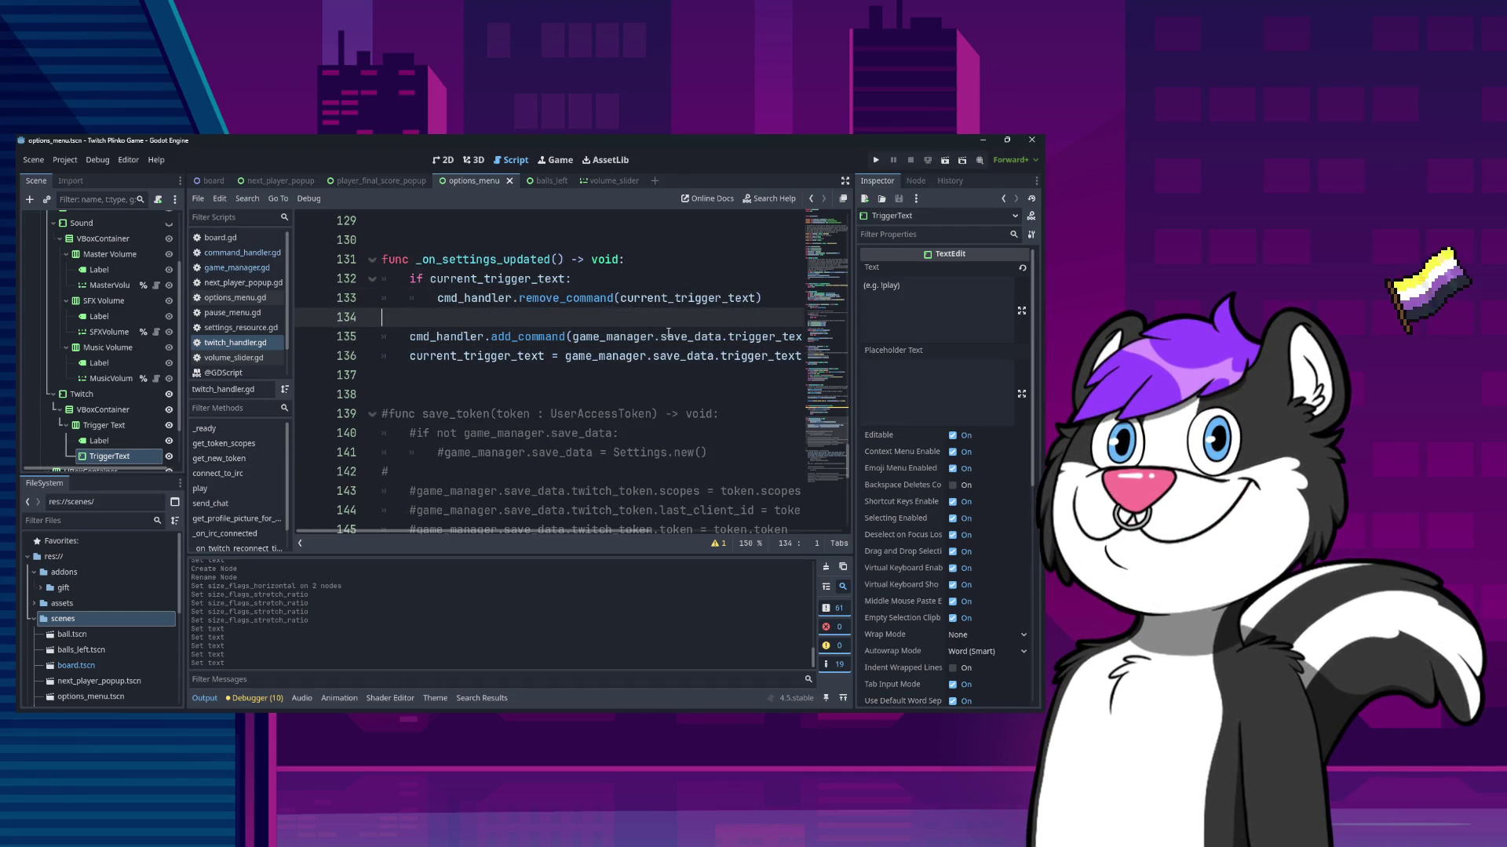
- Declare var new_trigger_text : String as the function's first line, and open a line above add_command
key(Return)
key(Tab)
key(Tab)
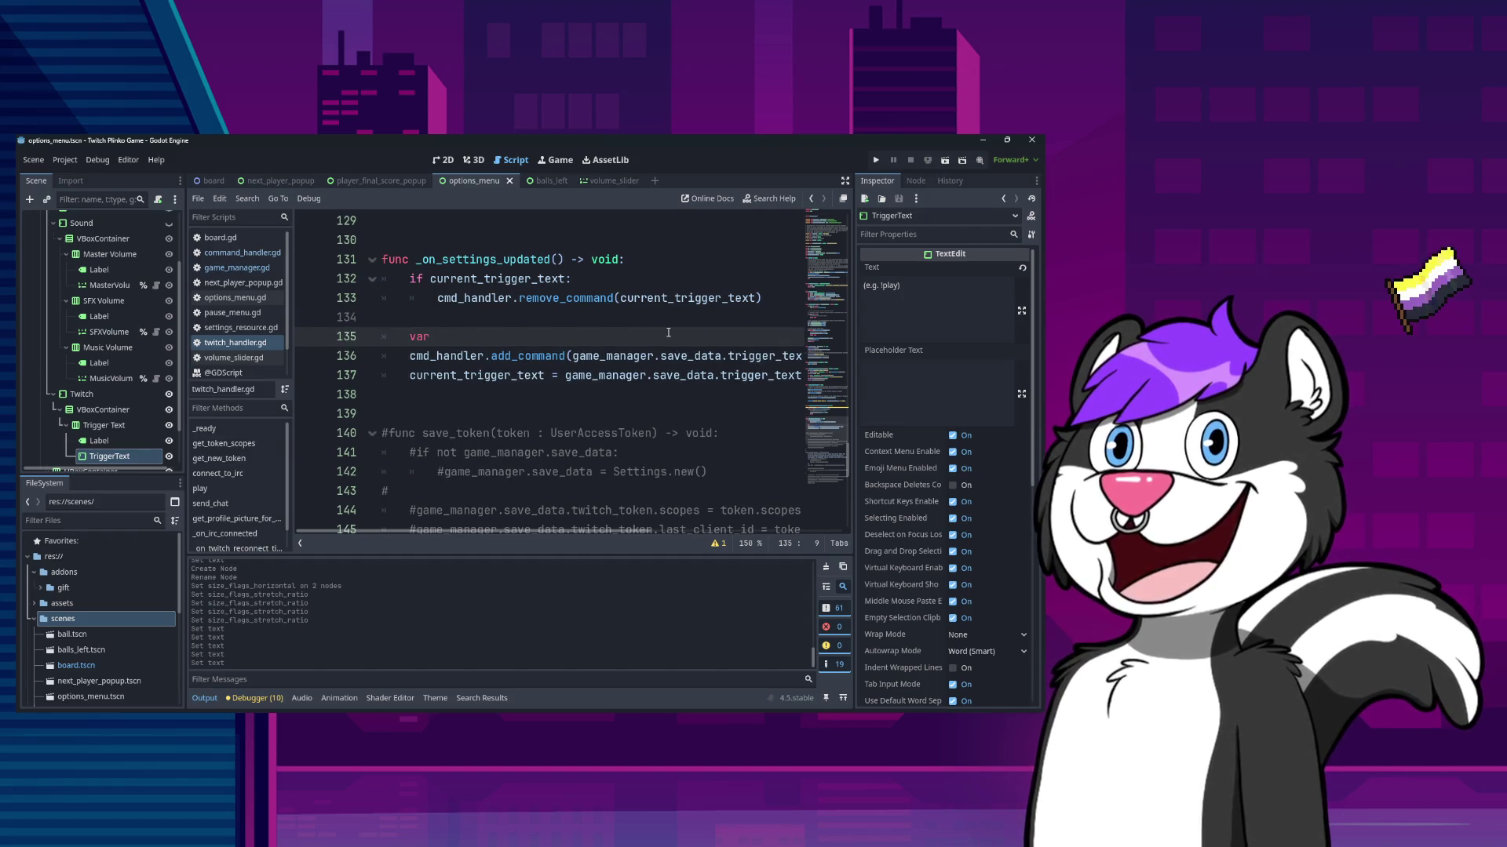
text(r)
key(Up)
key(Down)
key(alt+Up)
key(alt+Up)
key(alt+Up)
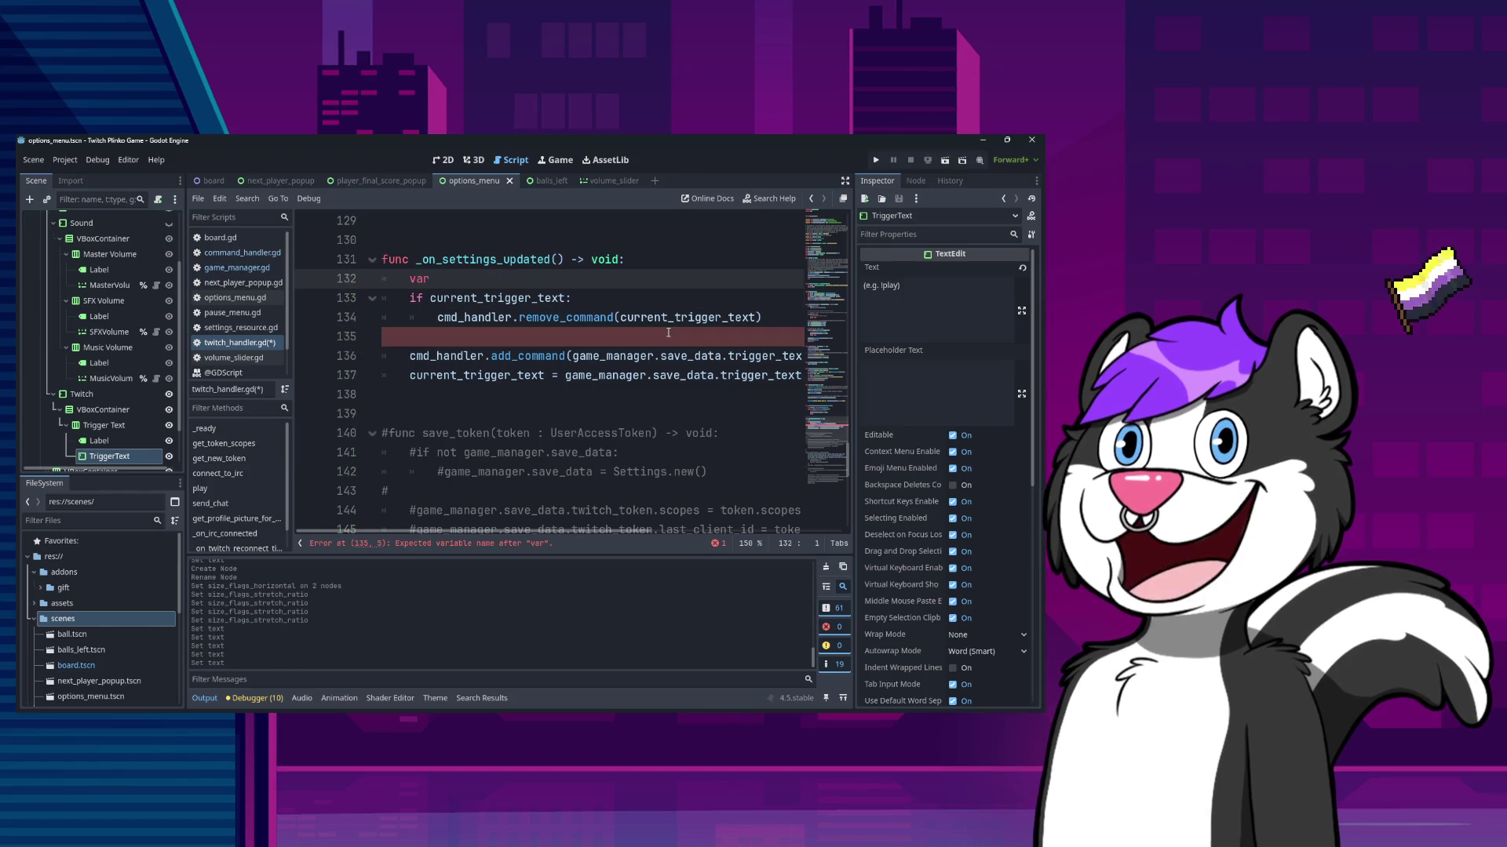
key(Return)
key(BackSpace)
key(BackSpace)
key(Return)
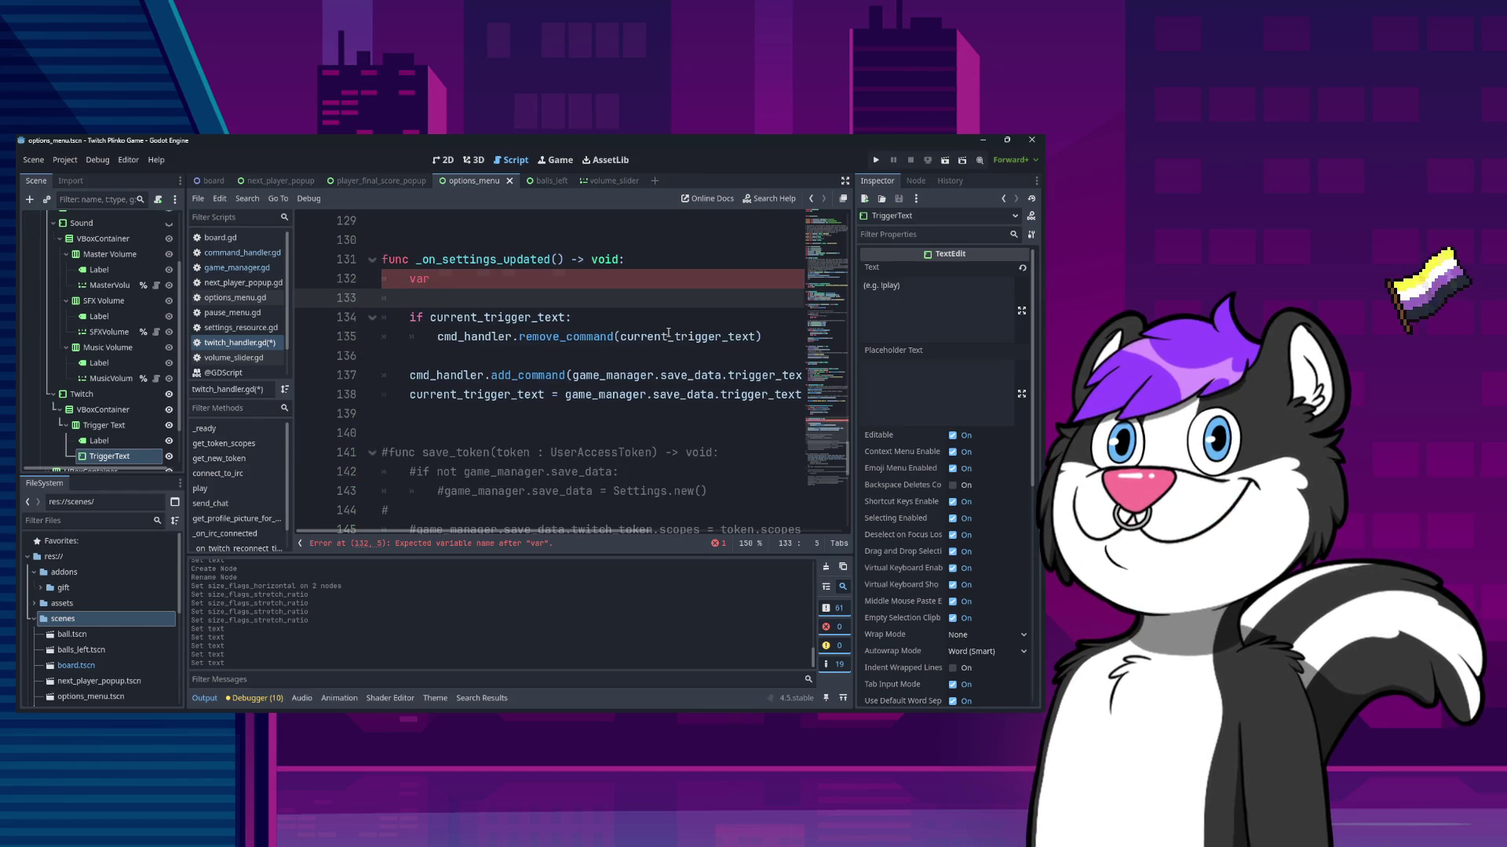
key(Up)
key(End)
text(ne)
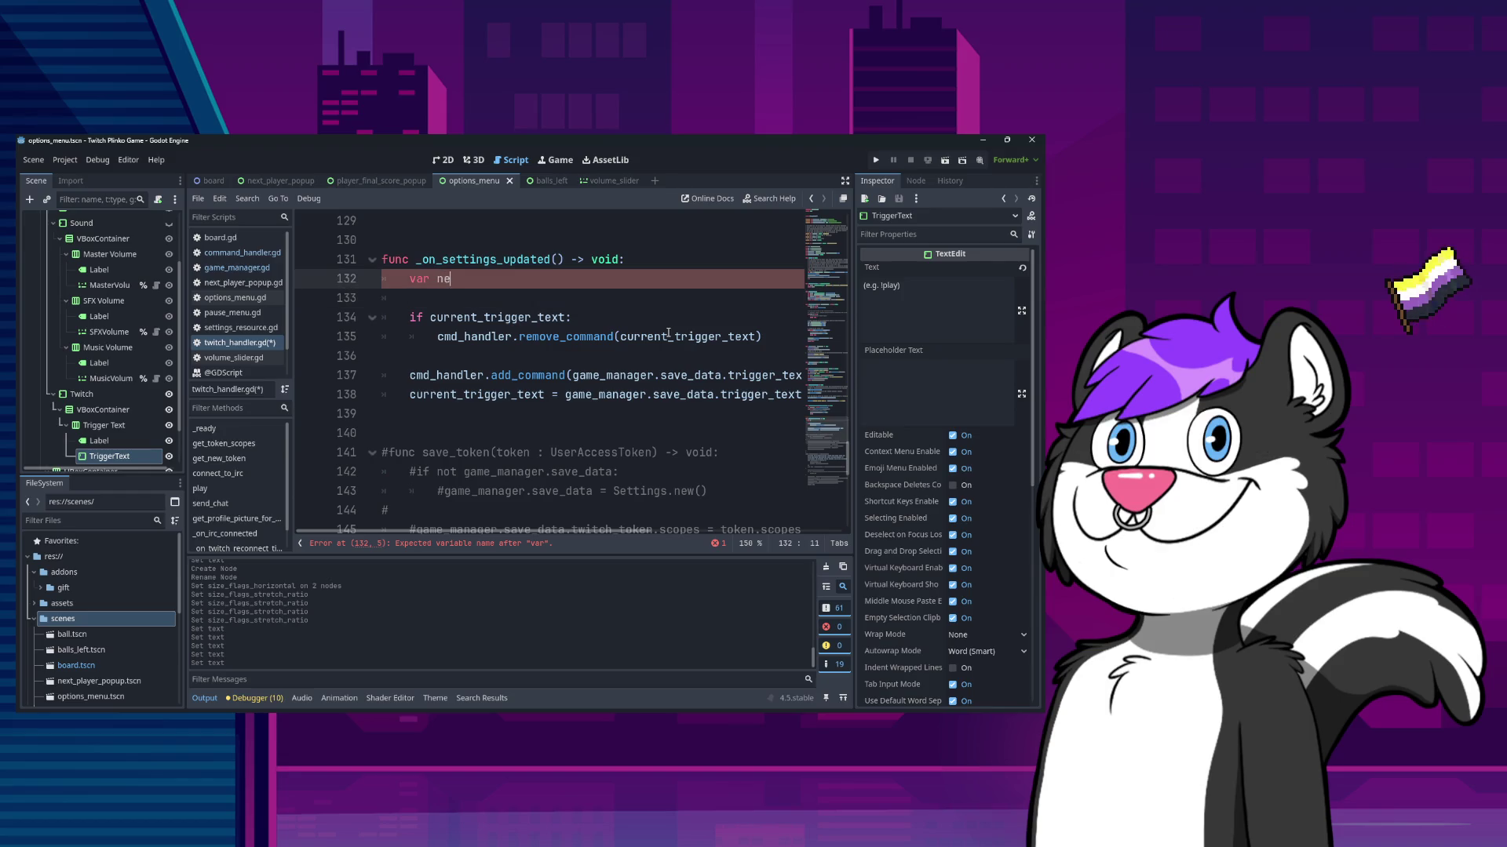
text(w_trigger)
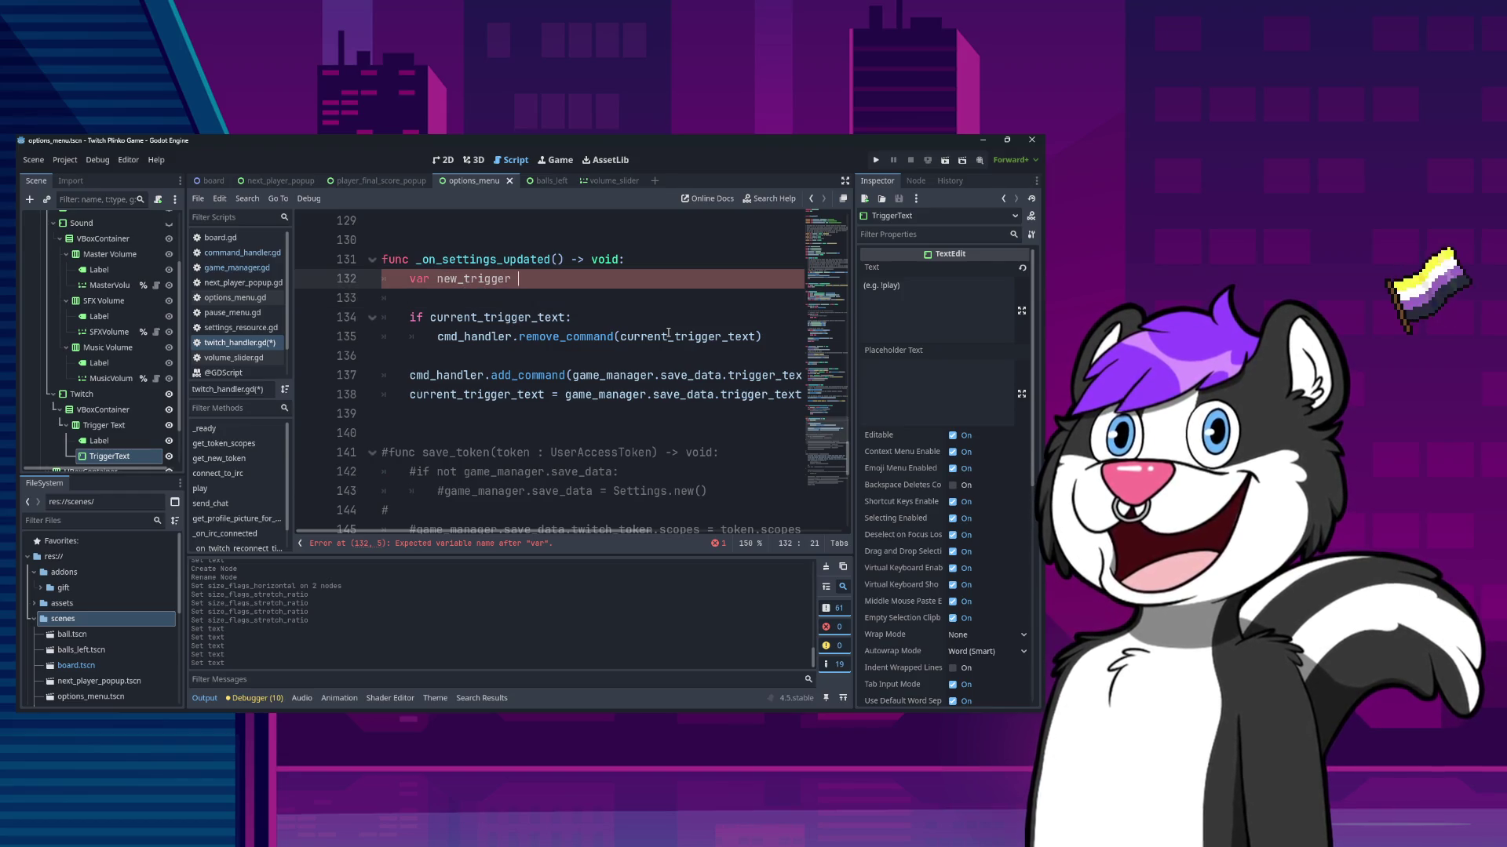
text(_text : String)
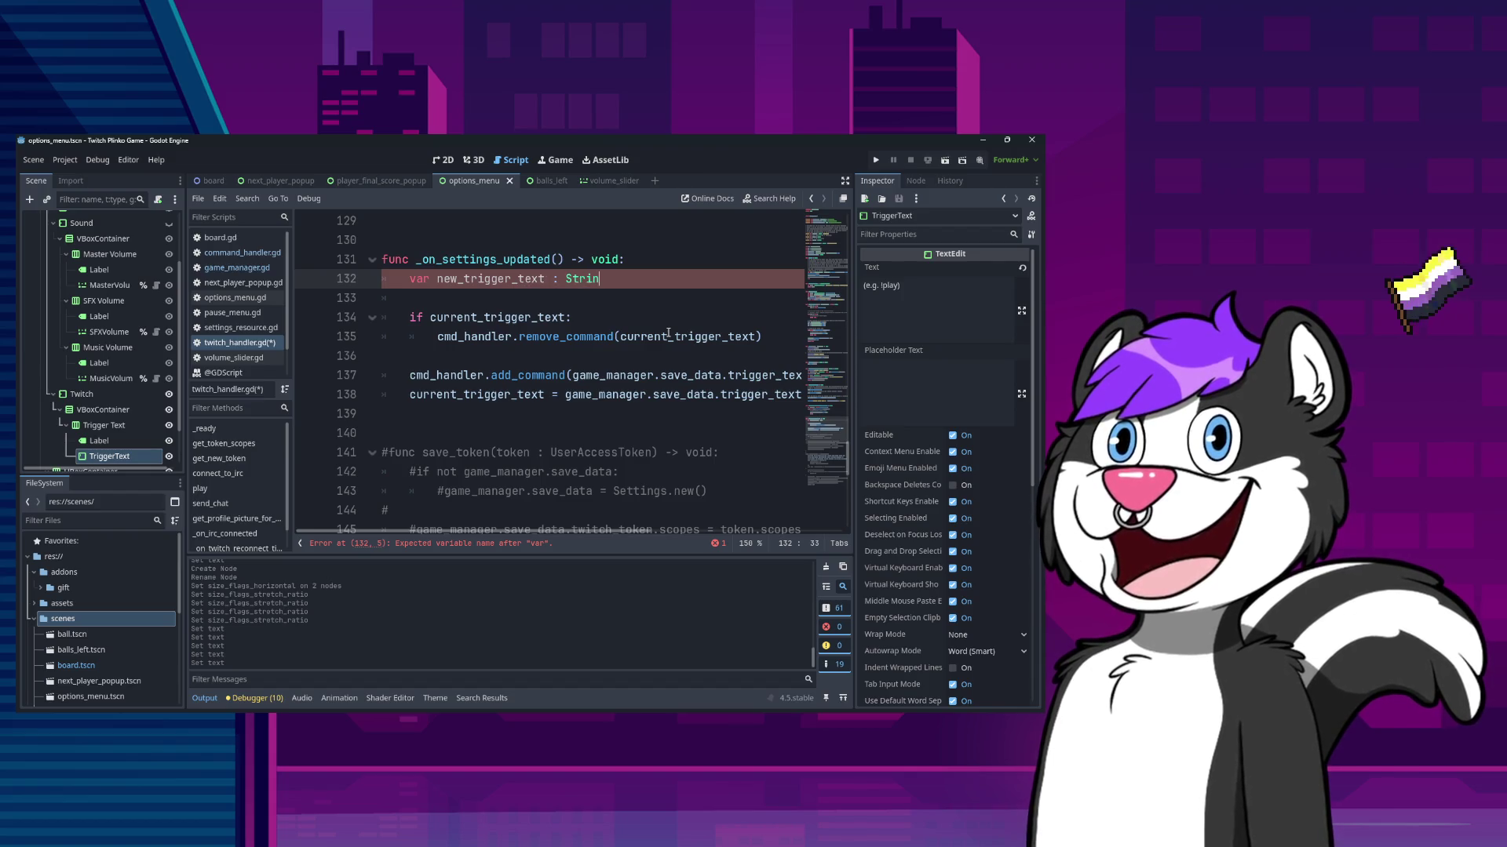
key(Down)
key(Down)
key(Down)
key(Return)
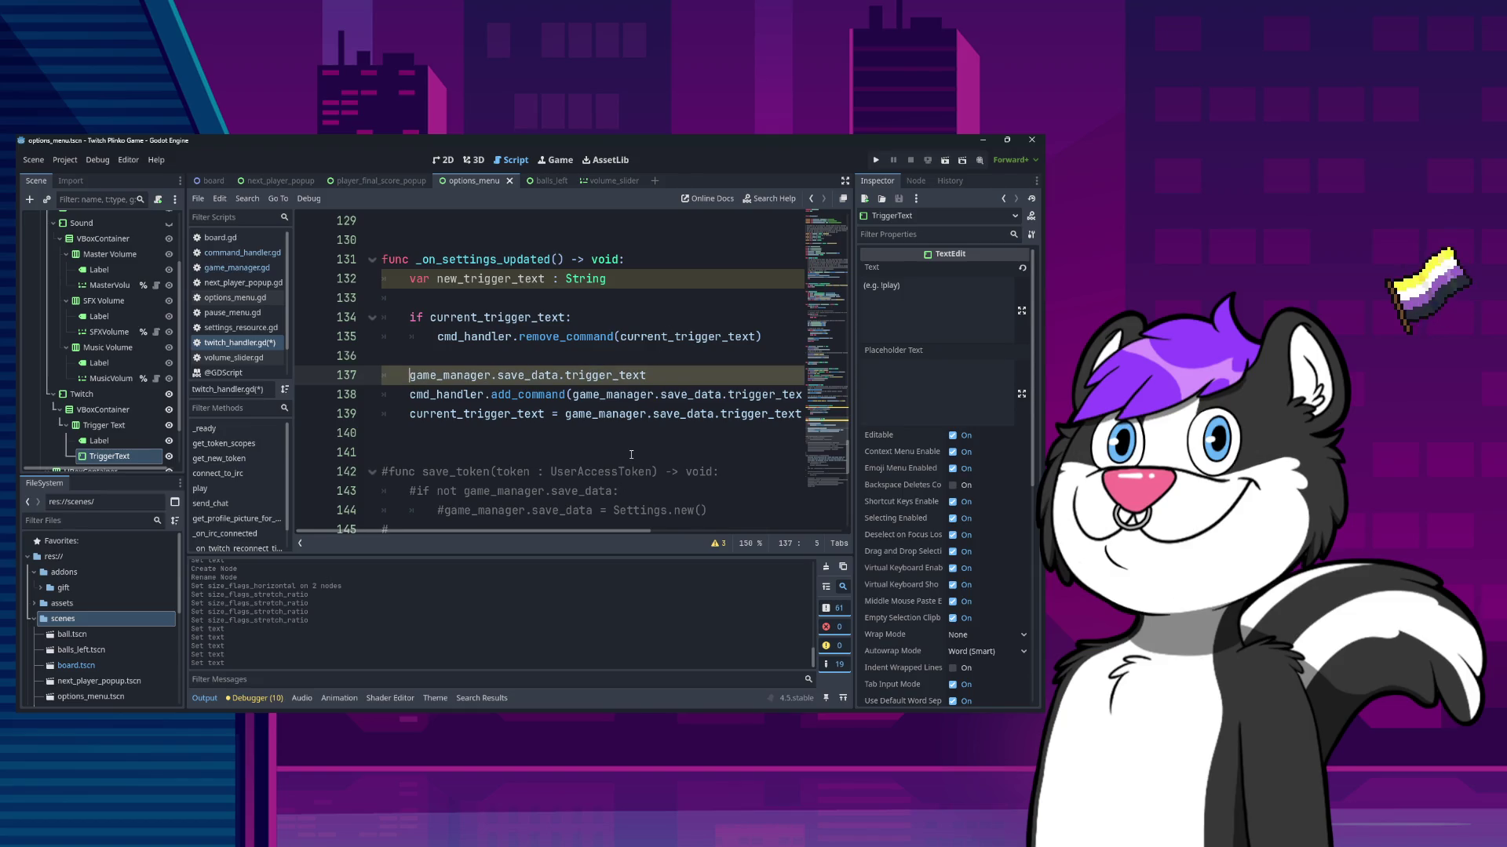
- Make line 137 check game_manager.save_data and game_manager.save_data.trigger_text, fixing add_command's indentation
text(()
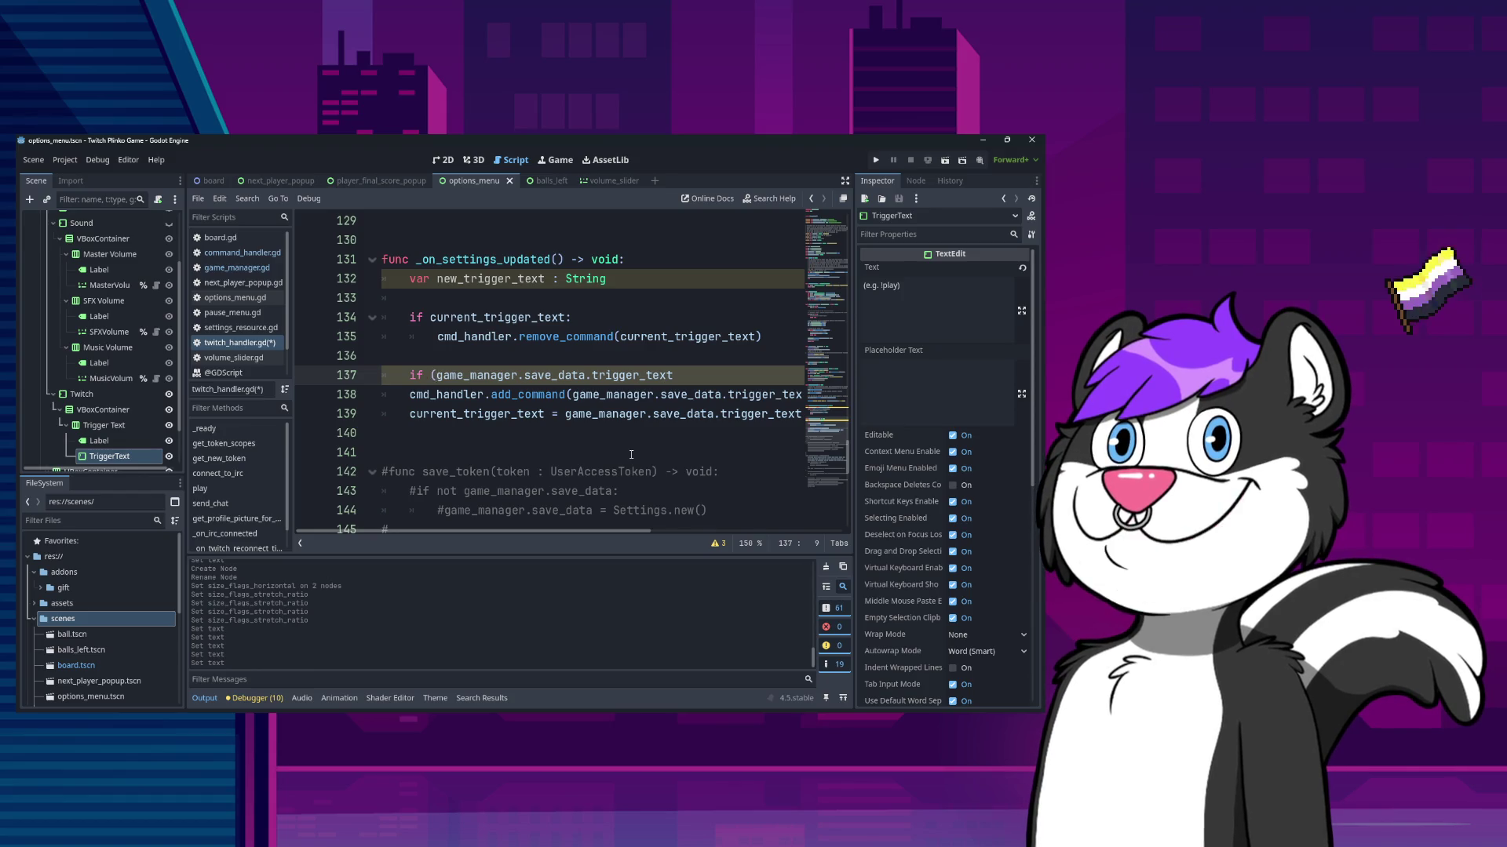
key(ctrl+z)
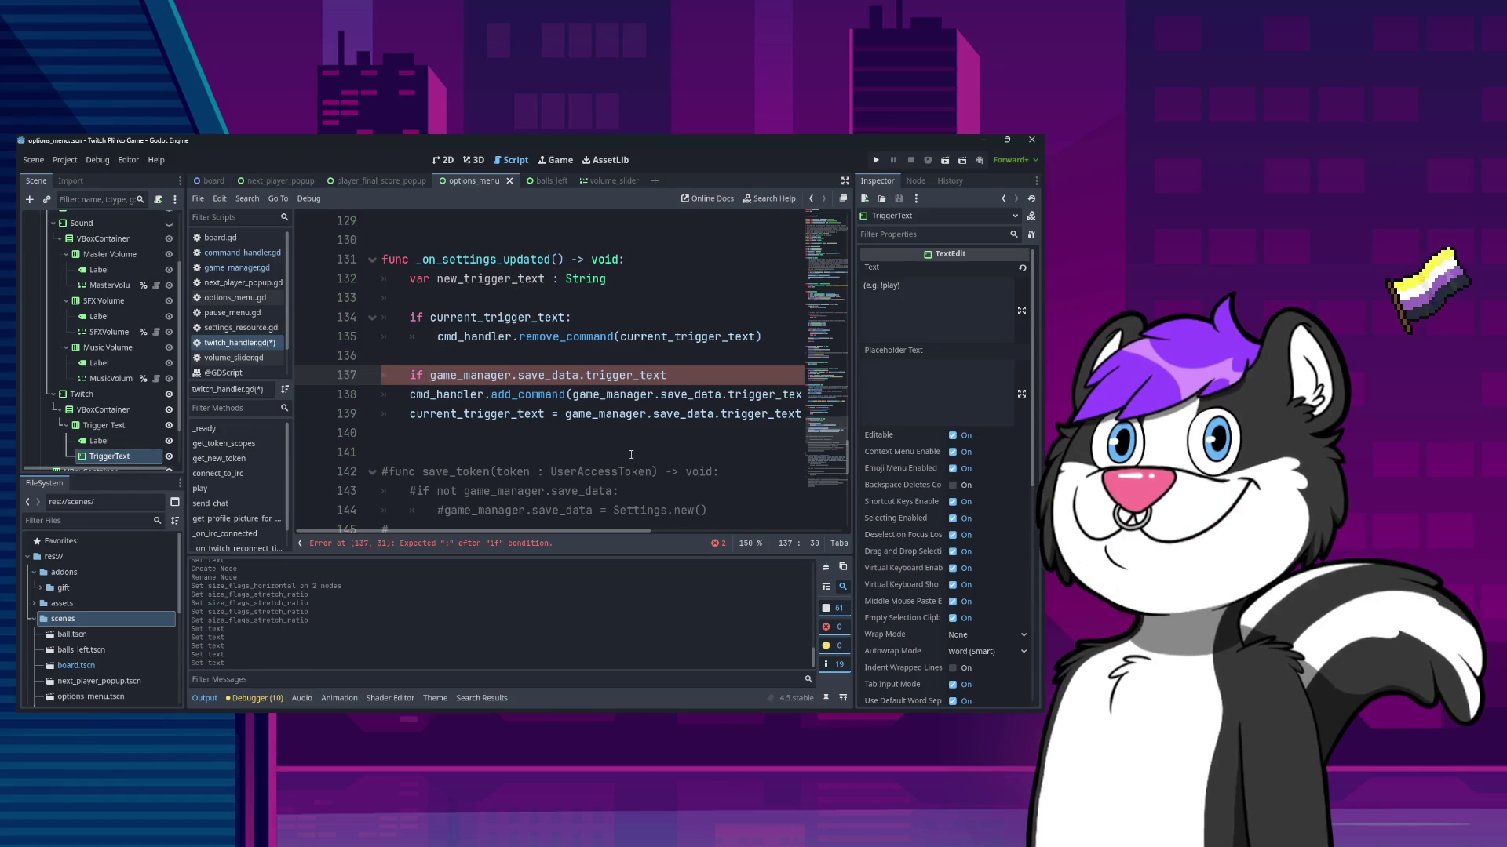
key(ctrl+z)
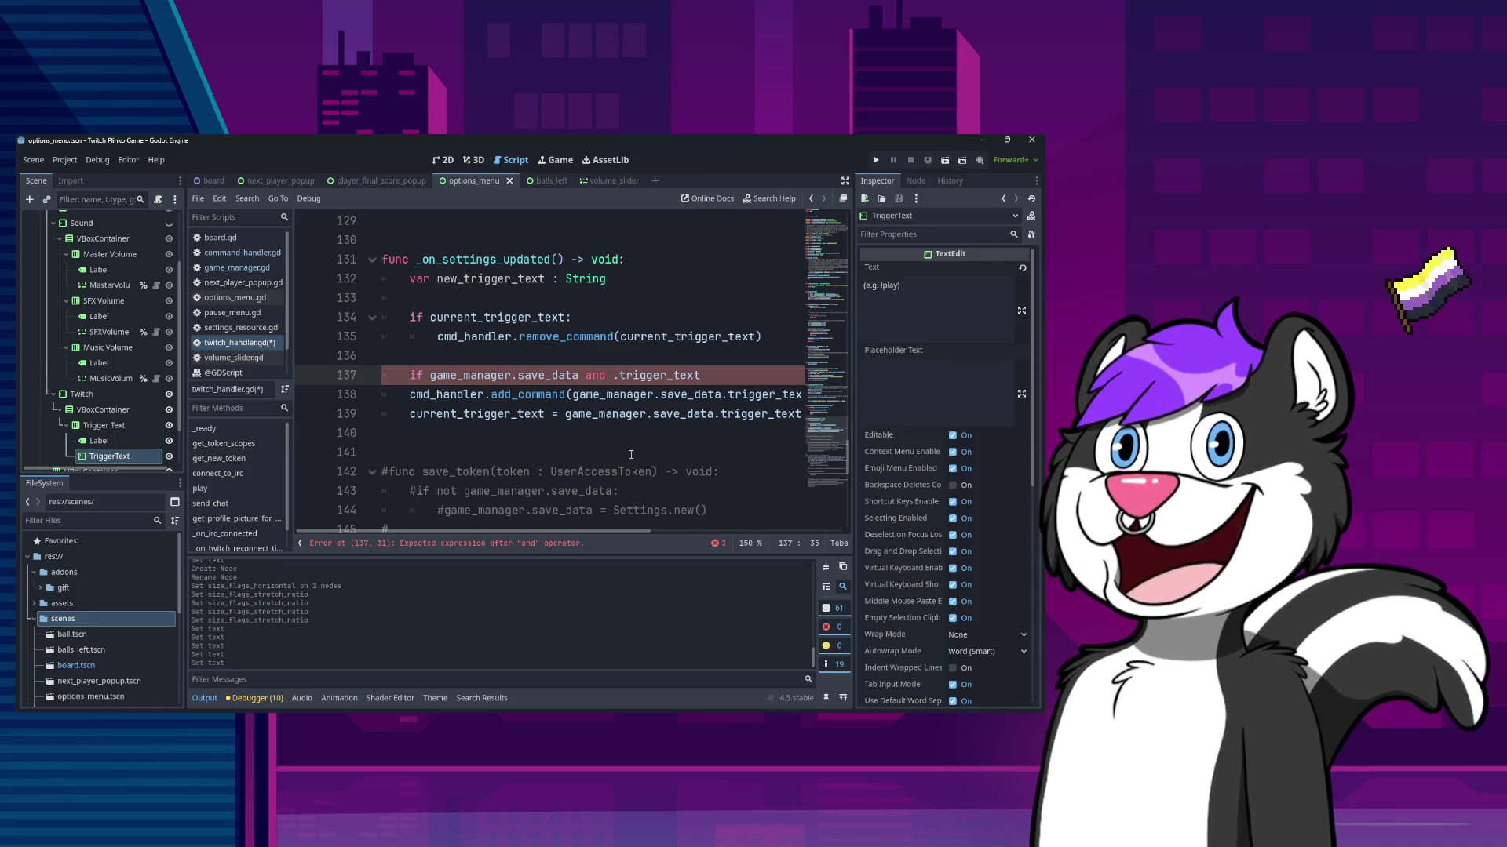
key(ctrl+shift+Left)
key(ctrl+shift+Left)
key(ctrl+c)
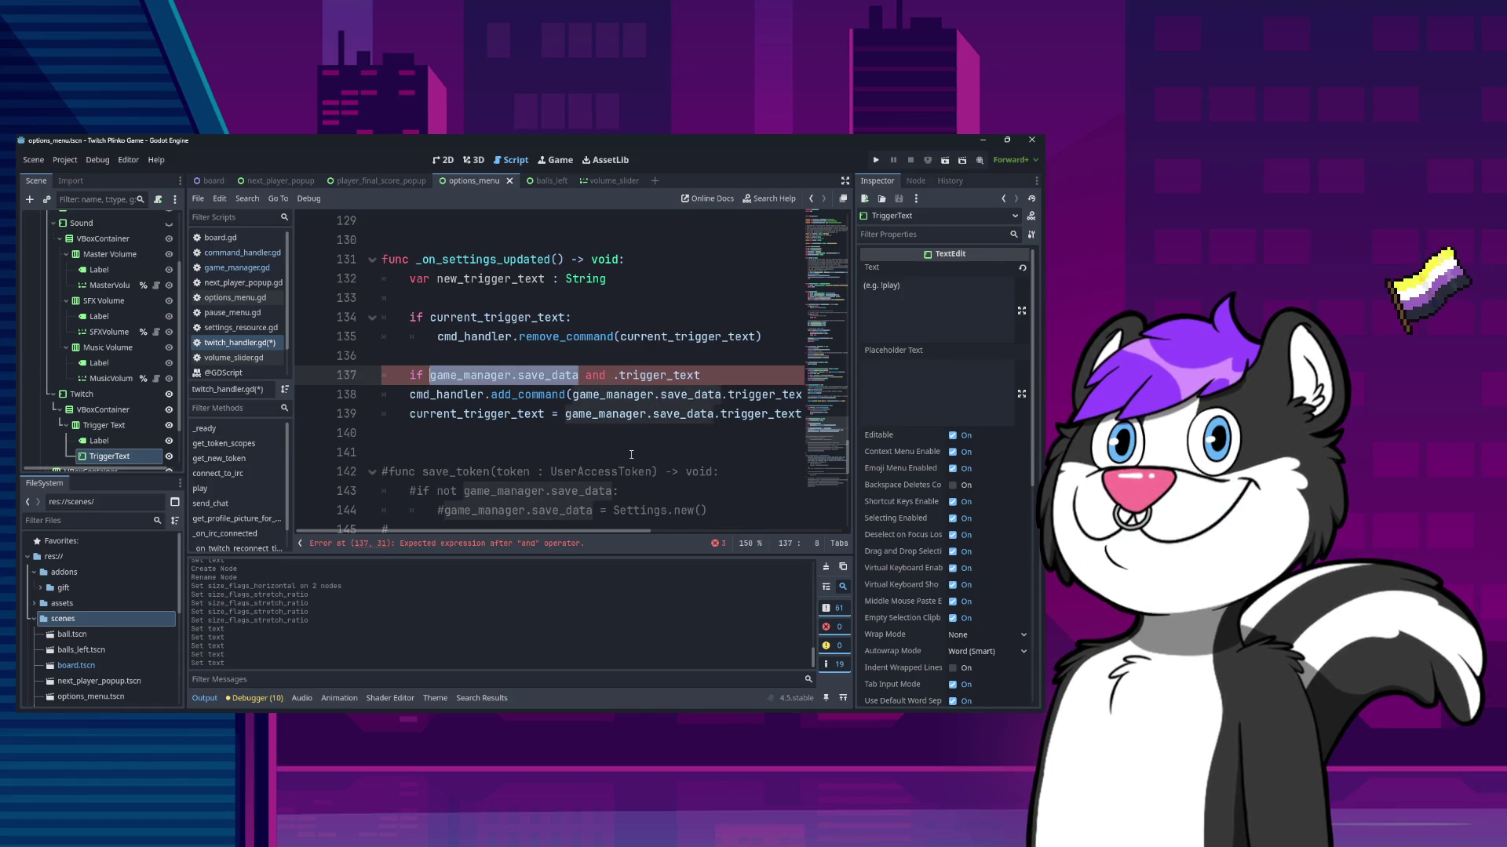
key(Right)
key(Right)
key(ctrl+v)
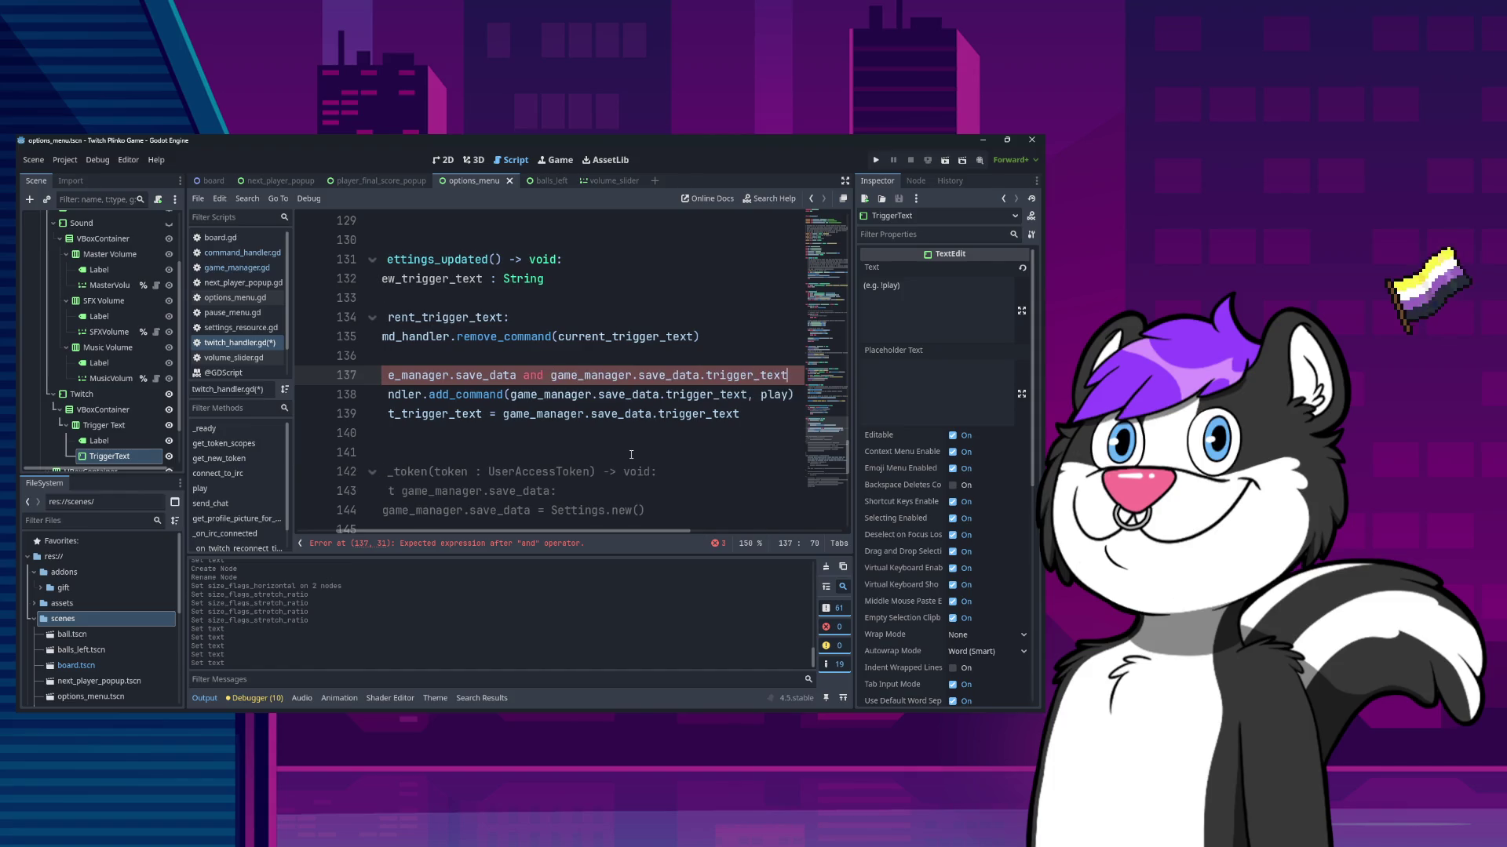
key(Down)
key(Home)
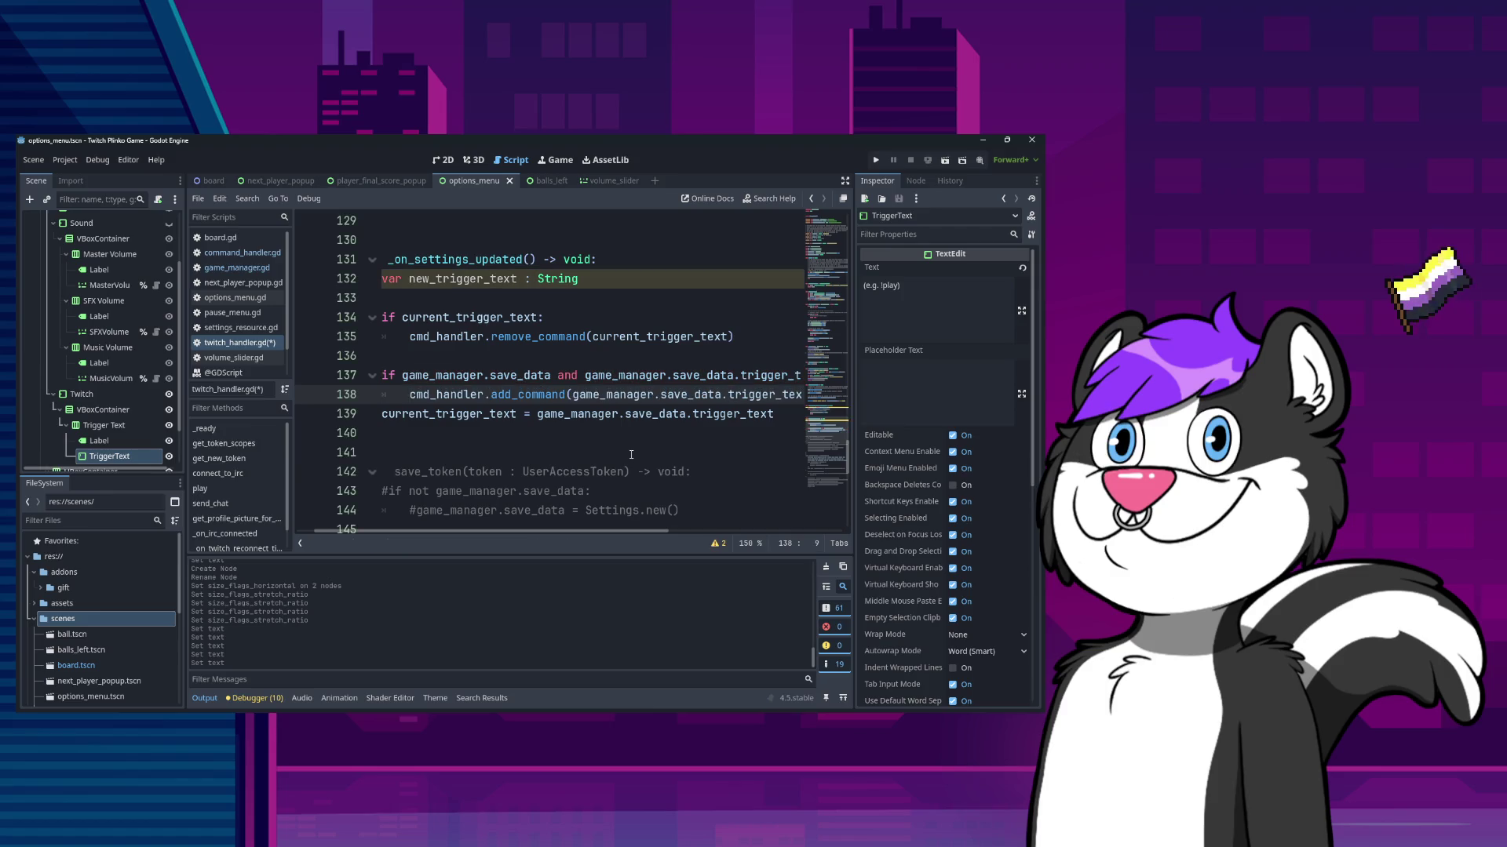
key(BackSpace)
key(Up)
key(Up)
key(Up)
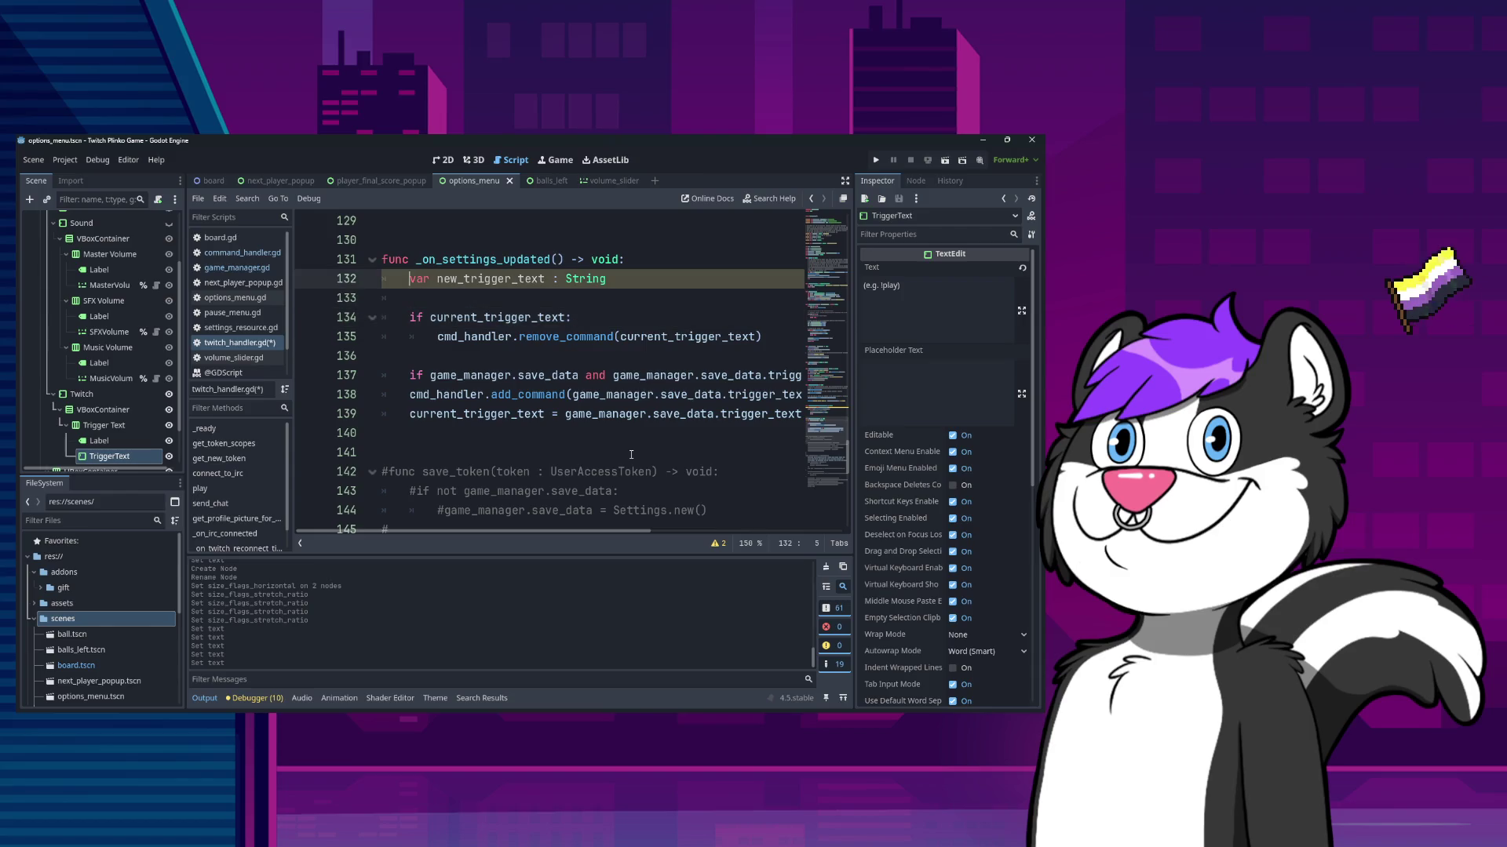
key(Down)
key(Down)
key(Down)
key(End)
- Add a new_trigger_text assignment line and an else branch setting new_trigger_text = "play"
key(Return)
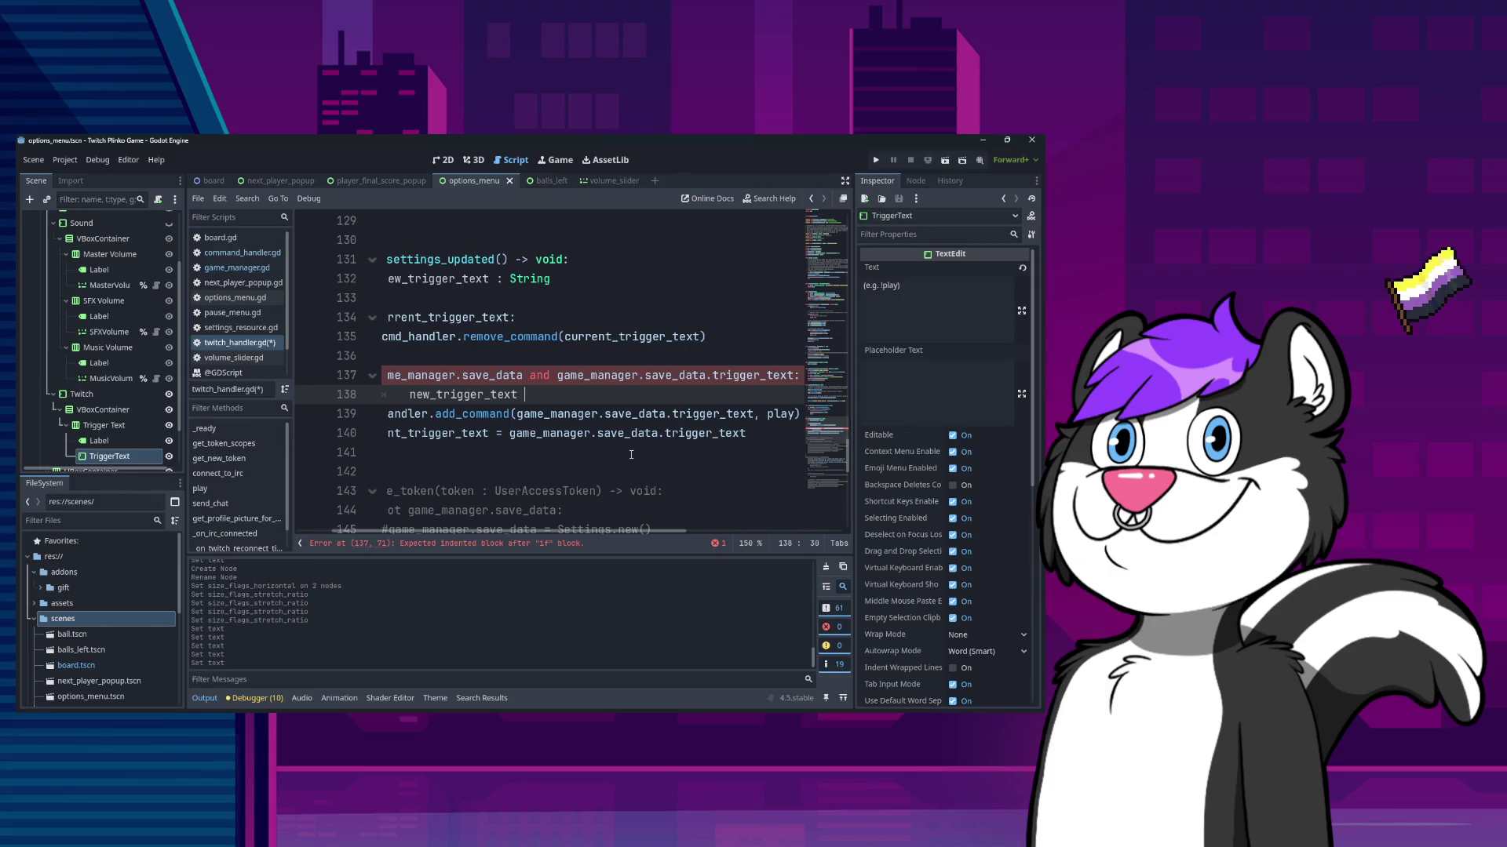
text(=)
key(Escape)
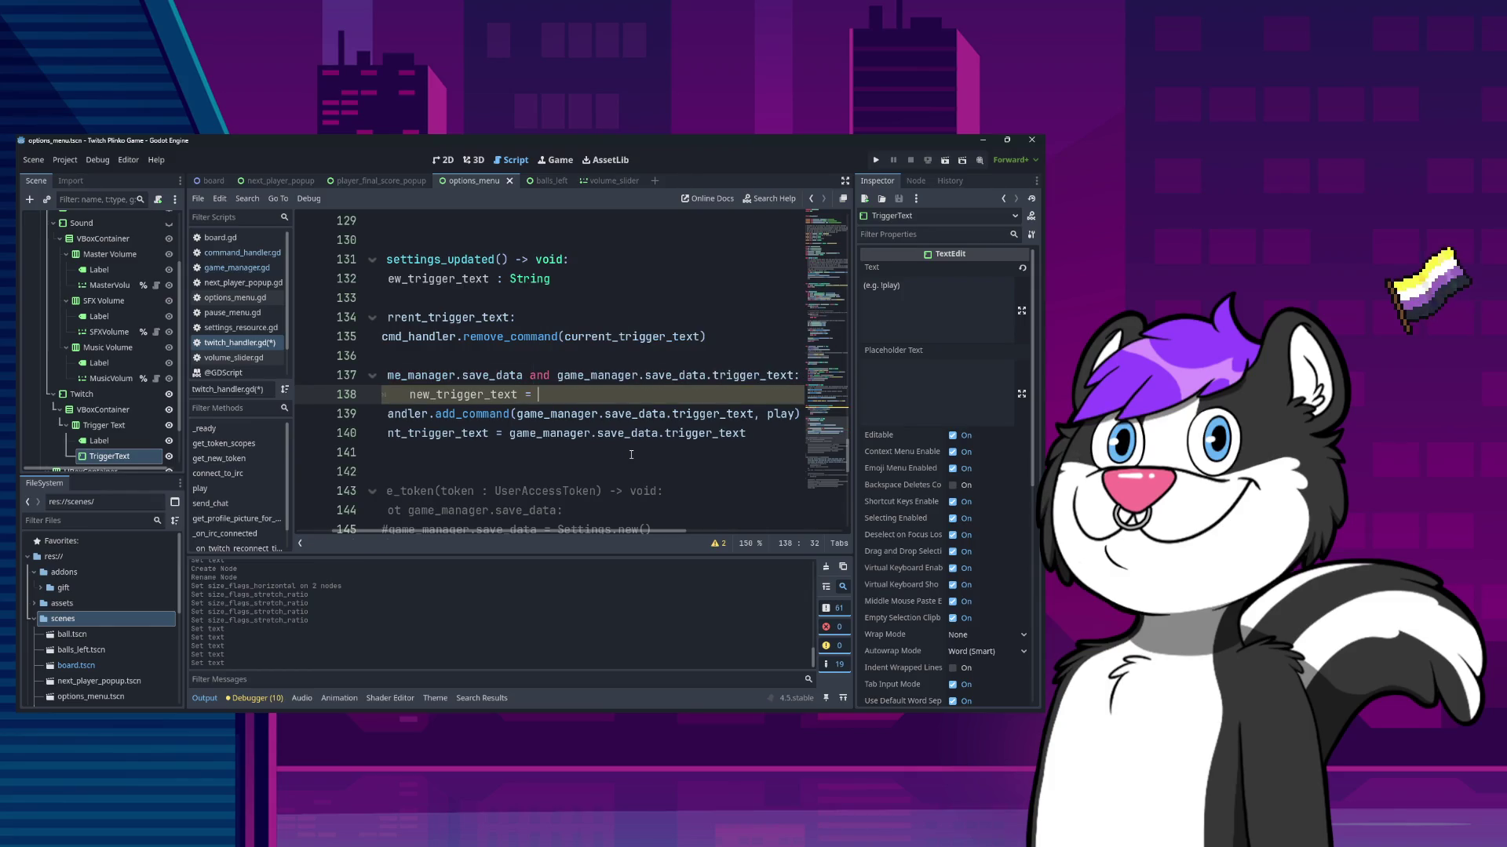
key(Return)
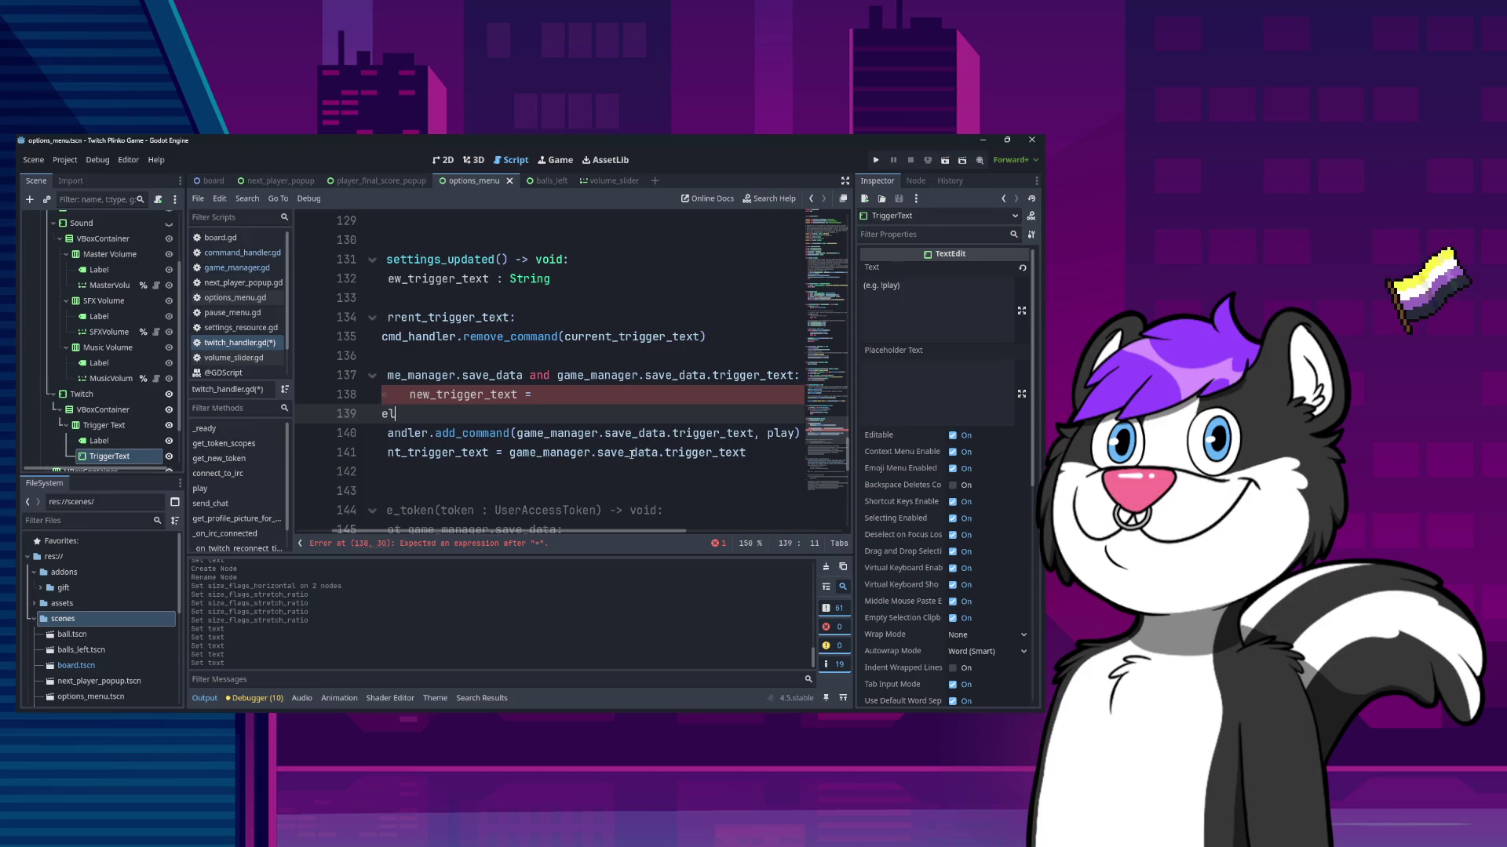
text(se:)
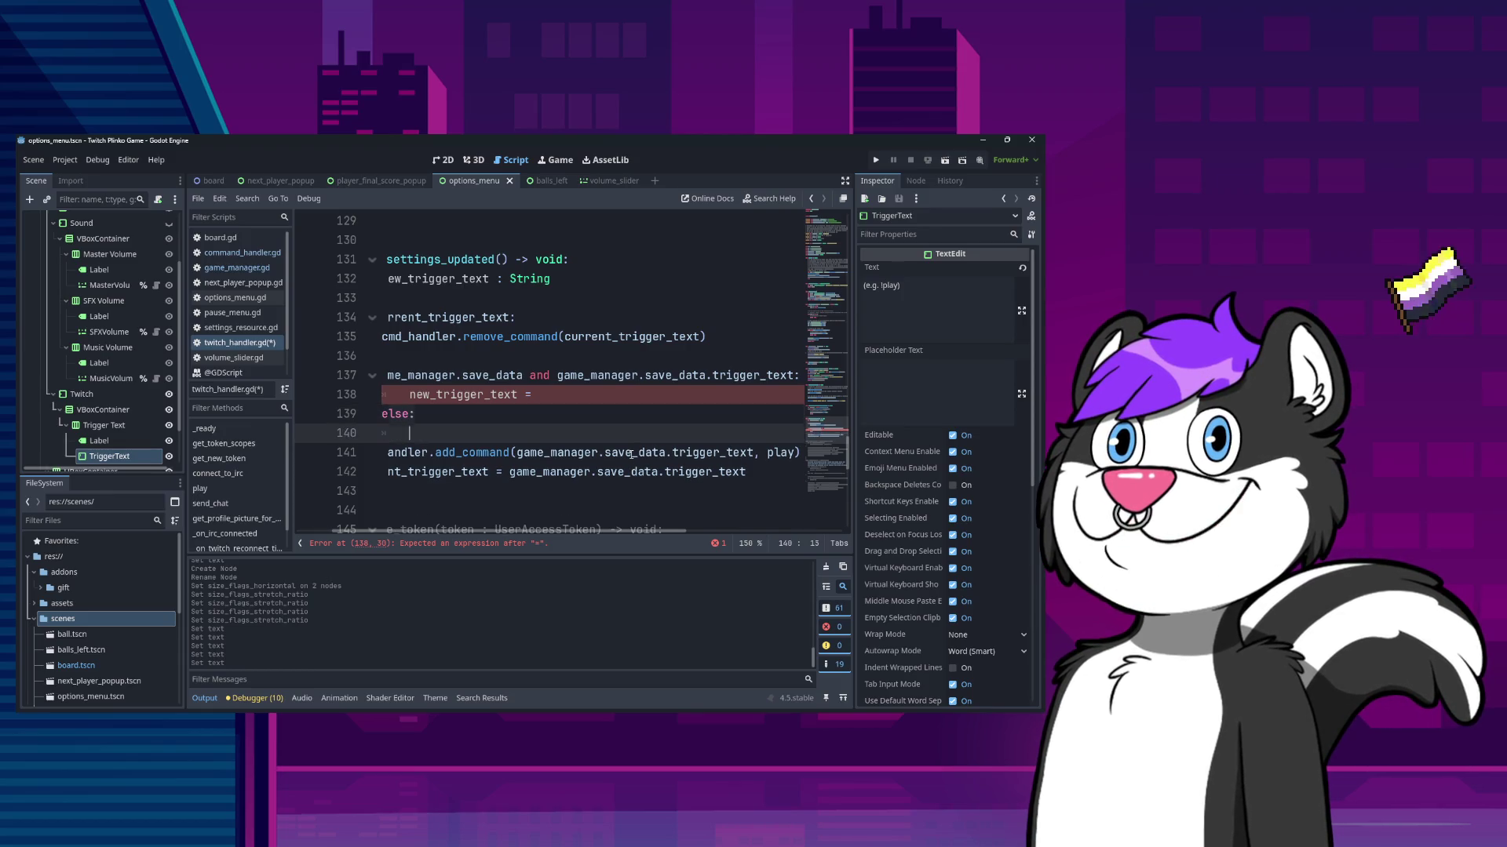
scroll(631, 453, left, 3)
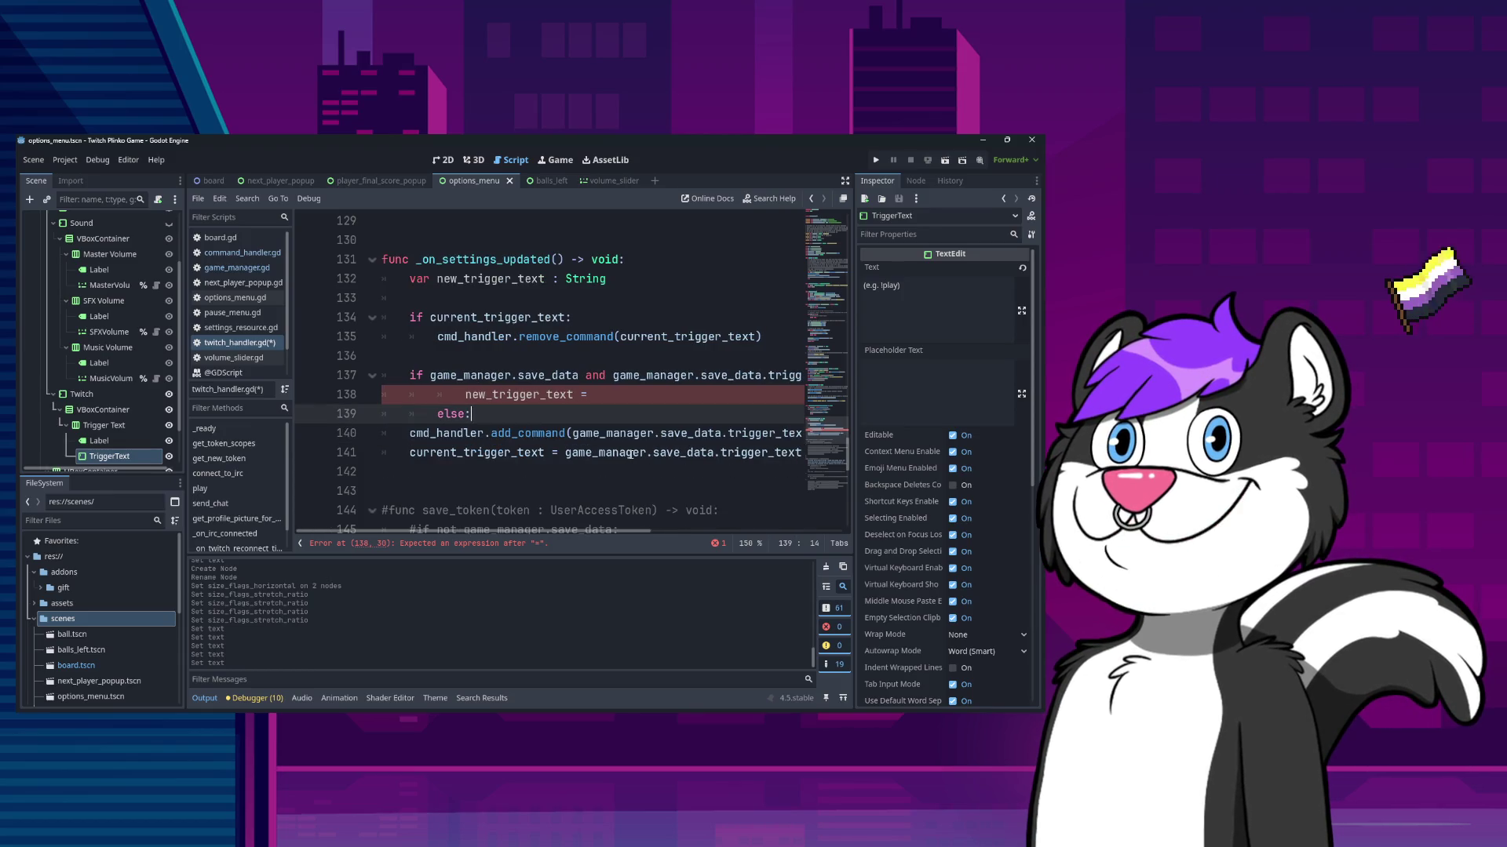
key(Return)
text(new_trigger_text = )
text("play")
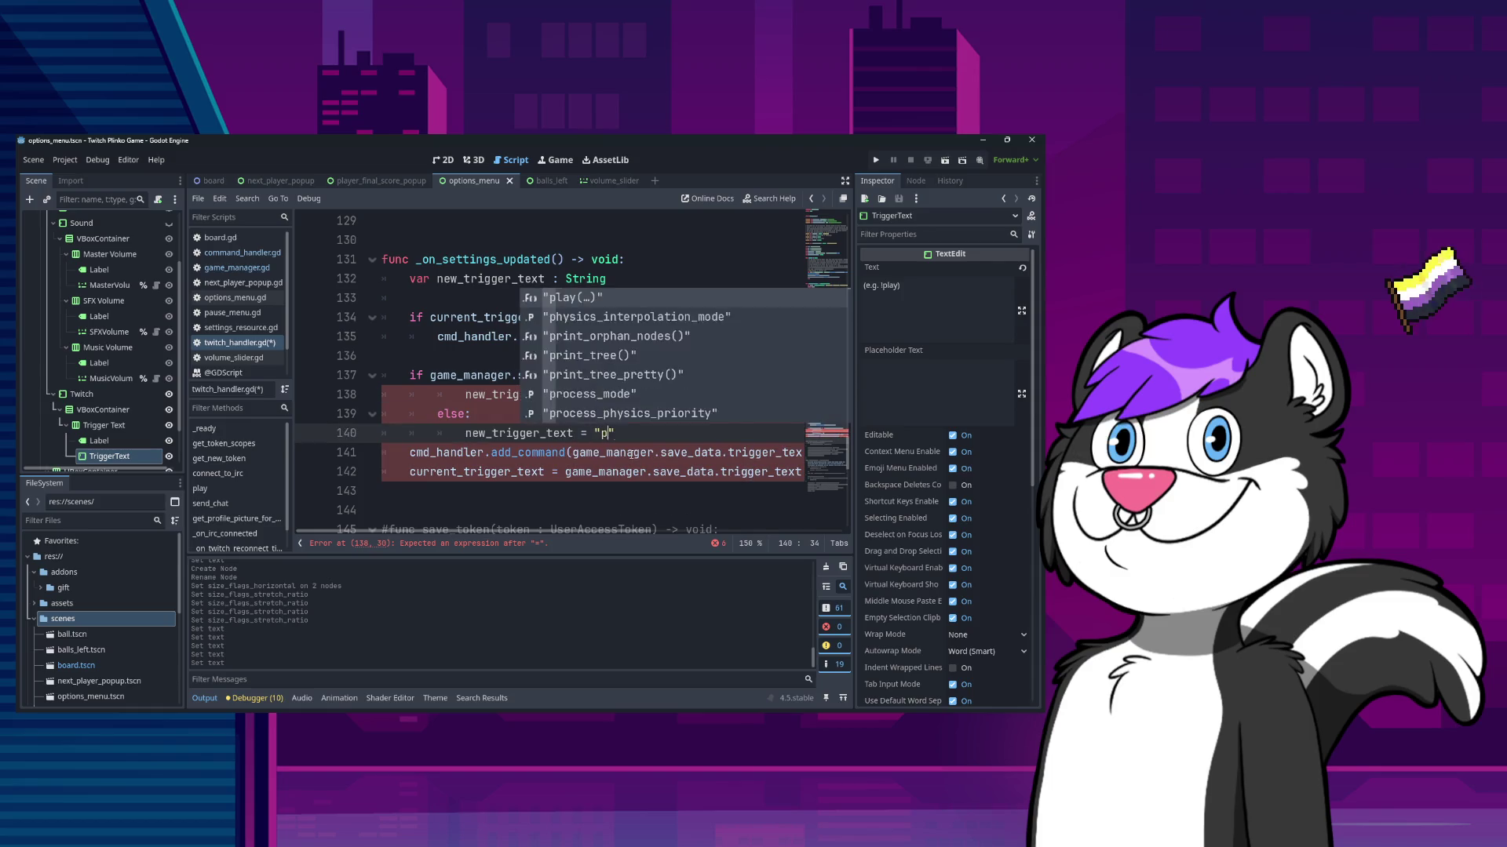
- Complete line 138 so new_trigger_text is assigned game_manager.save_data.trigger_text
key(Up)
key(Up)
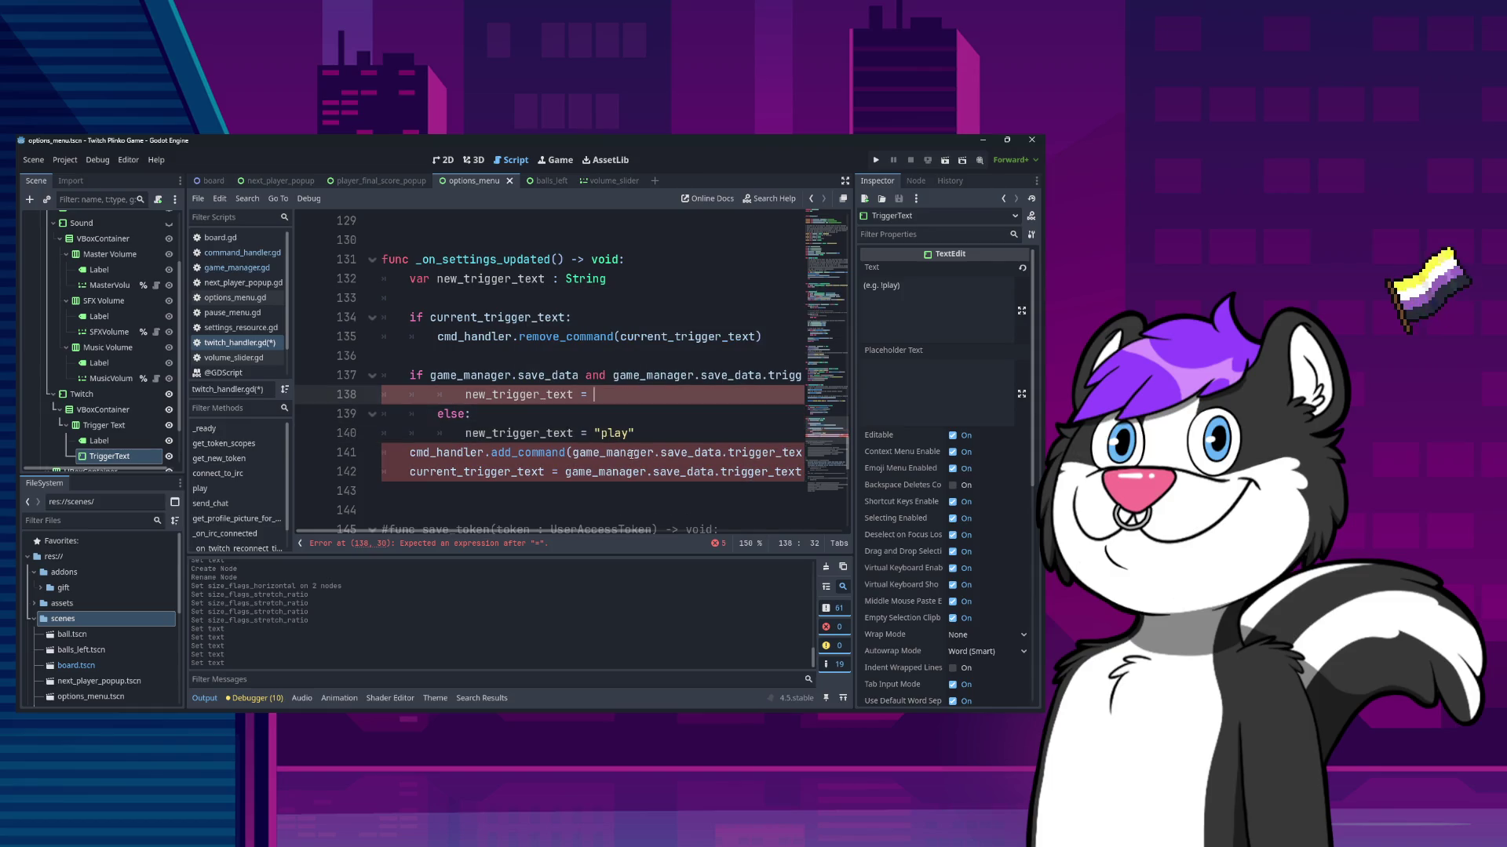
key(Up)
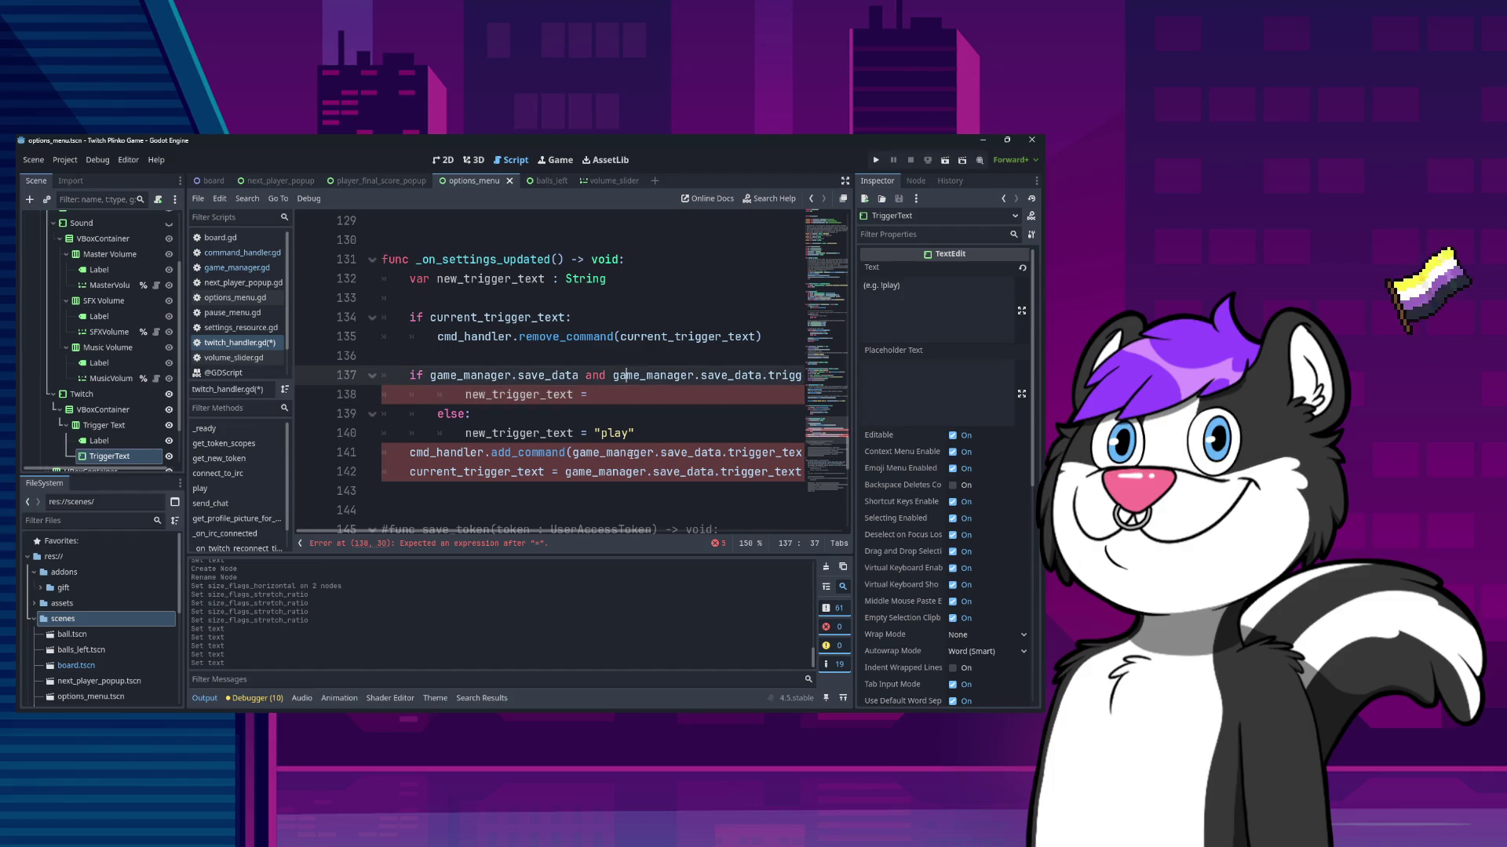
key(End)
key(ctrl+shift+Left)
key(ctrl+shift+Left)
key(ctrl+shift+Left)
key(ctrl+shift+Left)
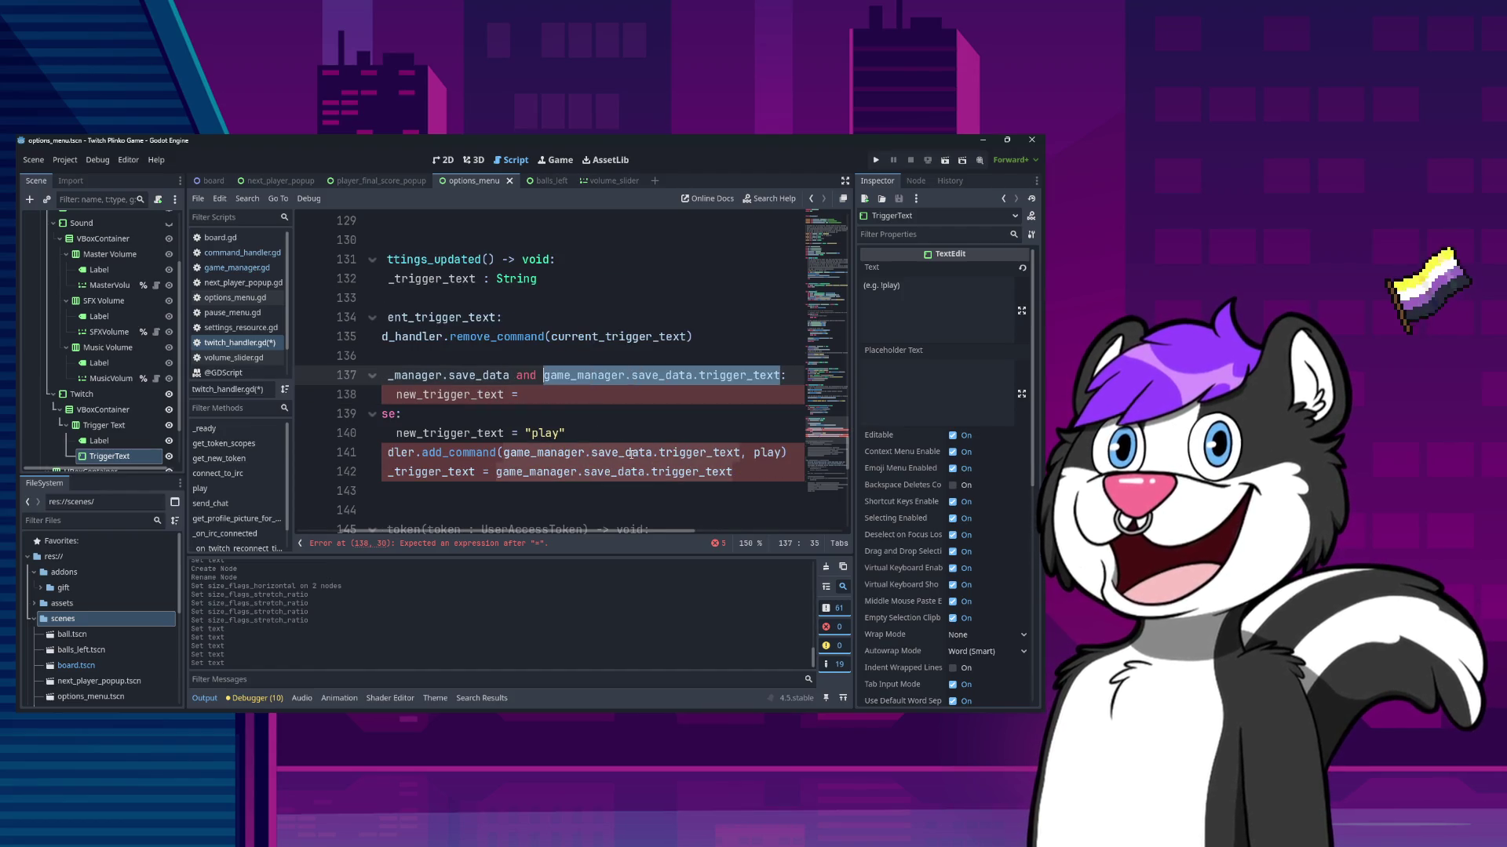
key(ctrl+c)
key(Down)
key(End)
key(ctrl+v)
key(Down)
key(Down)
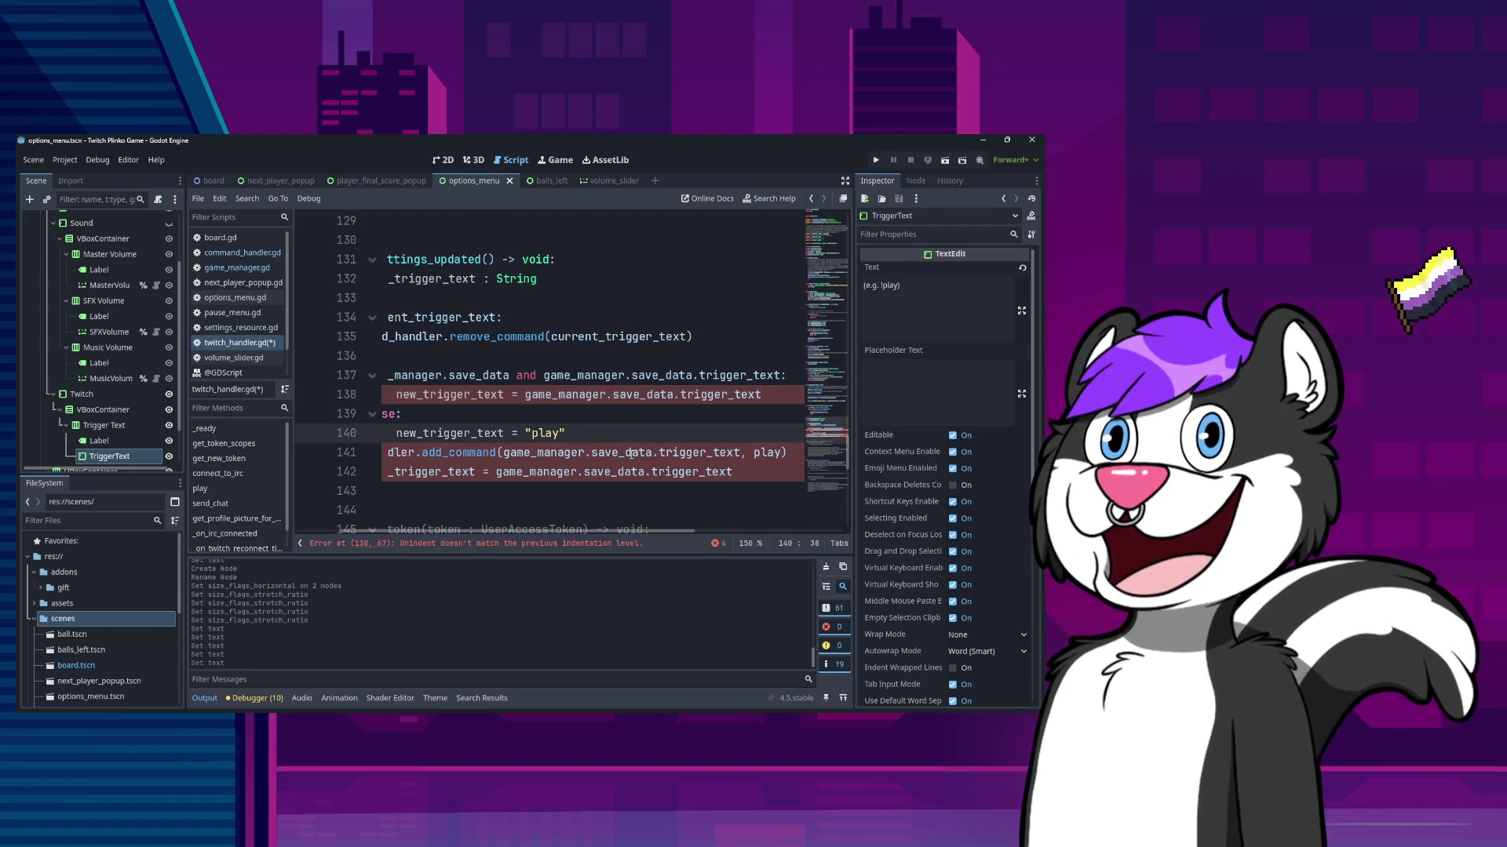
- Add a blank line after the else branch and unindent lines 138 to 140 one level
key(Return)
key(shift+Home)
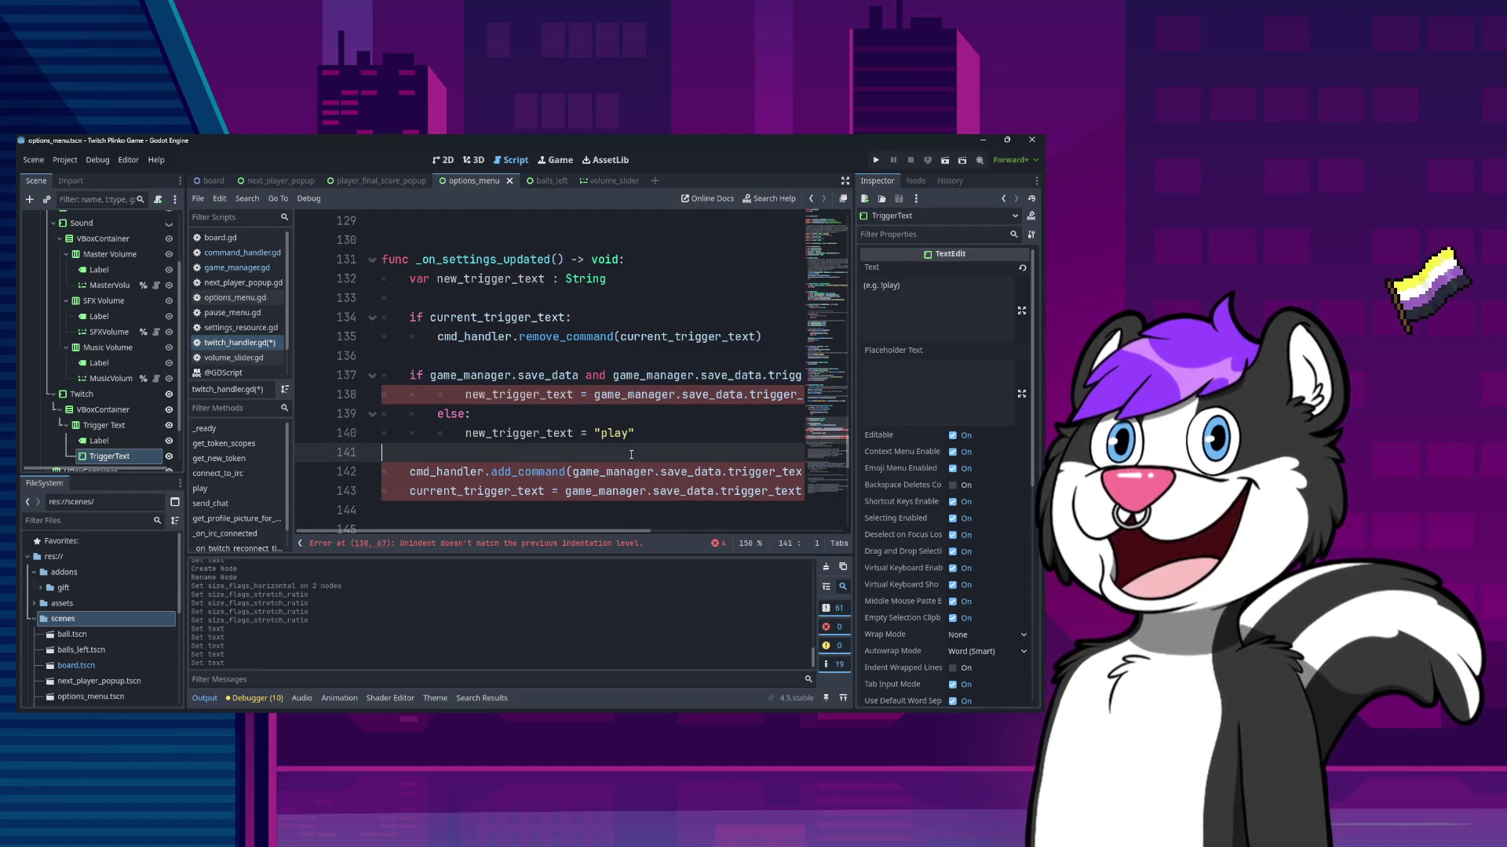
key(Up)
key(Up)
key(Up)
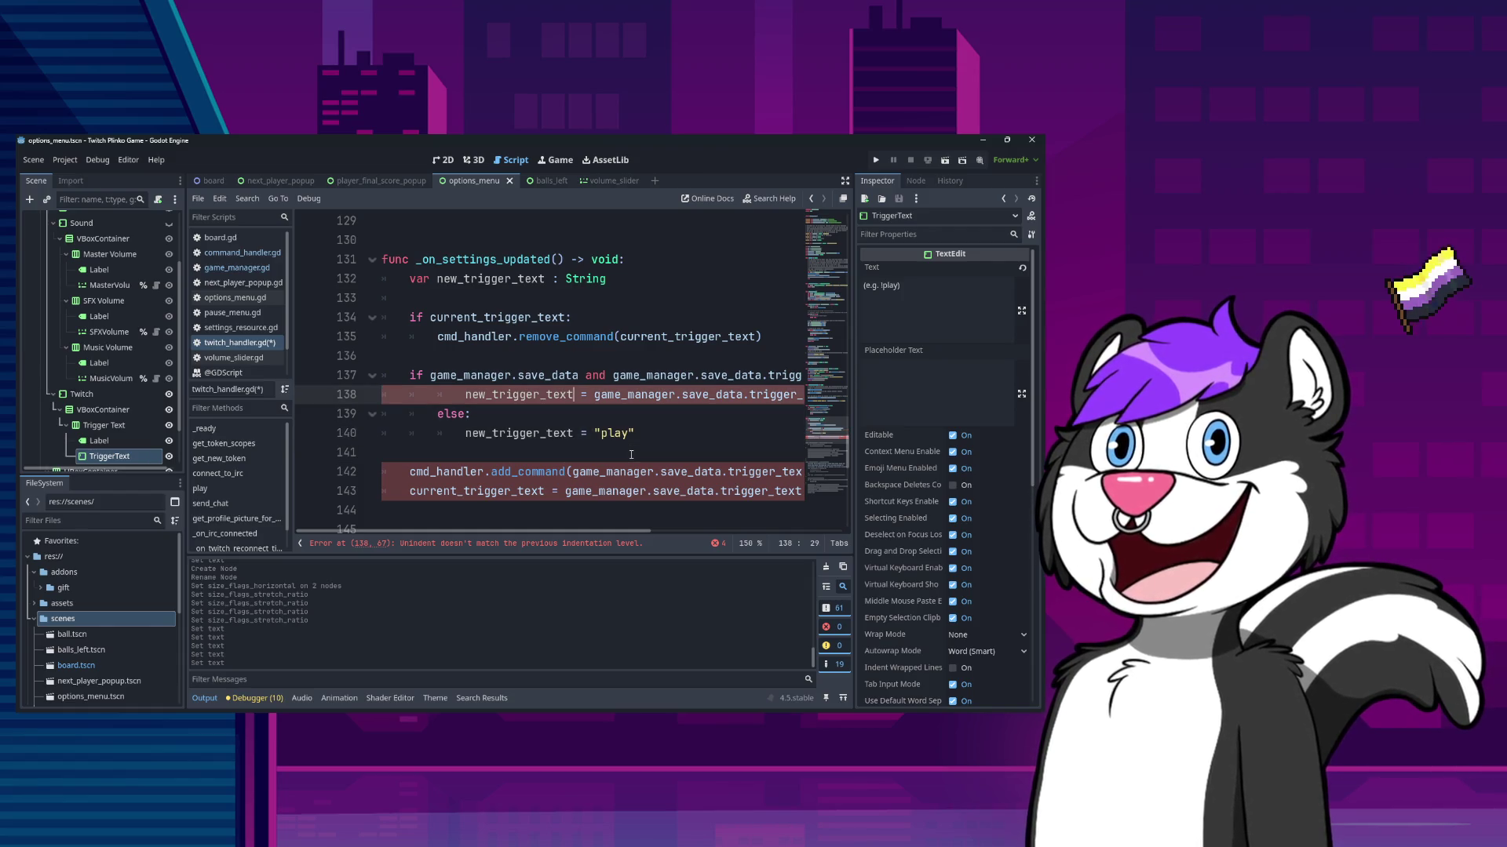
key(Up)
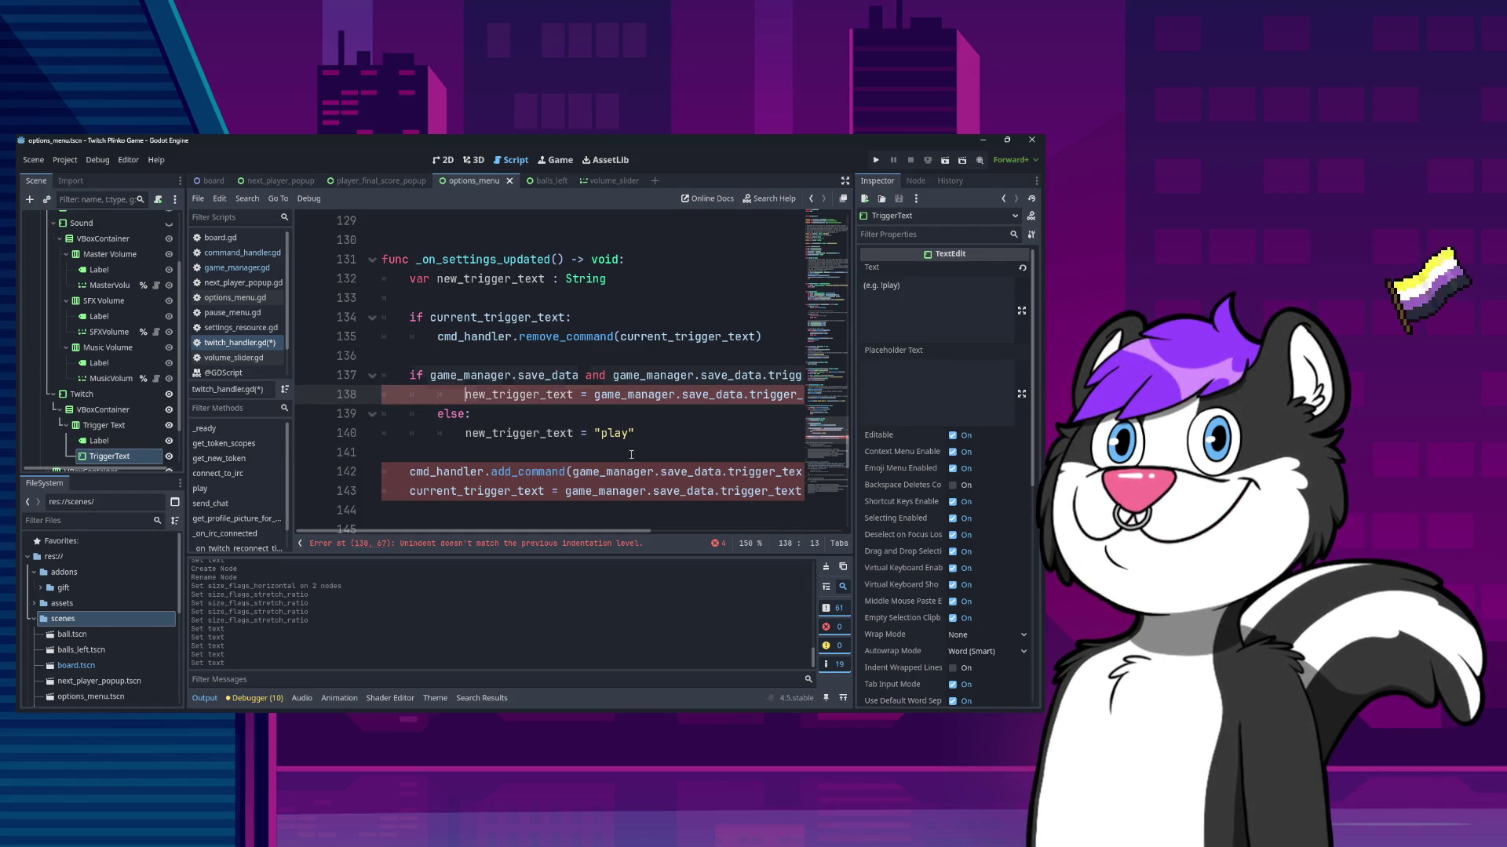
key(Down)
key(shift+Tab)
key(Down)
key(shift+Tab)
key(Down)
key(shift+Tab)
key(Down)
key(Down)
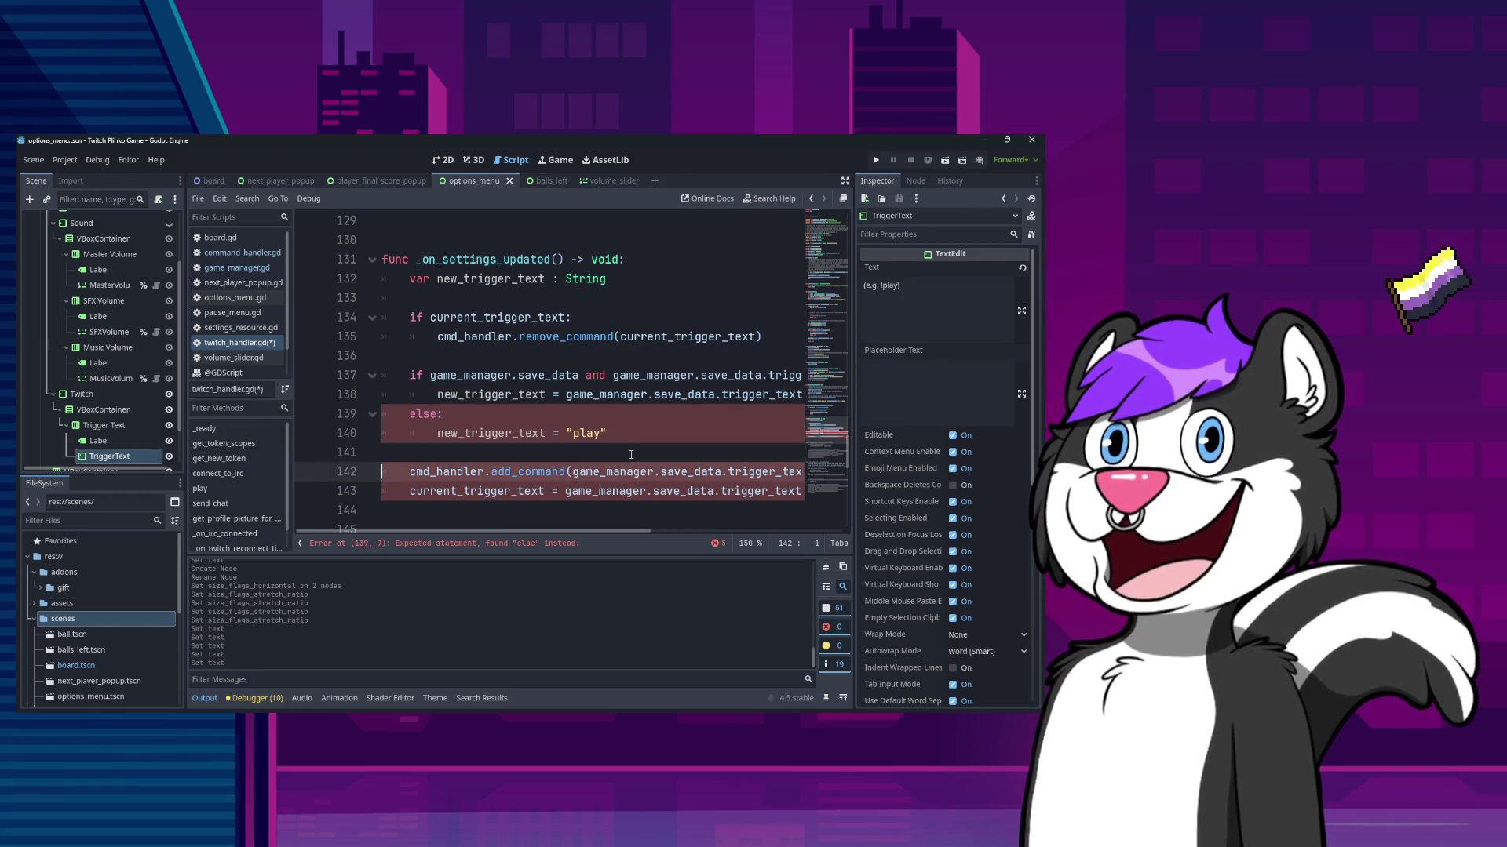
key(Up)
key(Up)
key(Up)
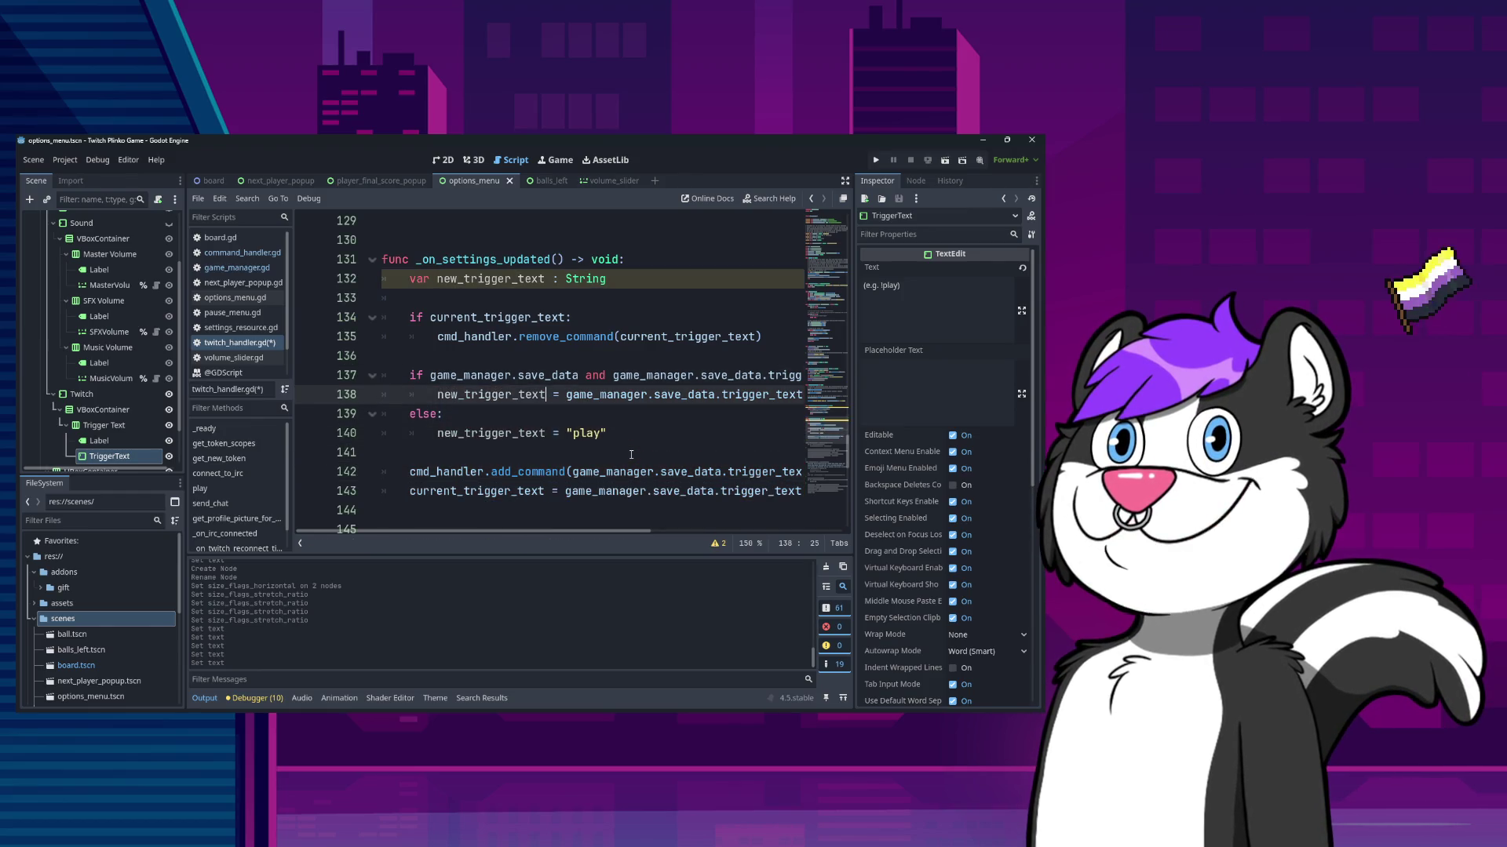
- Pass new_trigger_text to add_command and store it as current_trigger_text
key(Down)
key(Down)
key(Down)
key(End)
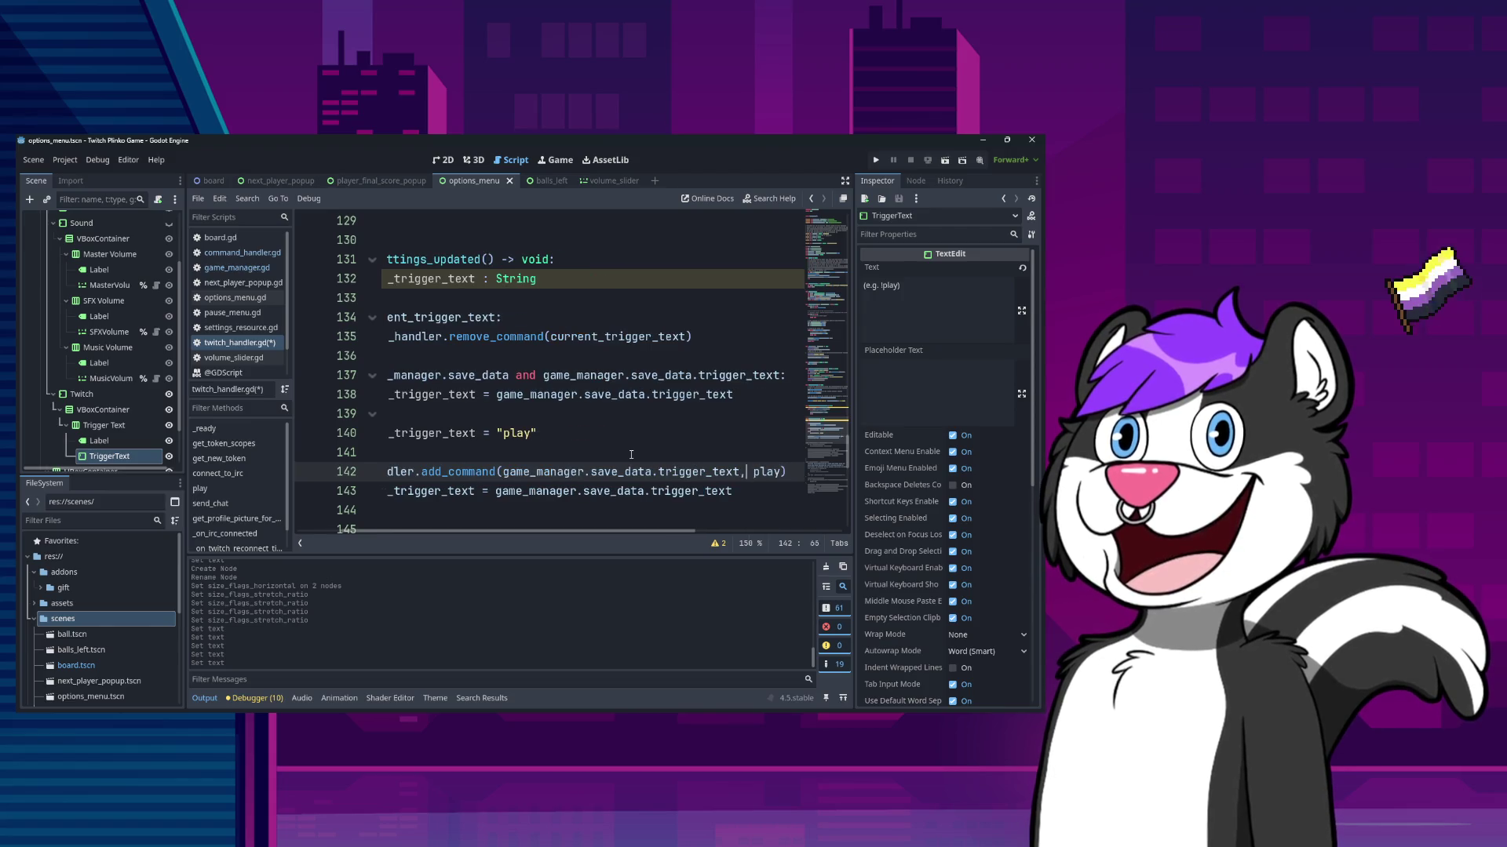
key(ctrl+v)
key(Down)
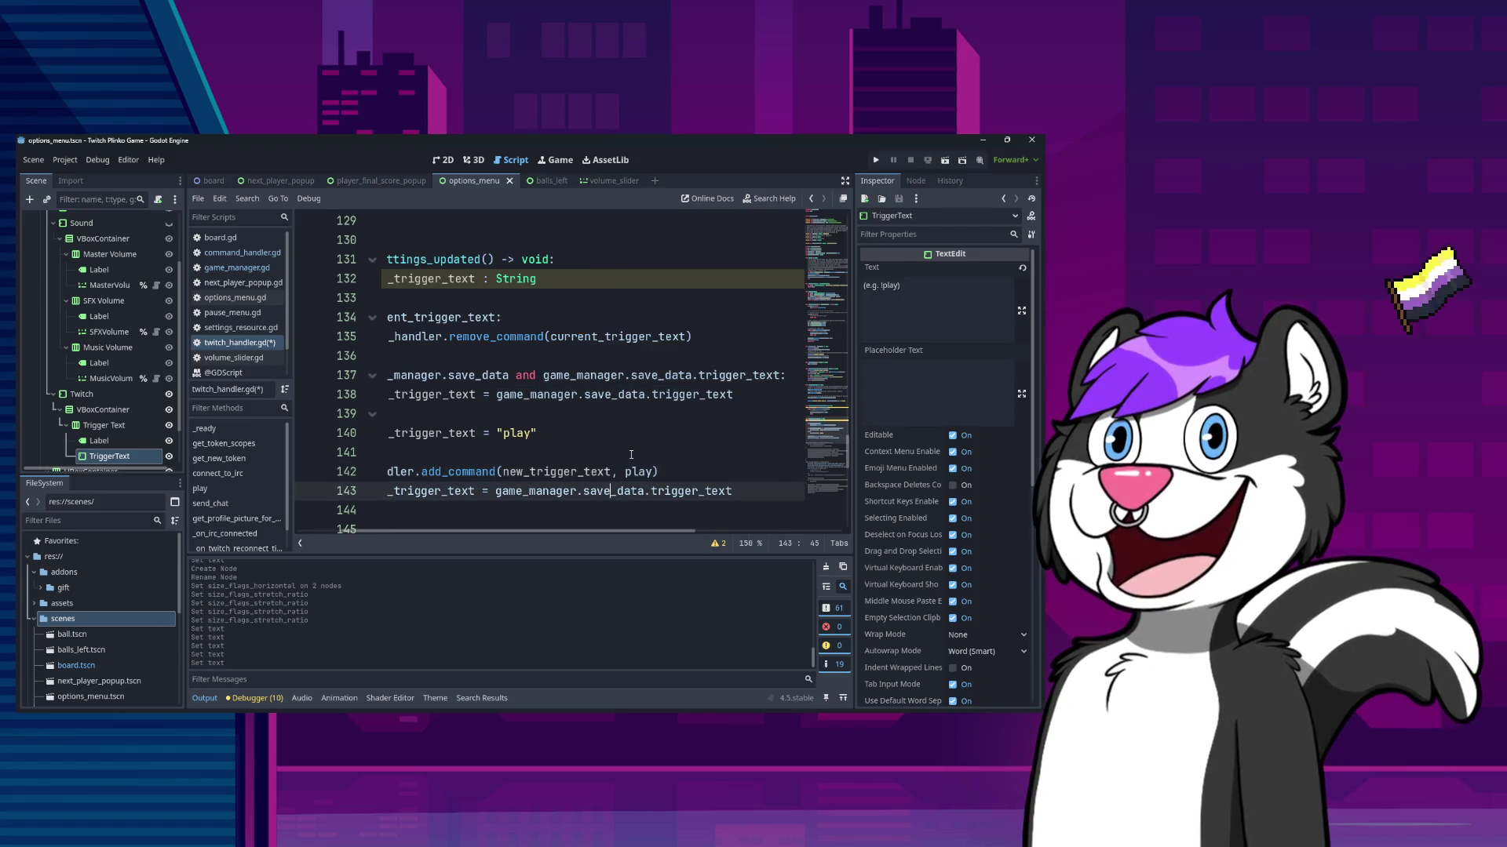
key(ctrl+v)
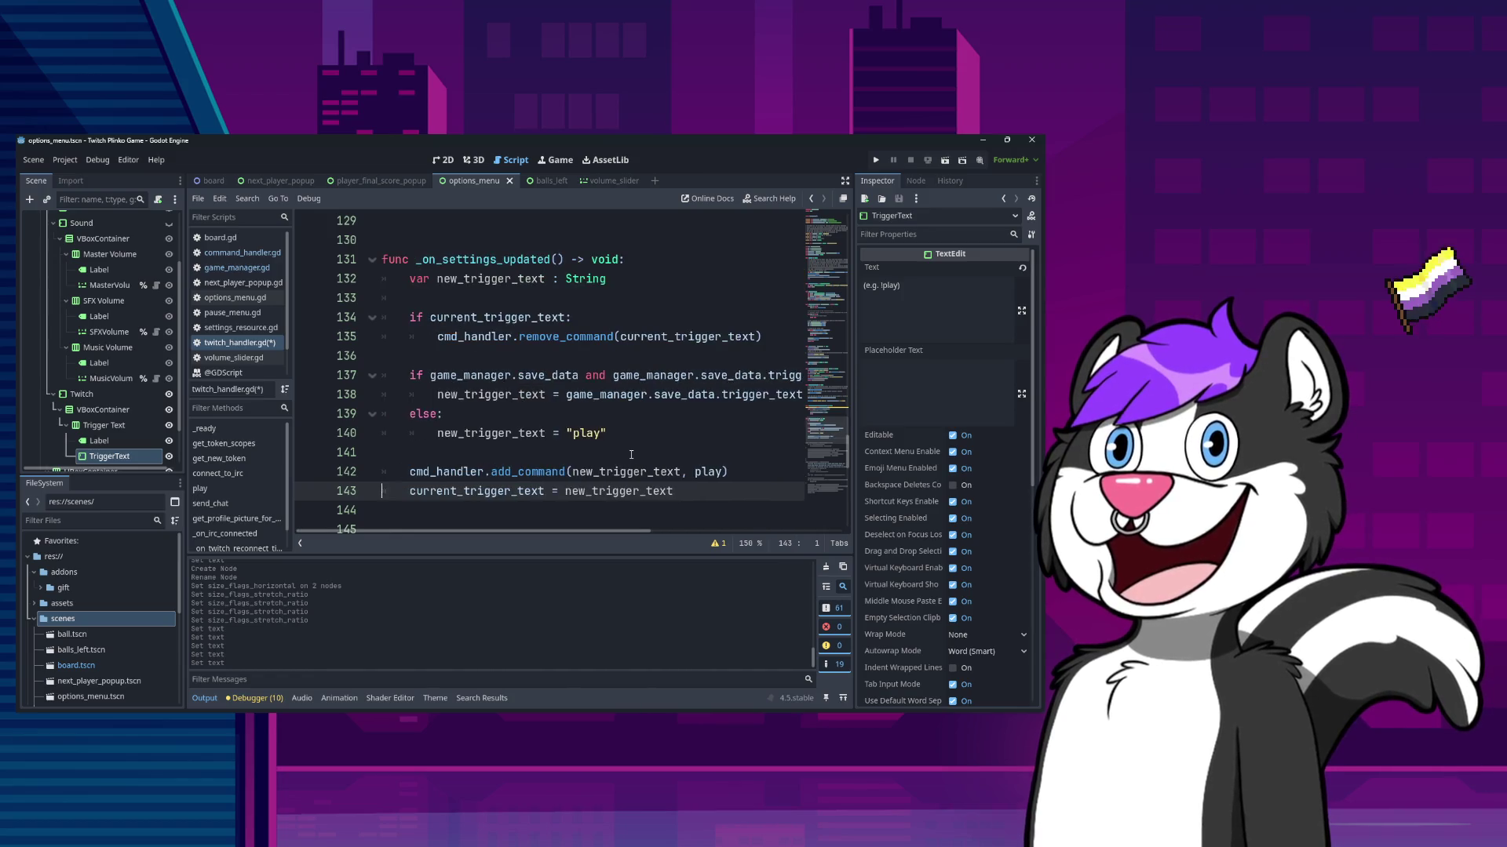
key(Down)
key(Down)
- Run the project to launch the Twitch Plinko Game and test the trigger change
scroll(631, 453, down, 1)
key(Up)
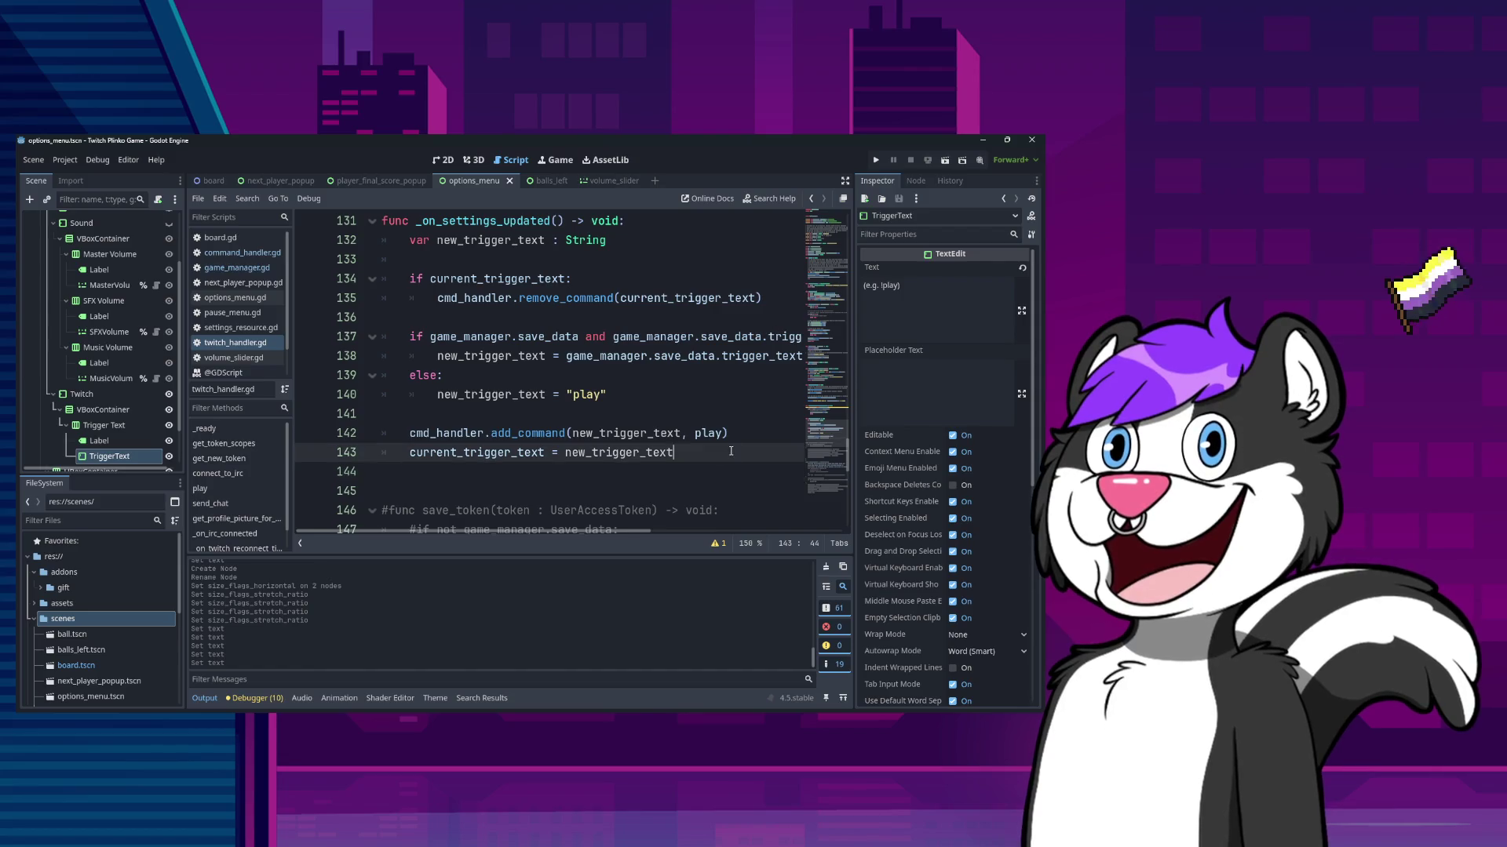
click(876, 160)
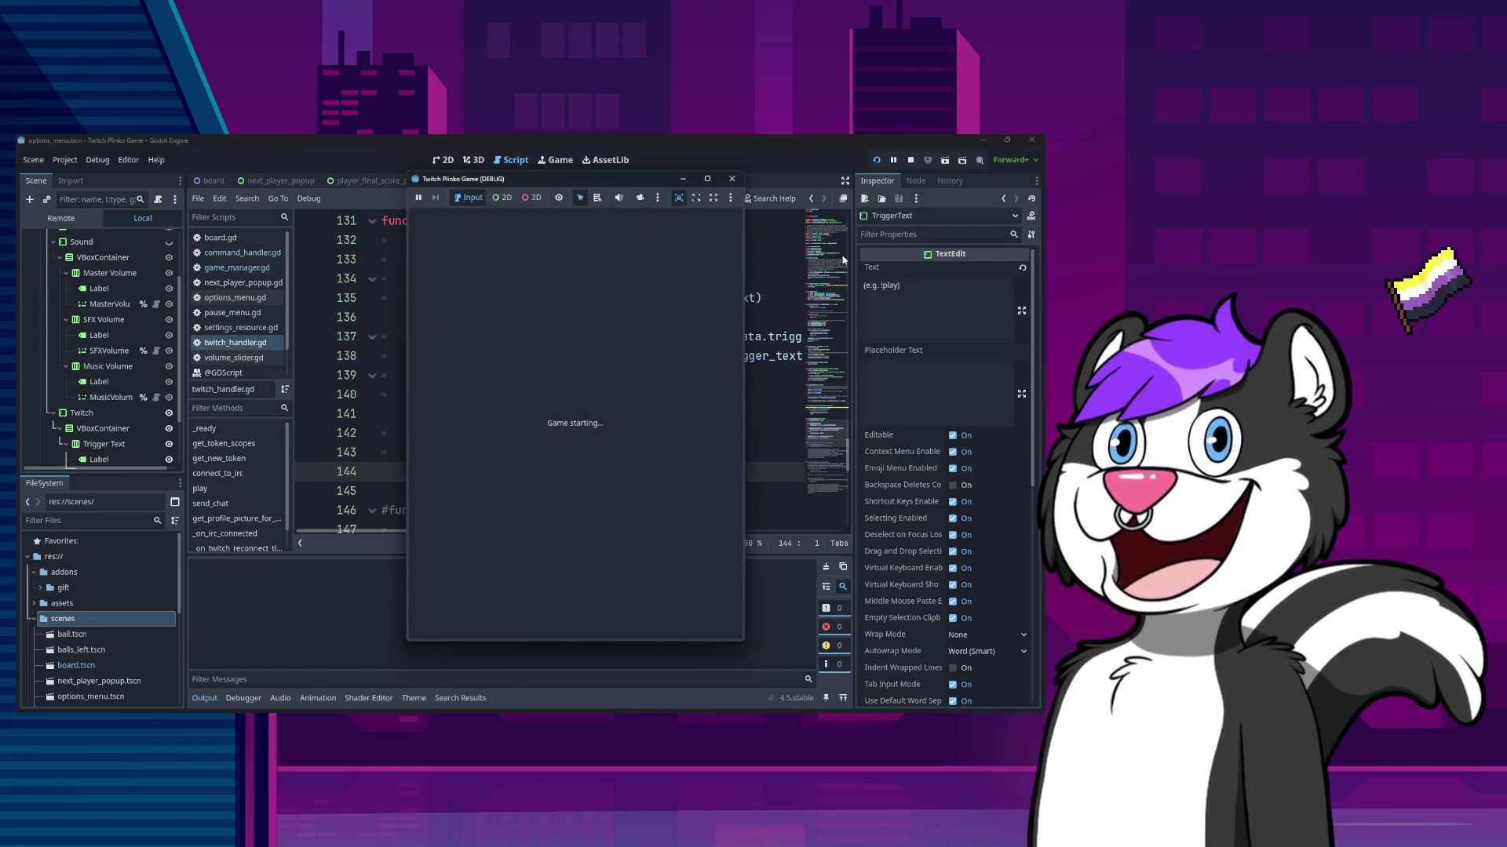
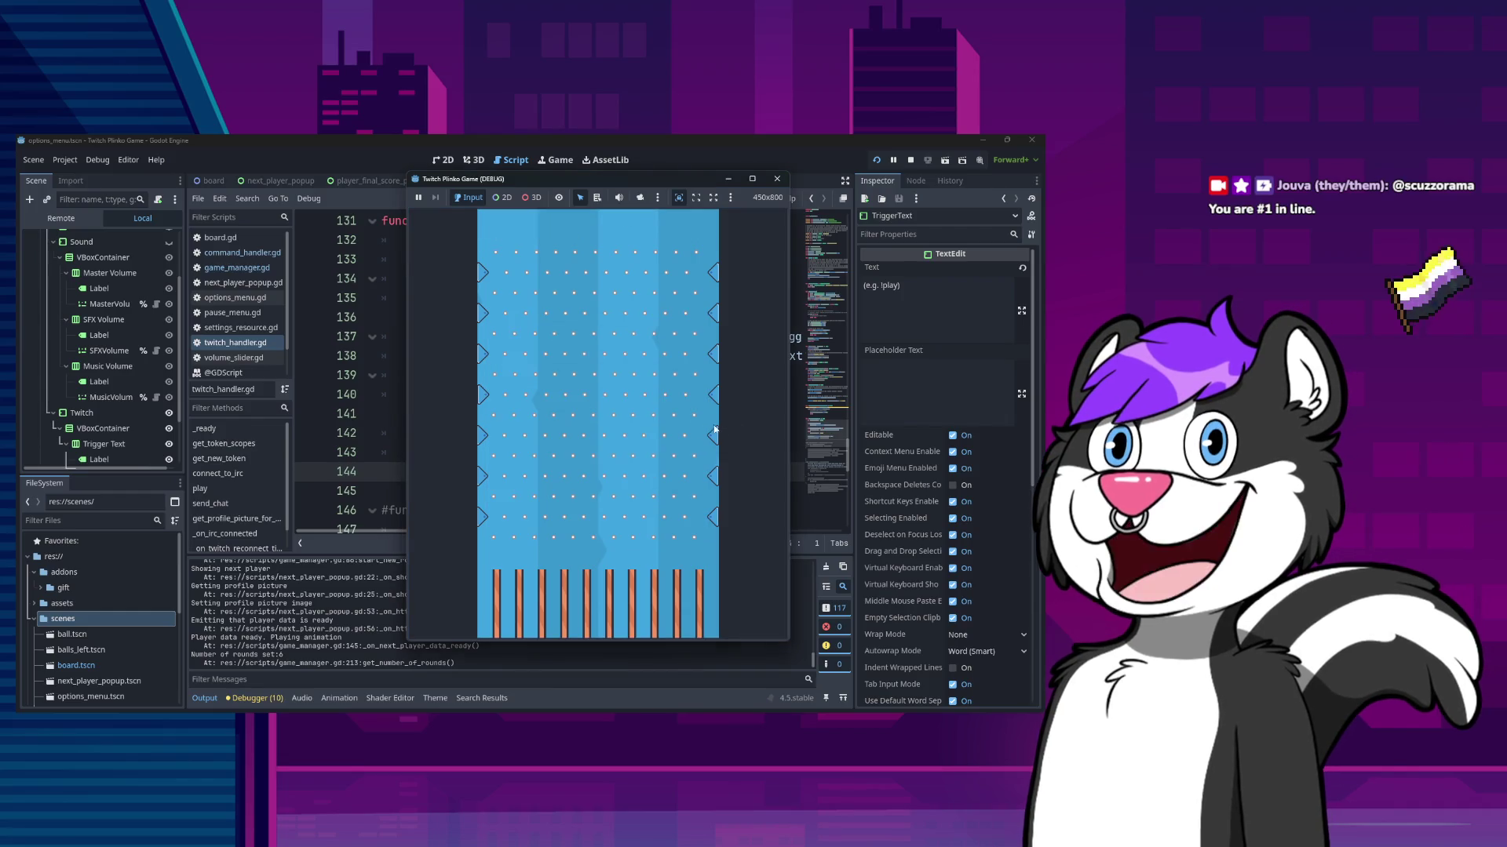
- Clear the Twitch Trigger Text in the game's options, save, and stop the test run
key(Escape)
click(629, 430)
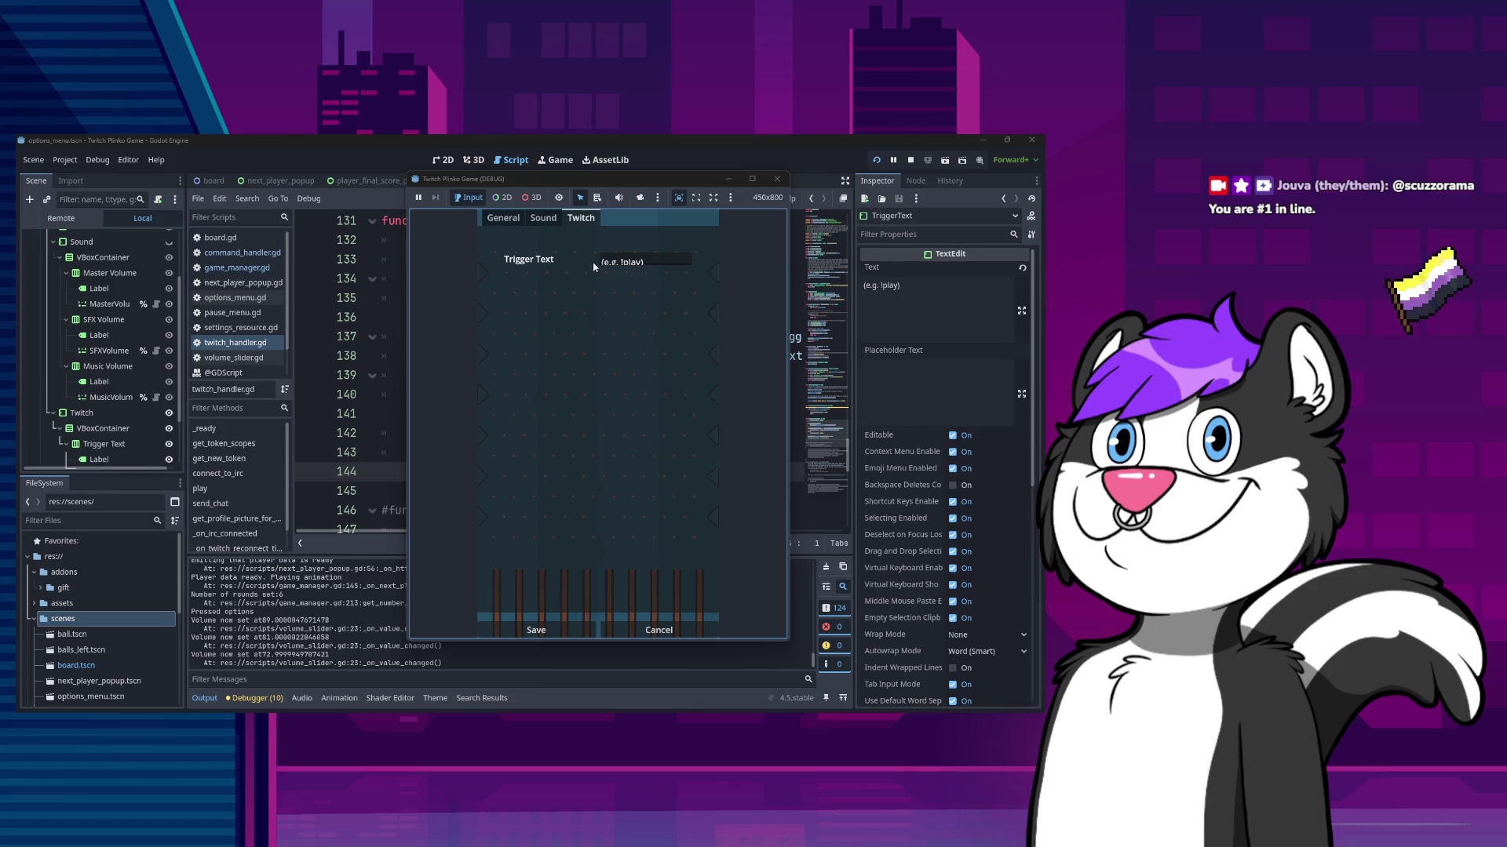
drag(637, 269, 579, 255)
key(BackSpace)
click(582, 629)
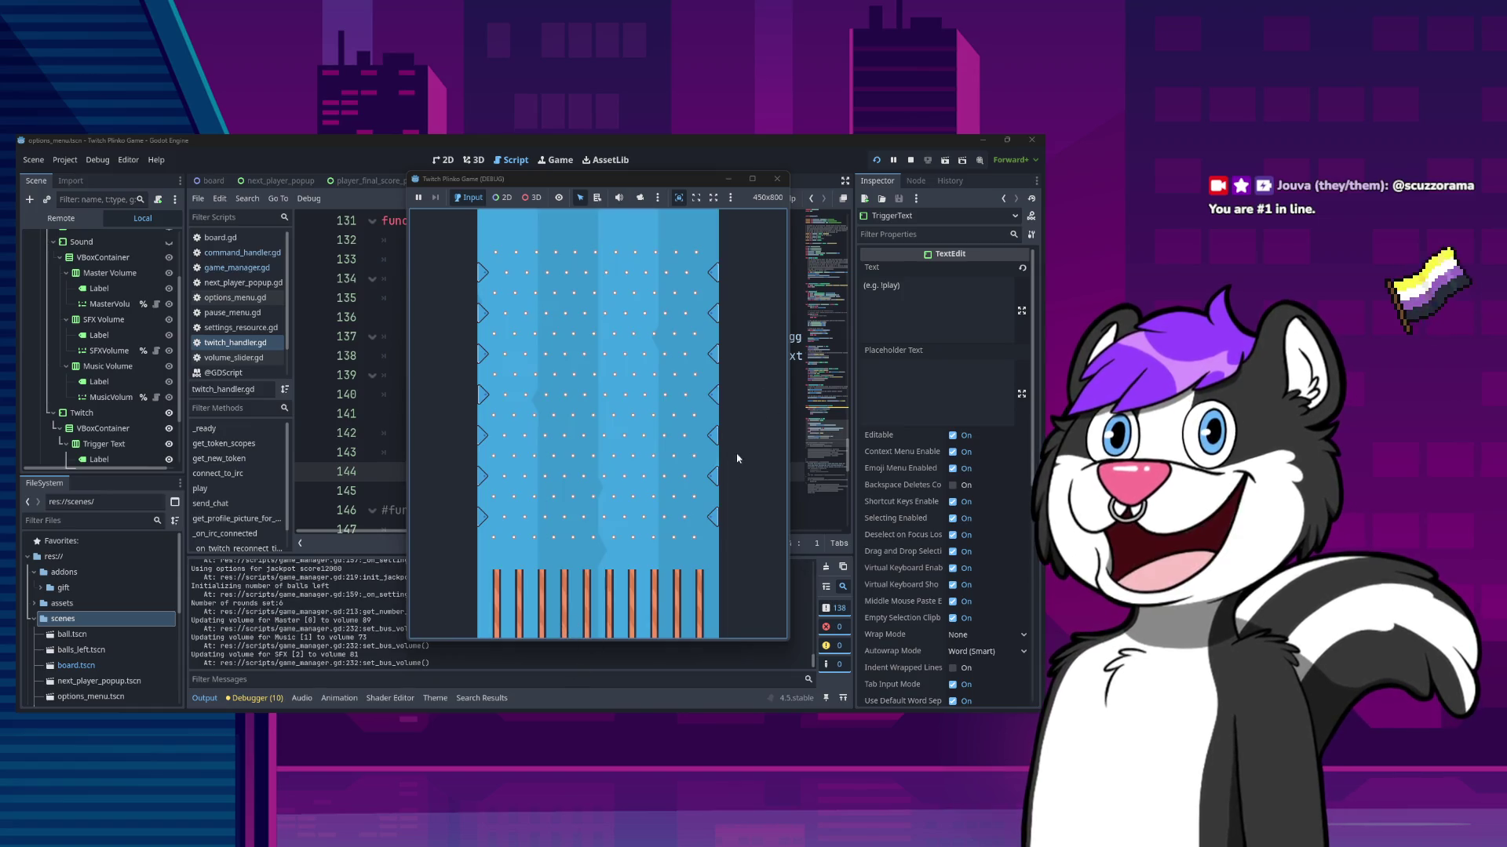
key(F8)
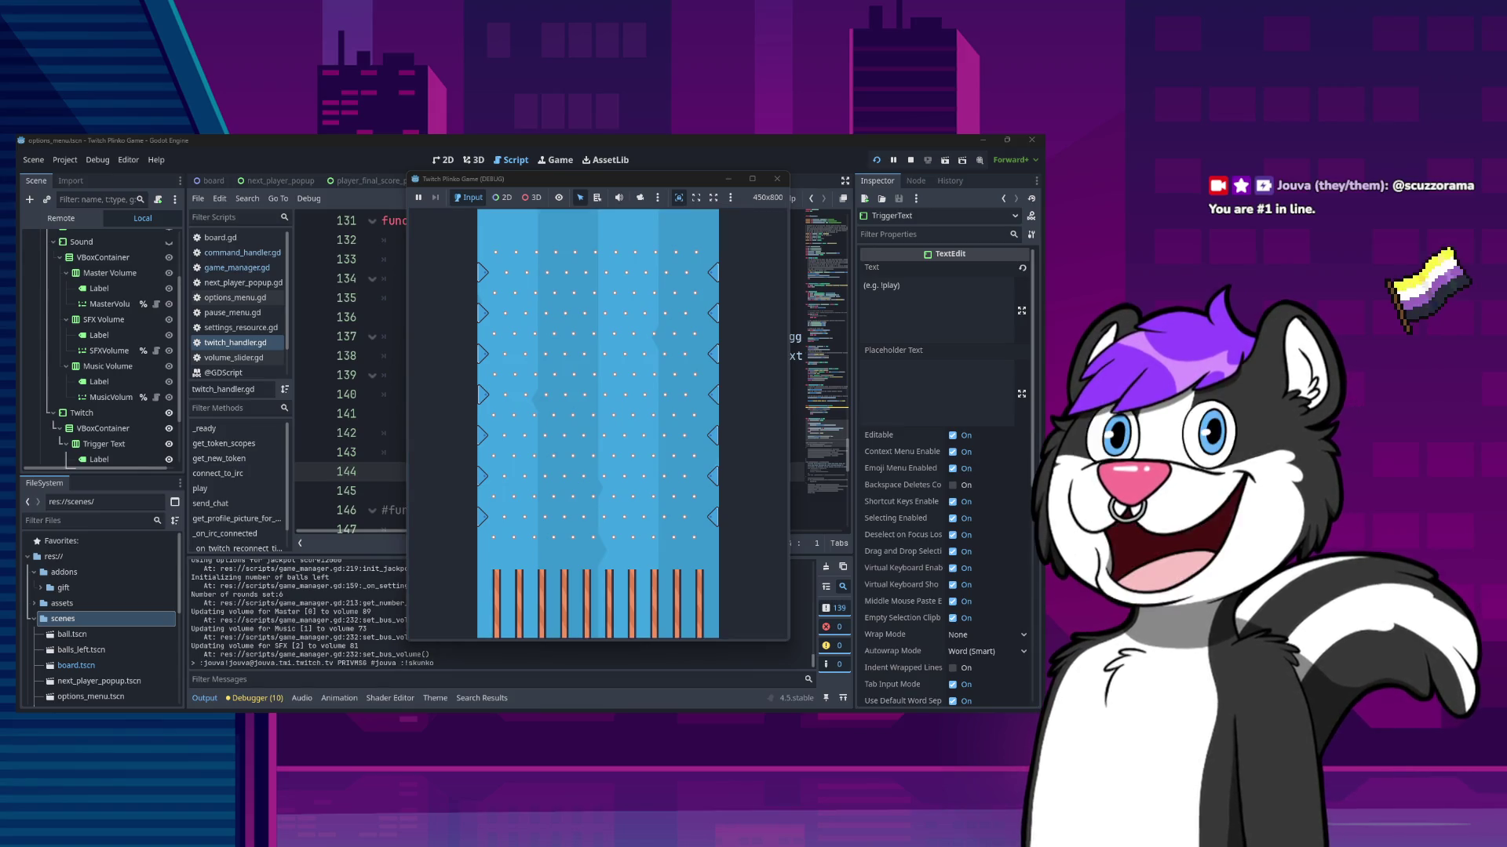
click(781, 182)
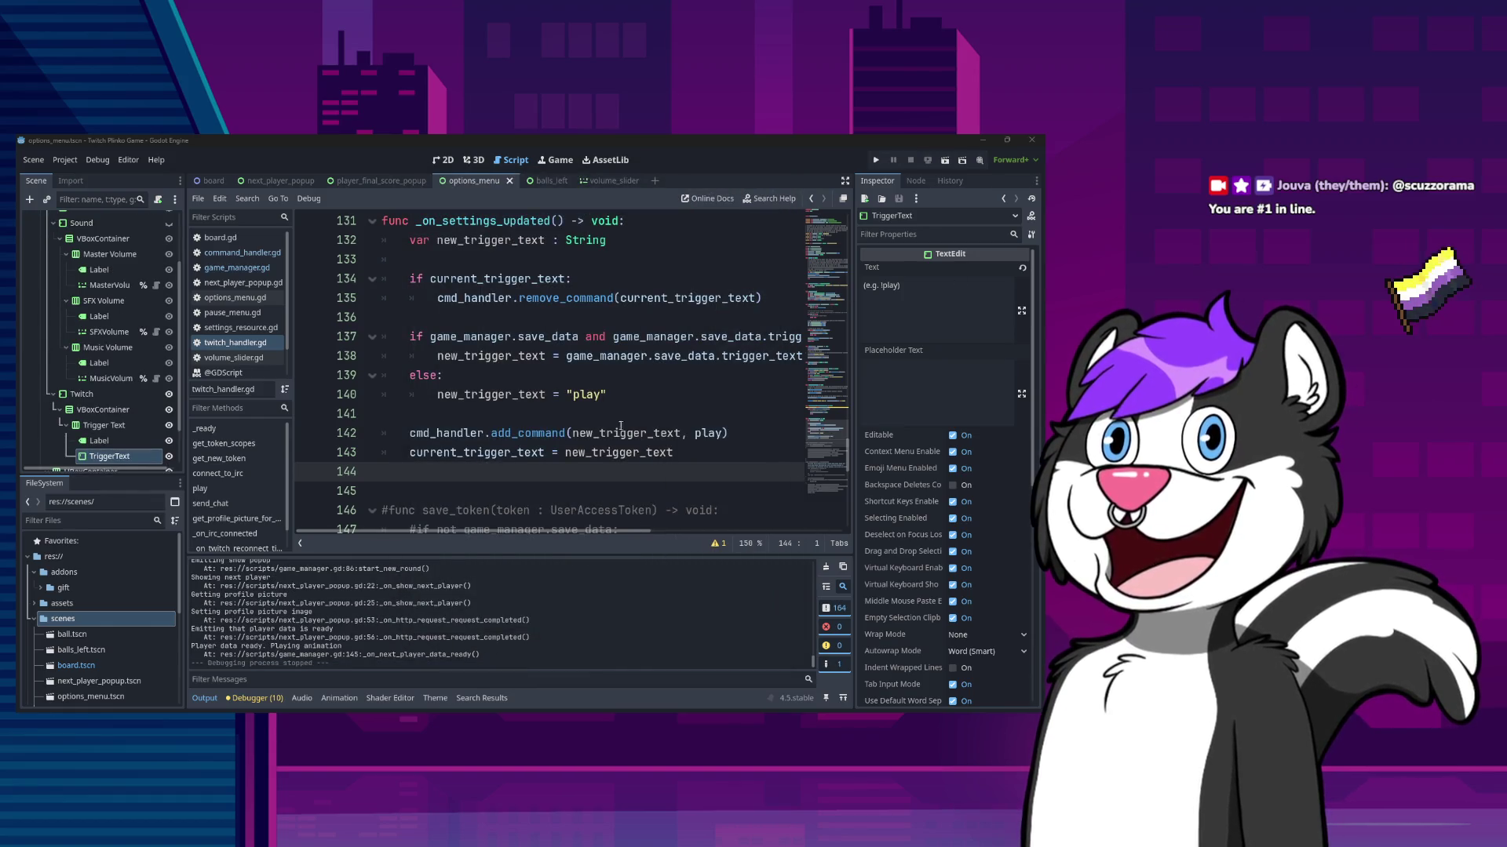
- Find _on_settings_updated in twitch_handler.gd and search for where it is connected
scroll(625, 392, down, 3)
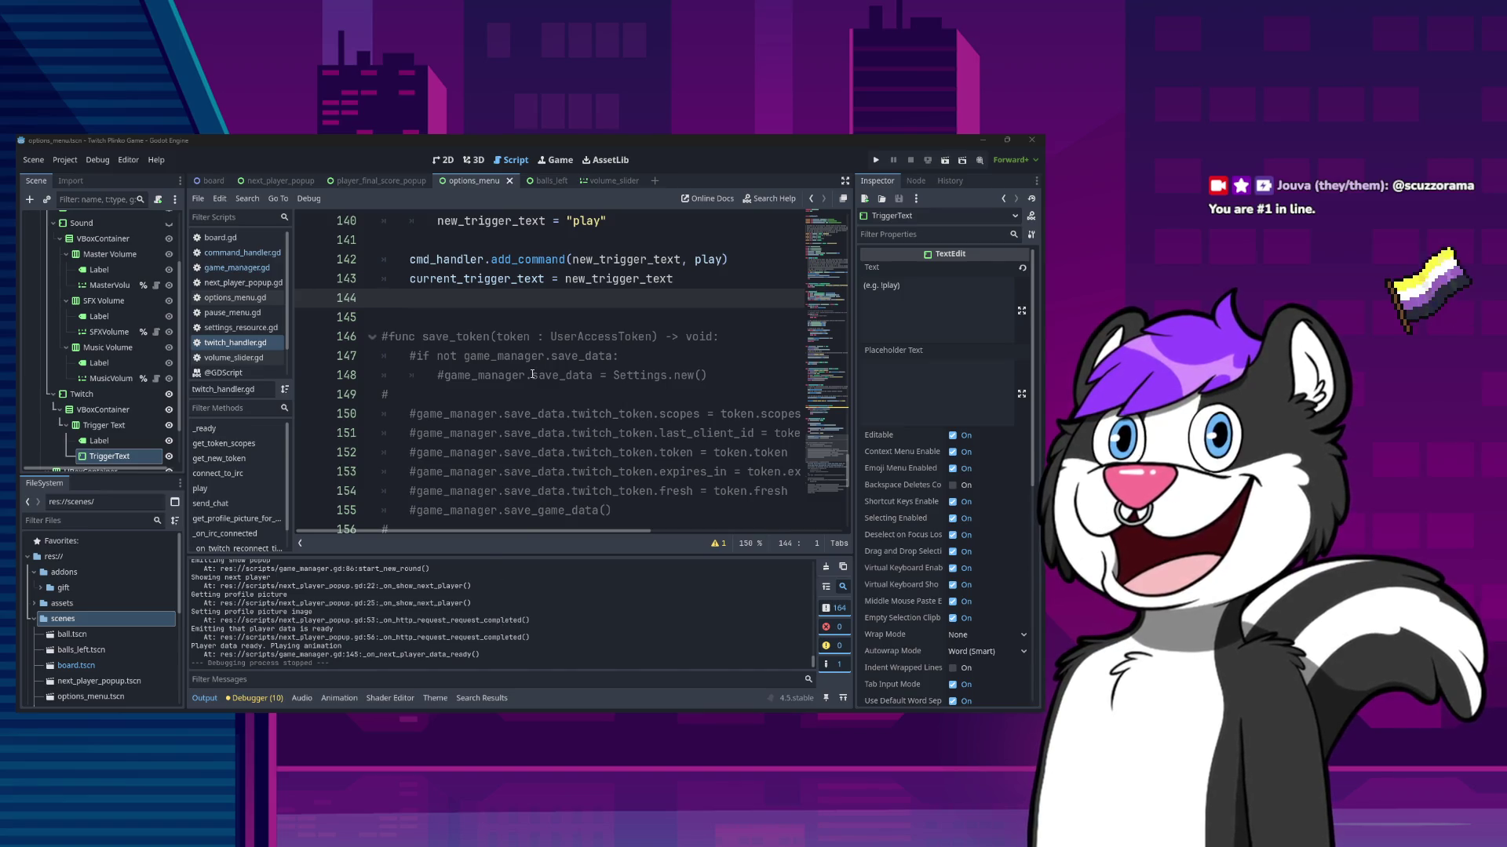
scroll(532, 375, up, 4)
click(643, 284)
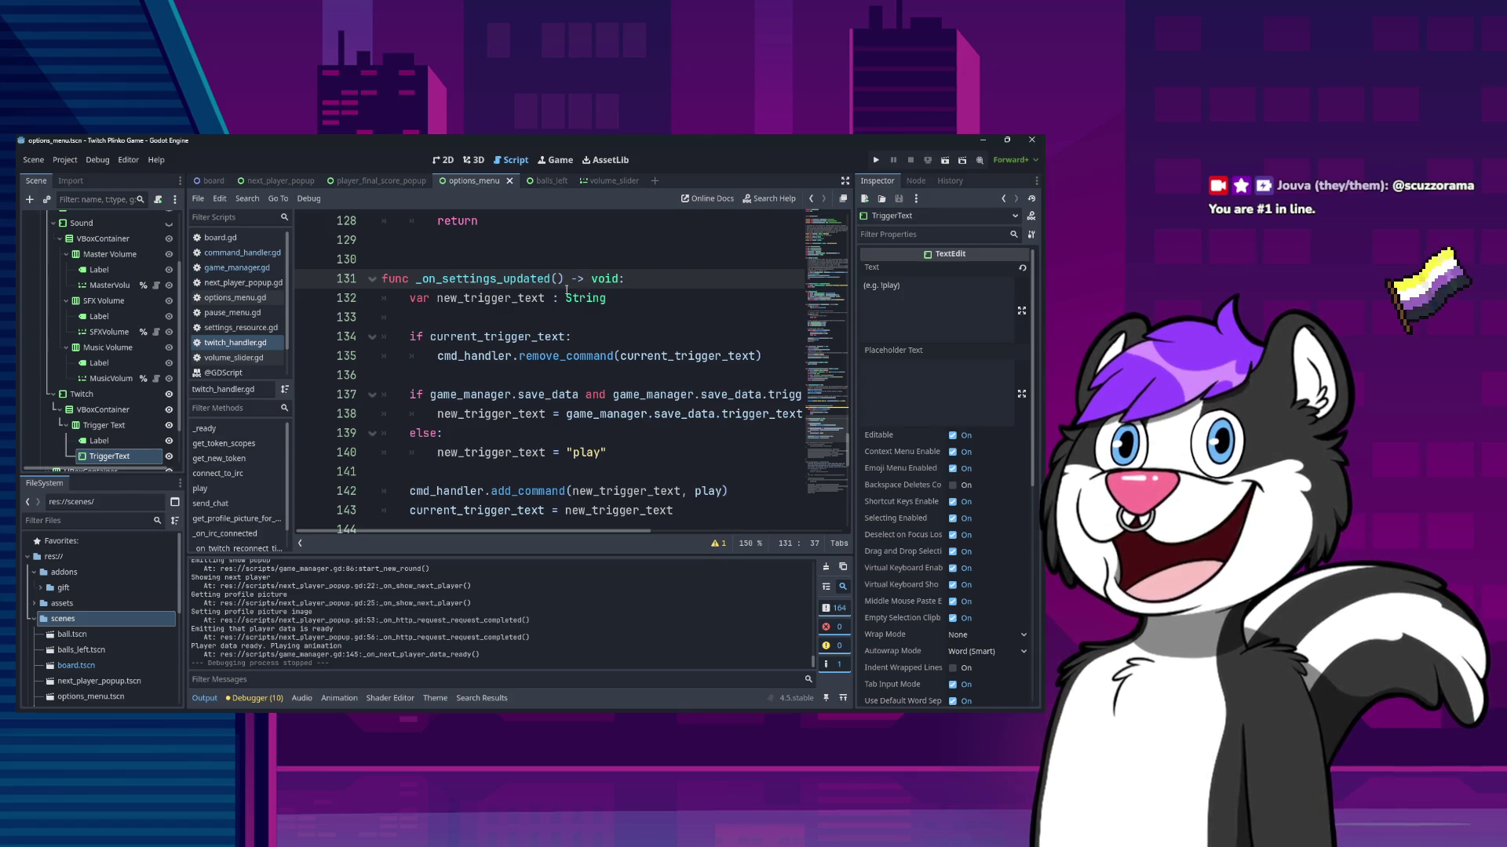
double_click(512, 278)
key(ctrl+Home)
key(ctrl+f)
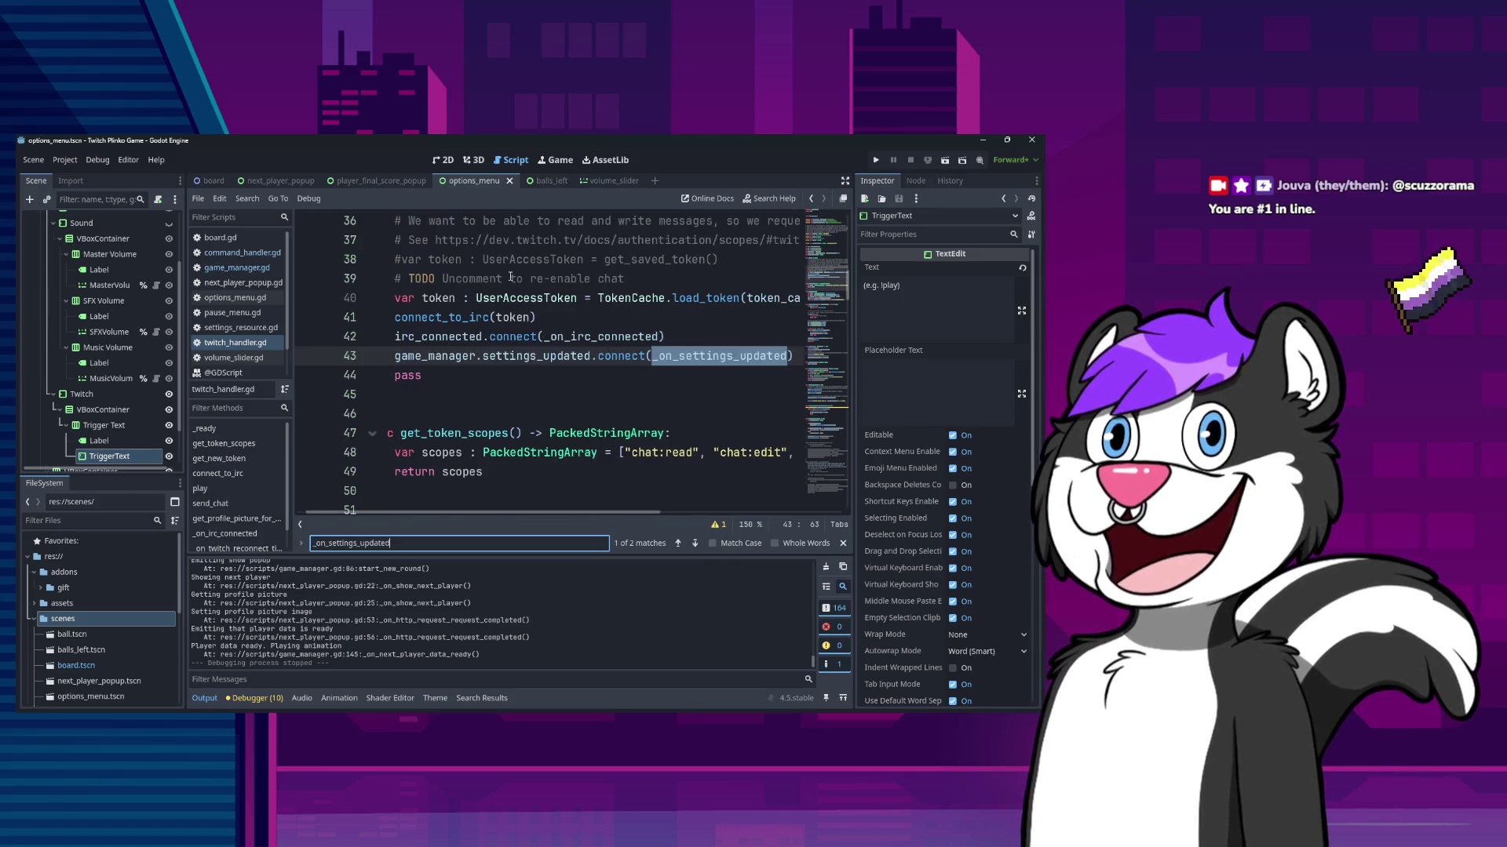
key(Escape)
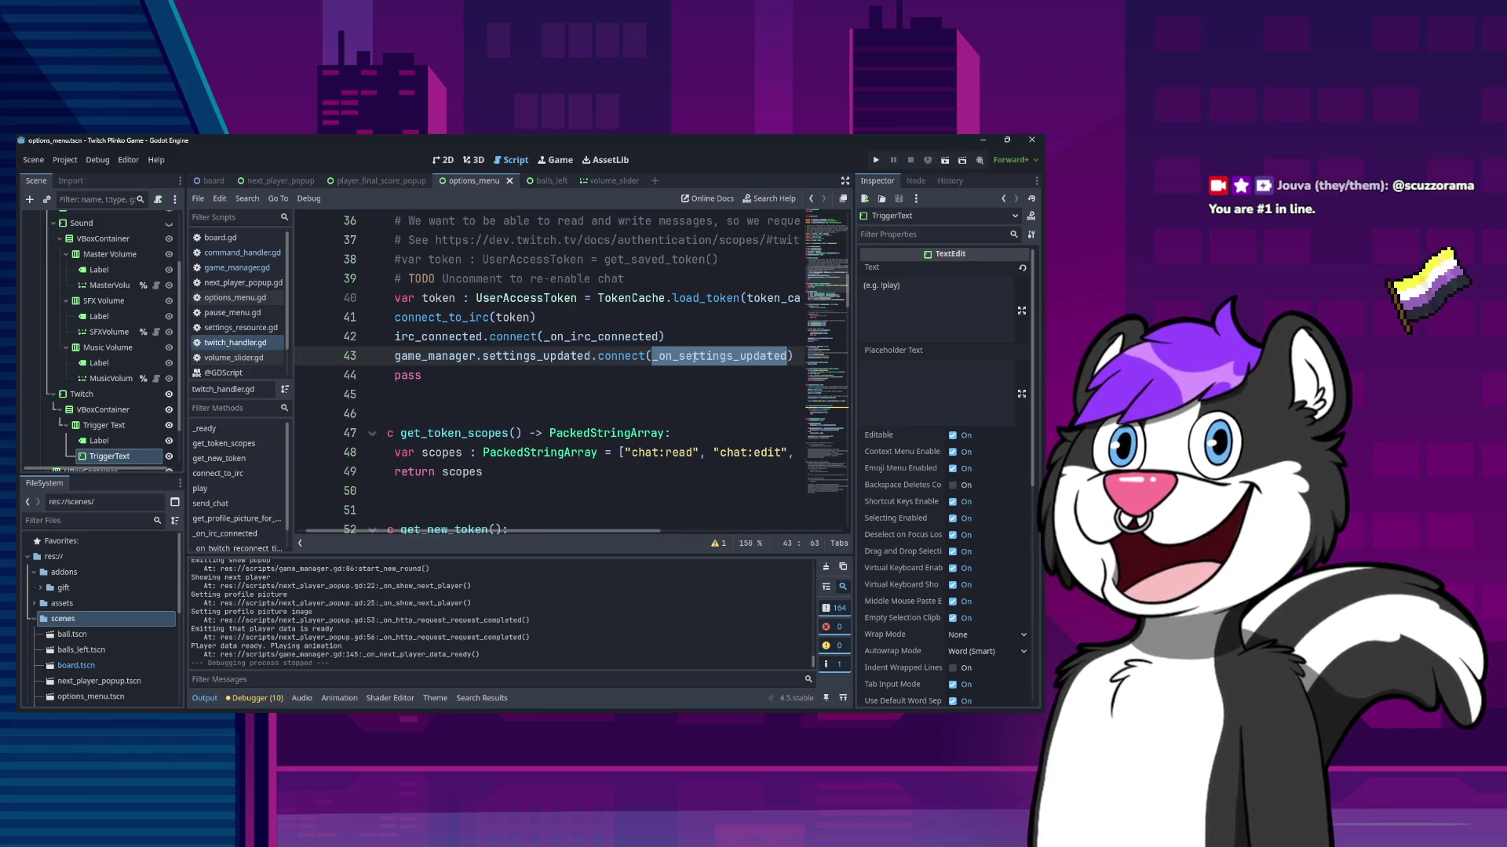
- Read the body of _on_settings_updated around lines 136–144
scroll(633, 339, down, 9)
scroll(627, 416, down, 15)
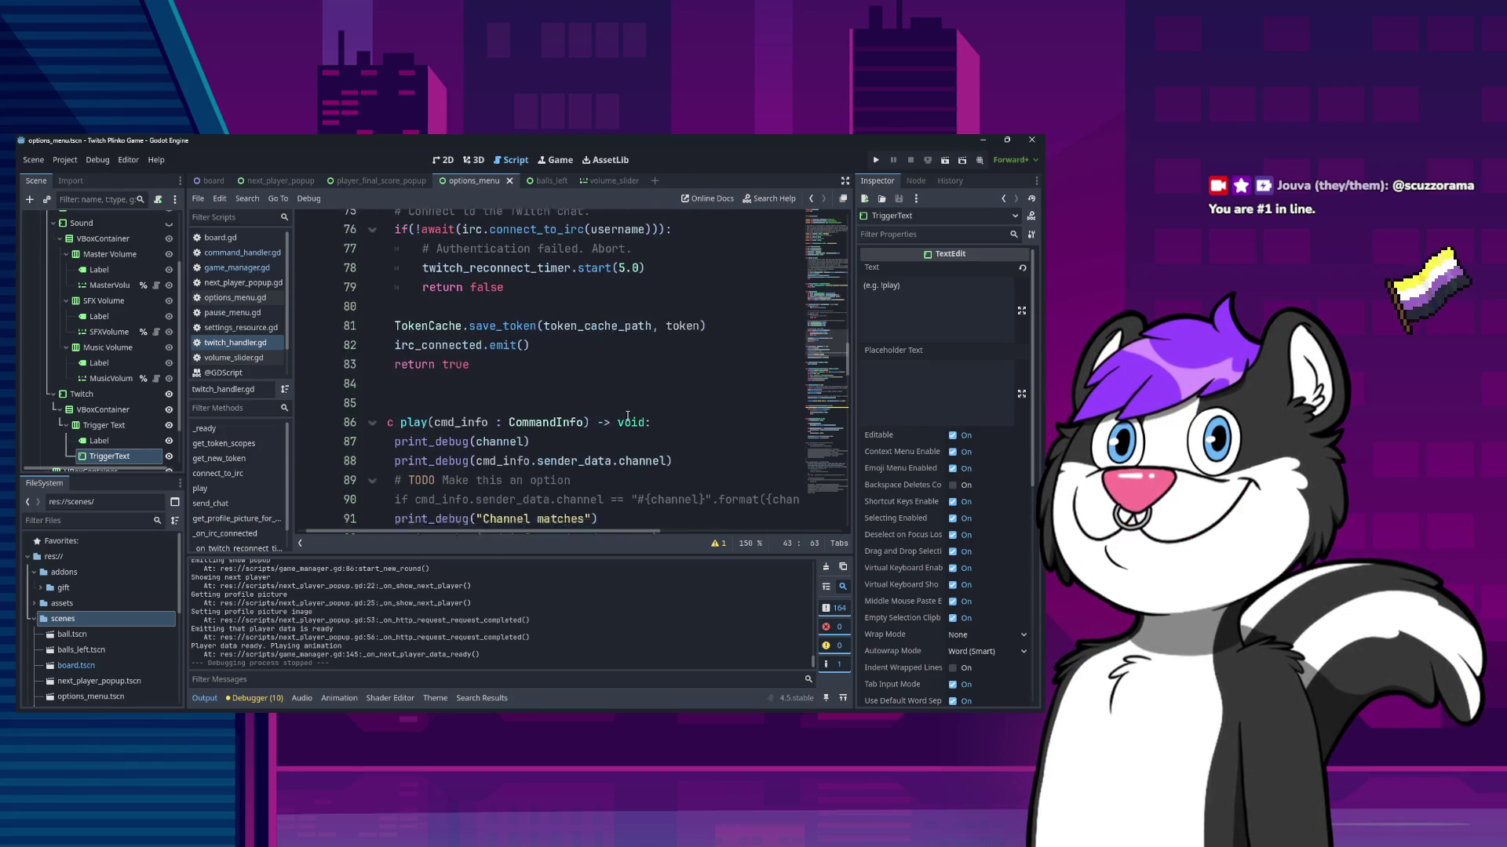
scroll(615, 398, down, 6)
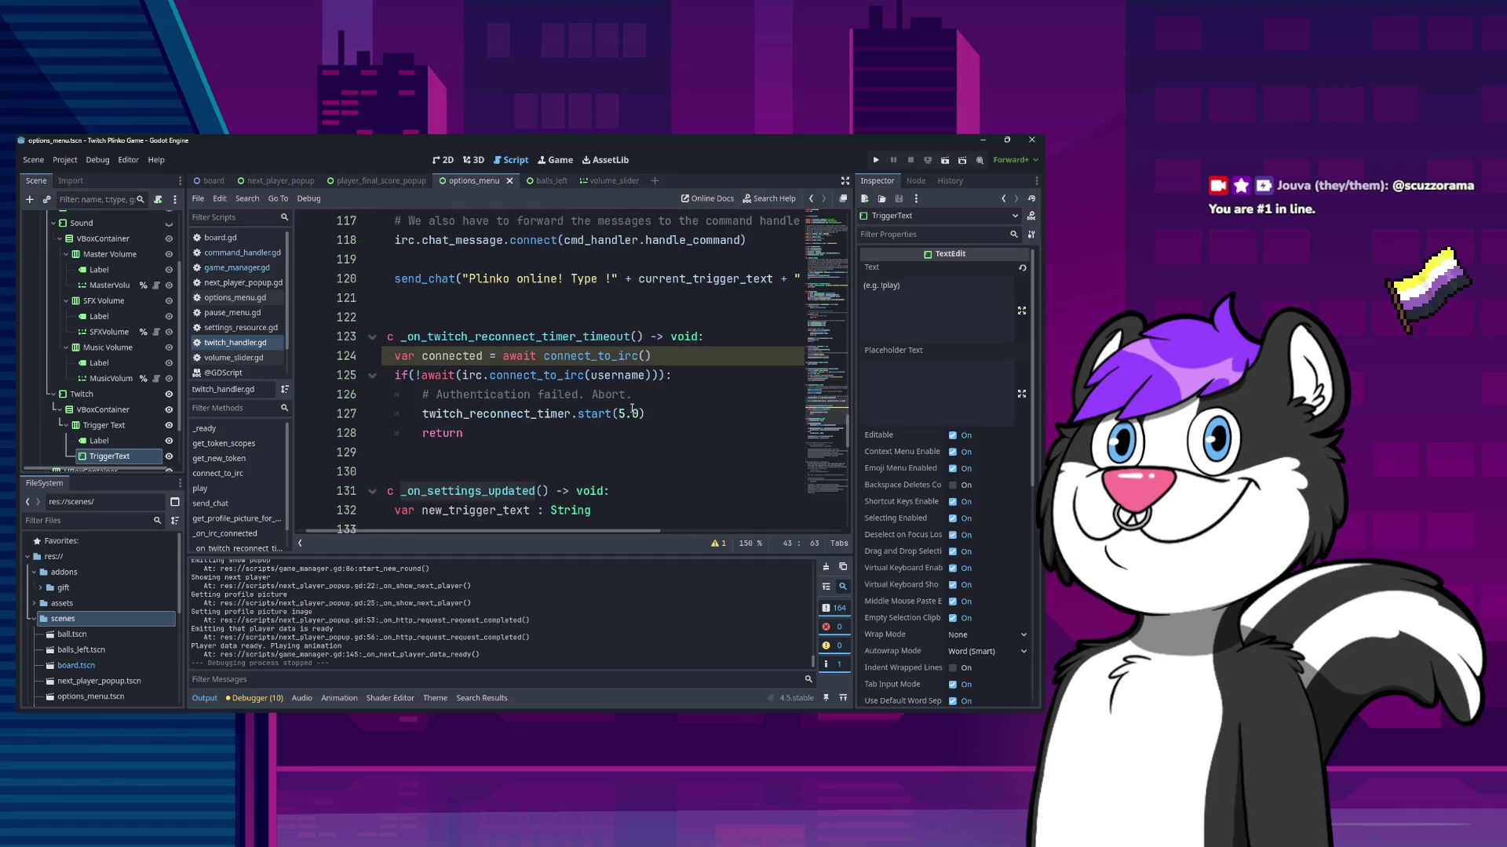
scroll(642, 405, up, 1)
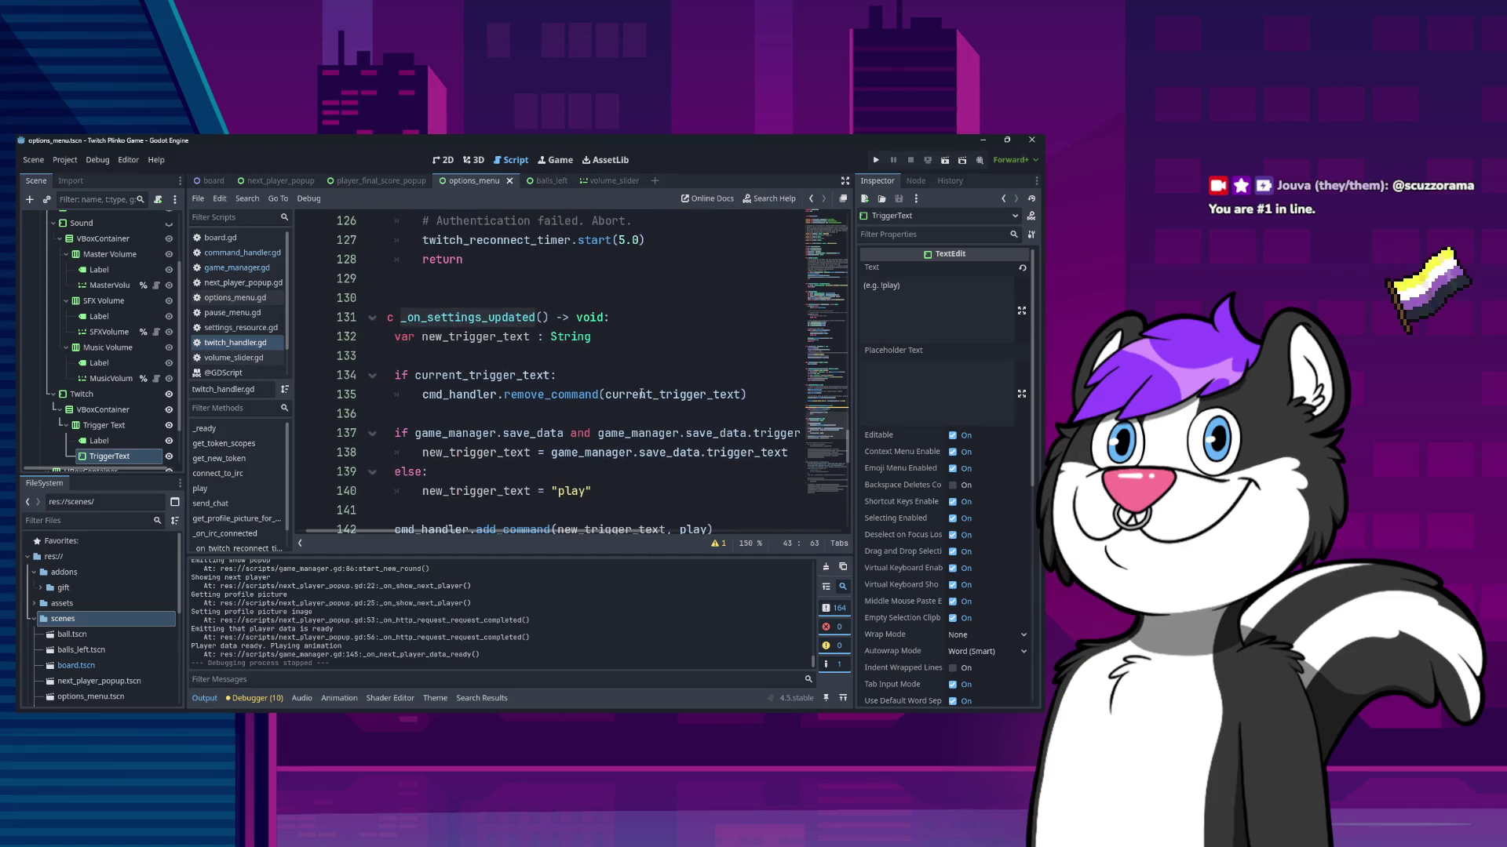
click(641, 377)
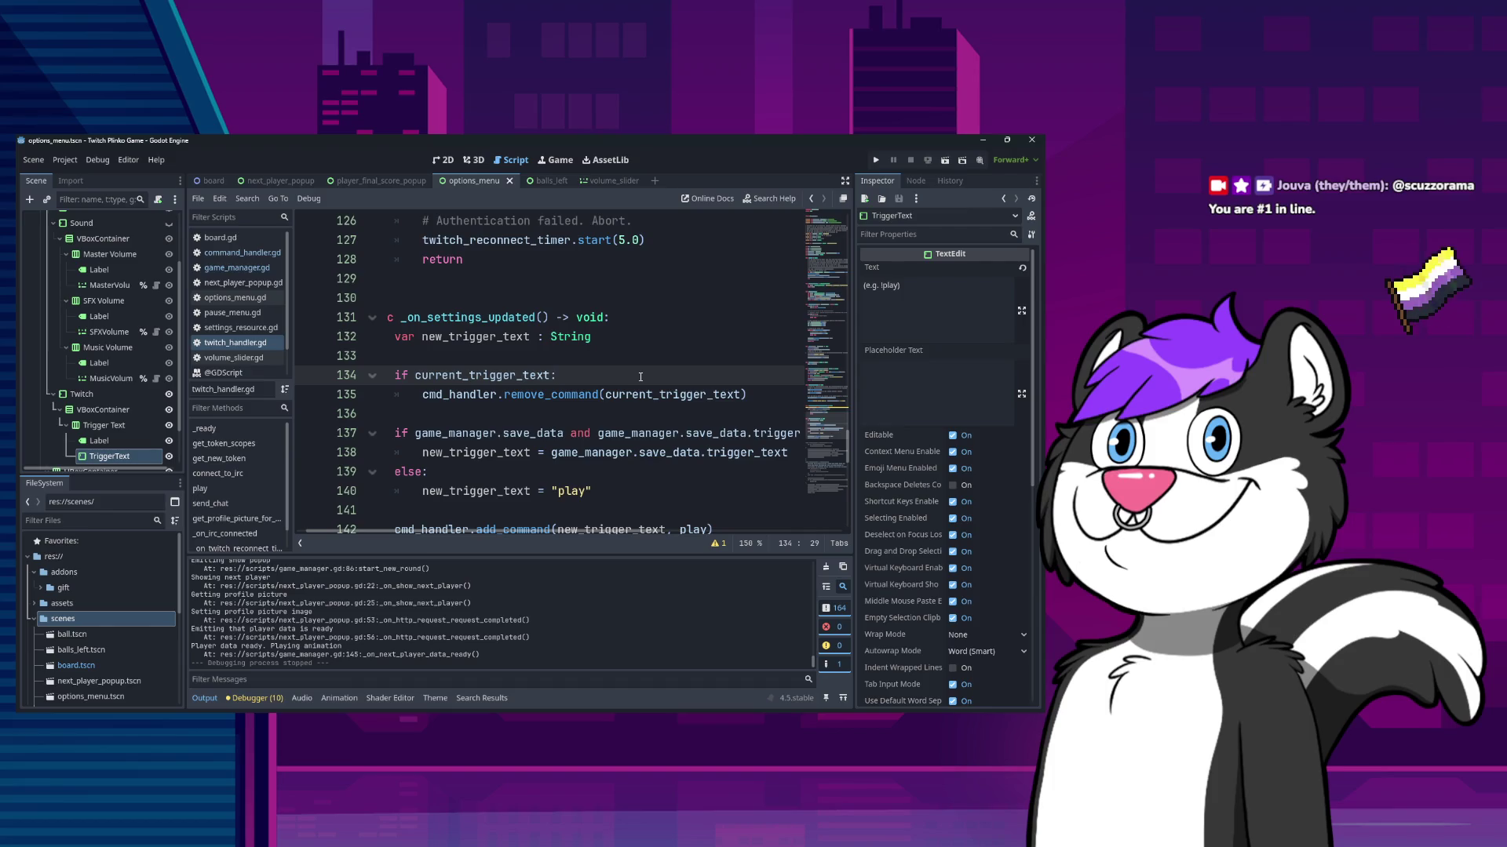
key(Down)
key(Down)
key(Down)
key(Up)
key(Up)
key(Up)
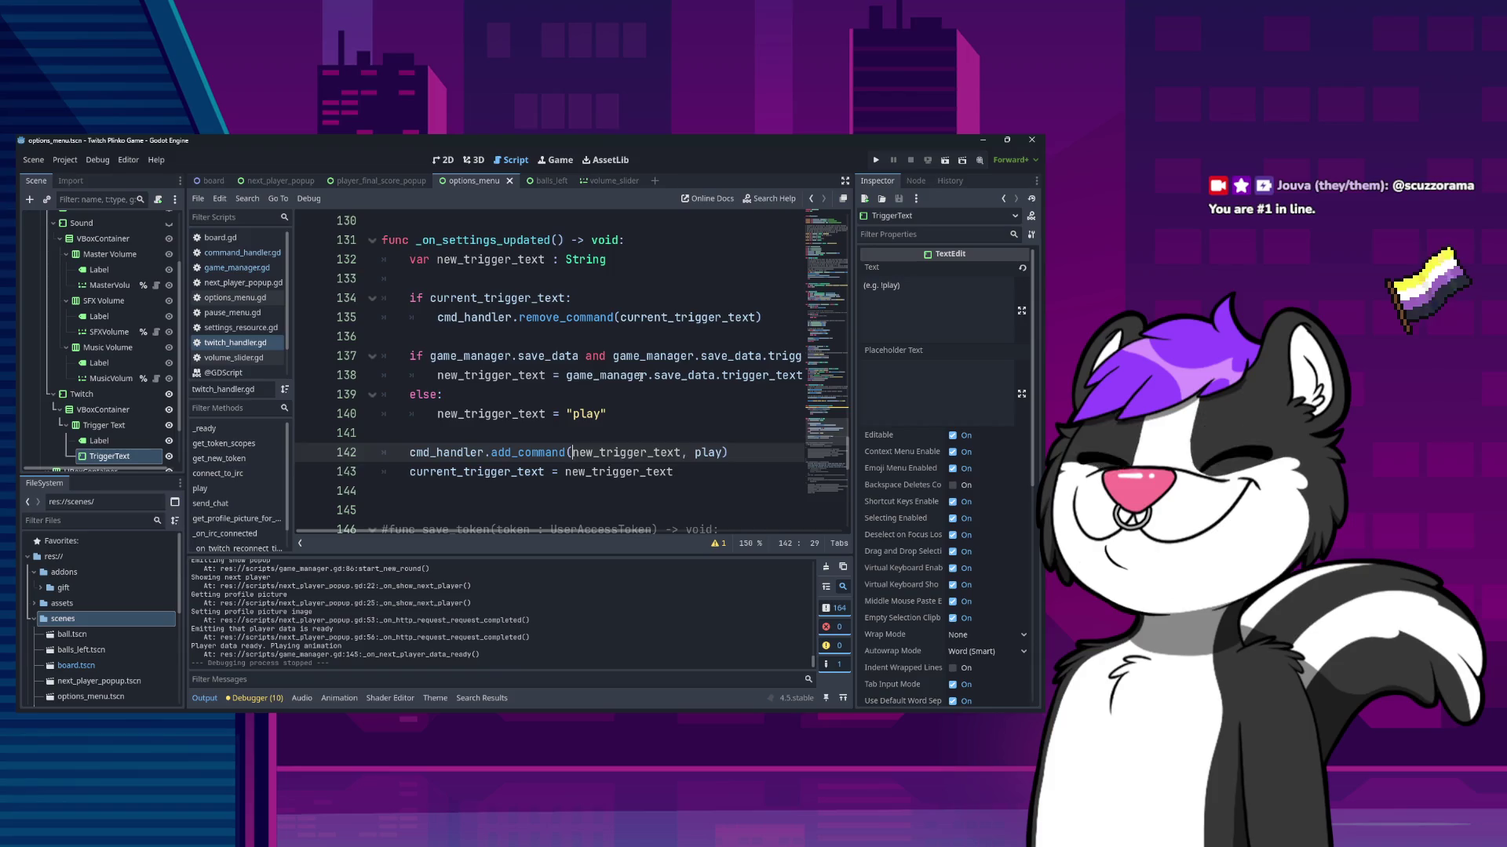
key(Down)
key(Down)
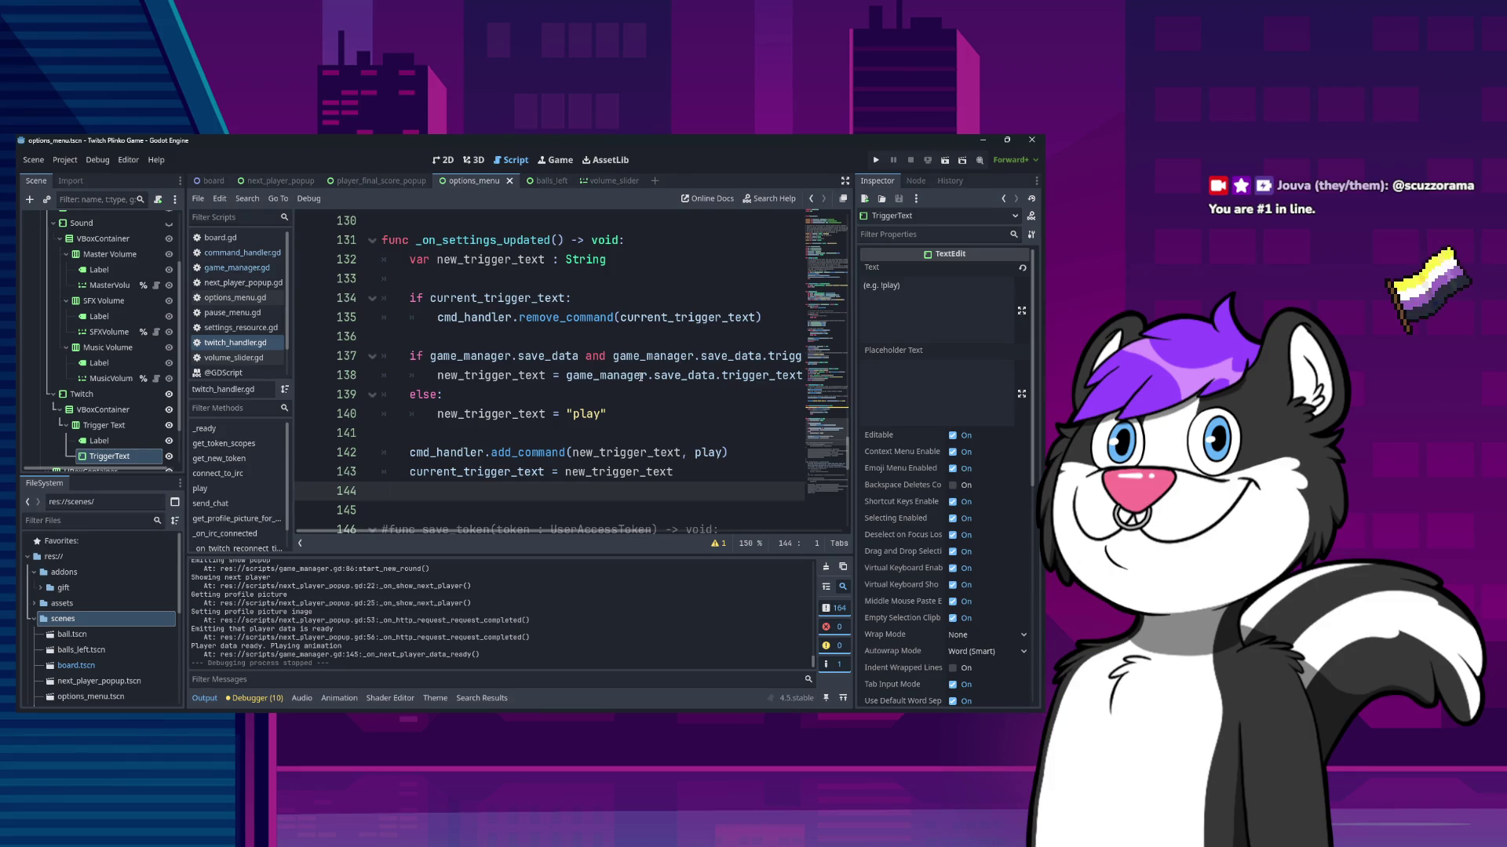
mouse_move(641, 377)
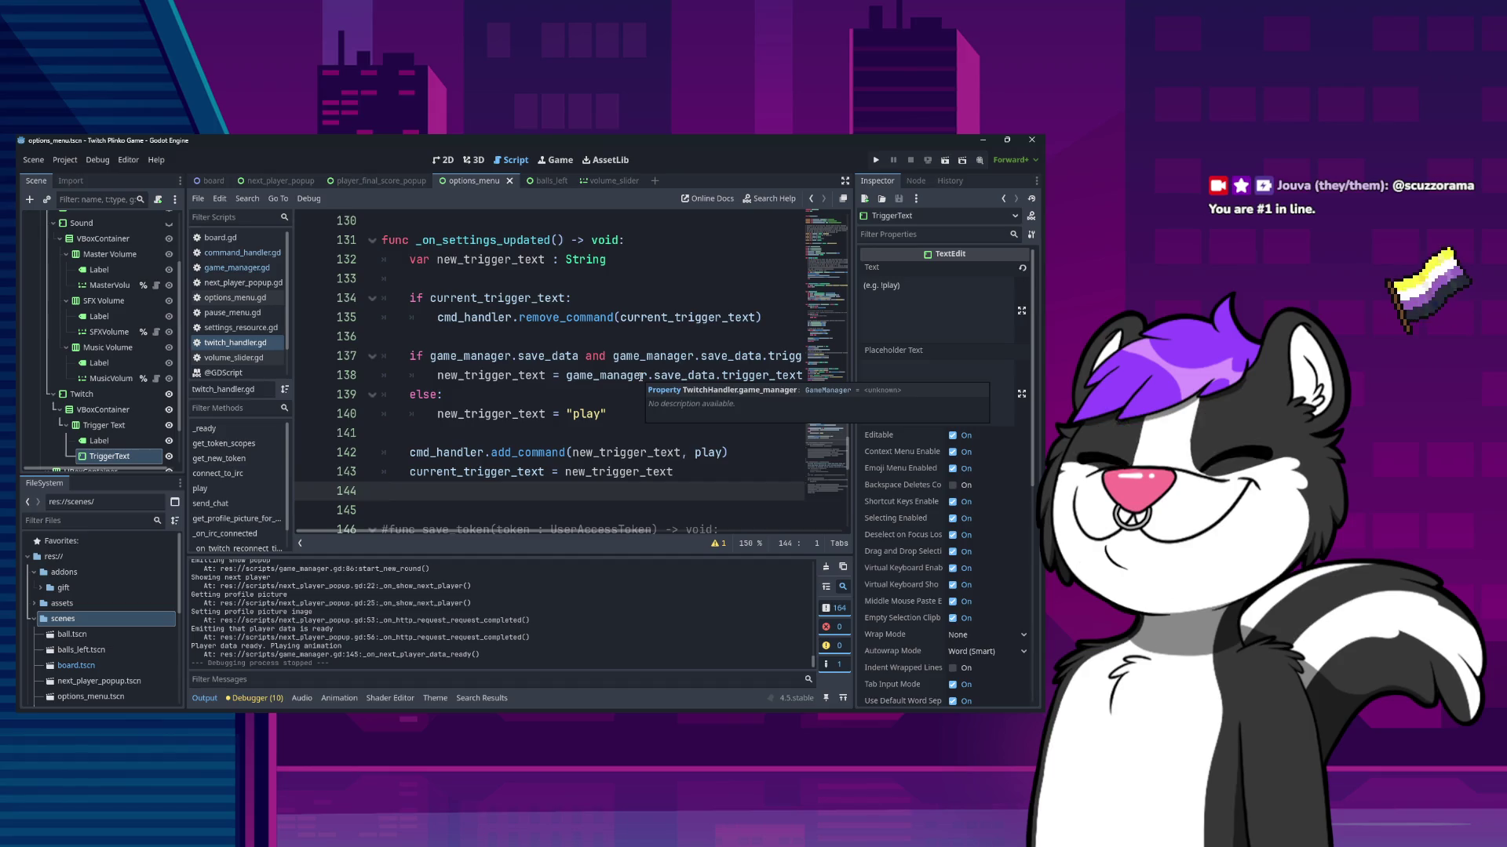
click(548, 331)
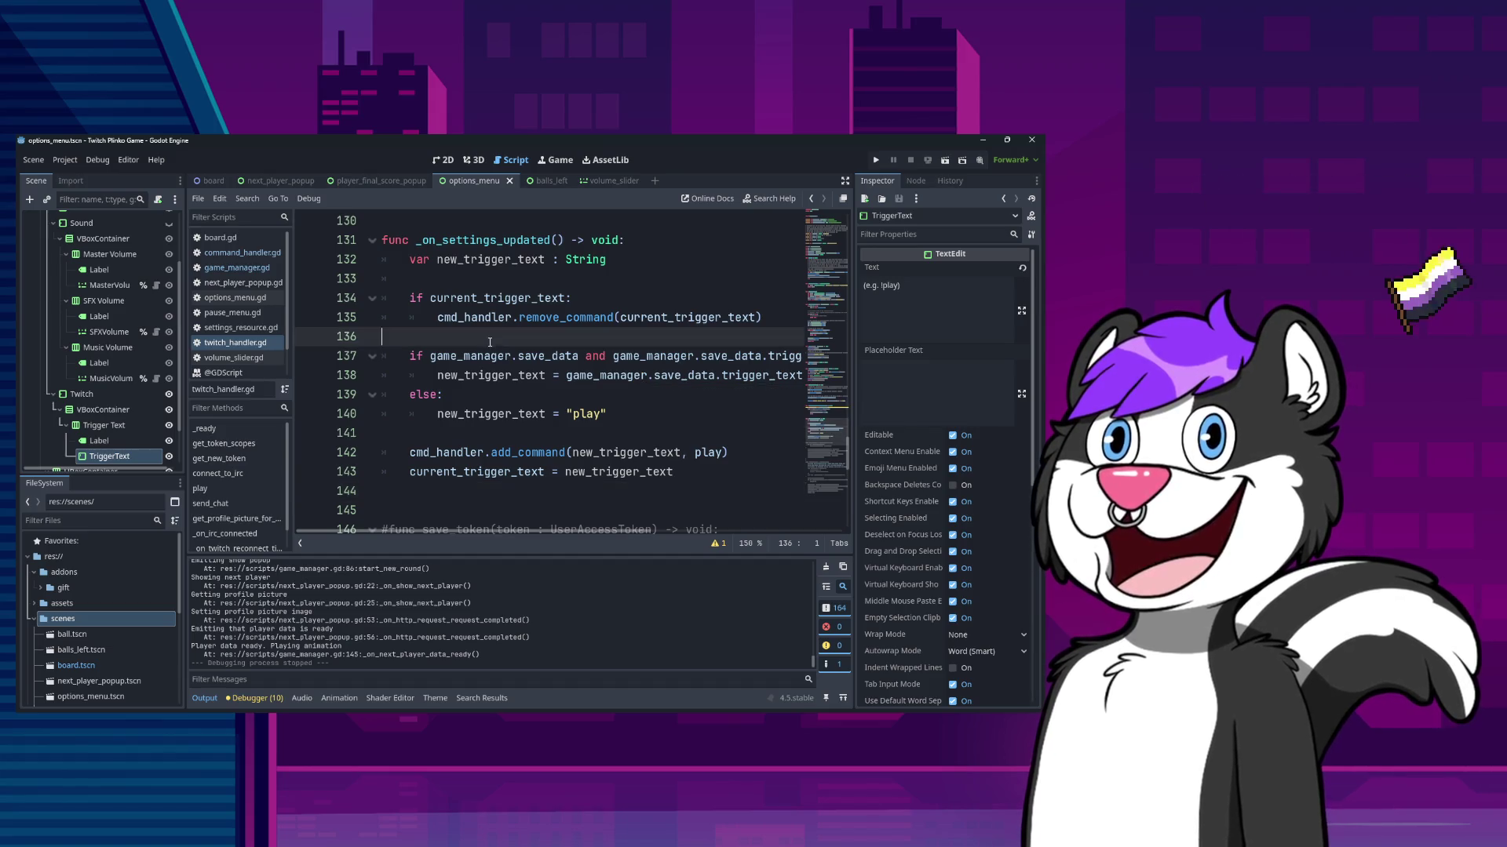
key(alt+Left)
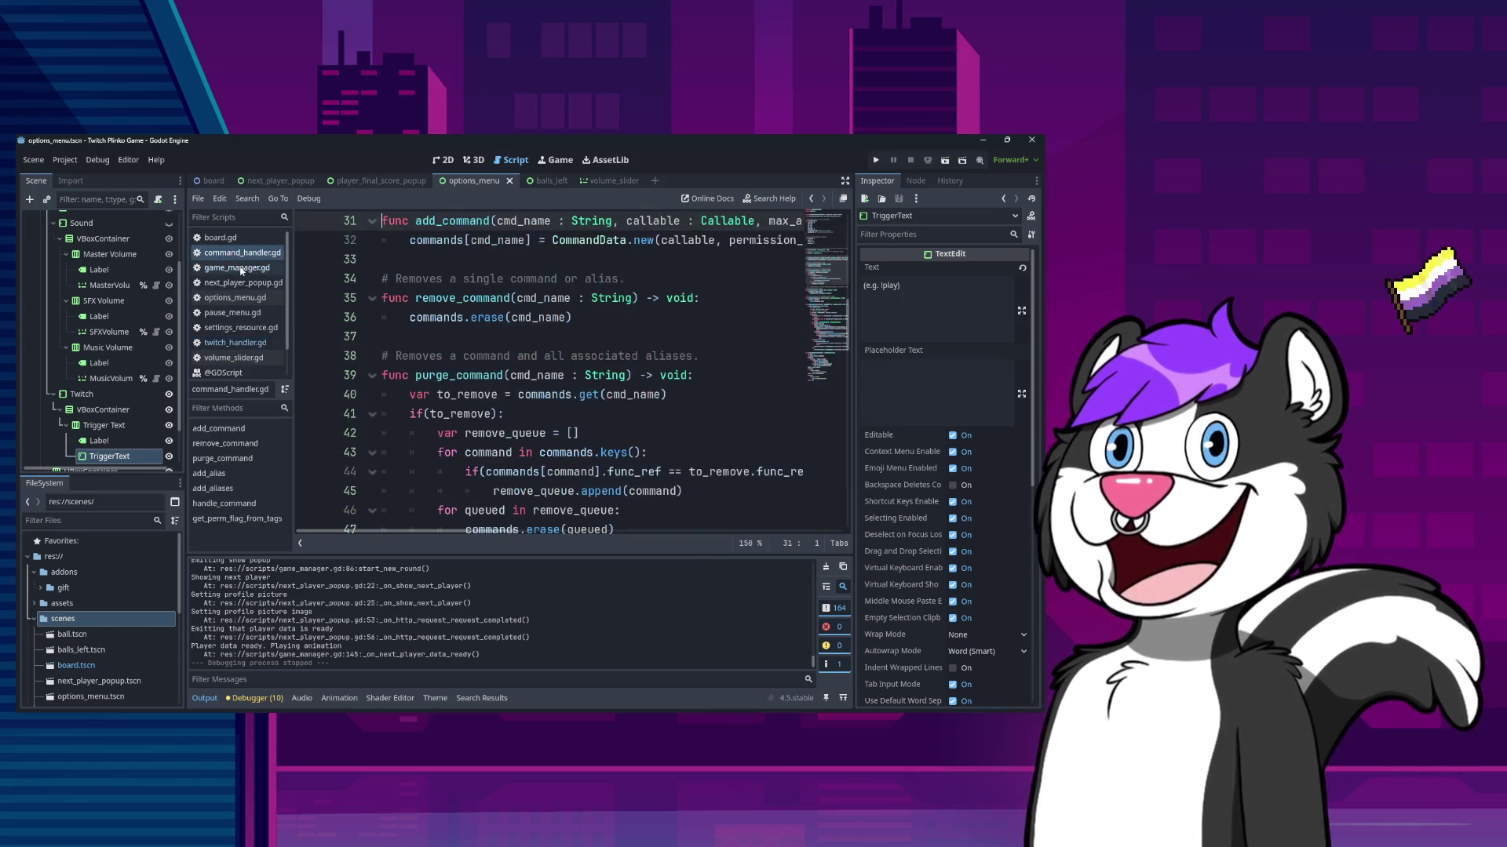
- Go to the sfx_volume assignment in options_menu.gd's _on_save_pressed
key(alt+Left)
scroll(384, 328, up, 3)
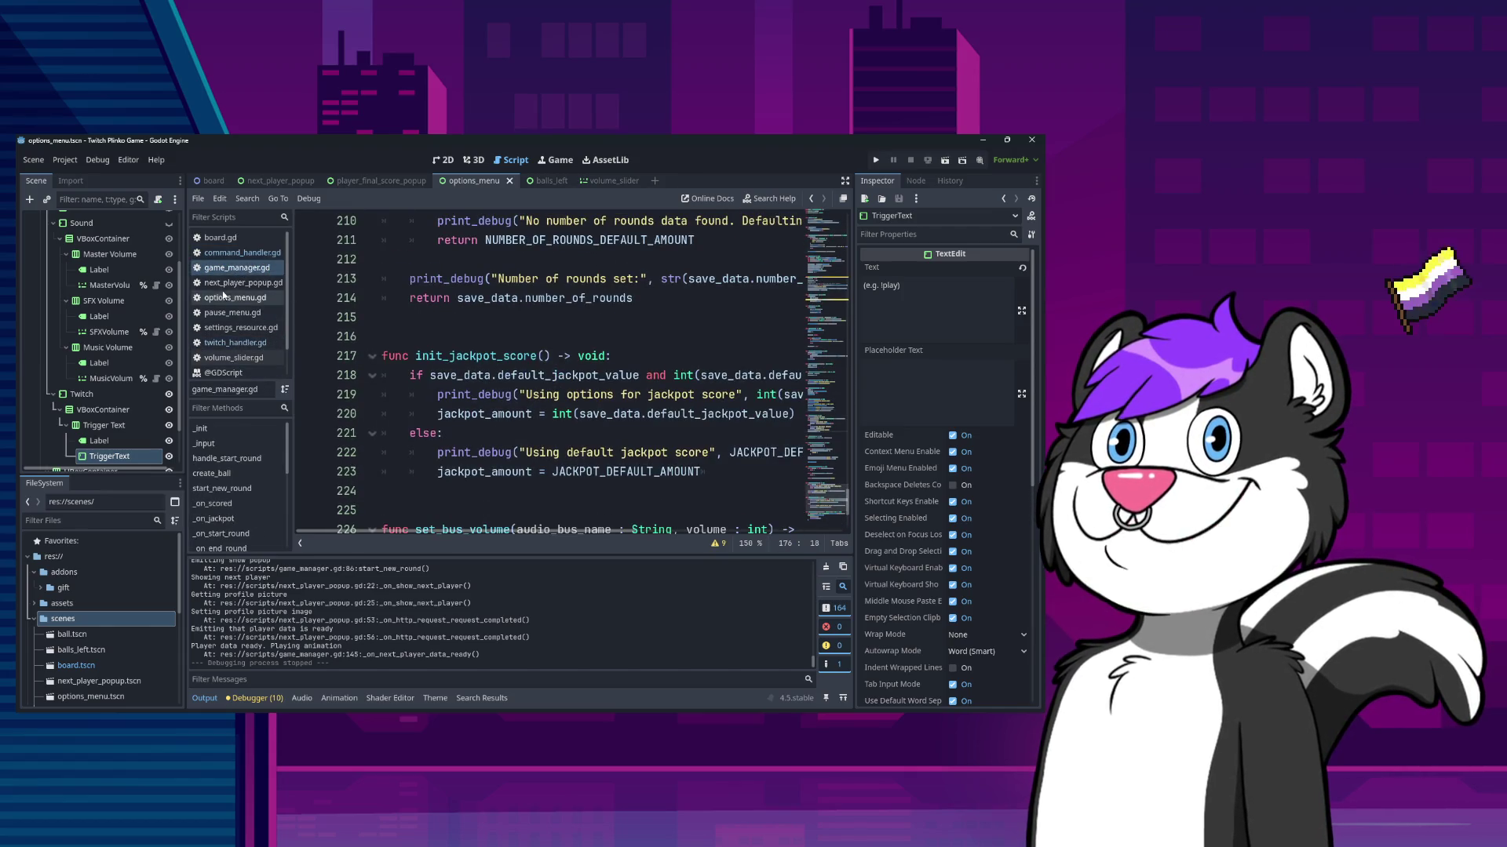
scroll(525, 417, up, 4)
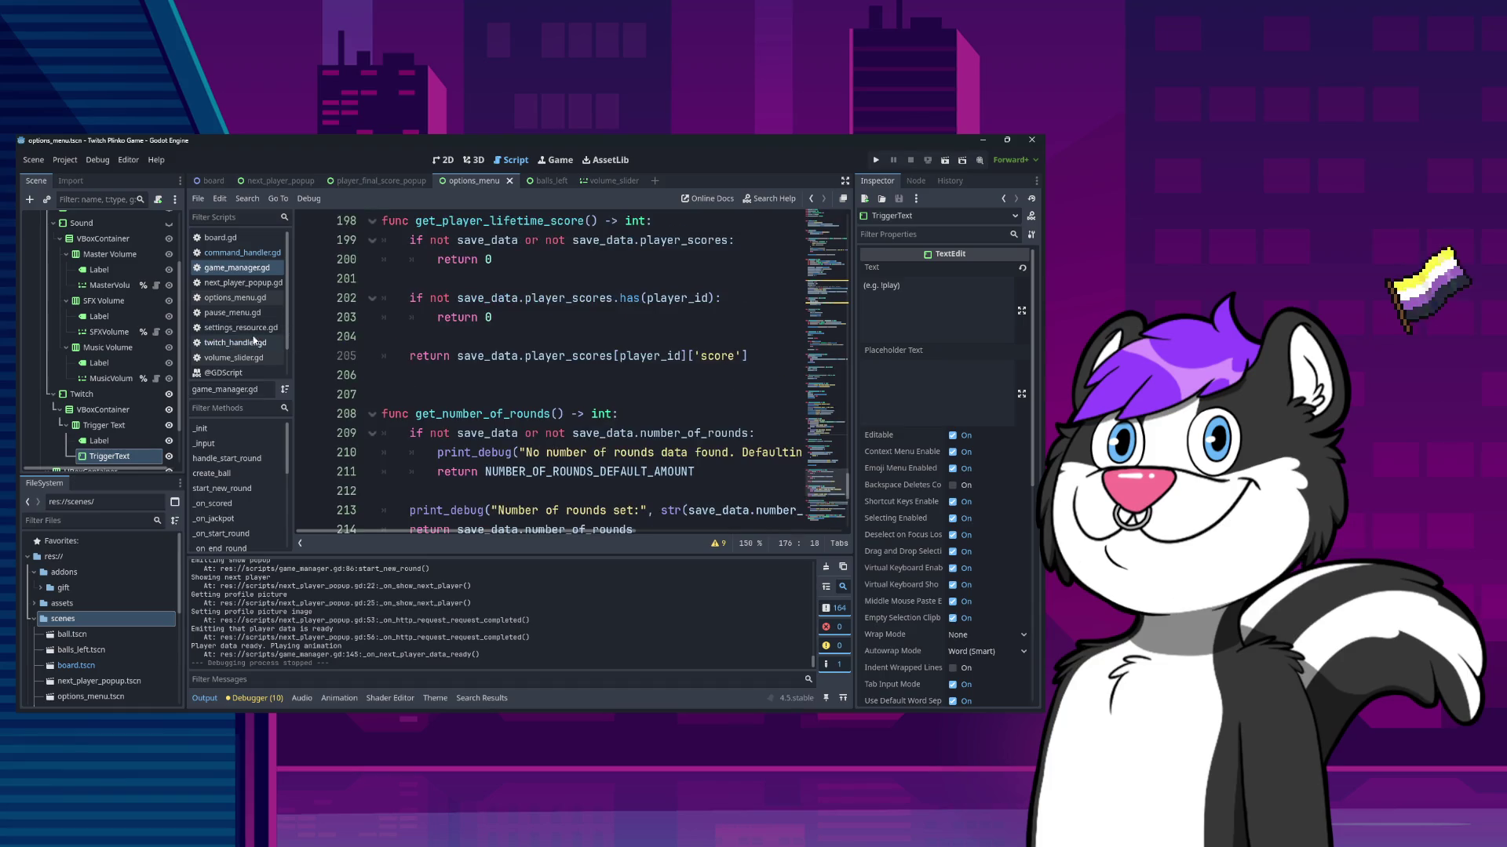
click(258, 299)
scroll(623, 453, down, 6)
drag(377, 491, 549, 533)
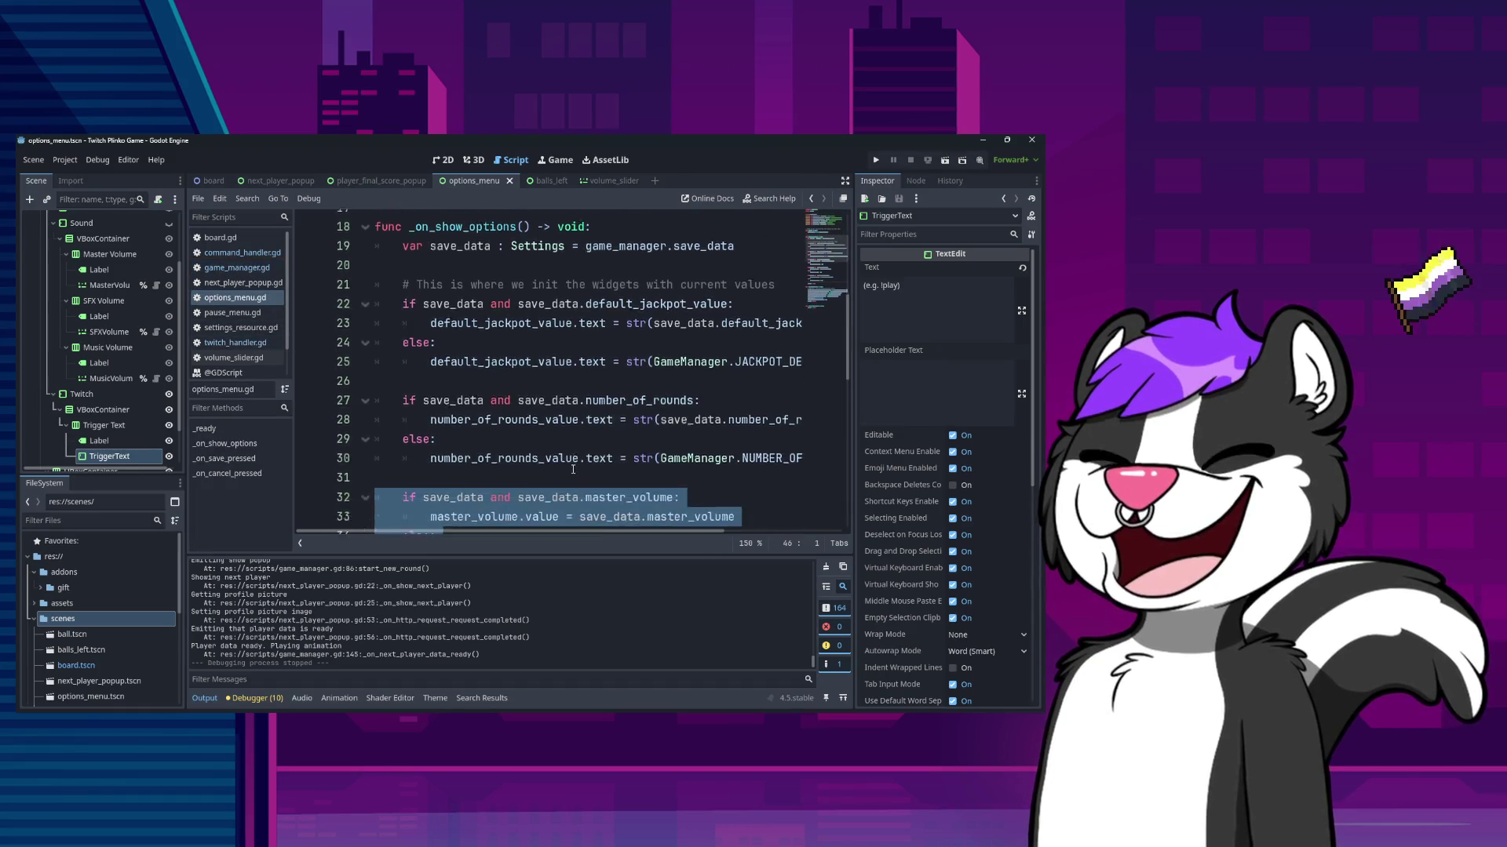
scroll(569, 464, down, 2)
click(703, 474)
scroll(675, 477, down, 6)
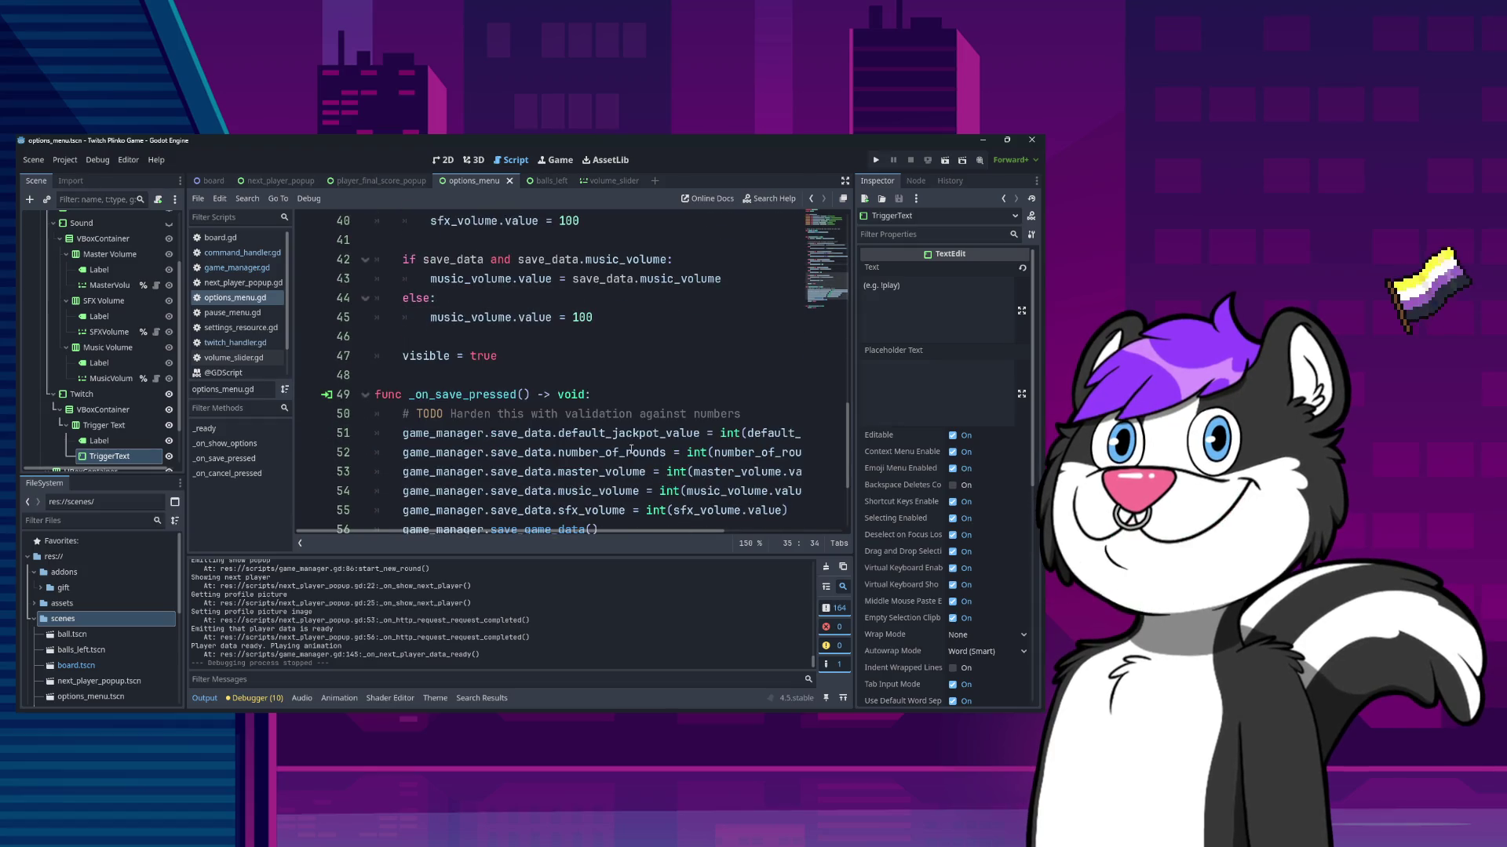
scroll(630, 449, up, 10)
scroll(613, 453, down, 4)
scroll(614, 453, down, 8)
click(796, 360)
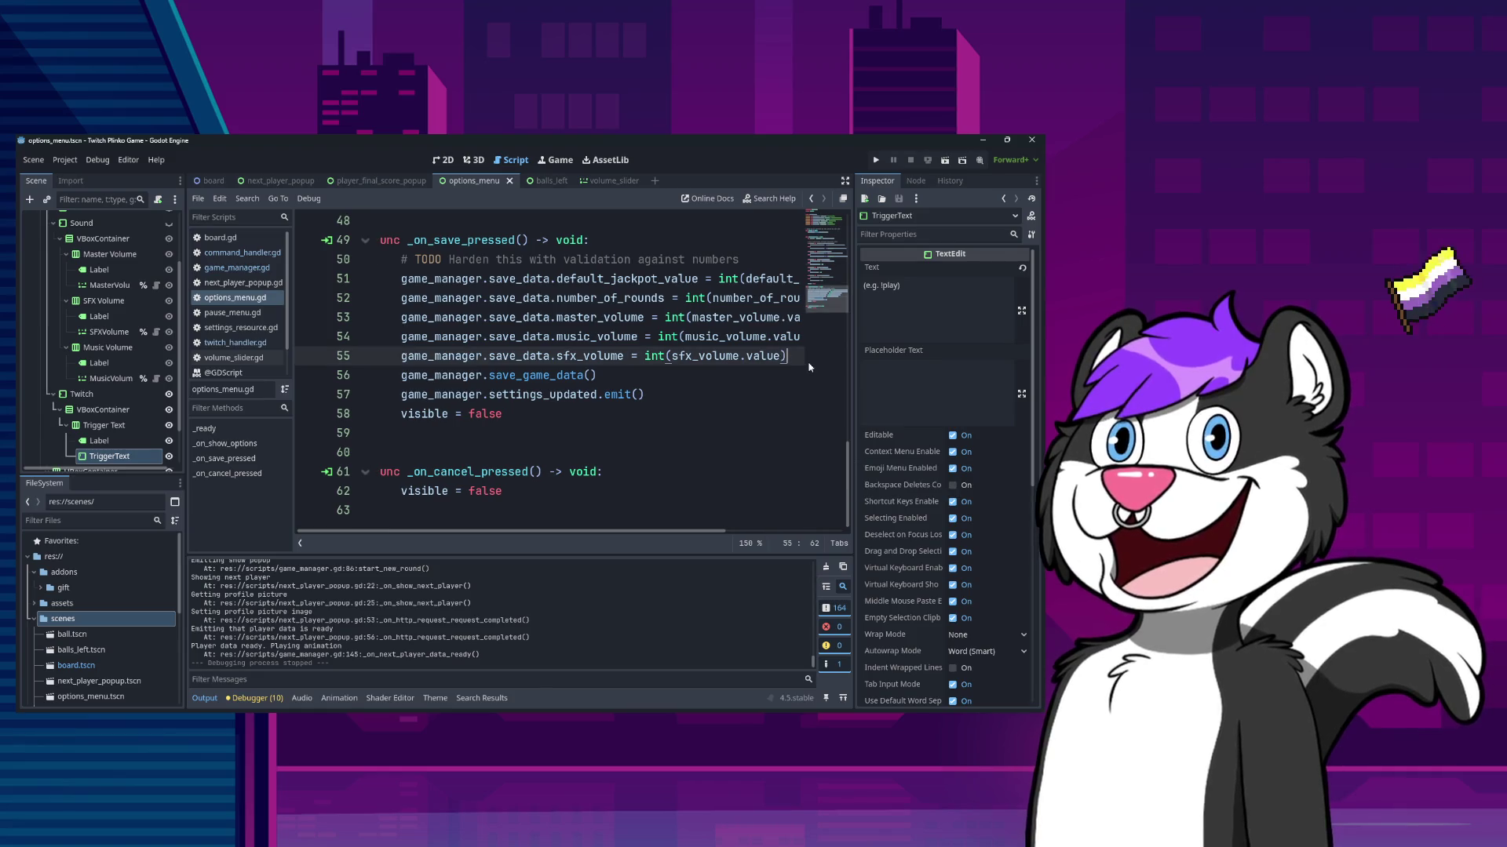
- Add a new line below it reading game_manager.save_data.trigger_text via autocomplete
key(Return)
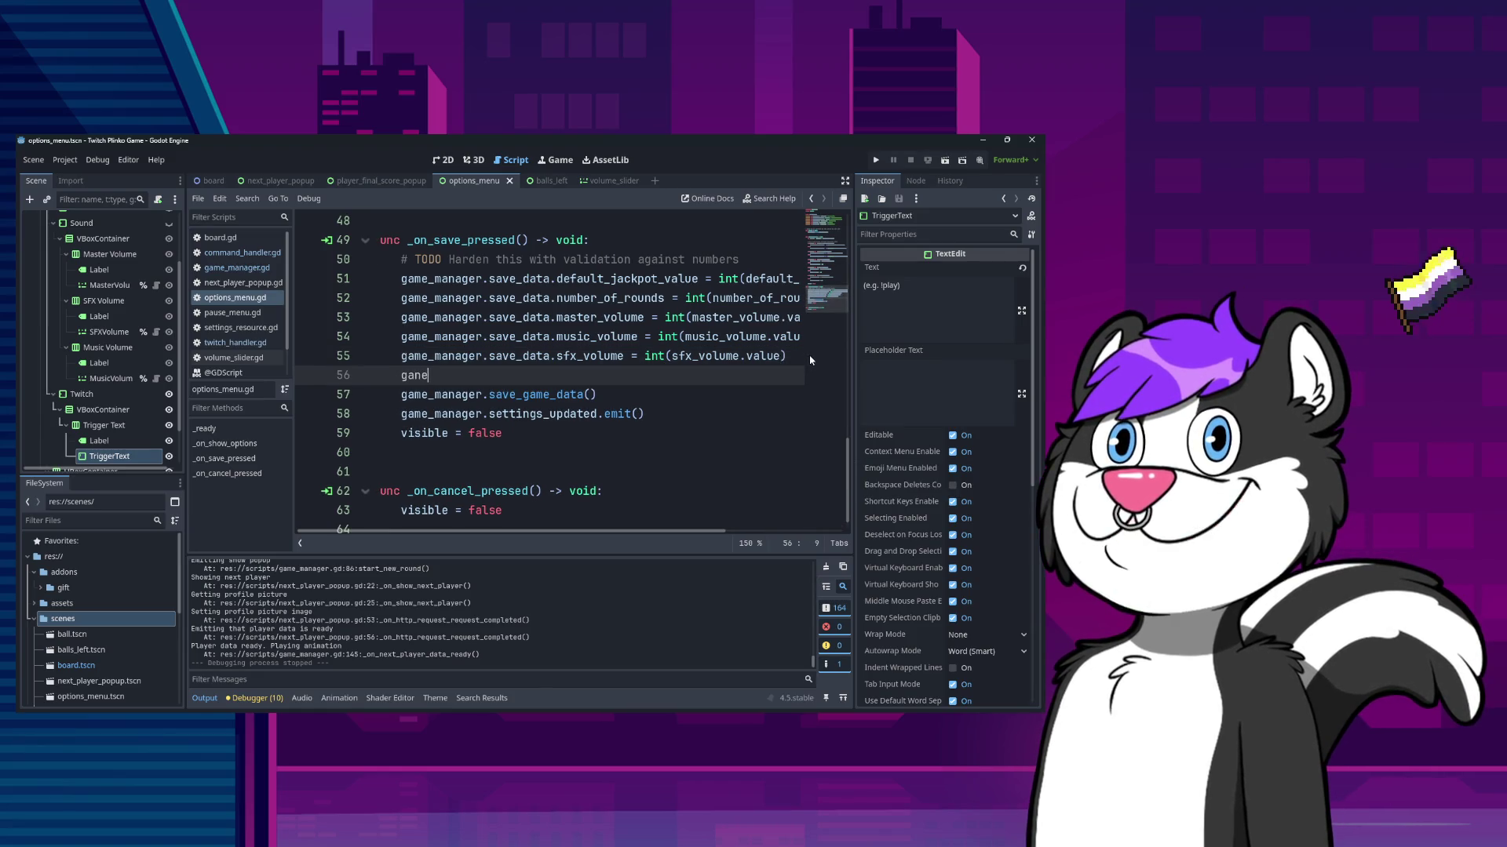
key(Return)
text(.sa)
key(Return)
text(.)
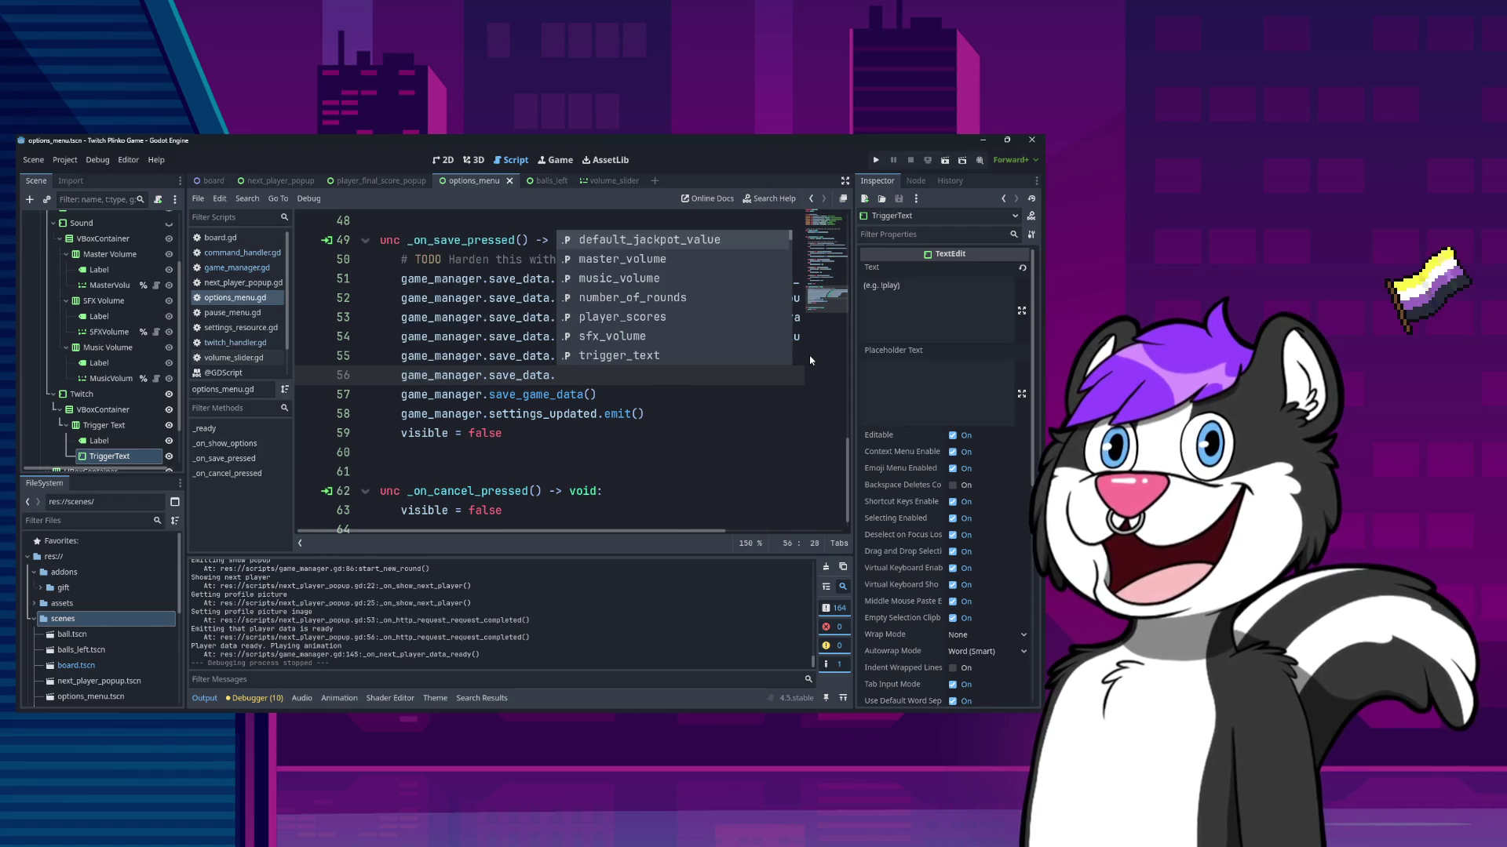
key(Down)
key(Down)
key(Down)
key(Return)
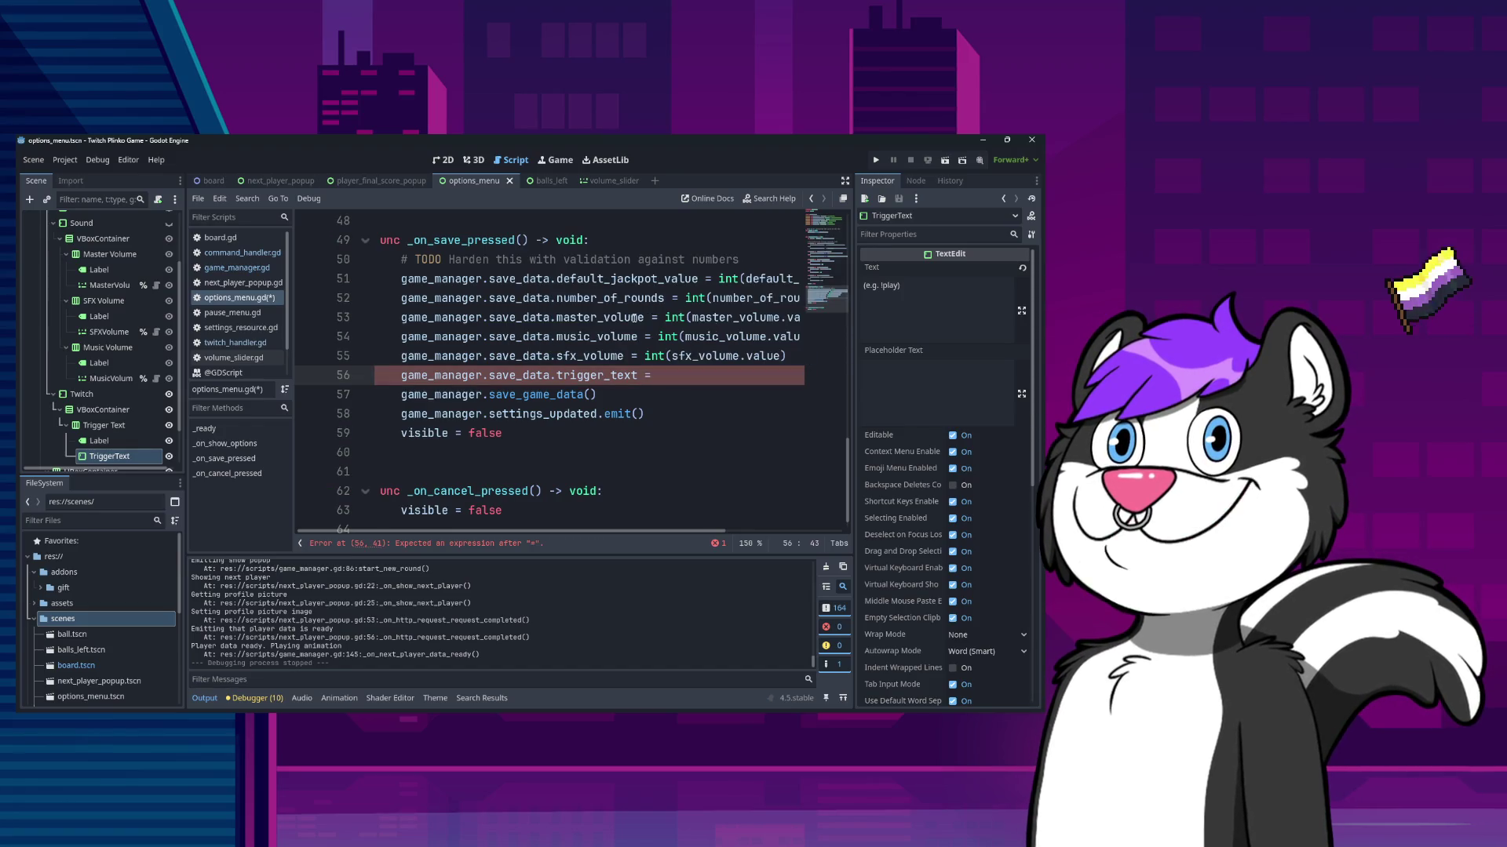
right_click(139, 461)
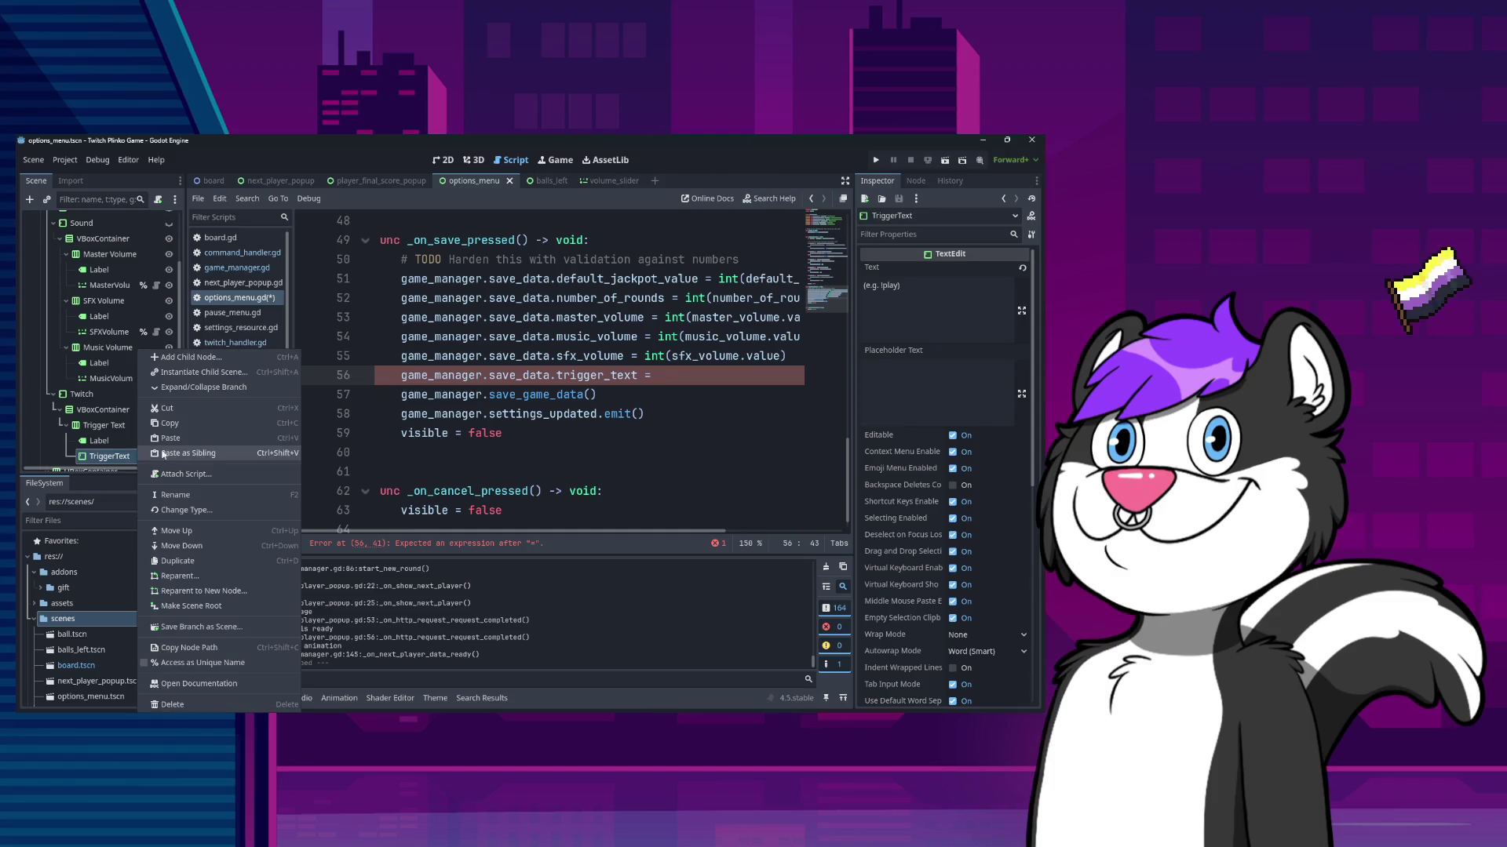
- Give TriggerText a unique name, add an onready trigger_text reference, and use it on line 57
click(232, 664)
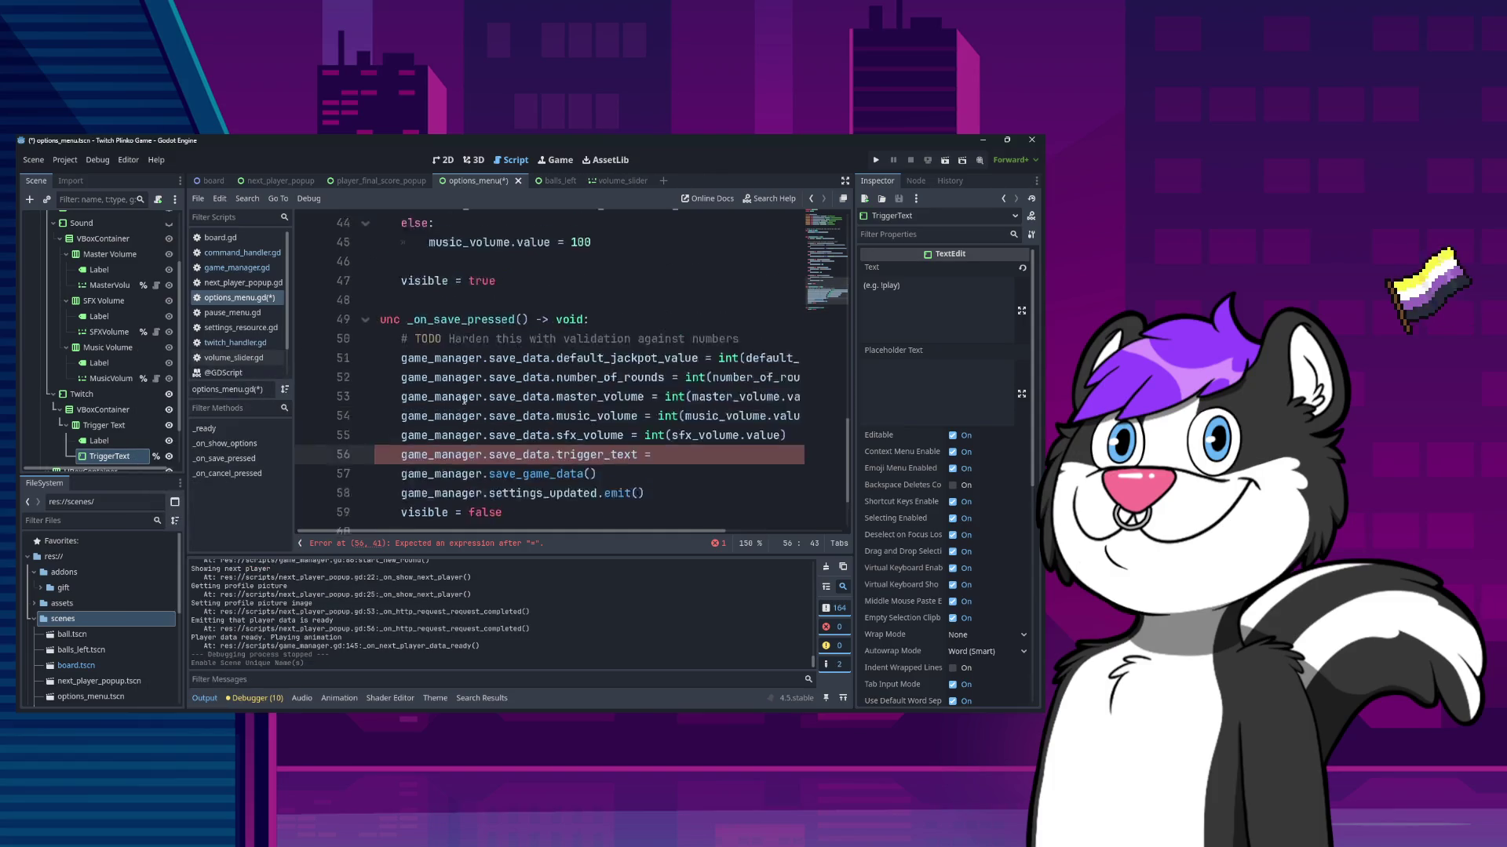
mouse_move(132, 464)
mouse_down()
mouse_move(420, 437)
mouse_move(424, 414)
mouse_up()
double_click(502, 414)
key(ctrl+c)
scroll(559, 478, down, 15)
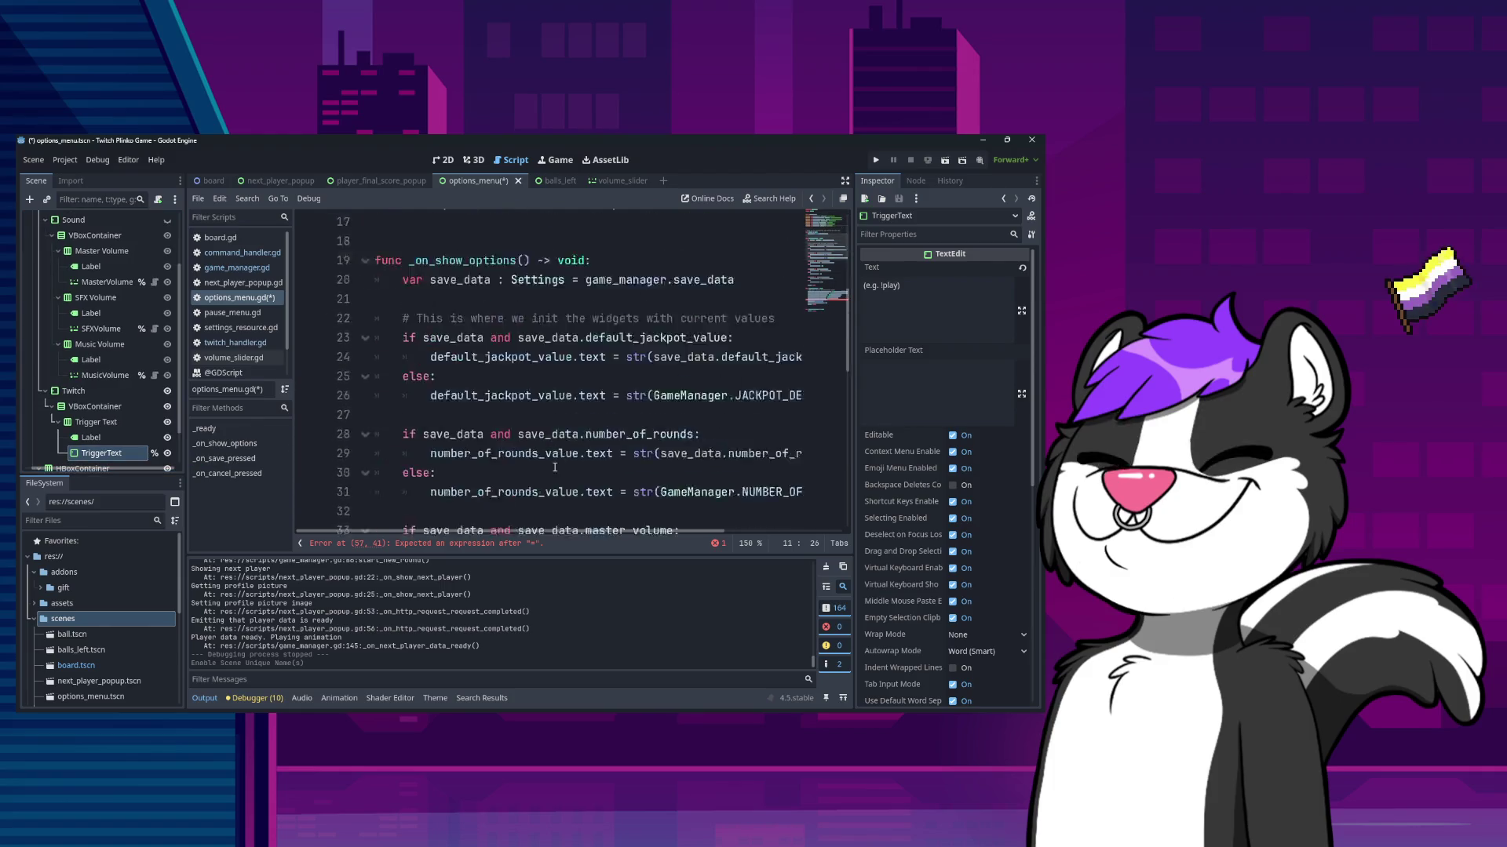
click(694, 358)
key(ctrl+v)
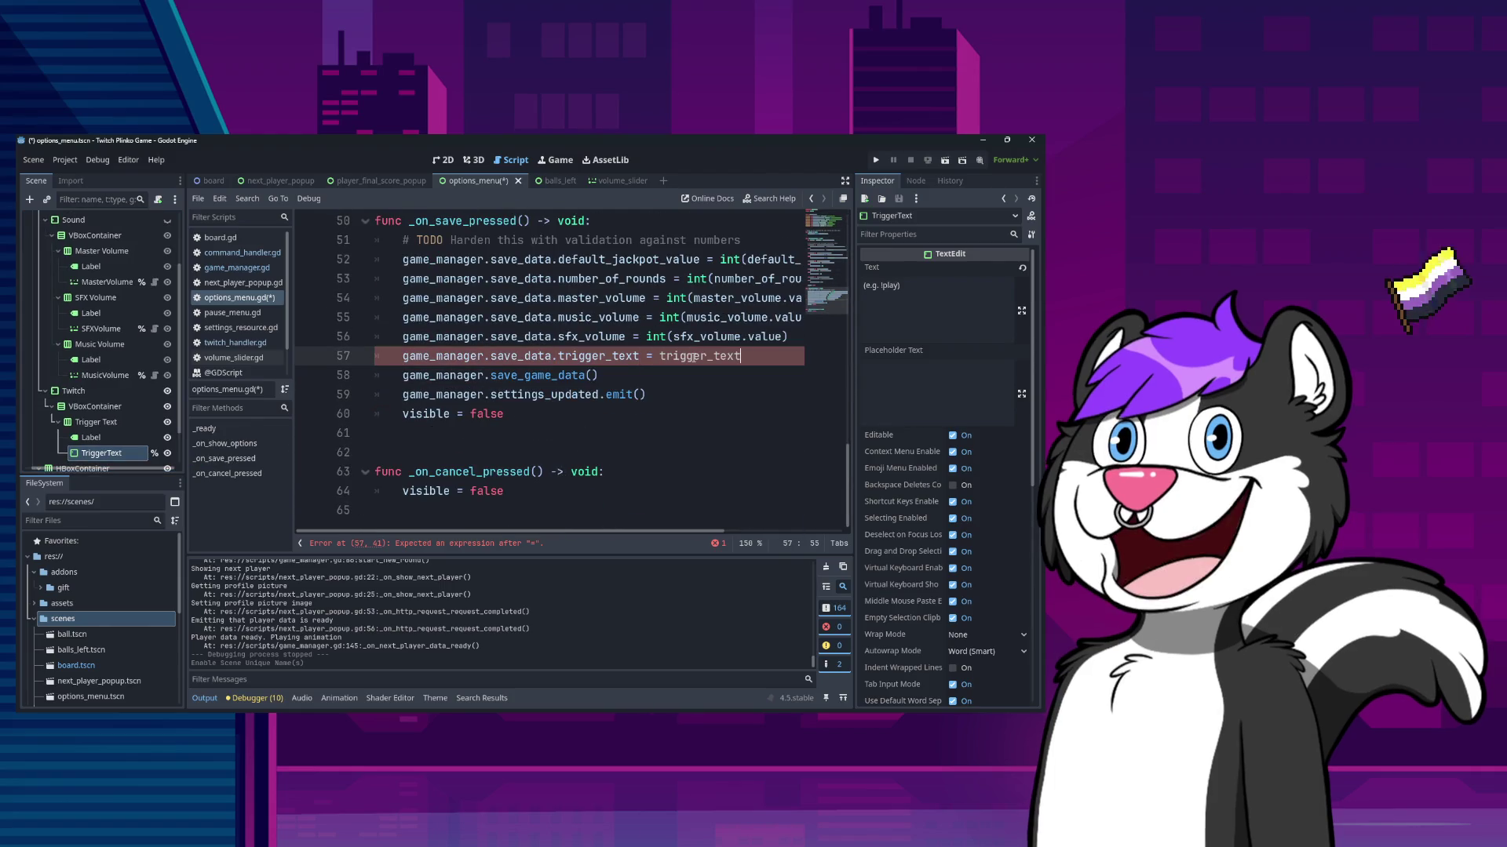
text(.t)
key(Down)
key(Down)
key(Return)
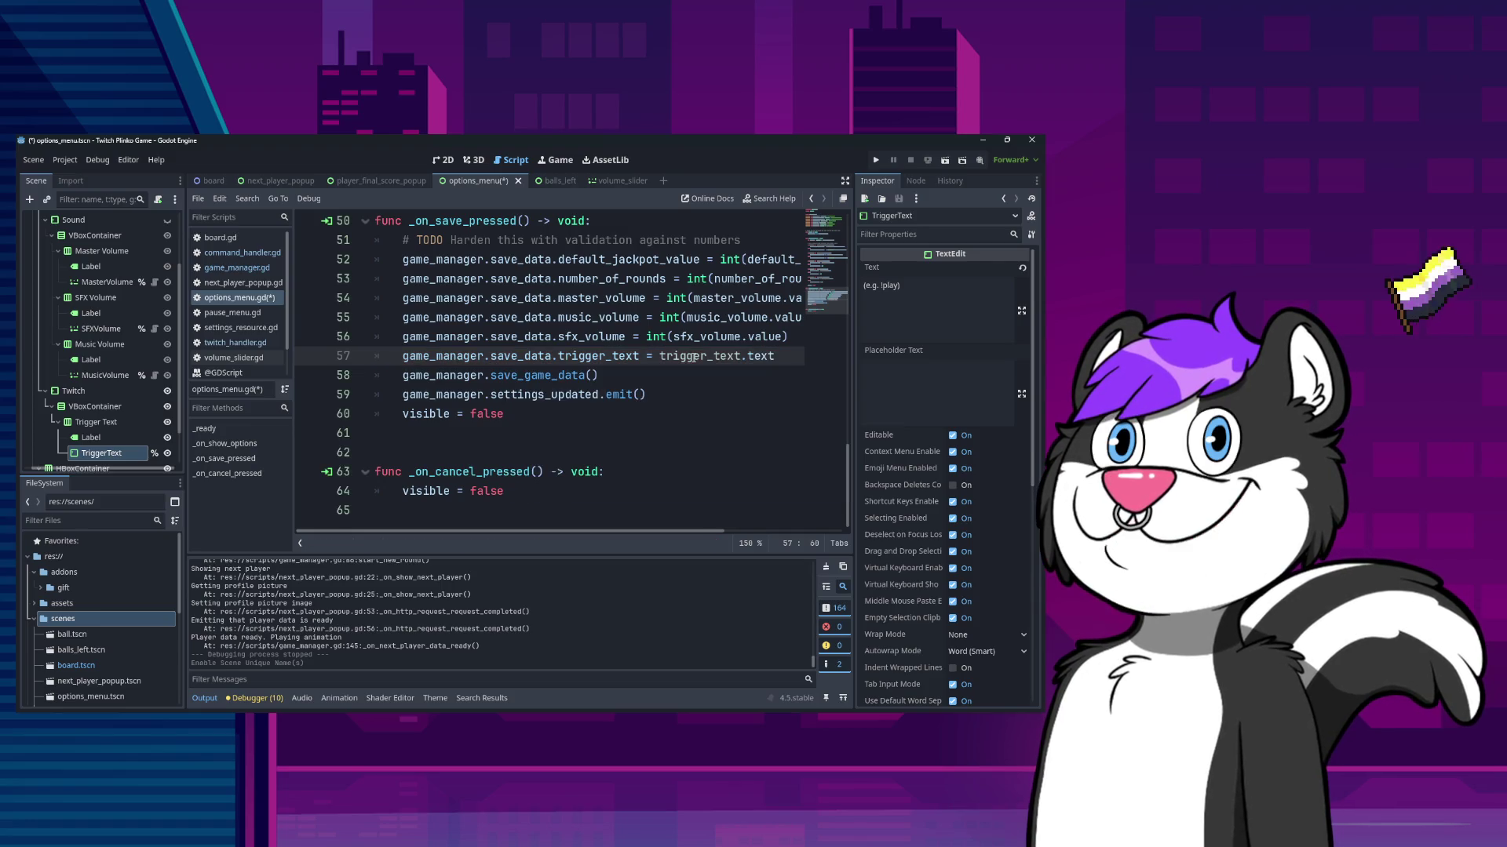
key(ctrl+s)
- Finish line 57 as trigger_text.text, trying value before settling on text
key(End)
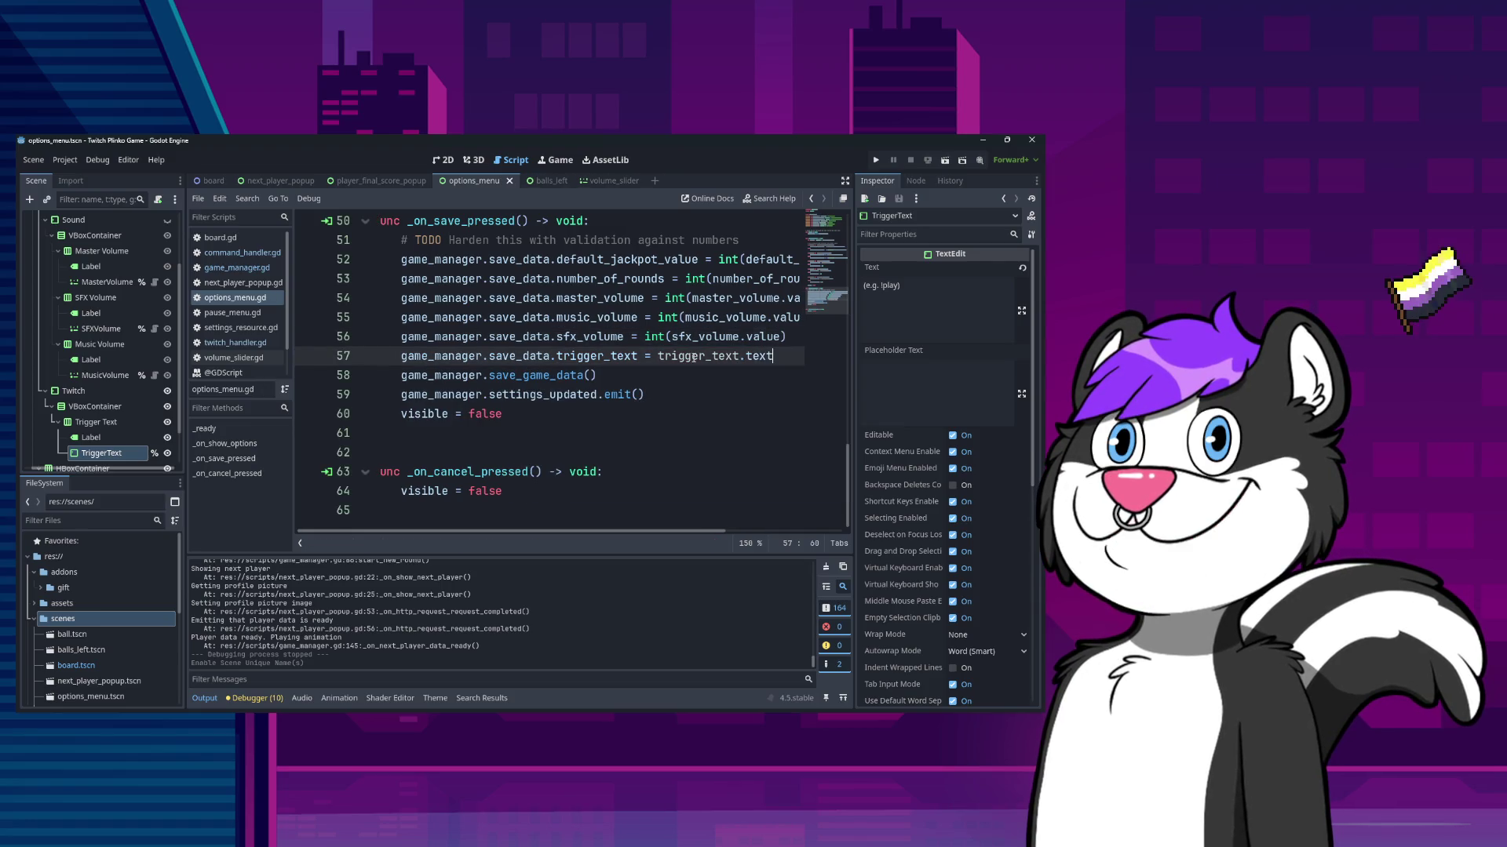
key(ctrl+shift+Left)
text(va)
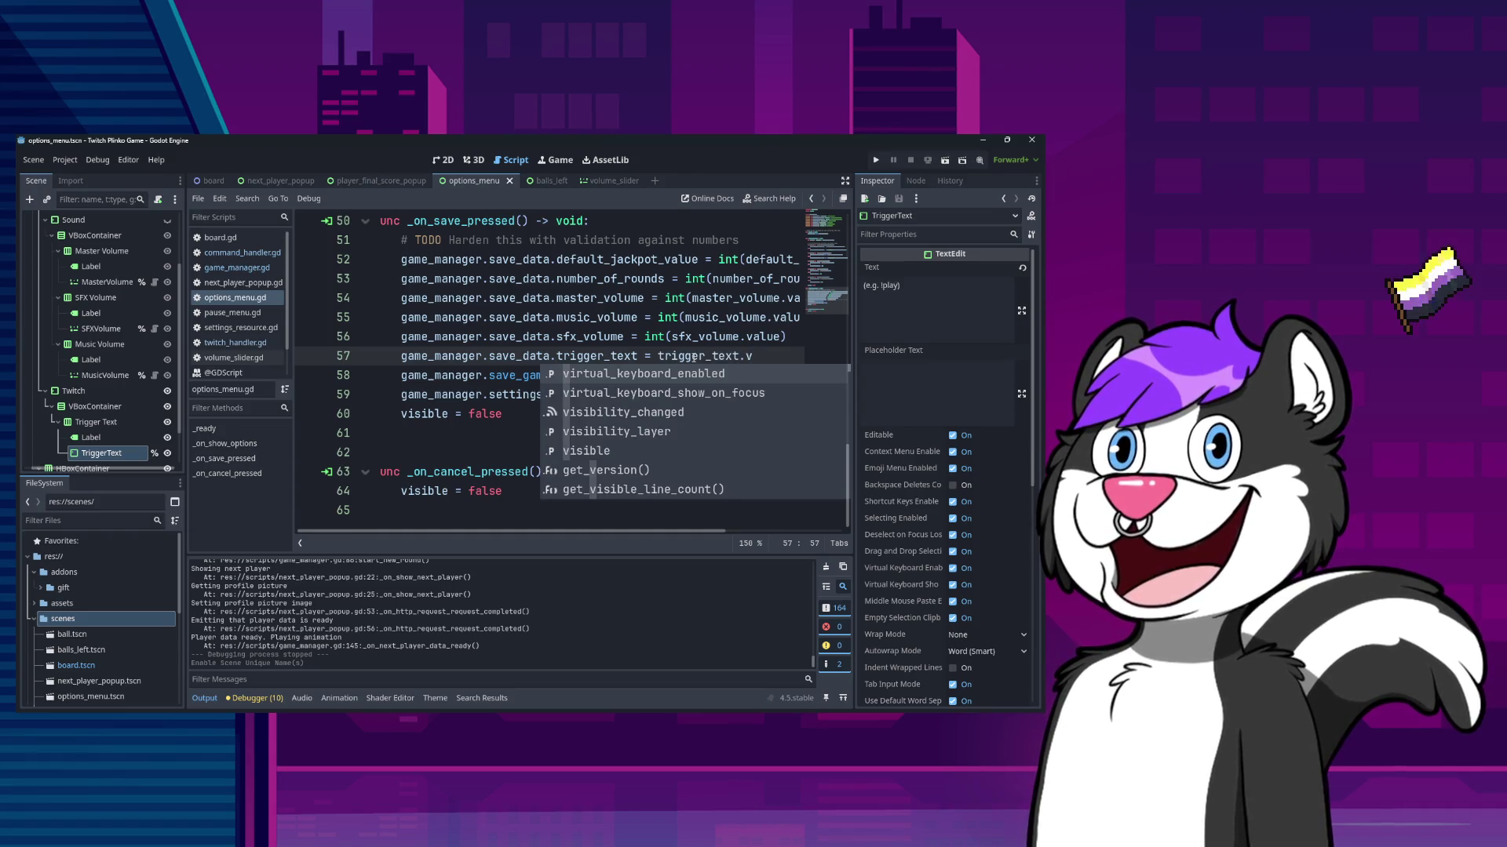
key(BackSpace)
key(BackSpace)
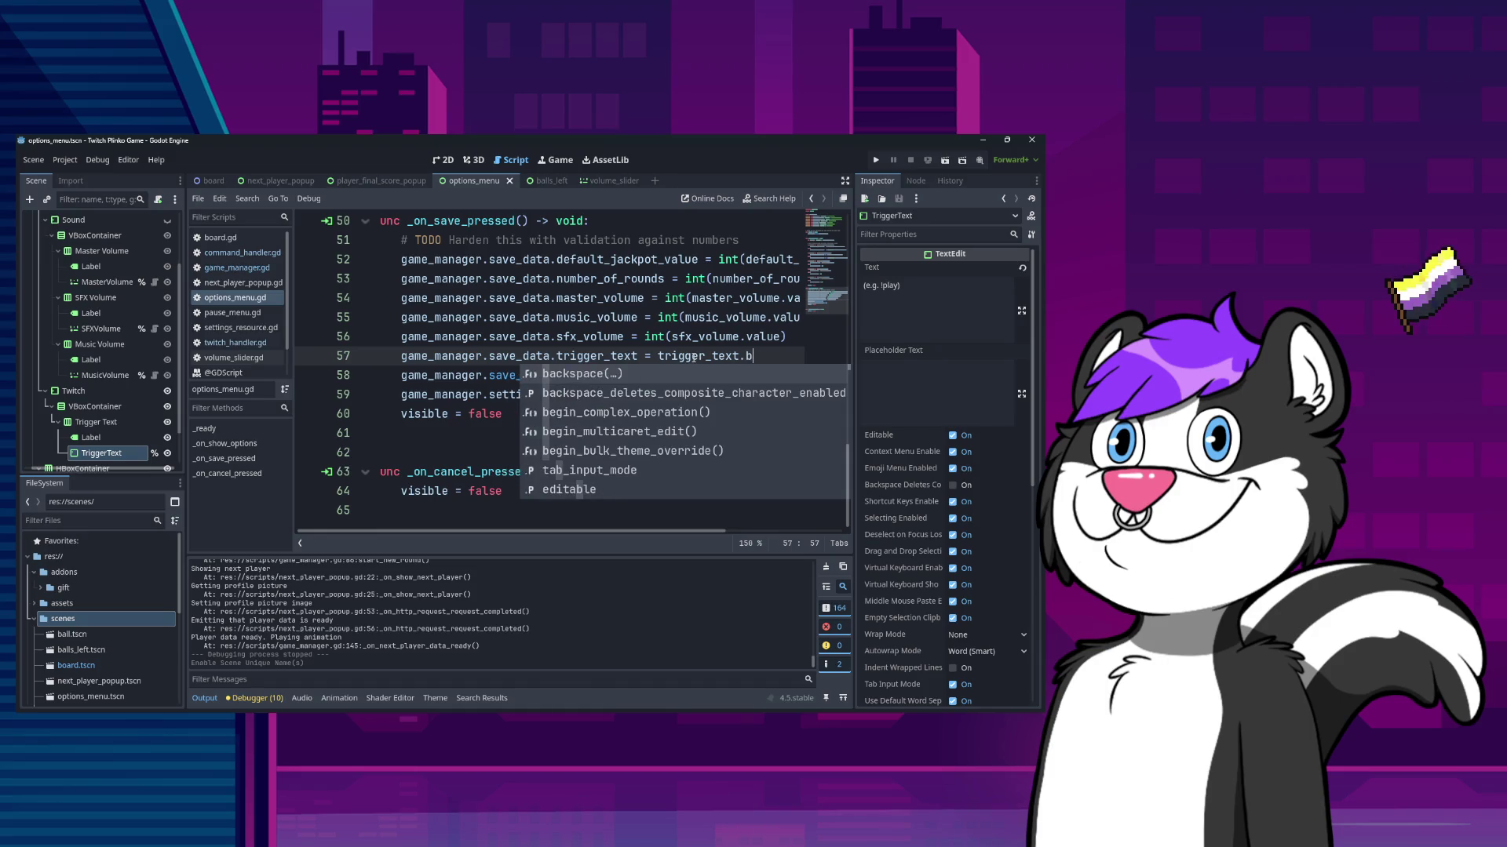
text(valu)
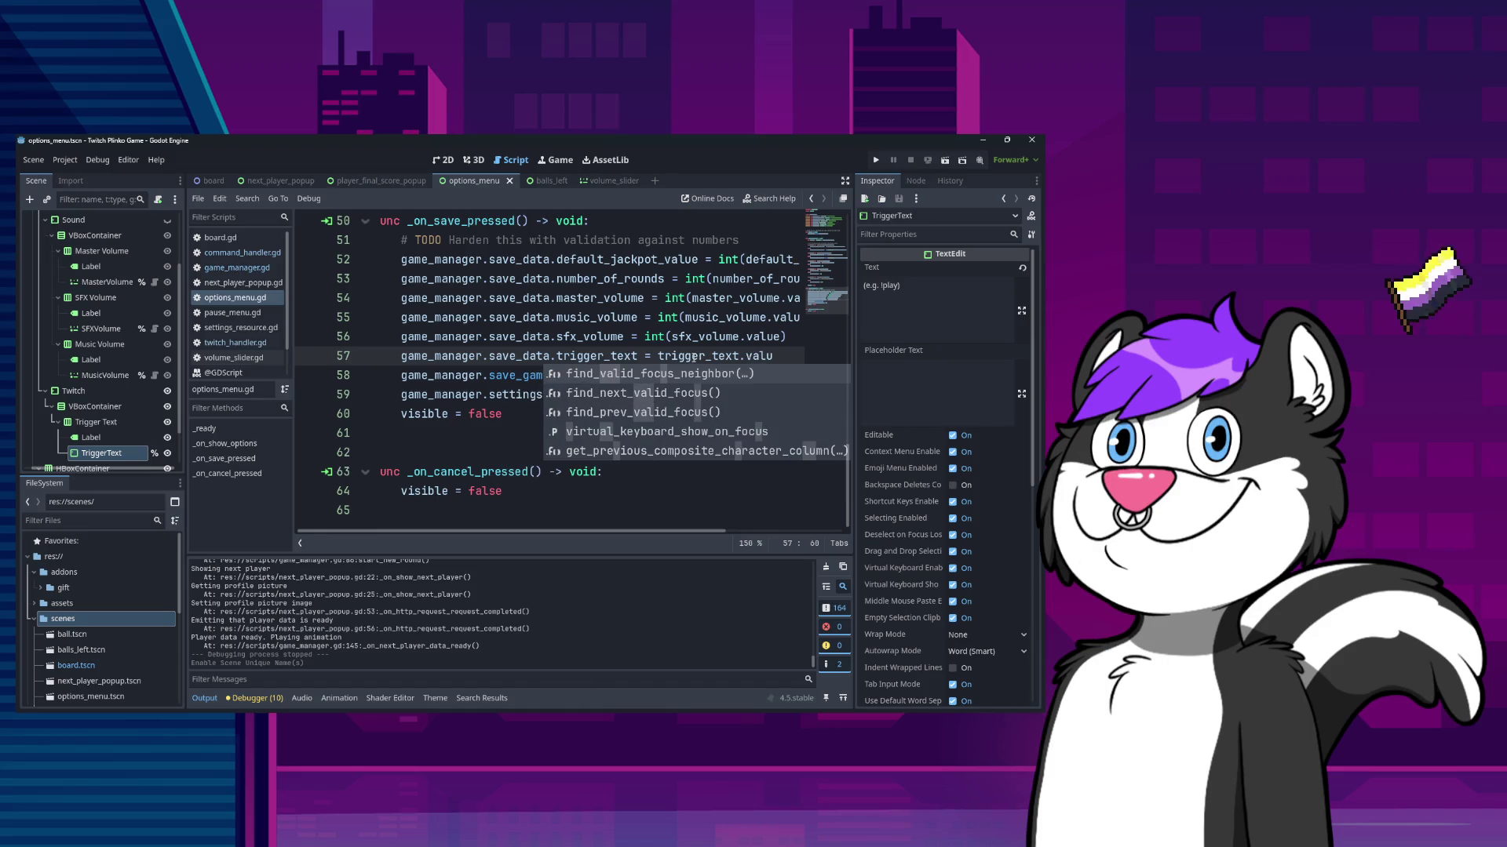
text(e)
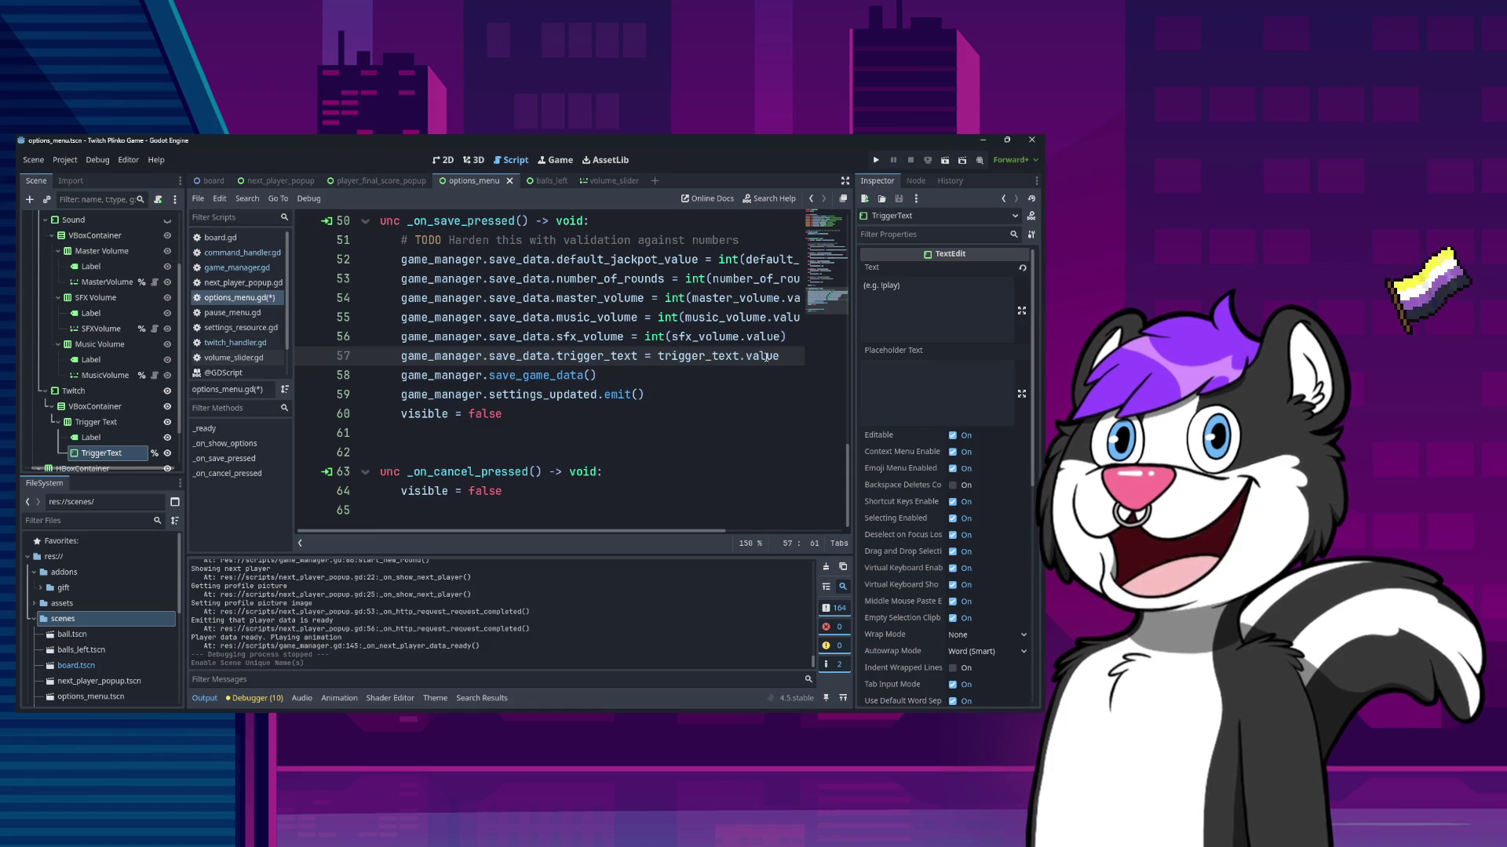
click(764, 288)
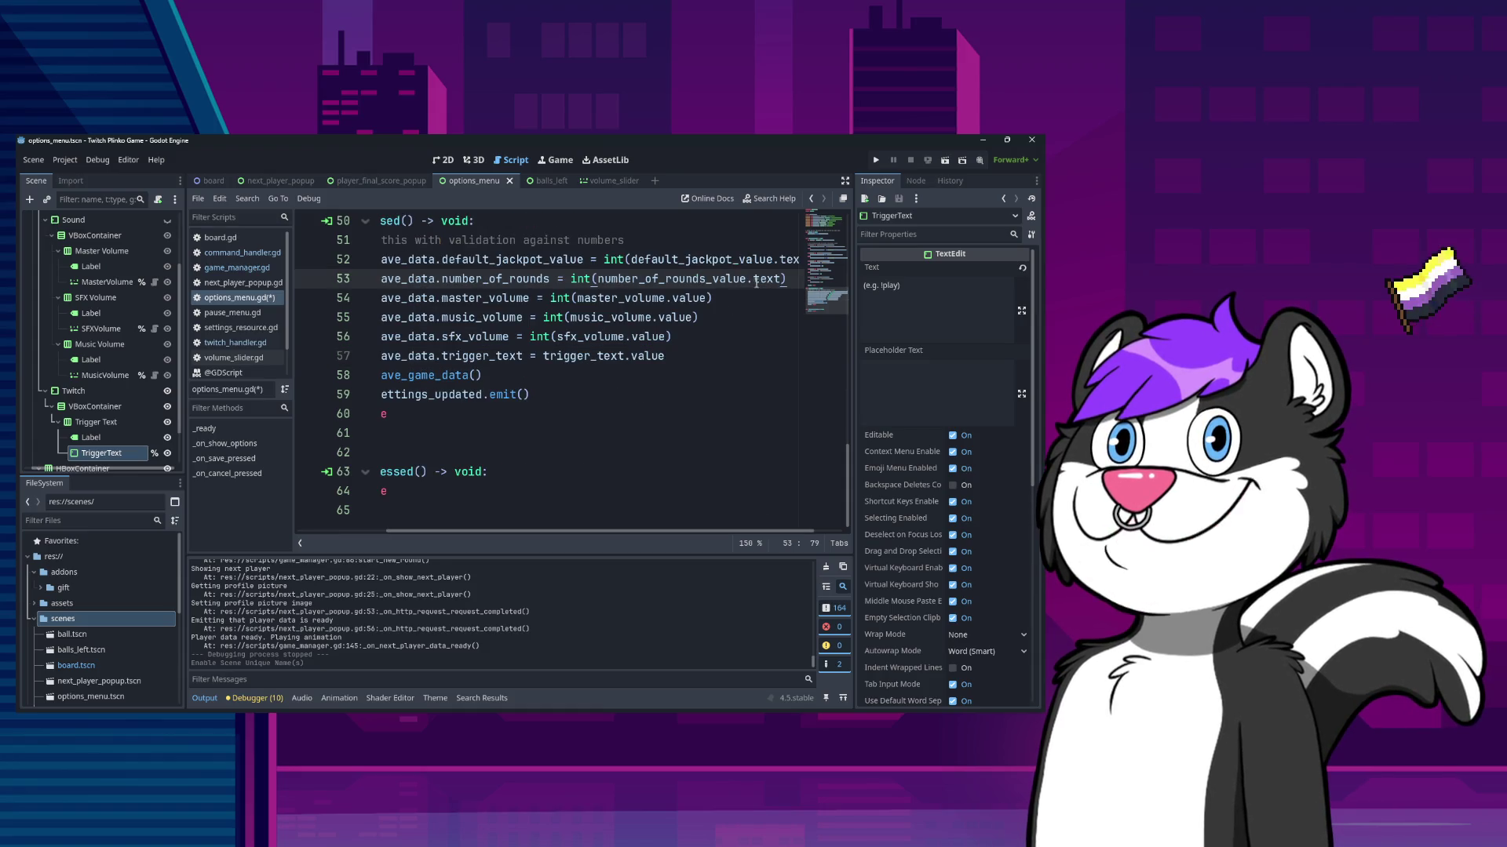
double_click(648, 357)
text(text)
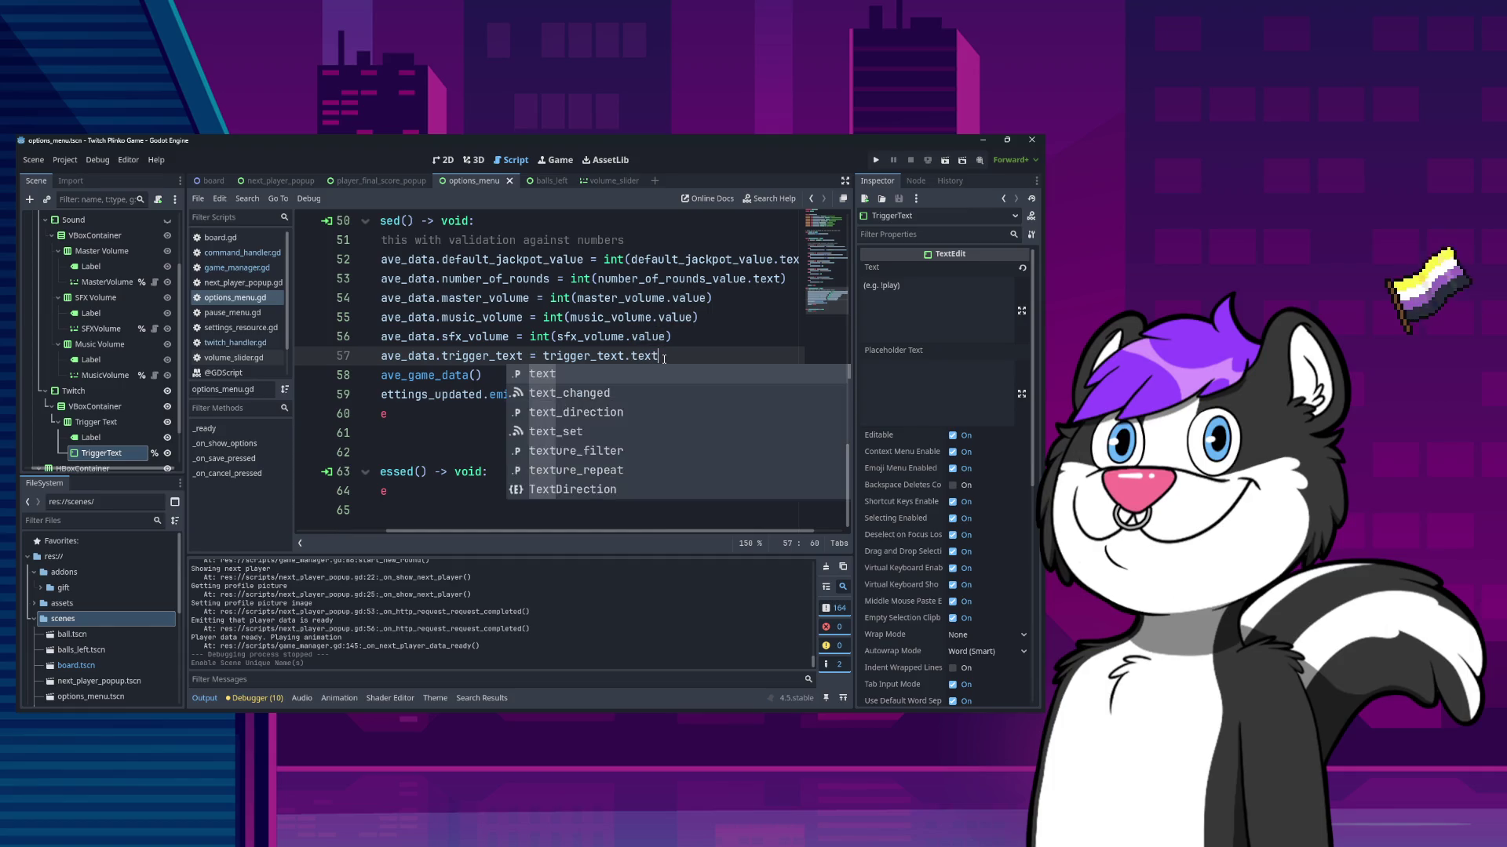
key(Home)
key(Down)
key(End)
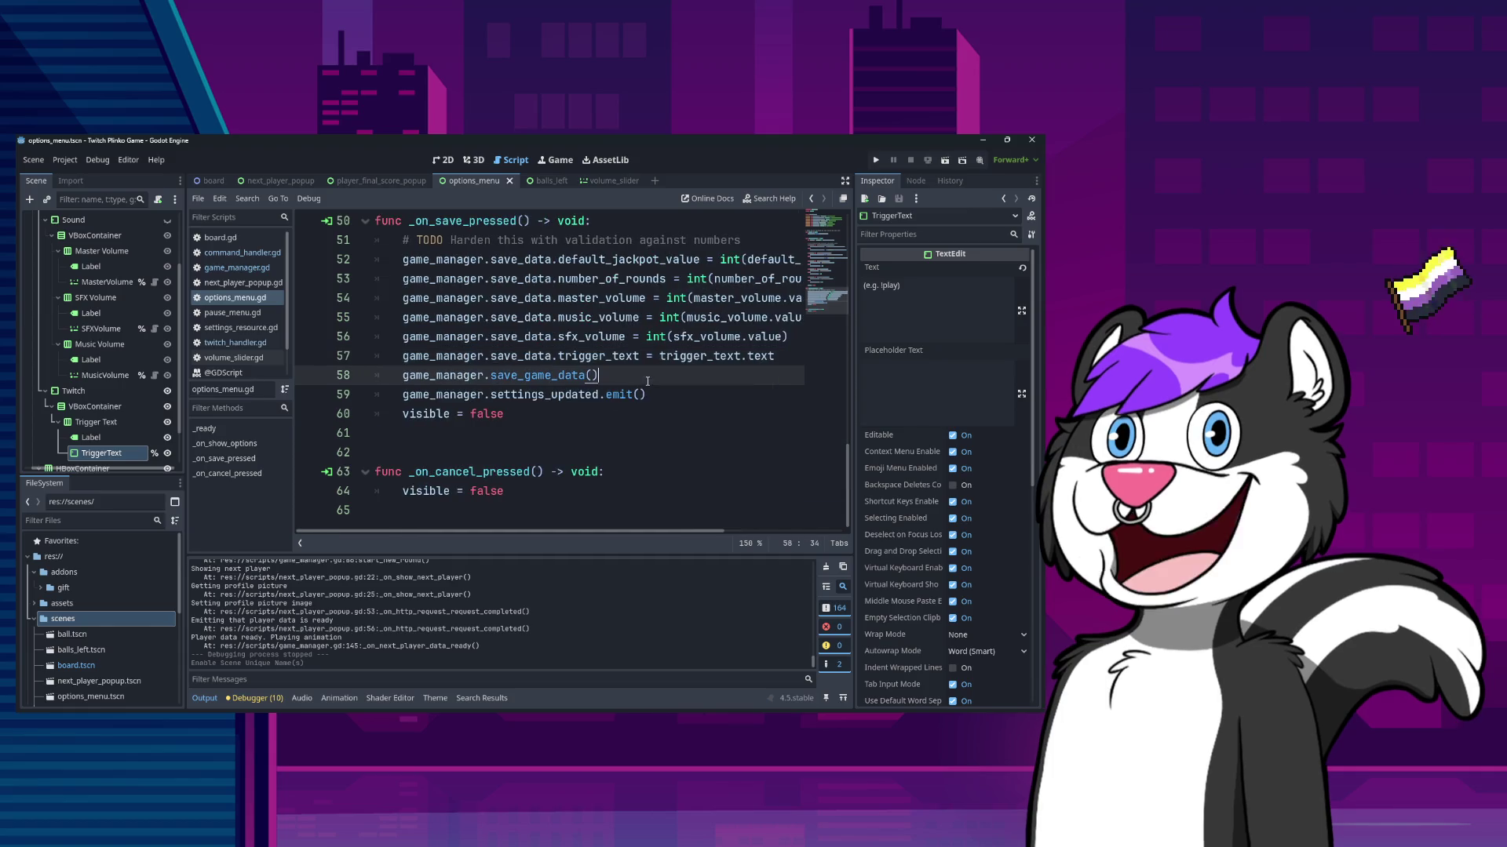
- Review _on_show_options and go to its visible = true line
scroll(620, 439, up, 5)
scroll(636, 447, up, 3)
scroll(635, 447, down, 4)
scroll(634, 447, up, 10)
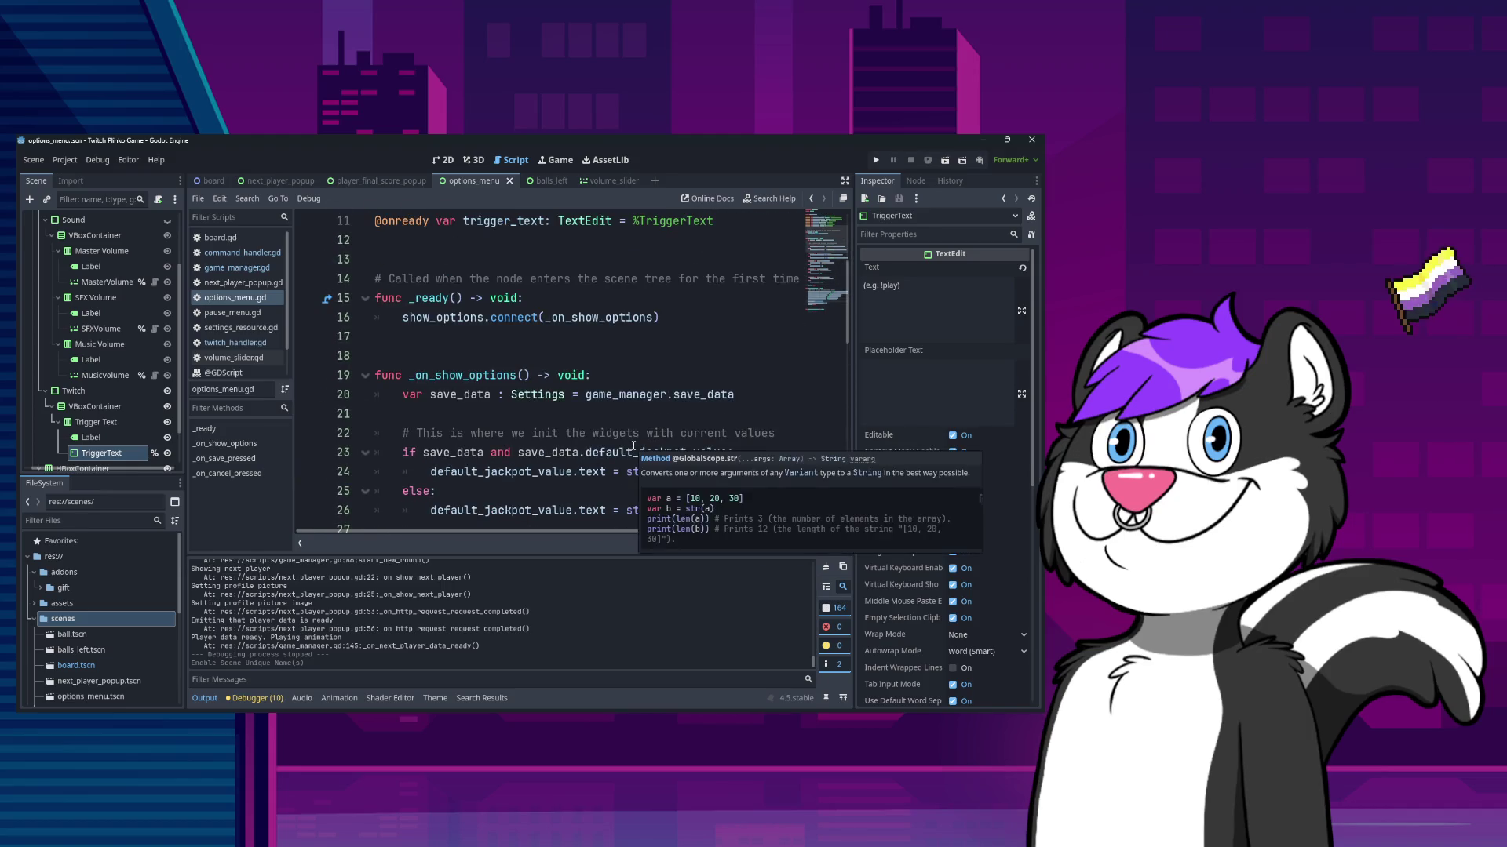
scroll(634, 447, down, 5)
scroll(633, 447, up, 5)
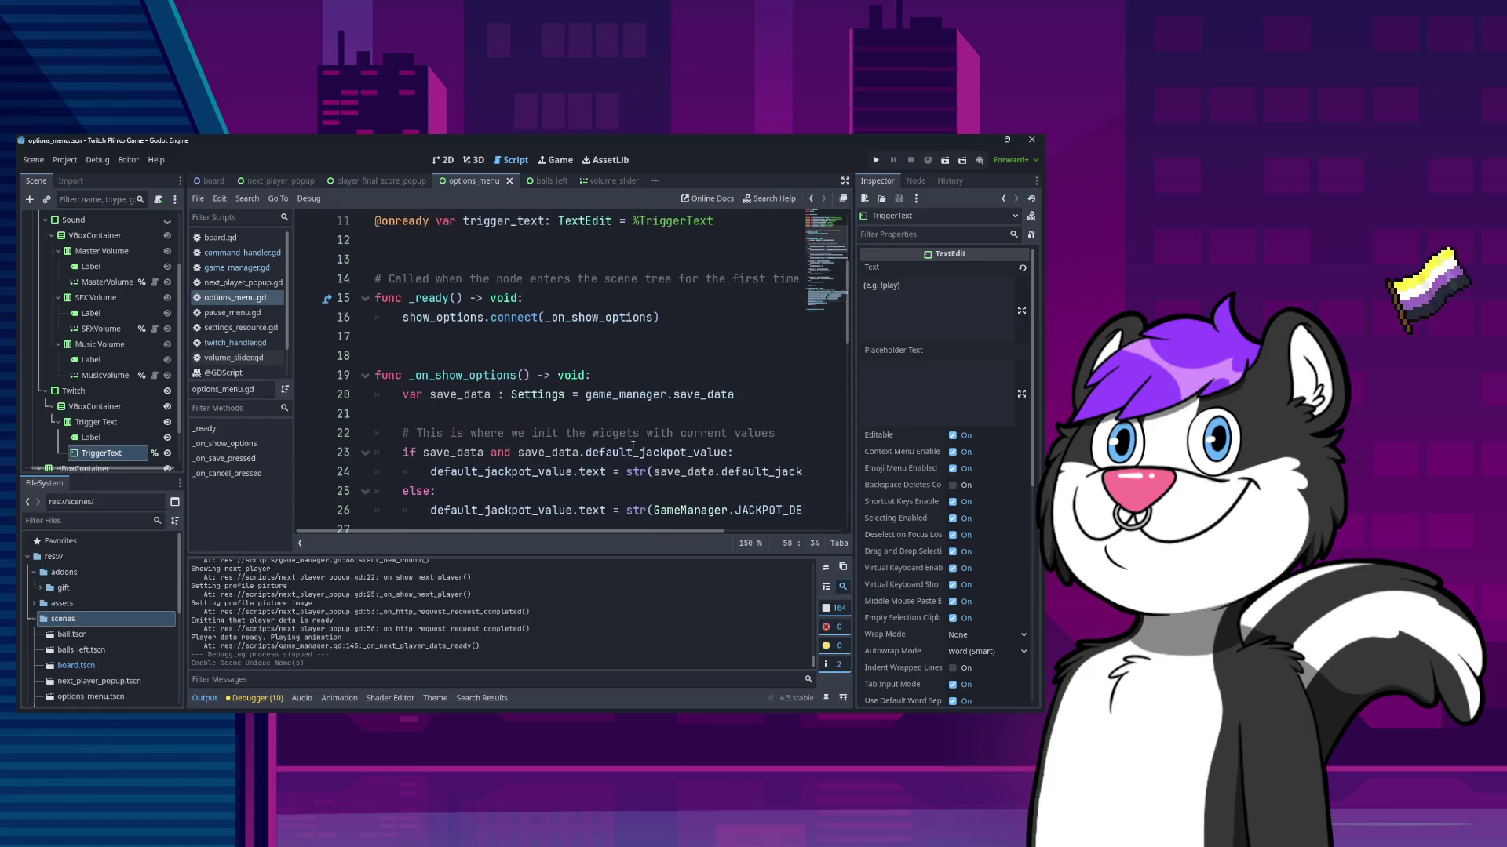
scroll(632, 444, down, 10)
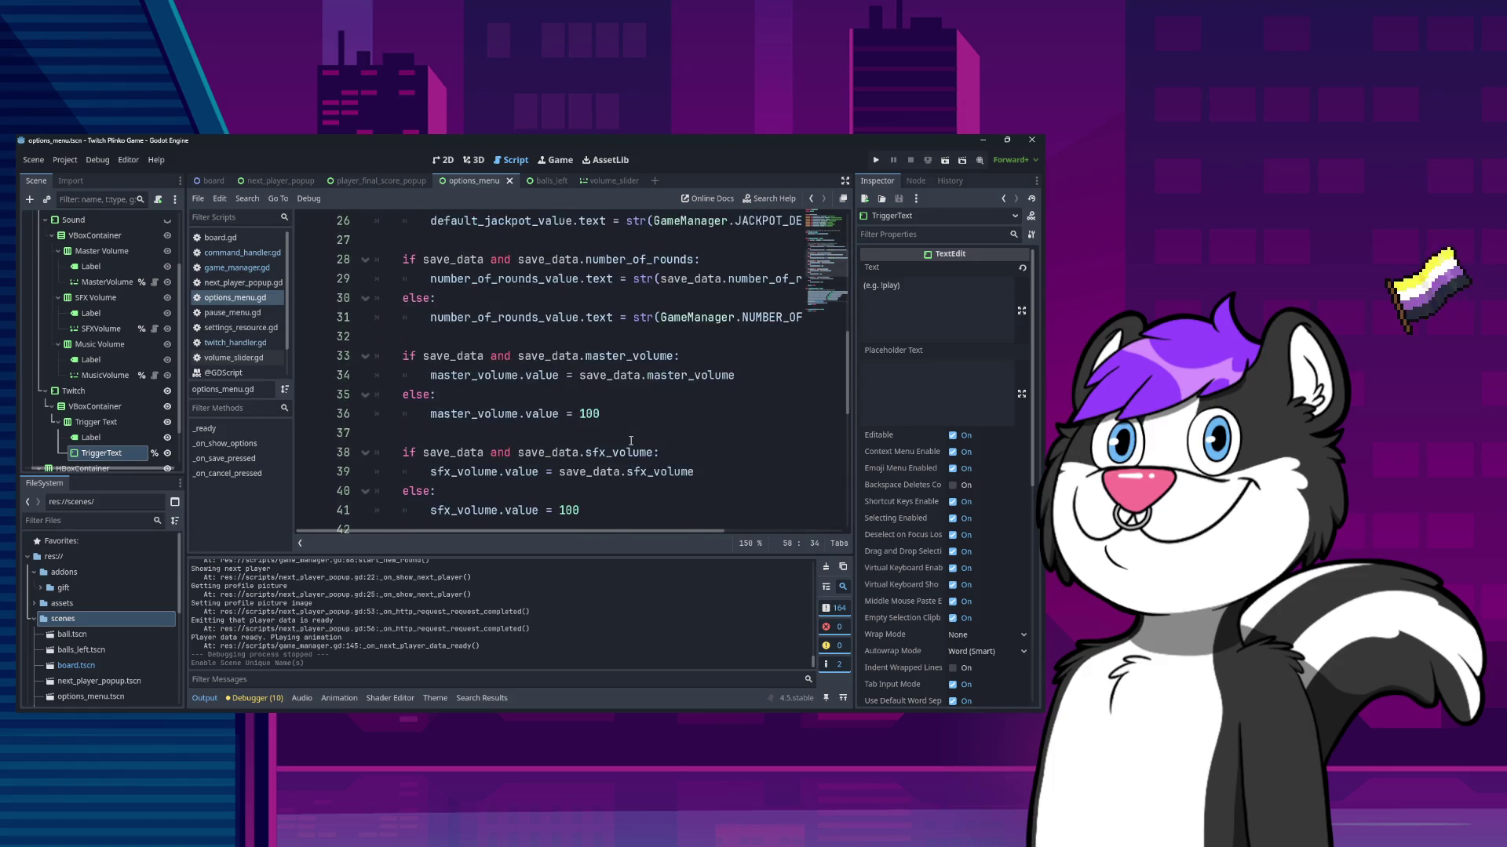
click(593, 348)
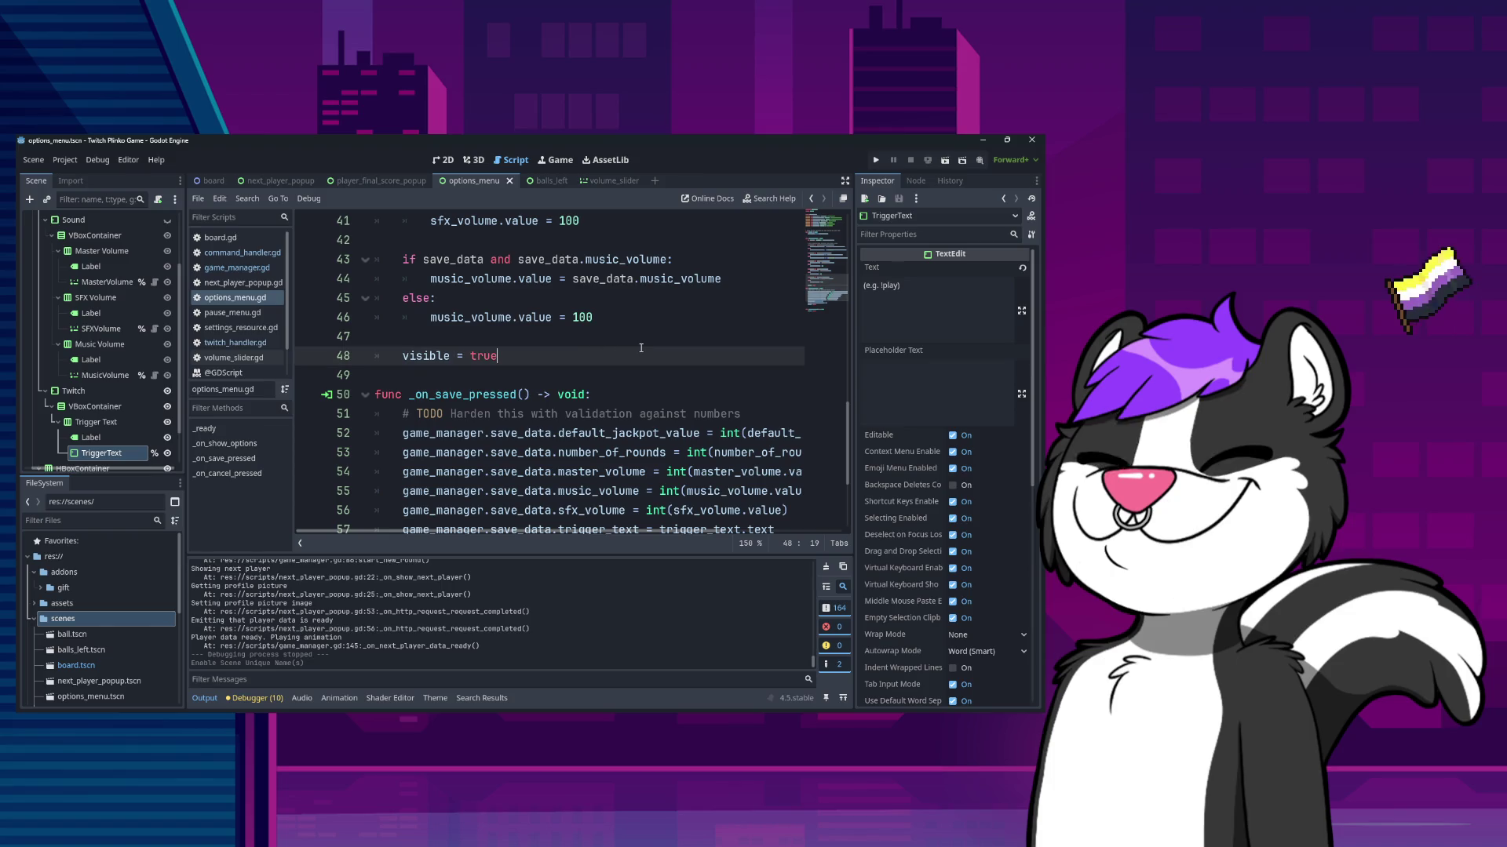
key(Up)
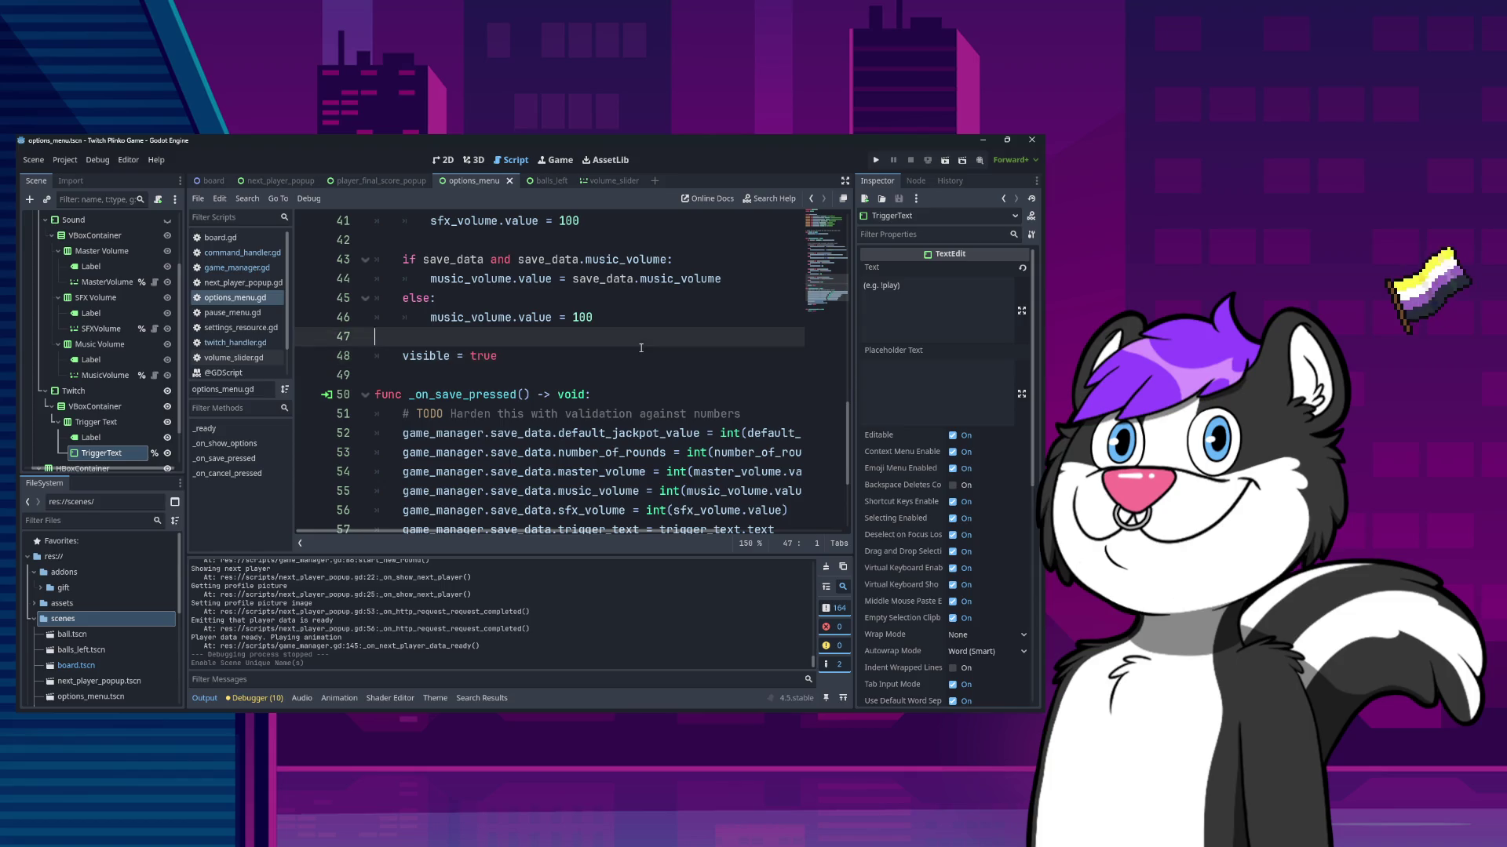
- Add 'if save_data and save_data.trigger_text:' setting trigger_text.text from save_data
key(Return)
key(Return)
key(Up)
text(iuf)
key(BackSpace)
key(BackSpace)
text(f )
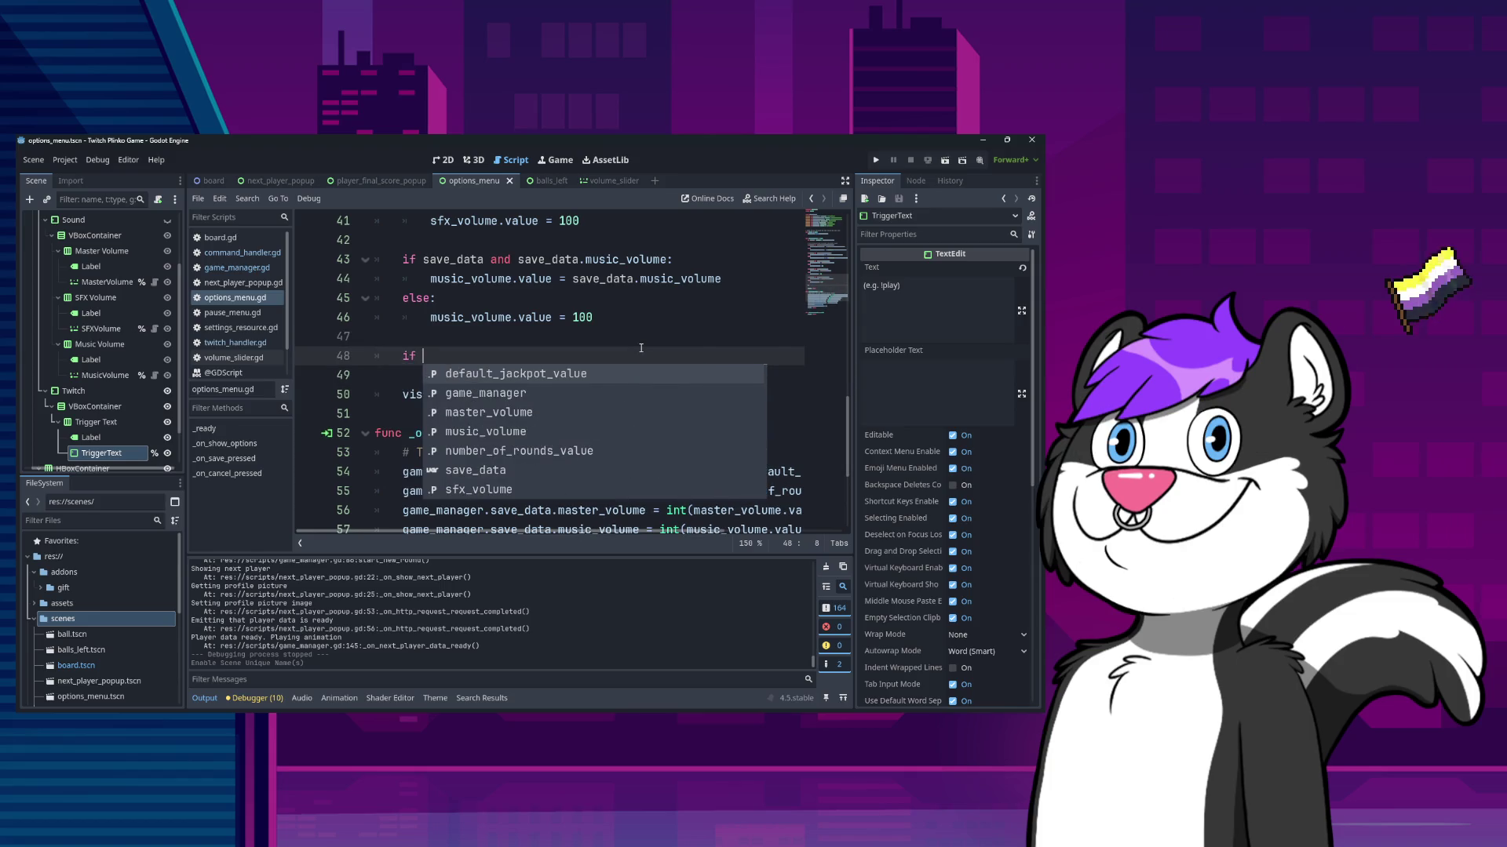
text(save_data and save_data.)
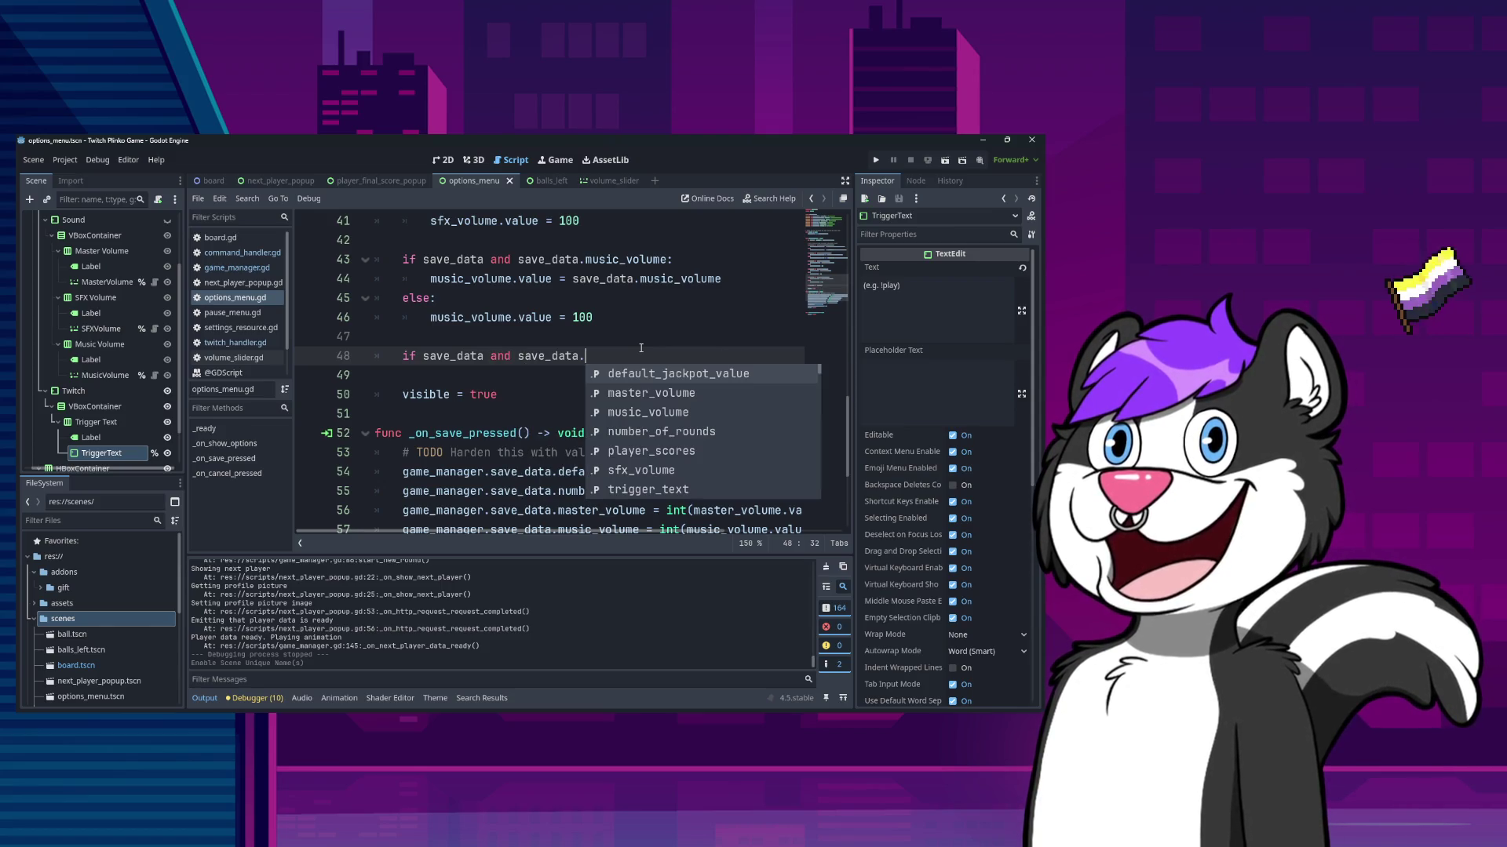
text(tr)
key(Return)
text(:)
key(Return)
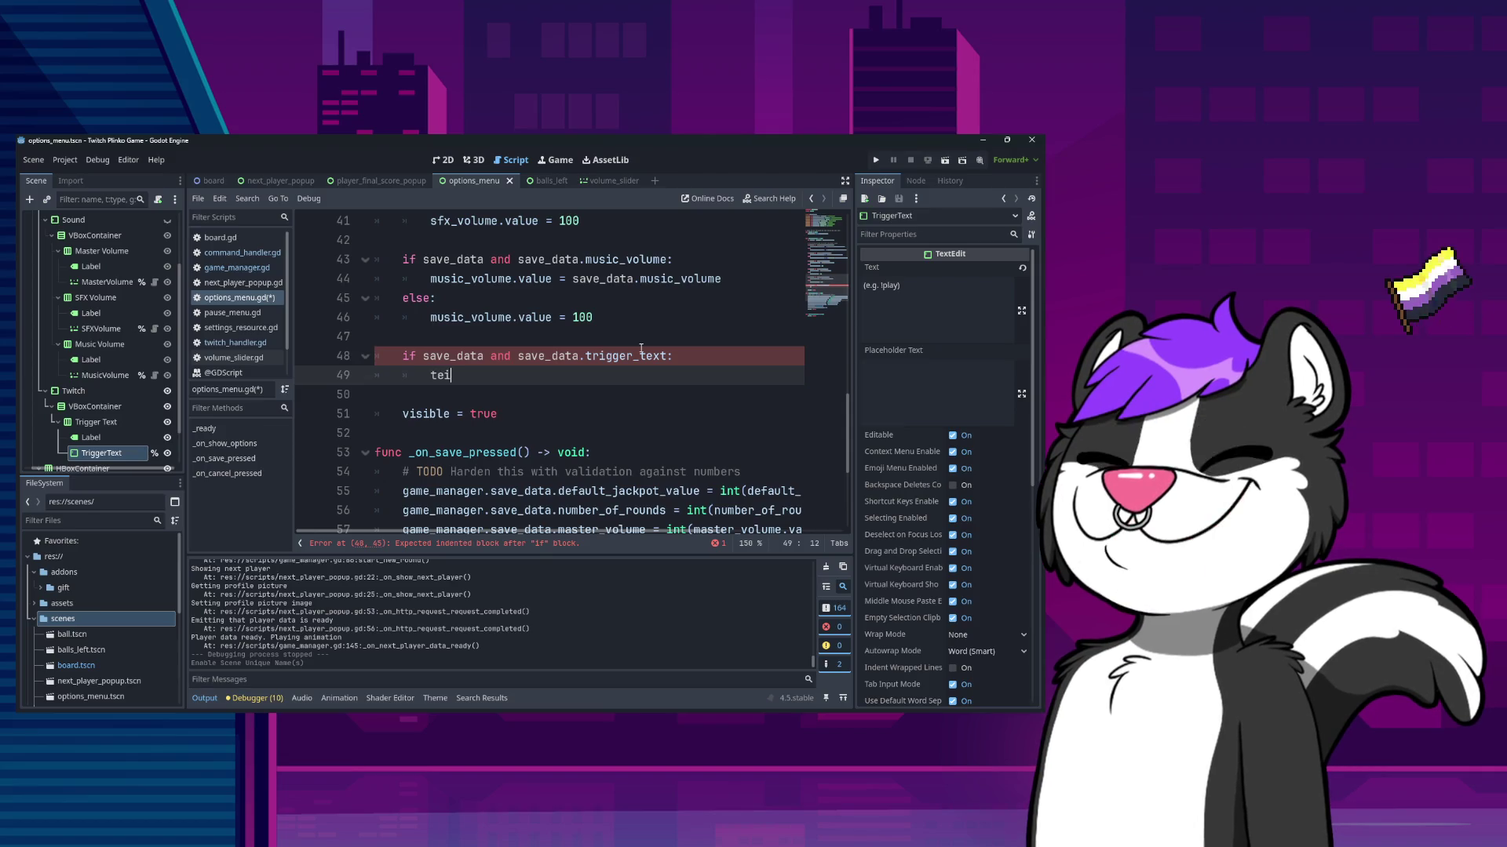
text(tri)
key(Return)
text(.)
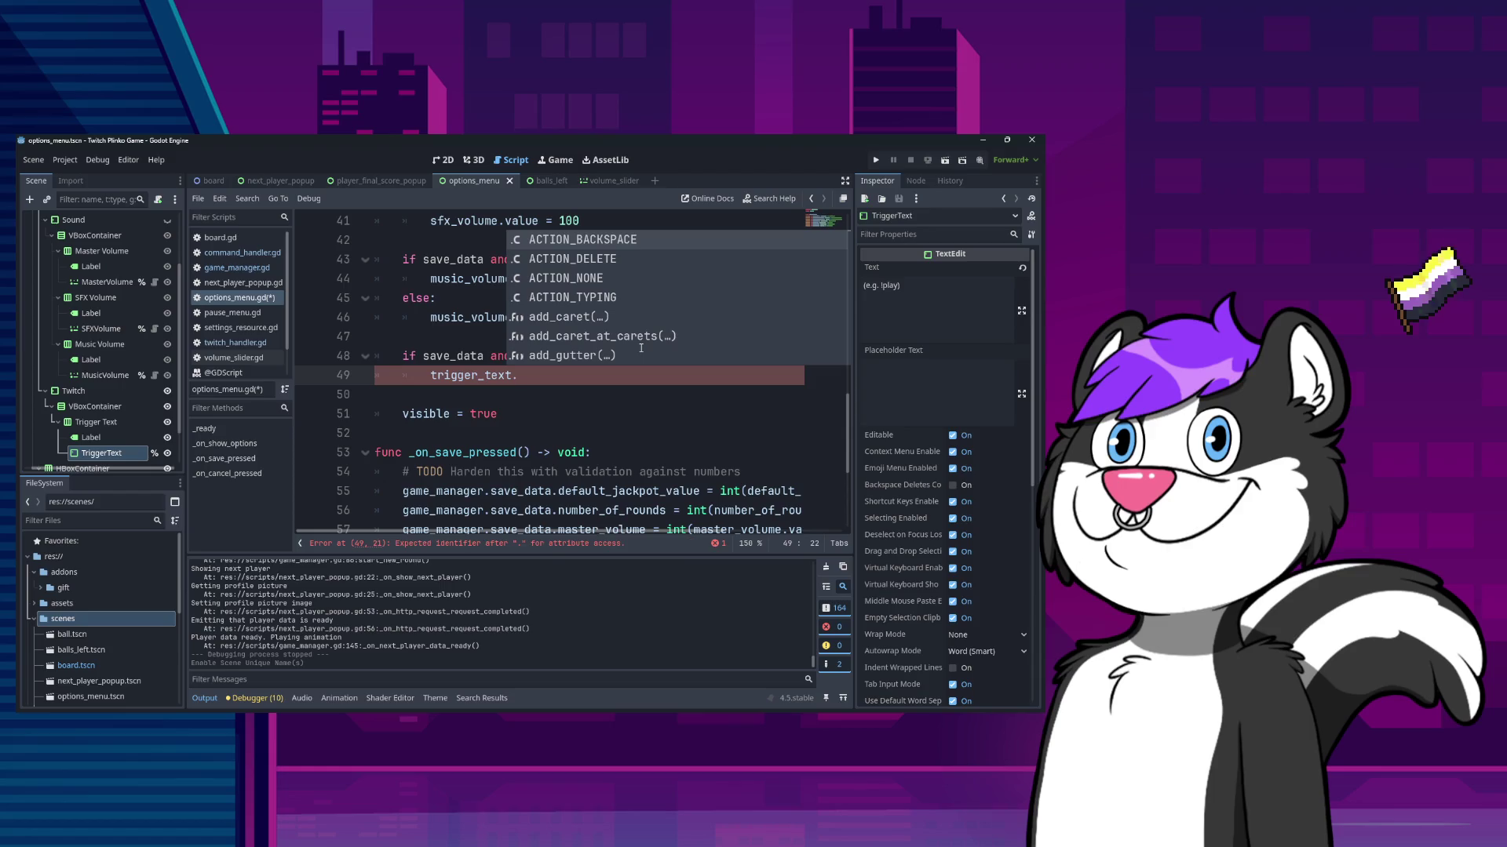
text(text = s)
key(Down)
key(Down)
key(Return)
key(Return)
- Add an else branch defaulting trigger_text.text to "!play", save, and run the game
key(Return)
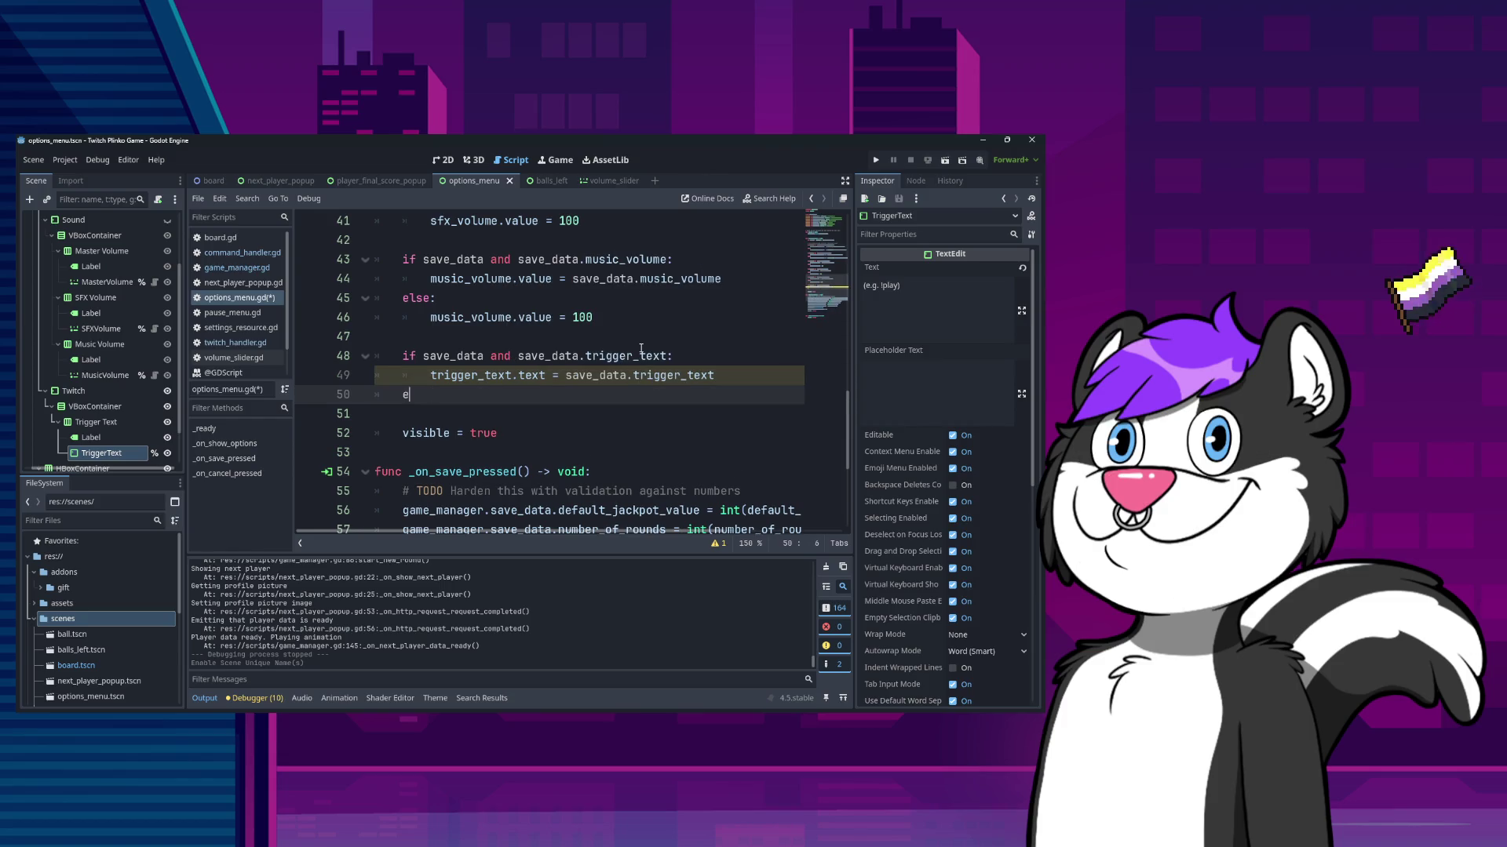
text(:)
key(Return)
text(tri)
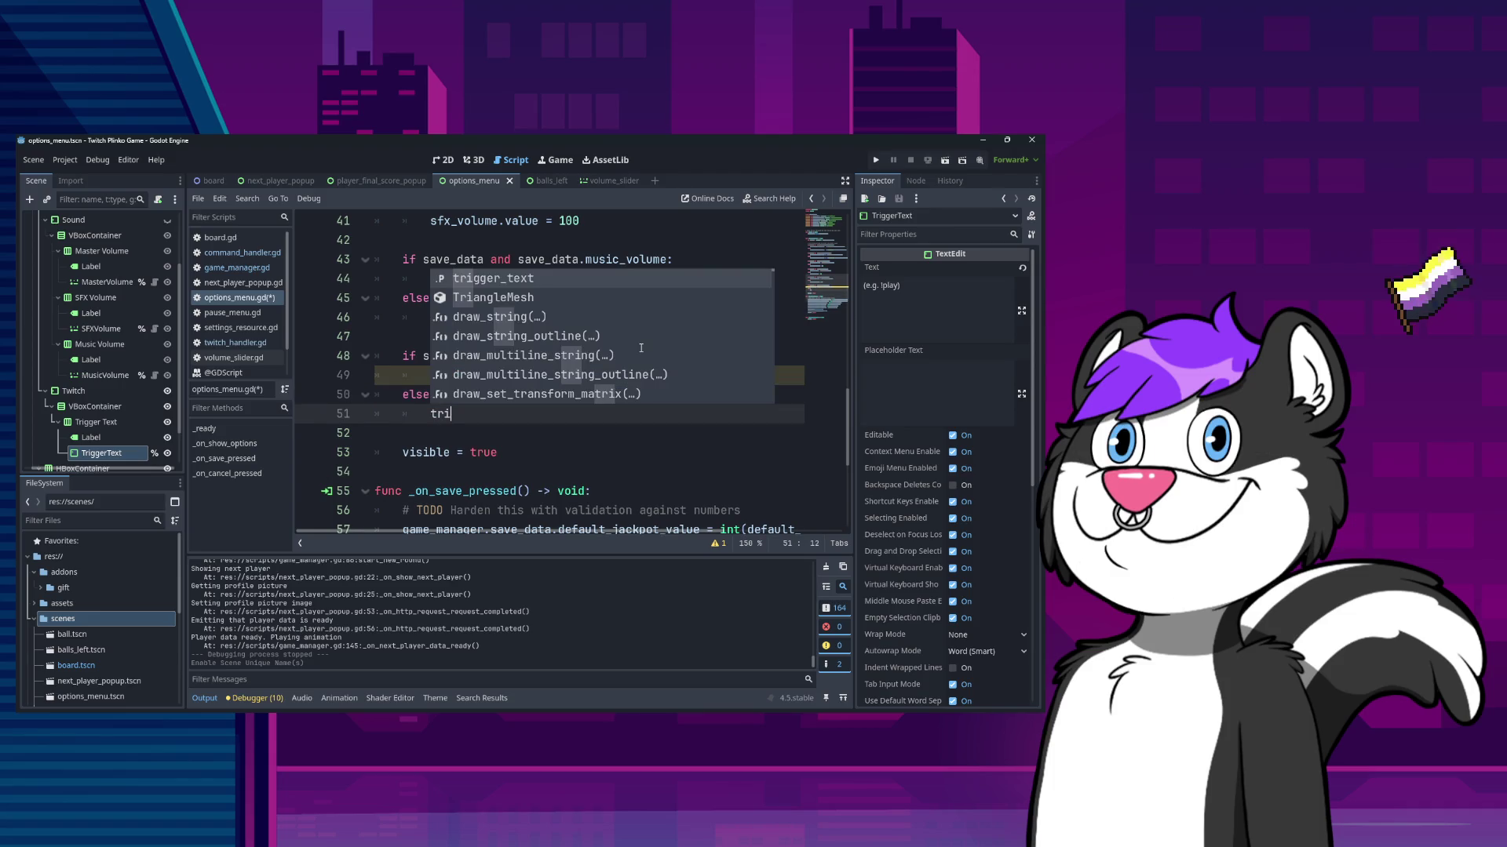
key(Return)
text(.text=)
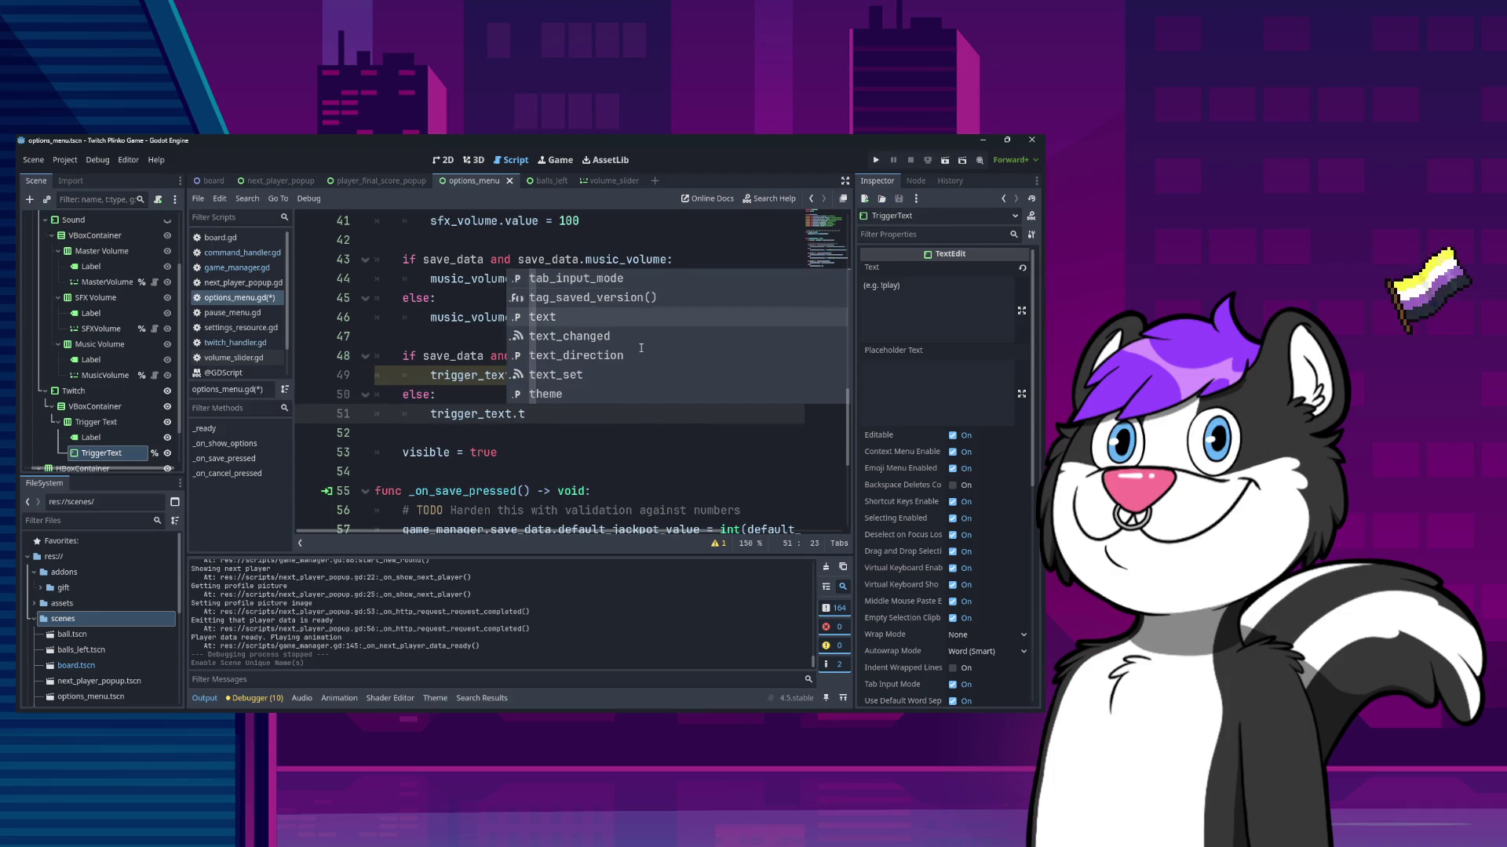
key(BackSpace)
key(BackSpace)
text(= "!pl)
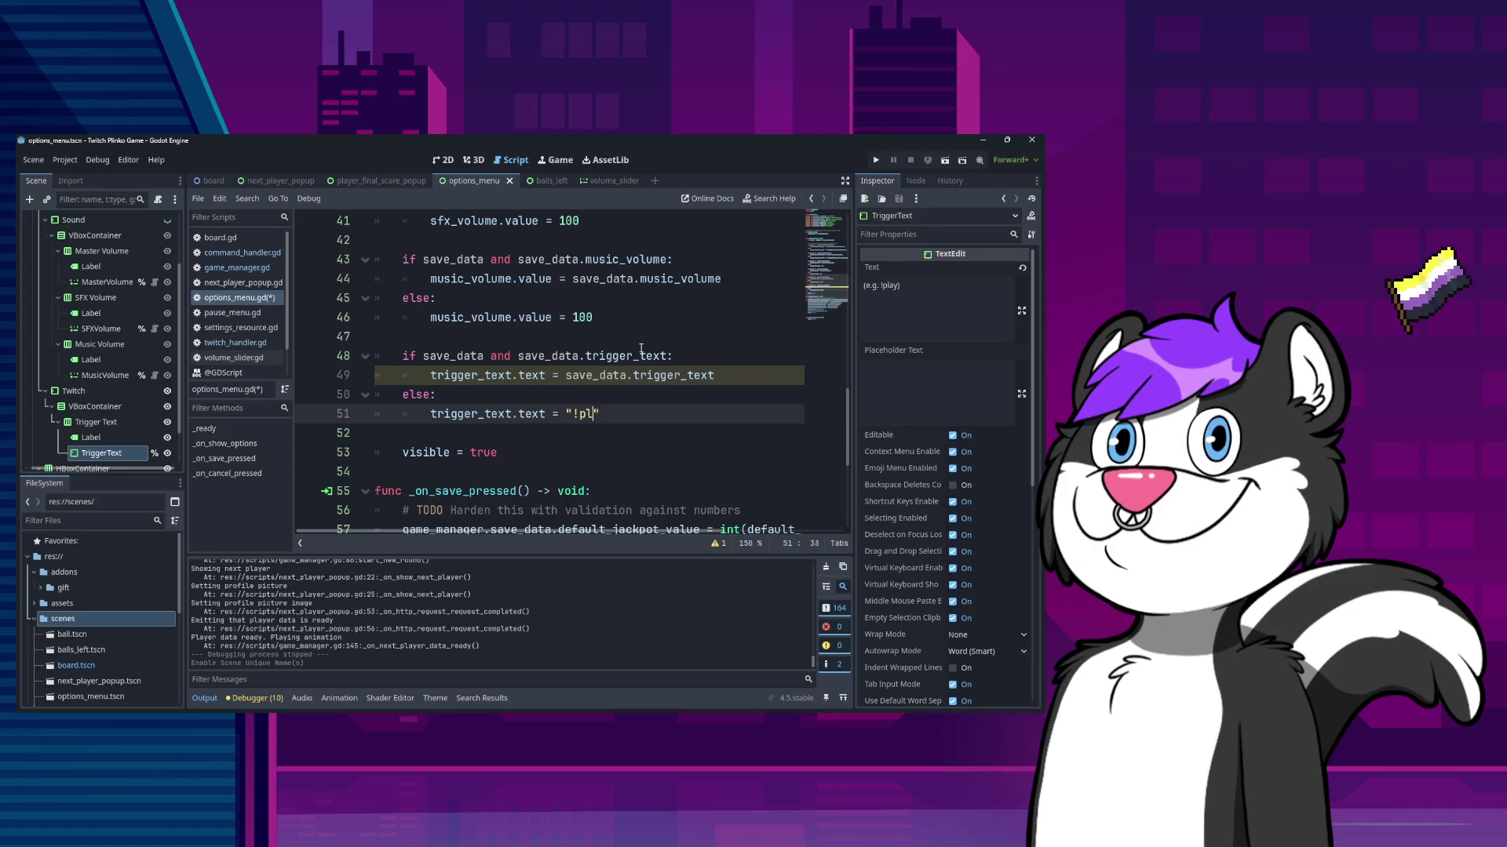
text(ay)
key(ctrl+s)
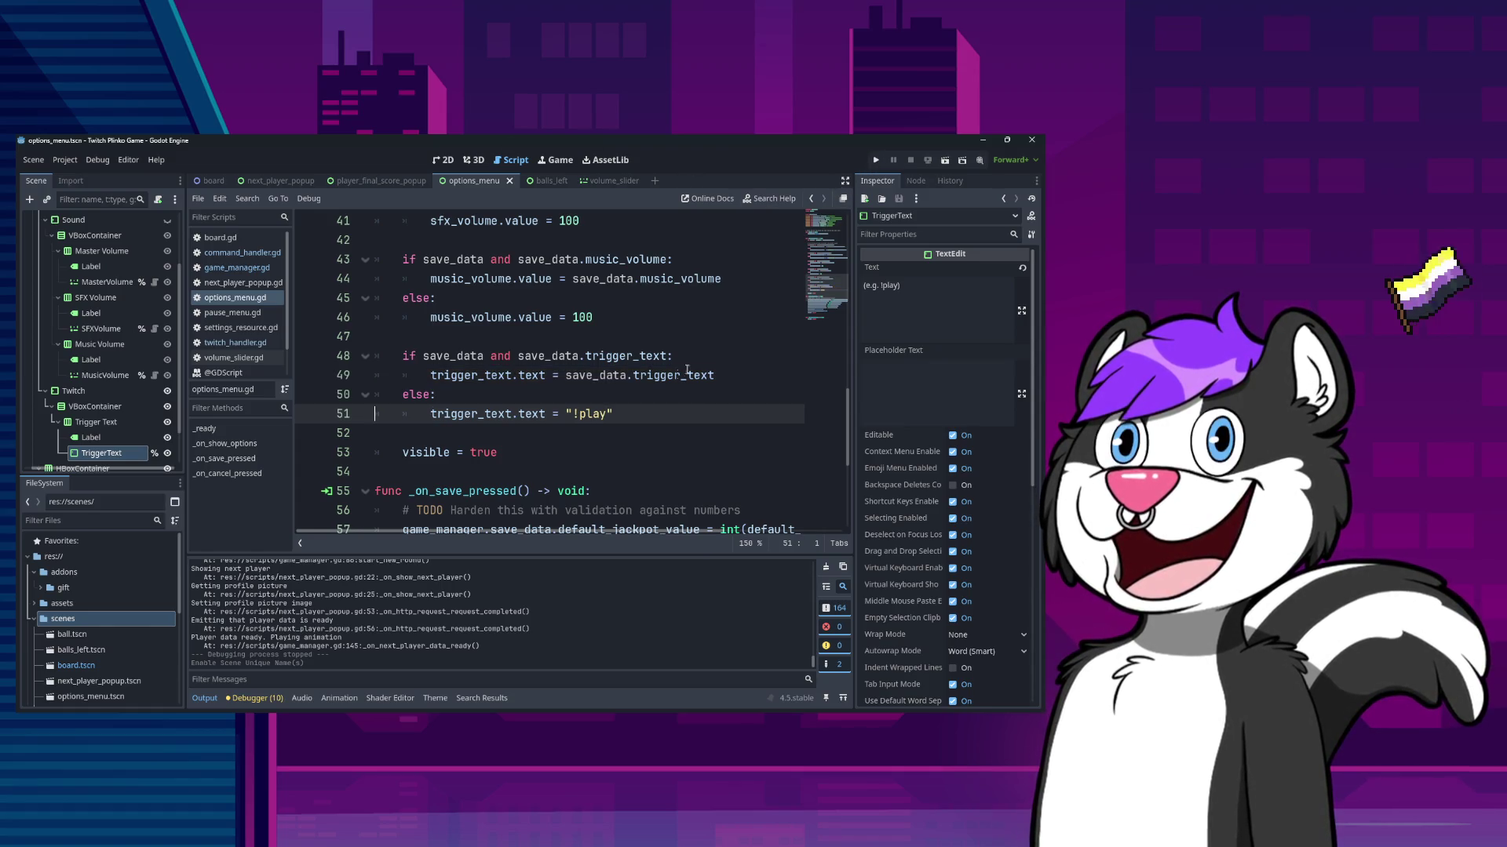
click(565, 375)
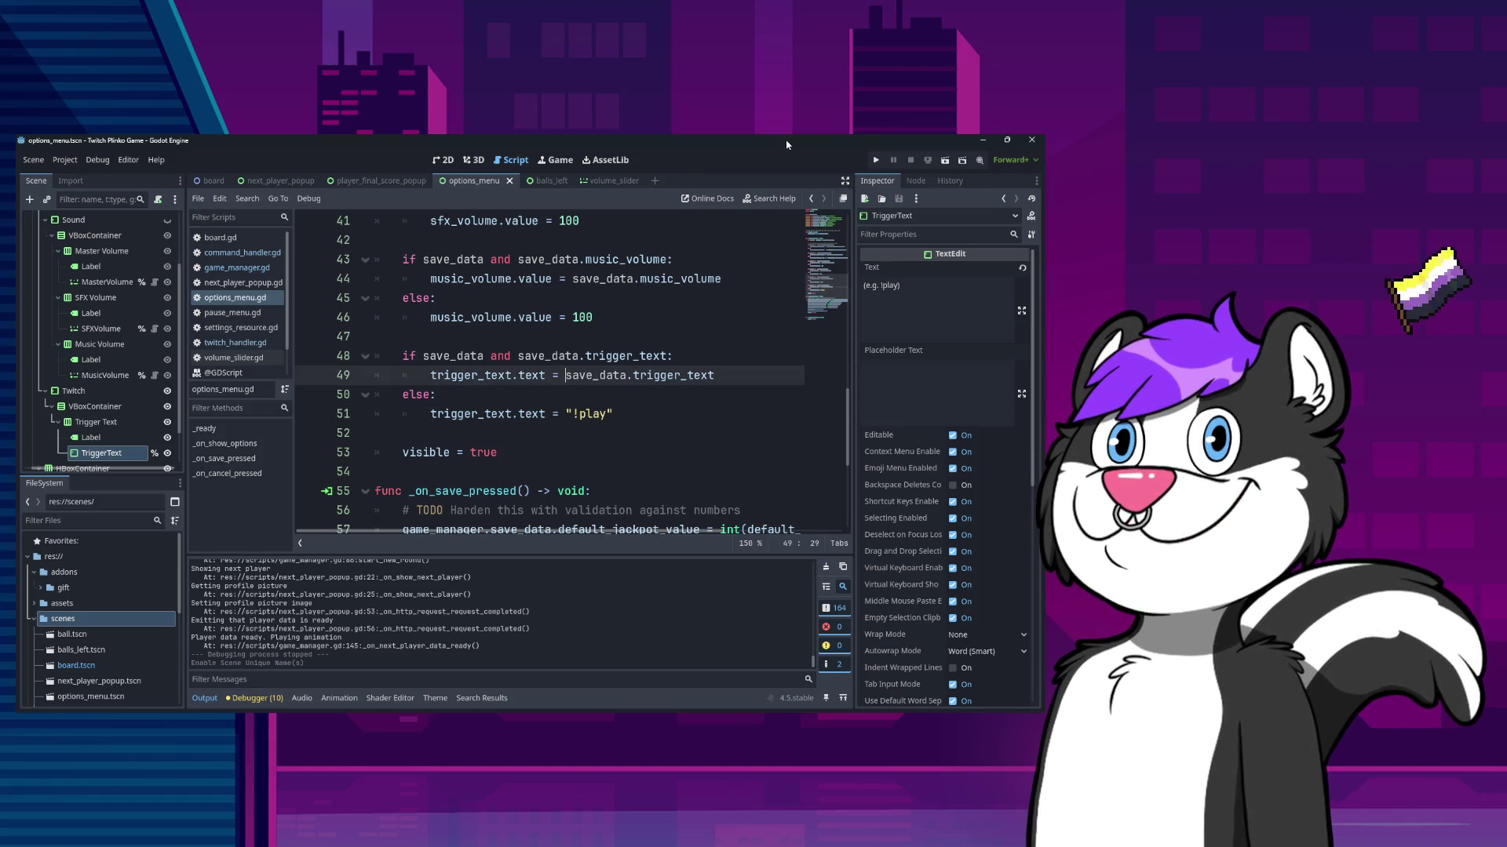
click(873, 160)
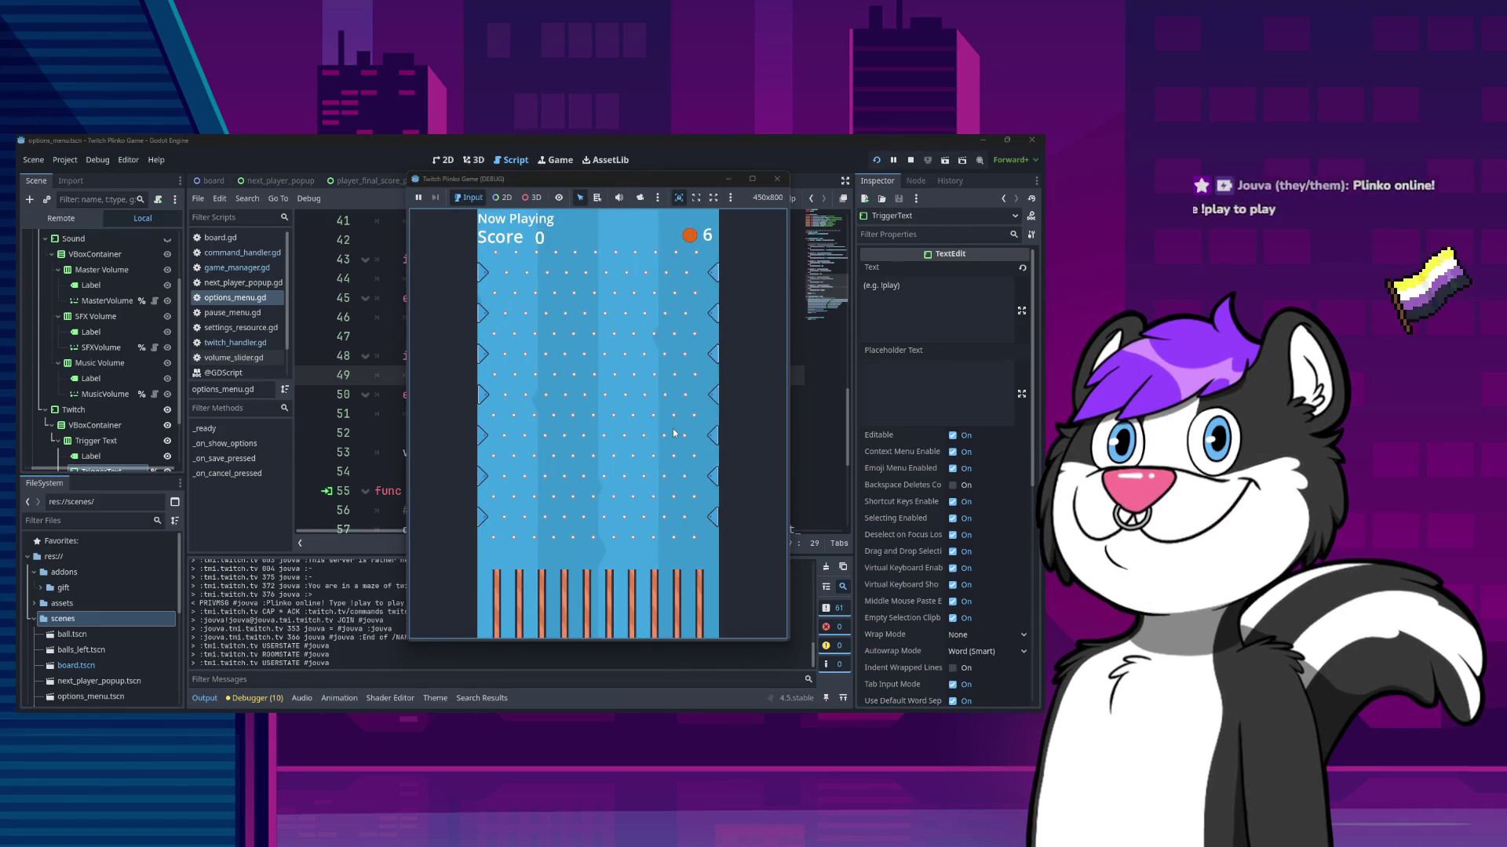
- Clear the !play Trigger Text in the game's Twitch options and save
key(Escape)
click(646, 432)
drag(626, 262, 573, 262)
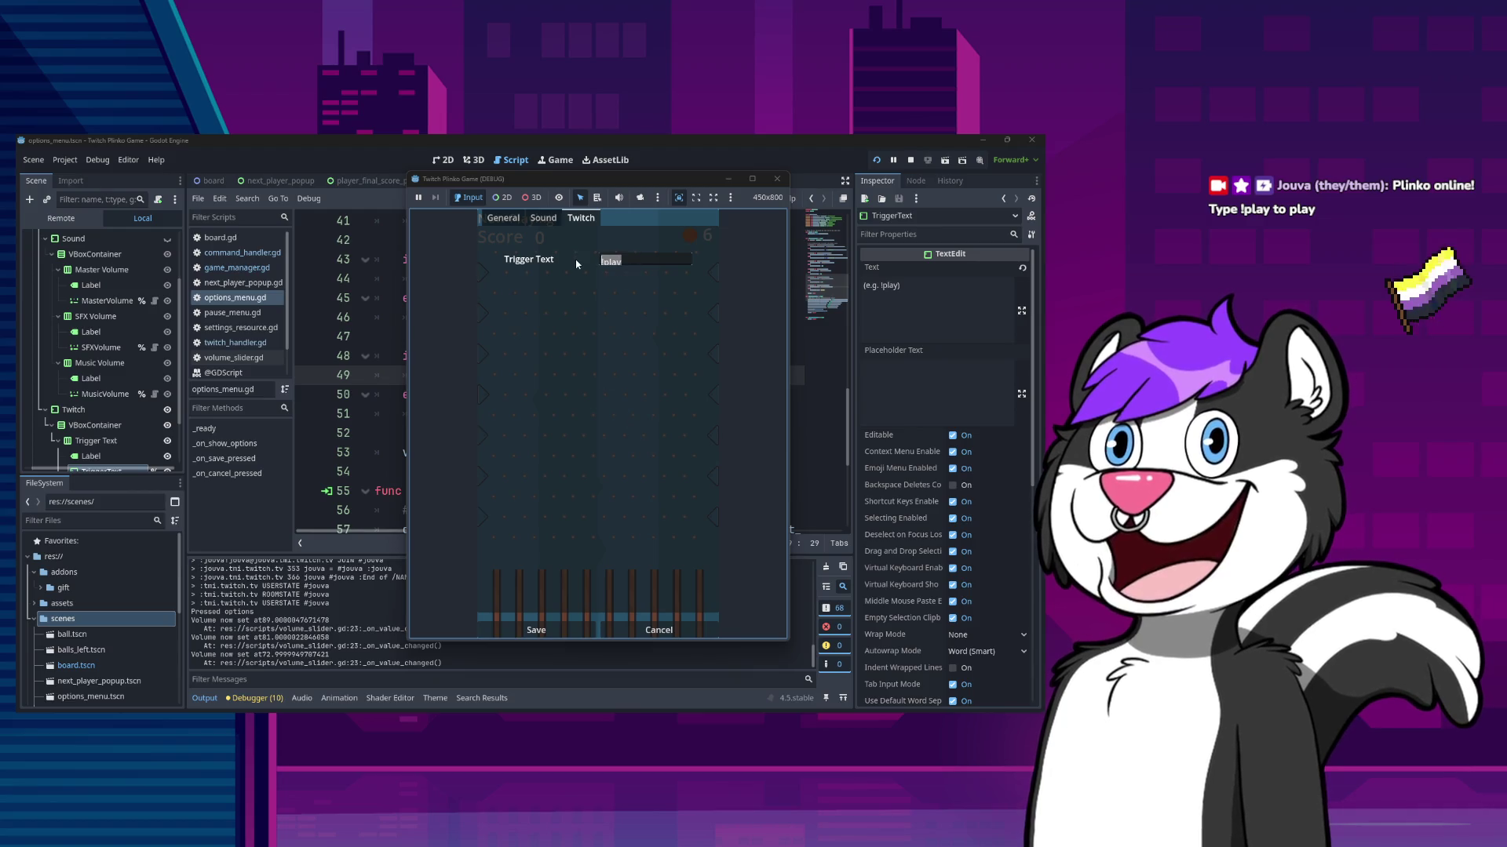
key(BackSpace)
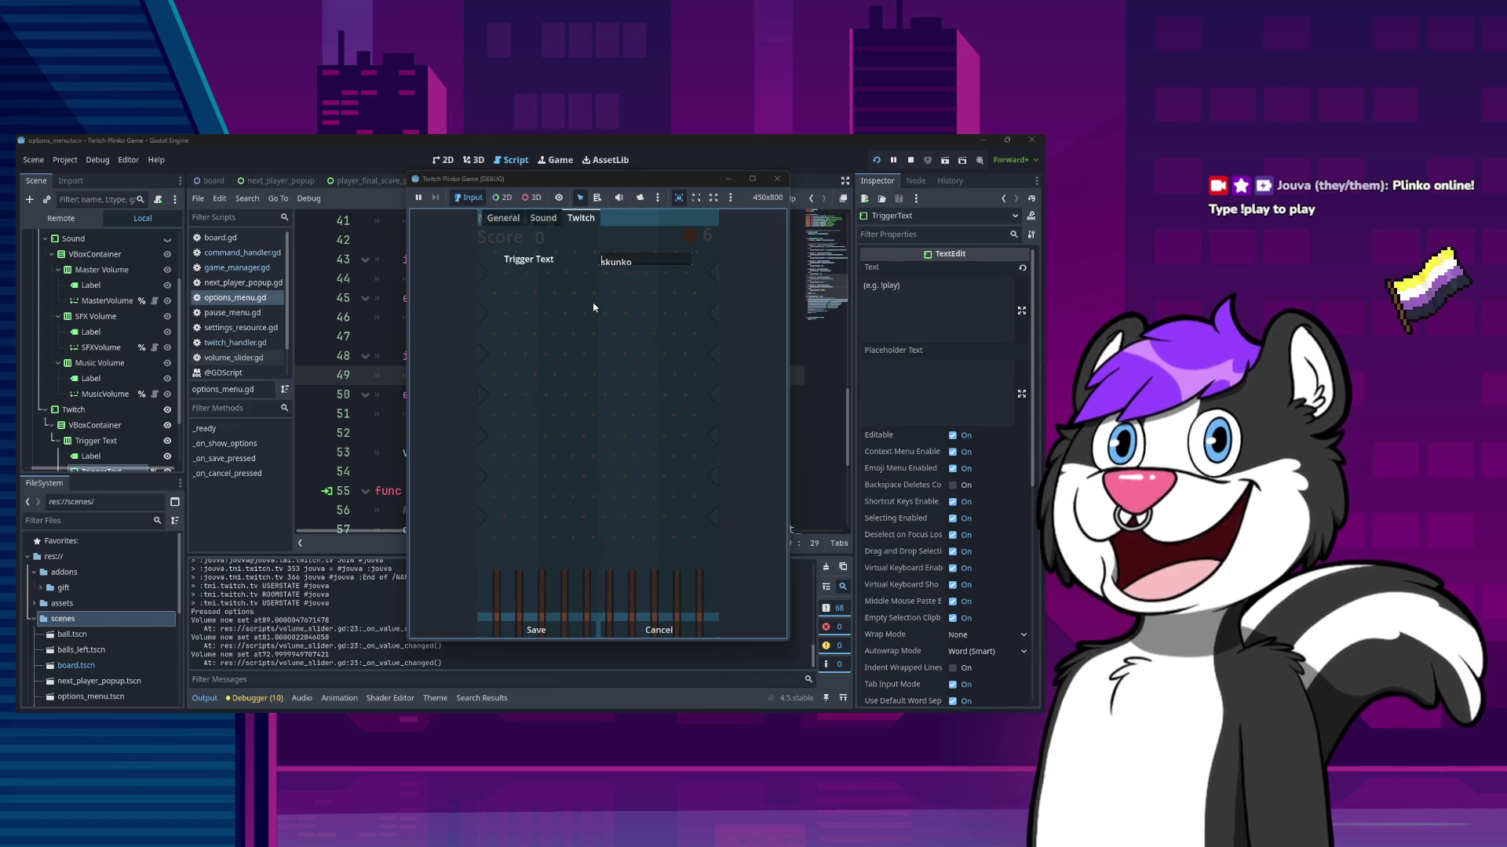
click(535, 630)
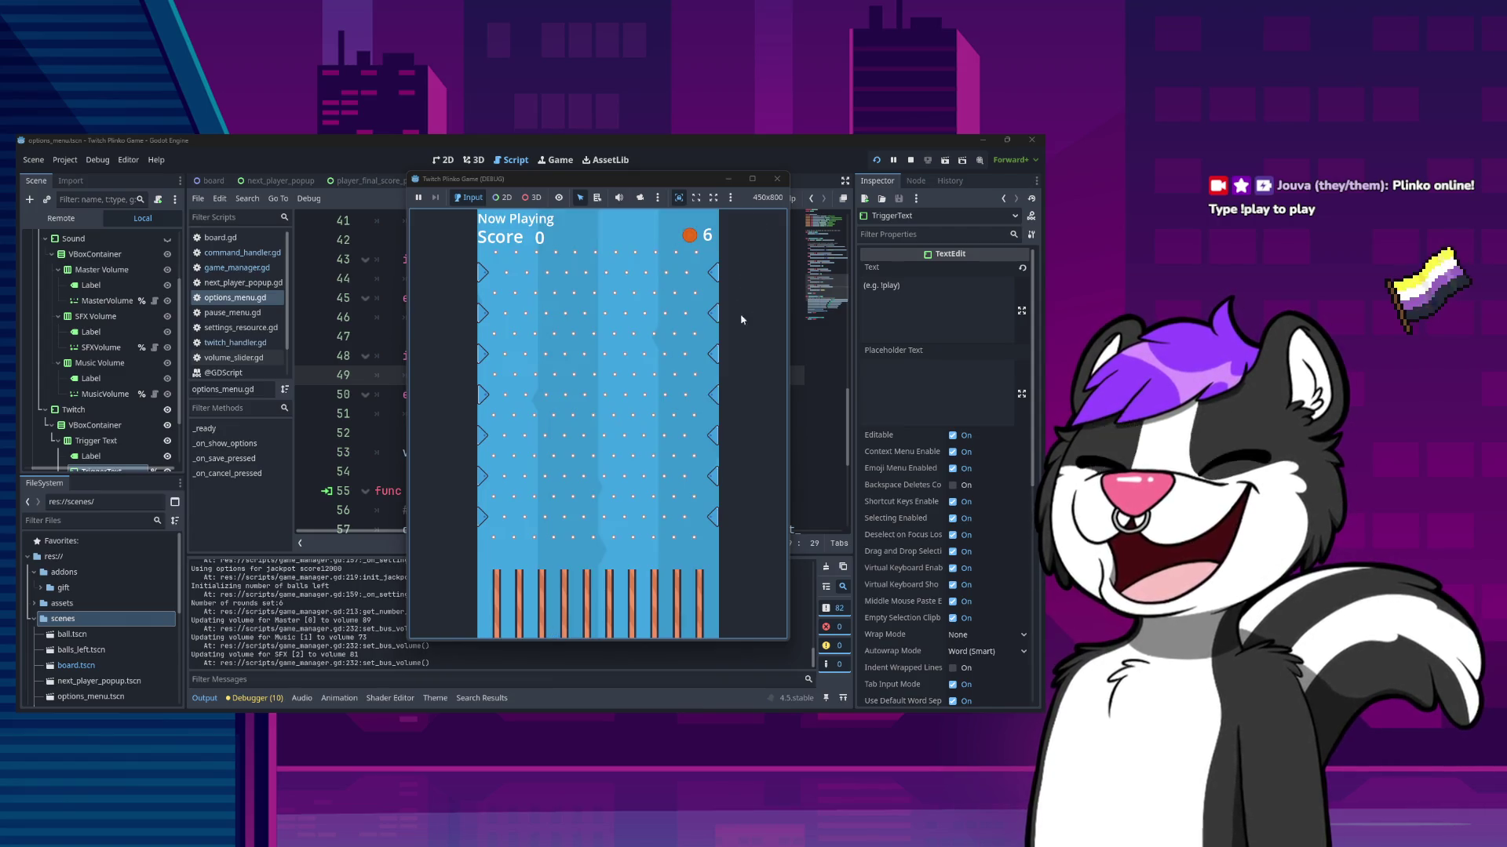
- Reopen the options to check the trigger, cancel without saving, and relaunch the game
key(Escape)
click(625, 418)
key(Escape)
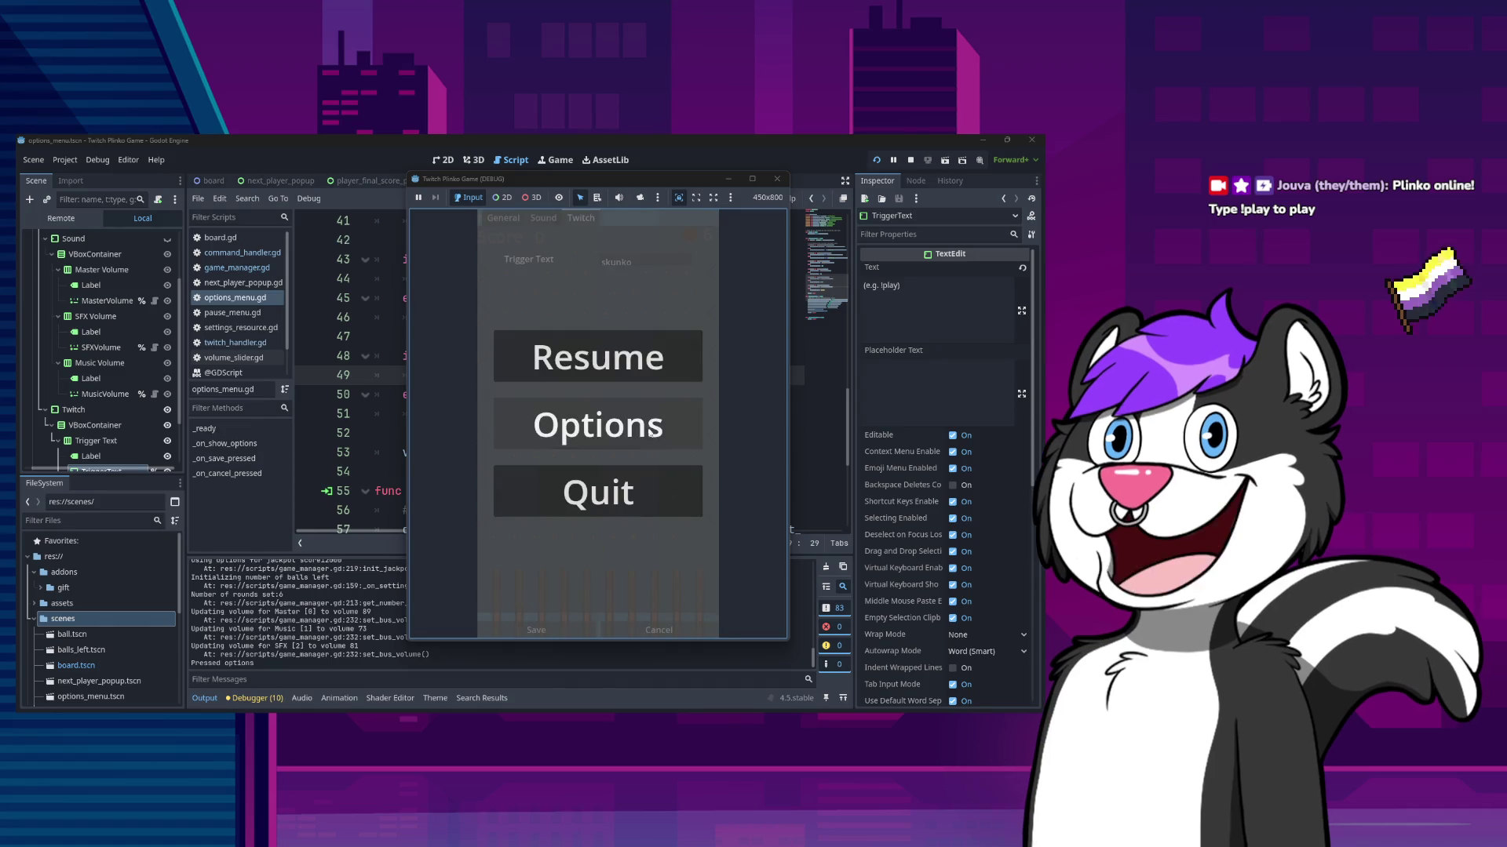
click(648, 374)
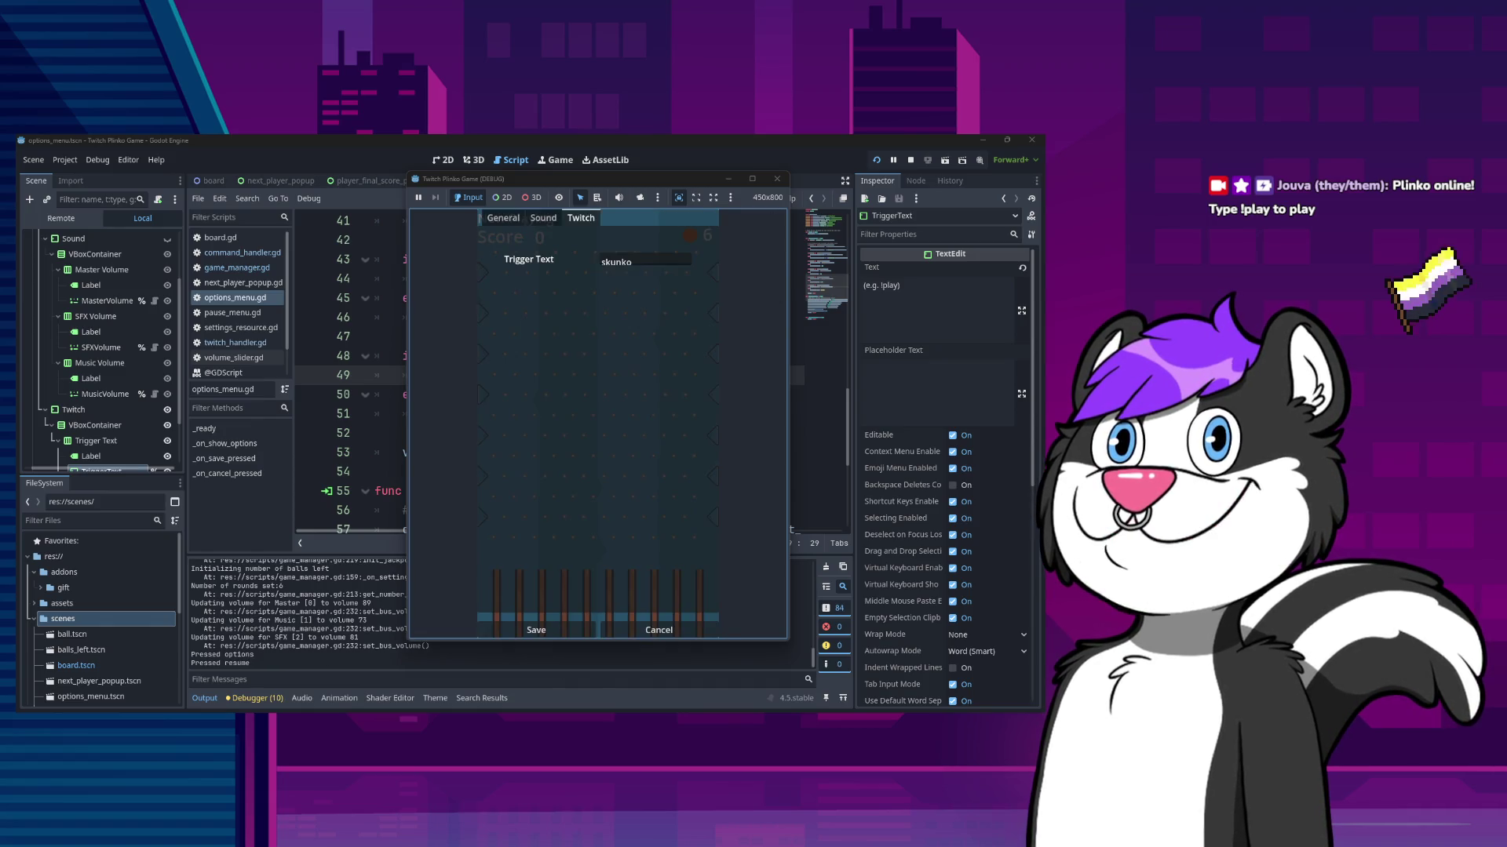
click(650, 634)
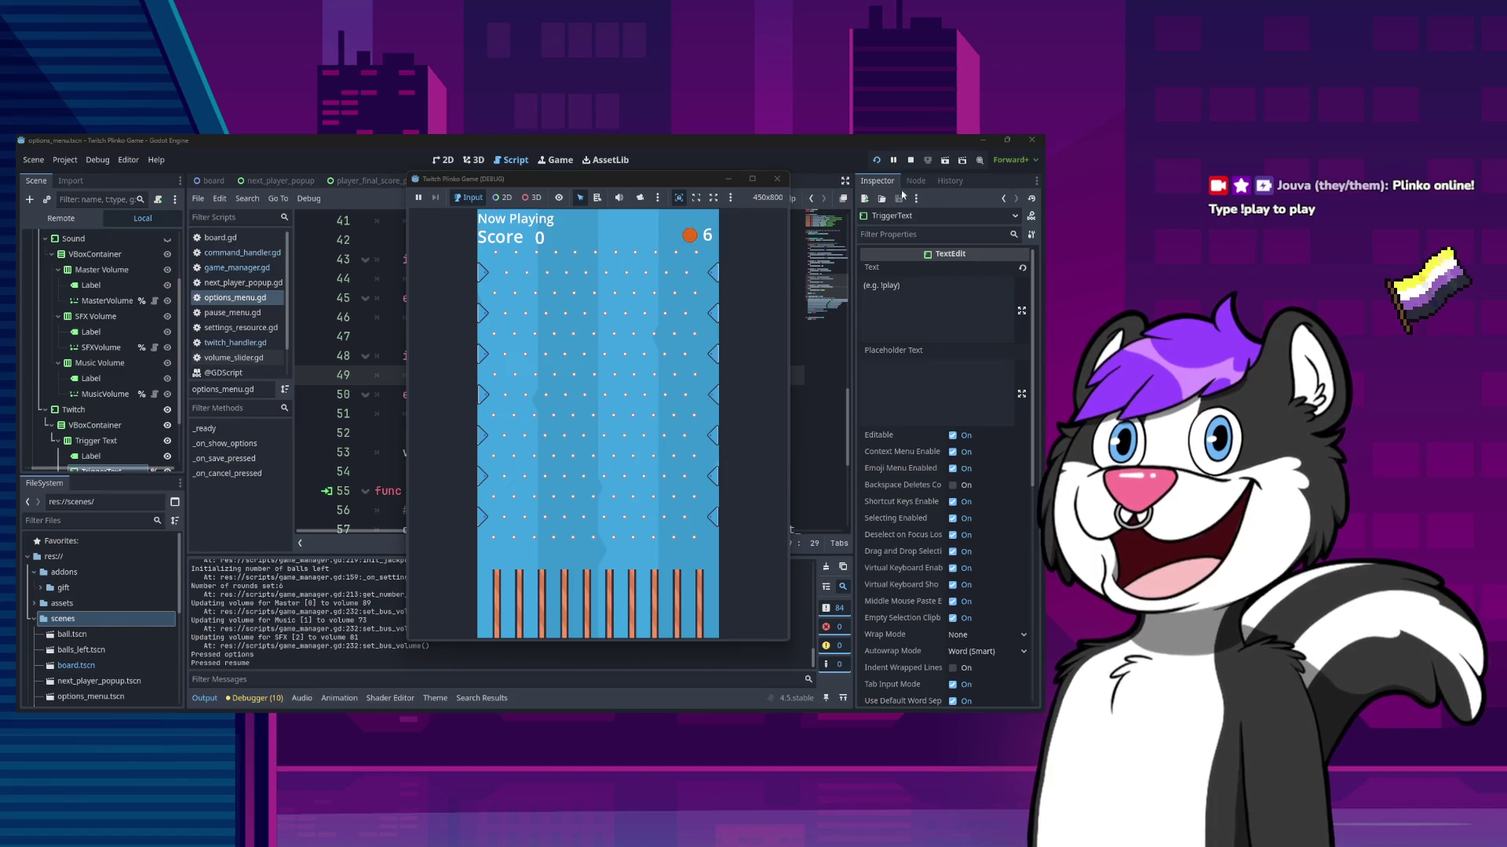
click(777, 180)
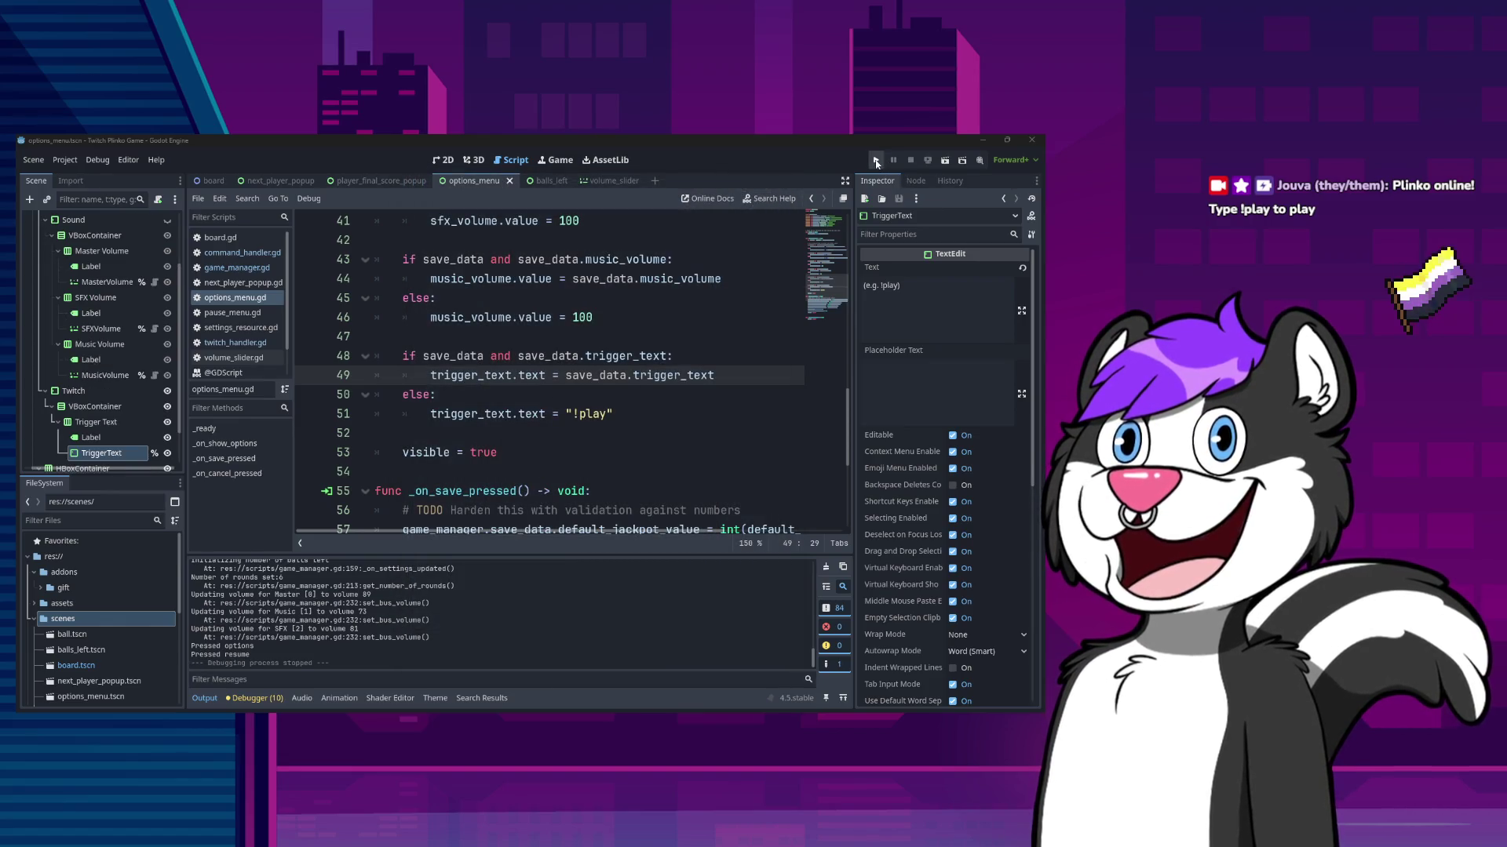
click(877, 161)
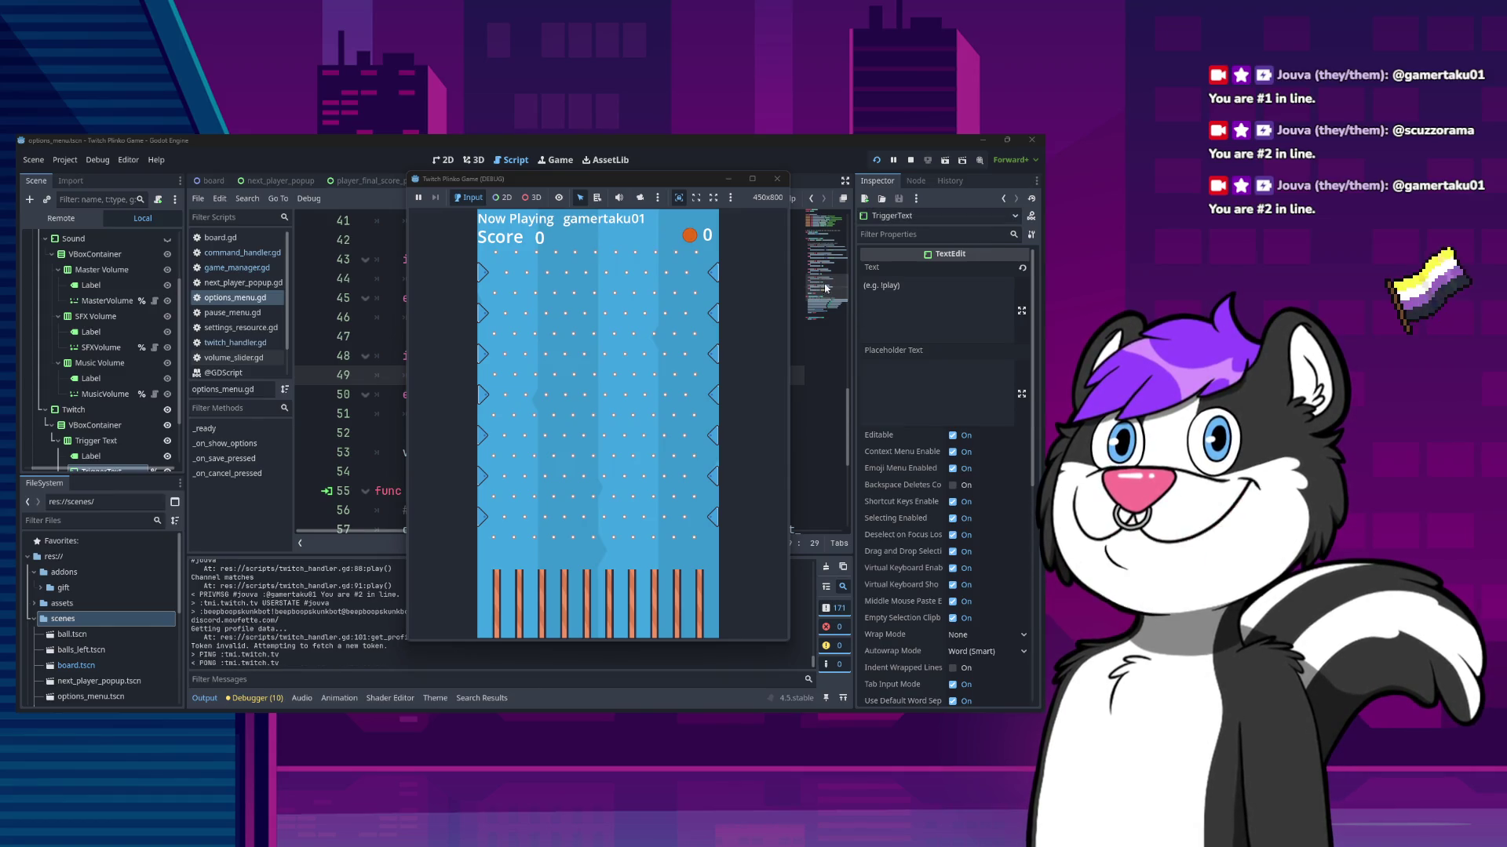
- Select and read the token-refresh, PING and PONG lines in the editor's Output log
click(346, 616)
drag(345, 646, 279, 656)
key(alt+Tab)
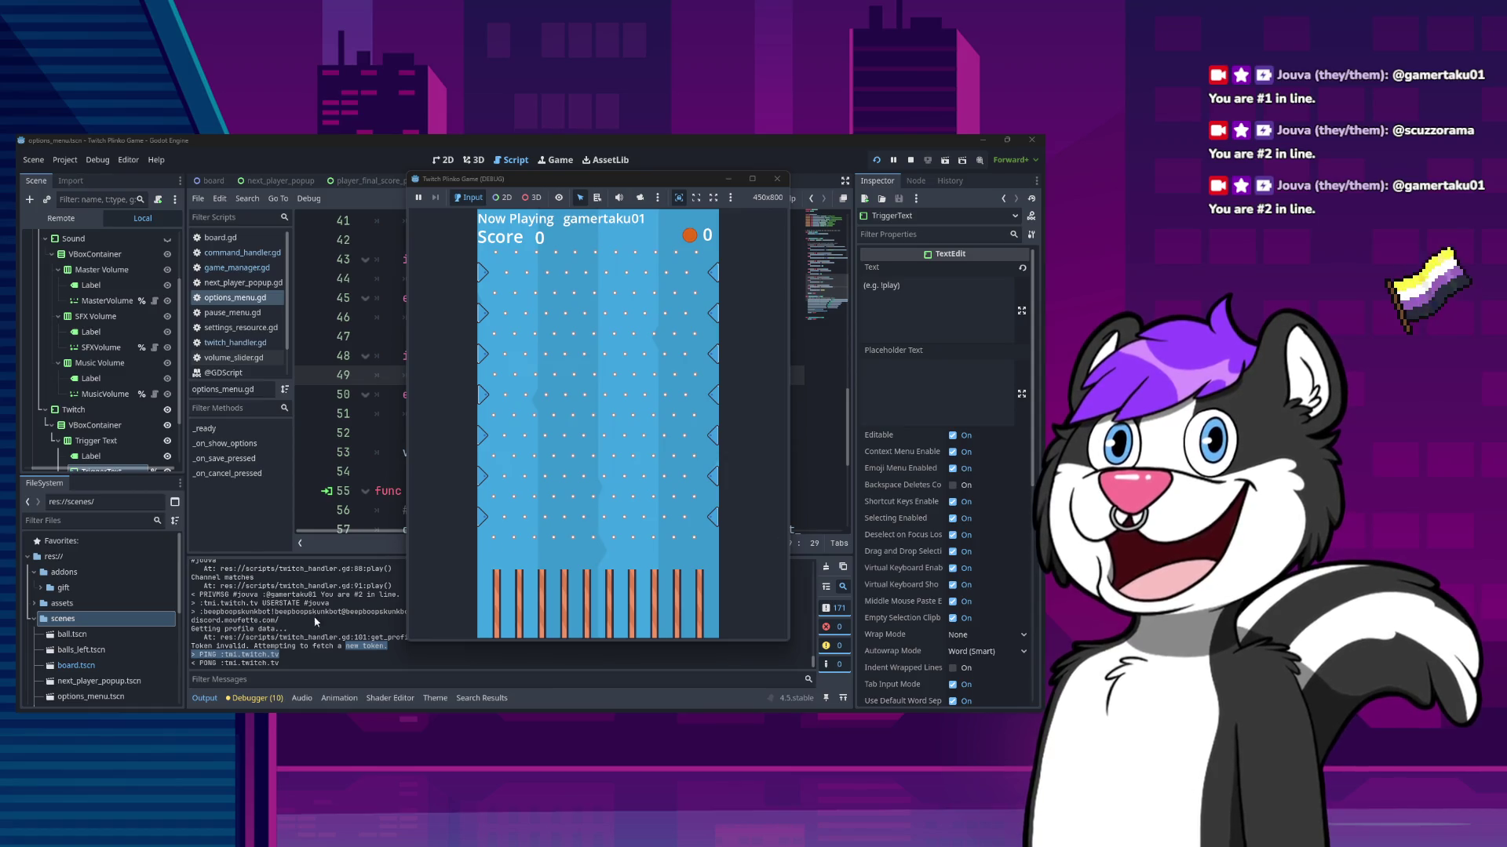
click(355, 638)
mouse_move(317, 663)
mouse_down()
mouse_move(271, 637)
mouse_move(188, 645)
mouse_move(249, 645)
mouse_up()
click(318, 645)
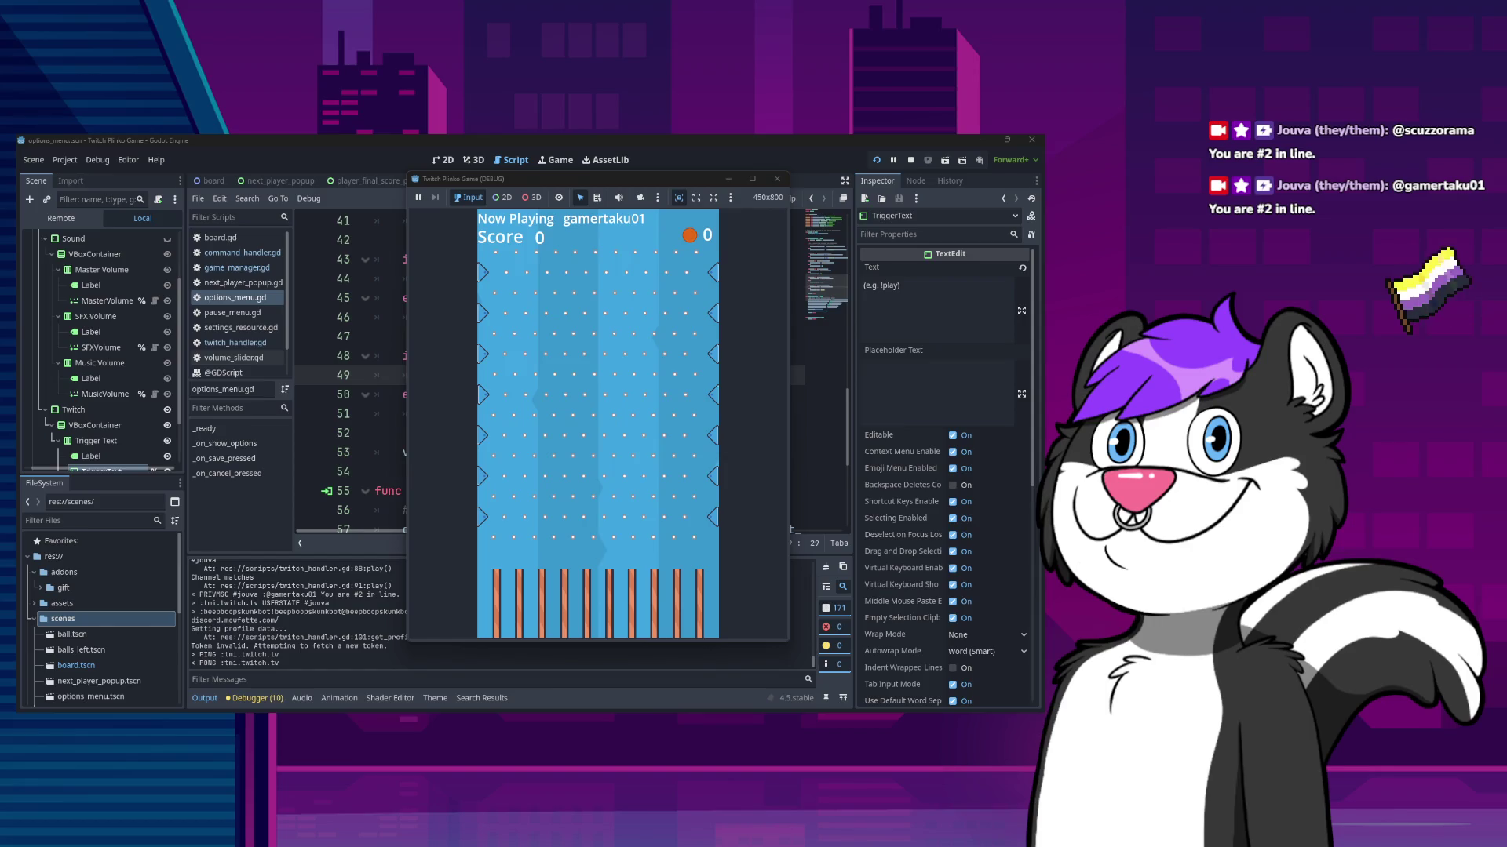
- Stop and relaunch the game a few times, then close it
click(778, 181)
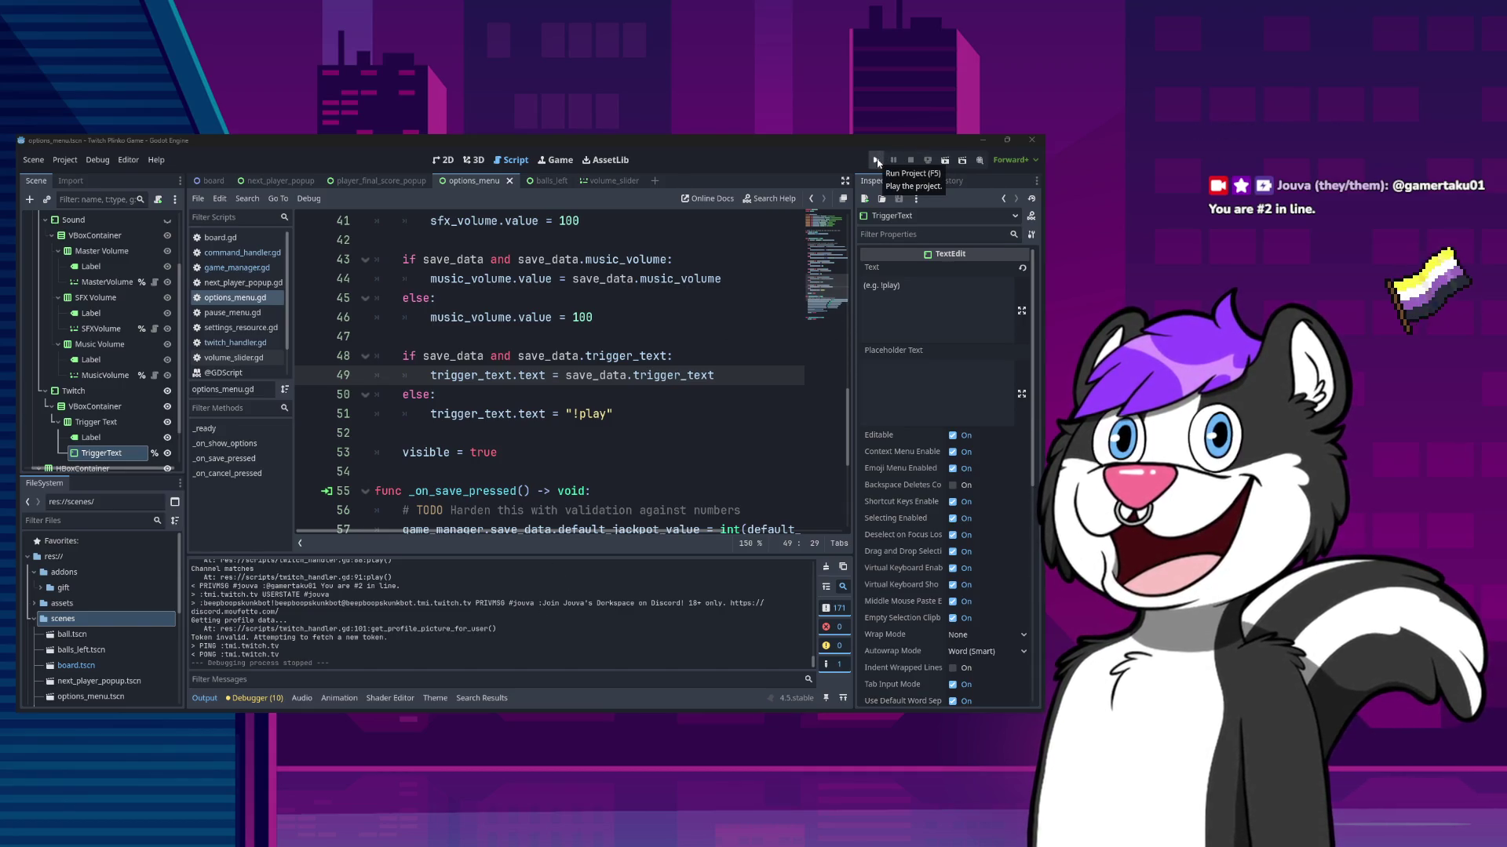
scroll(640, 395, down, 4)
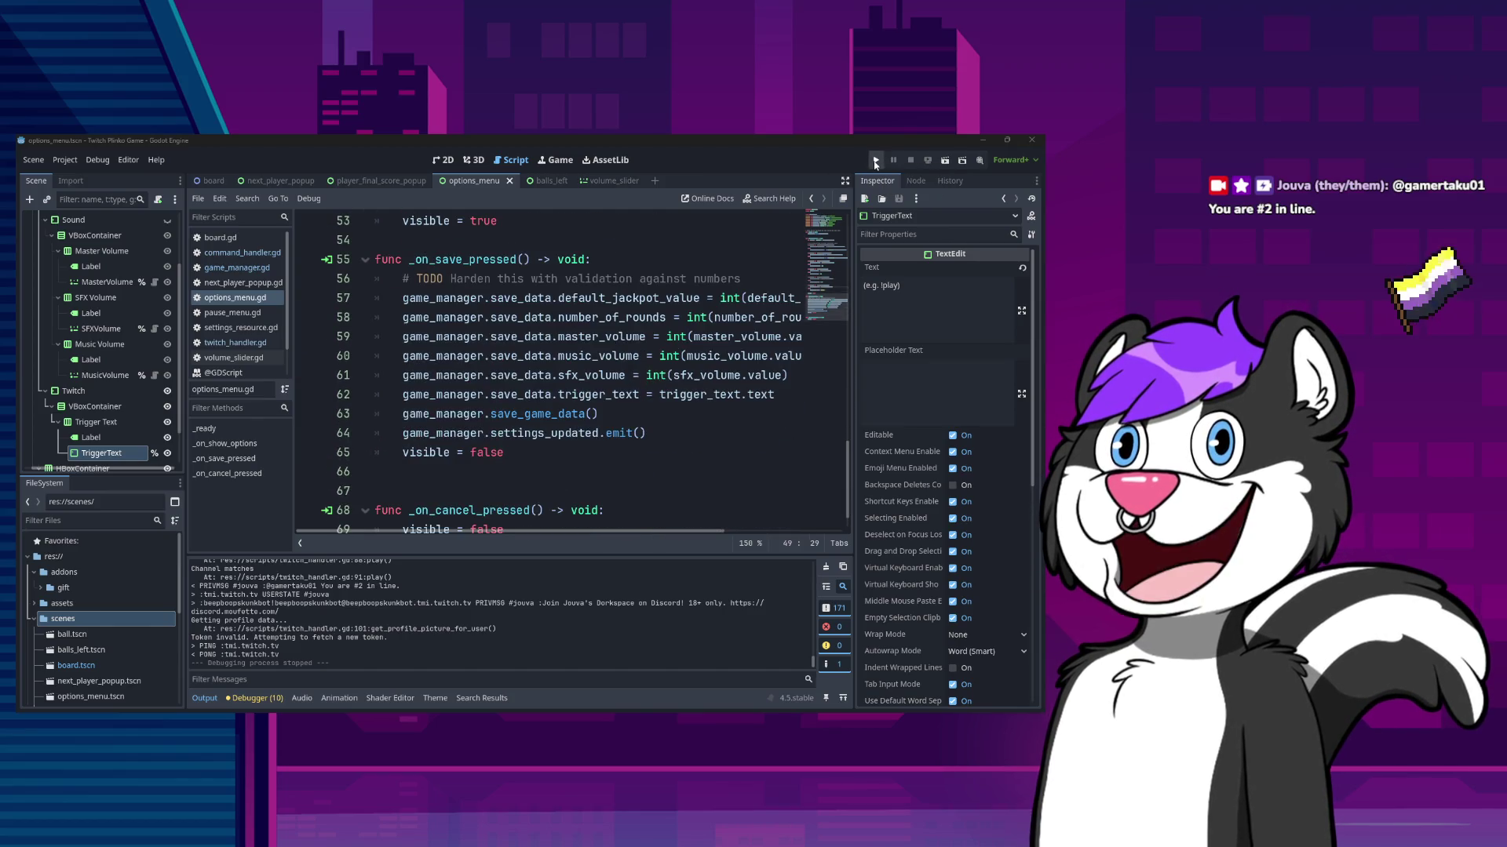
click(875, 160)
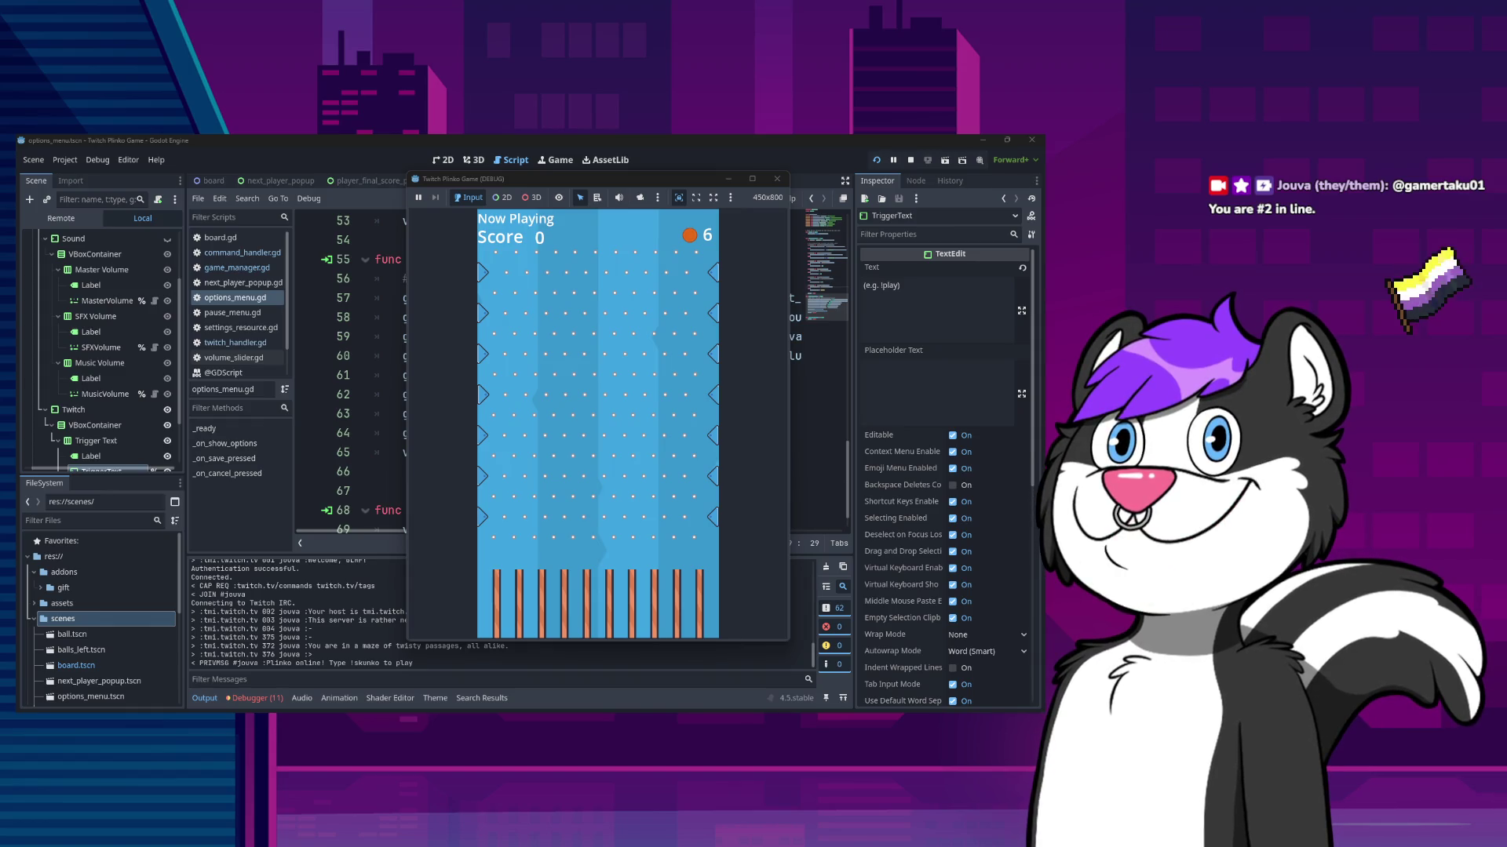
click(777, 178)
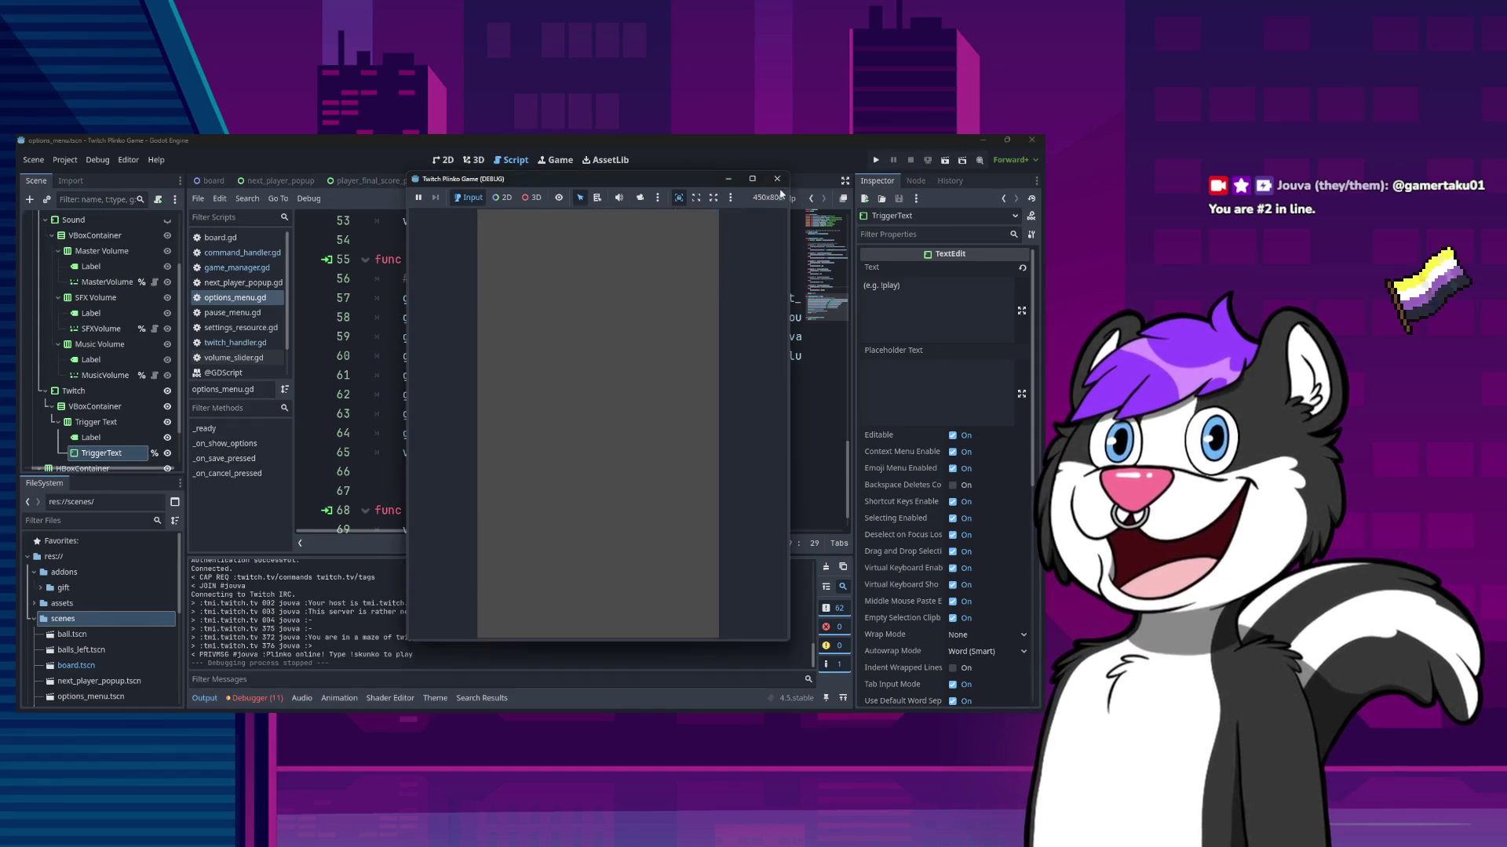
click(877, 159)
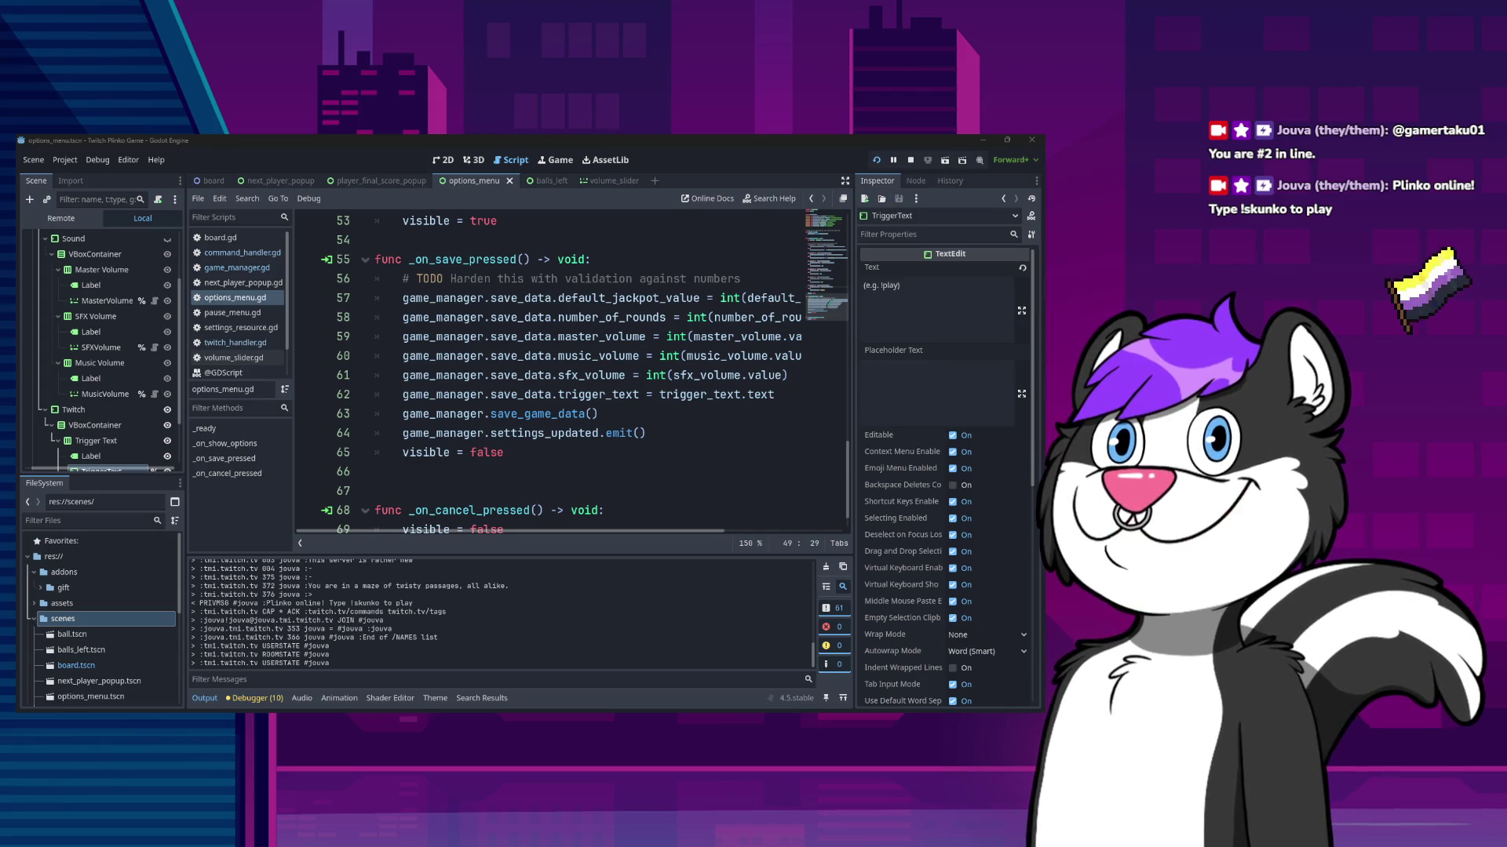
key(alt+Tab)
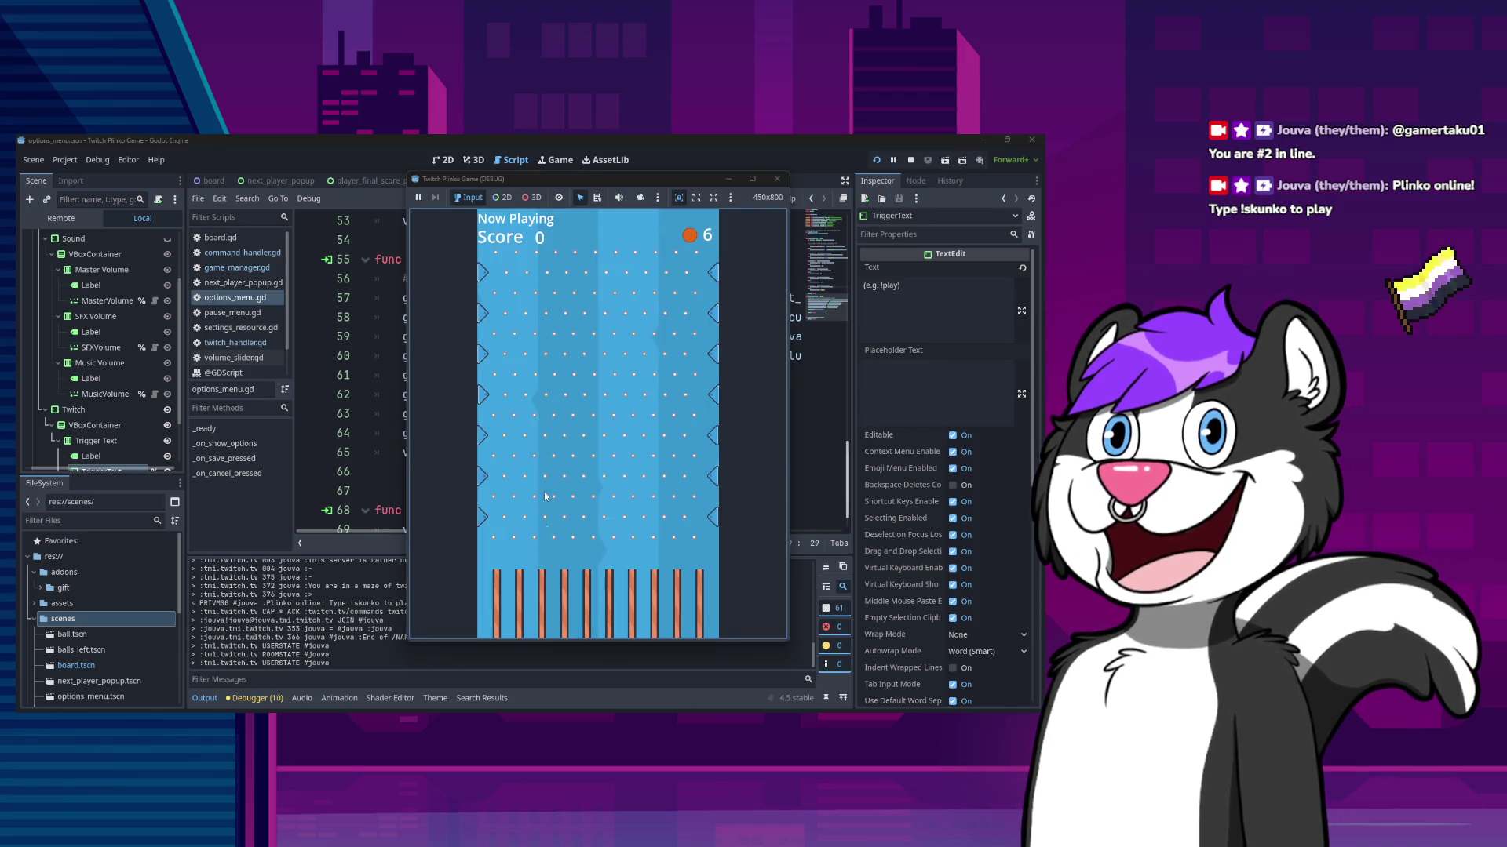
click(776, 179)
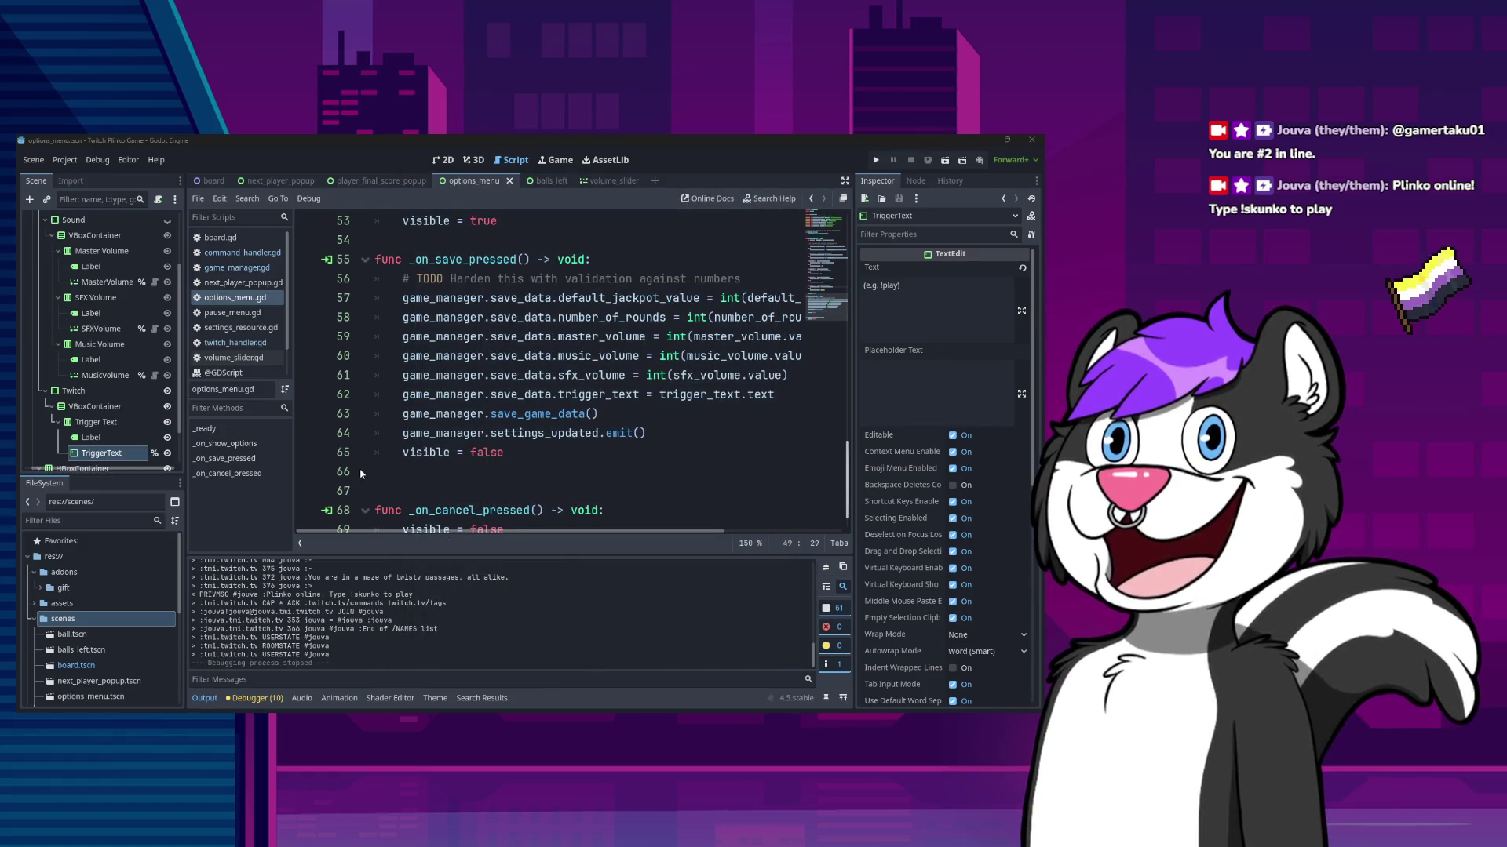
- Lower the SFX bus to about -11 dB, save options_menu.tscn, and run the game
click(302, 697)
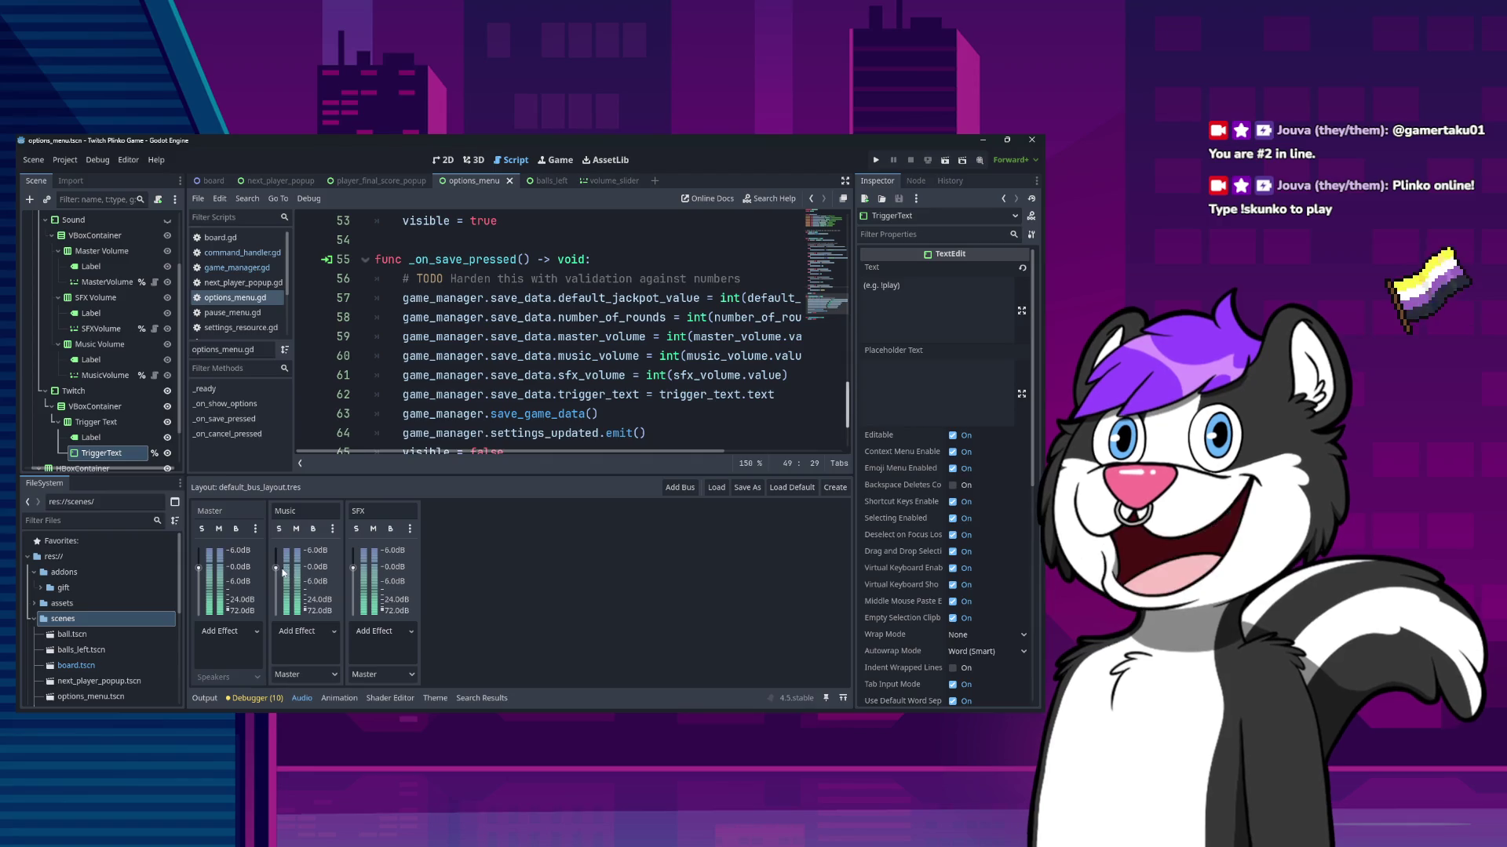
drag(353, 567, 354, 591)
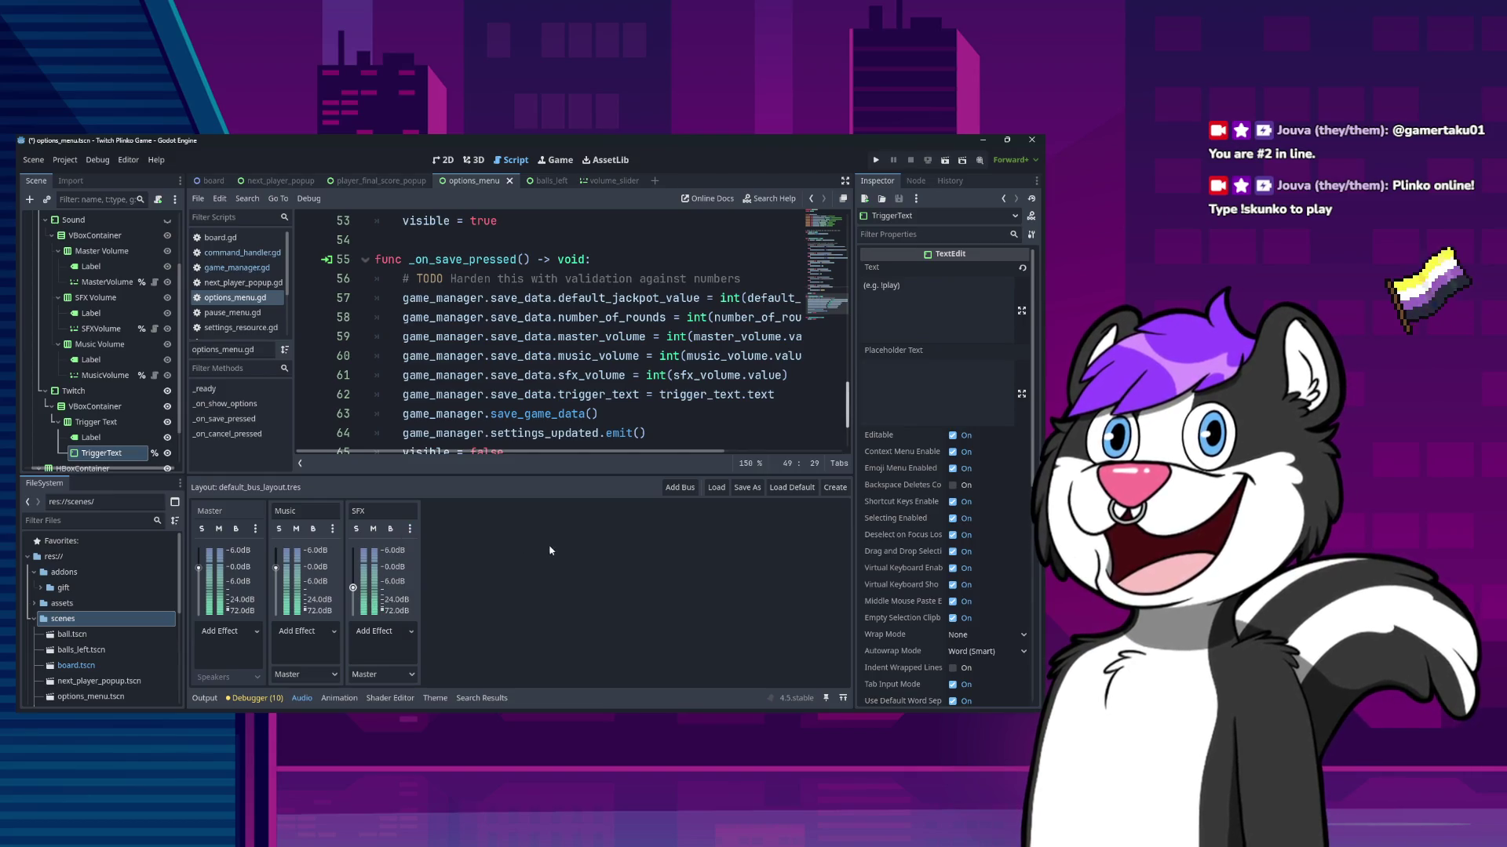
drag(354, 590, 353, 592)
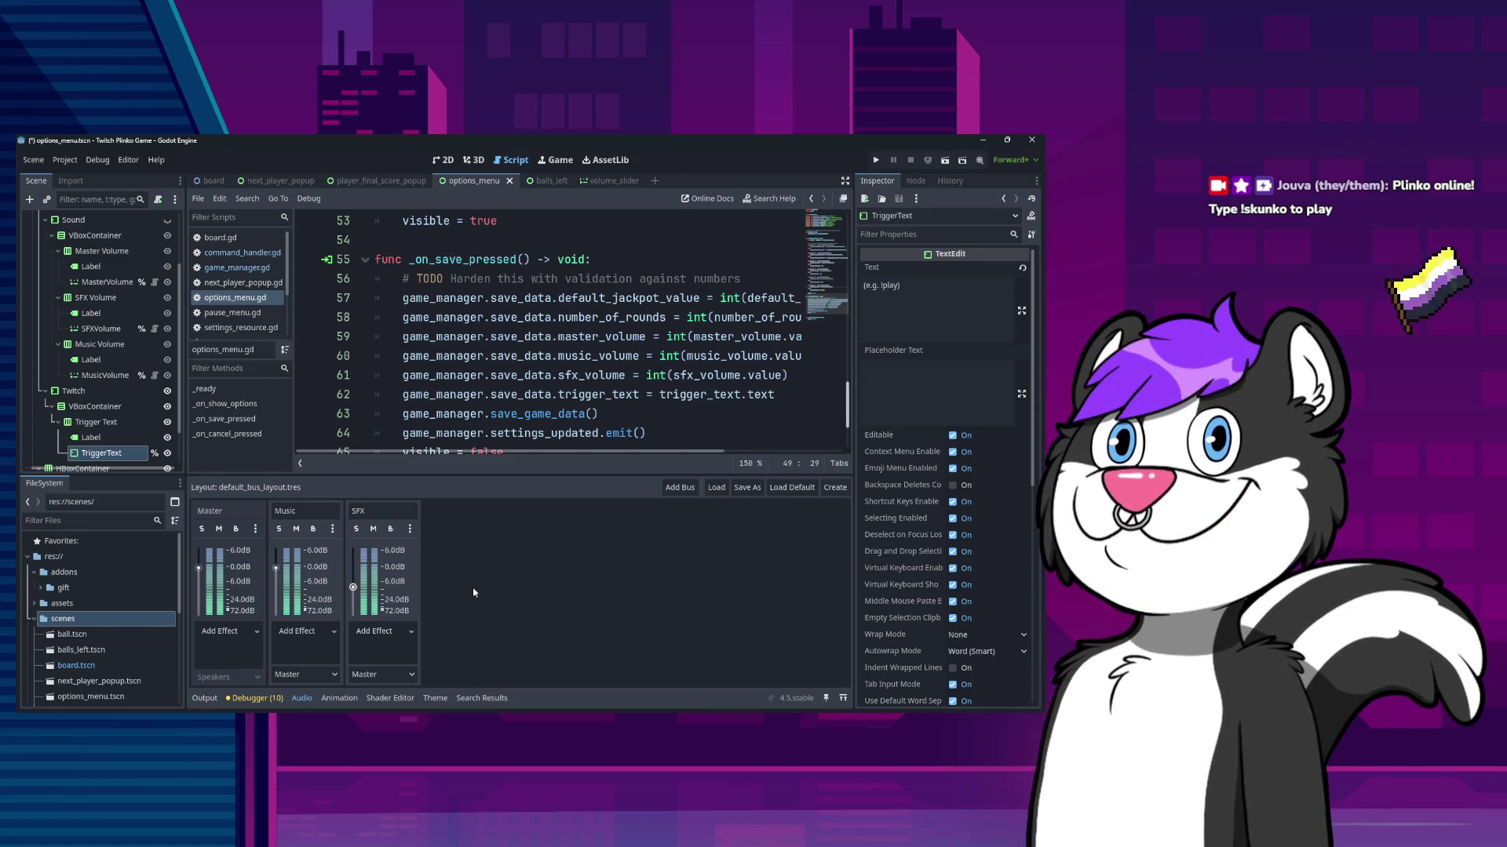
key(ctrl+s)
click(876, 160)
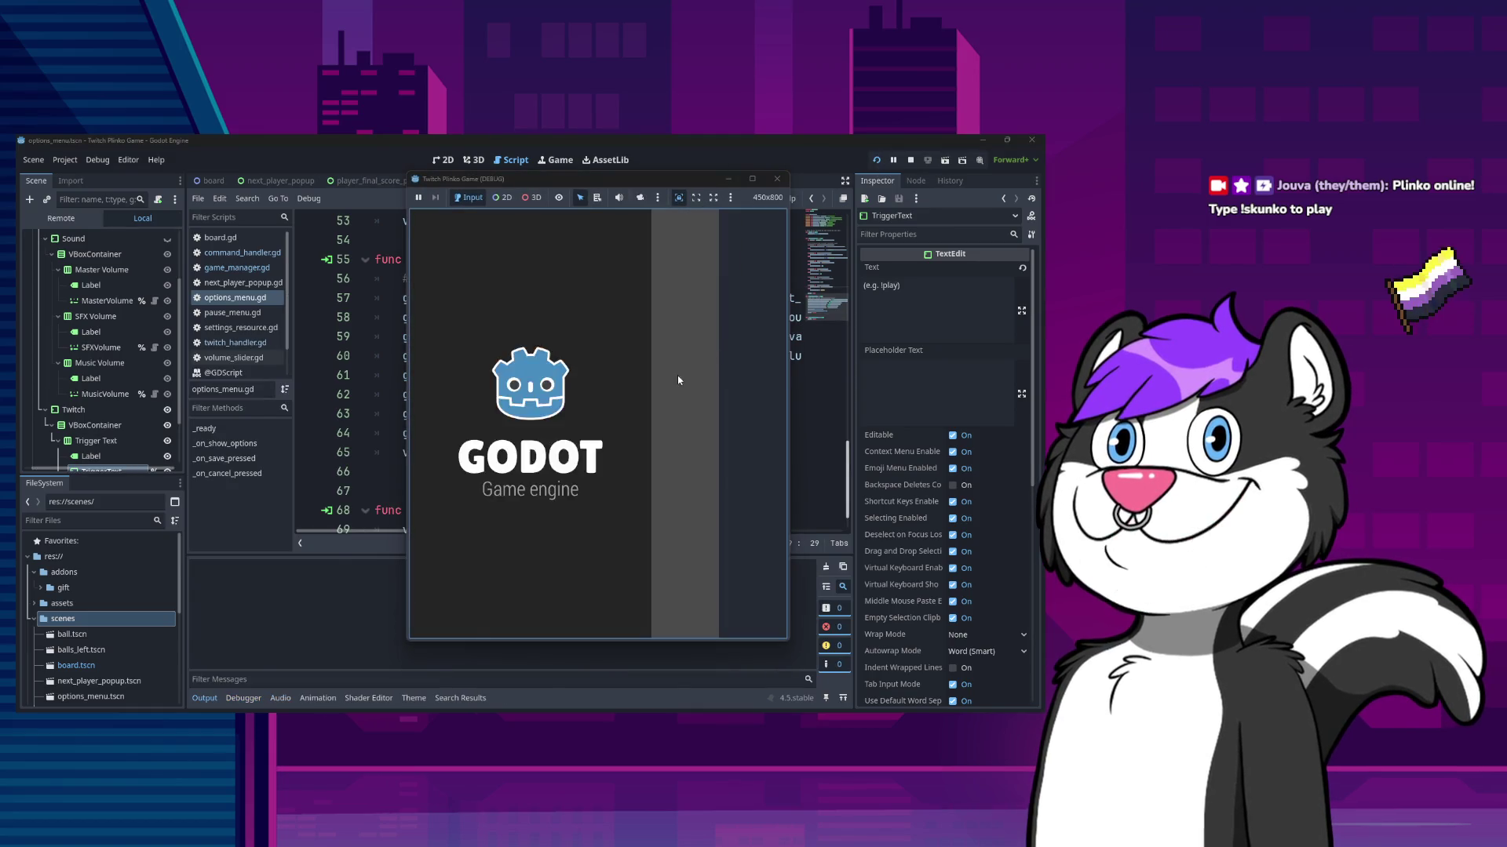
- Drag the SFX Volume slider down in the game's Sound options, then stop the run
key(Escape)
click(652, 427)
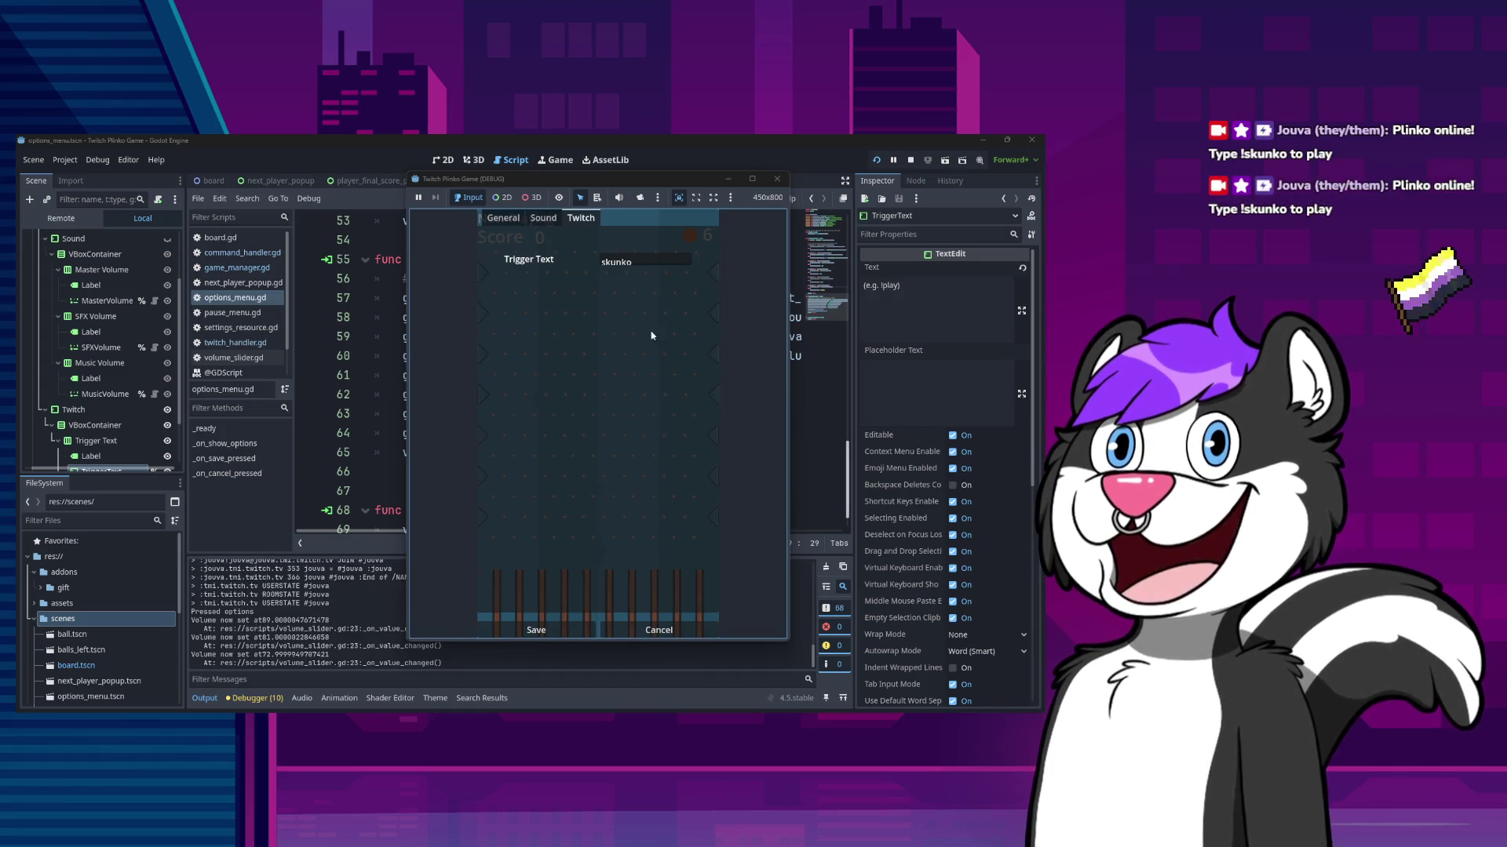
click(541, 219)
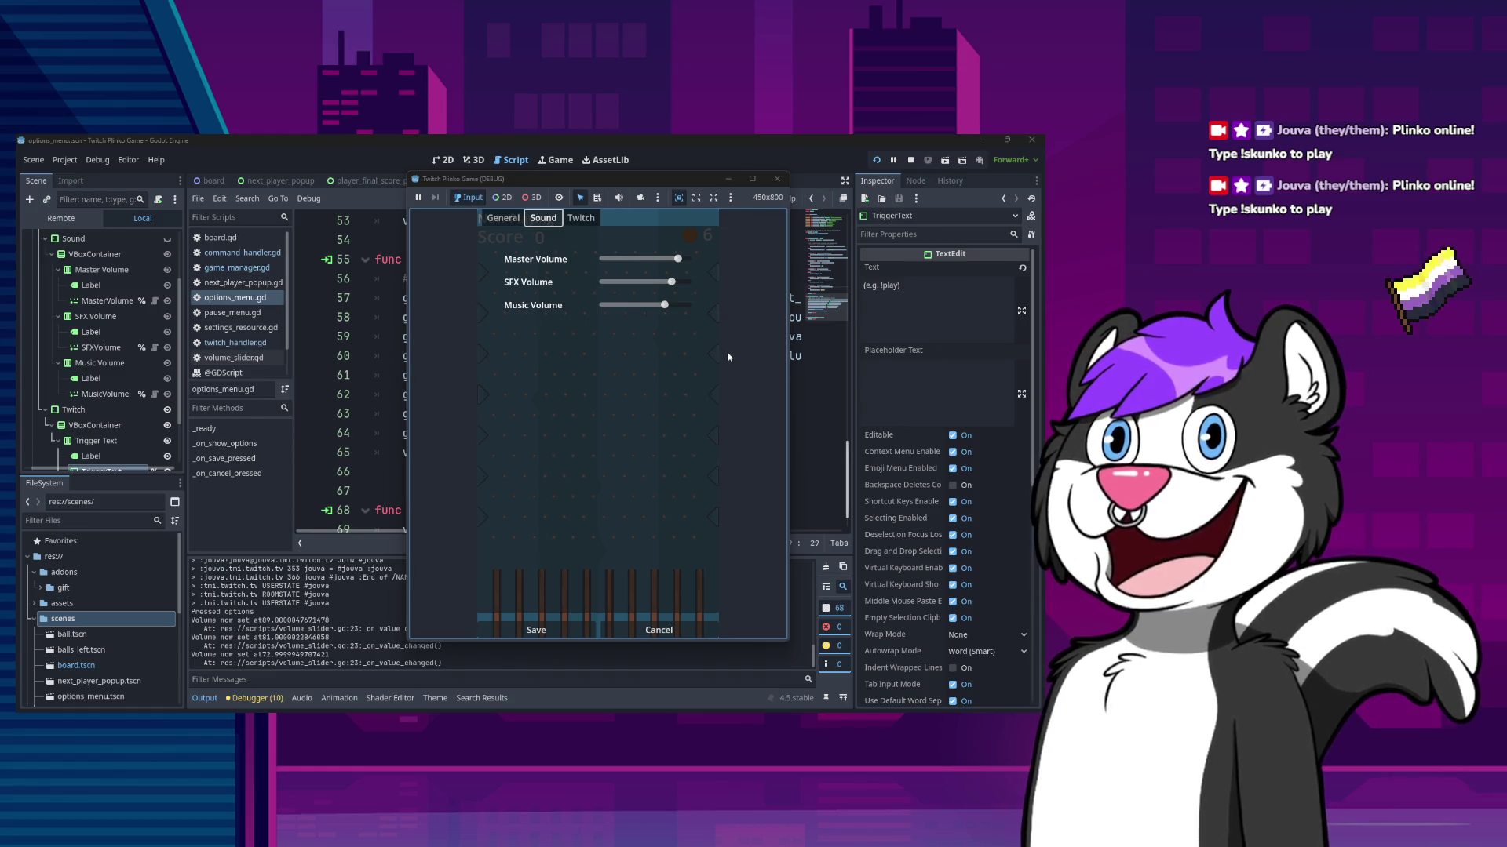
drag(675, 287, 636, 293)
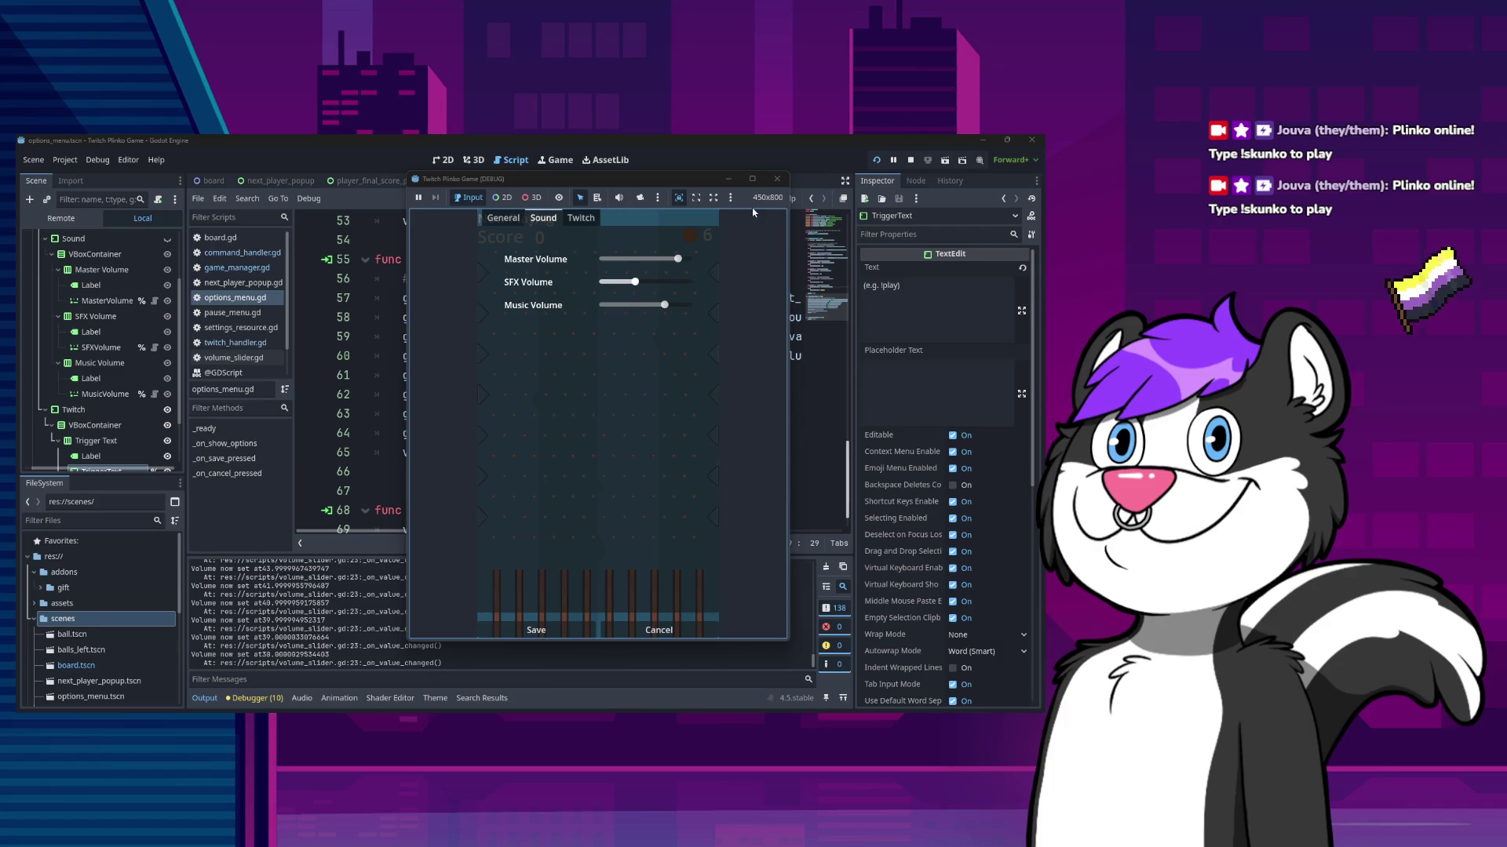
click(777, 179)
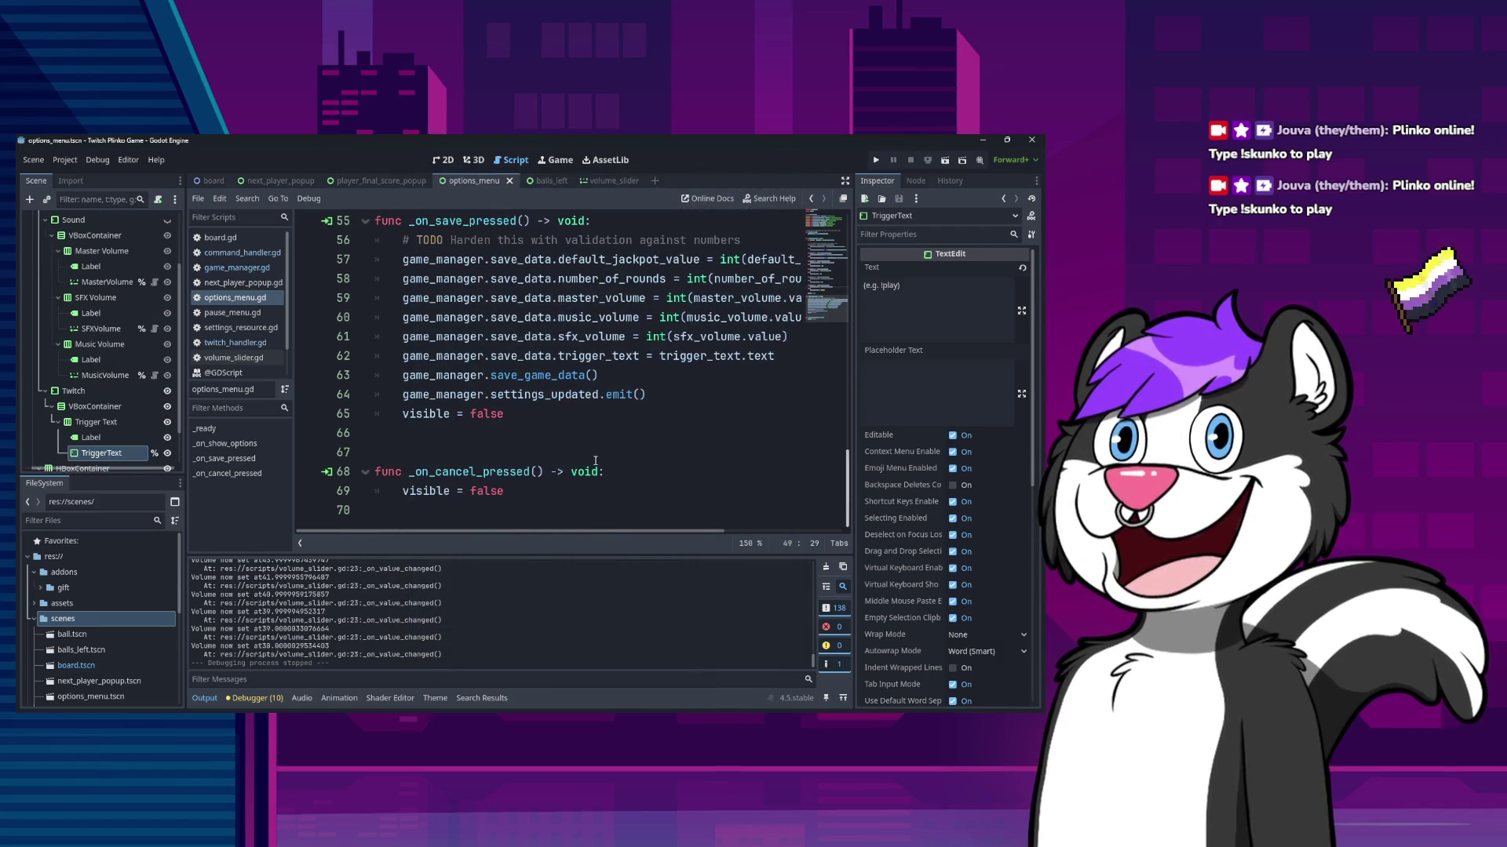
- Review the volume lines in the Output log, then browse game_manager.gd and twitch_handler.gd
mouse_move(334, 645)
mouse_down()
mouse_move(235, 631)
mouse_move(245, 571)
mouse_up()
click(335, 620)
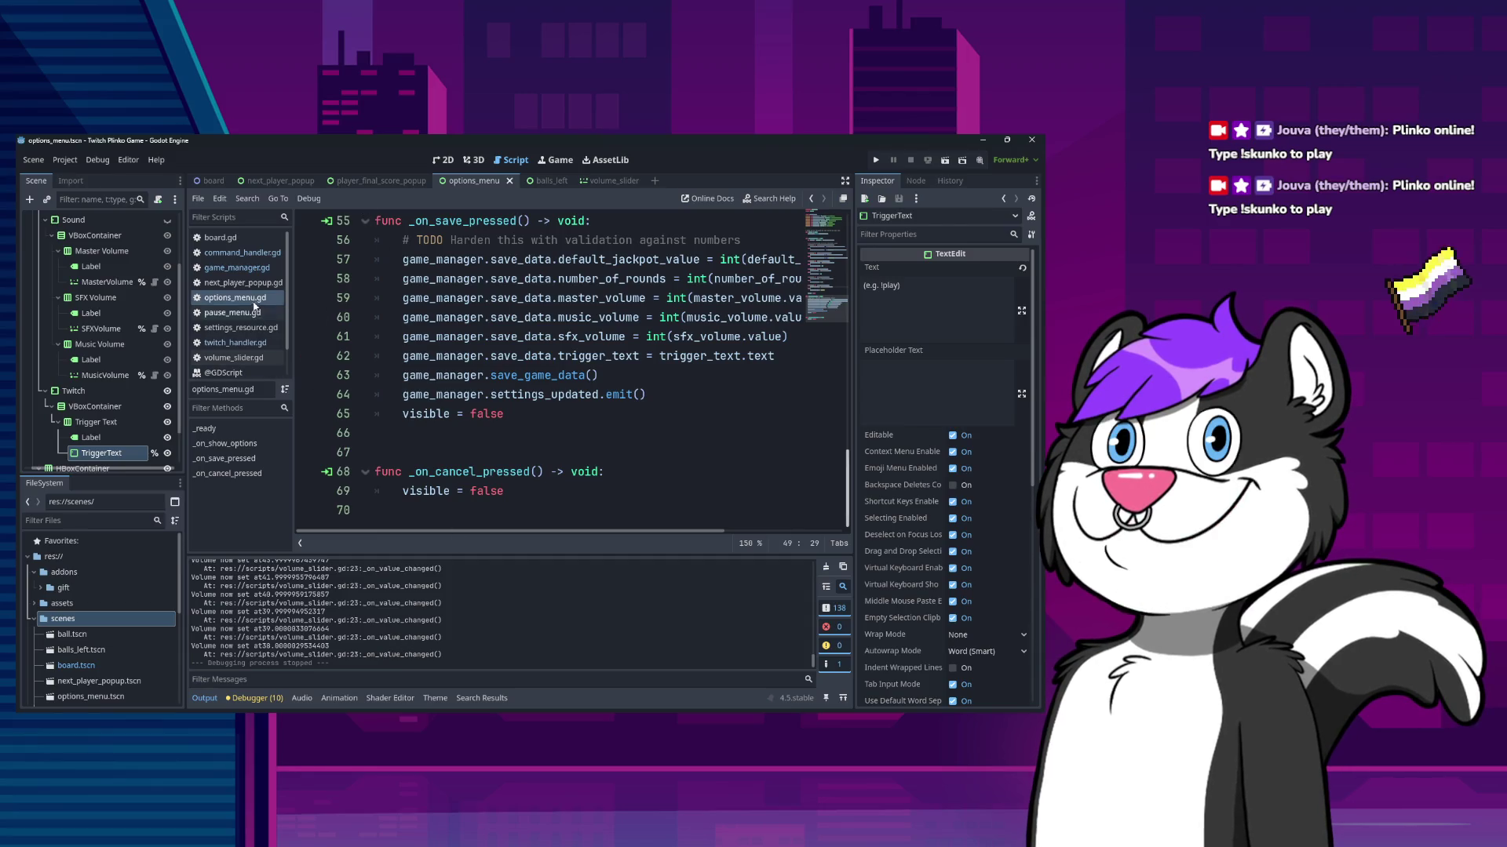
click(235, 268)
click(261, 343)
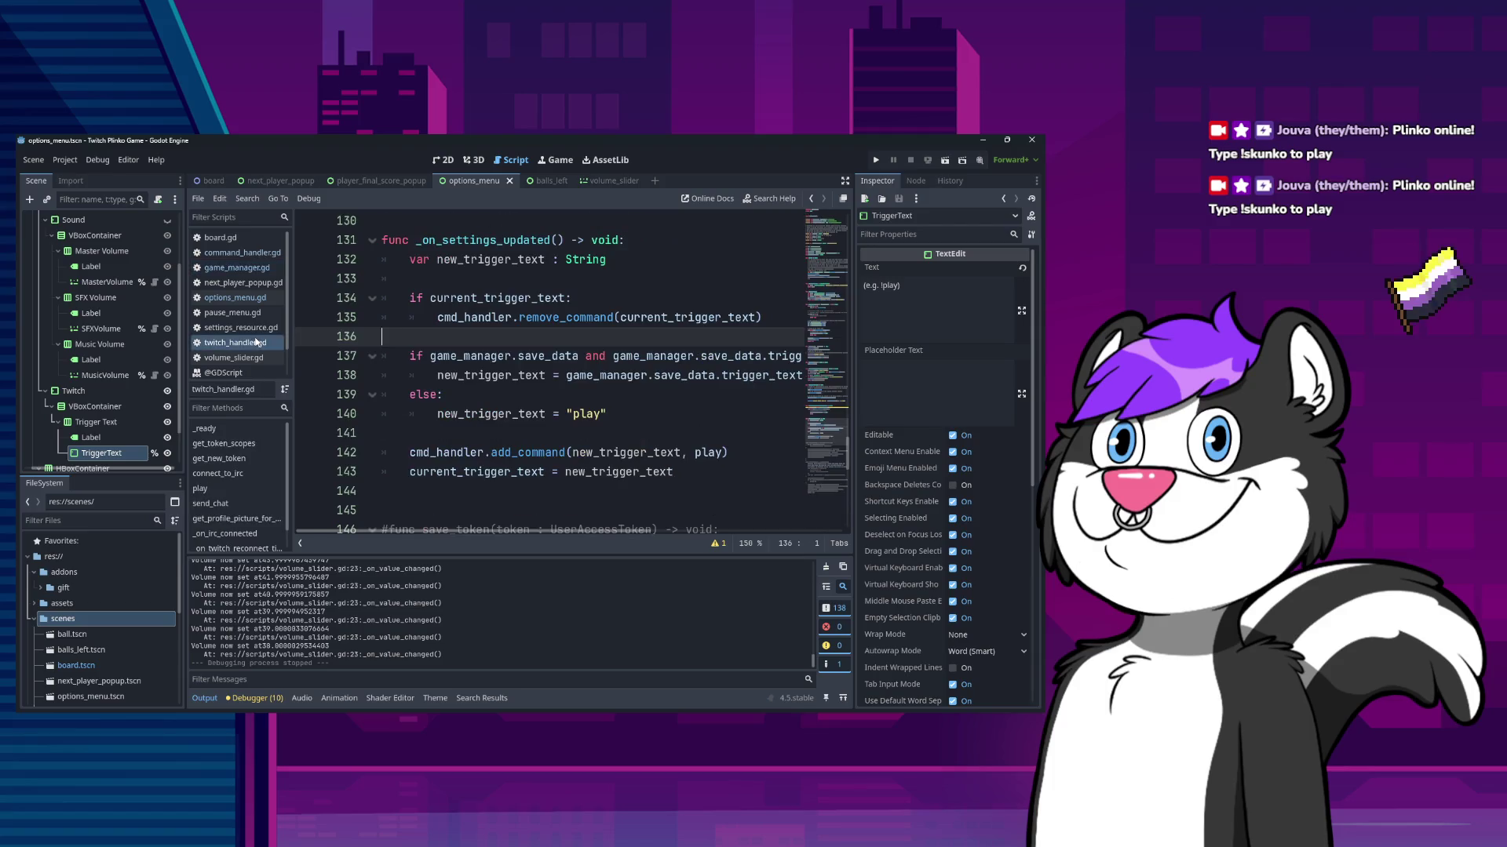
scroll(532, 421, down, 5)
scroll(532, 420, down, 2)
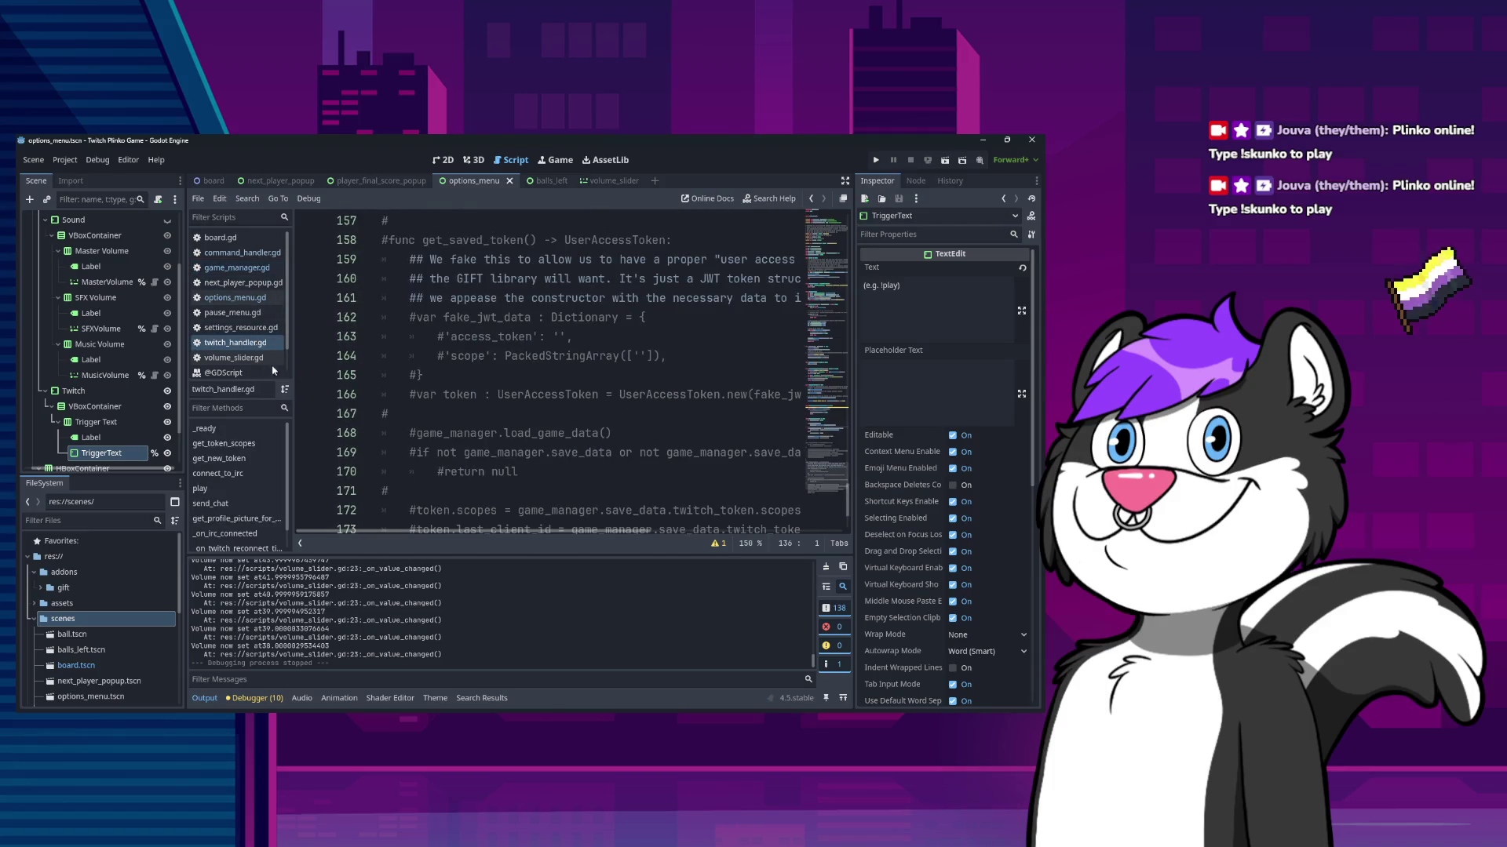
scroll(153, 314, up, 3)
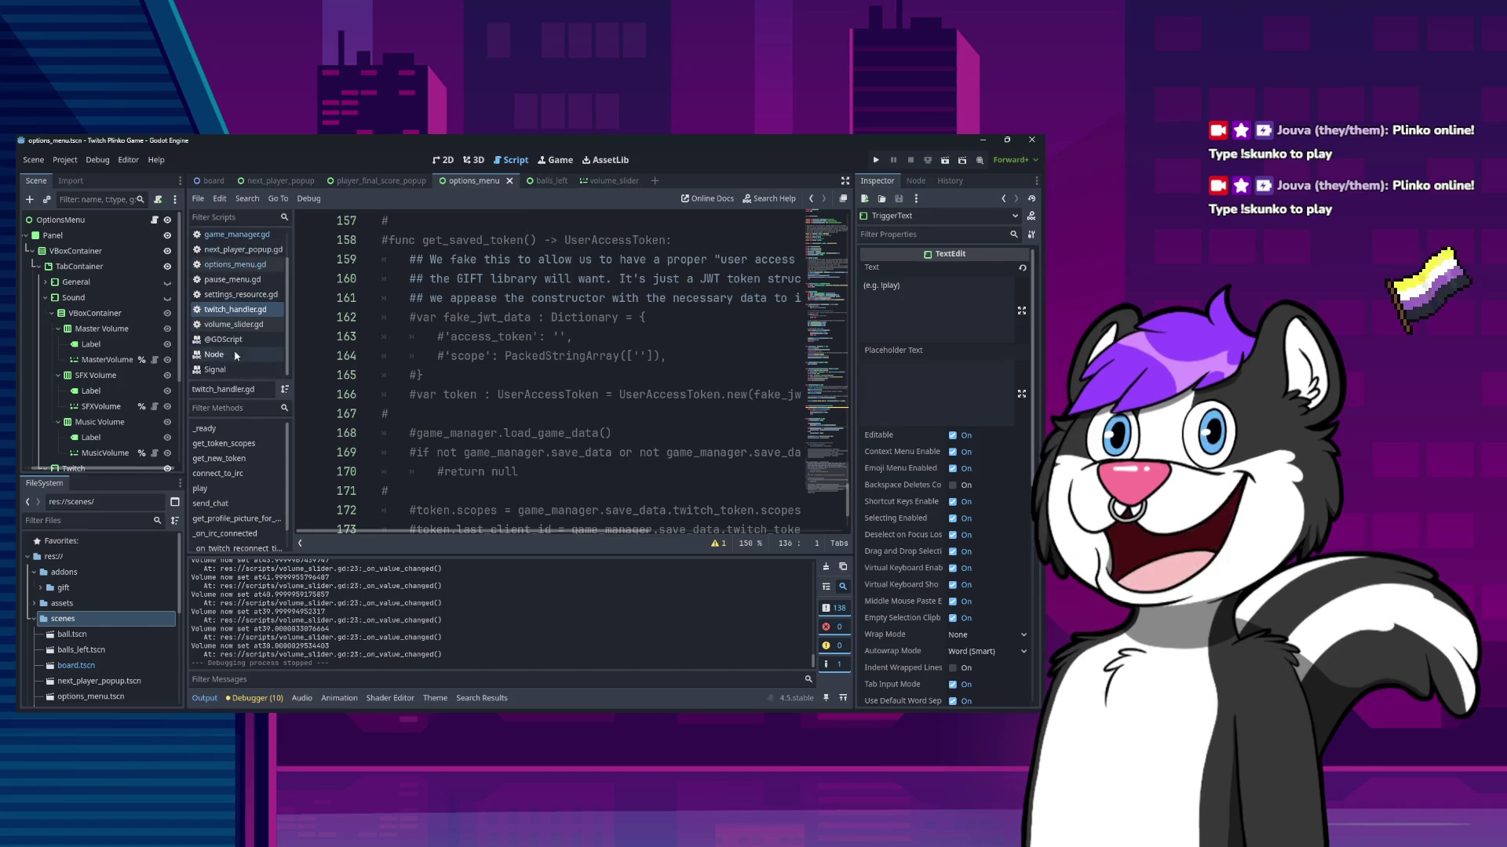
- Close the Node and Signal help entries and switch to volume_slider.gd
right_click(233, 355)
click(244, 360)
right_click(228, 373)
click(244, 377)
click(234, 358)
scroll(471, 345, down, 4)
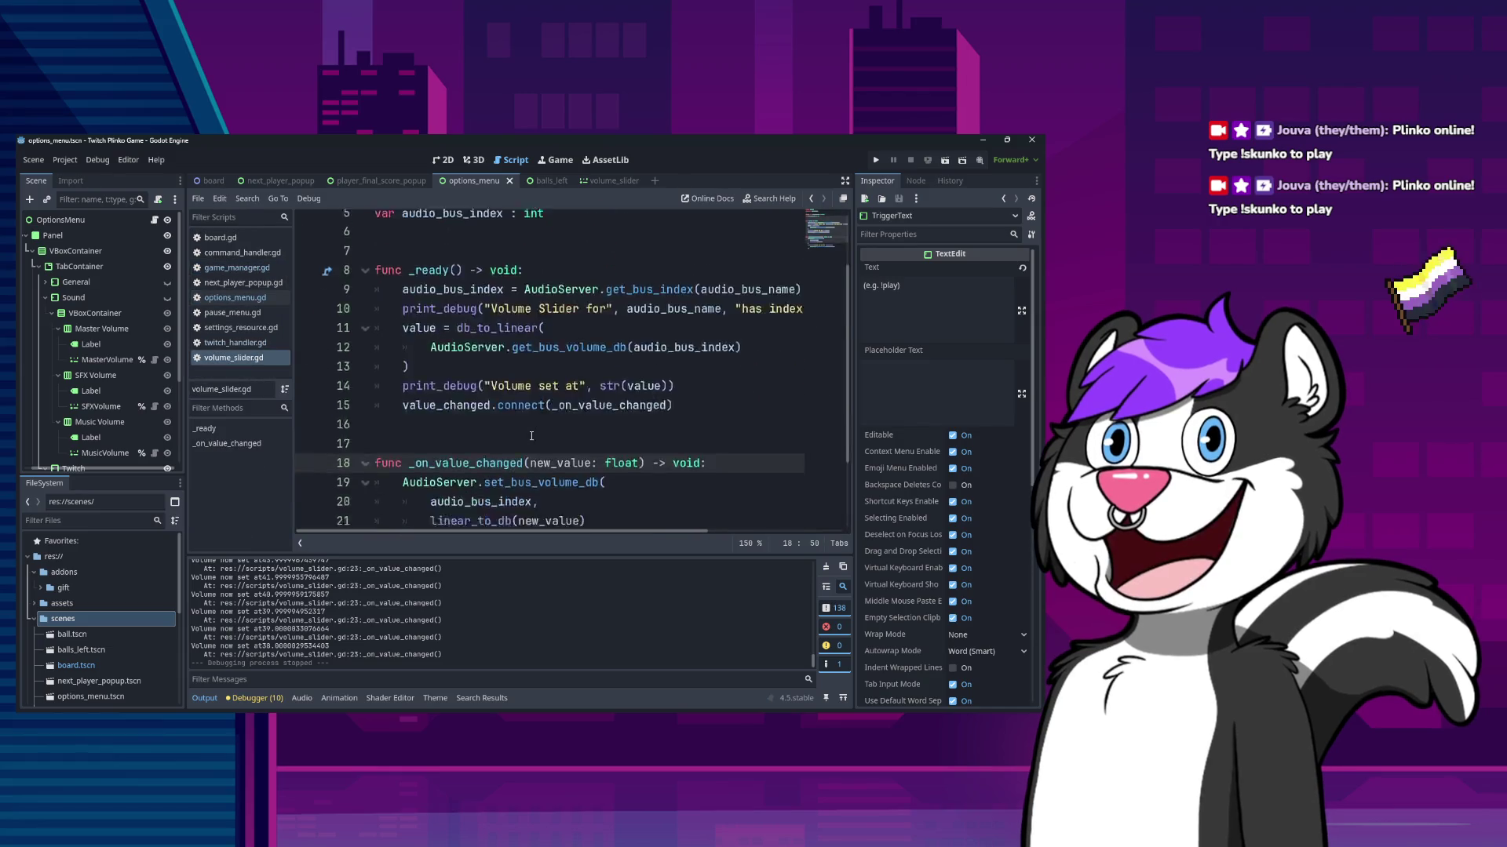
- Inspect the db_to_linear volume read on line 11 of volume_slider.gd
scroll(585, 327, up, 1)
scroll(585, 327, up, 2)
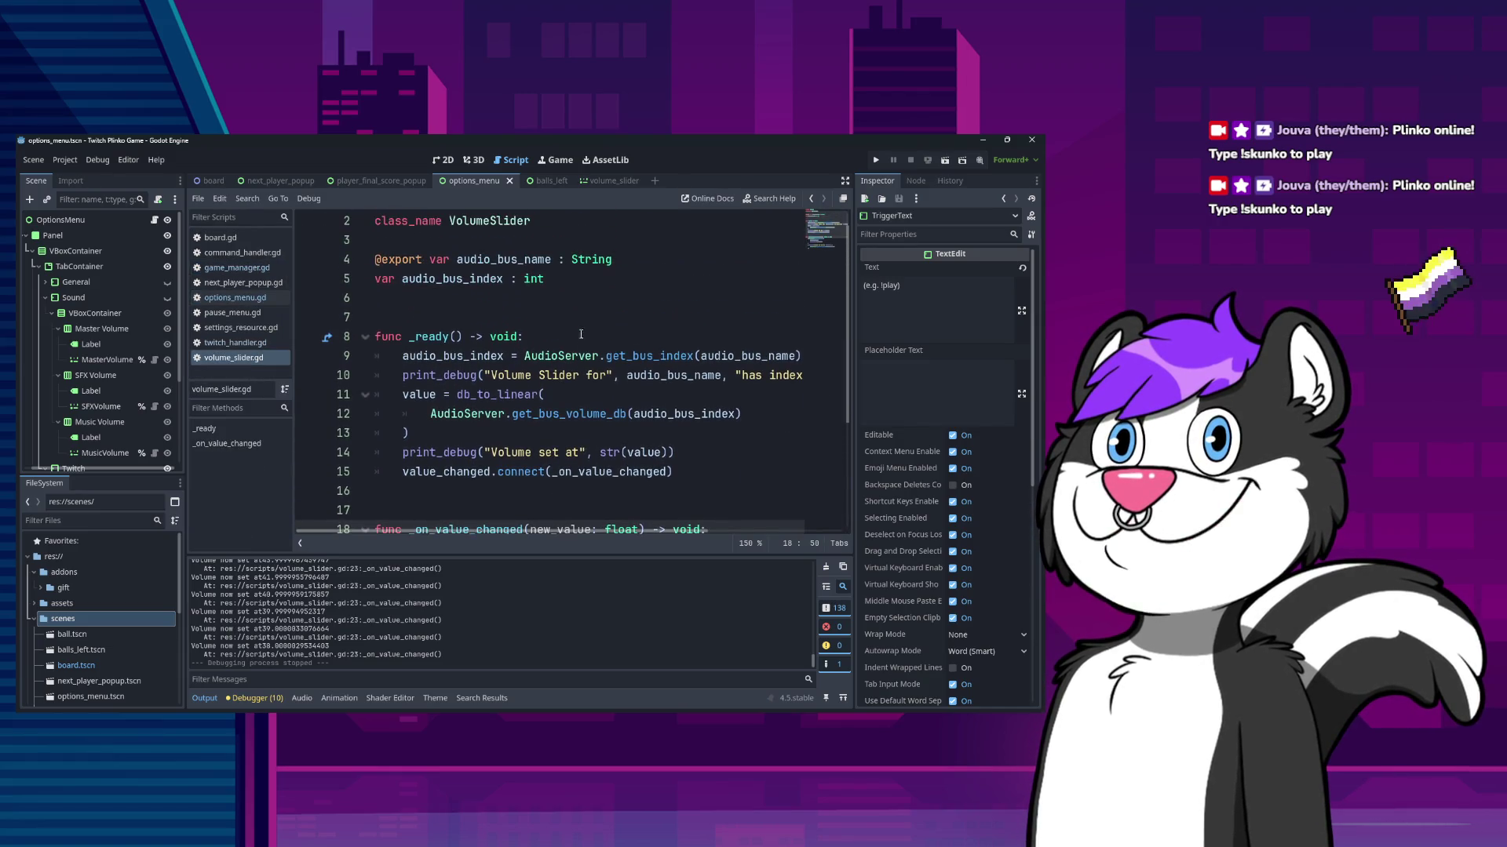
click(583, 392)
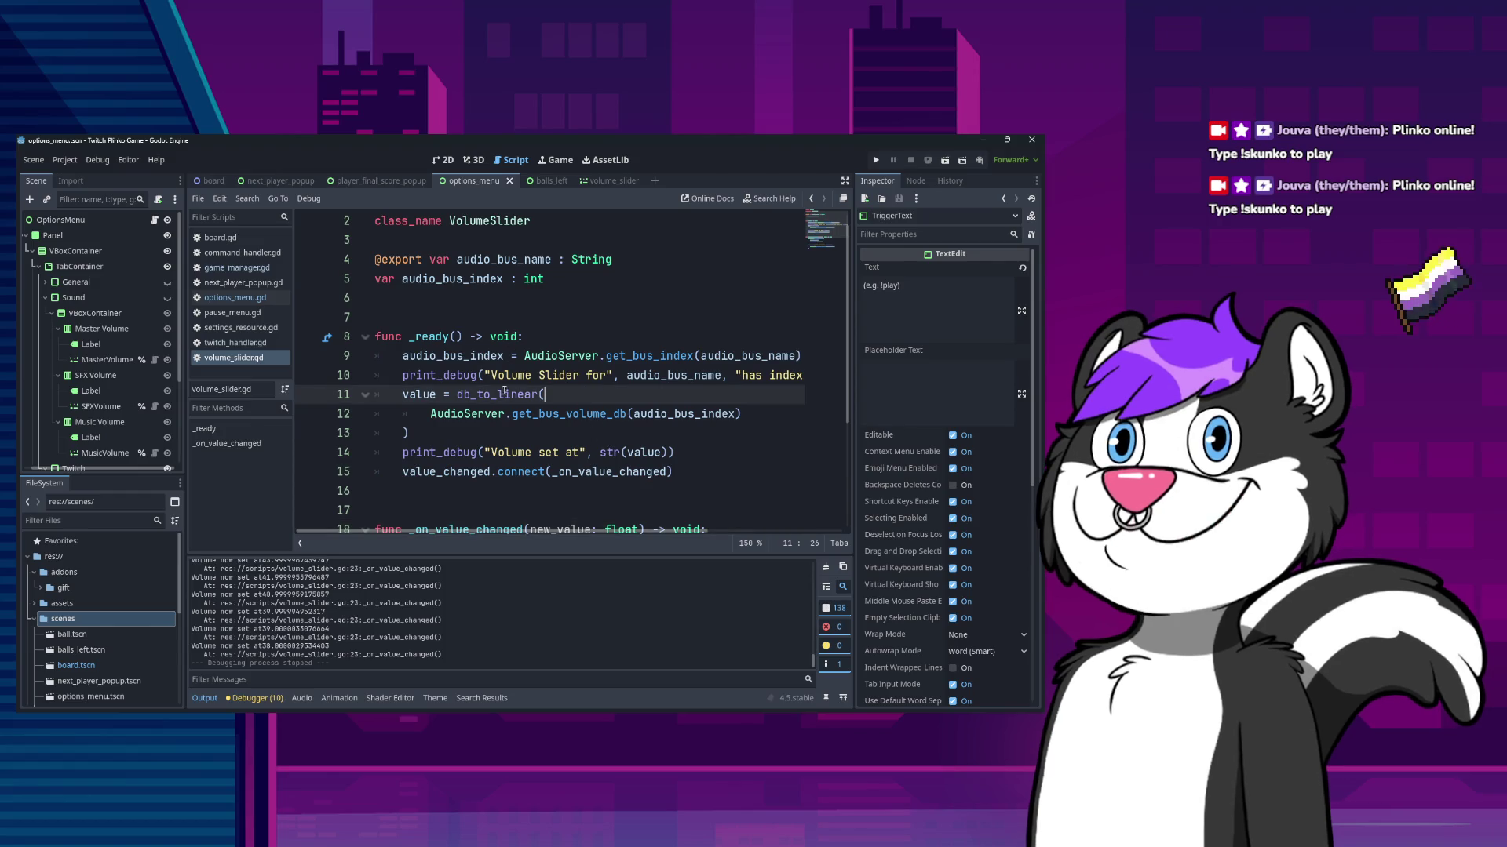
double_click(419, 394)
scroll(534, 434, up, 1)
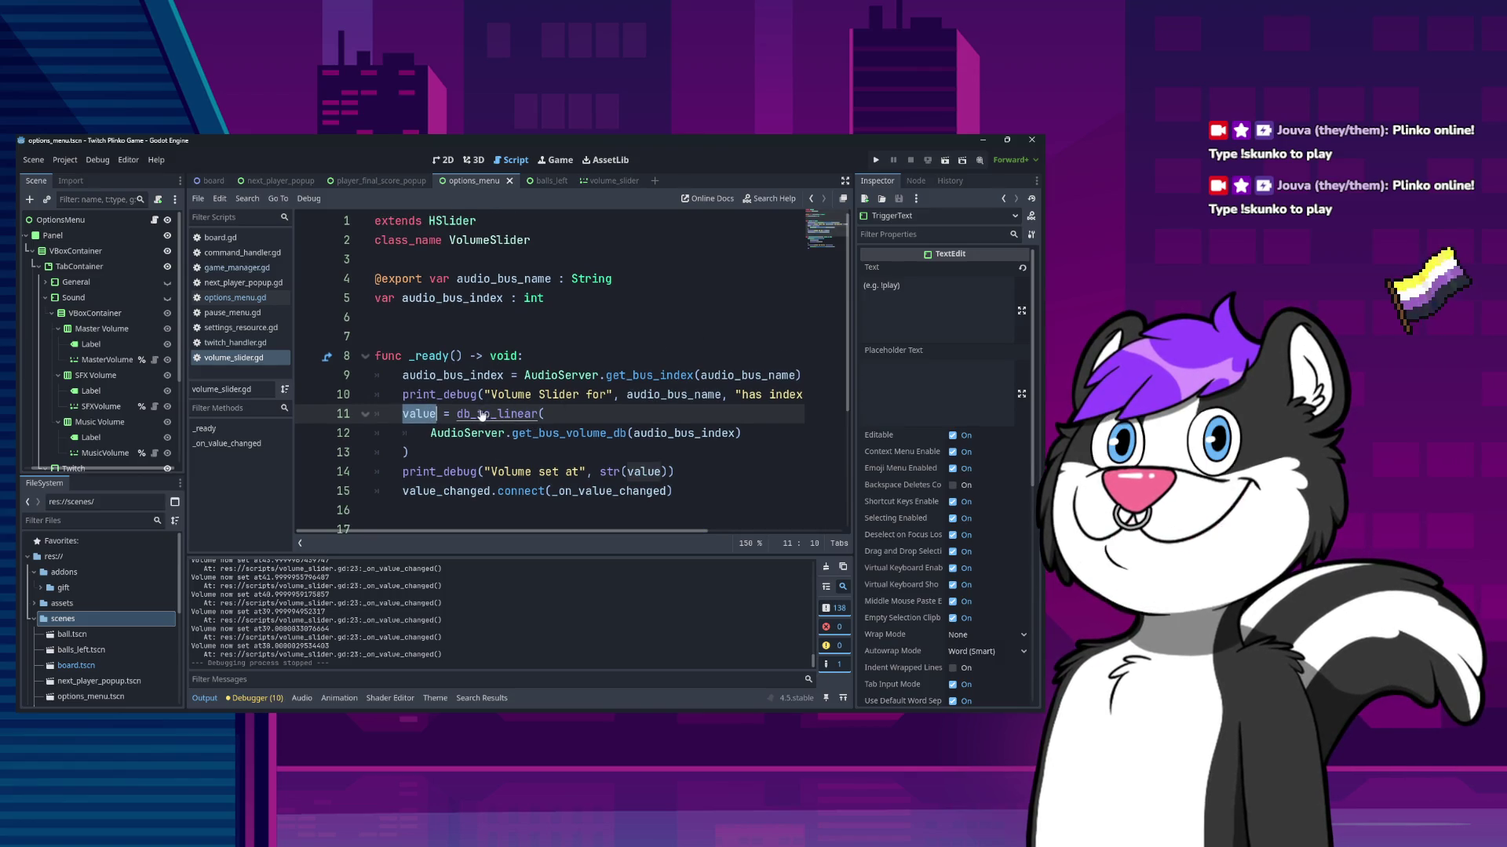
click(624, 434)
key(Up)
- Change line 14's print to "Volume set at " with str(int(value))
click(648, 472)
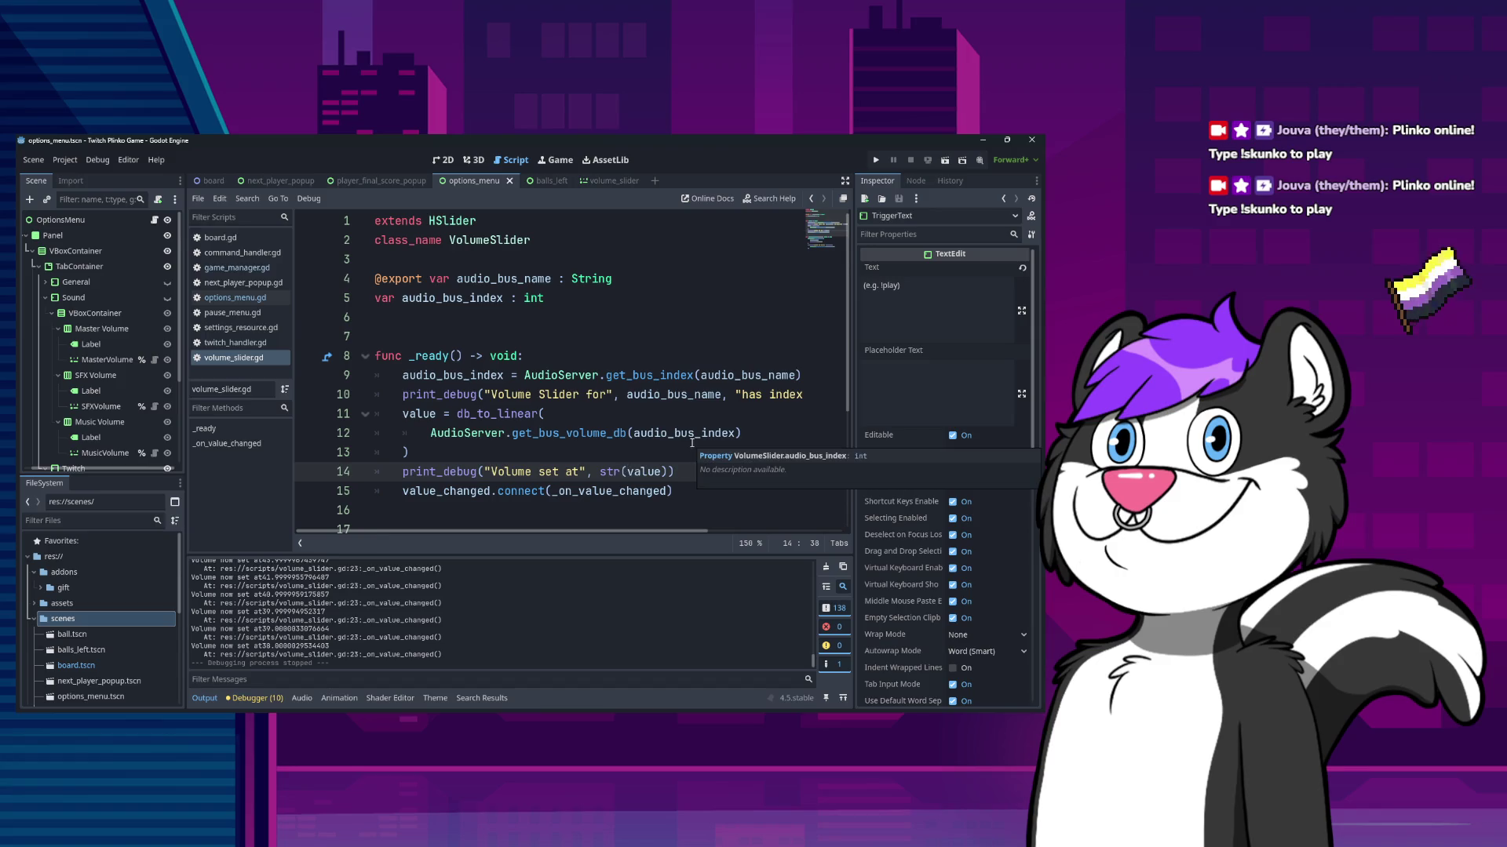
key(ctrl+Left)
key(Left)
key(Left)
key(Left)
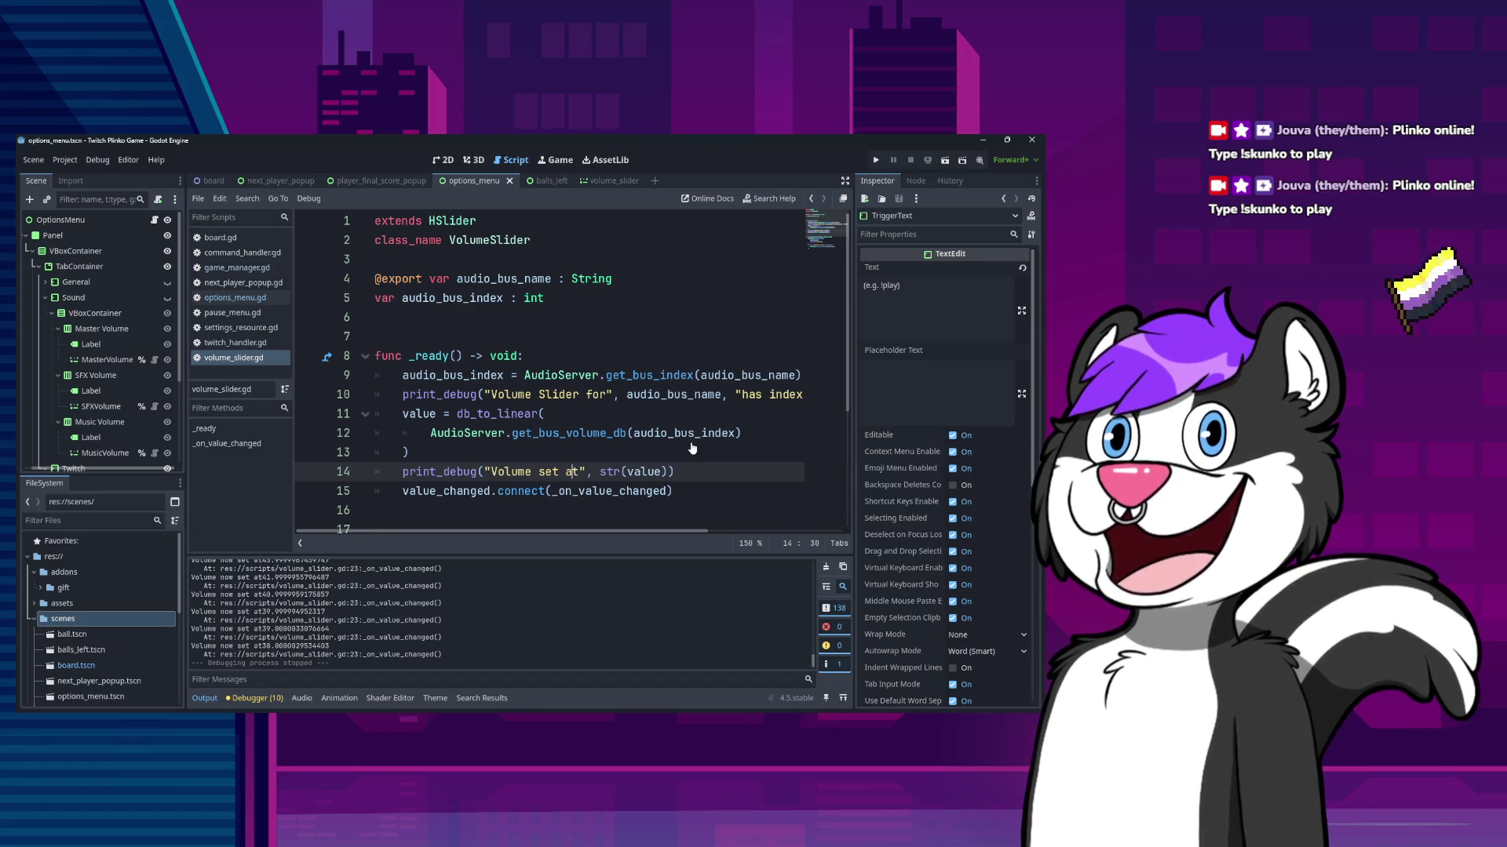
key(Right)
key(Right)
key(Right)
text(int()
key(End)
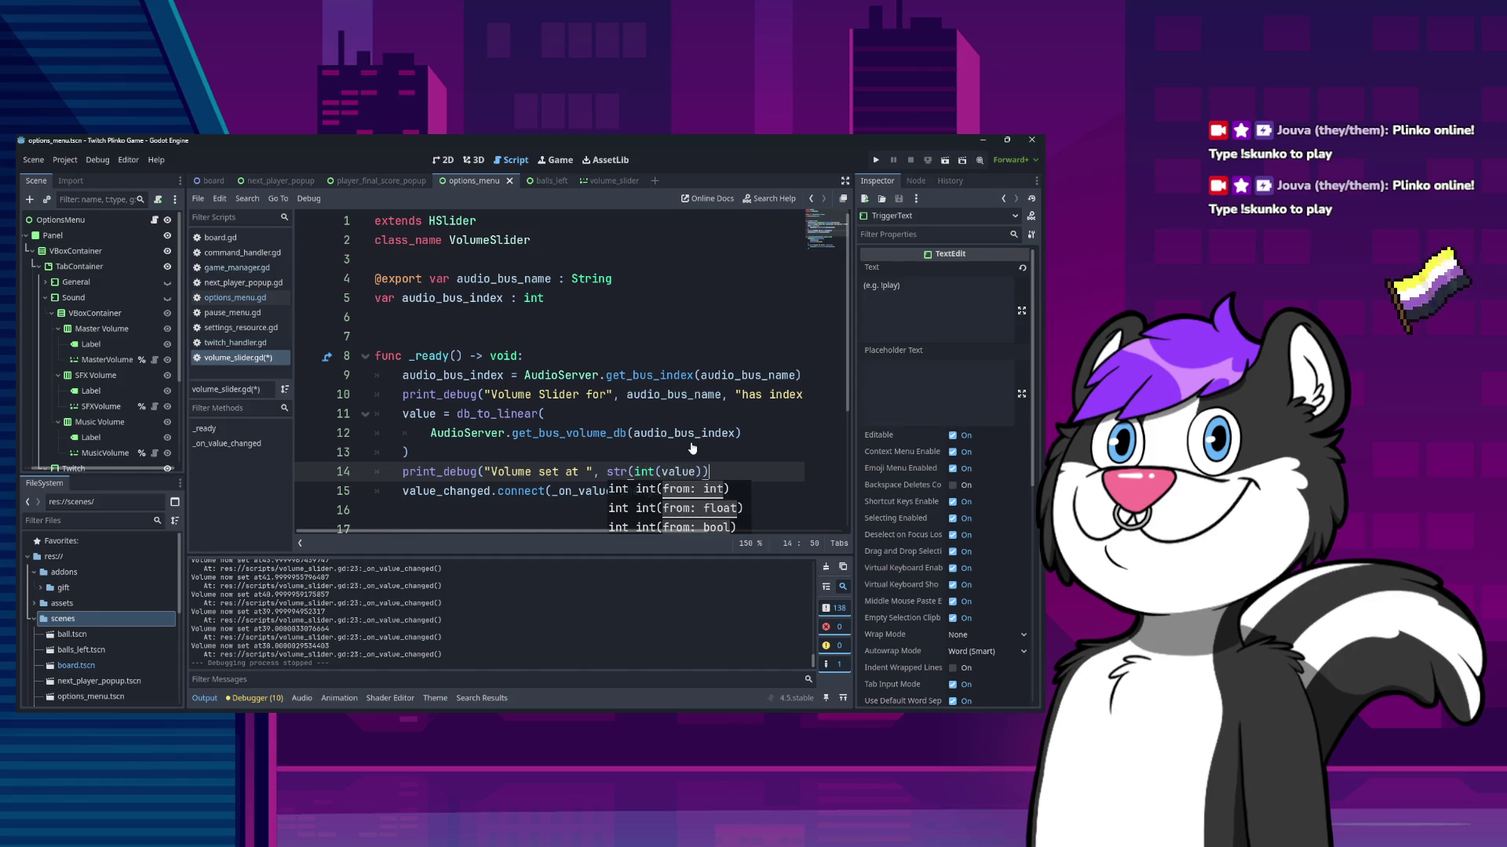
text())
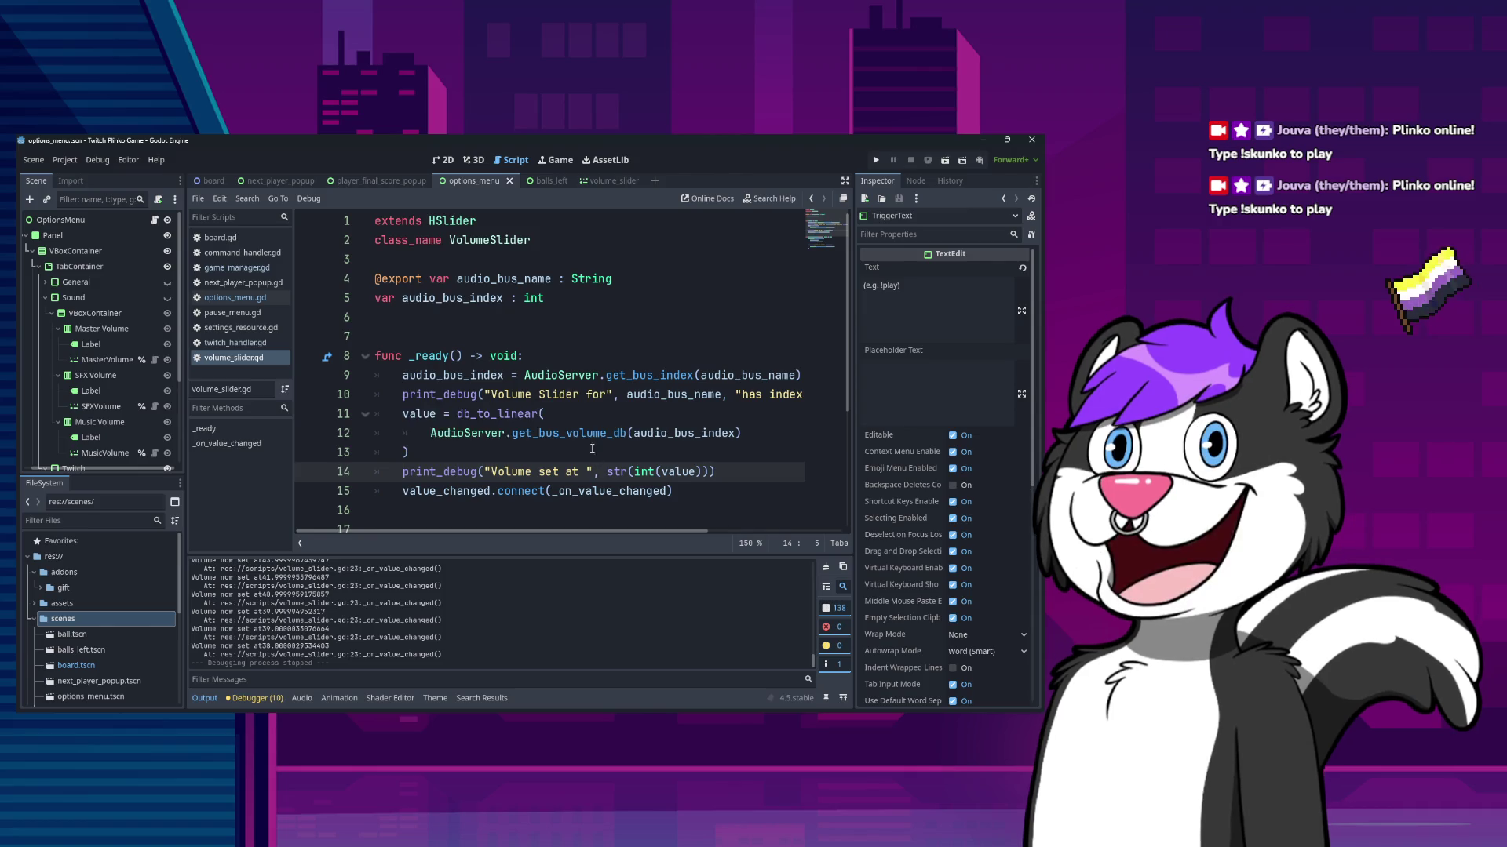
- Add a space after "at" in line 23's "Volume now set at" message
scroll(633, 427, down, 3)
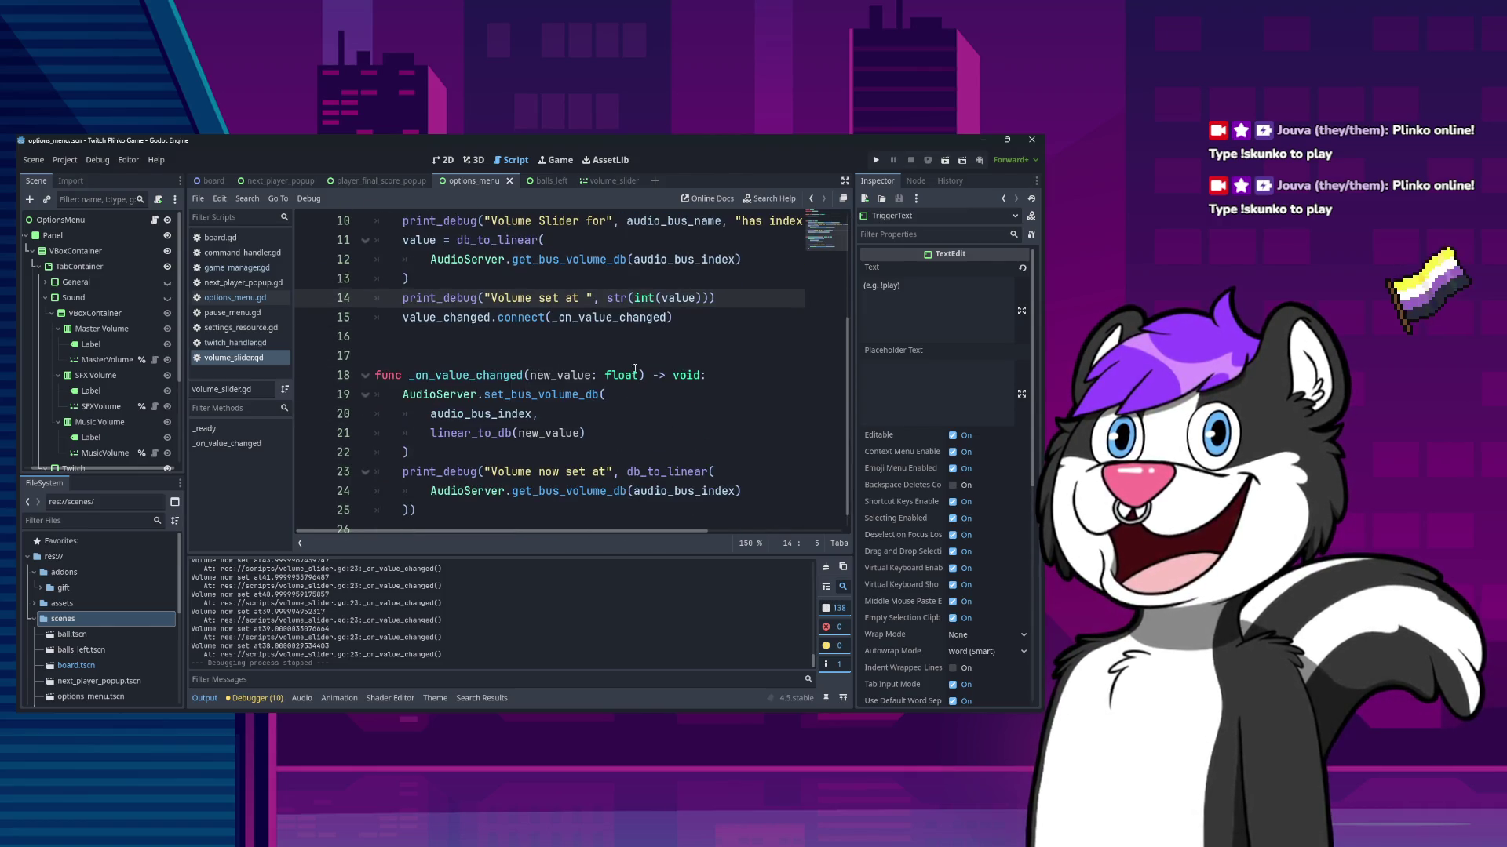
click(606, 471)
click(636, 468)
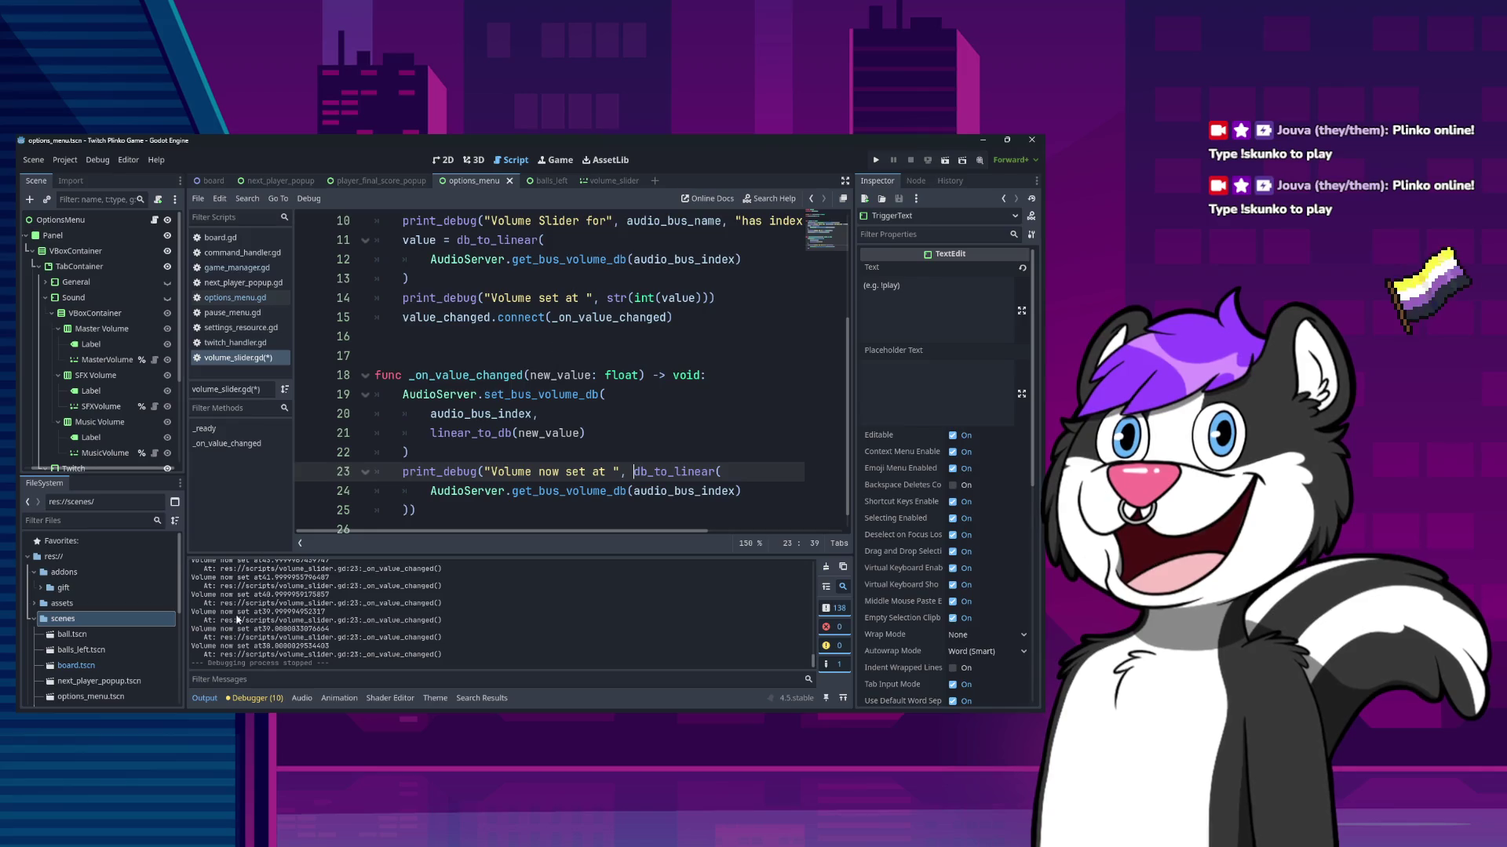
- Remove the str() conversion and extra parenthesis from line 14, then save the script
click(632, 298)
key(ctrl+shift+Left)
key(ctrl+shift+Left)
key(ctrl+shift+Right)
key(ctrl+shift+Right)
key(ctrl+shift+Right)
key(BackSpace)
key(End)
key(BackSpace)
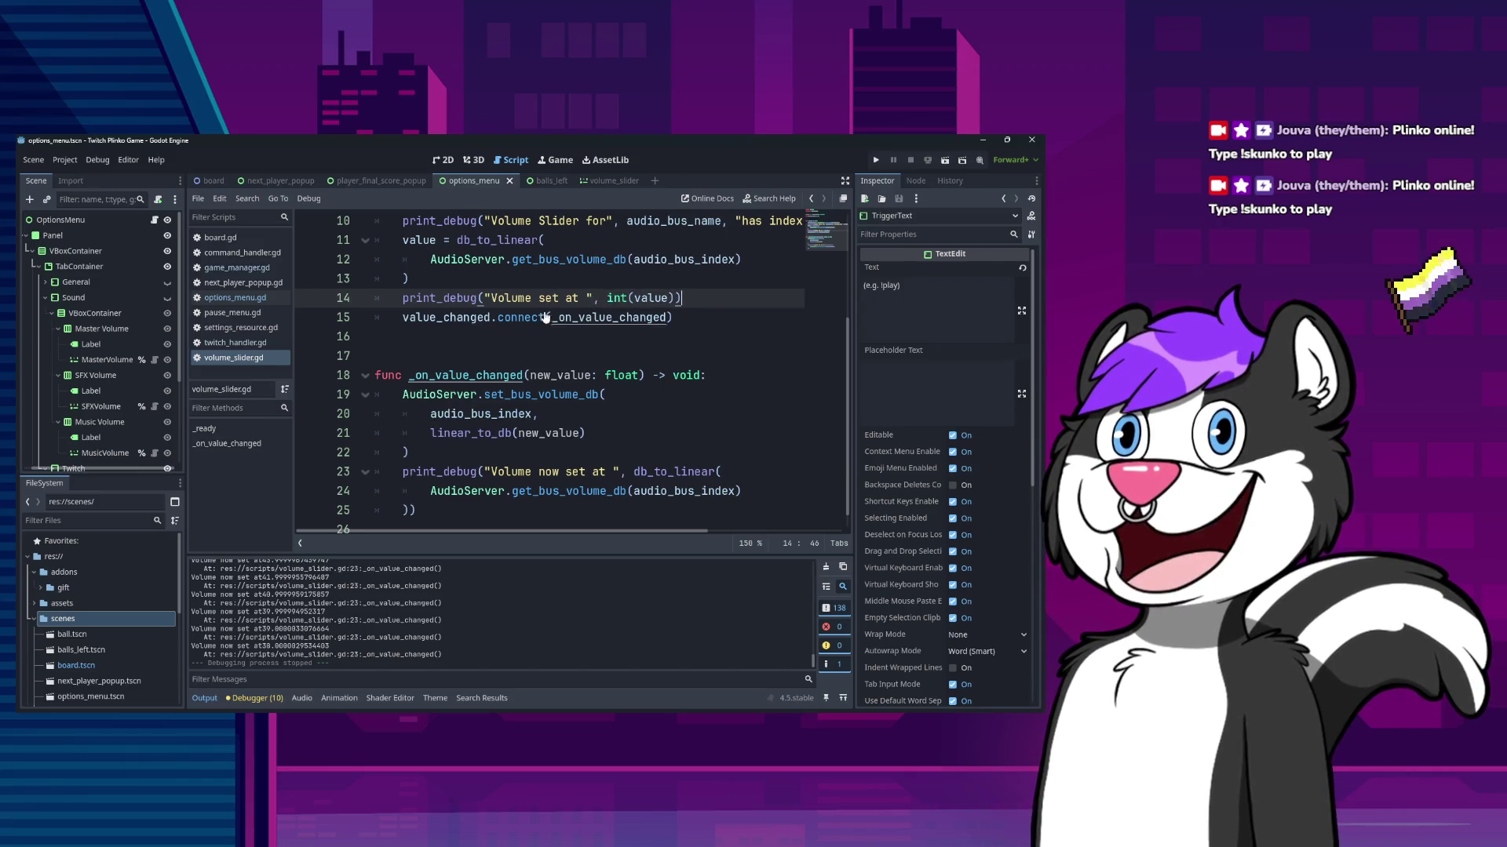
key(ctrl+s)
- Put single quotes around the bus name and a space after "for" in line 10's message
scroll(555, 318, up, 3)
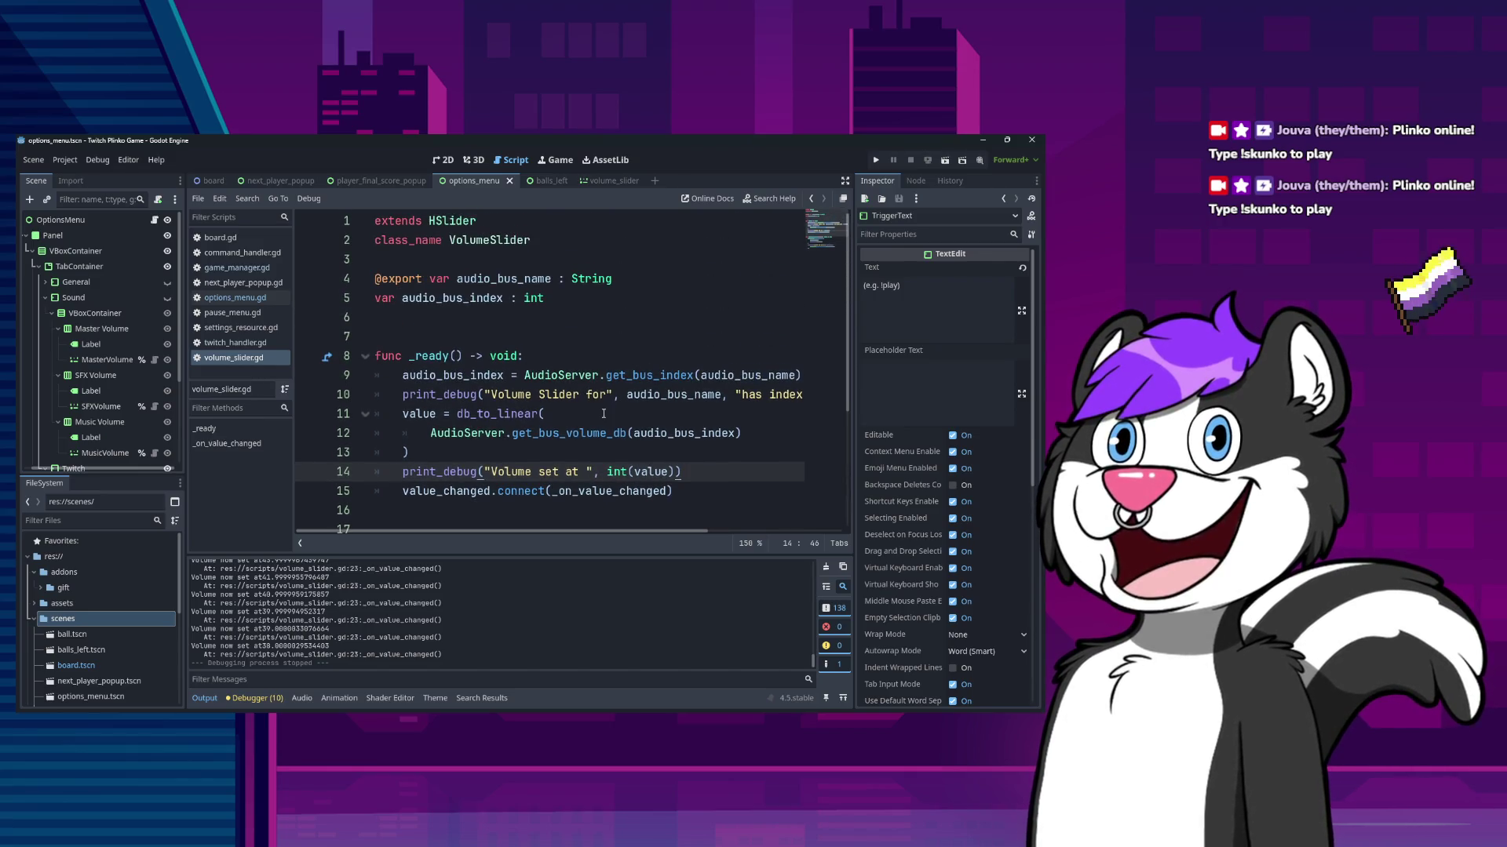
click(617, 395)
key(End)
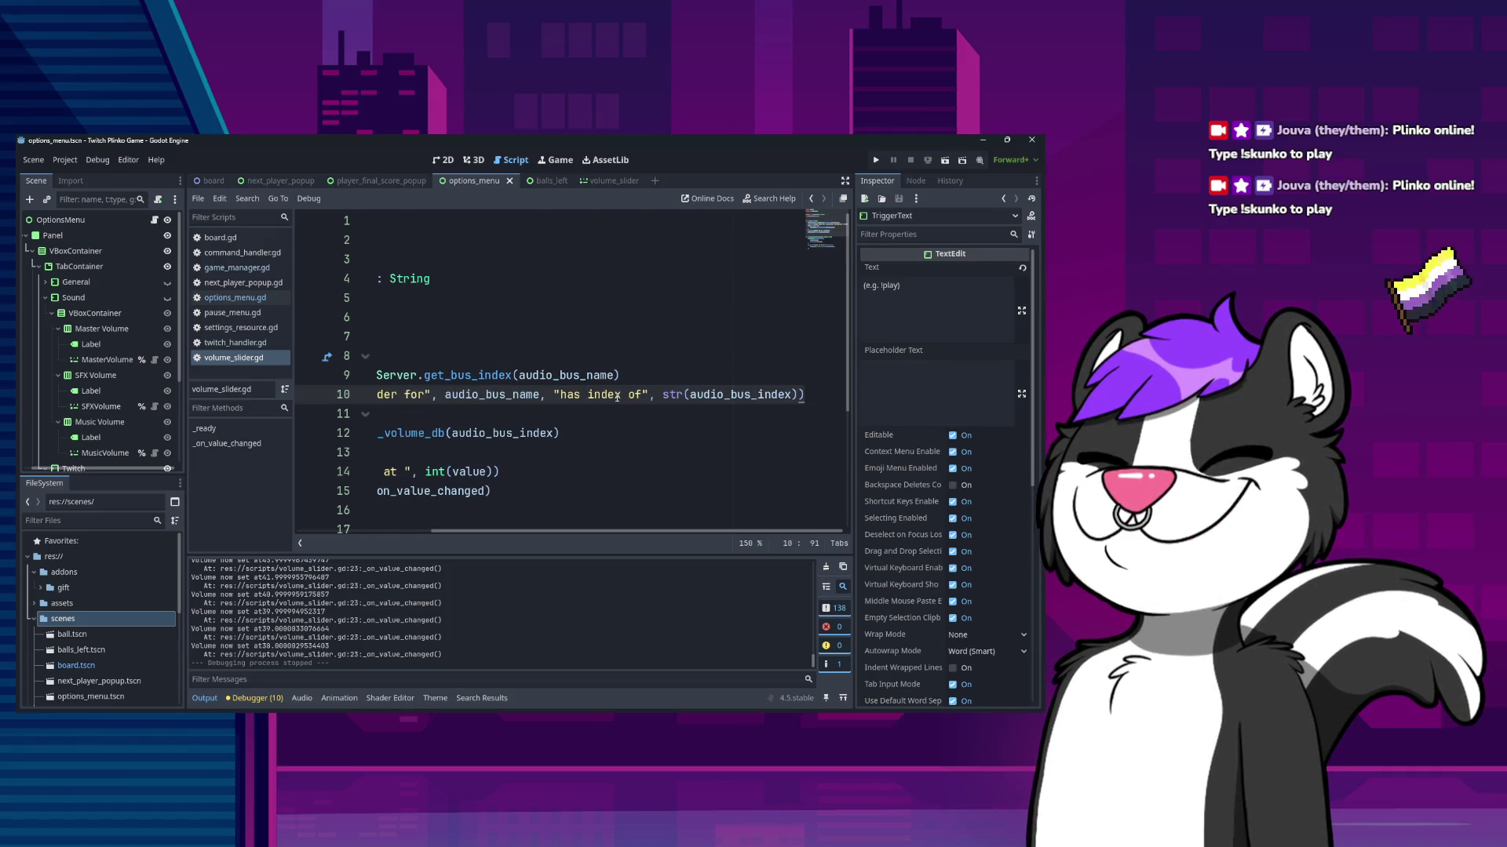
key(Home)
key(Home)
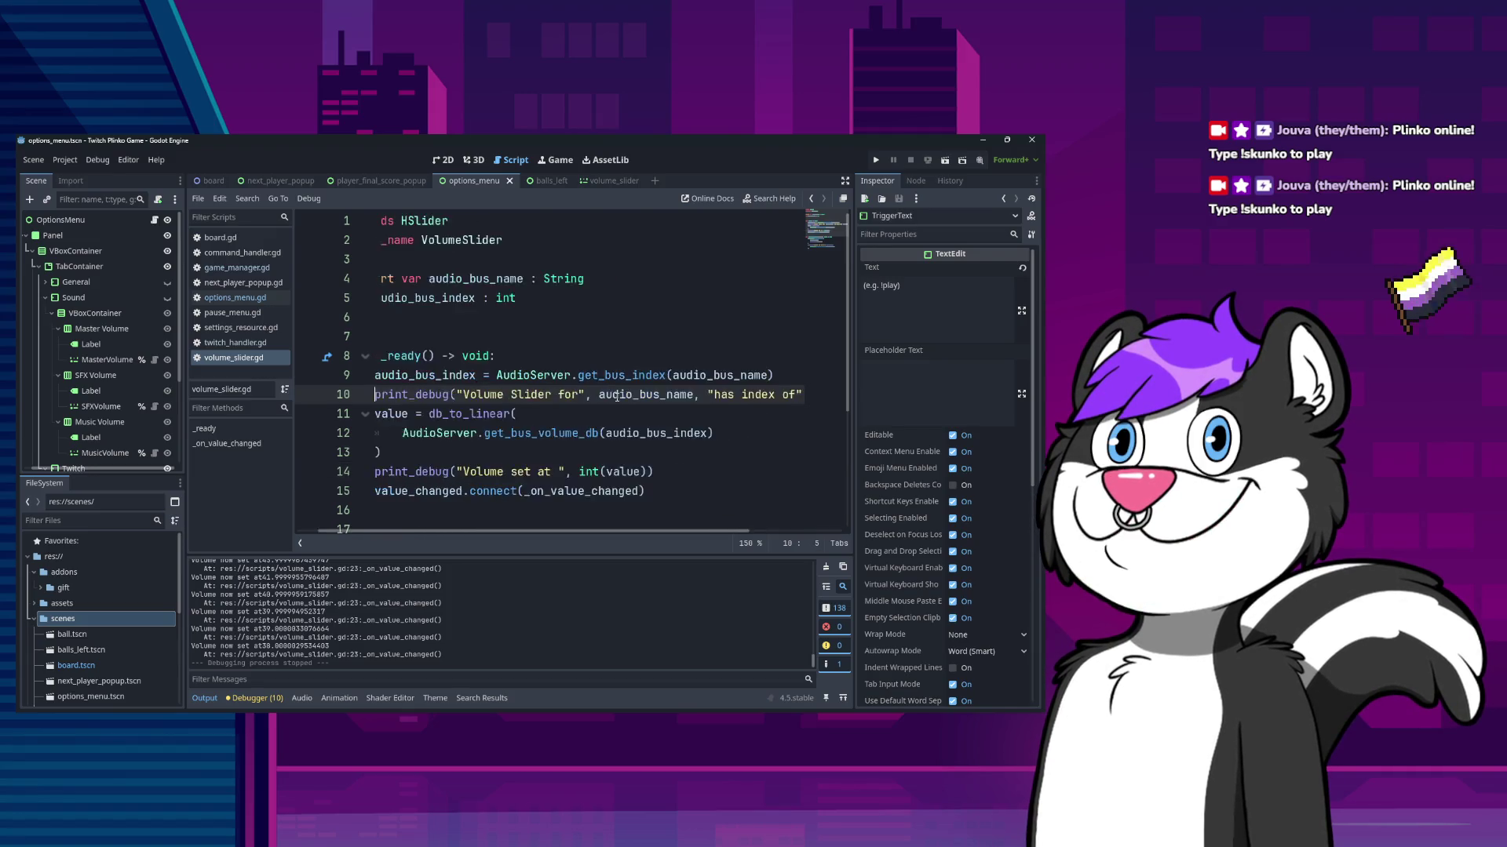
key(ctrl+Right)
key(ctrl+Right)
key(ctrl+Right)
key(ctrl+Right)
key(ctrl+Right)
key(ctrl+Right)
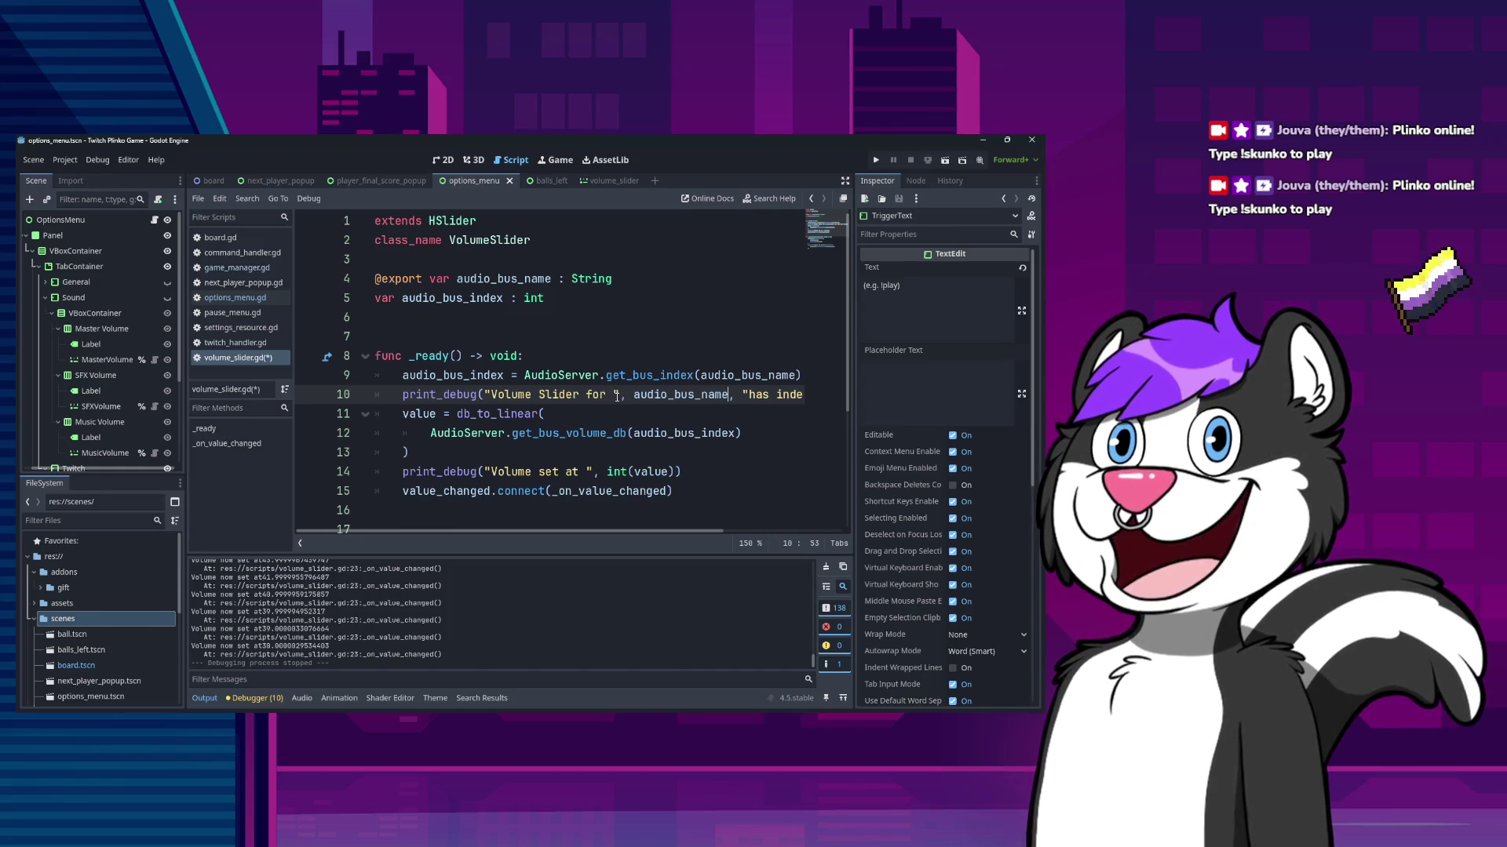
key(Left)
key(Left)
key(Left)
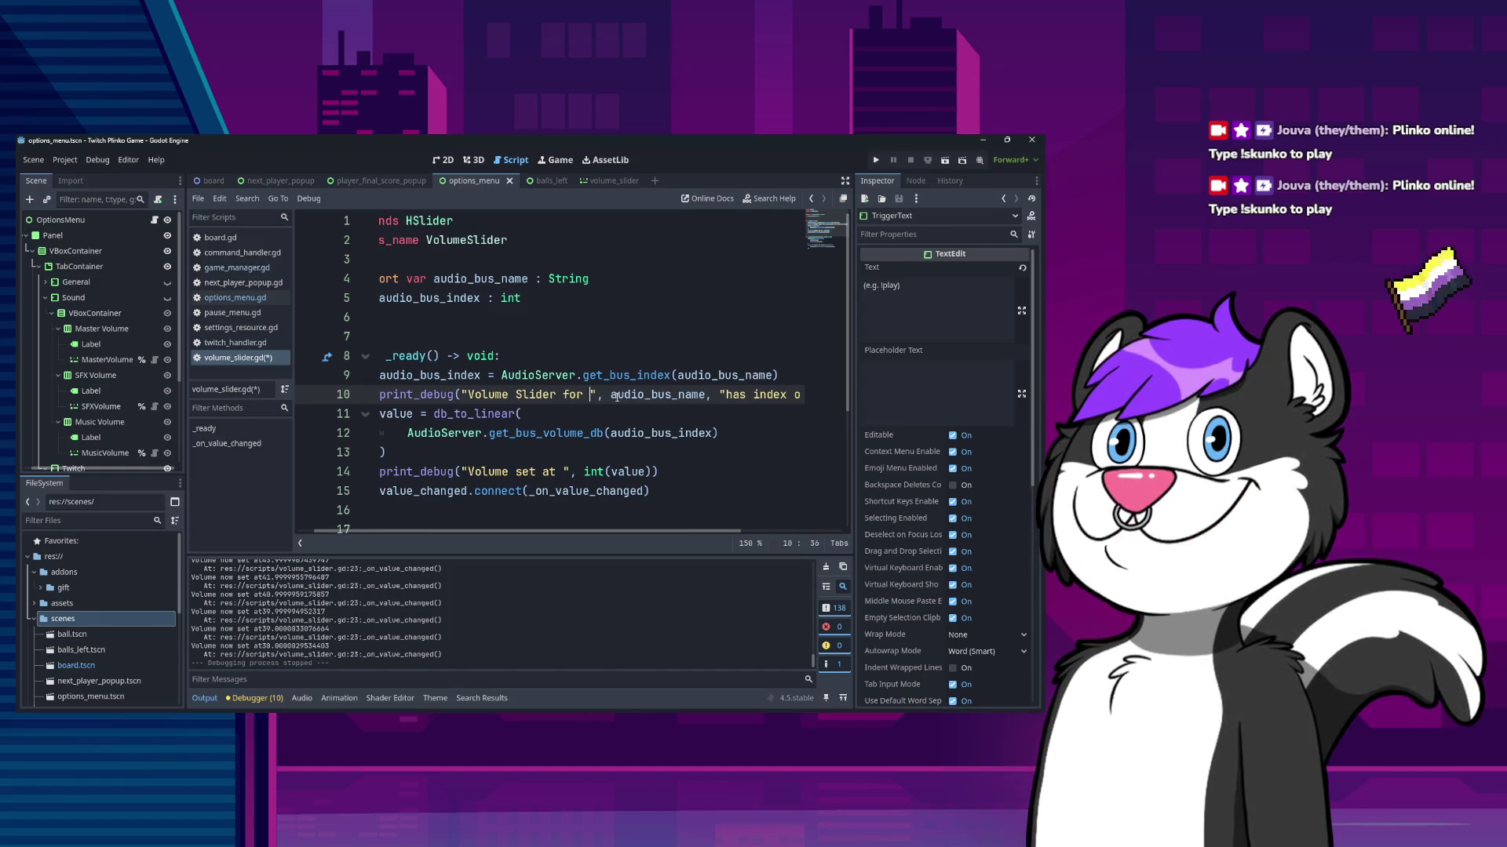
text(')
key(ctrl+Right)
key(ctrl+Right)
key(ctrl+Right)
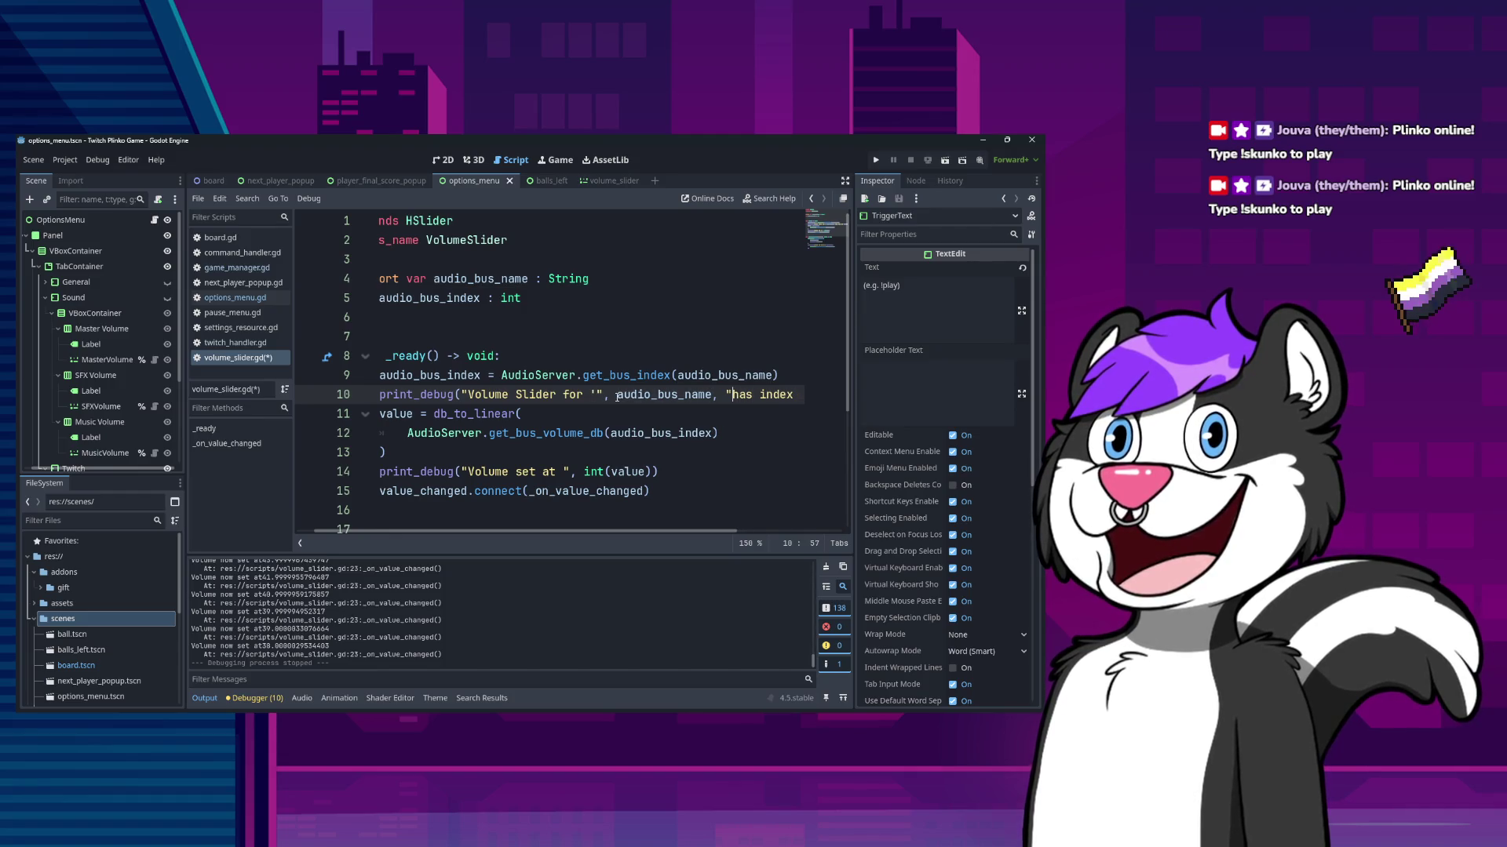
text(')
key(ctrl+Right)
key(ctrl+Right)
key(Right)
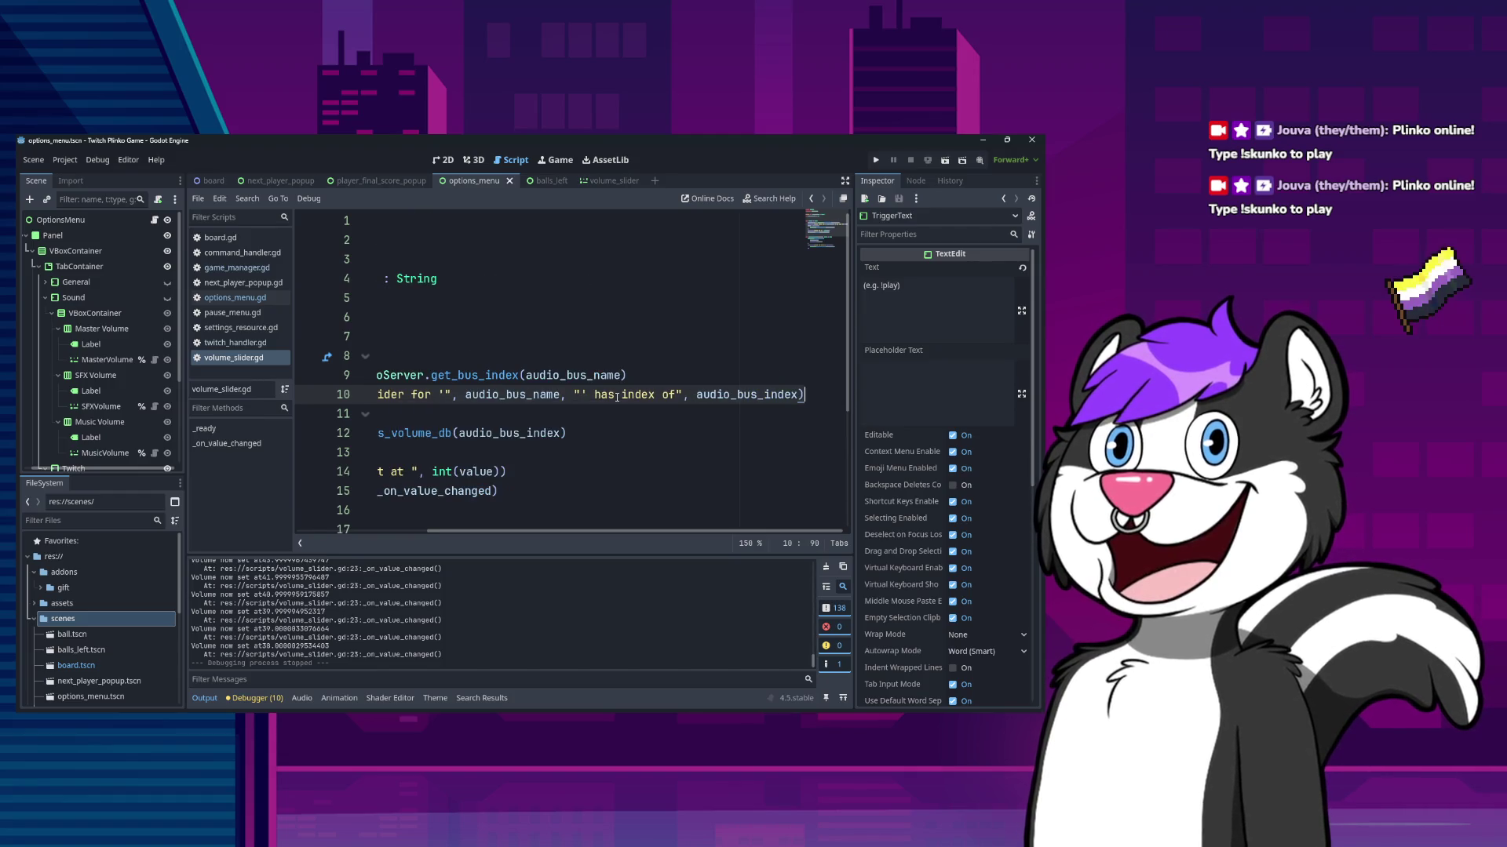
- Start rewriting line 23's debug message with "for '" ahead of the bus name
key(Down)
key(Down)
key(Home)
key(Home)
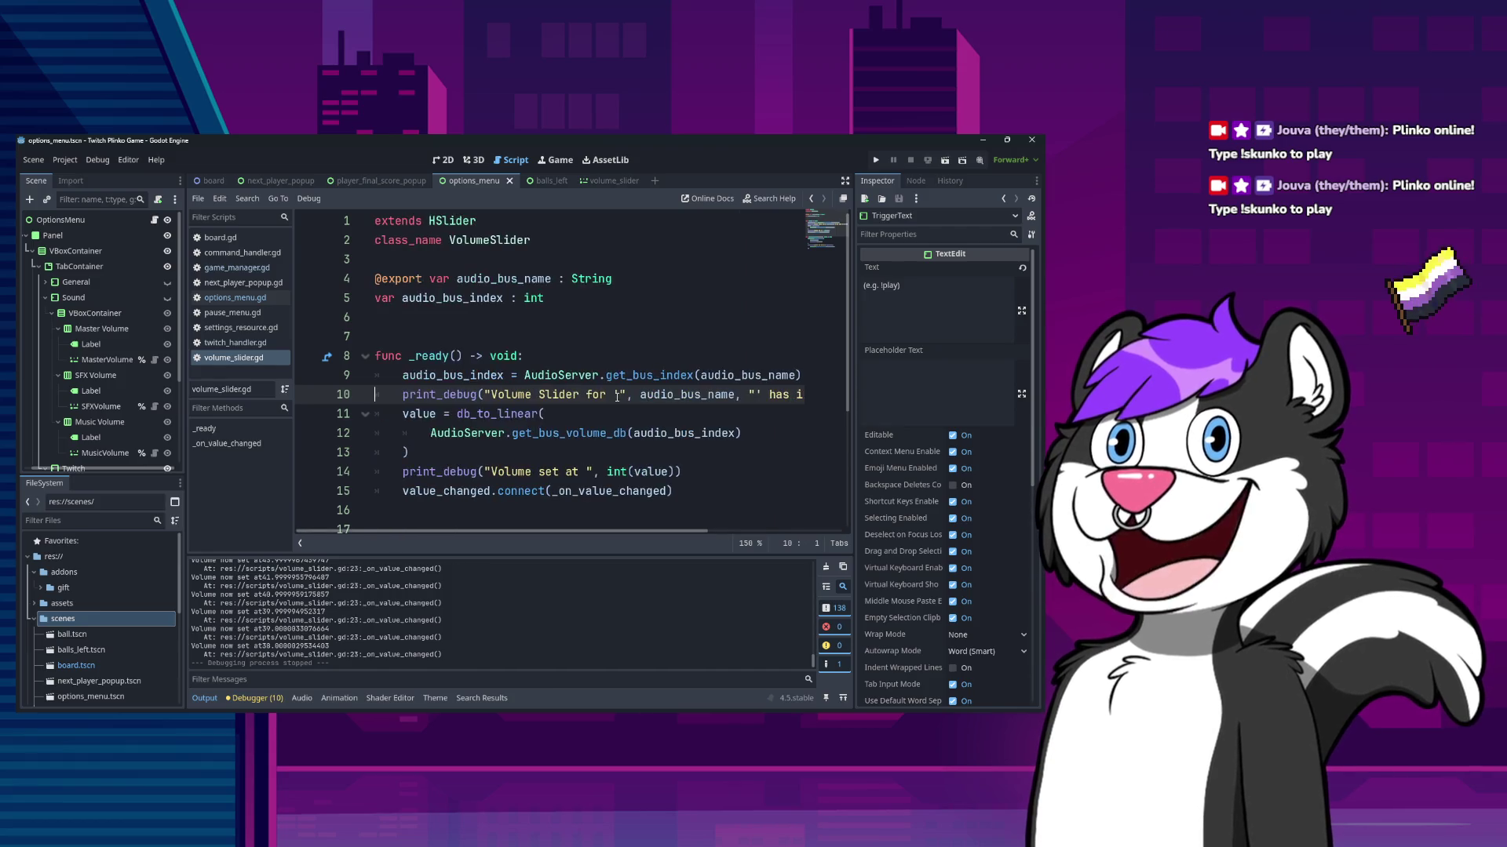
key(Down)
key(Down)
key(Down)
key(Up)
key(ctrl+Right)
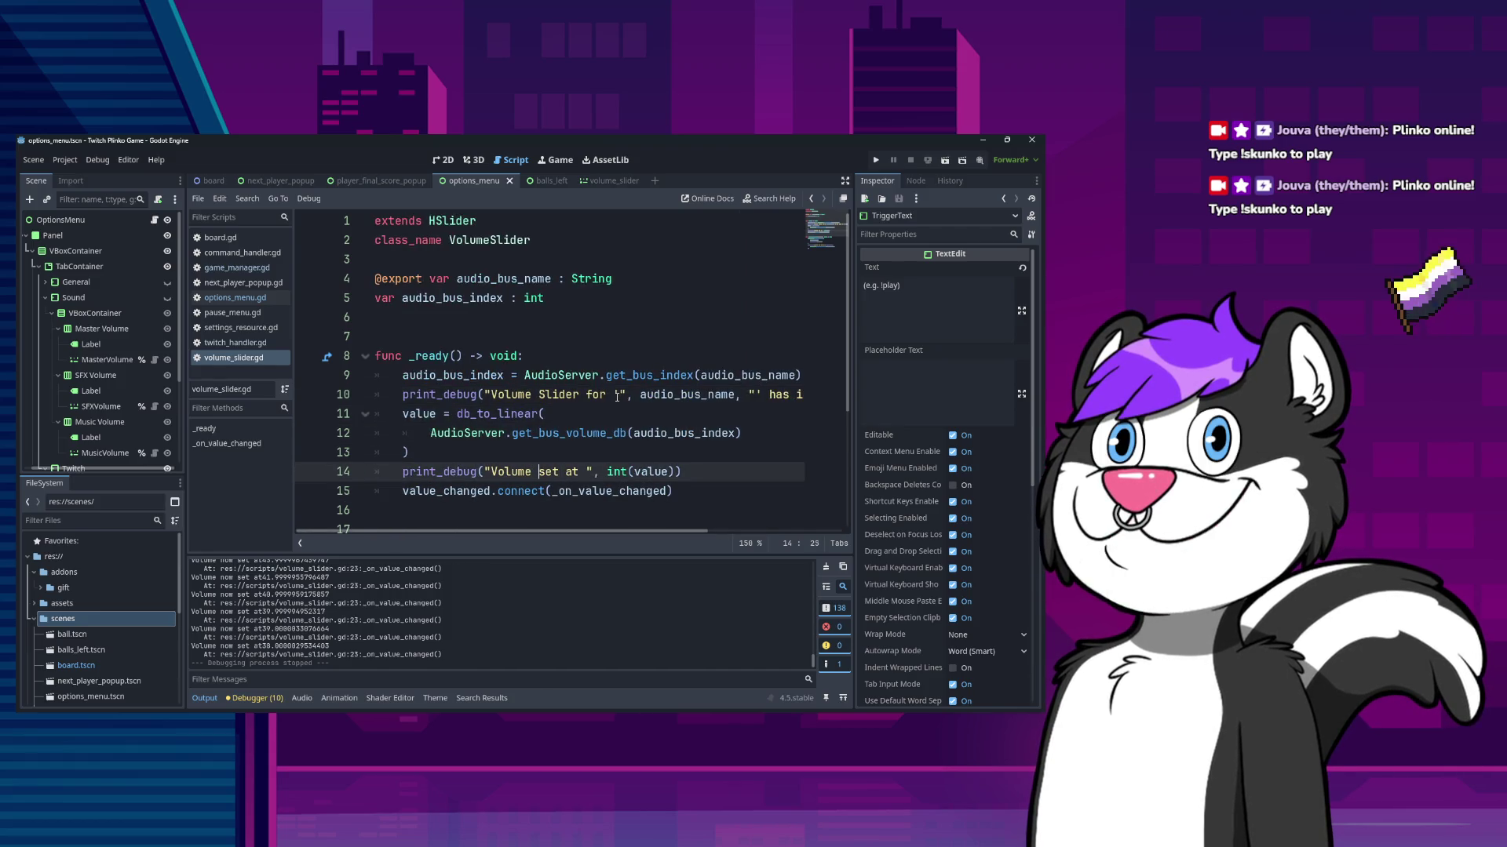
key(Down)
key(Down)
key(Down)
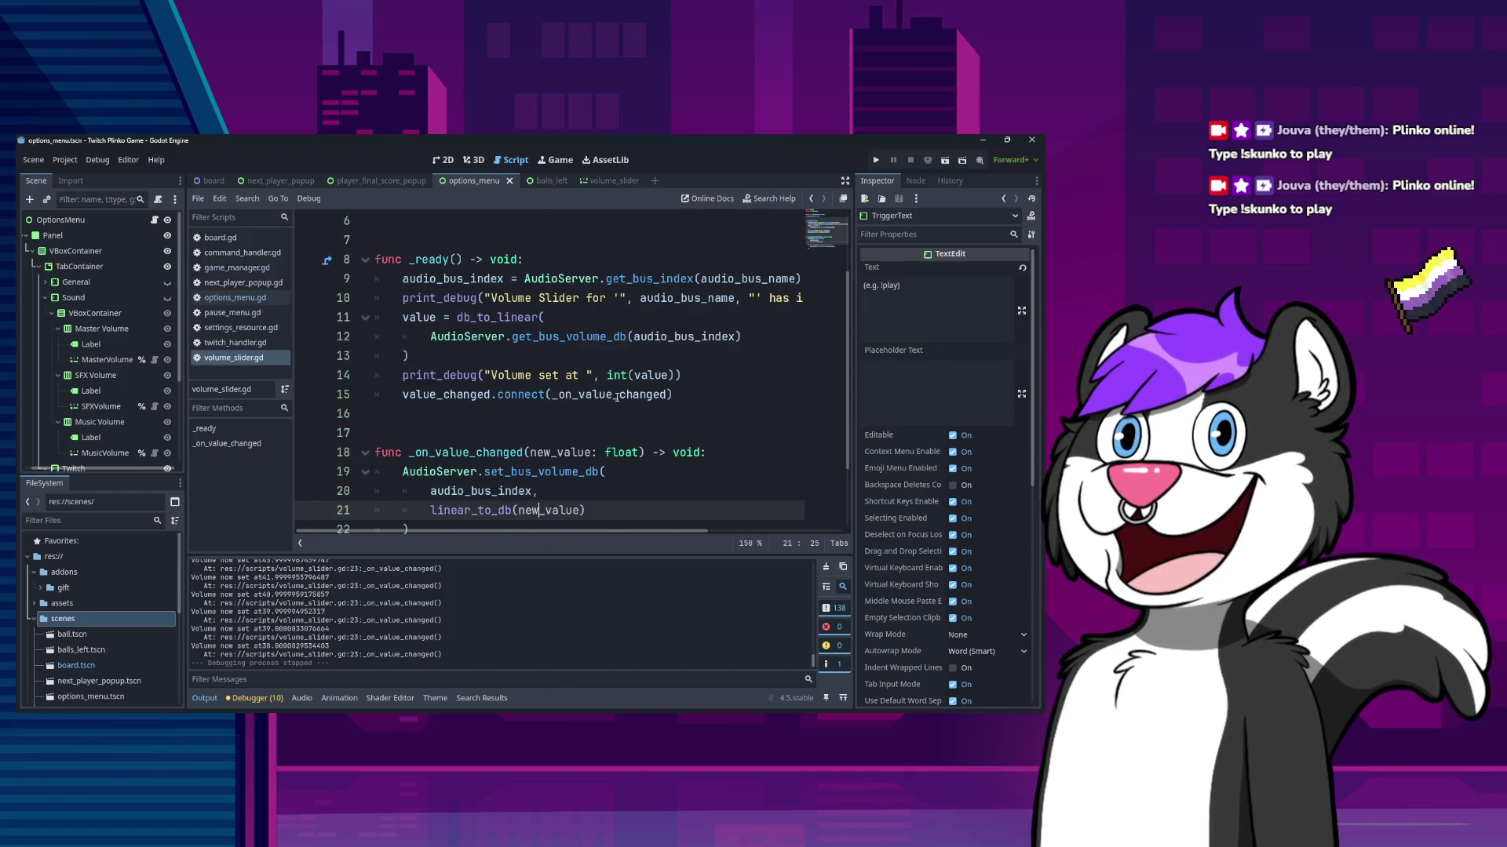
key(Right)
key(Right)
key(Right)
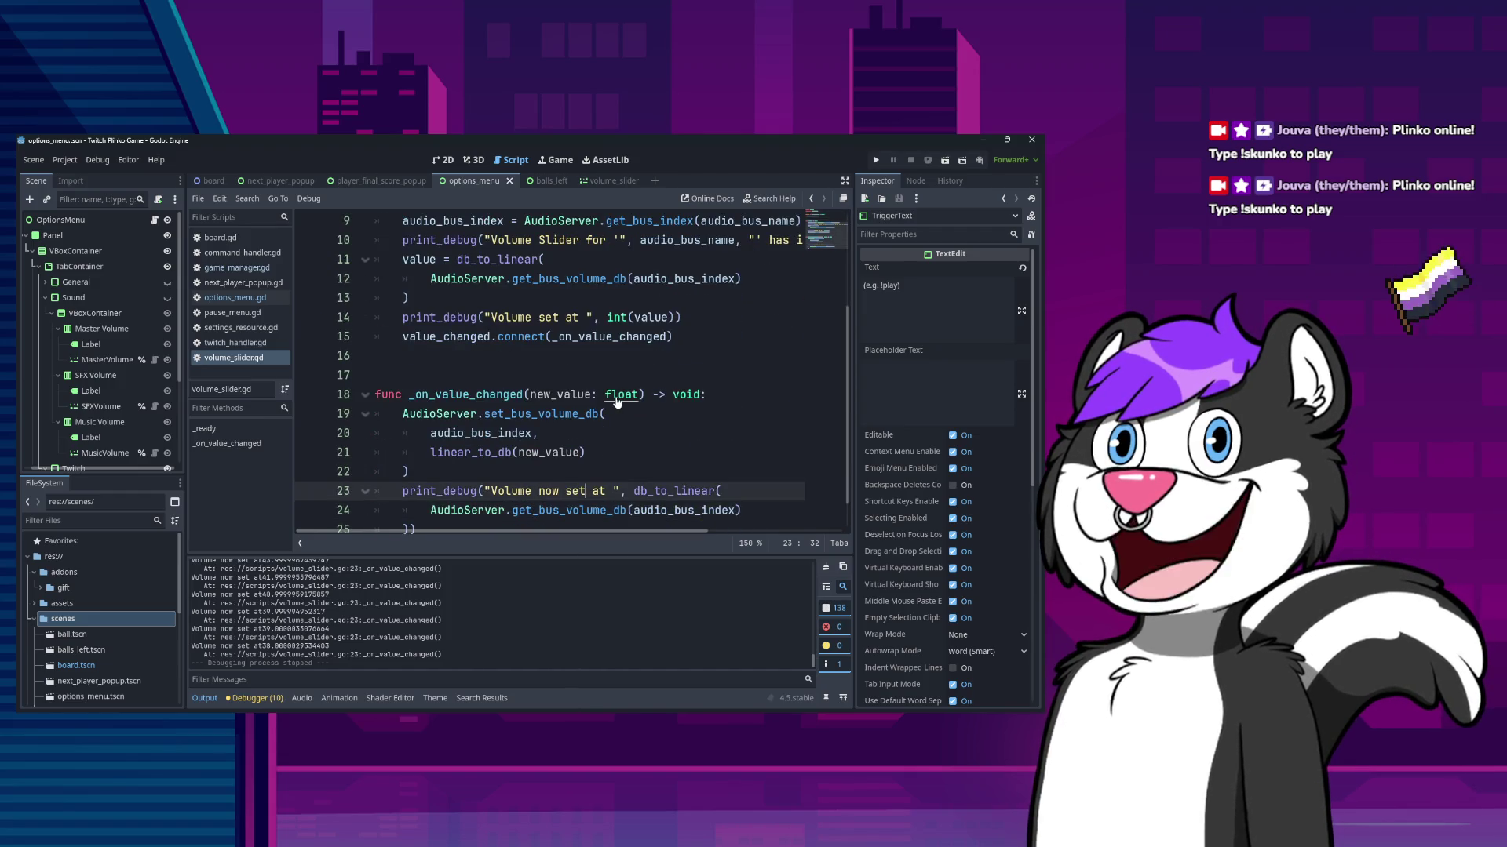
key(Up)
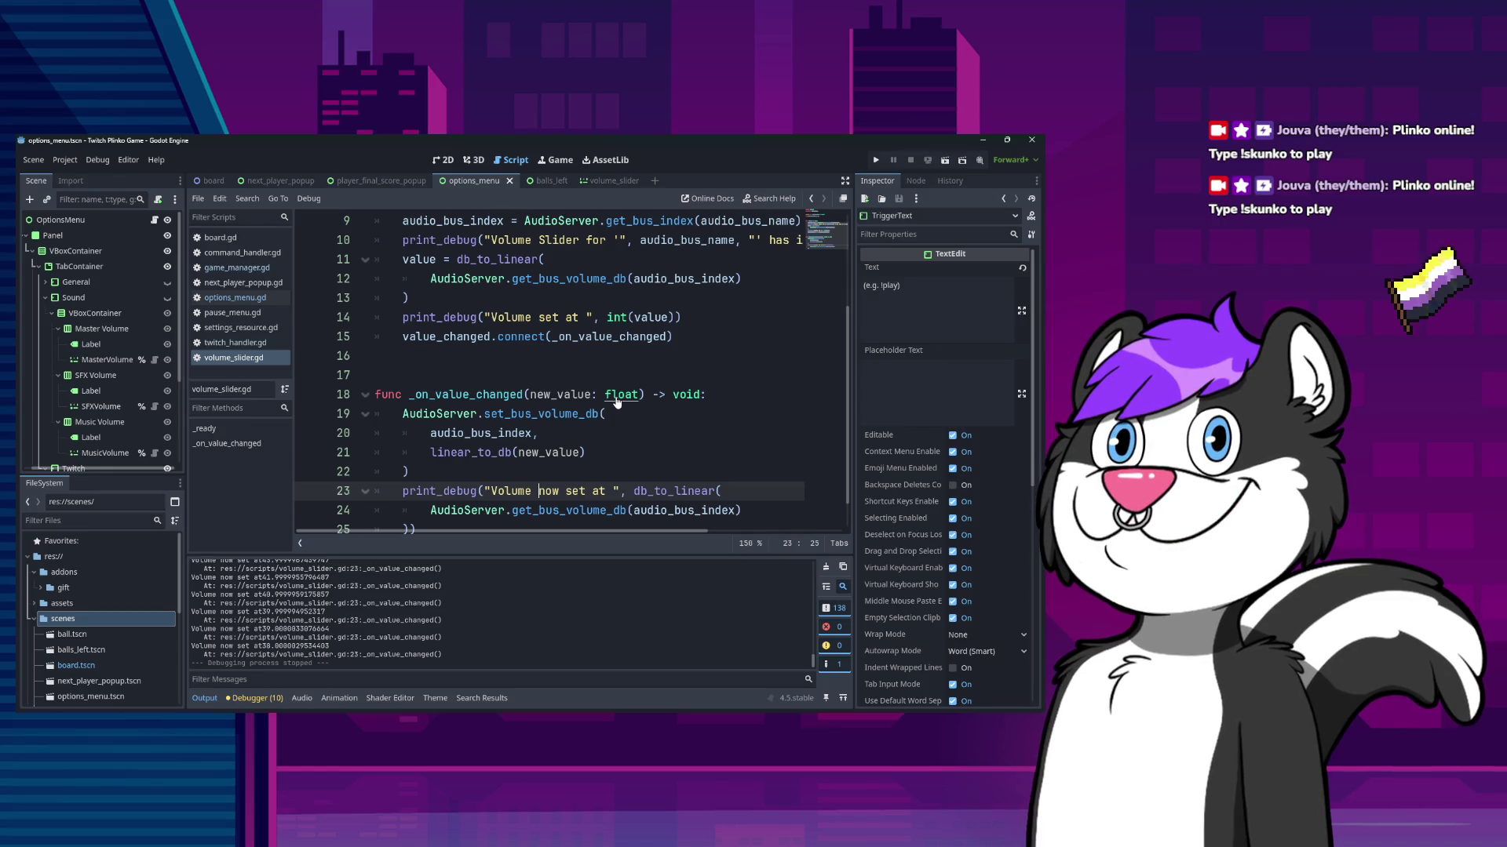
text(fpr)
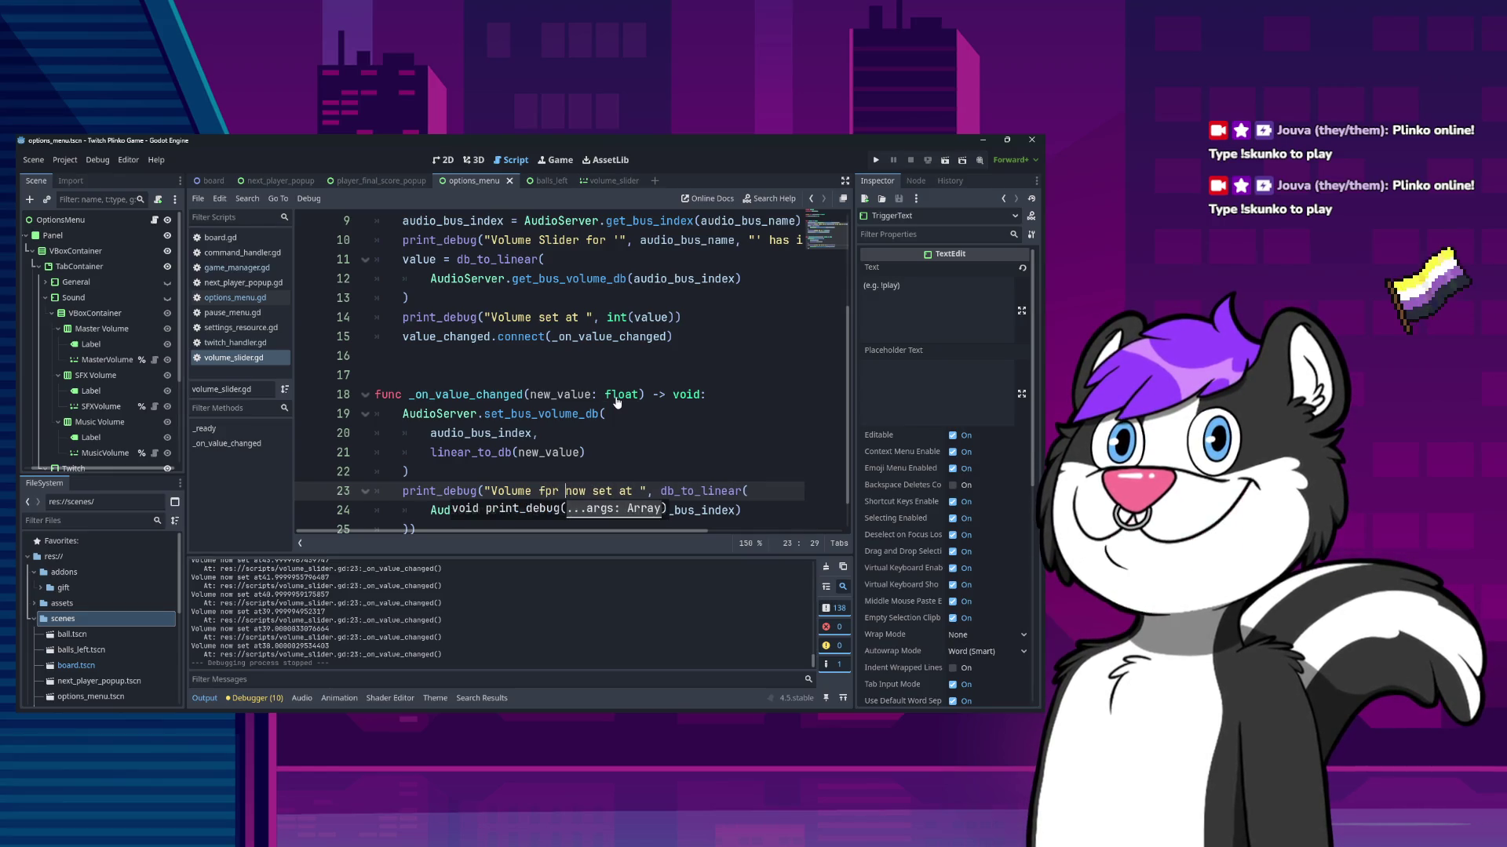
text(or )
text((')
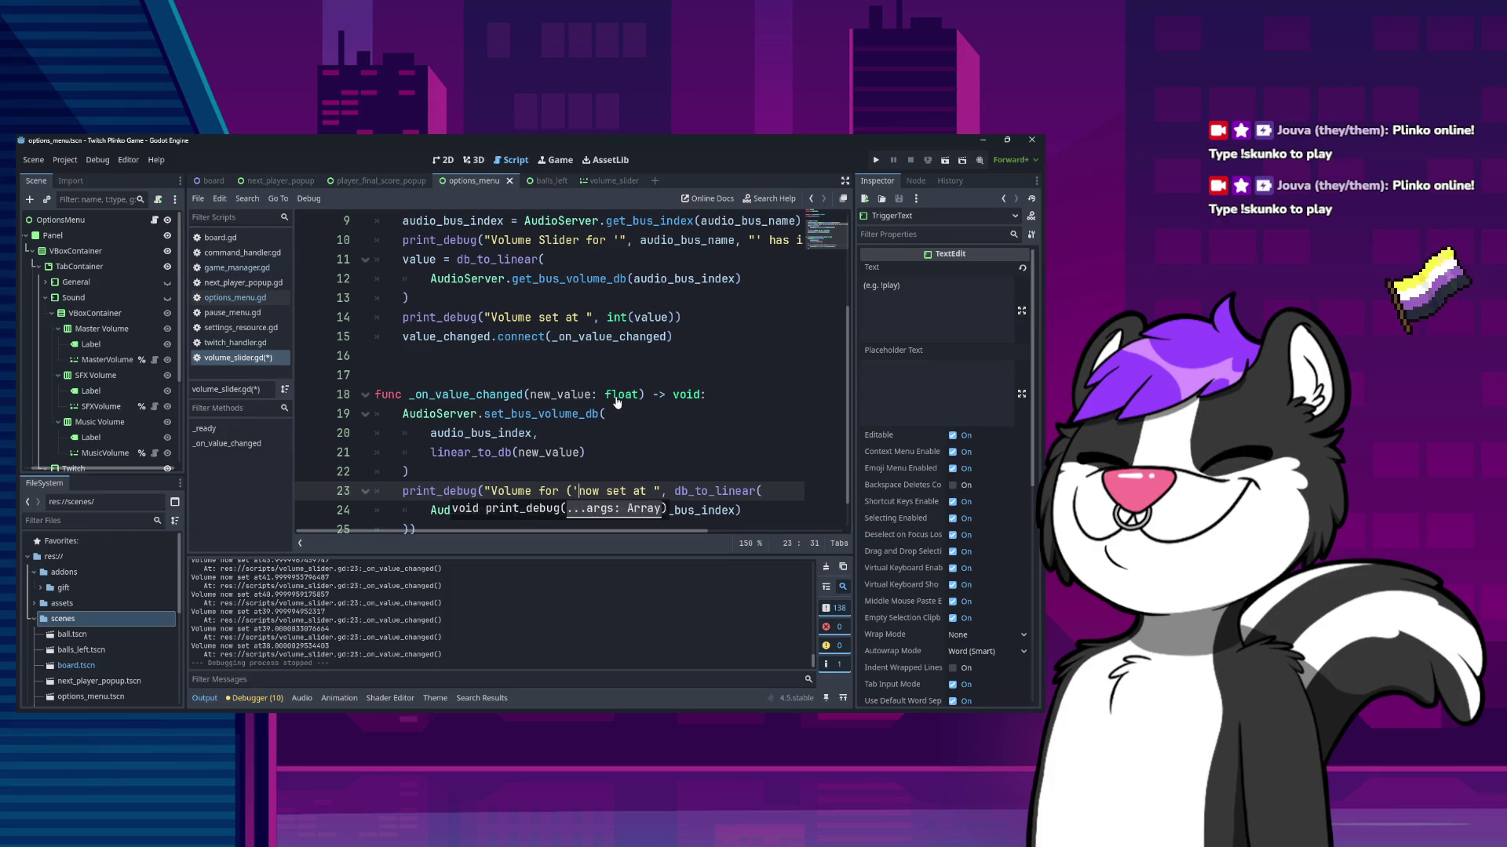
scroll(659, 409, down, 1)
key(Left)
key(Left)
key(BackSpace)
key(Right)
text(",)
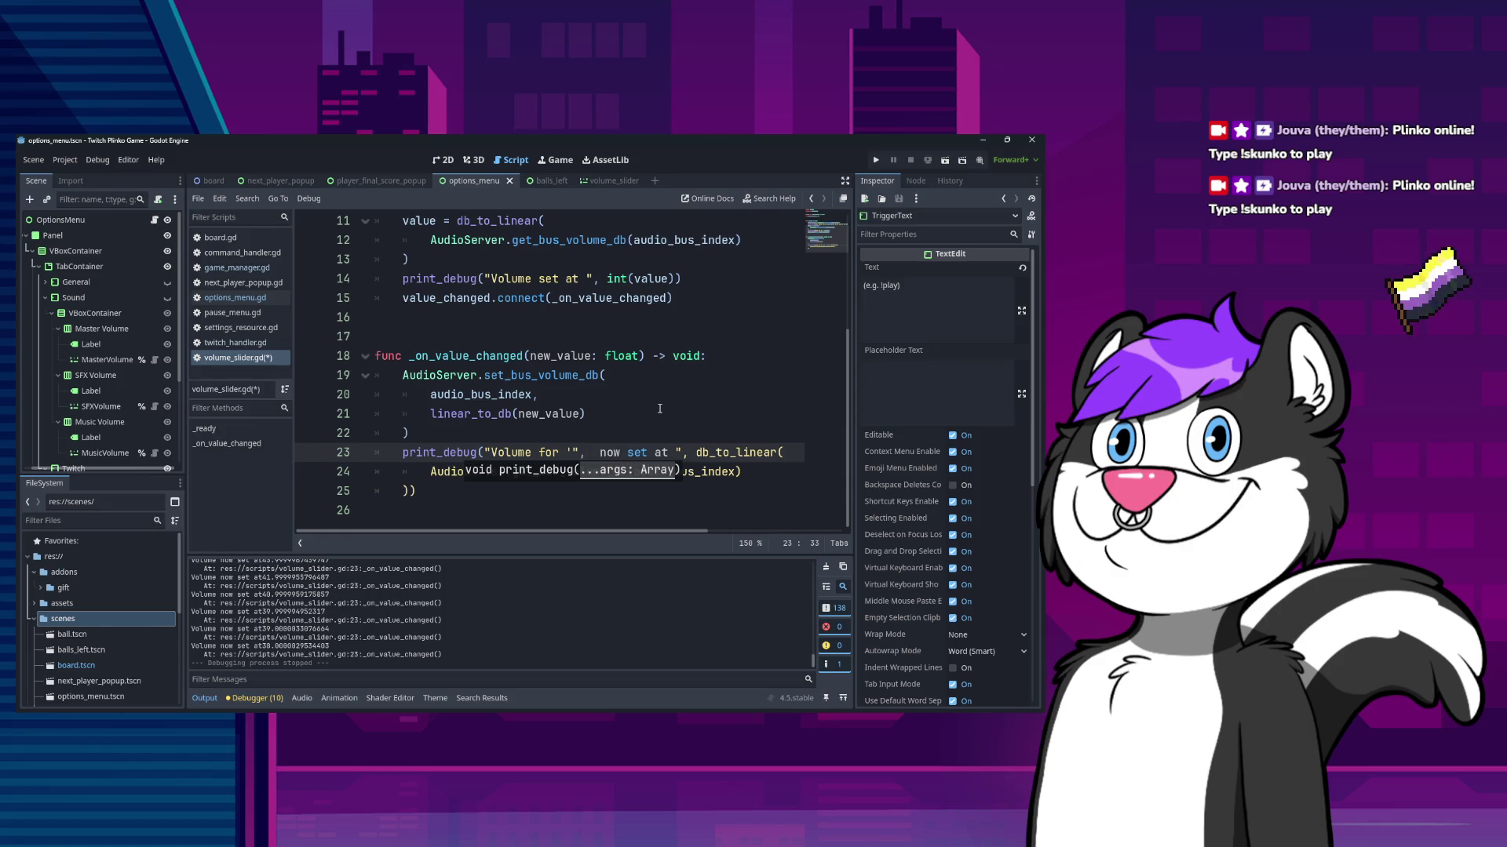
- Append audio_bus_name via completion, then "' now set to" and a db_to_linear( call
key(ctrl+space)
text(aud)
key(Down)
key(Return)
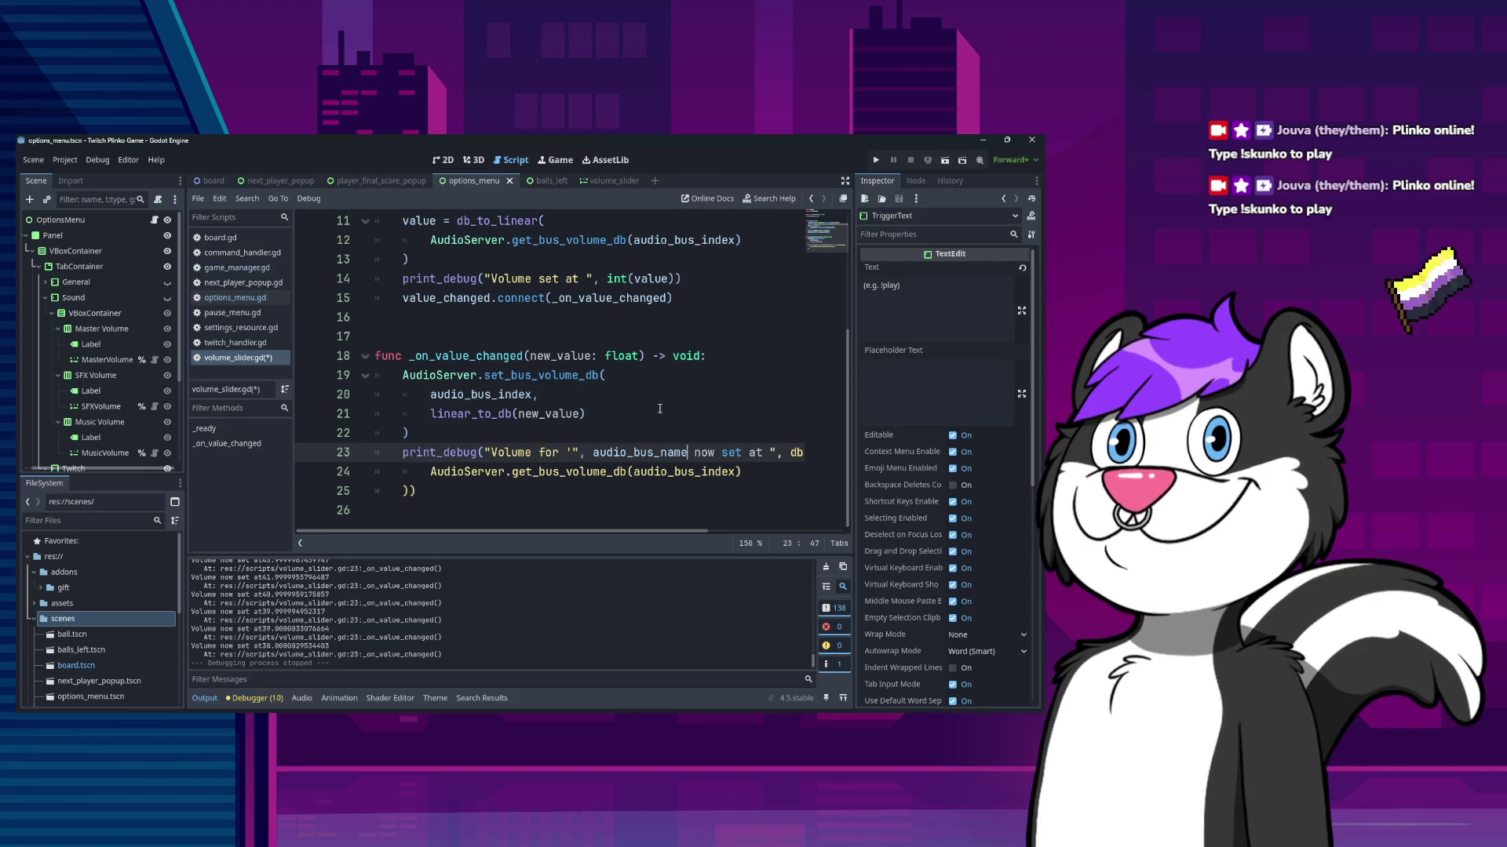
text(, "')
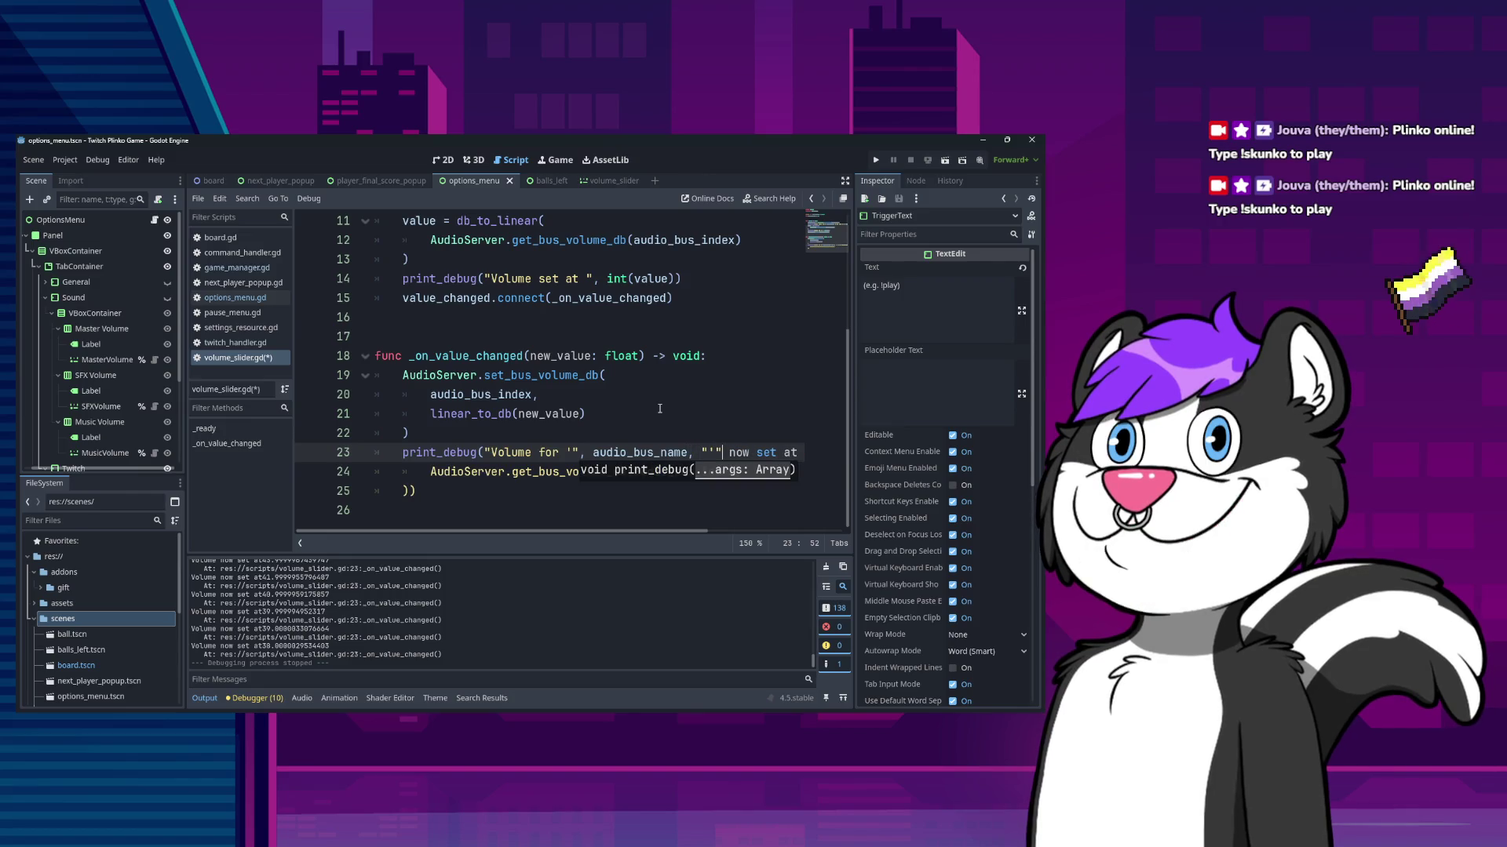
text( now set tro)
key(BackSpace)
key(BackSpace)
text(o)
key(End)
text(, db_to_linear()
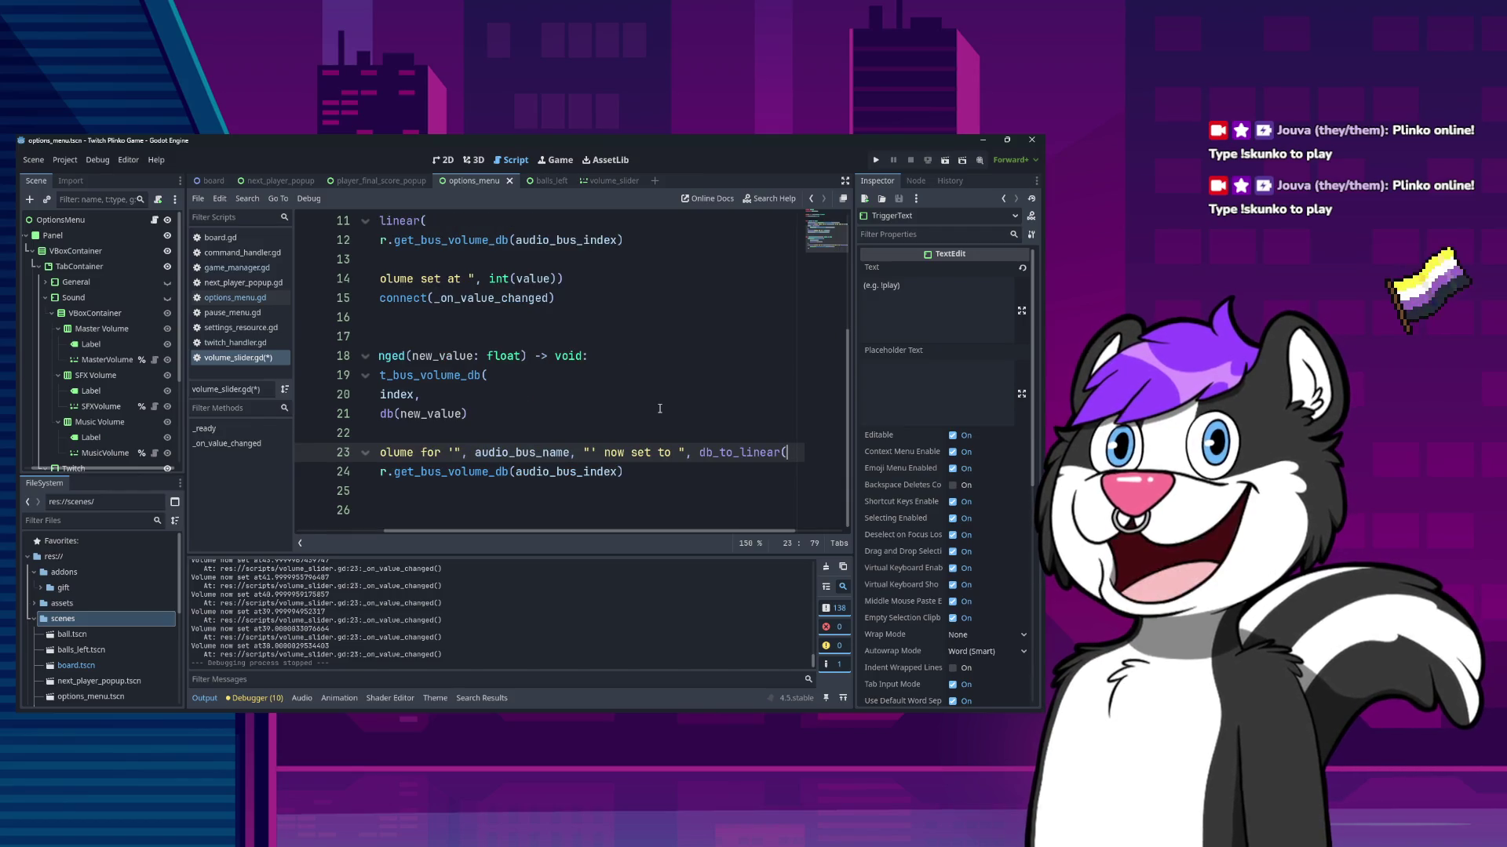
- Wrap db_to_linear in int() and add the missing closing parentheses on line 25
key(Home)
key(Down)
key(Down)
key(Up)
key(Up)
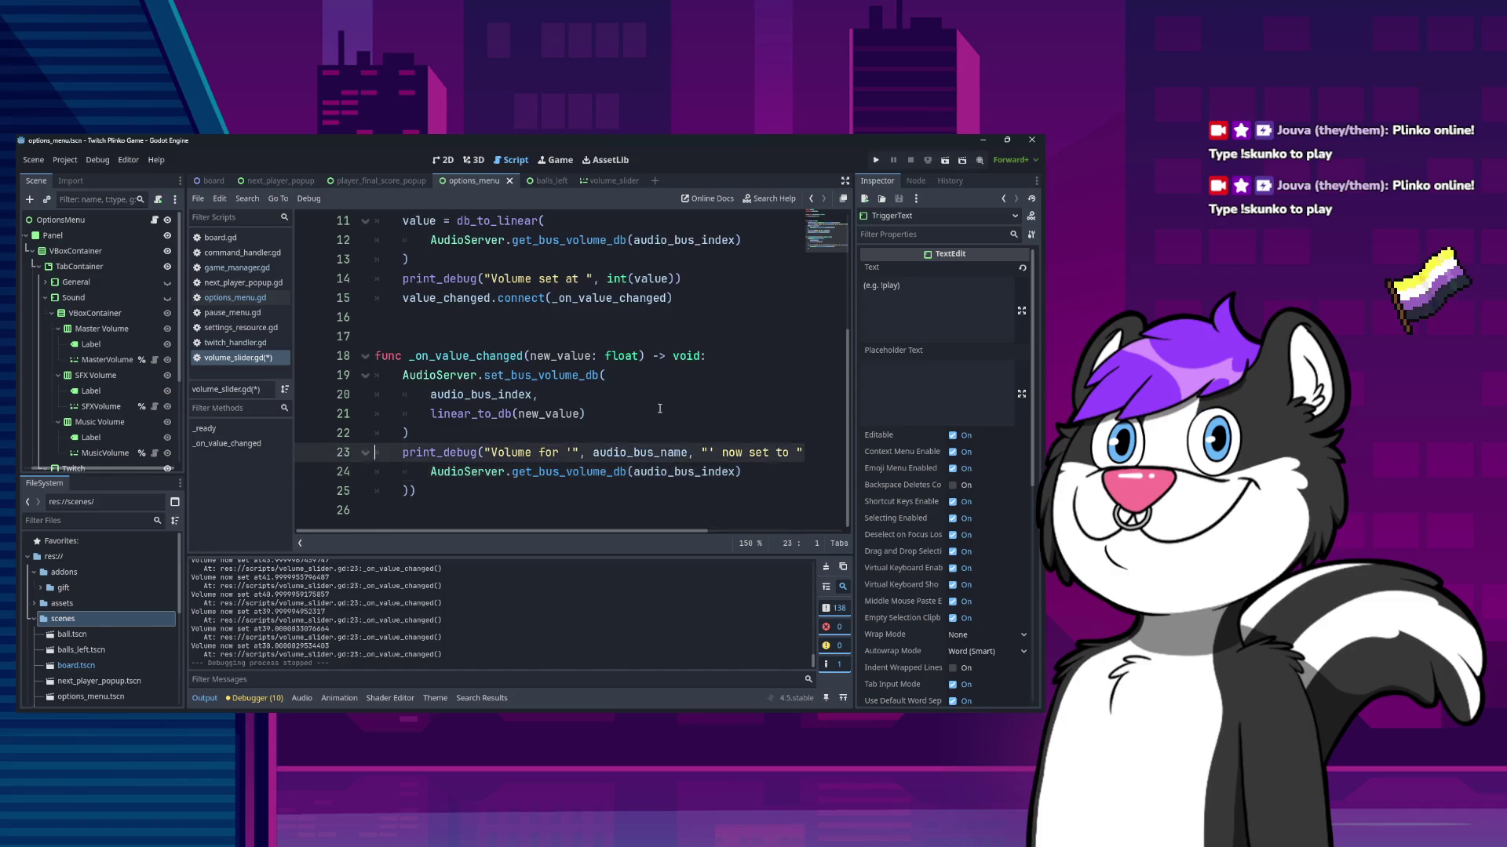
key(End)
key(ctrl+Left)
key(ctrl+Left)
key(Left)
key(Right)
key(Right)
text(int)
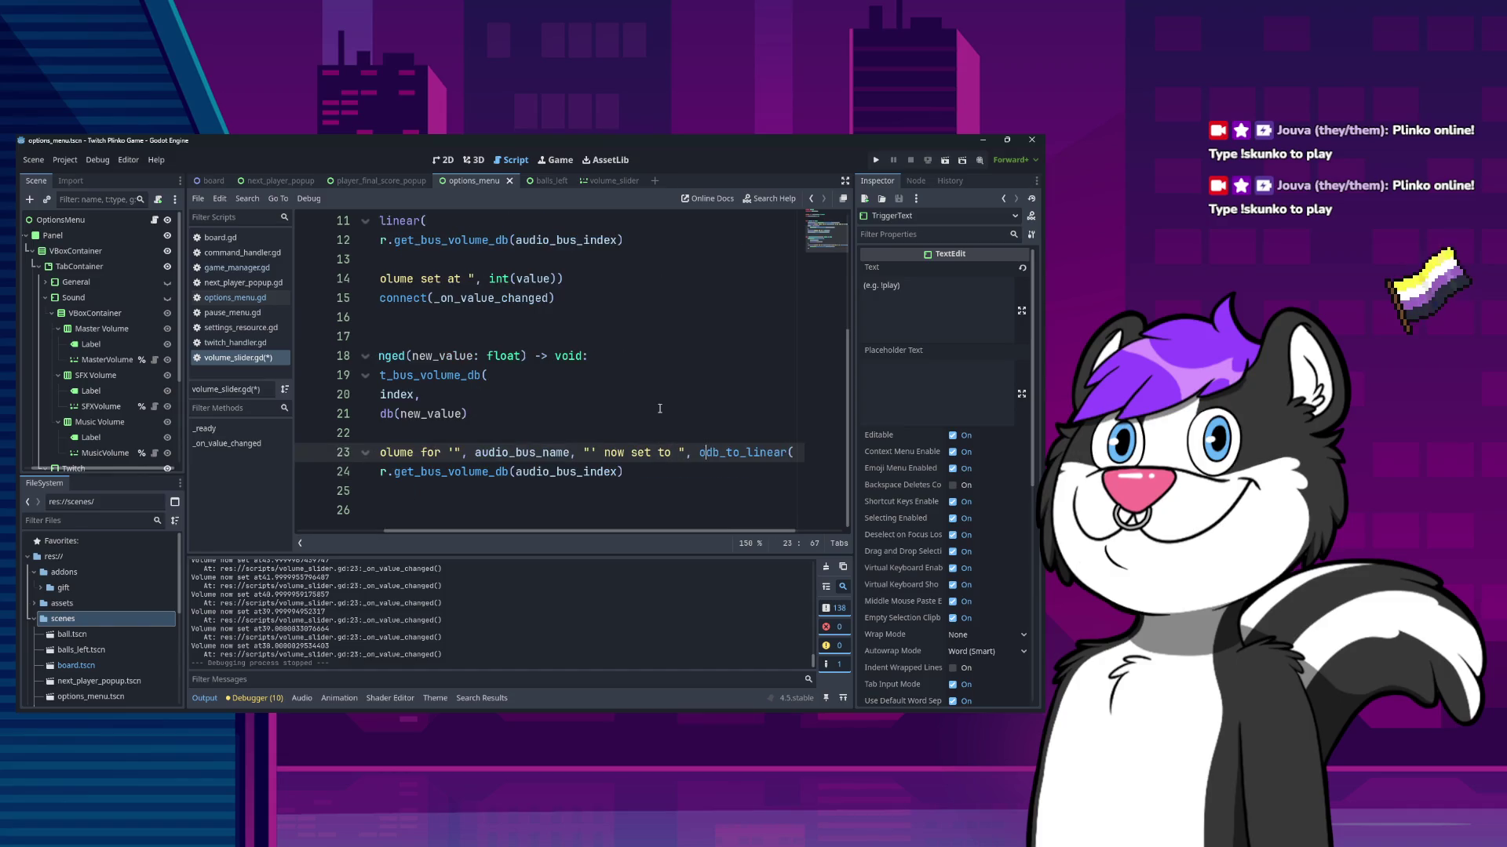
text(()
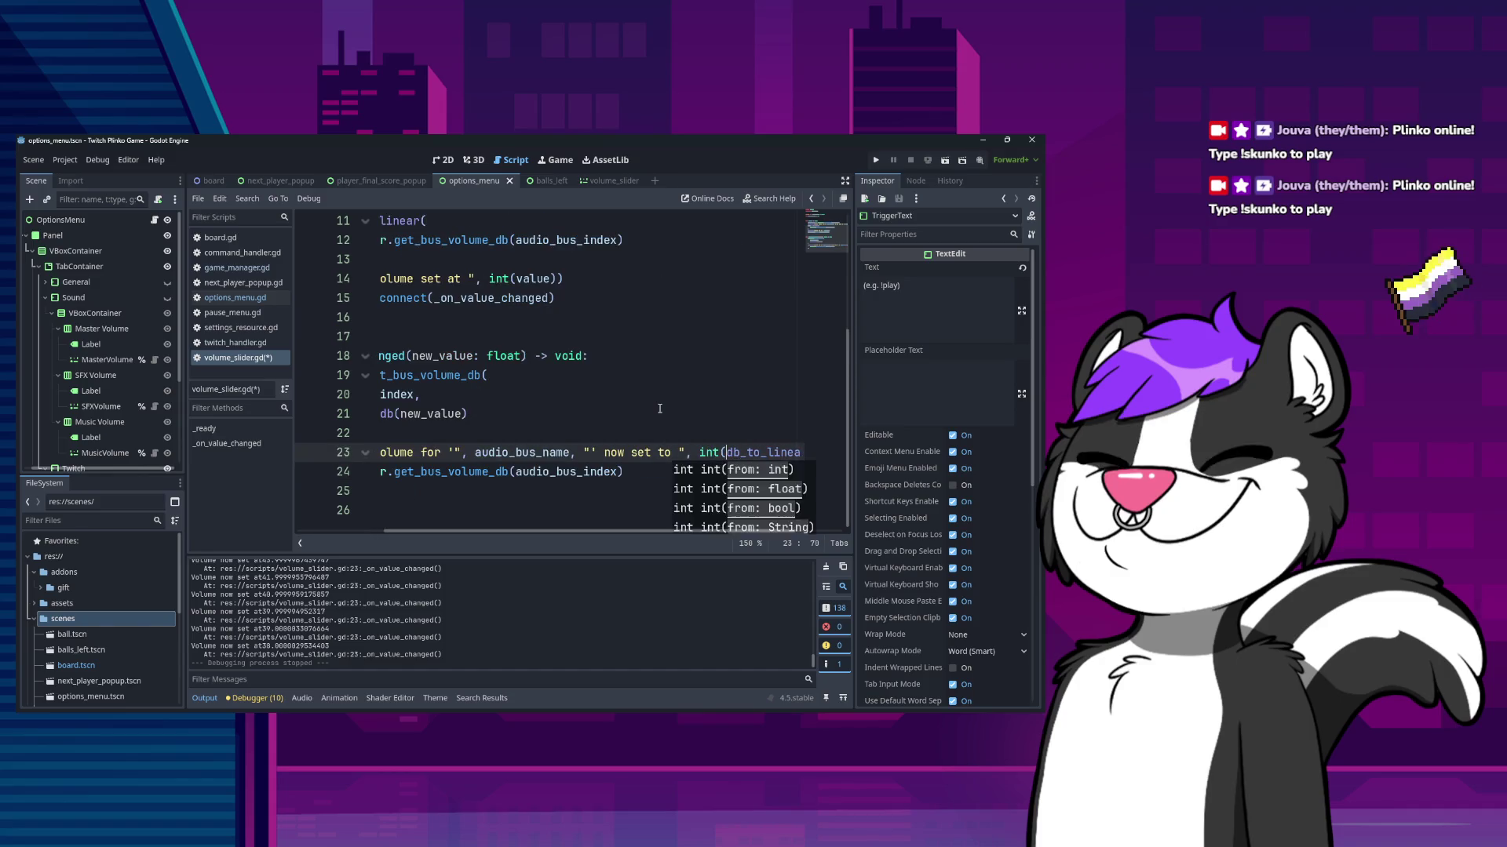
key(Down)
key(Down)
text())
key(Home)
key(Up)
key(Up)
key(Down)
key(Down)
key(Home)
key(End)
text())
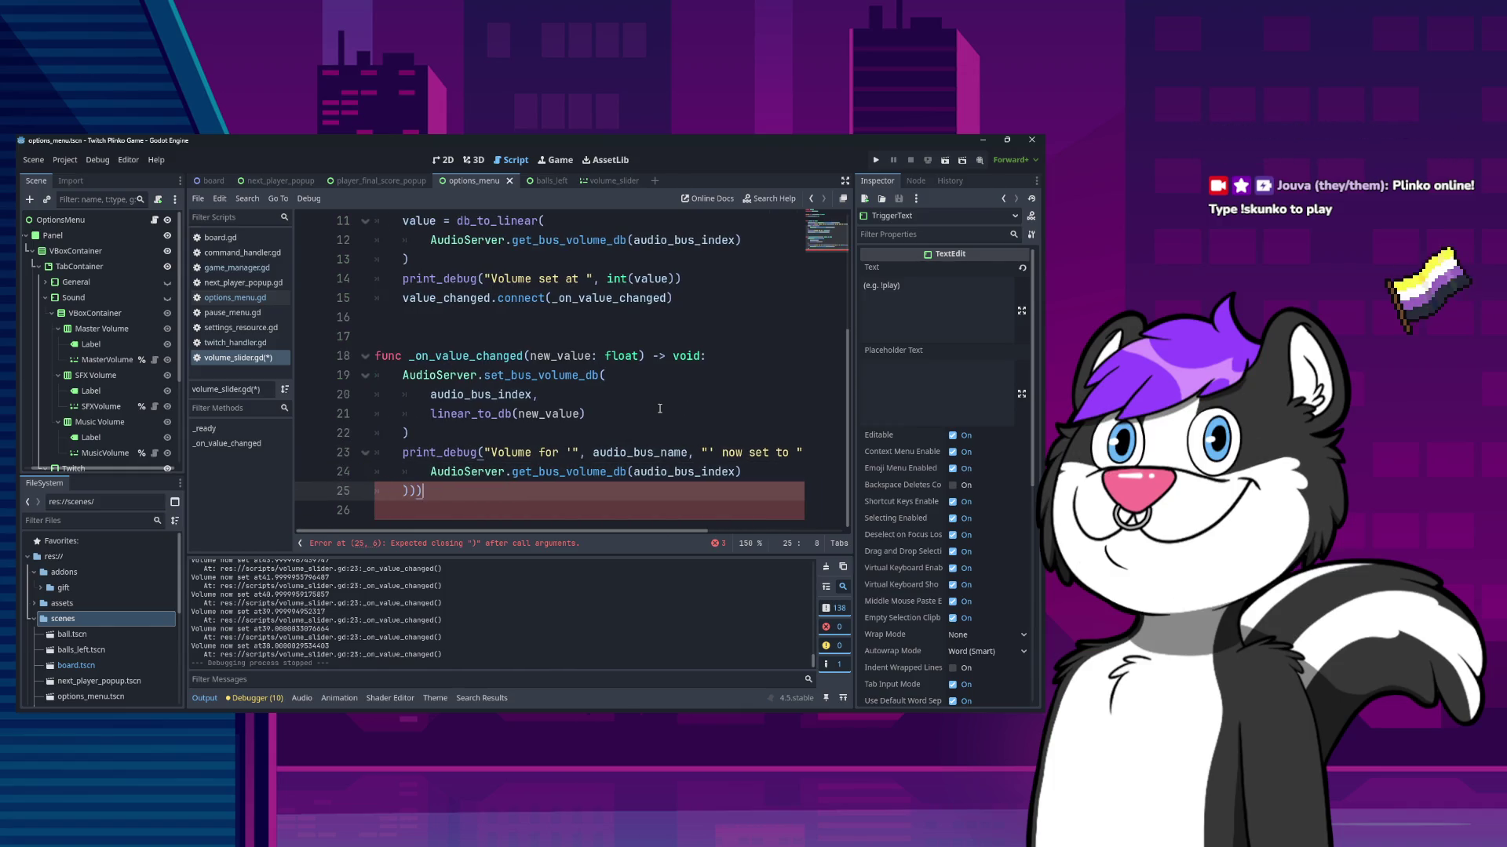
- Save volume_slider.gd and run the game to test the volume messages
key(ctrl+s)
key(Home)
key(Home)
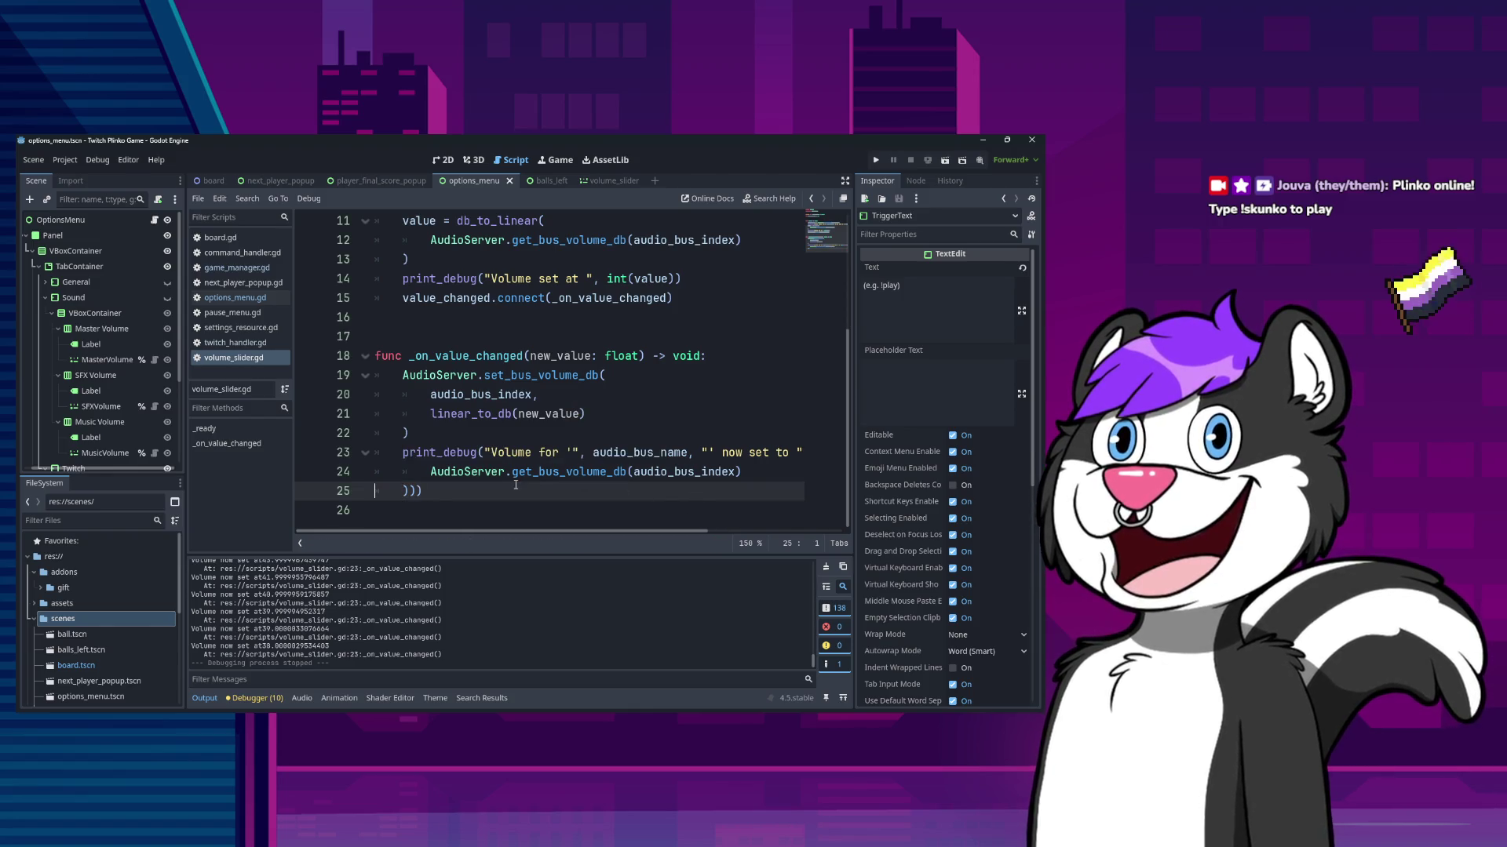
click(548, 522)
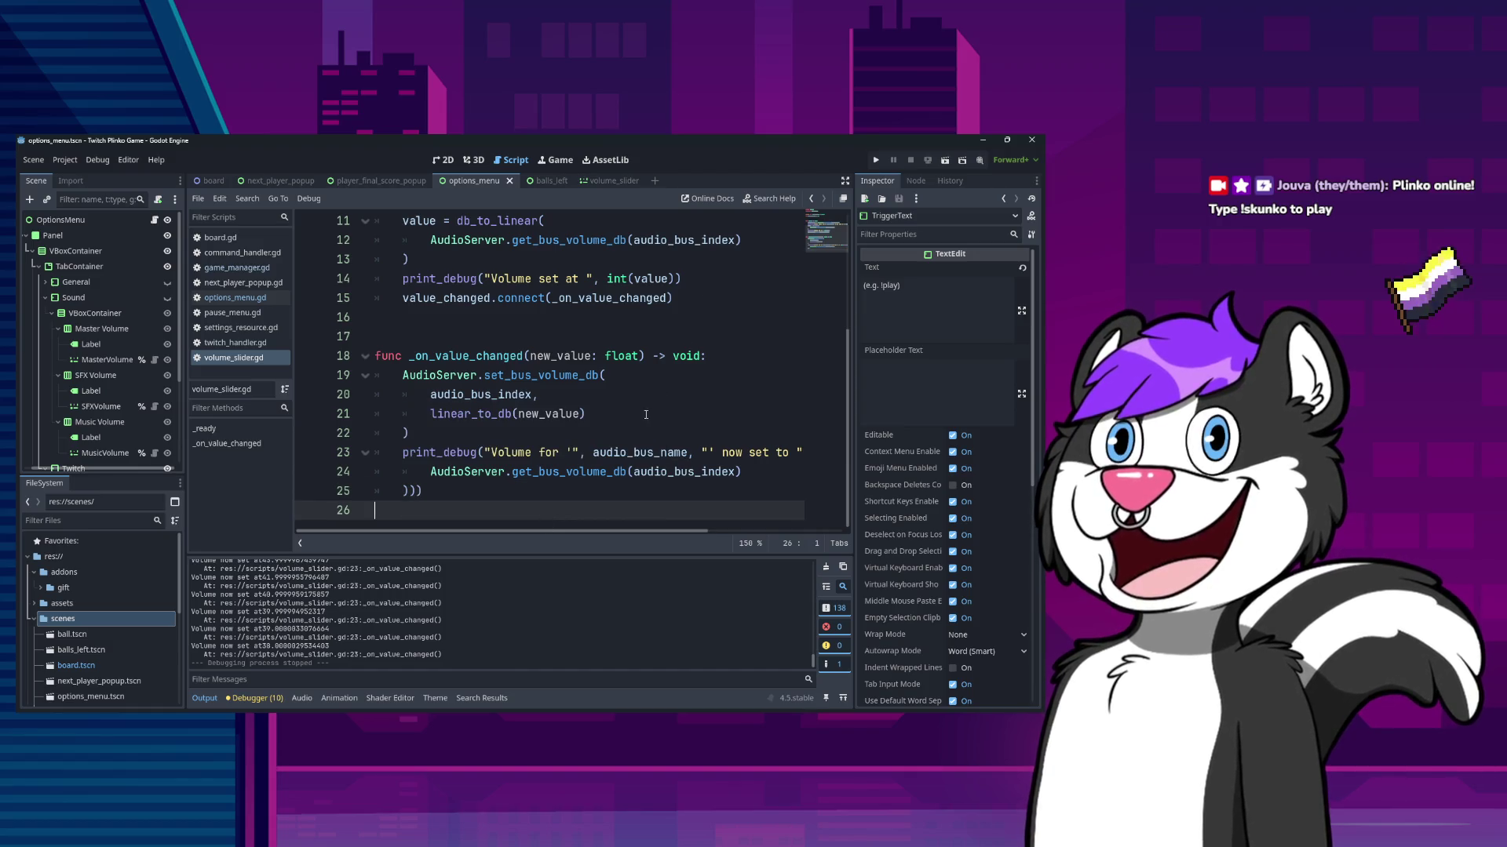
scroll(646, 414, up, 4)
scroll(645, 414, down, 4)
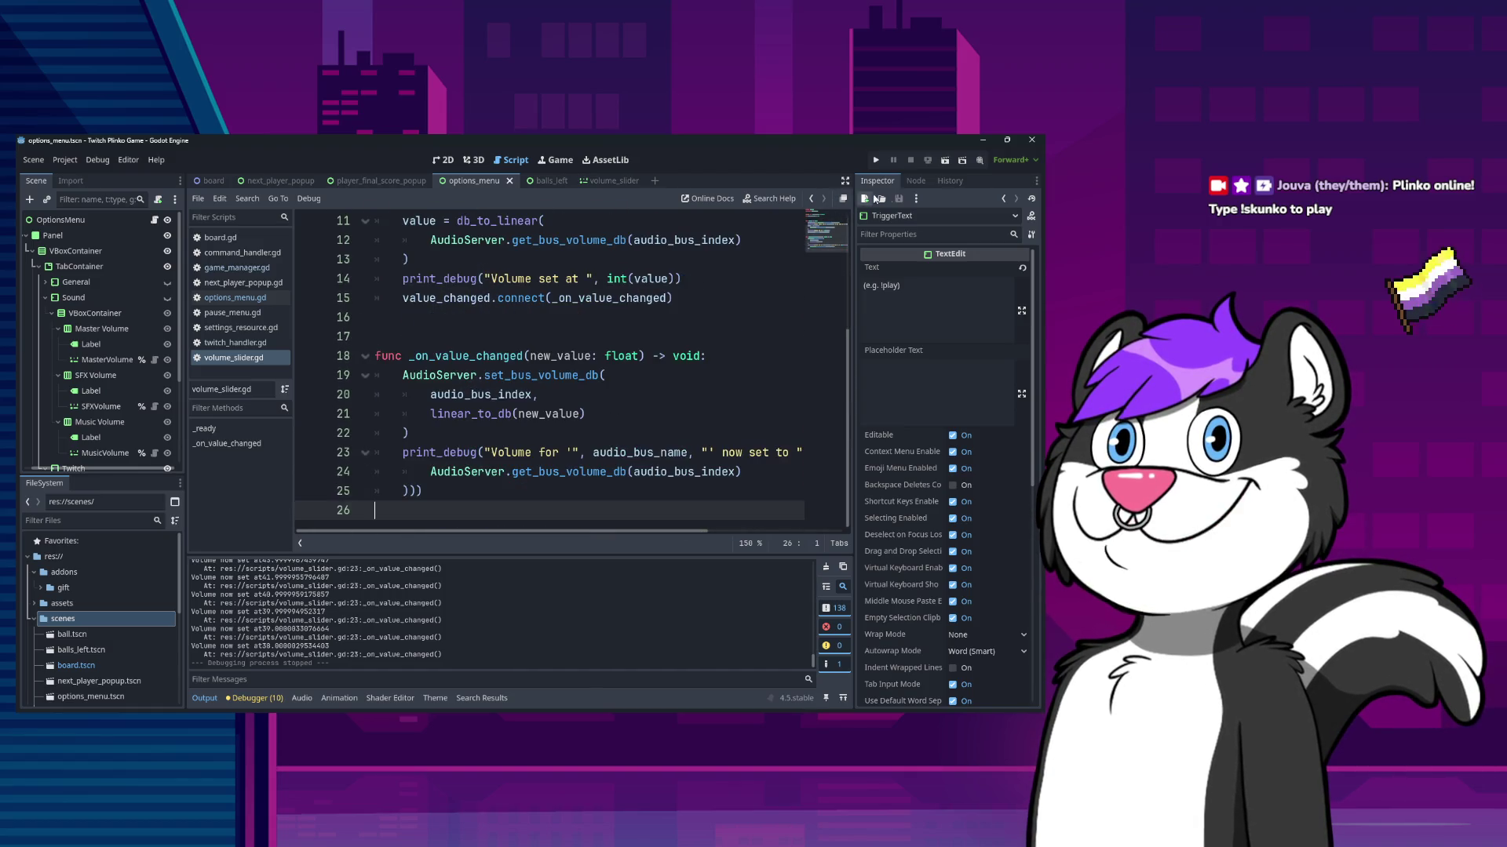
click(876, 160)
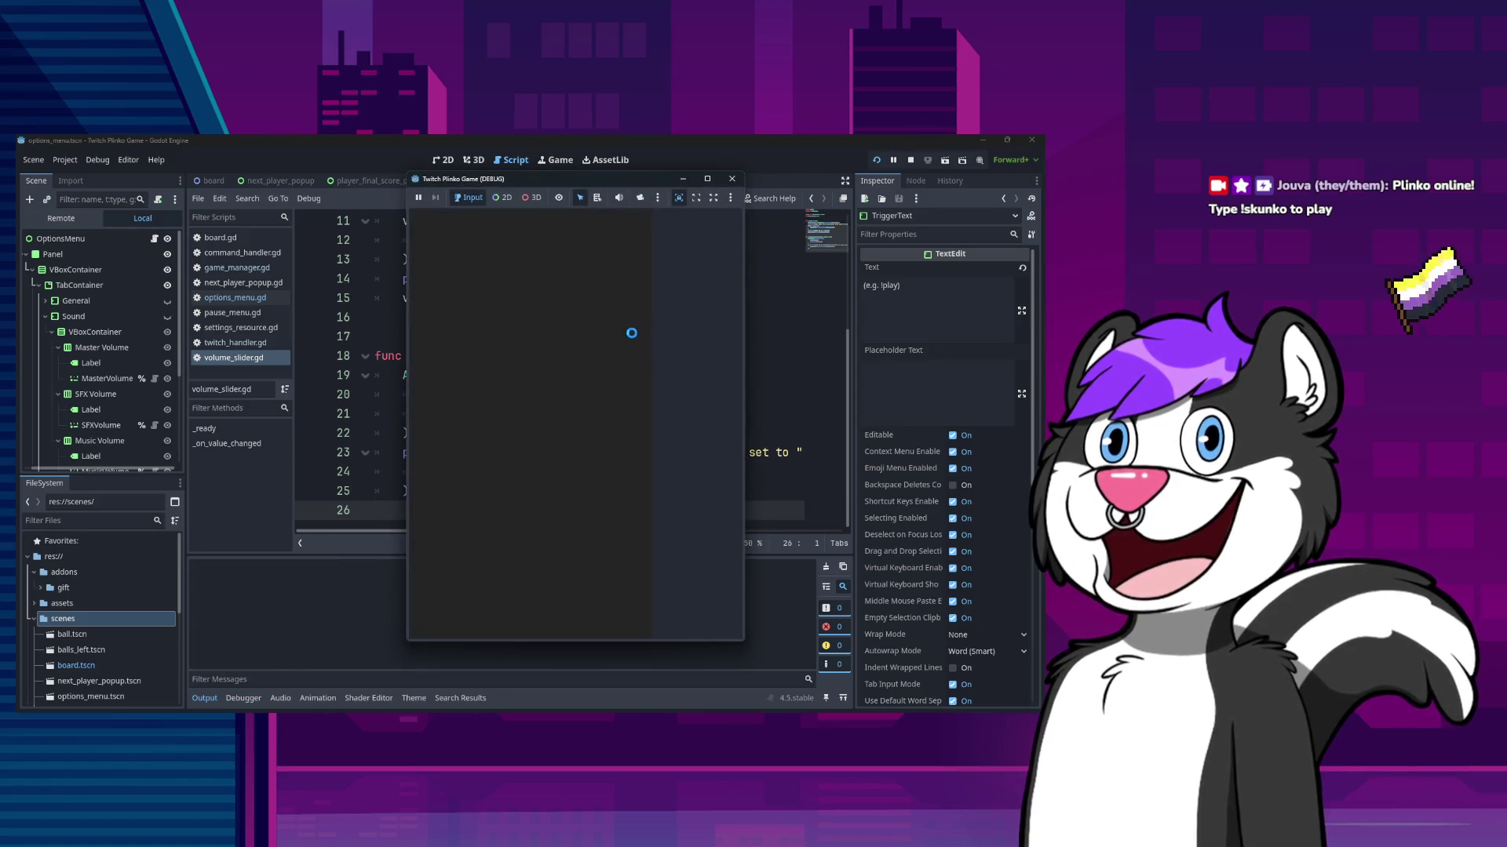
- In the game's Options > Sound, lower Master Volume to about 70 and Music to about 52
key(Escape)
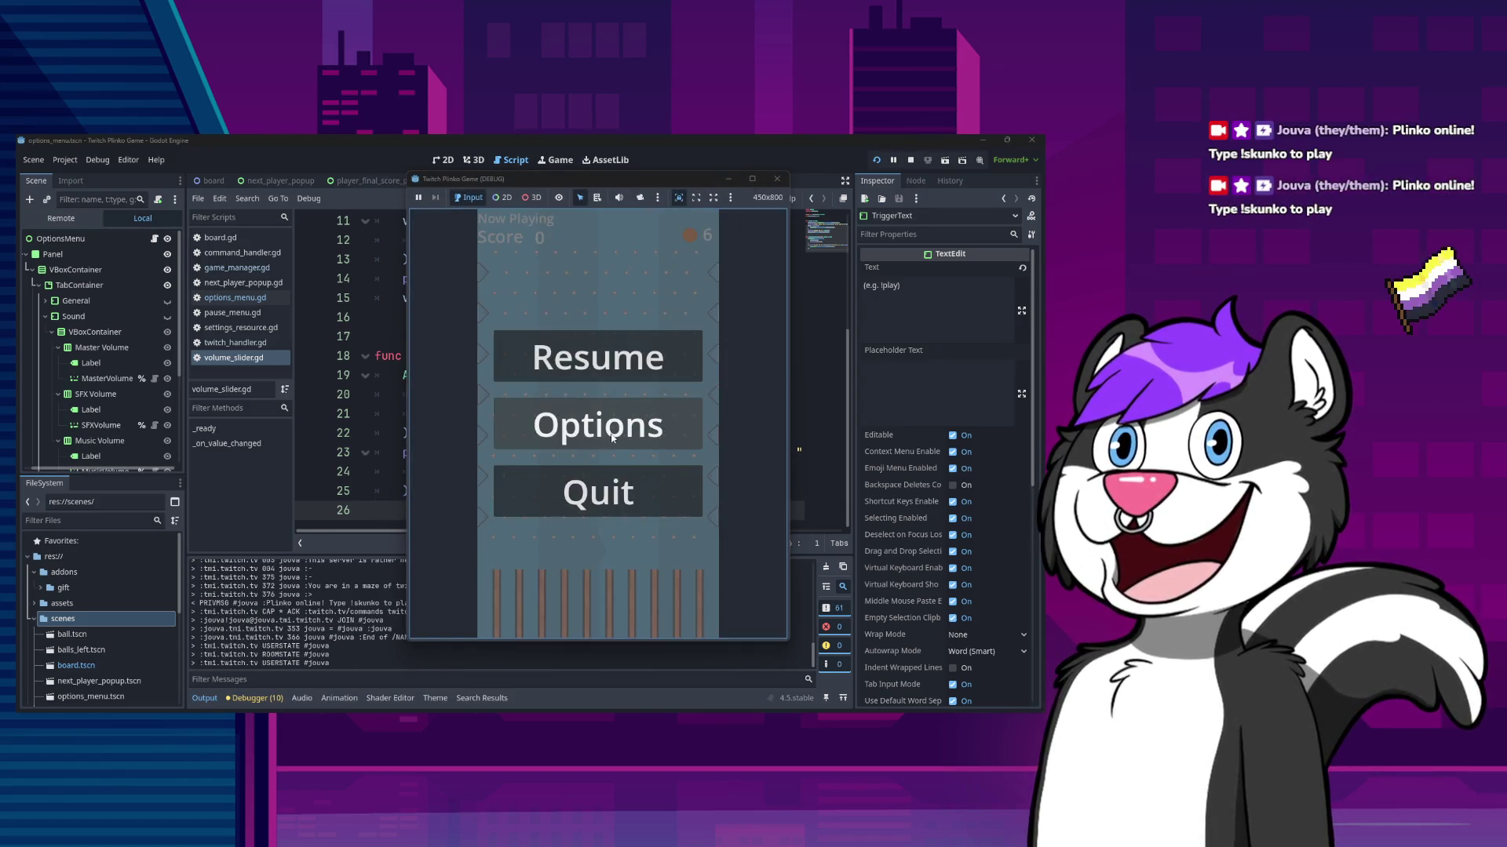
click(603, 439)
click(543, 218)
mouse_move(680, 259)
mouse_down()
mouse_move(630, 262)
mouse_move(658, 262)
mouse_move(652, 284)
mouse_move(627, 284)
mouse_move(670, 284)
mouse_up()
drag(664, 305, 646, 307)
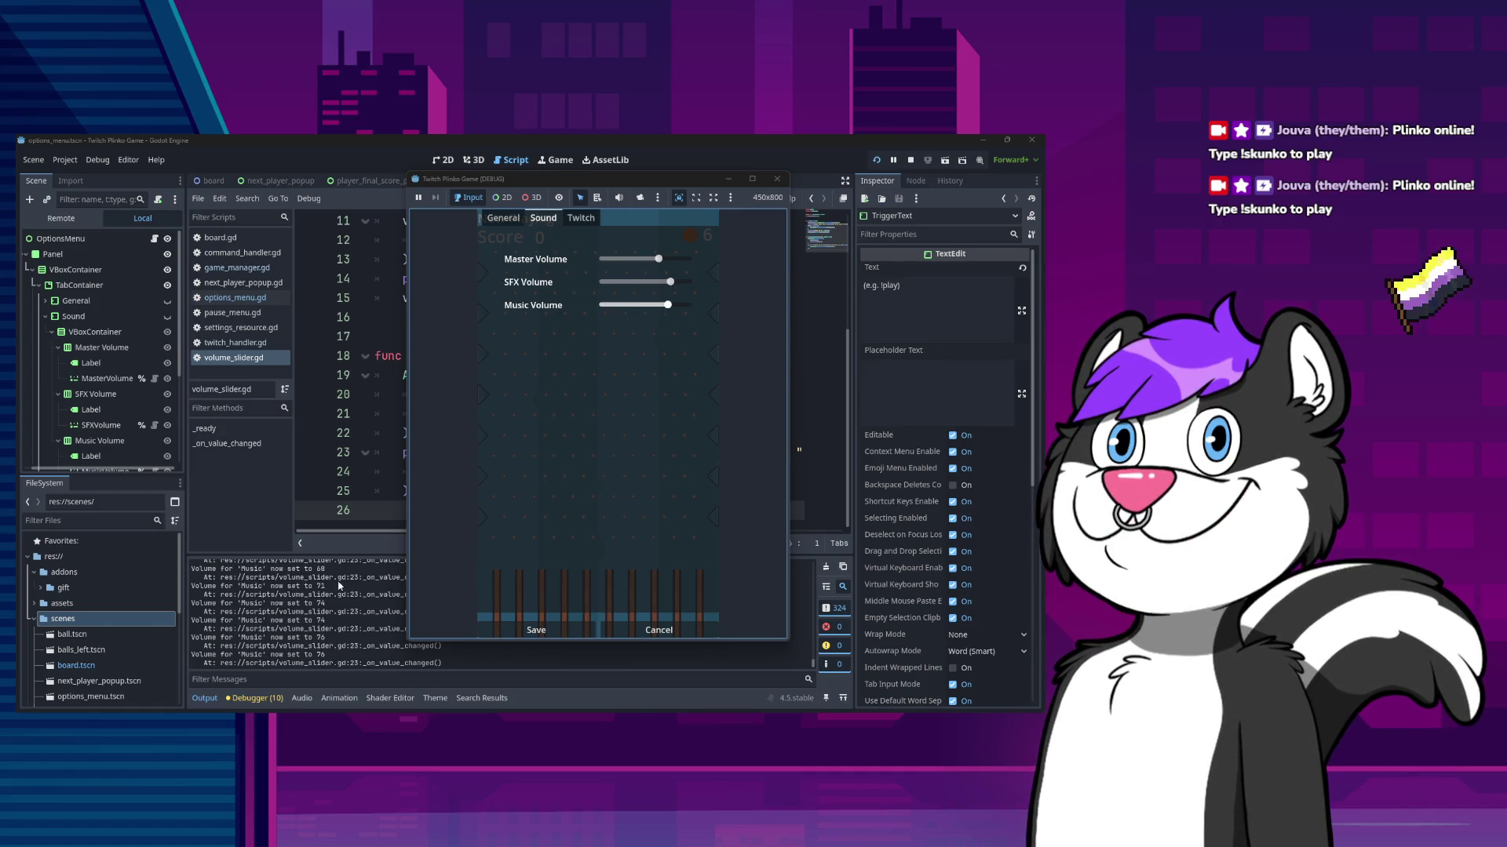
click(346, 616)
scroll(345, 616, up, 3)
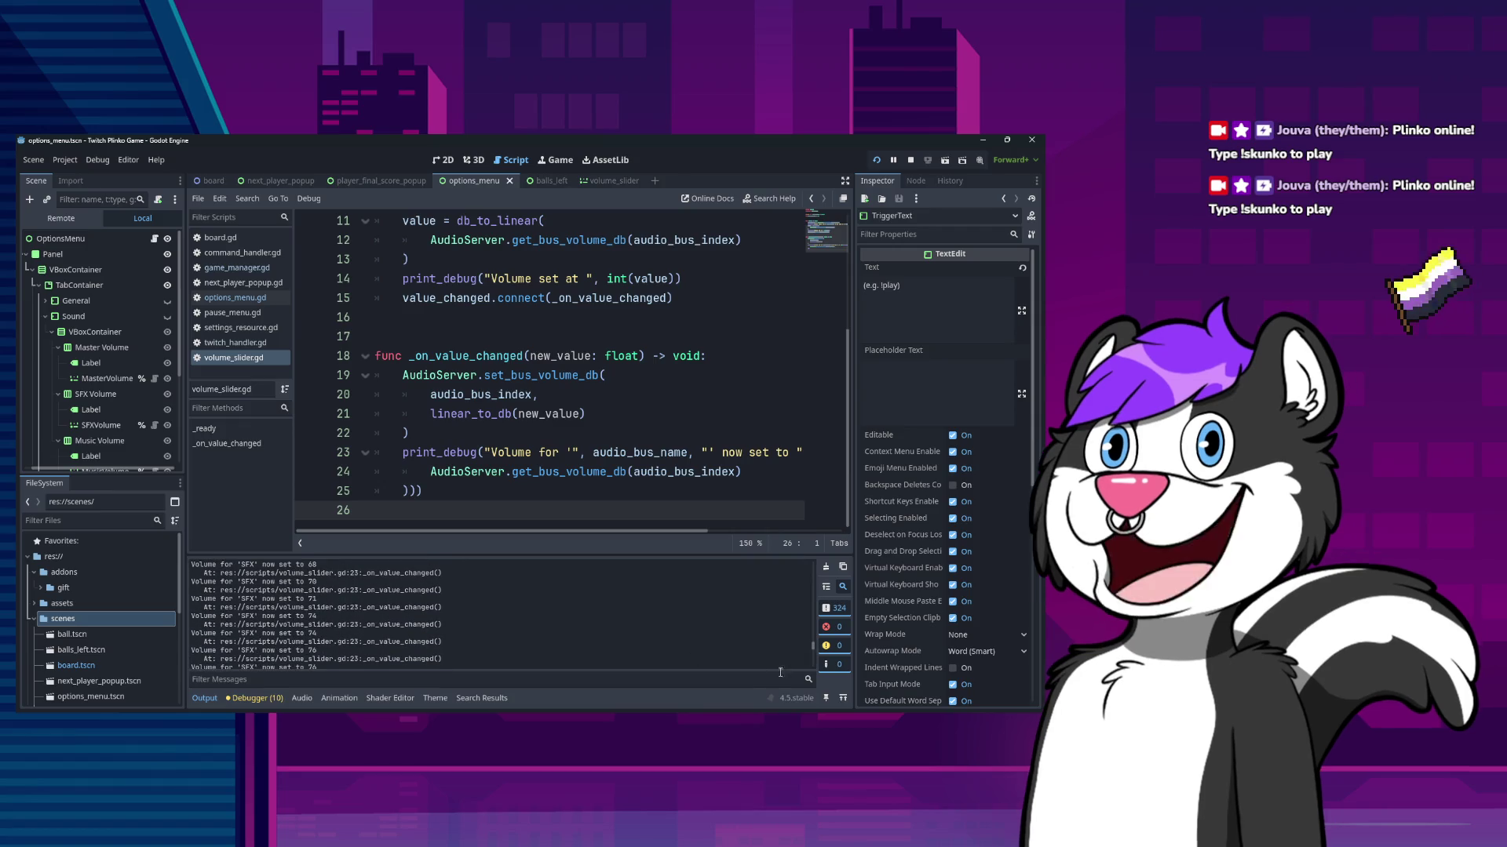
drag(814, 648, 820, 568)
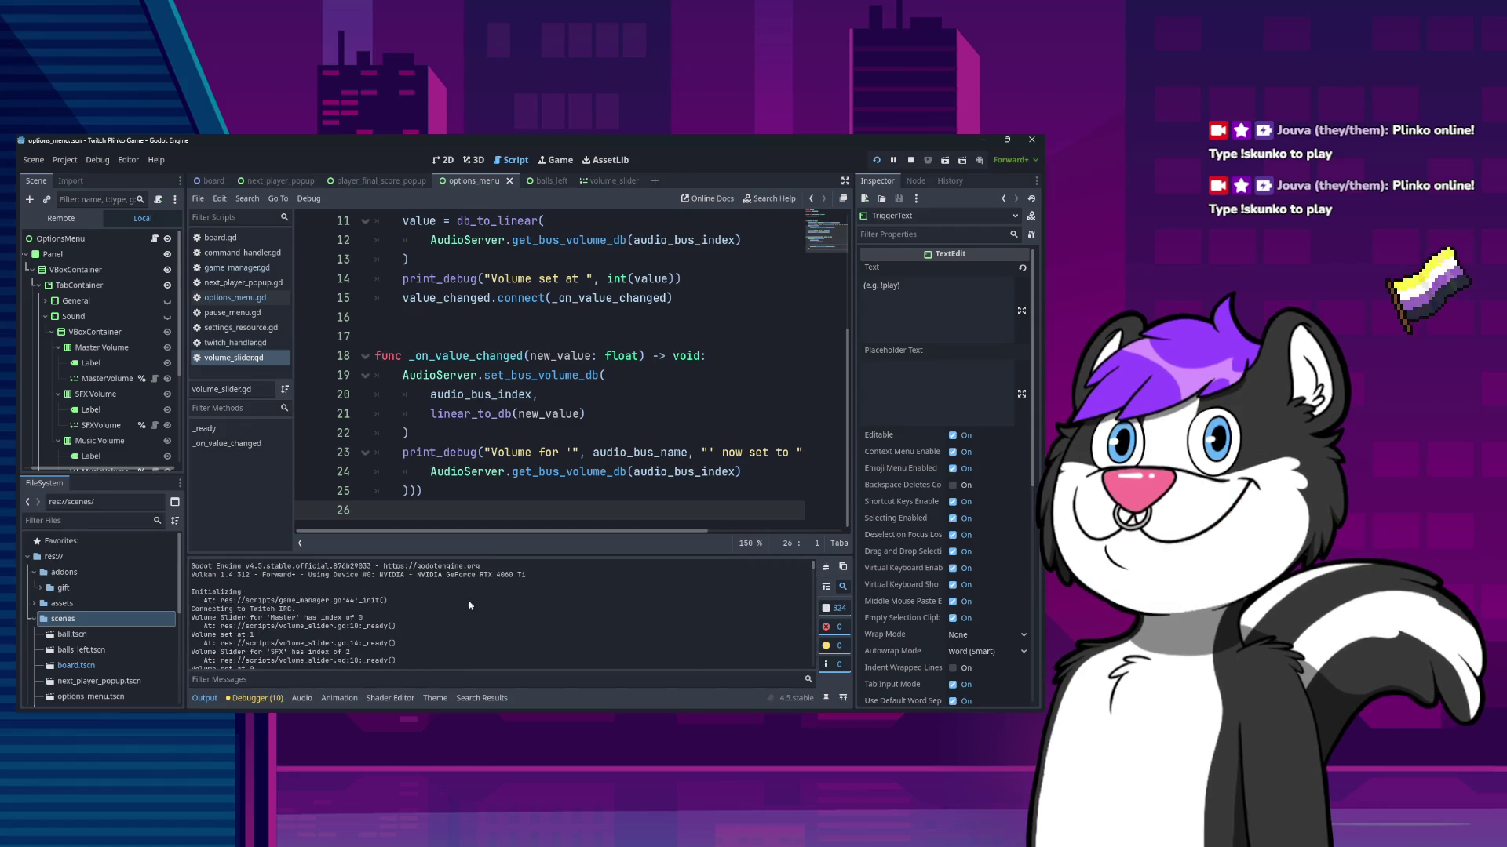
- Close the game, clear the Output log, relaunch, and review the startup volume messages
click(876, 160)
click(776, 179)
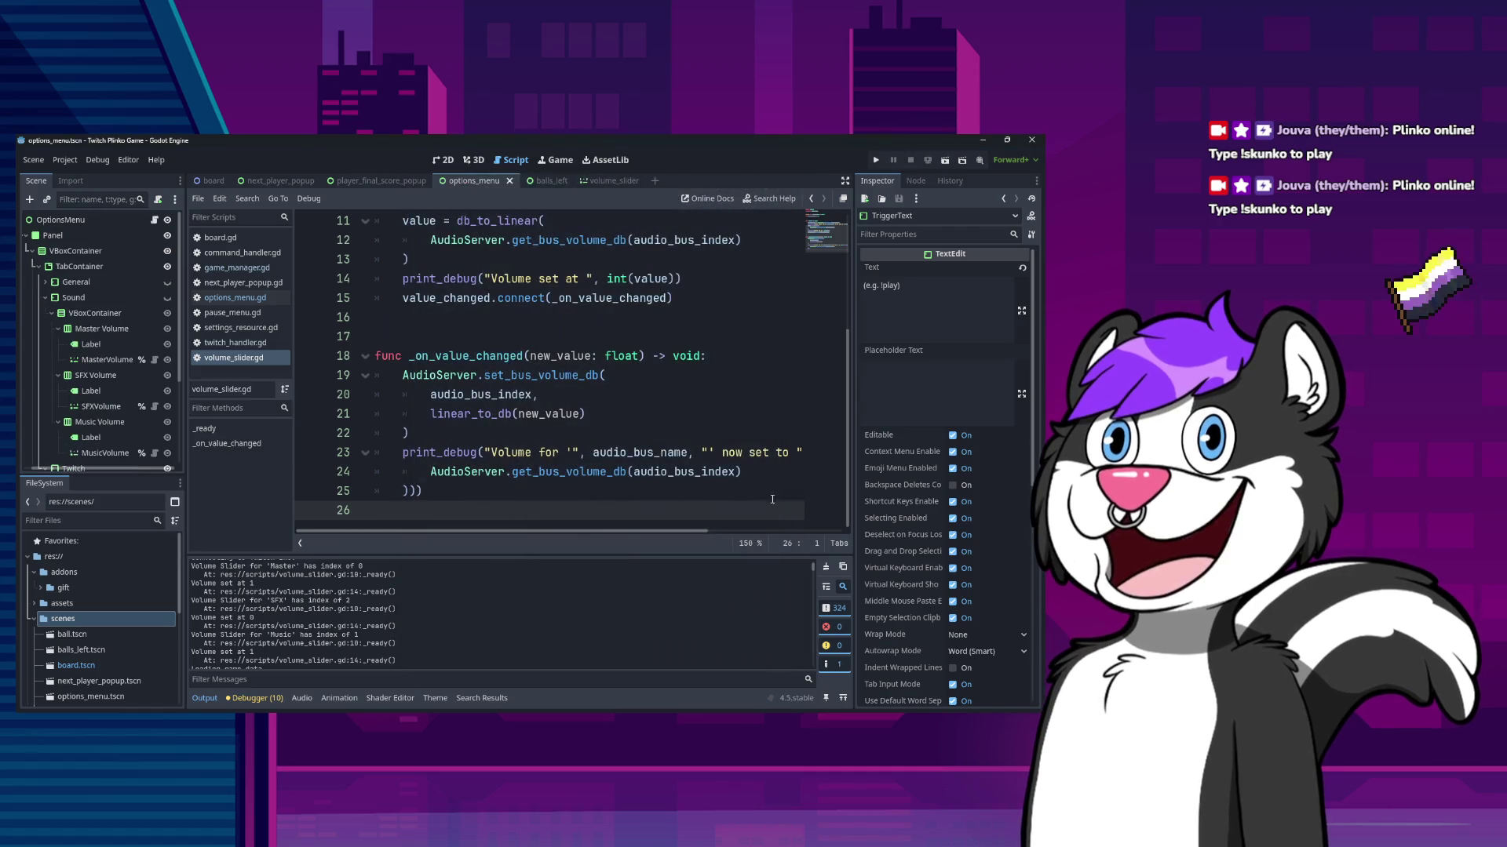
click(825, 567)
click(876, 160)
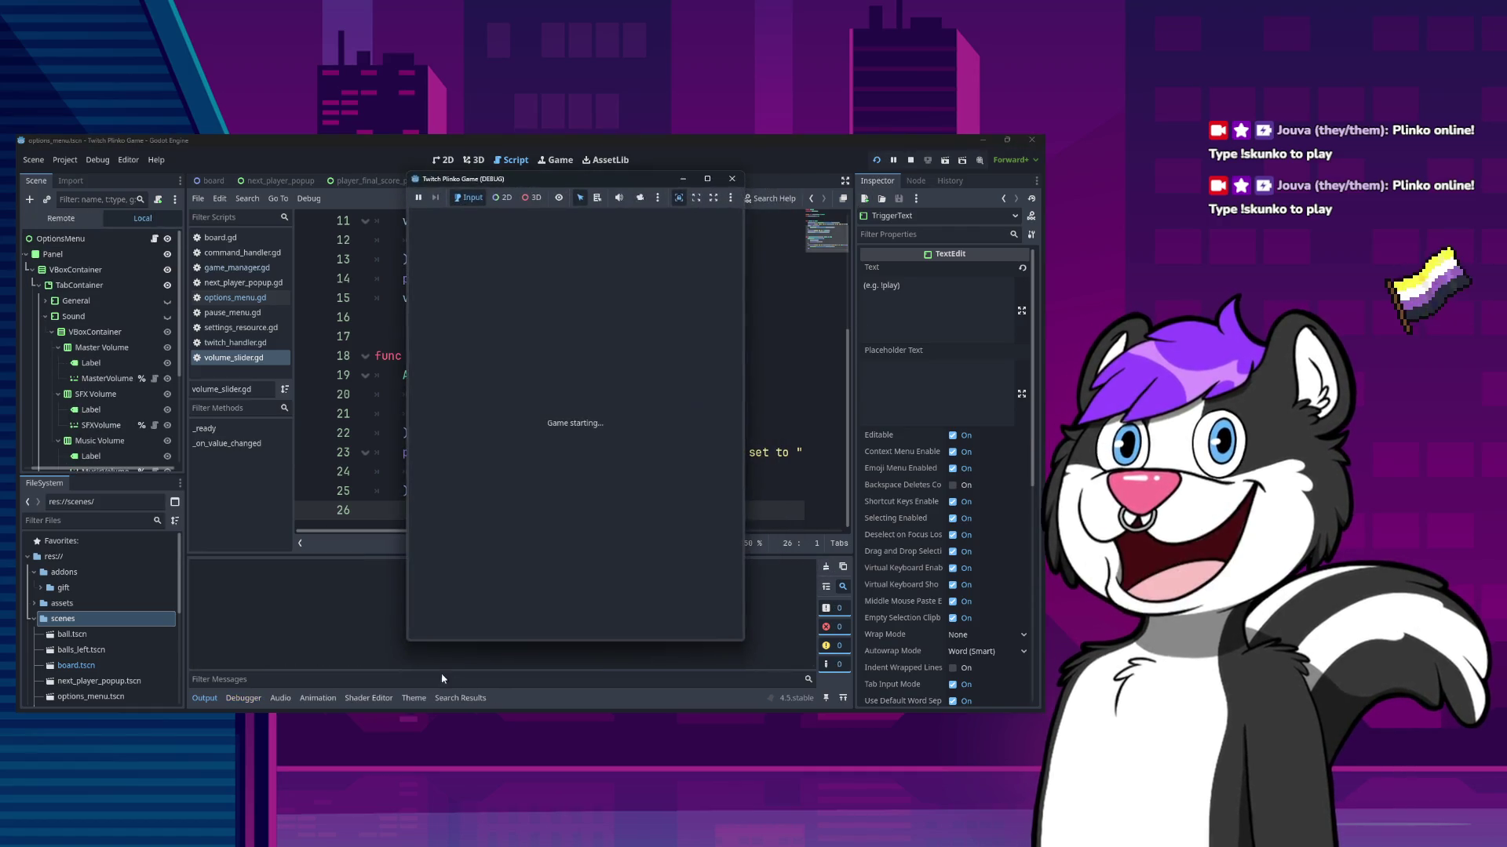
click(330, 640)
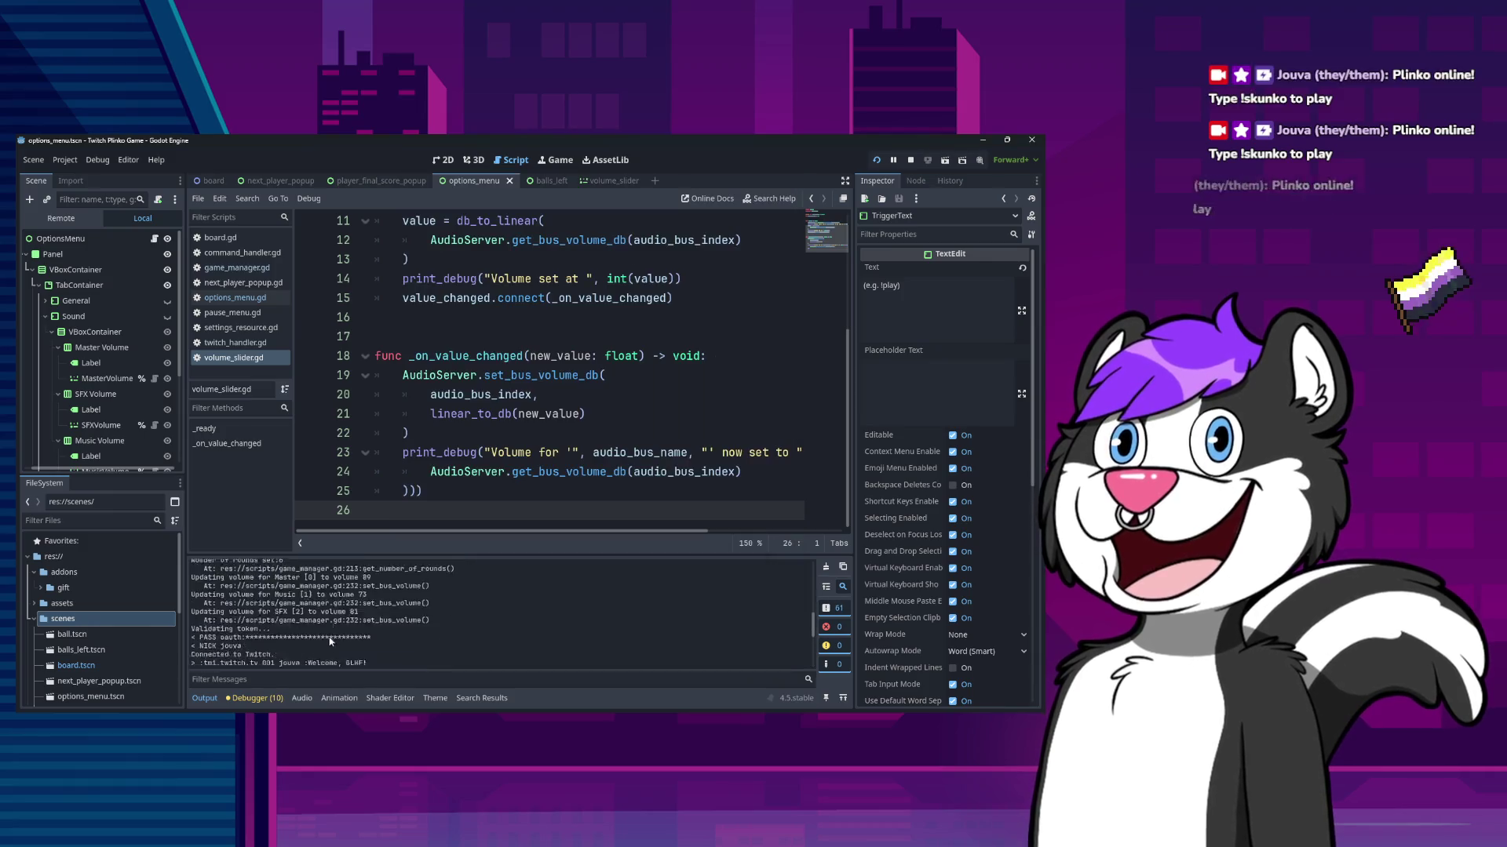
scroll(330, 644, up, 5)
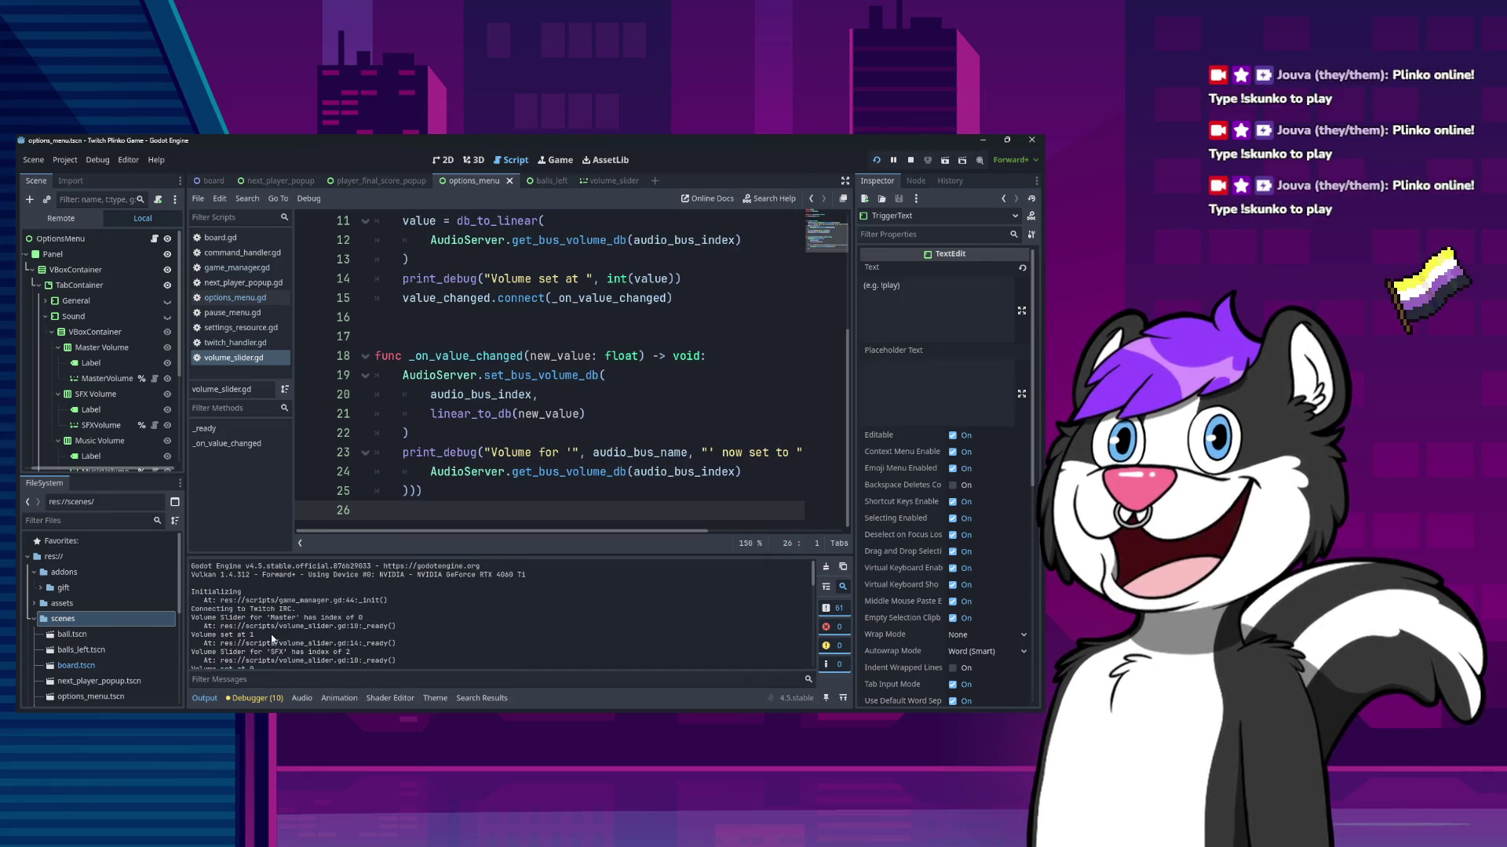
scroll(302, 643, down, 2)
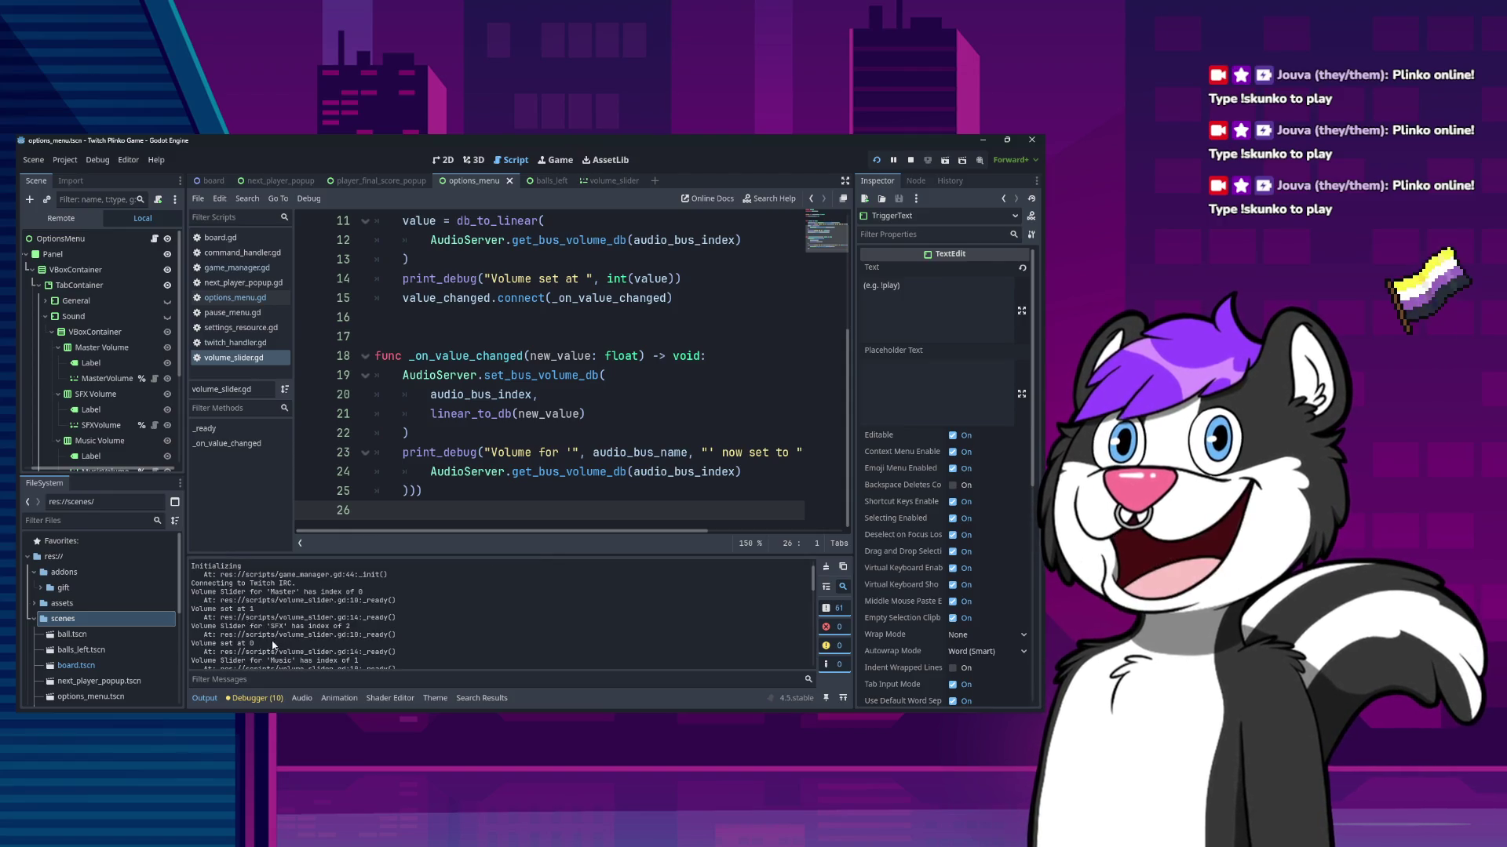
scroll(273, 645, down, 1)
scroll(259, 637, down, 4)
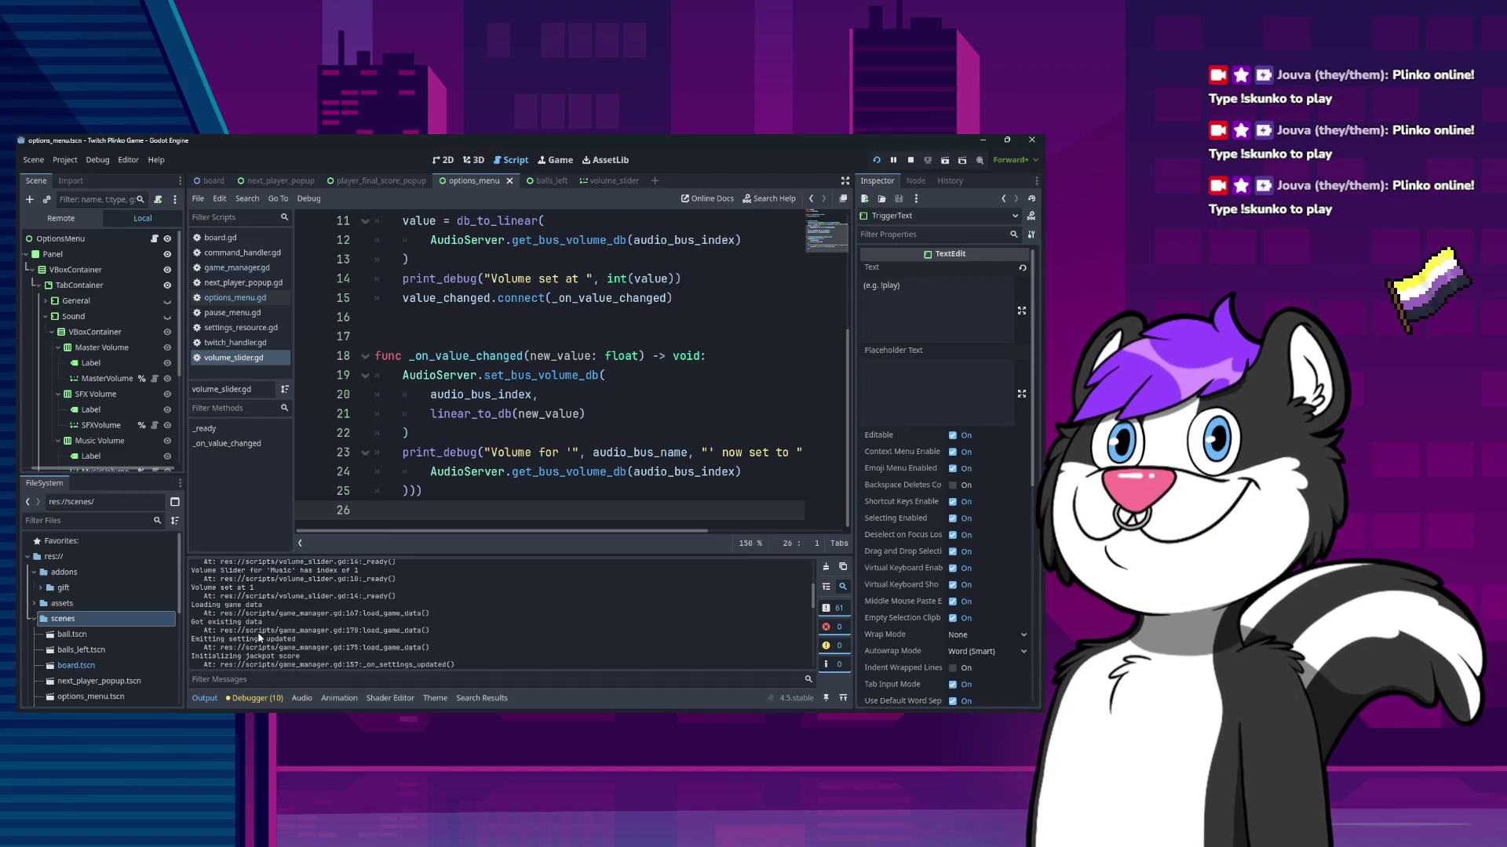
scroll(259, 637, down, 10)
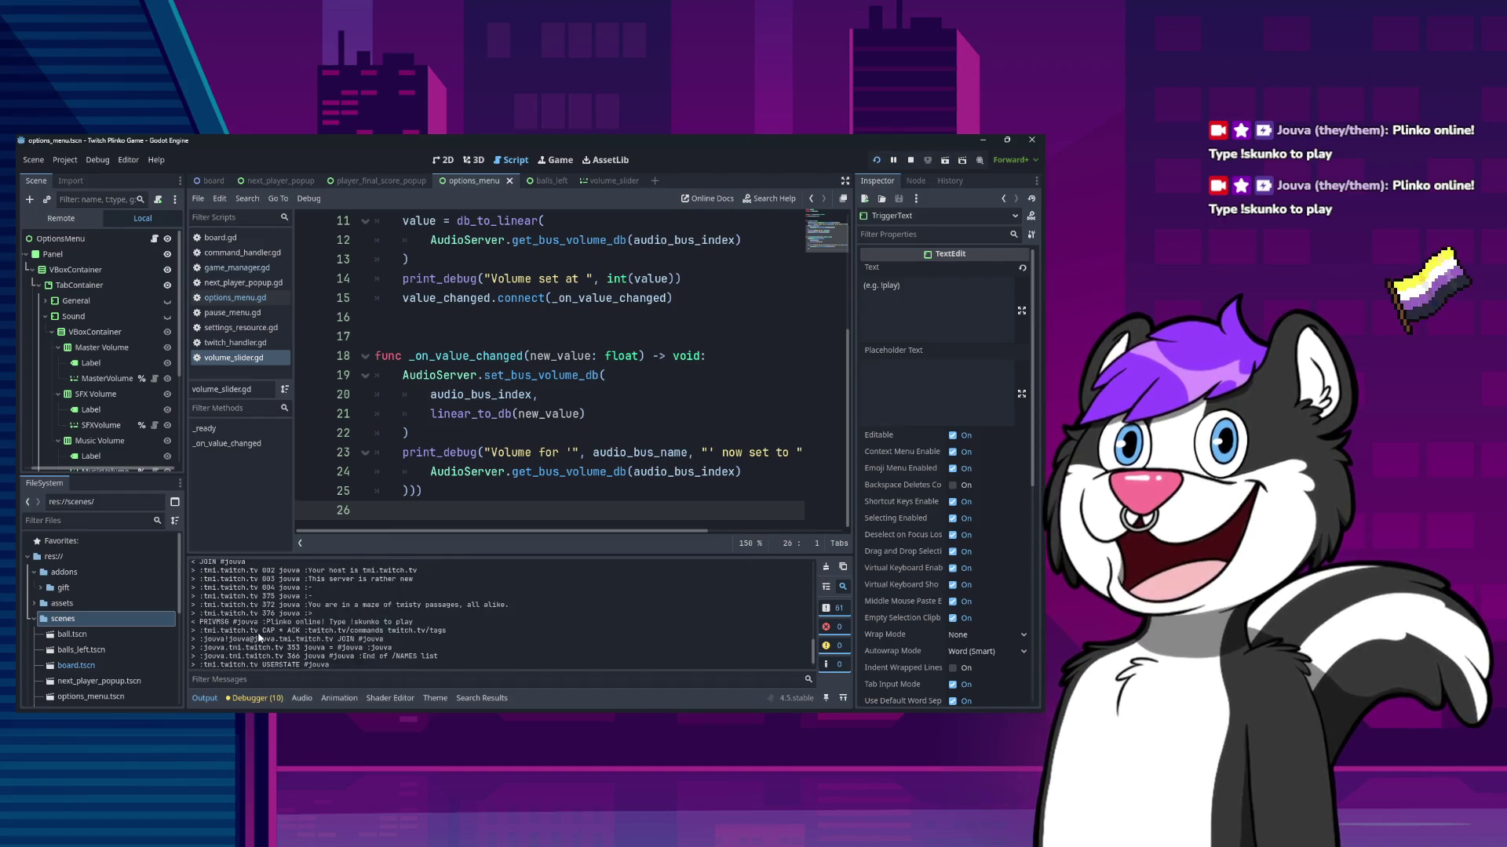
key(alt+Tab)
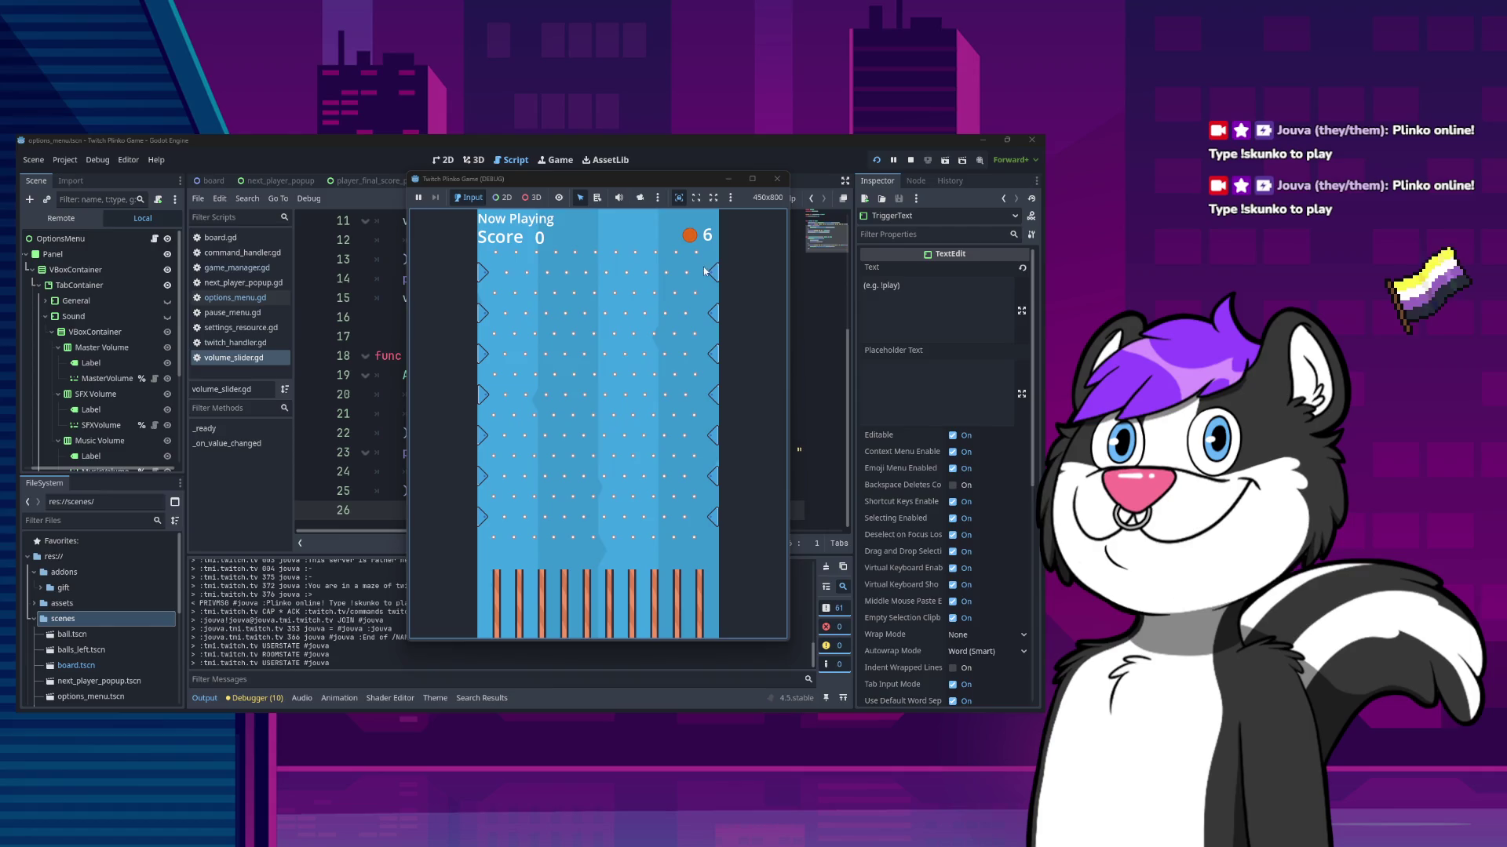
- Stop the running Plinko game test by closing its window
click(777, 179)
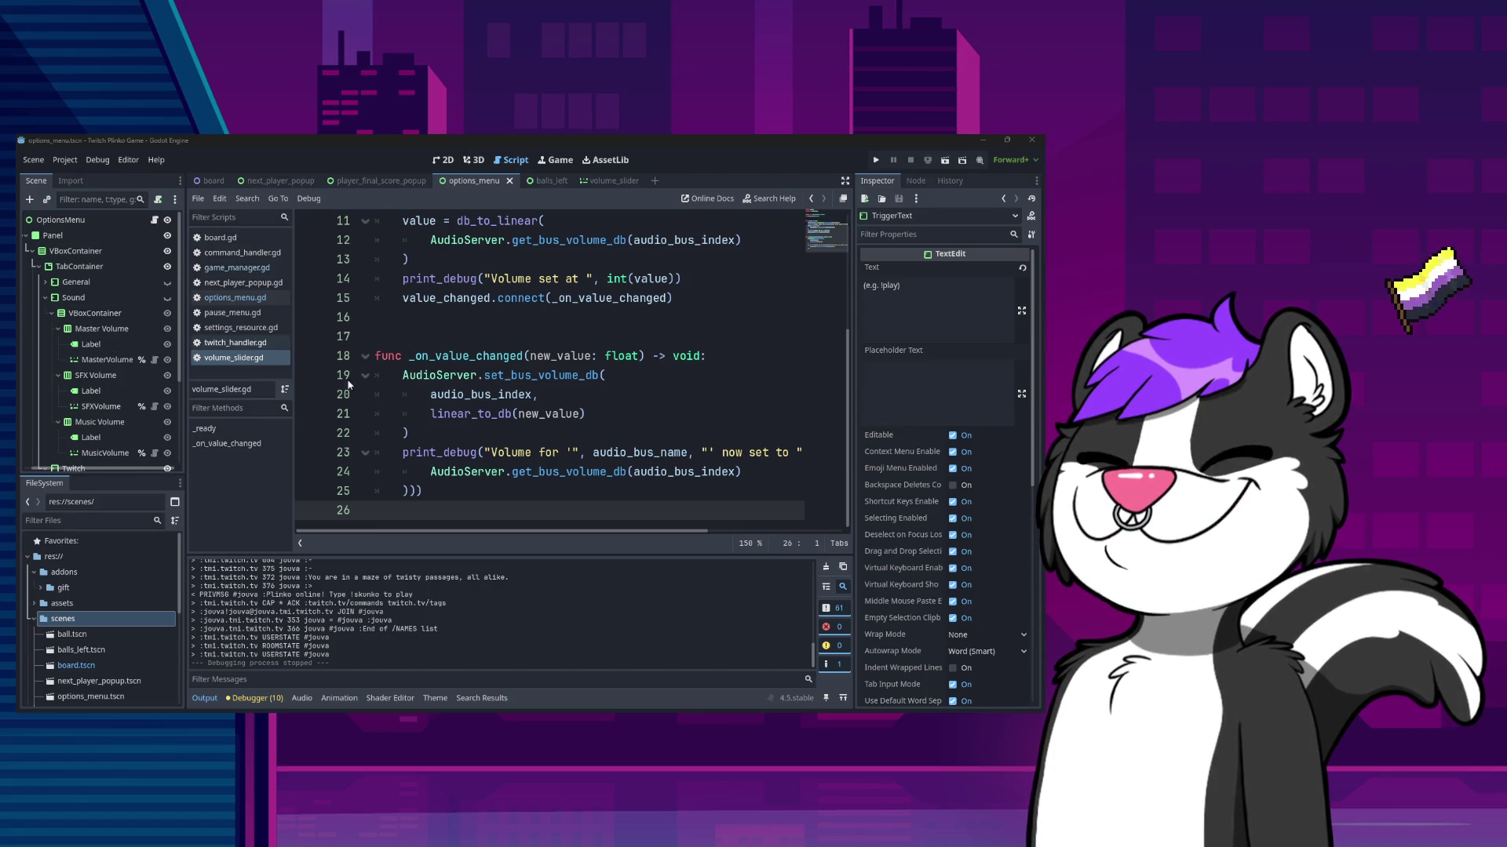
- Close the volume_slider.gd, pause_menu.gd and next_player_popup.gd scripts
scroll(537, 407, up, 4)
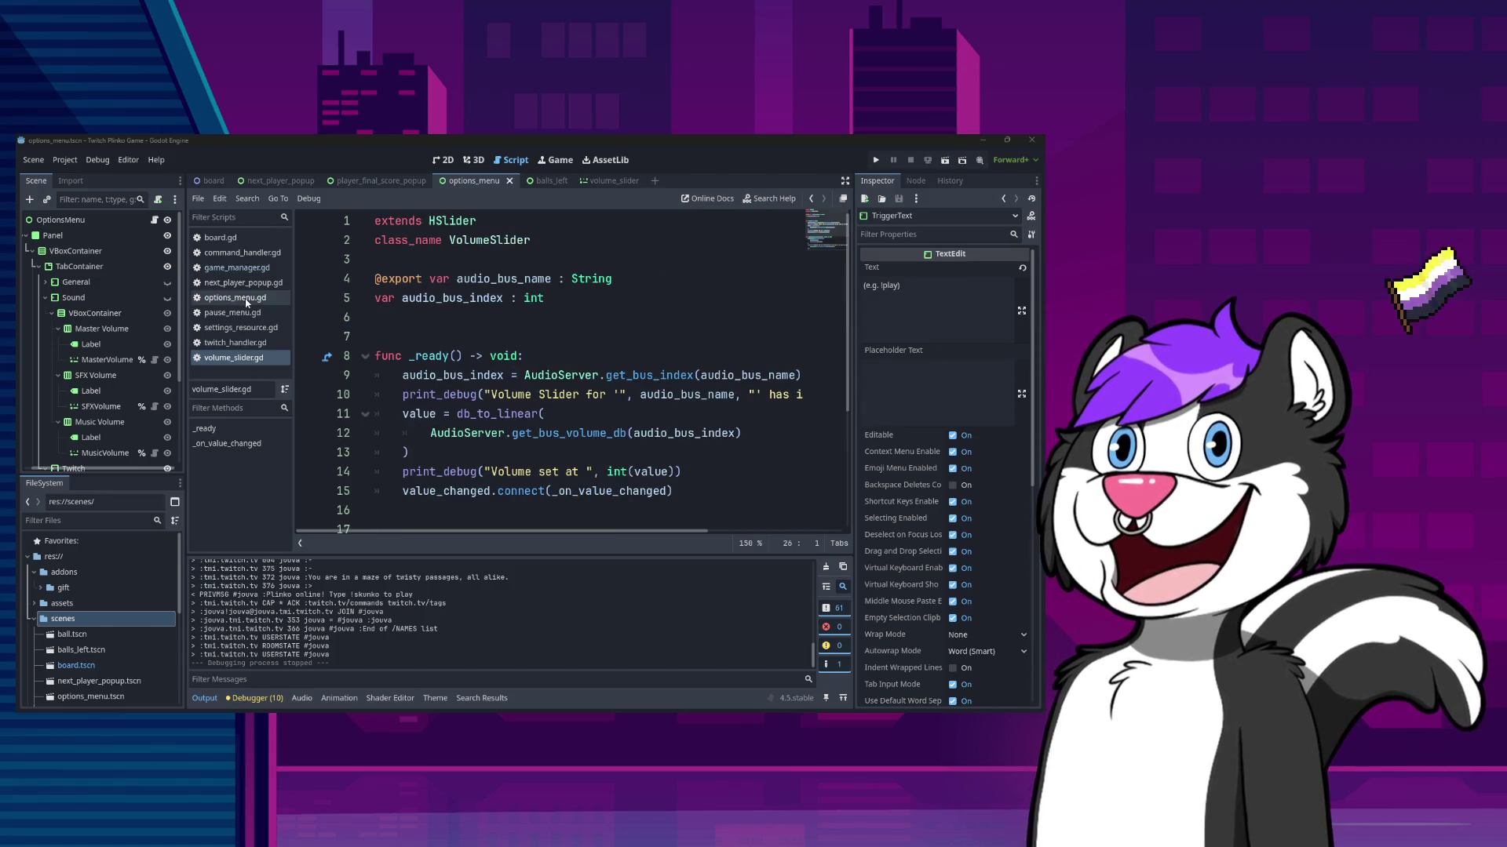
right_click(237, 361)
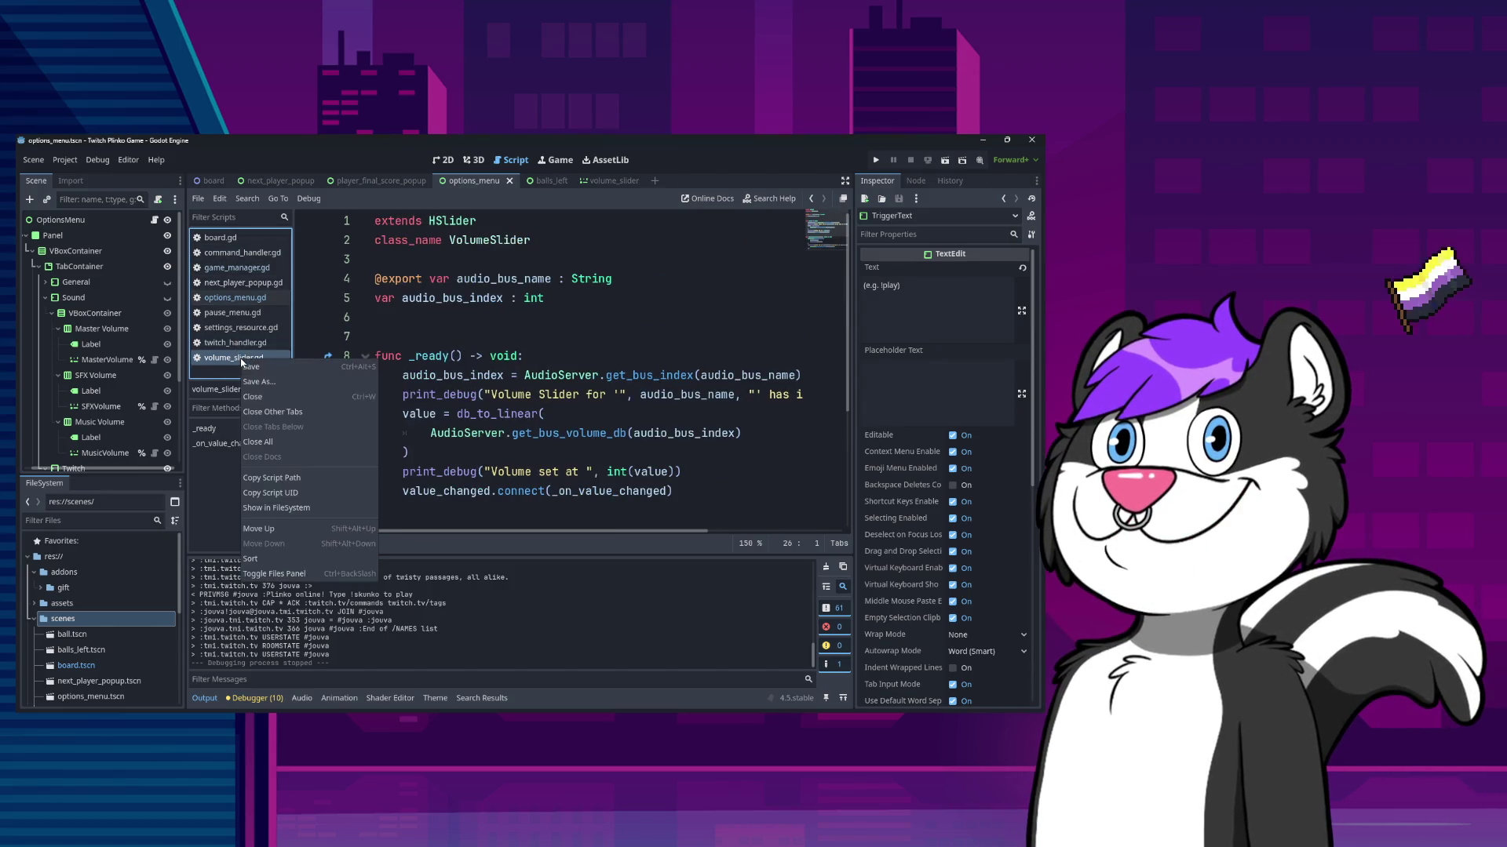
click(267, 399)
click(236, 327)
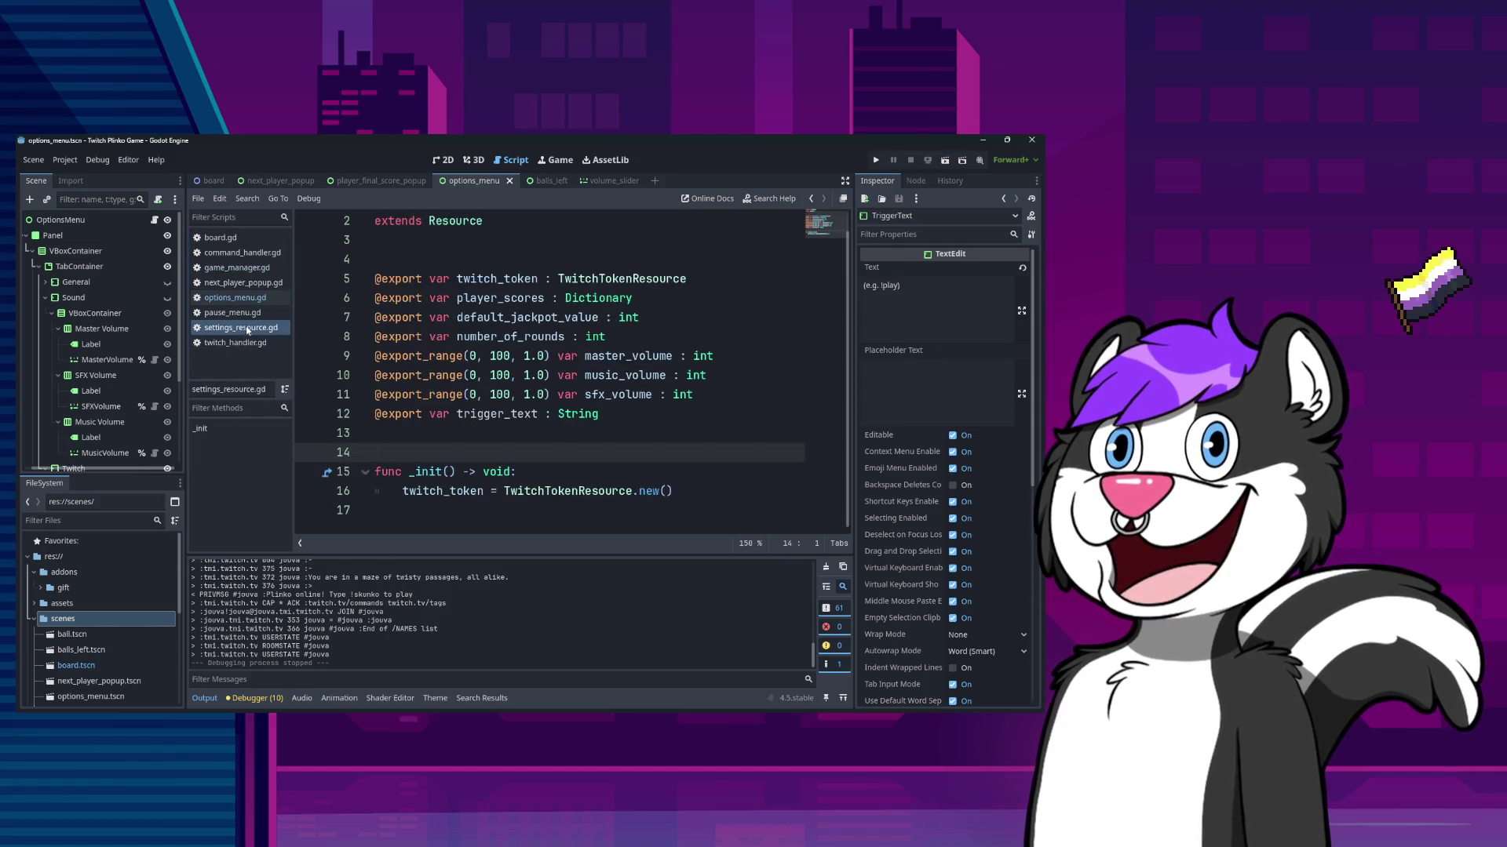
click(244, 315)
right_click(244, 315)
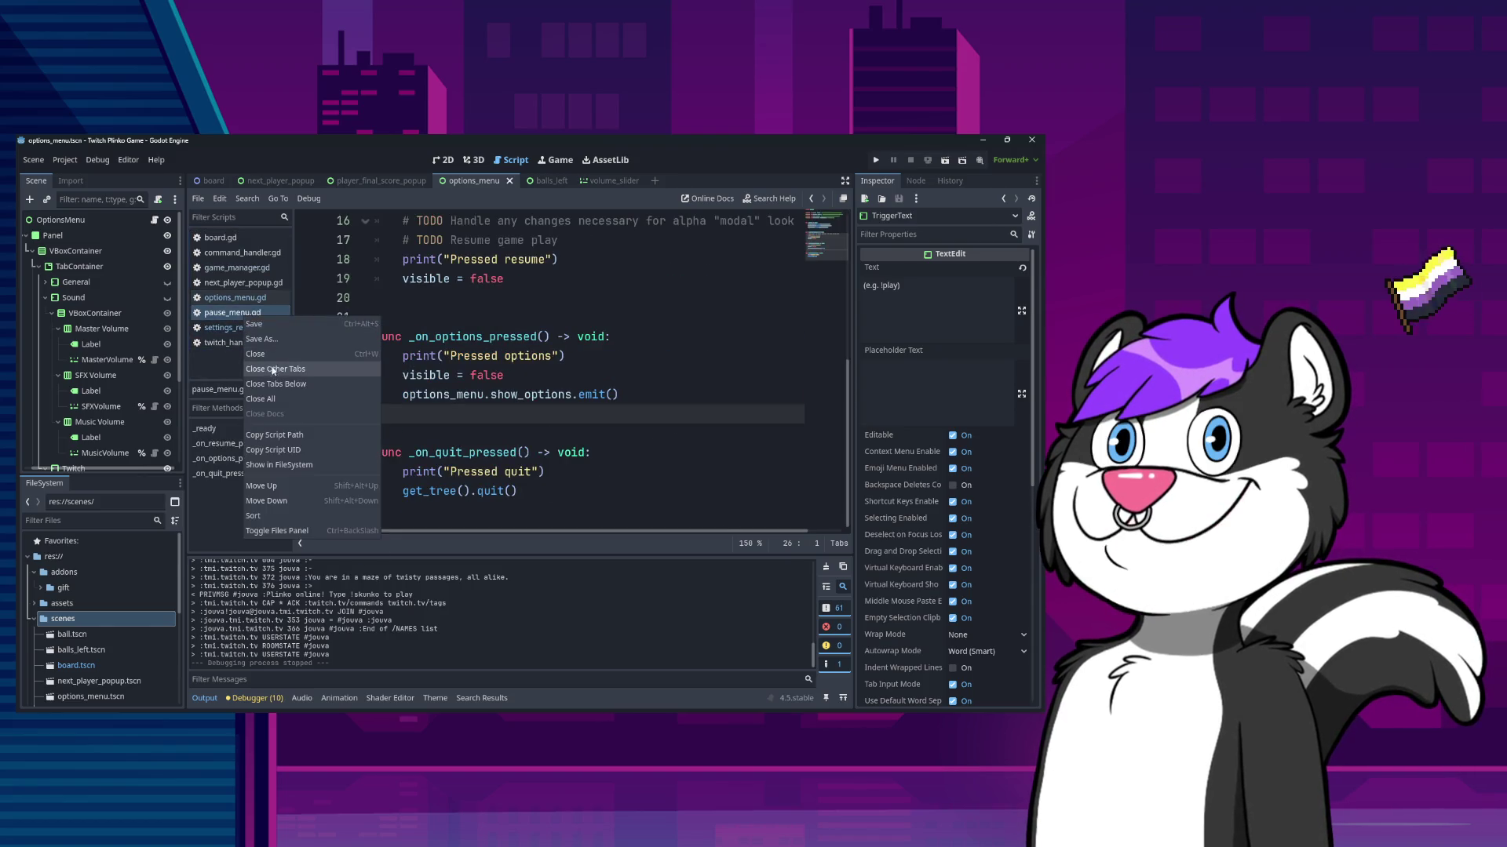
click(267, 368)
click(244, 283)
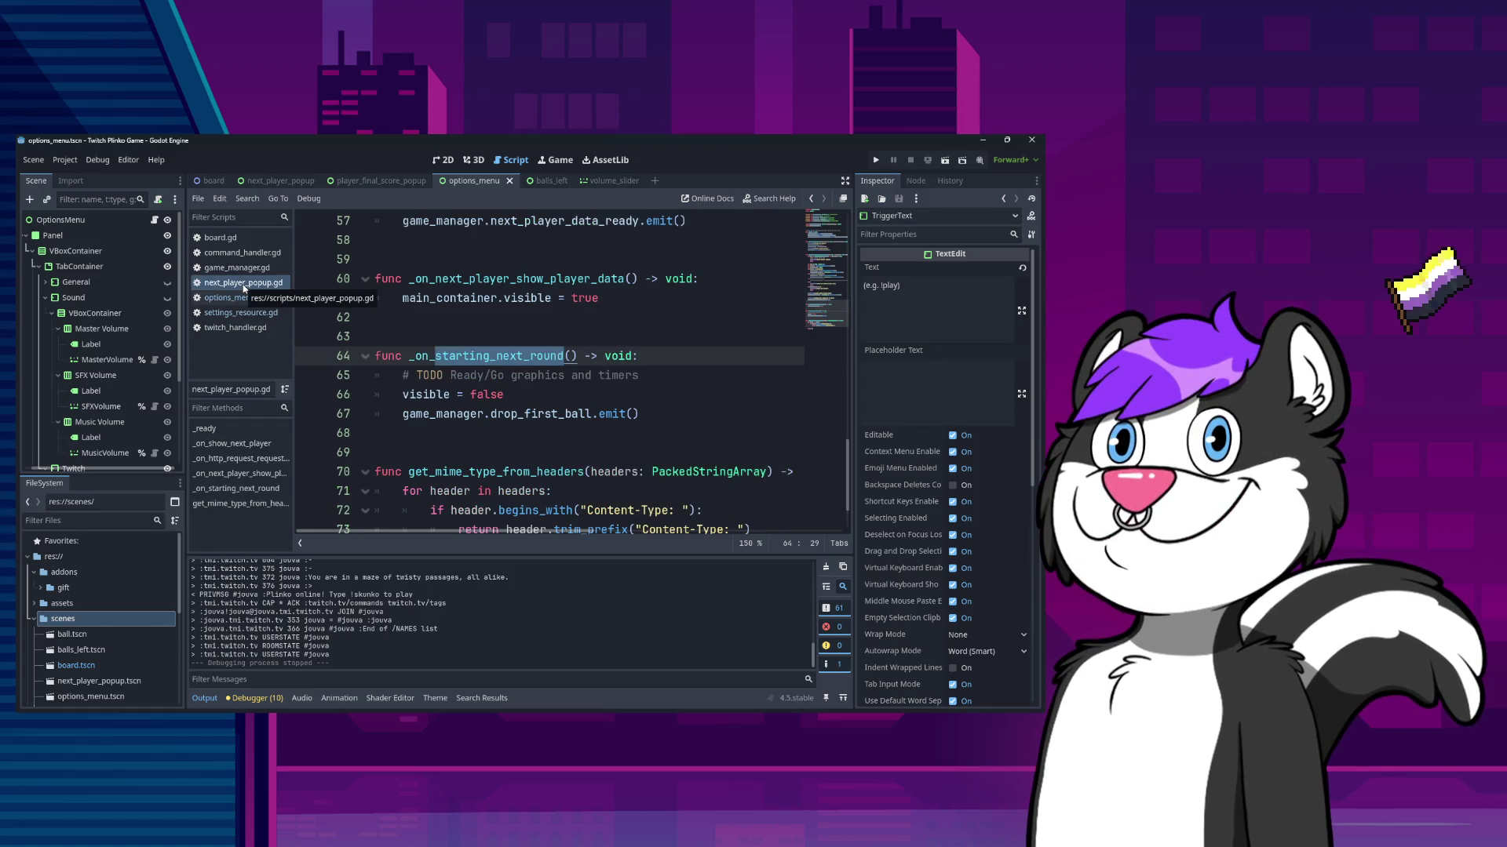
right_click(242, 284)
click(255, 323)
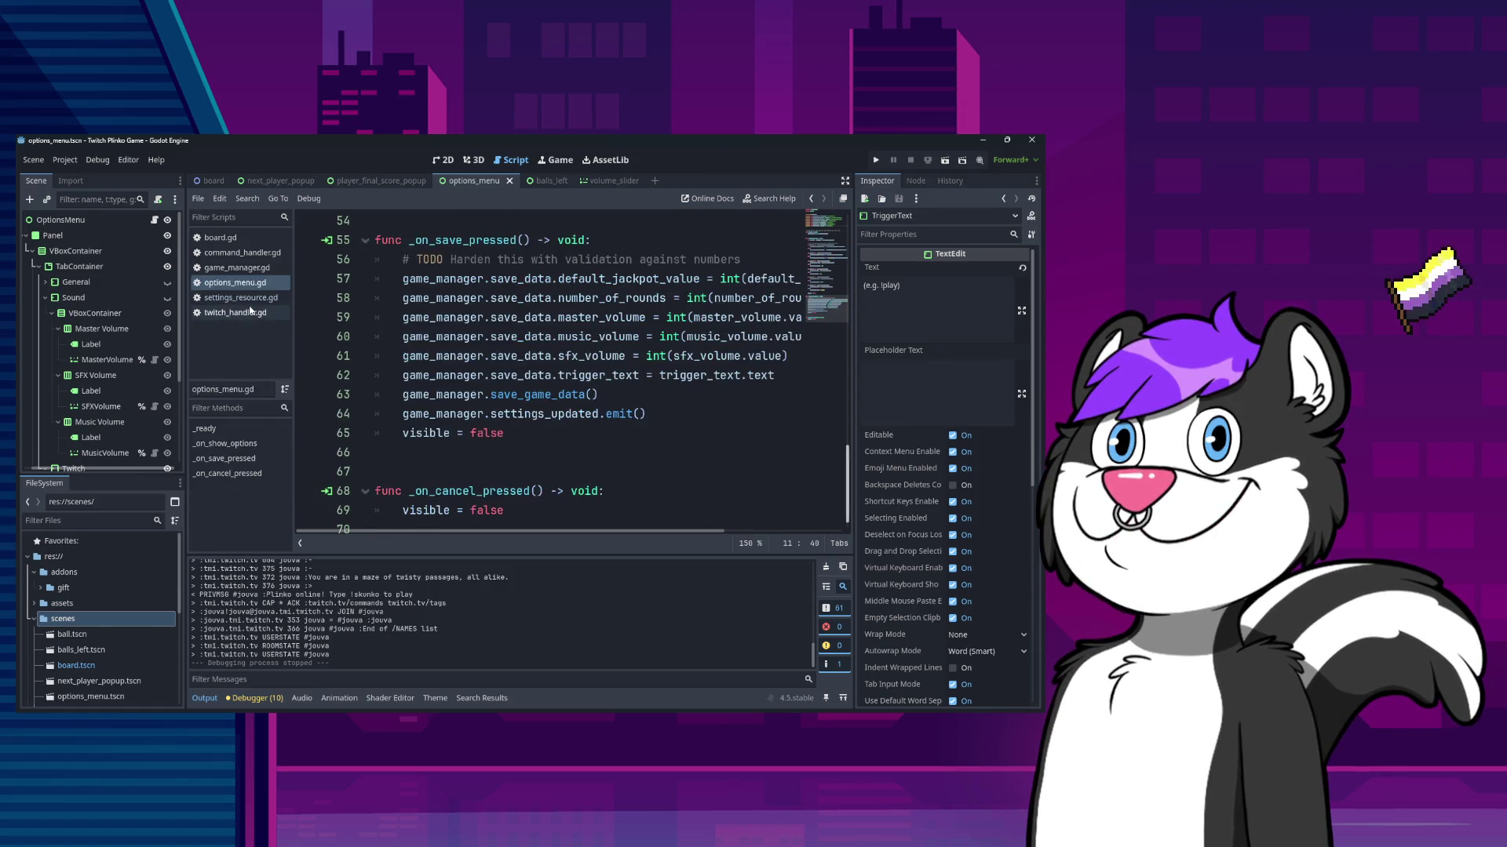
- Close command_handler.gd and board.gd, then view settings_resource.gd
click(243, 267)
click(243, 252)
right_click(243, 253)
key(Escape)
click(242, 240)
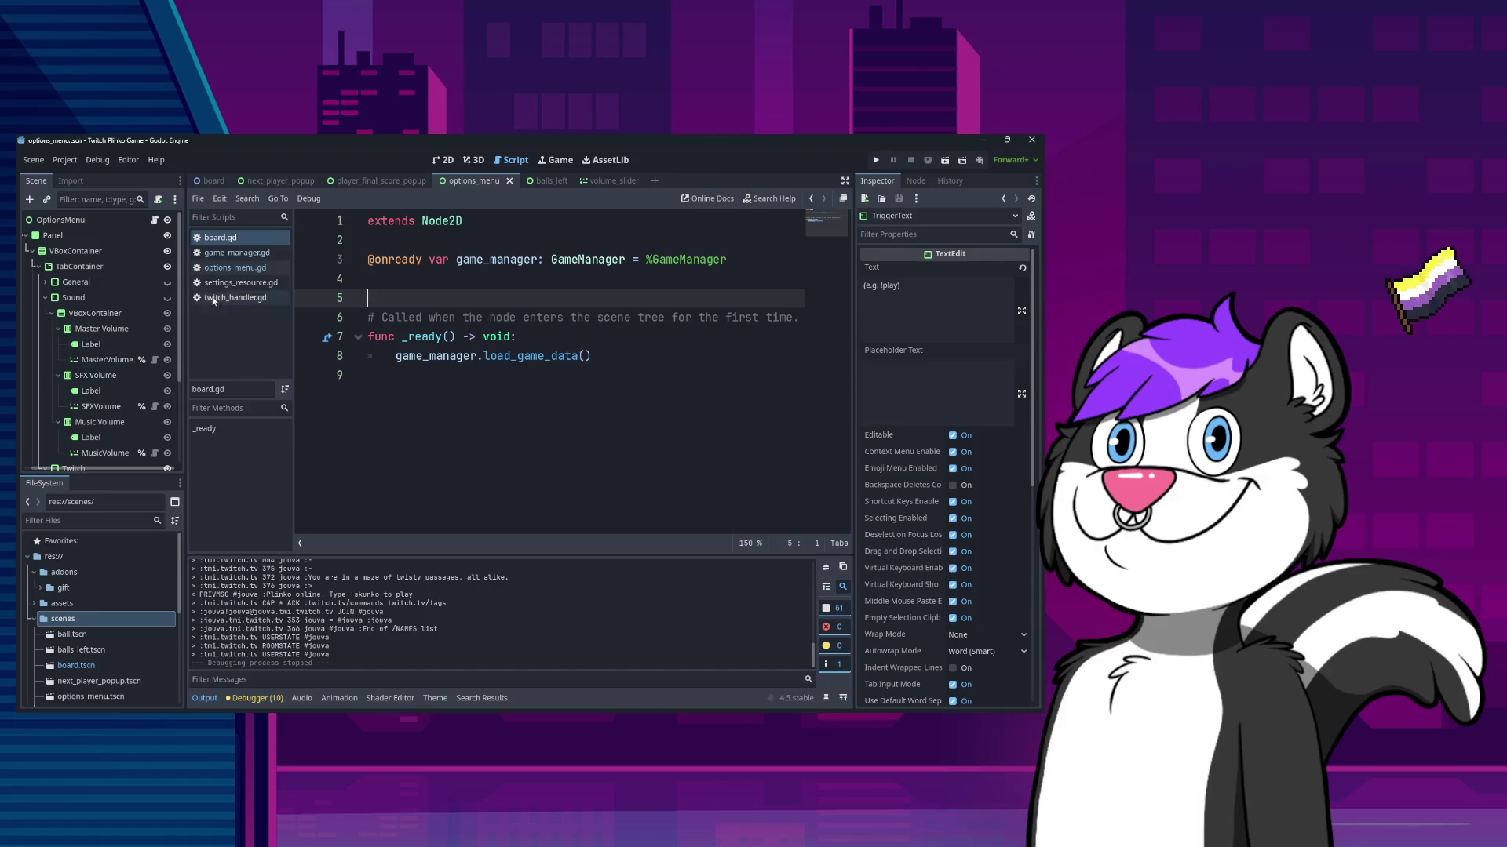
right_click(236, 241)
click(263, 279)
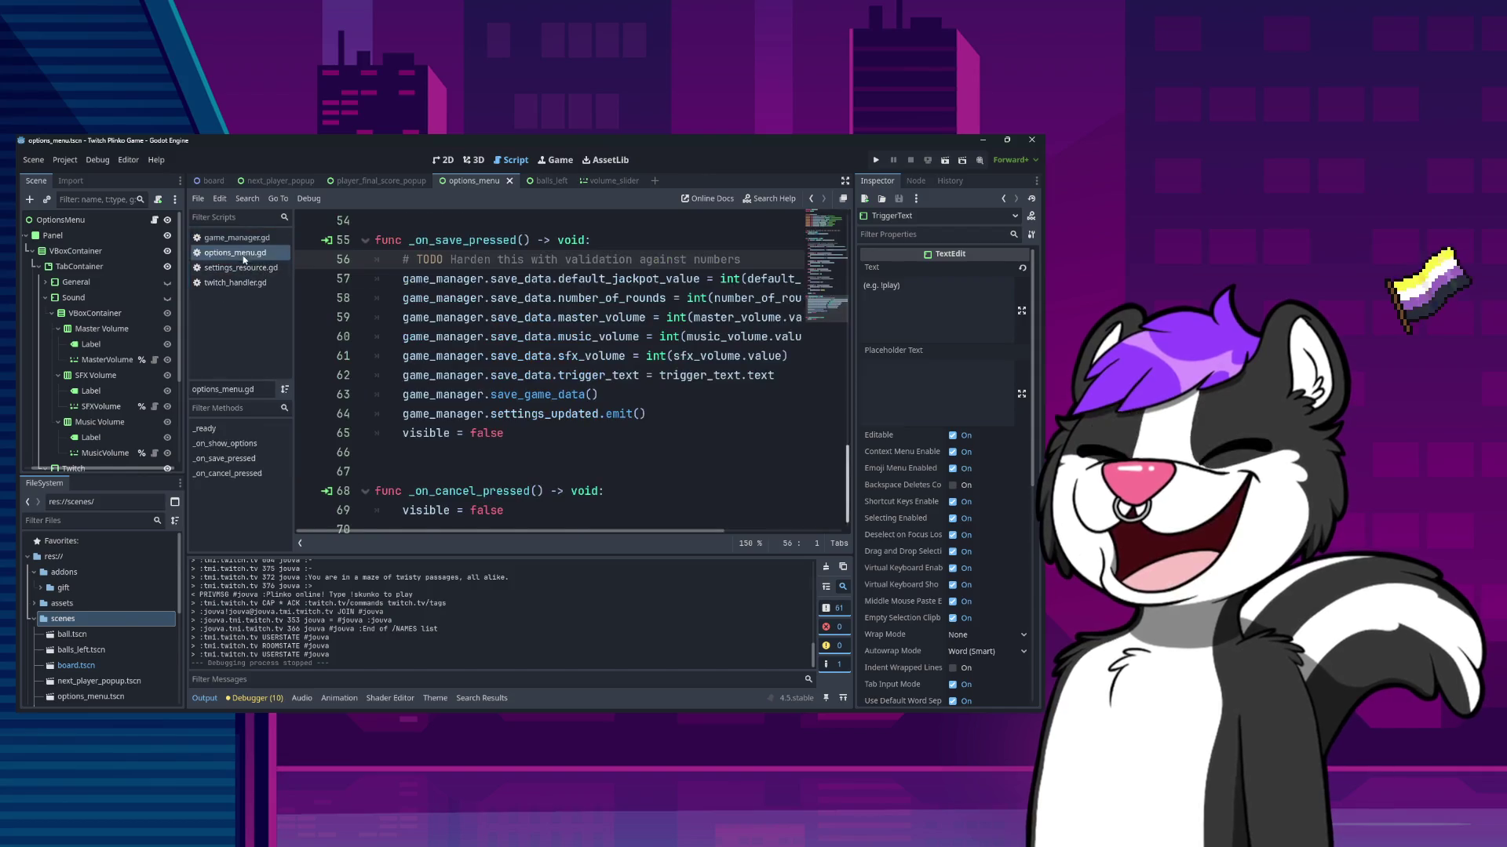
click(251, 238)
click(235, 252)
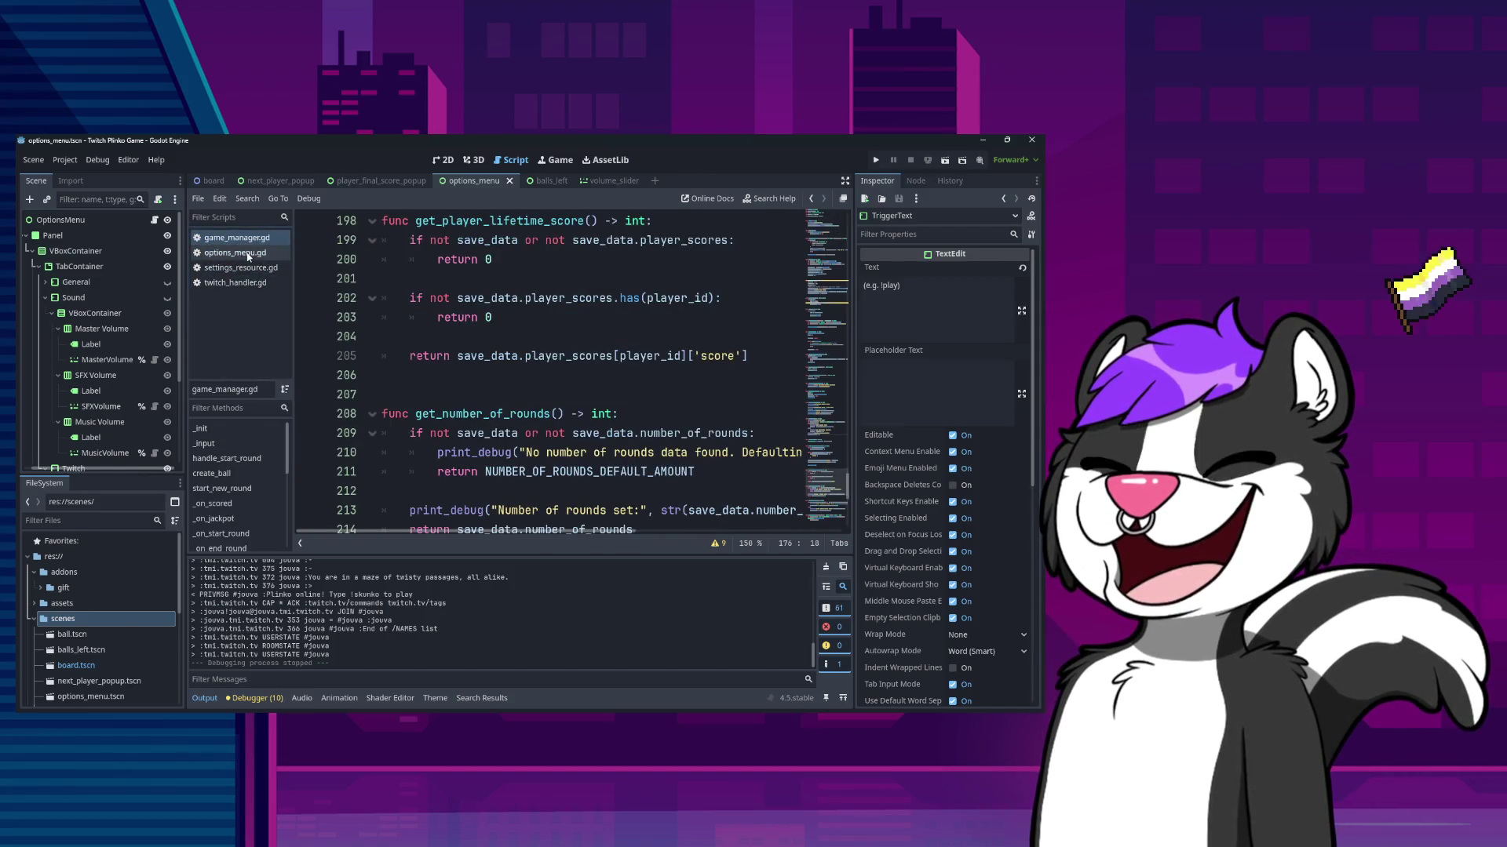
click(781, 375)
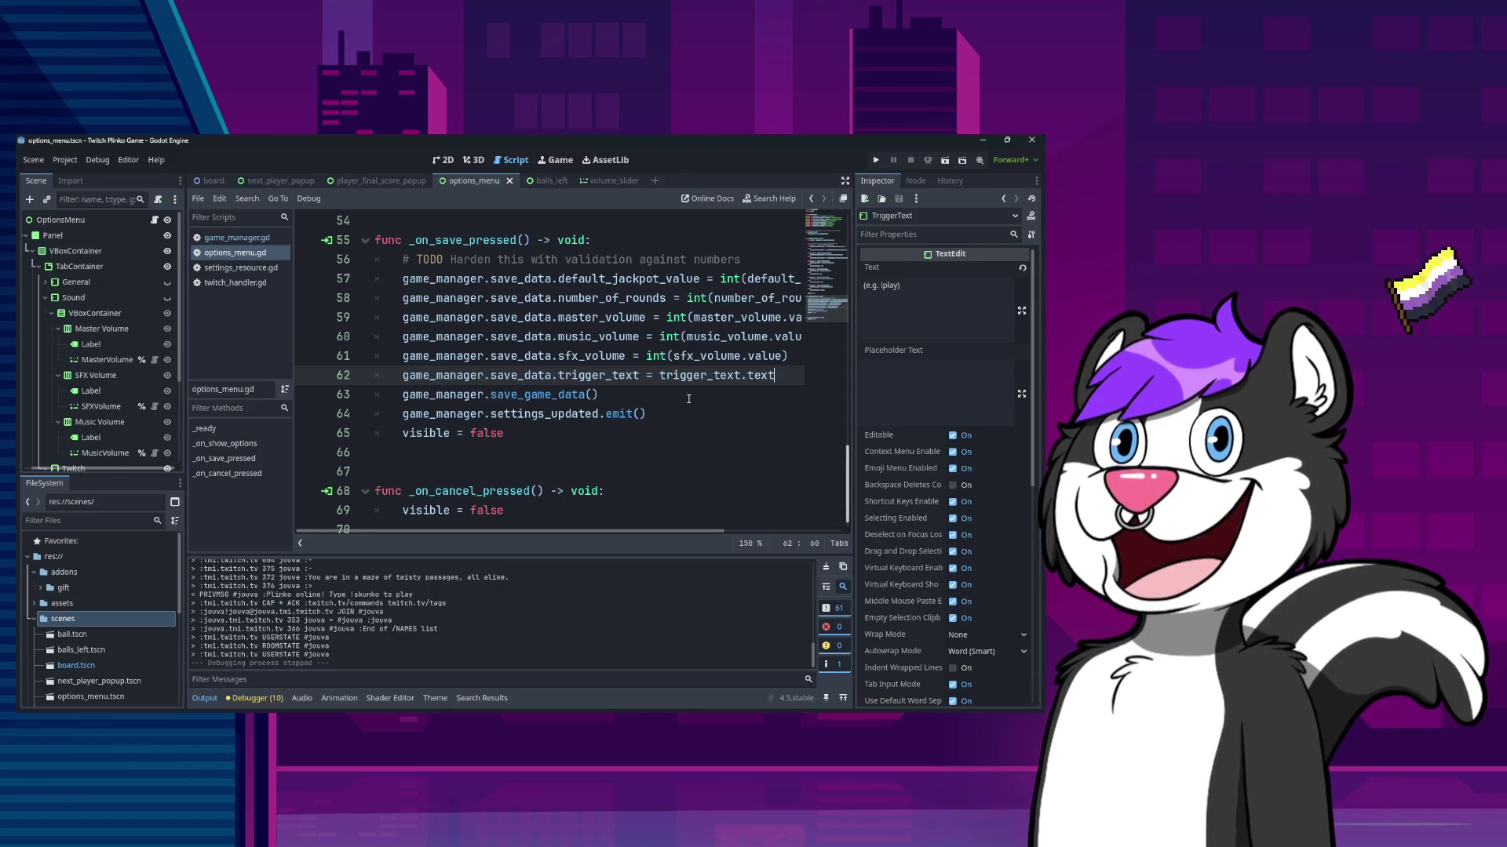
click(240, 268)
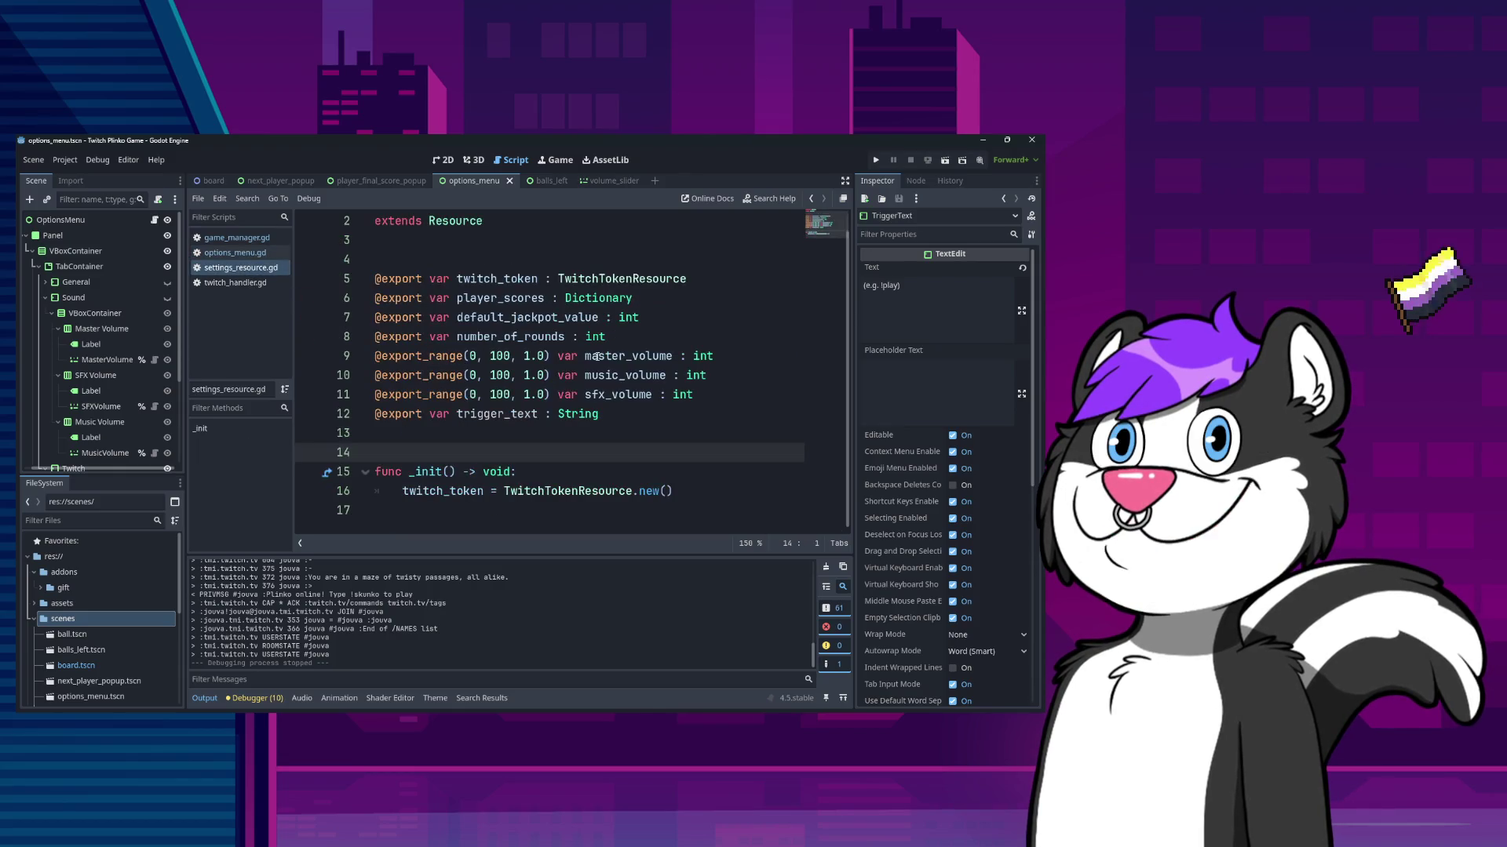
click(667, 410)
key(Return)
text(@e)
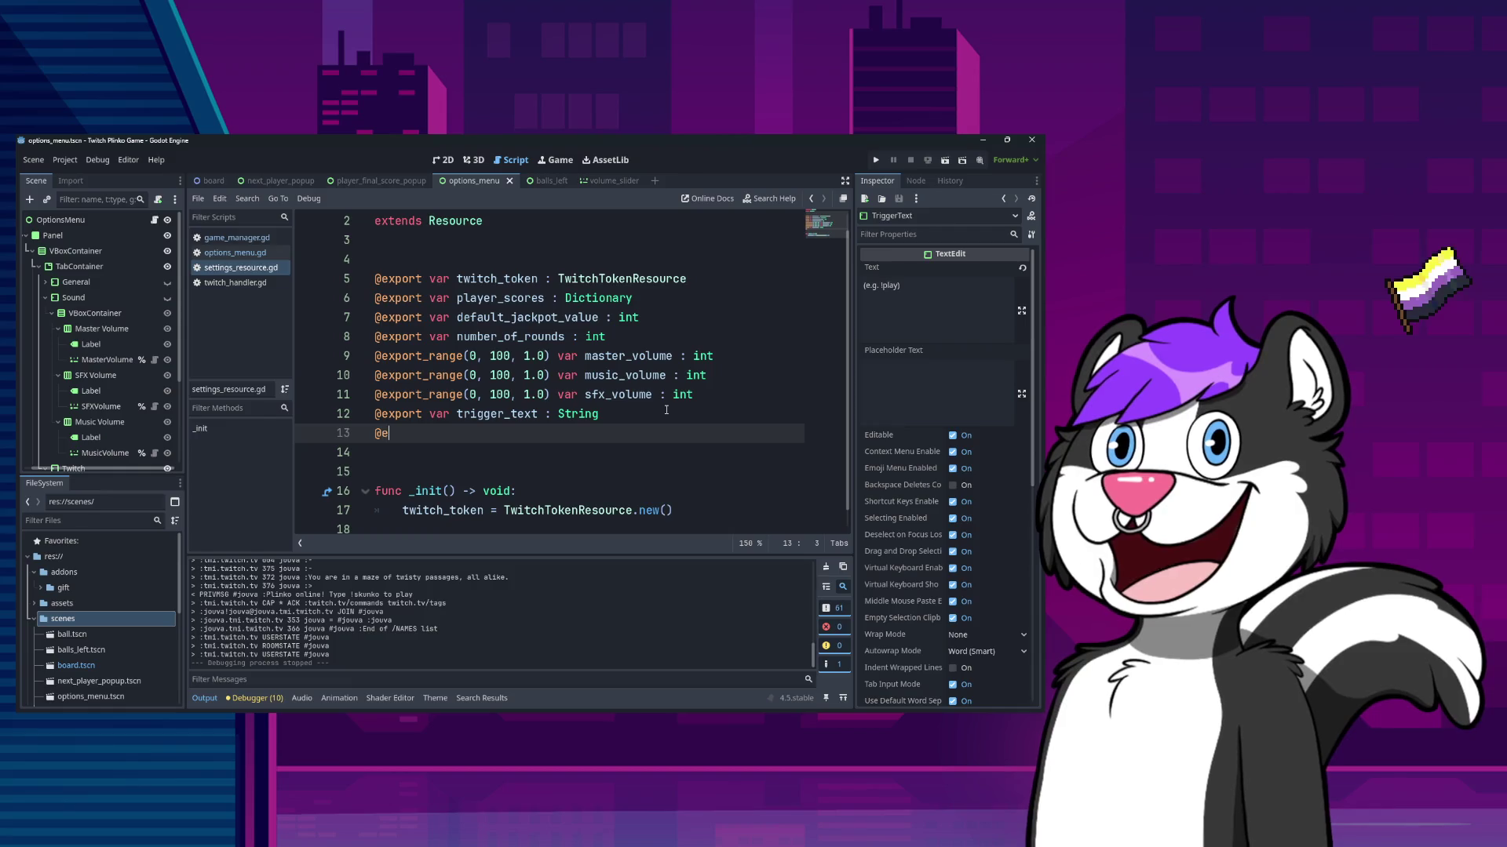
text(xport var )
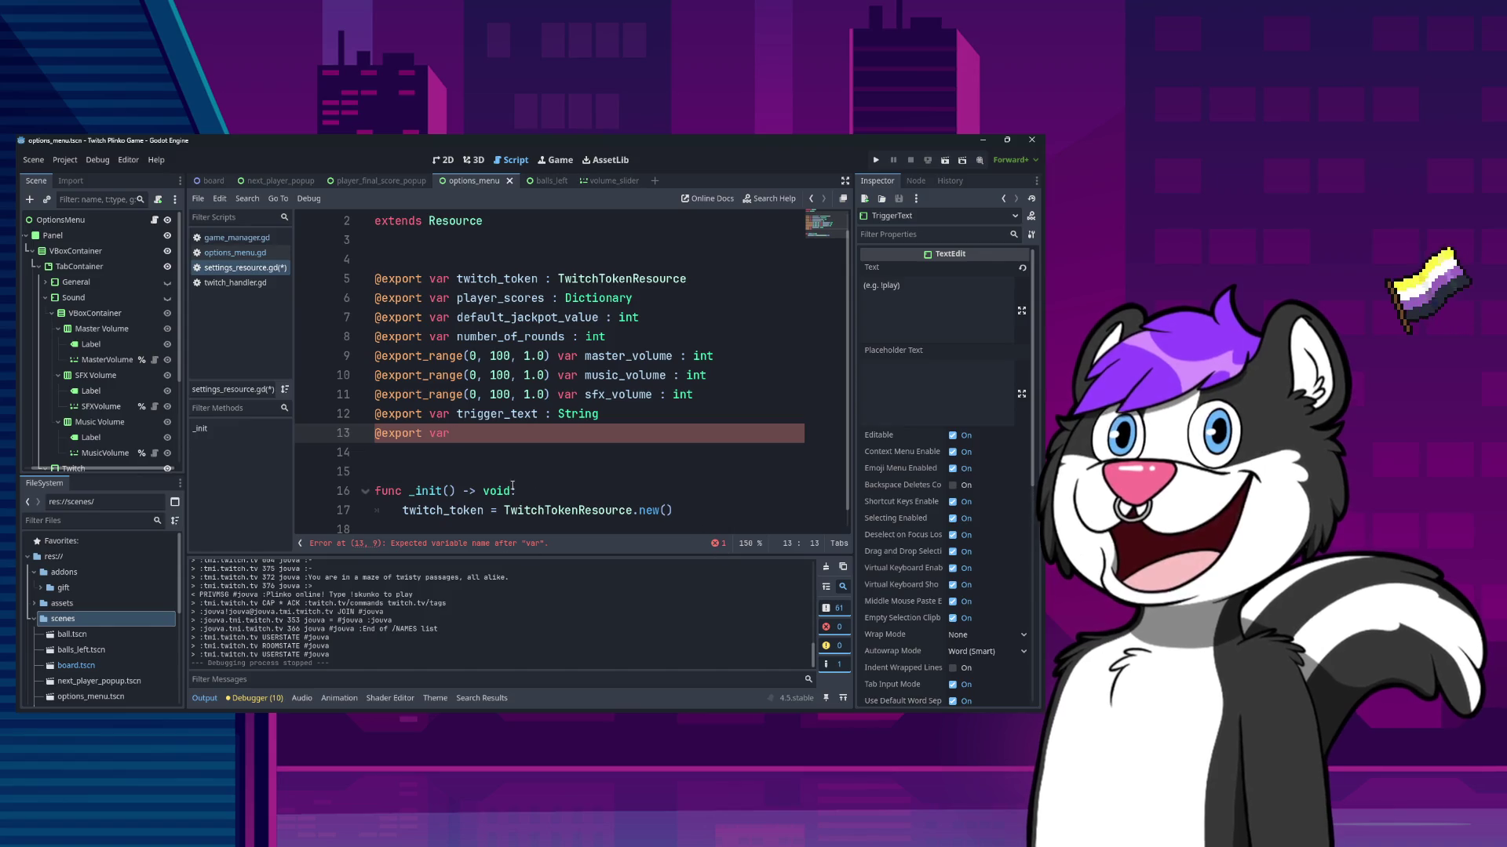
text(allow_queue_r)
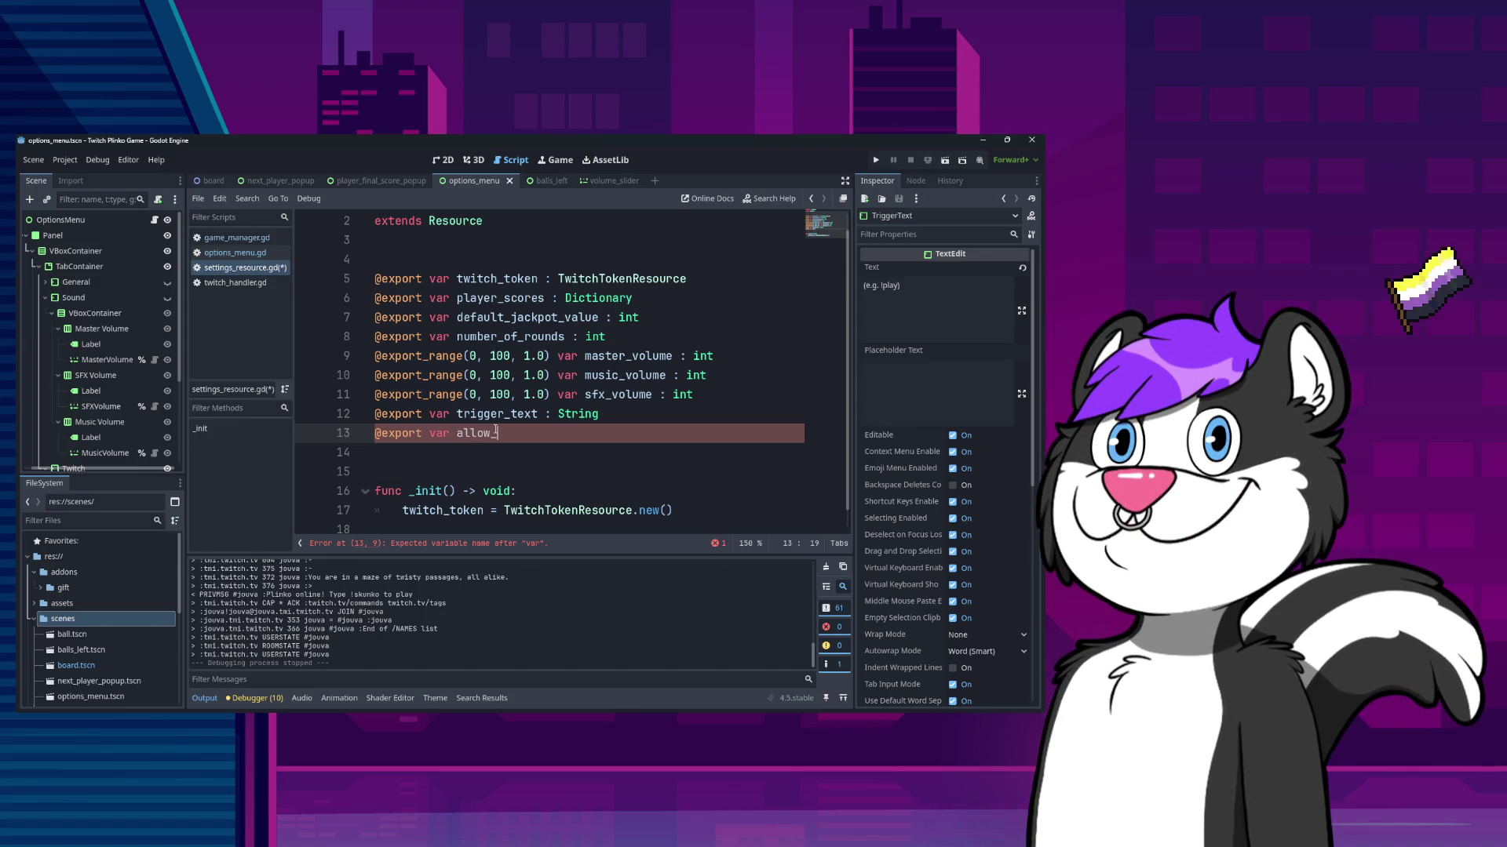
text(eentry)
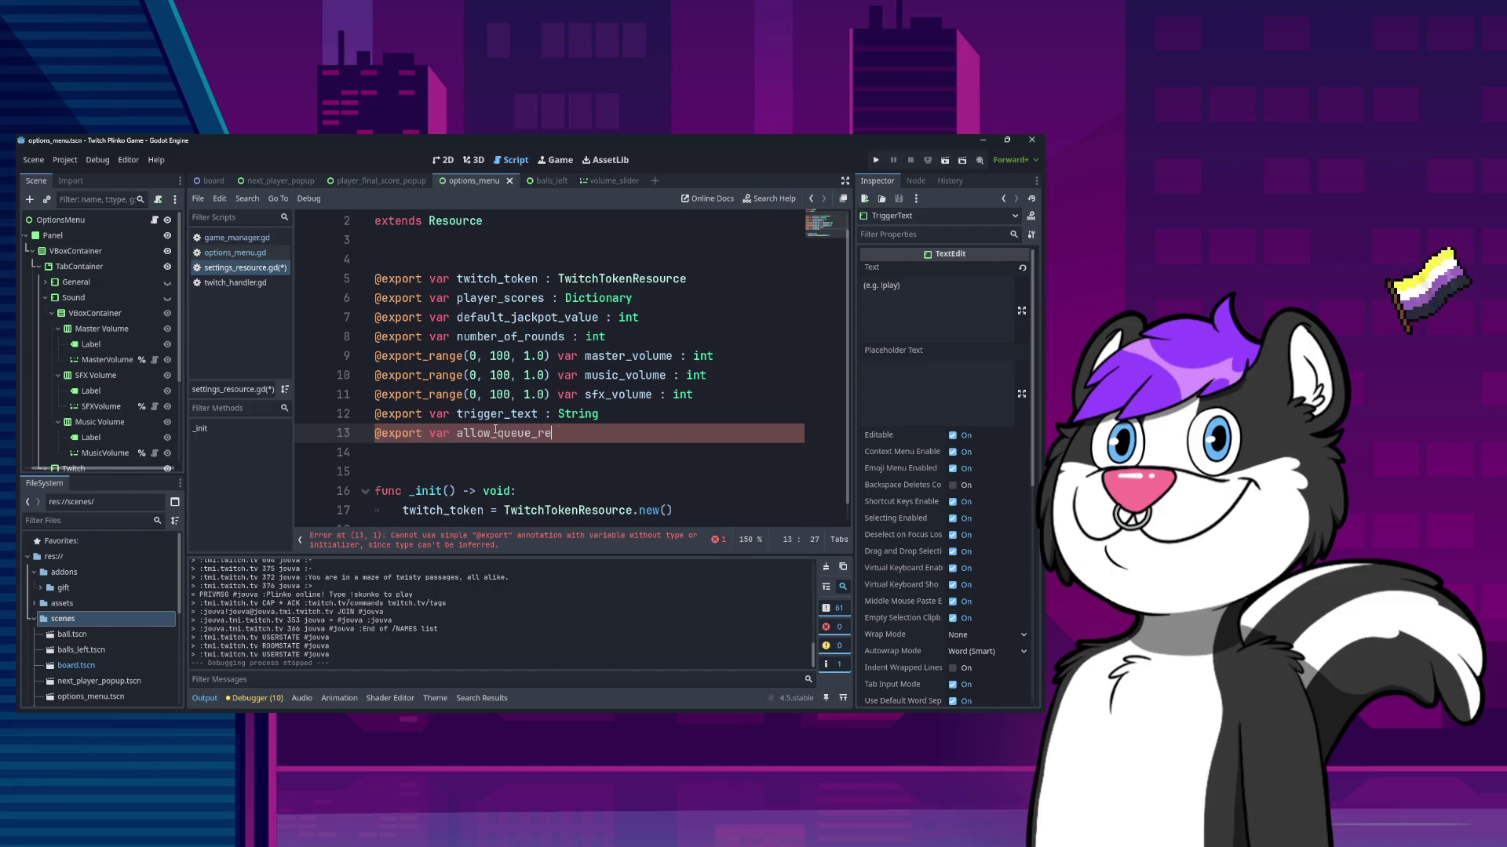
key(BackSpace)
key(BackSpace)
text(ry : )
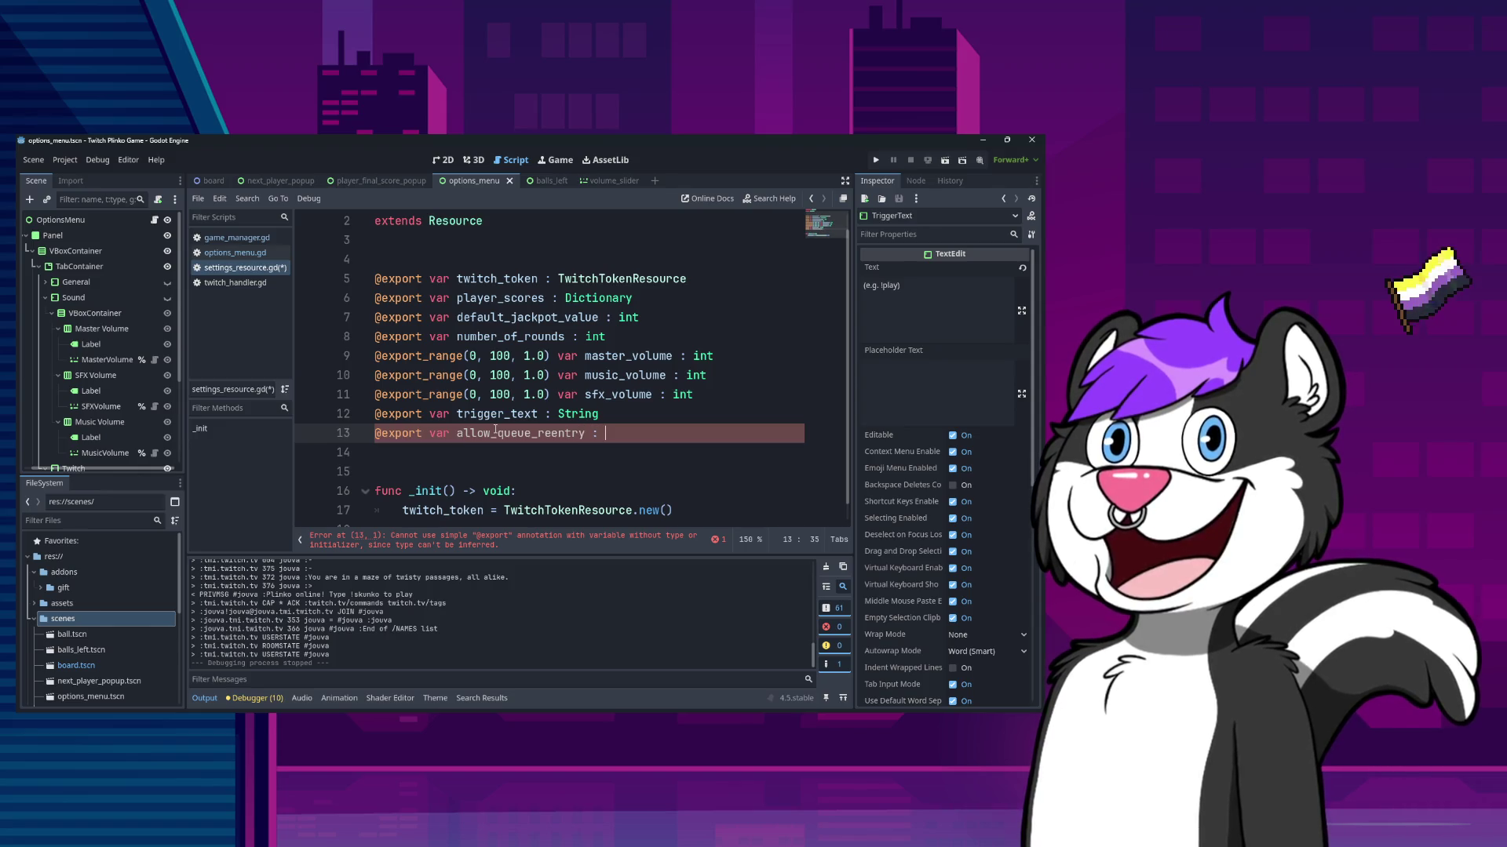
text(bool)
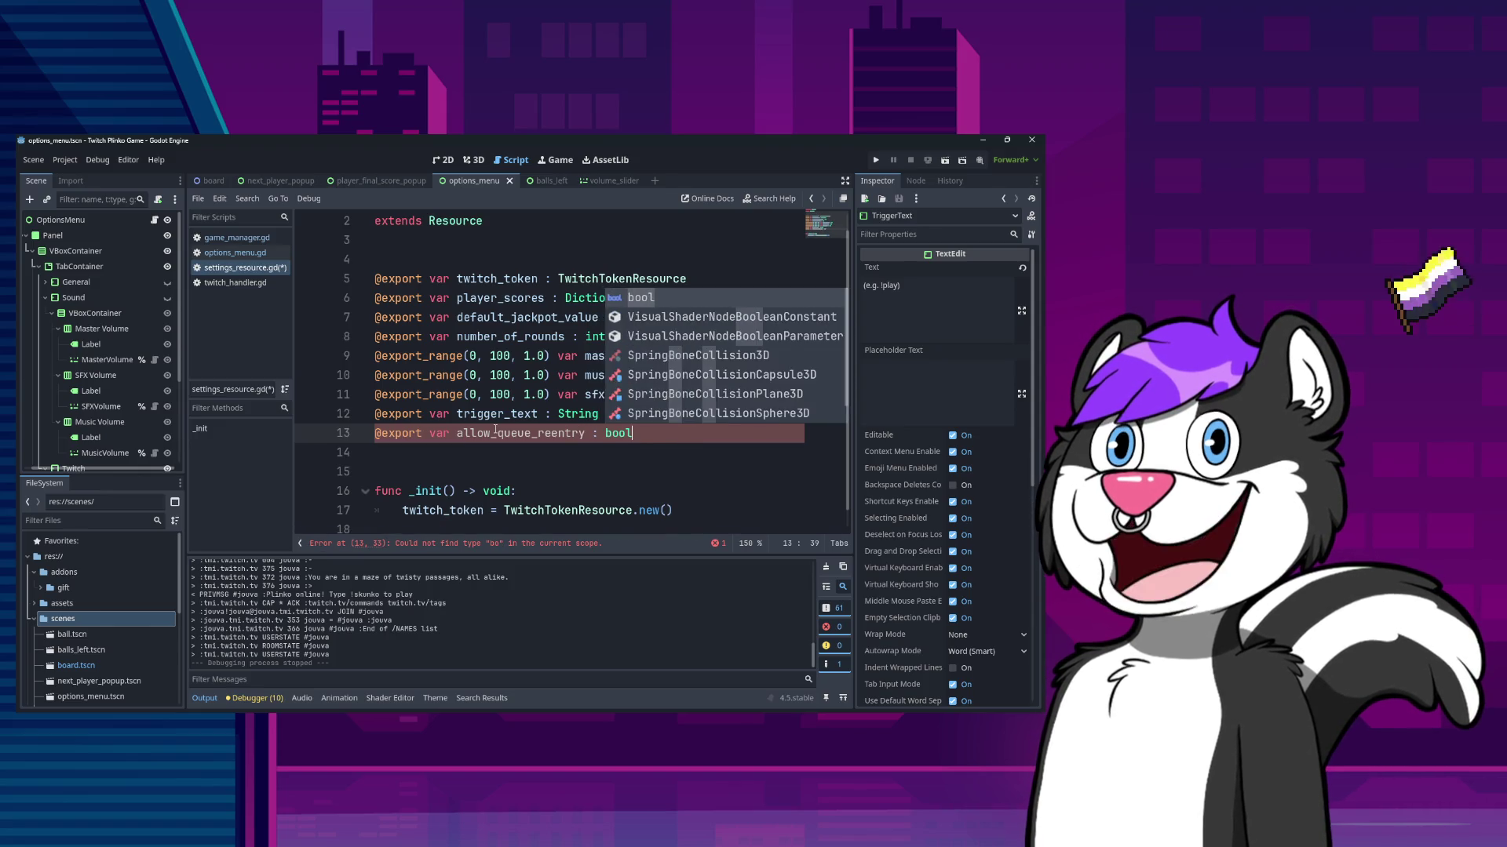
key(Return)
key(Down)
key(ctrl+s)
click(244, 253)
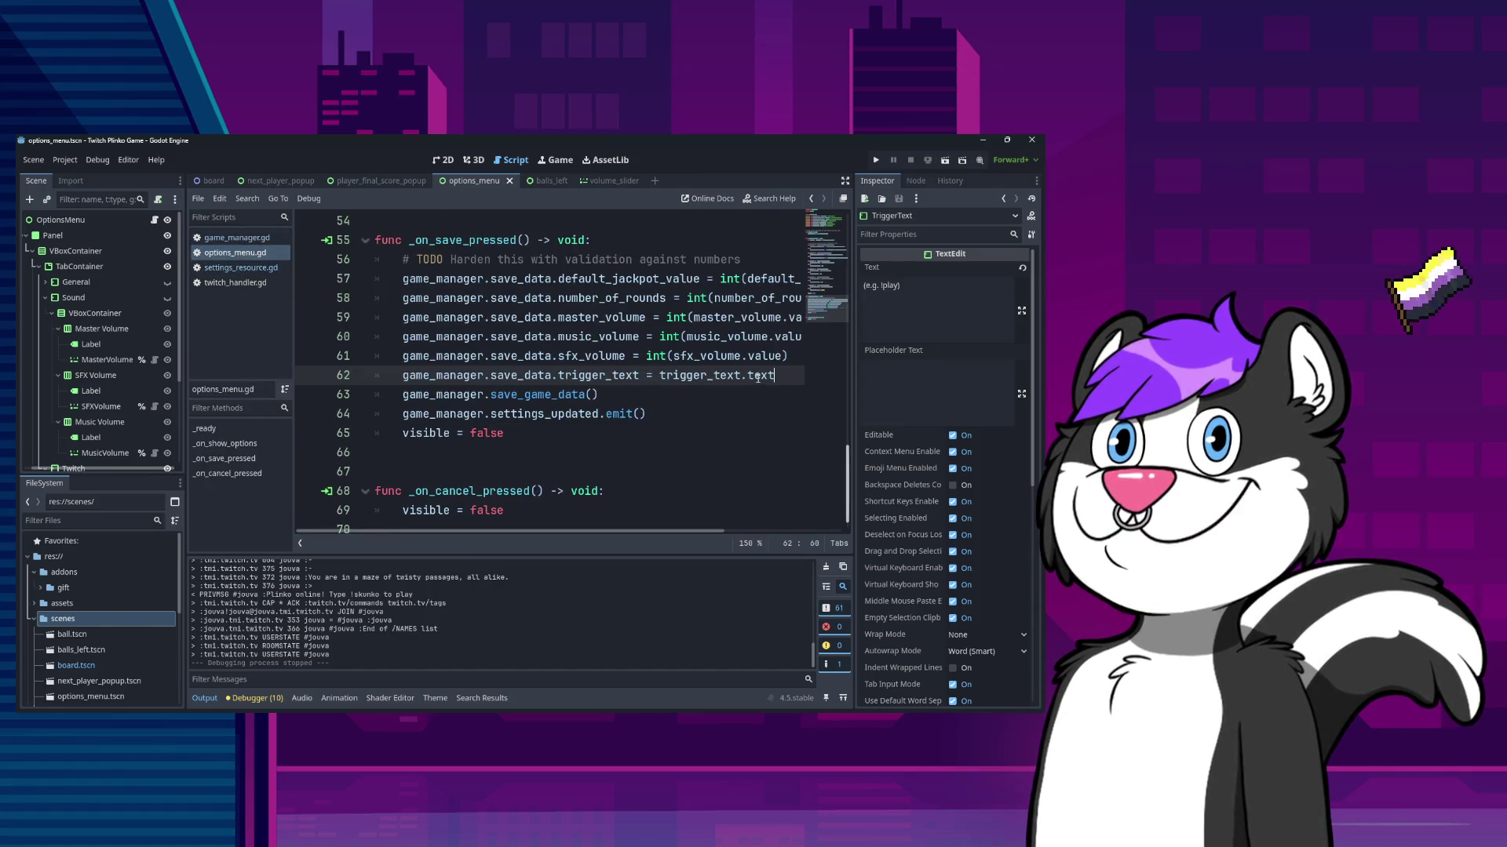
- Add a blank line after the trigger_text assignment in options_menu.gd and save it
key(Return)
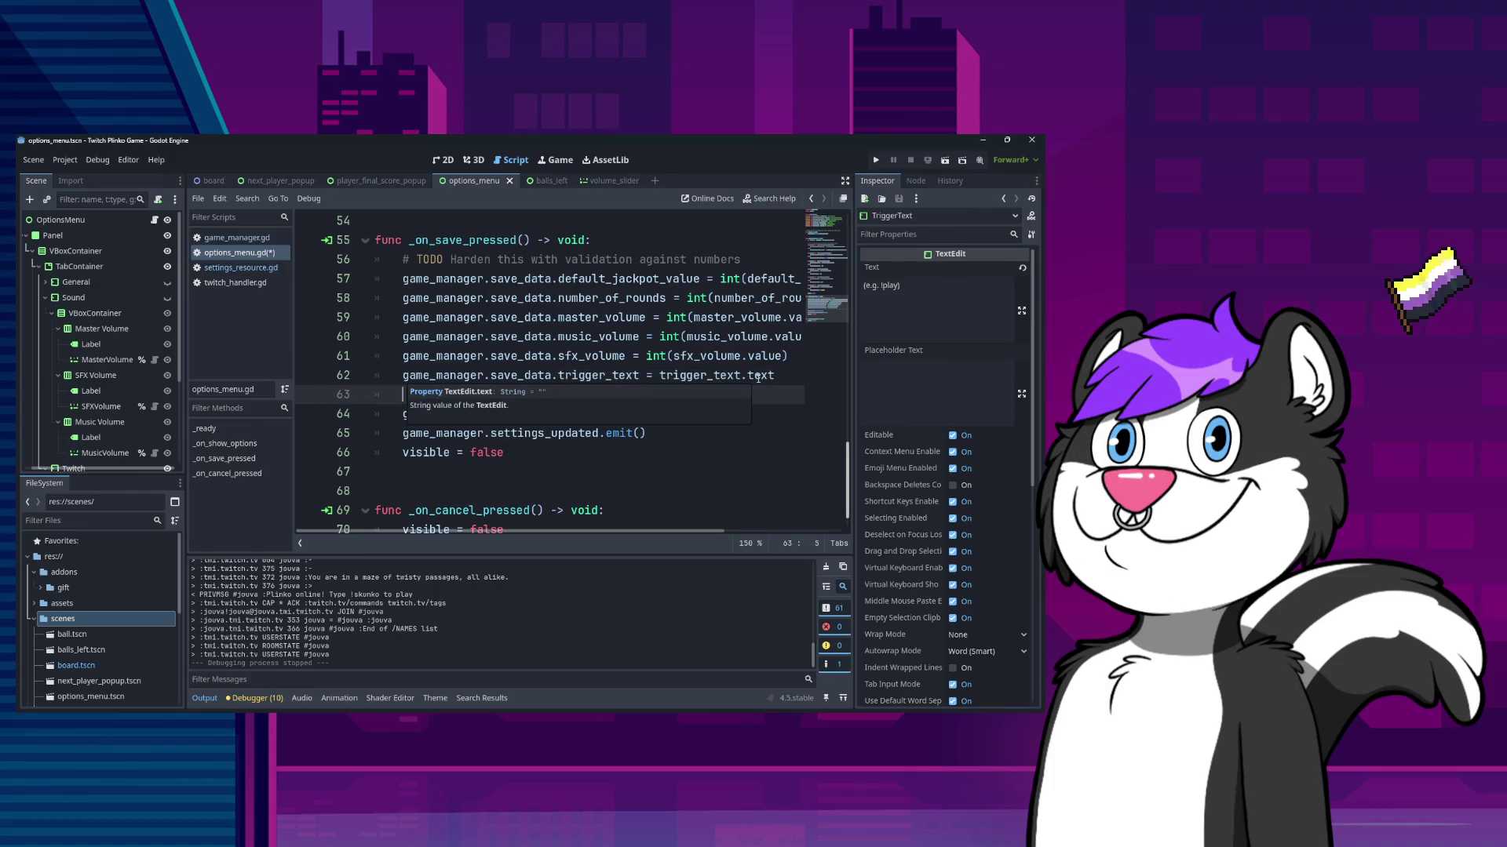
key(ctrl+s)
scroll(549, 337, up, 4)
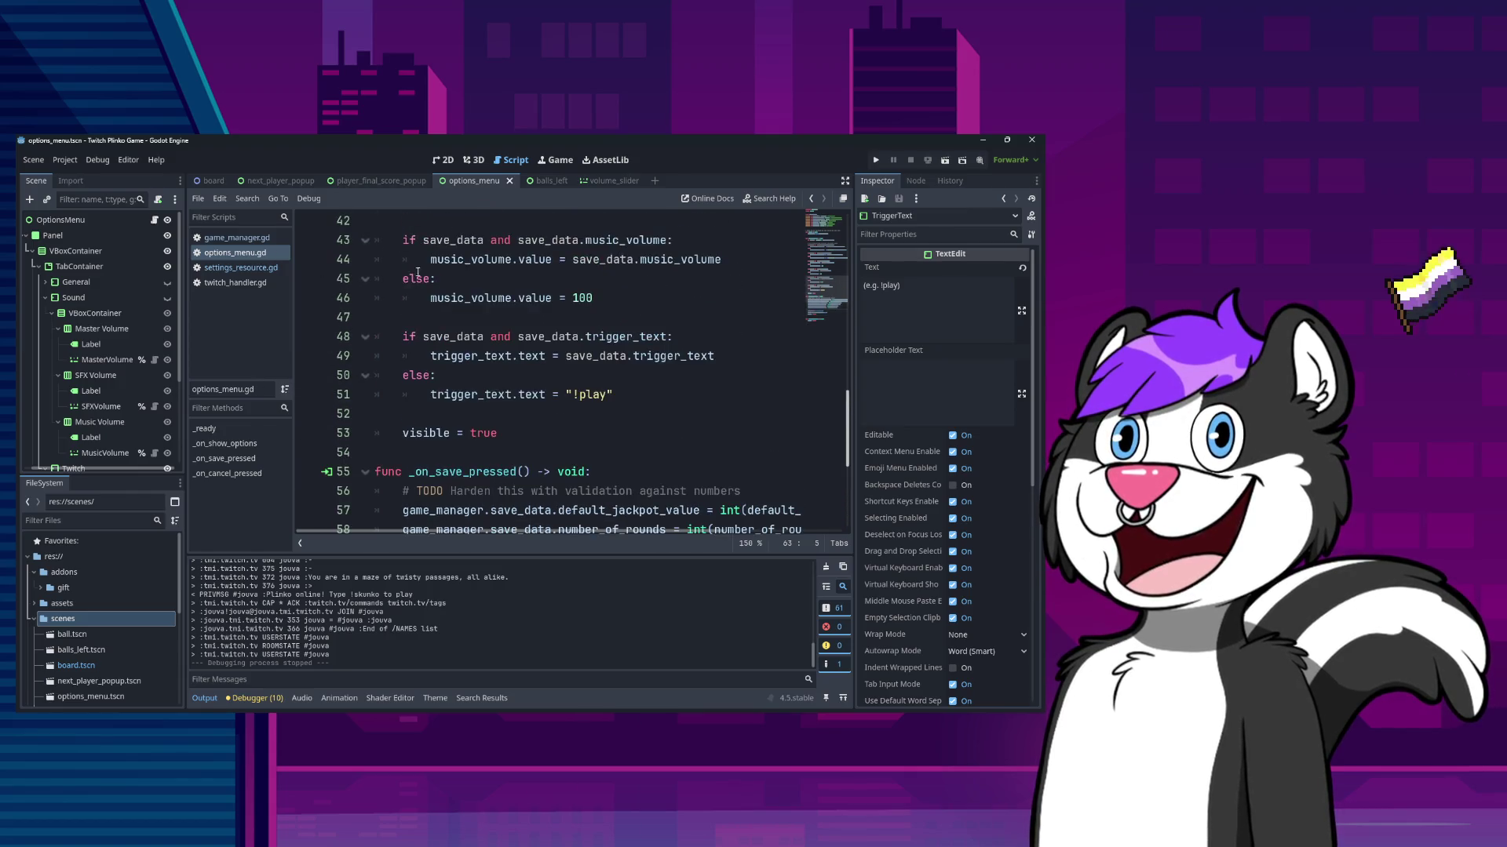
- Open game_manager.gd and find handle_start_round's is_playing queue check around line 54
click(235, 237)
scroll(558, 447, down, 5)
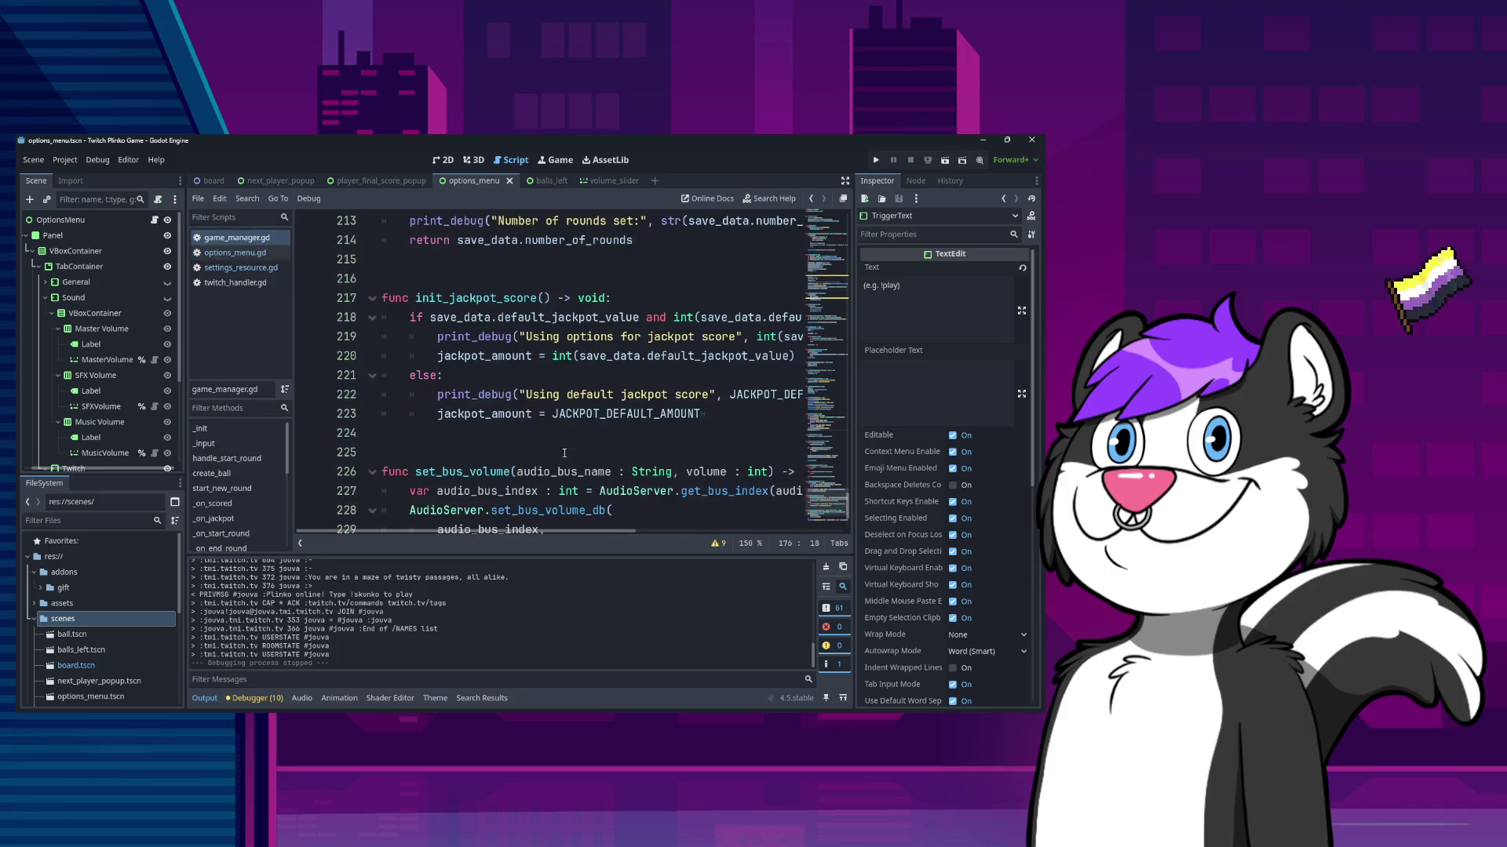
scroll(559, 447, up, 20)
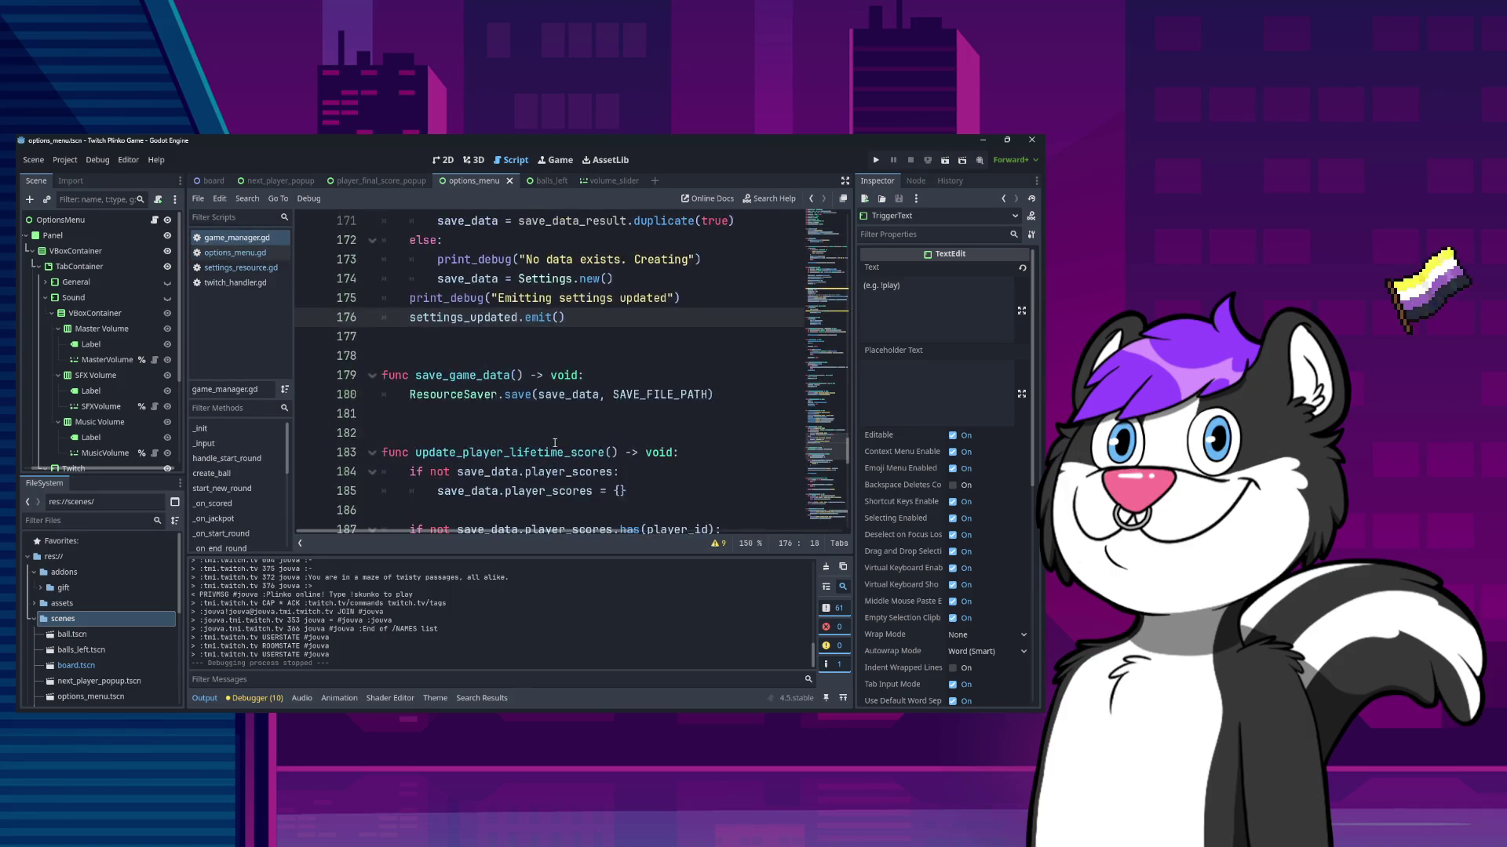
scroll(554, 444, up, 15)
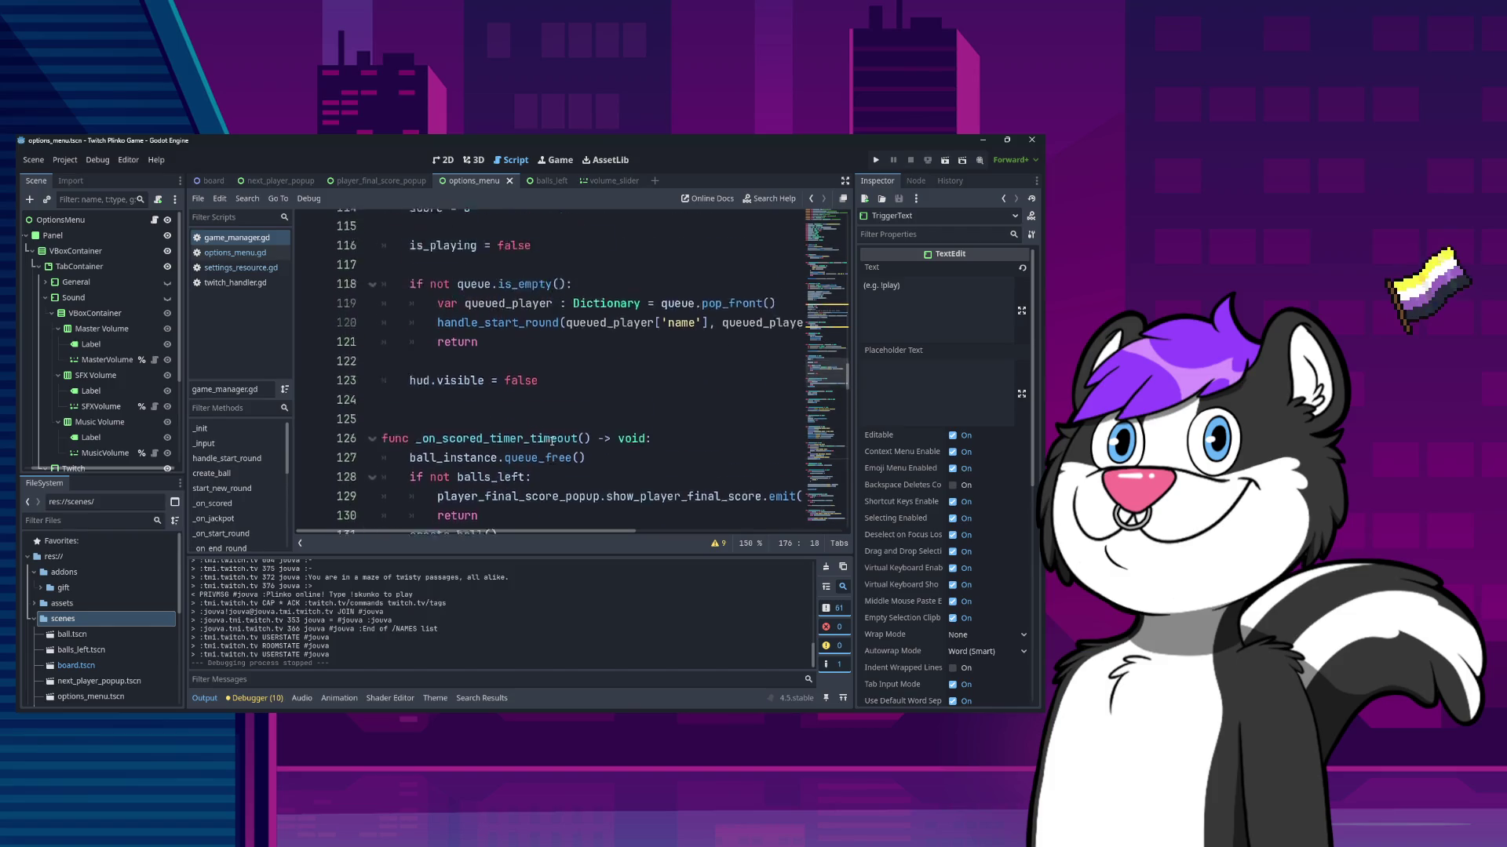
scroll(551, 441, up, 20)
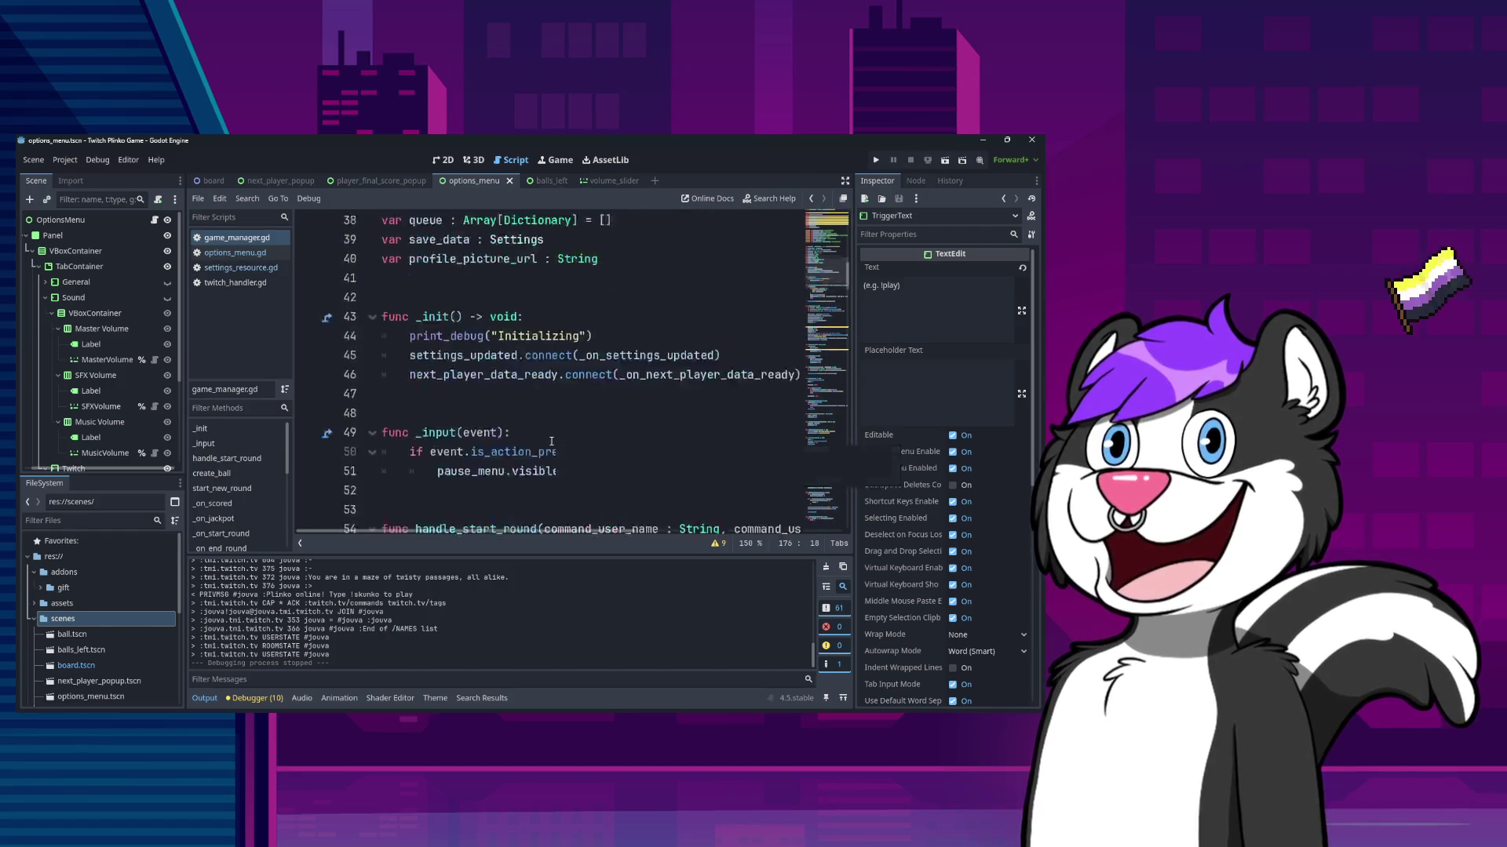
scroll(551, 441, up, 2)
scroll(580, 427, down, 5)
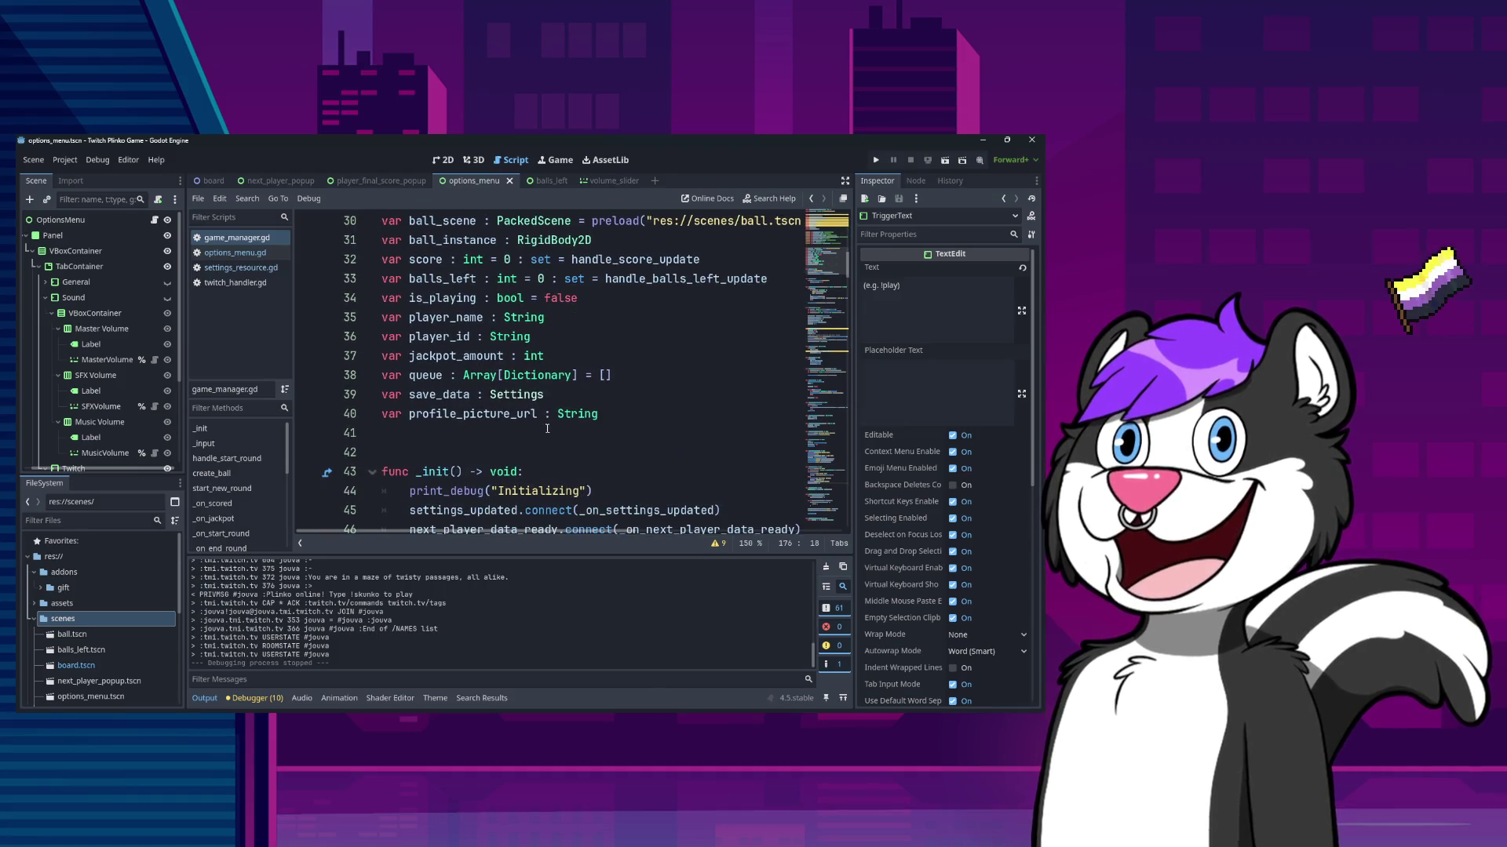
scroll(596, 420, down, 5)
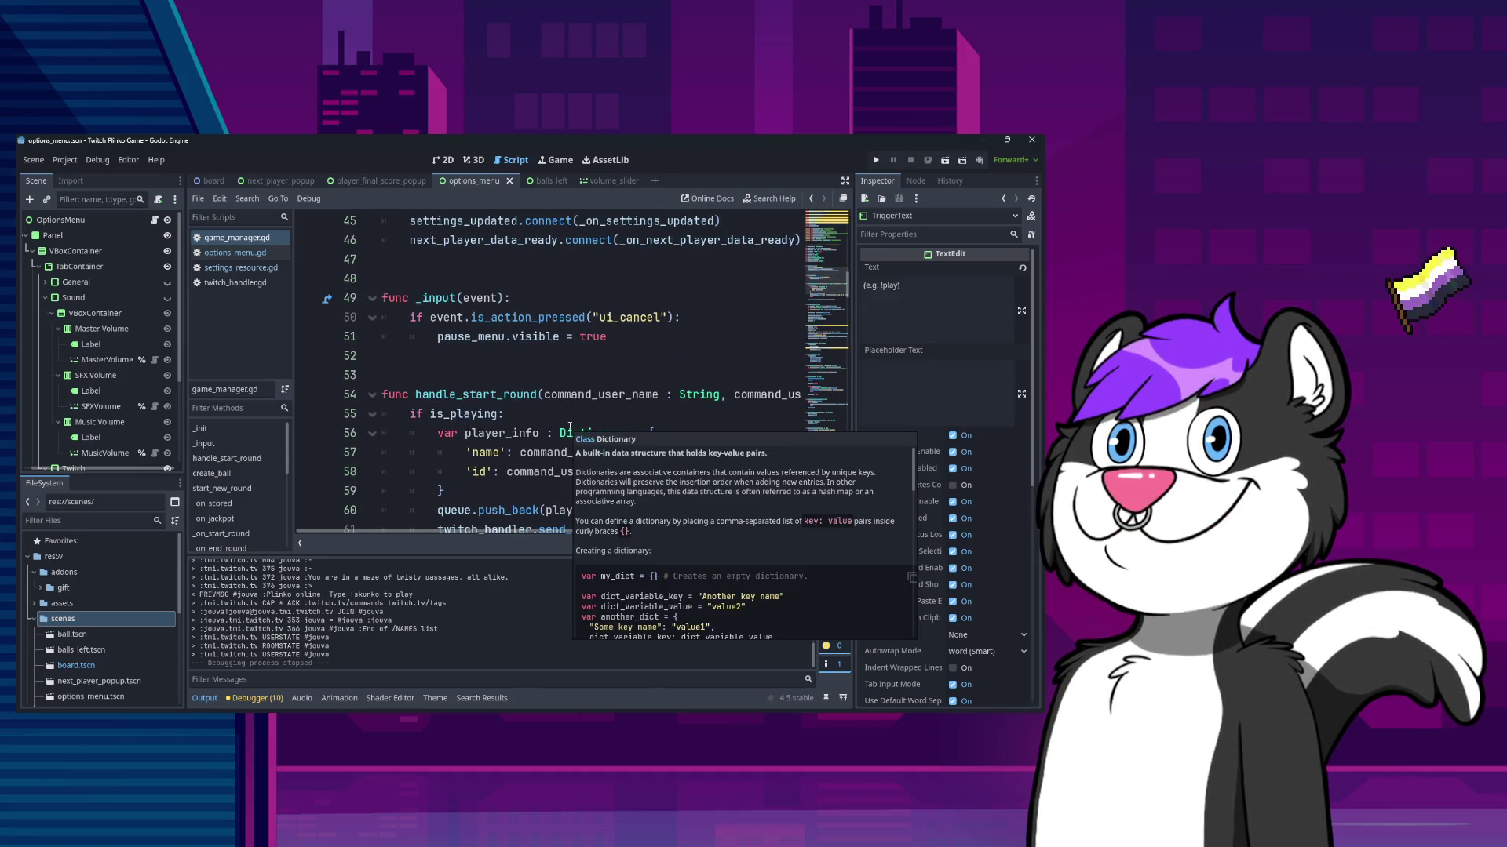
scroll(556, 422, up, 1)
scroll(572, 446, down, 7)
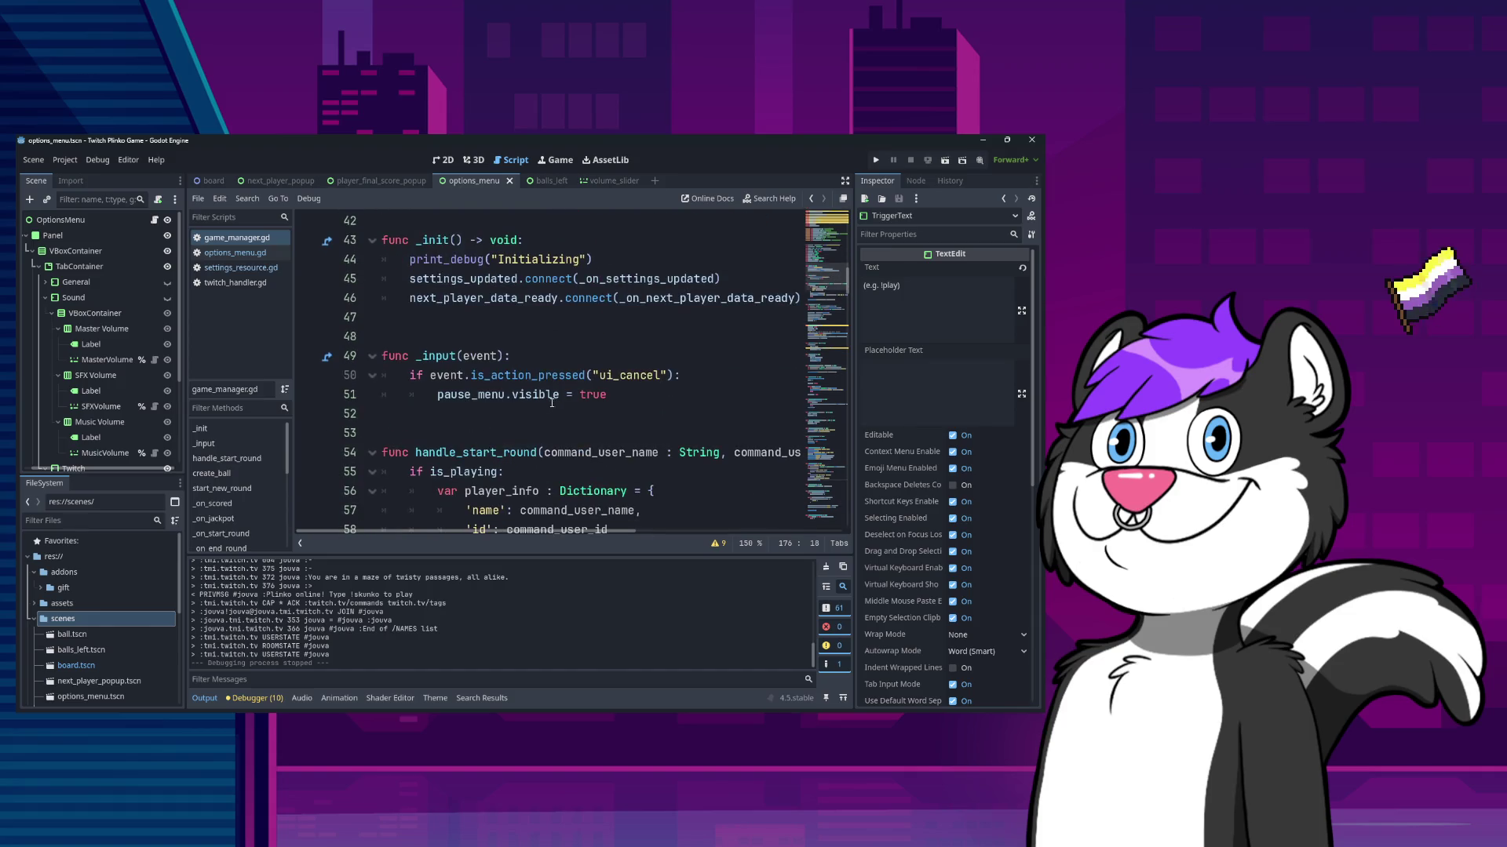
scroll(559, 455, up, 3)
scroll(519, 438, down, 2)
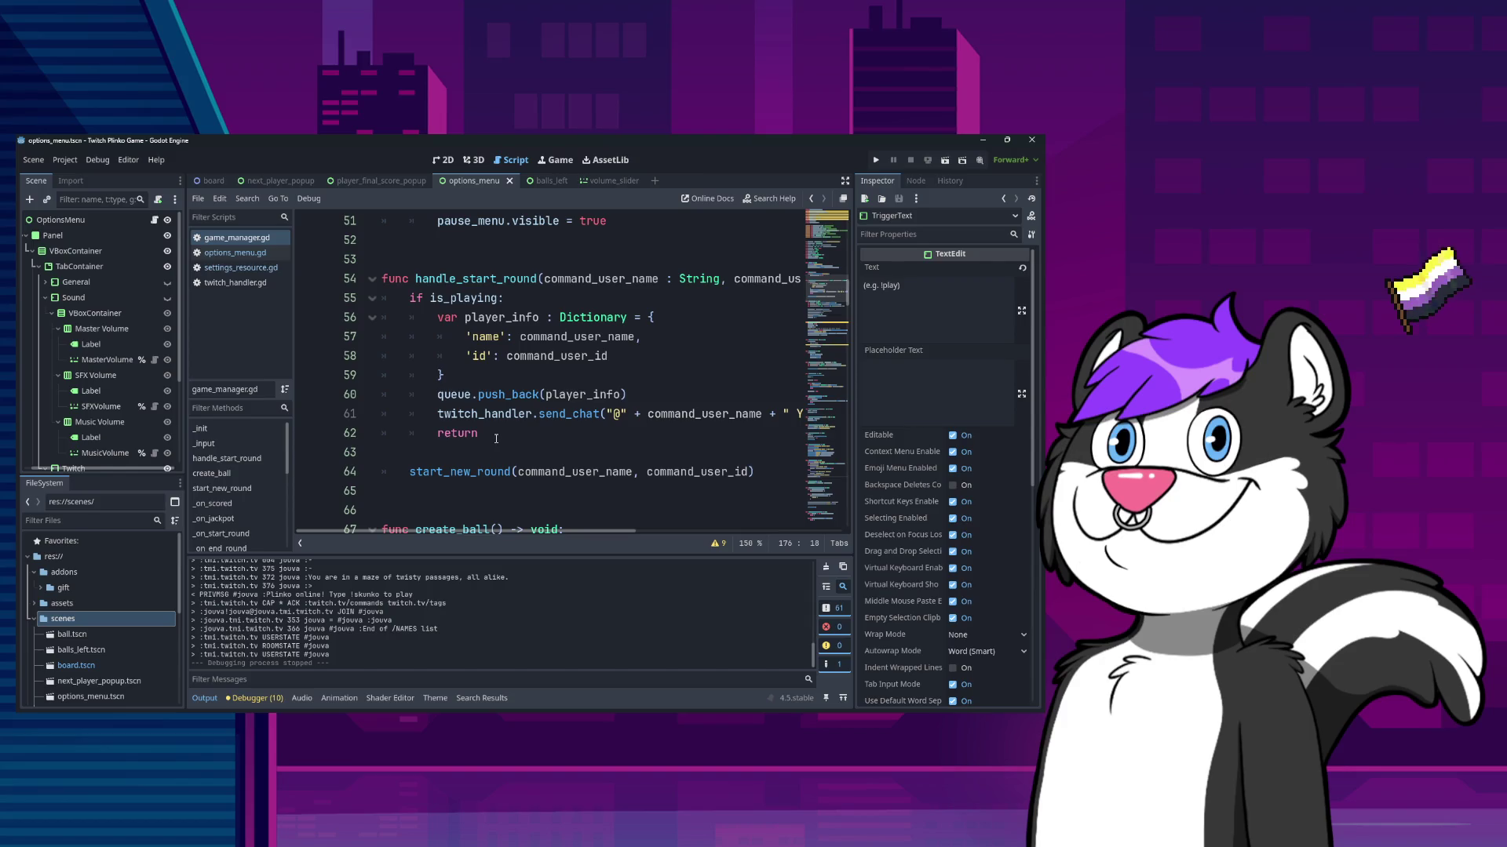
double_click(453, 298)
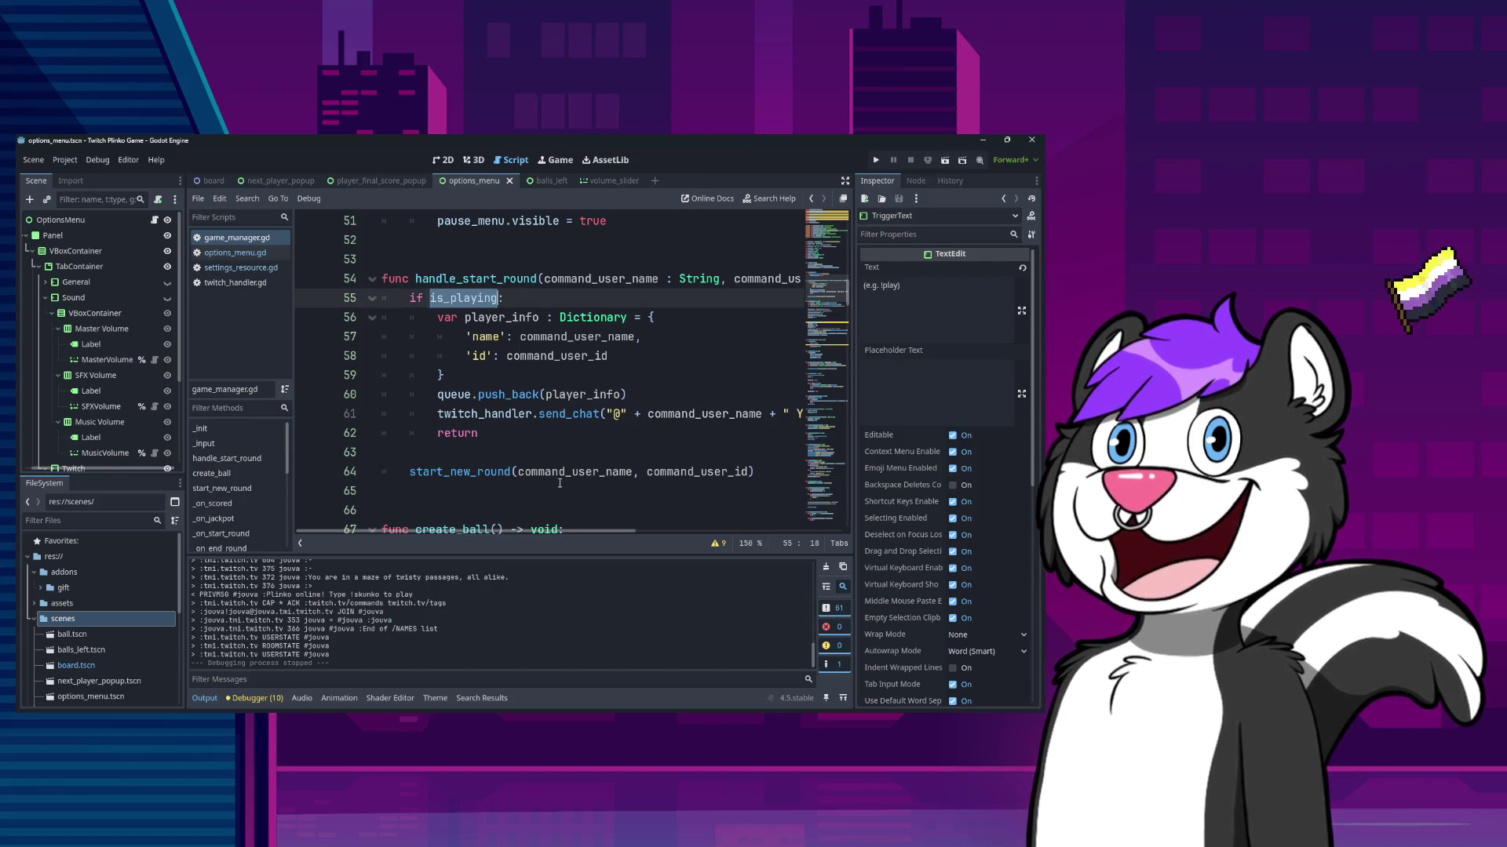
scroll(539, 469, down, 3)
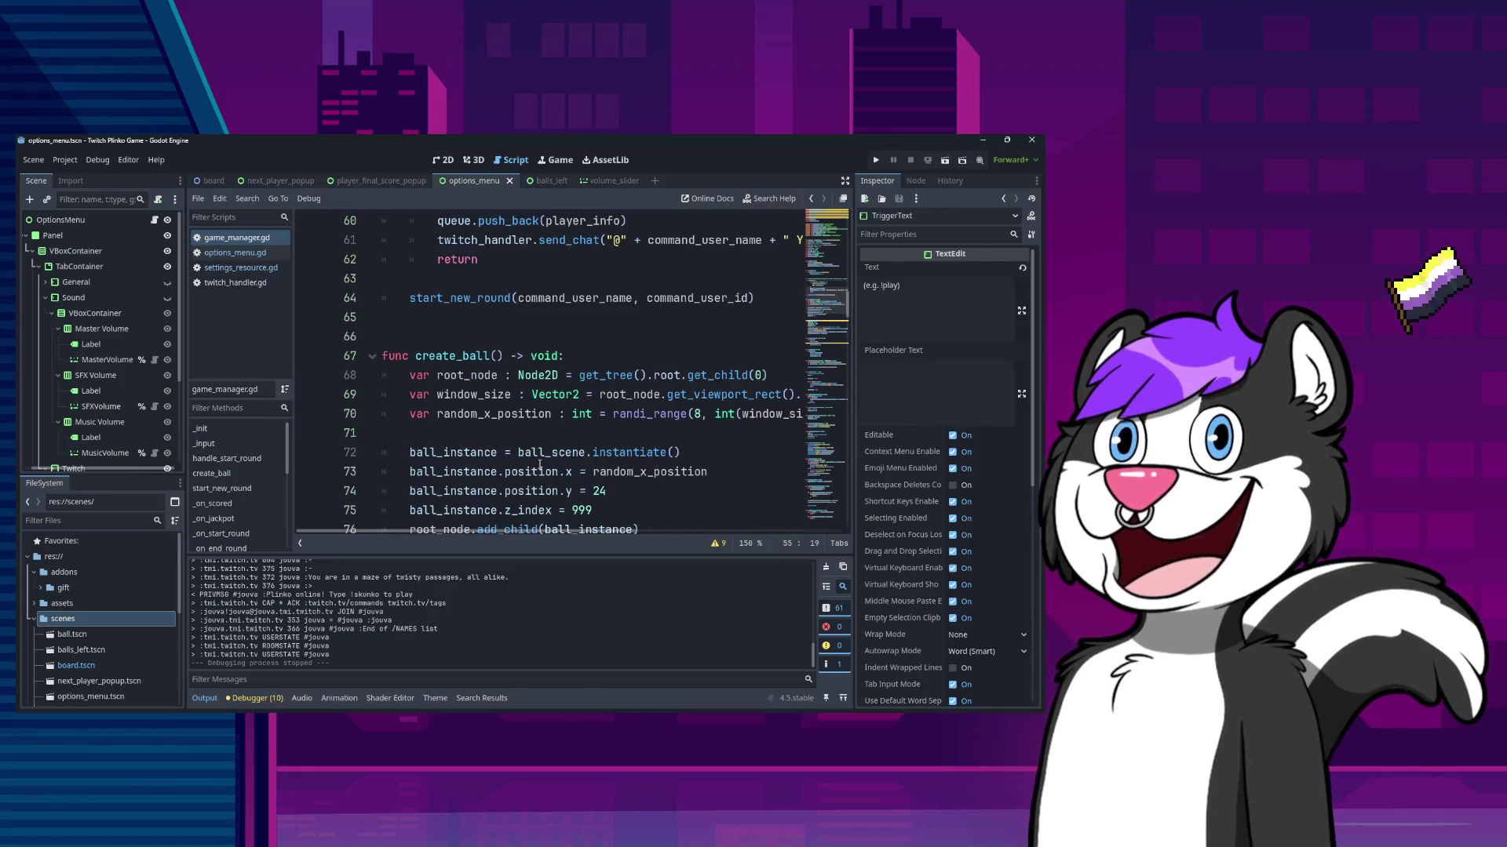
scroll(539, 470, down, 3)
scroll(518, 423, up, 3)
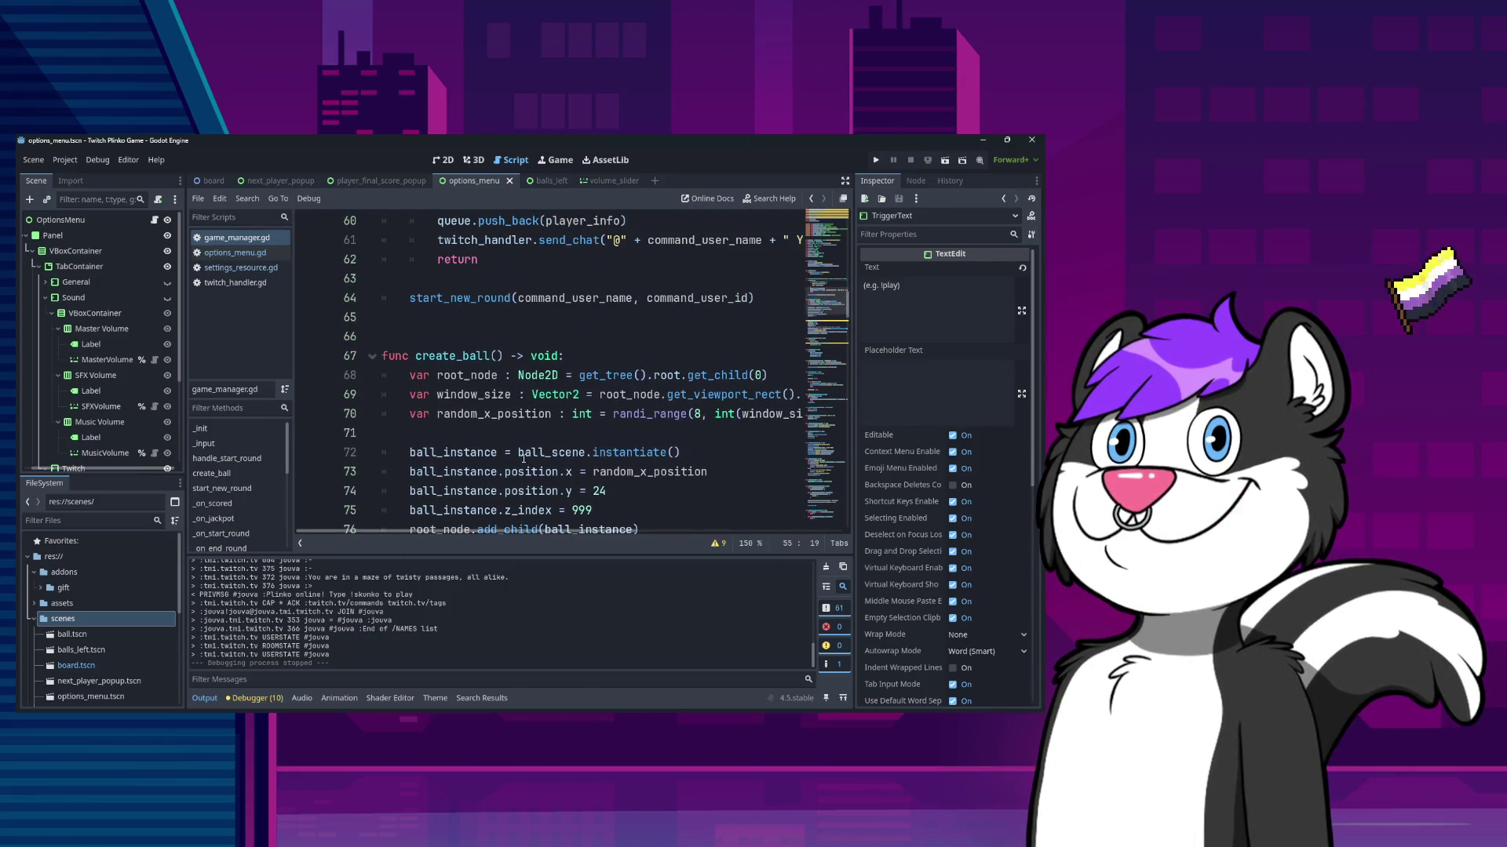
scroll(463, 314, up, 4)
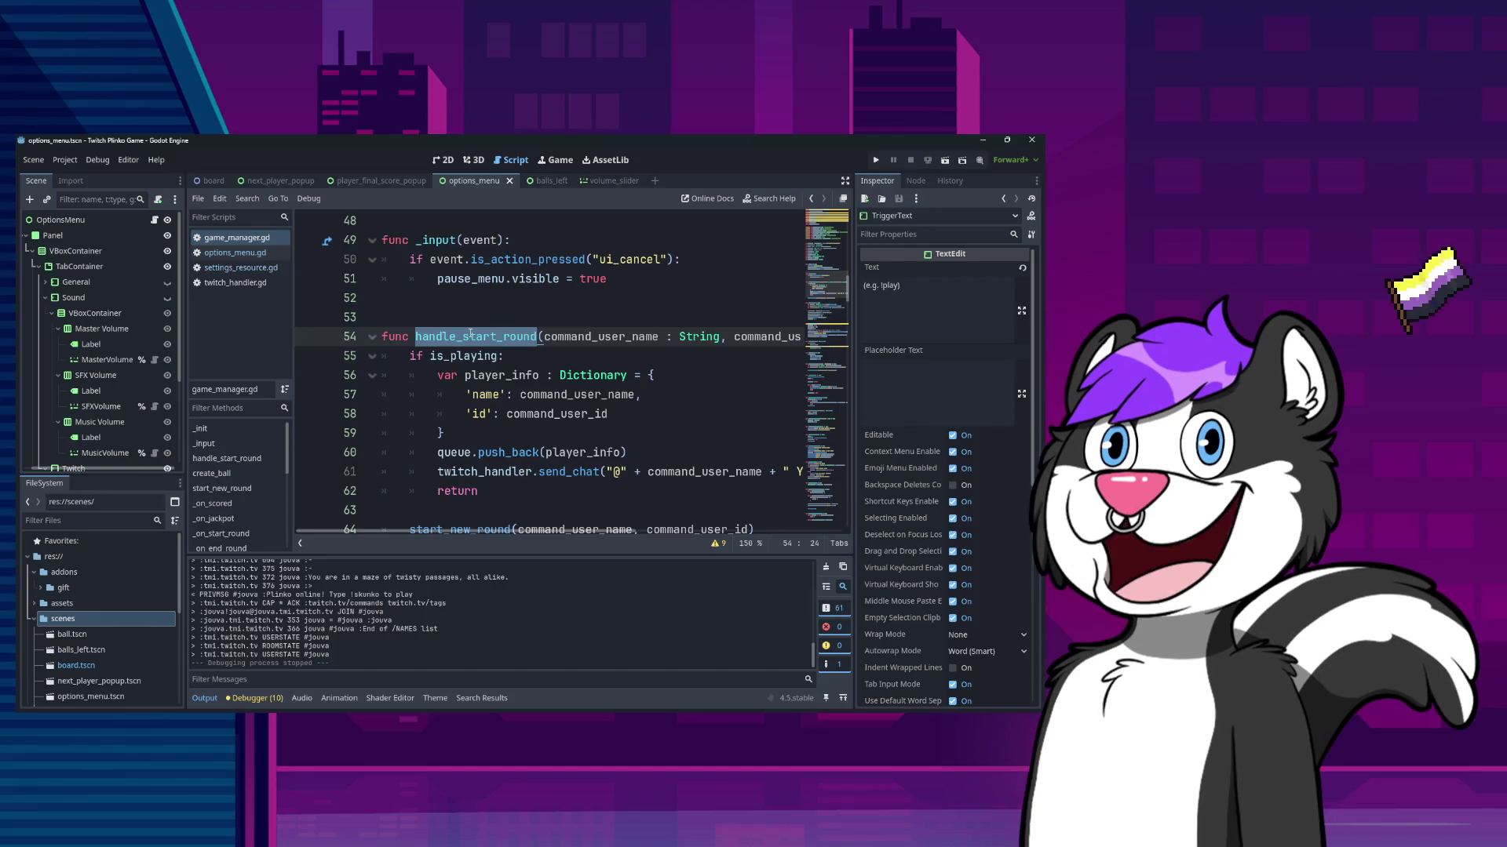
- Search game_manager.gd for handle_start_round, landing in the _on_start_round function
key(ctrl+Home)
key(ctrl+f)
text(handle_start_round)
key(Return)
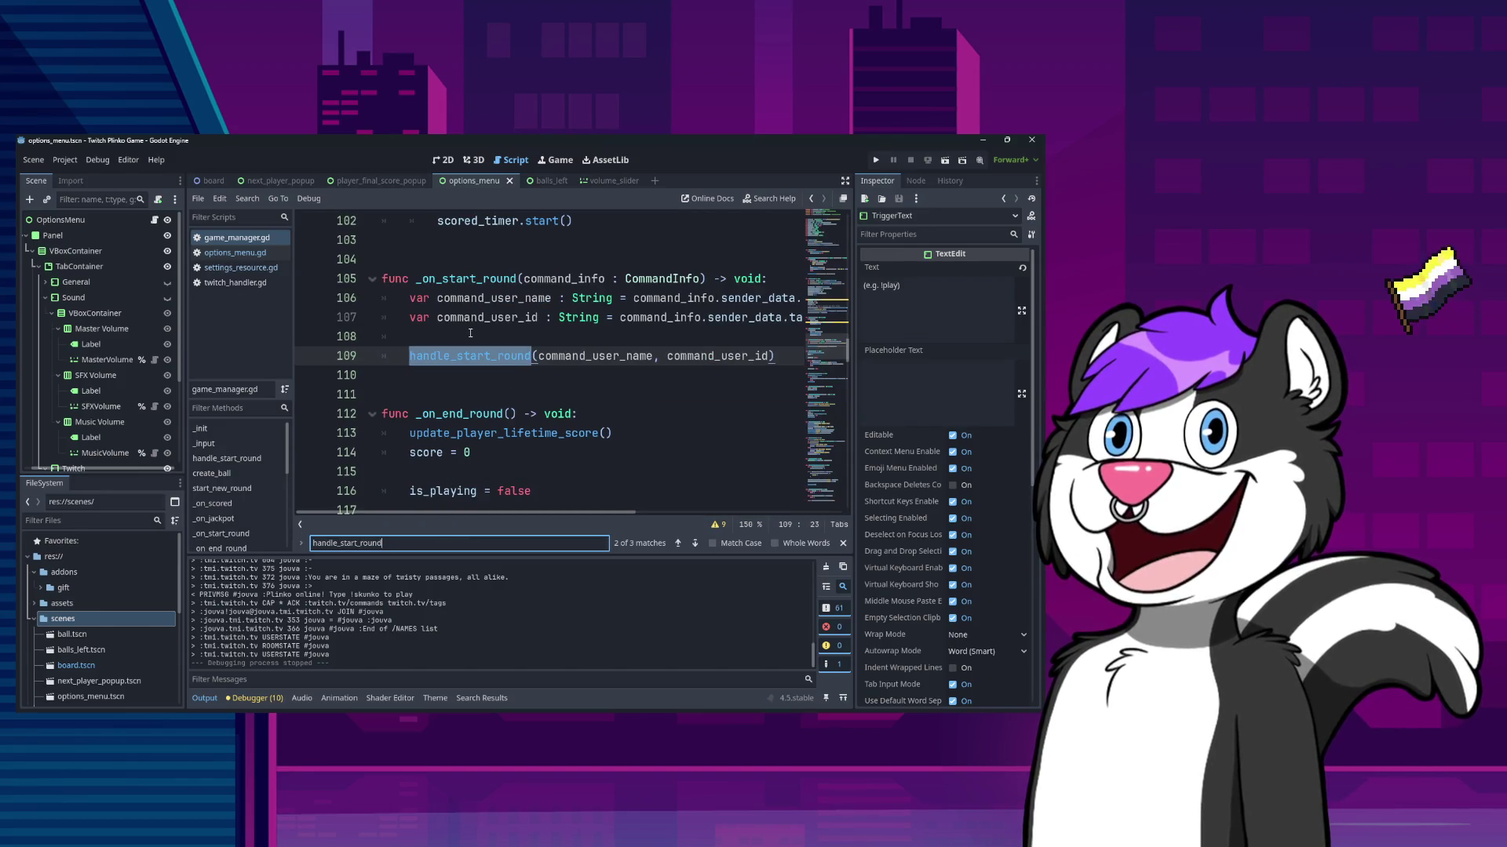
double_click(474, 280)
key(ctrl+f)
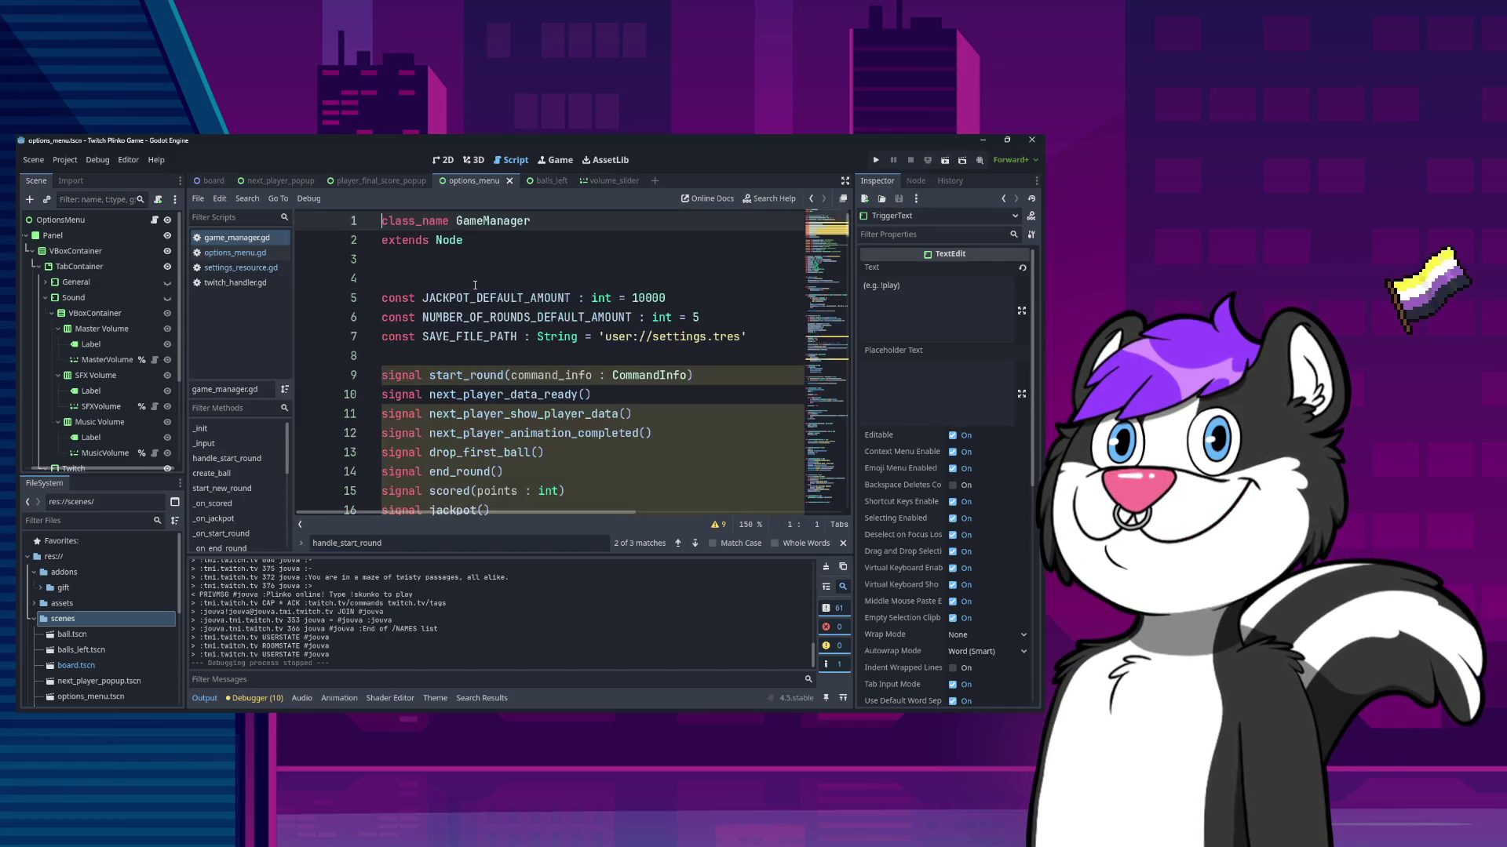
key(Escape)
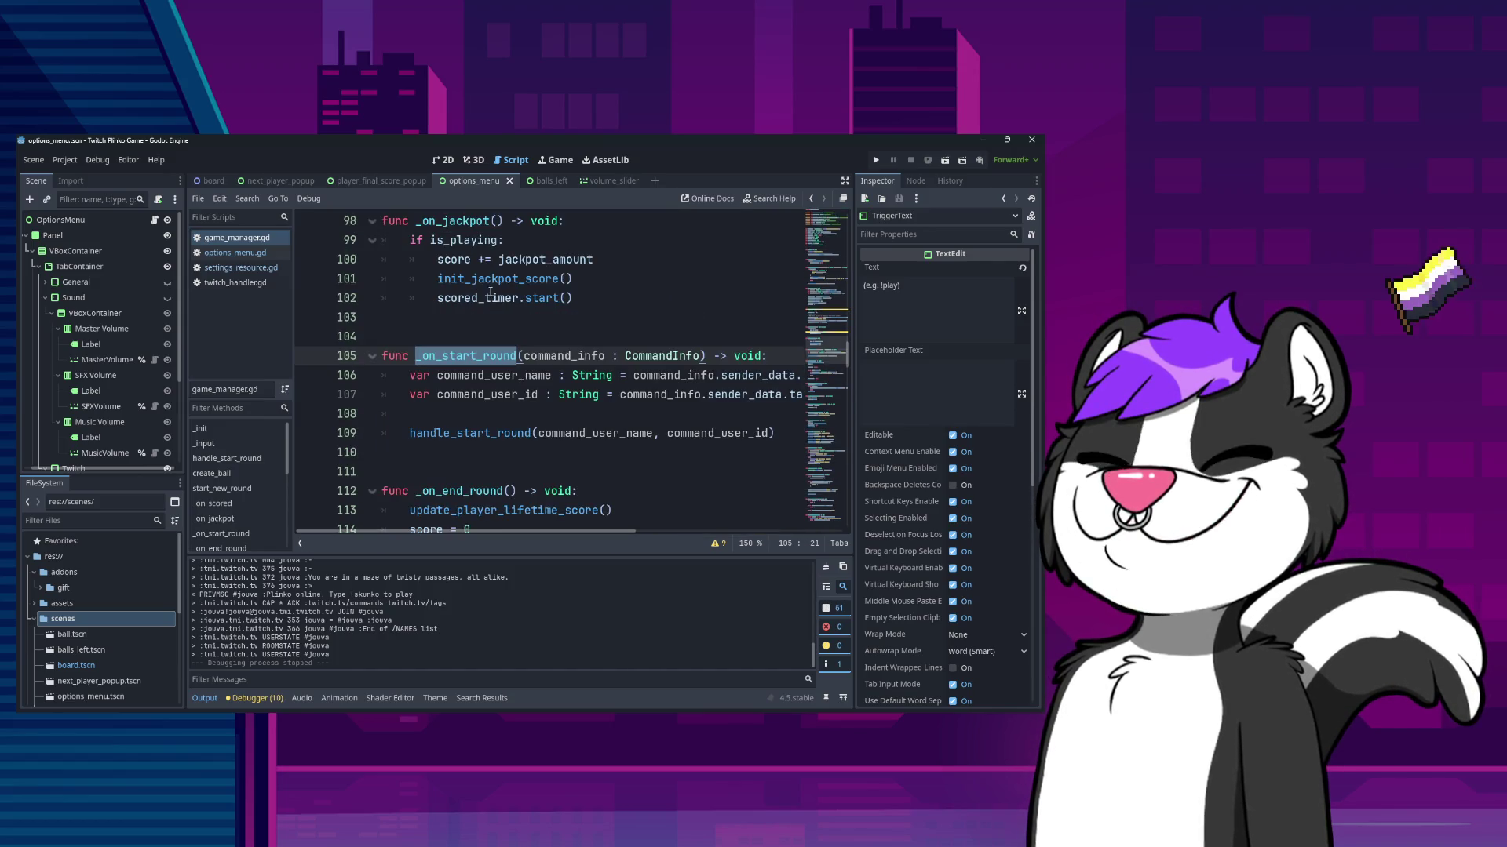
- Step through the handle_start_round calls on line 109 and line 120
click(476, 426)
double_click(476, 435)
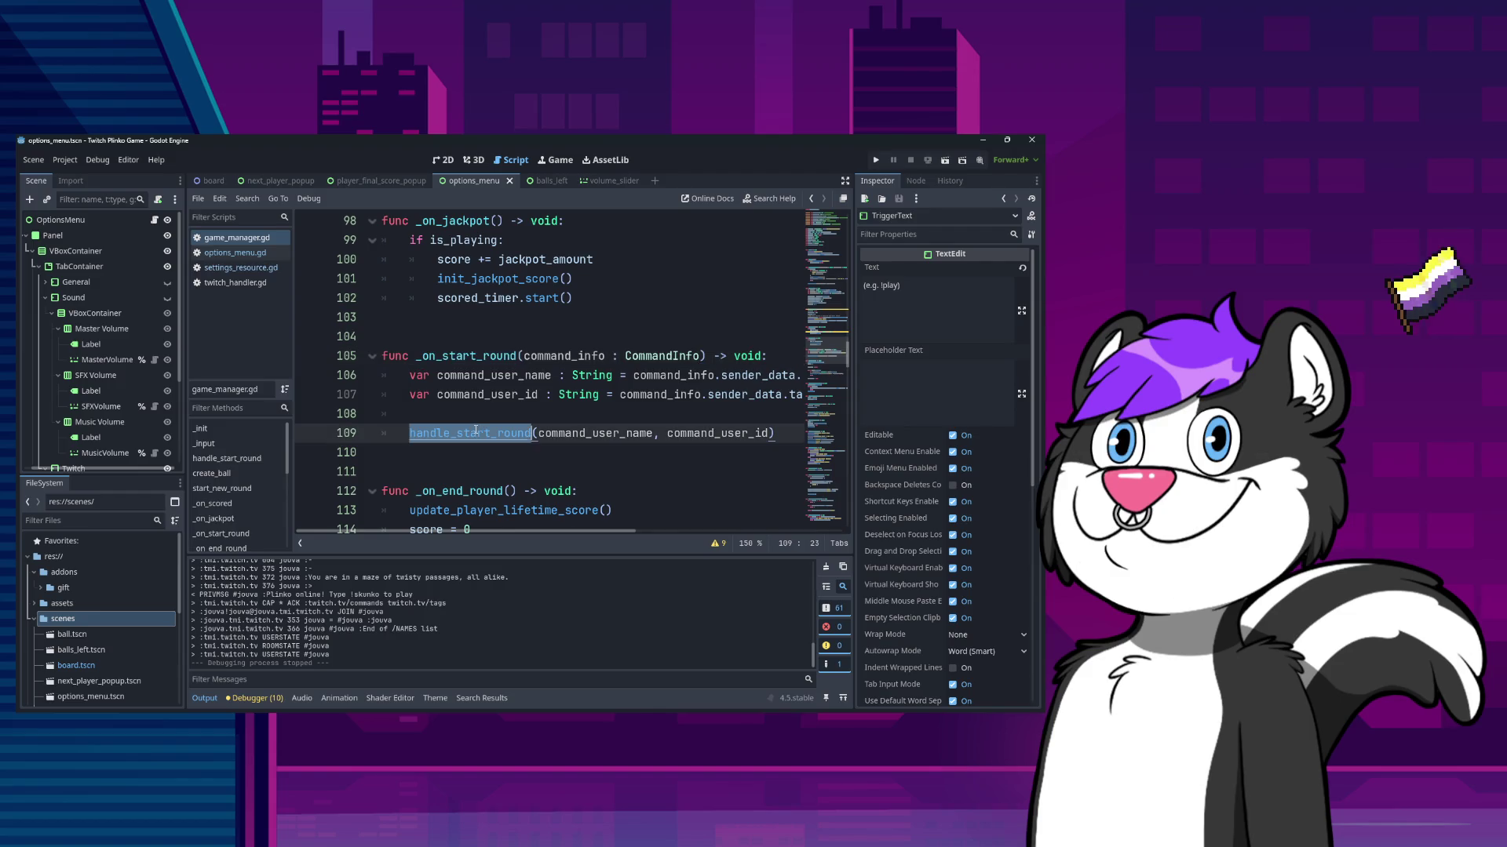
key(ctrl+f)
key(Return)
key(Return)
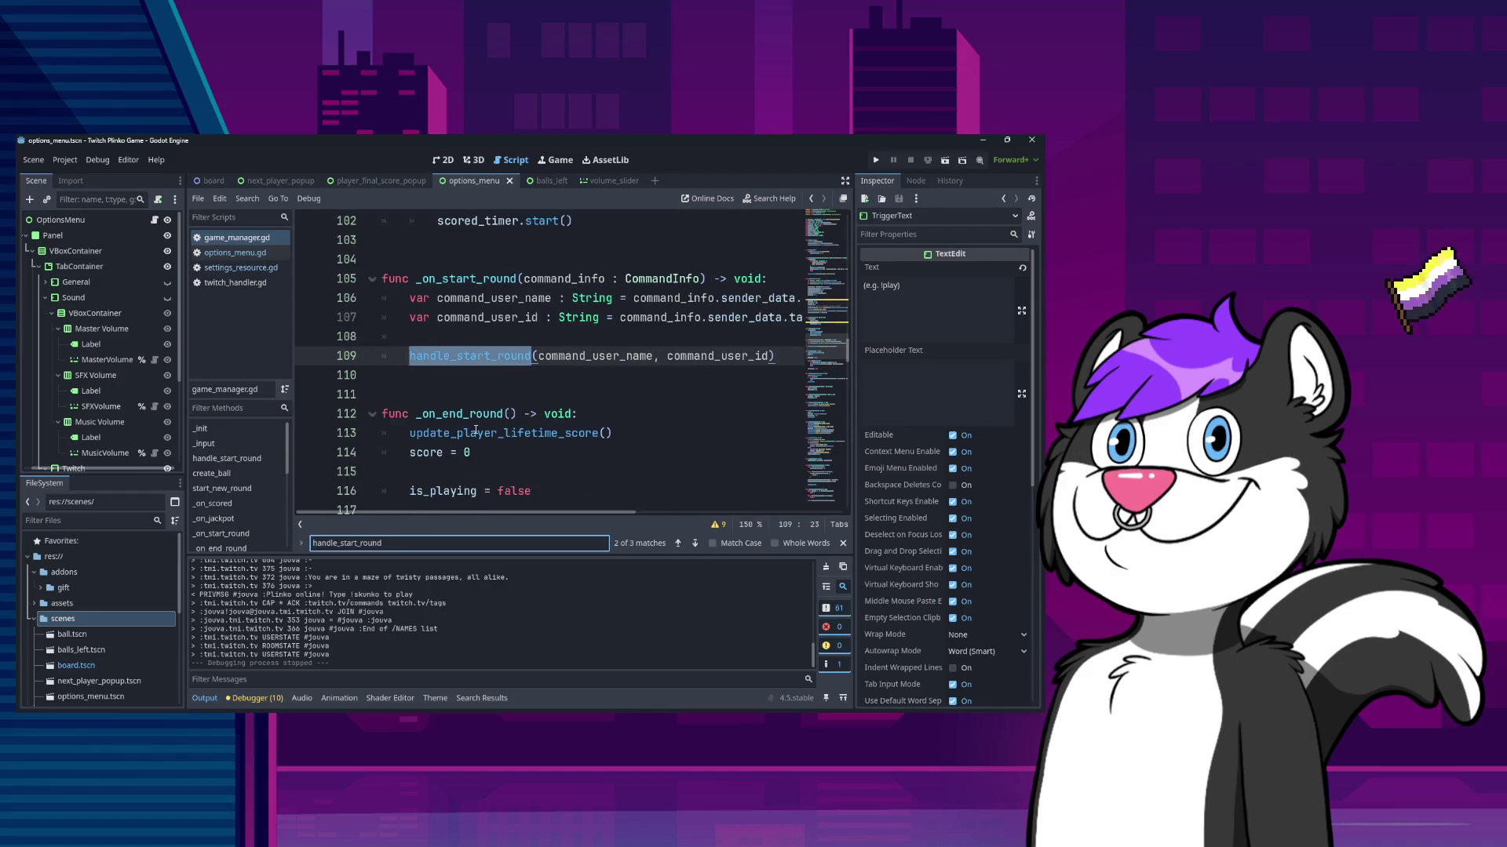
key(Return)
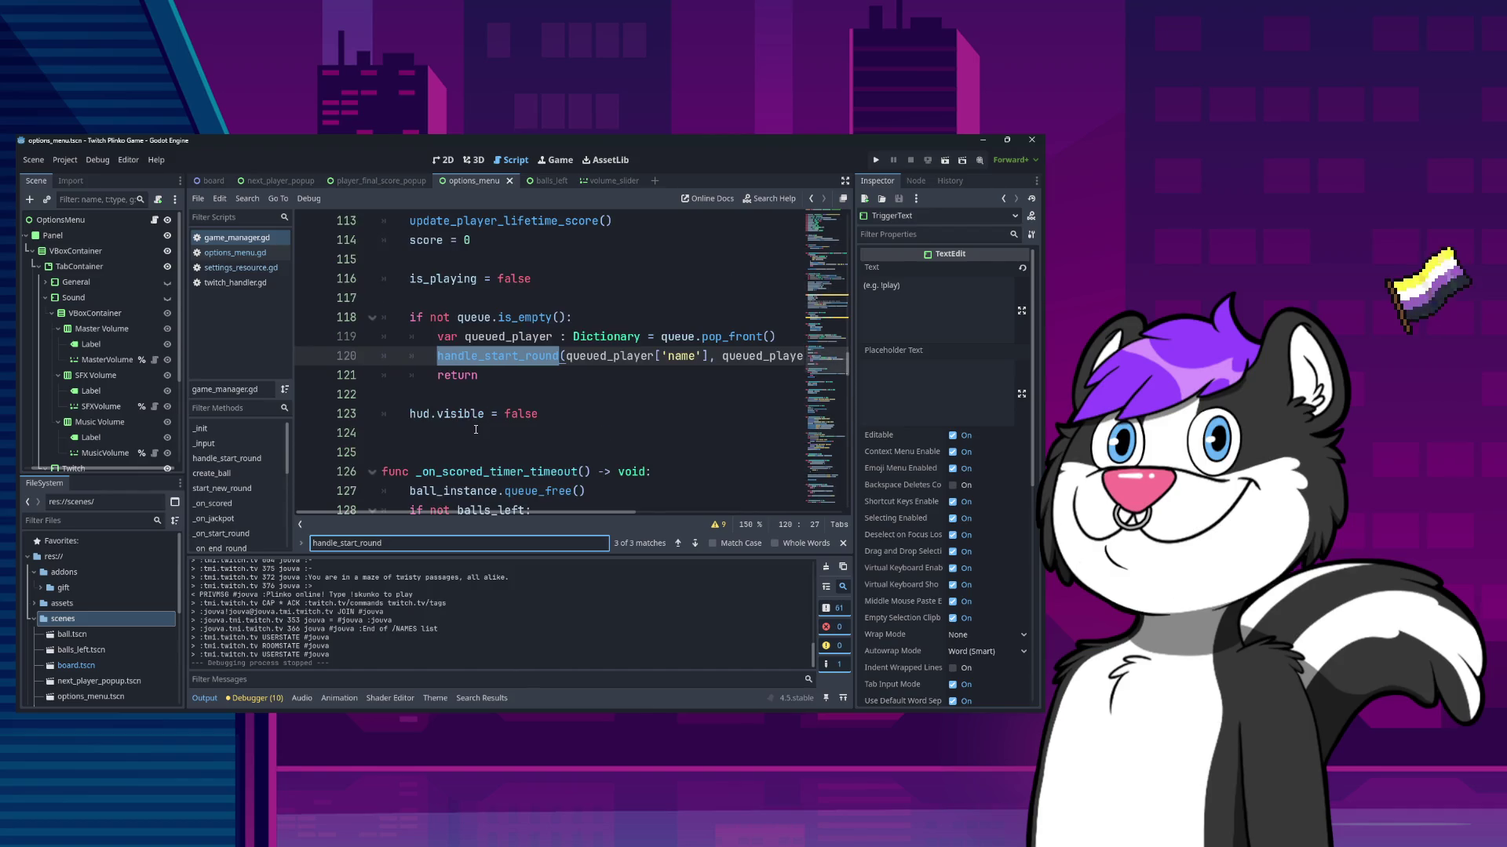
key(Return)
key(Return)
key(Return)
key(shift+Return)
key(Return)
key(Return)
key(Return)
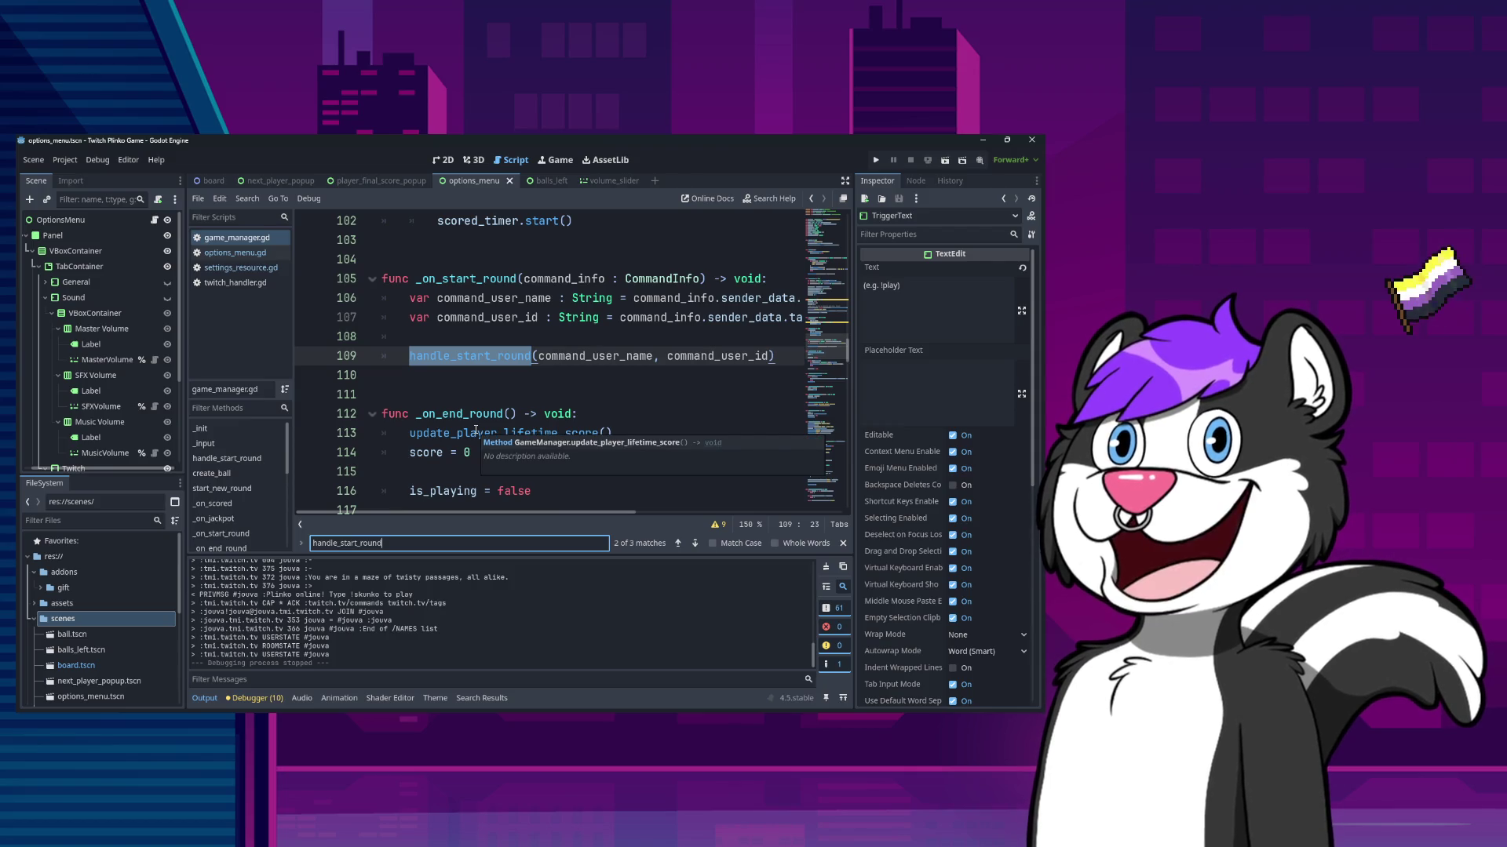
- Go to handle_start_round and open a blank line at the top of its body
click(547, 375)
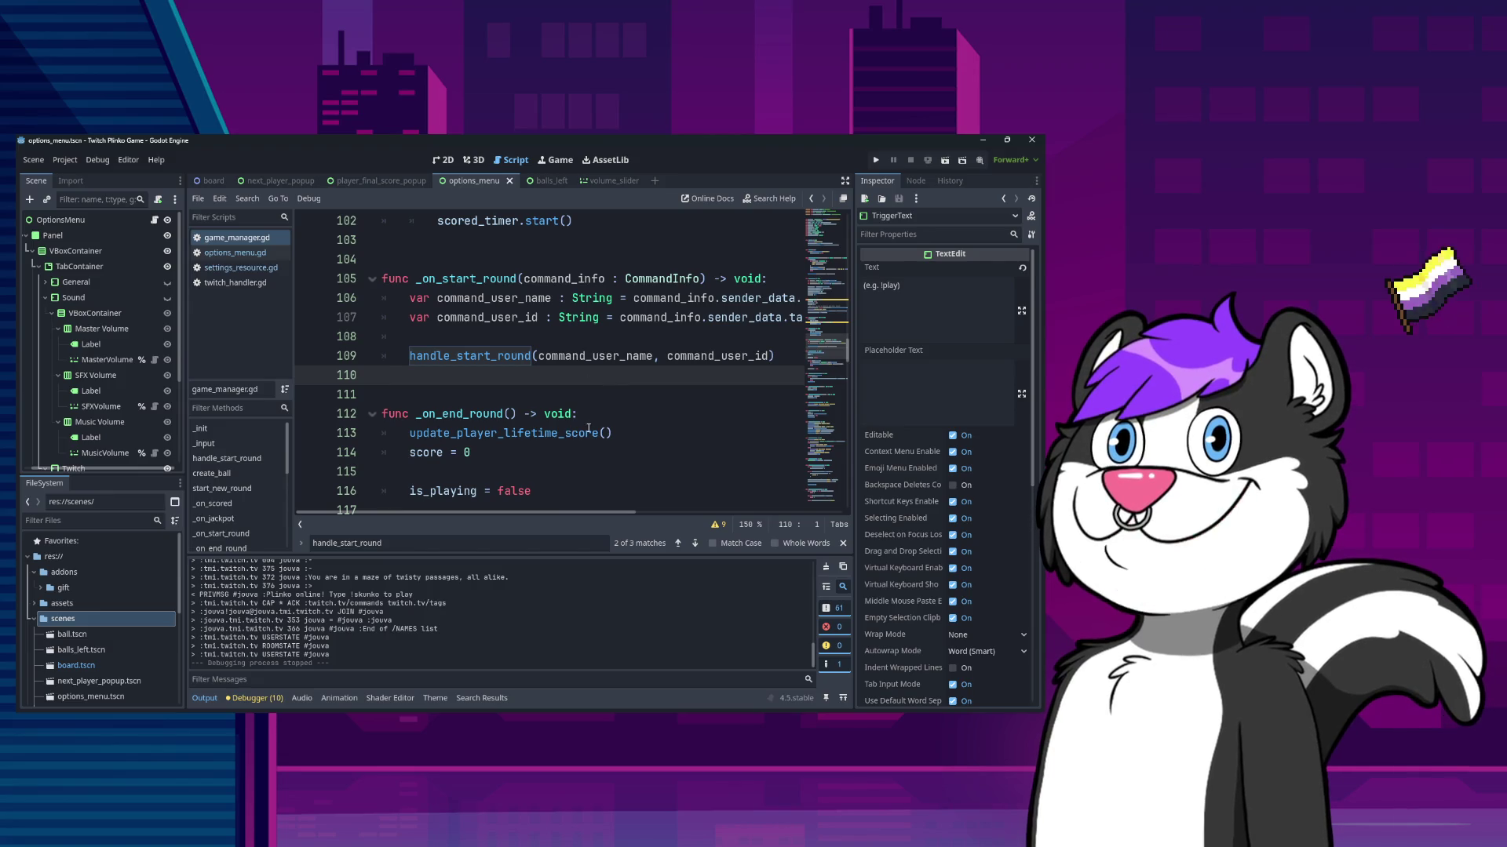
scroll(589, 429, up, 5)
scroll(538, 448, down, 4)
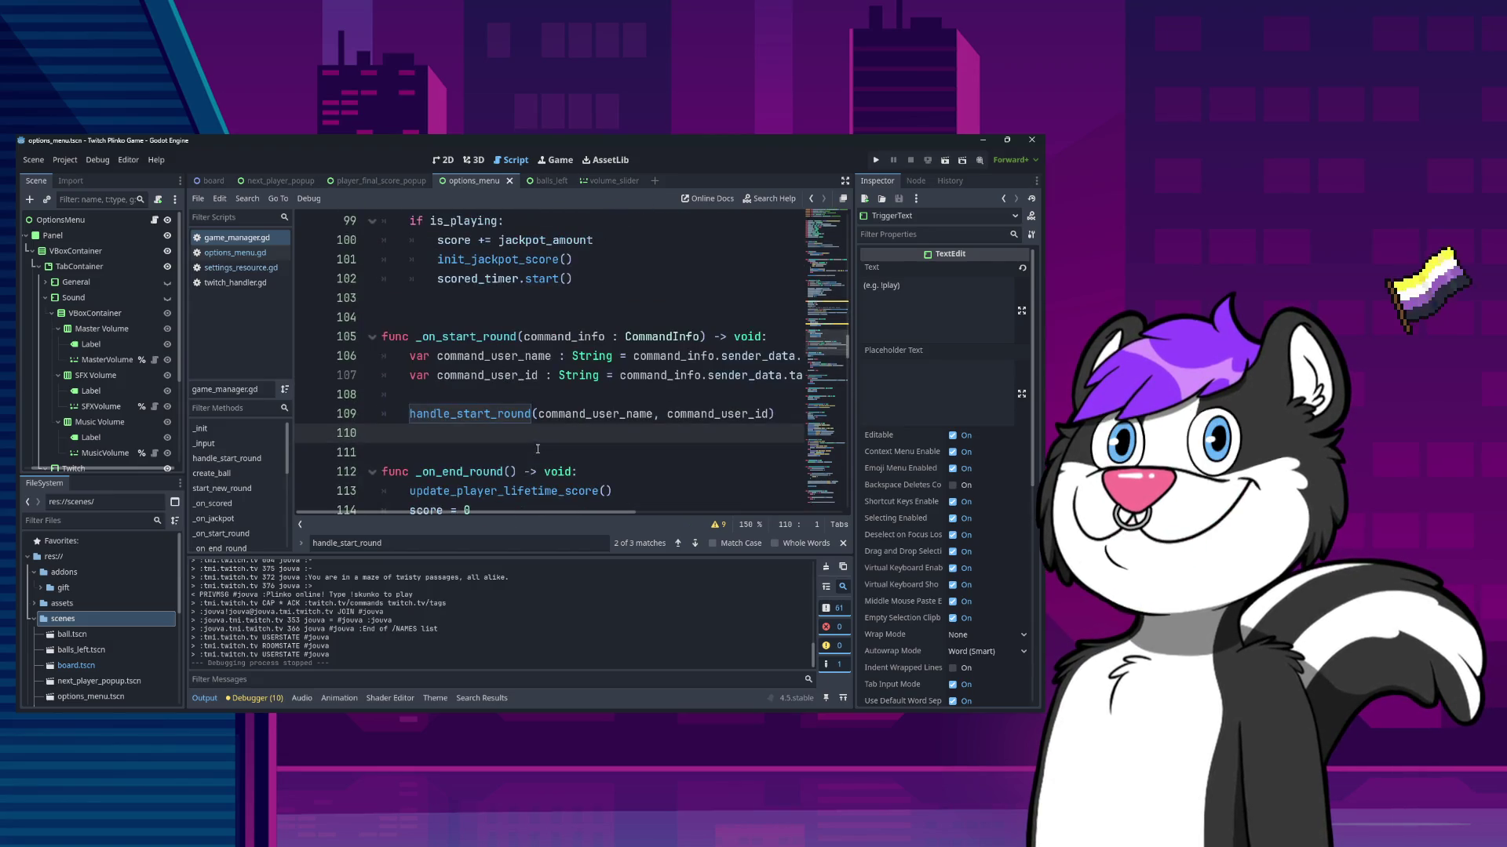
ctrl+click(491, 413)
scroll(539, 389, down, 2)
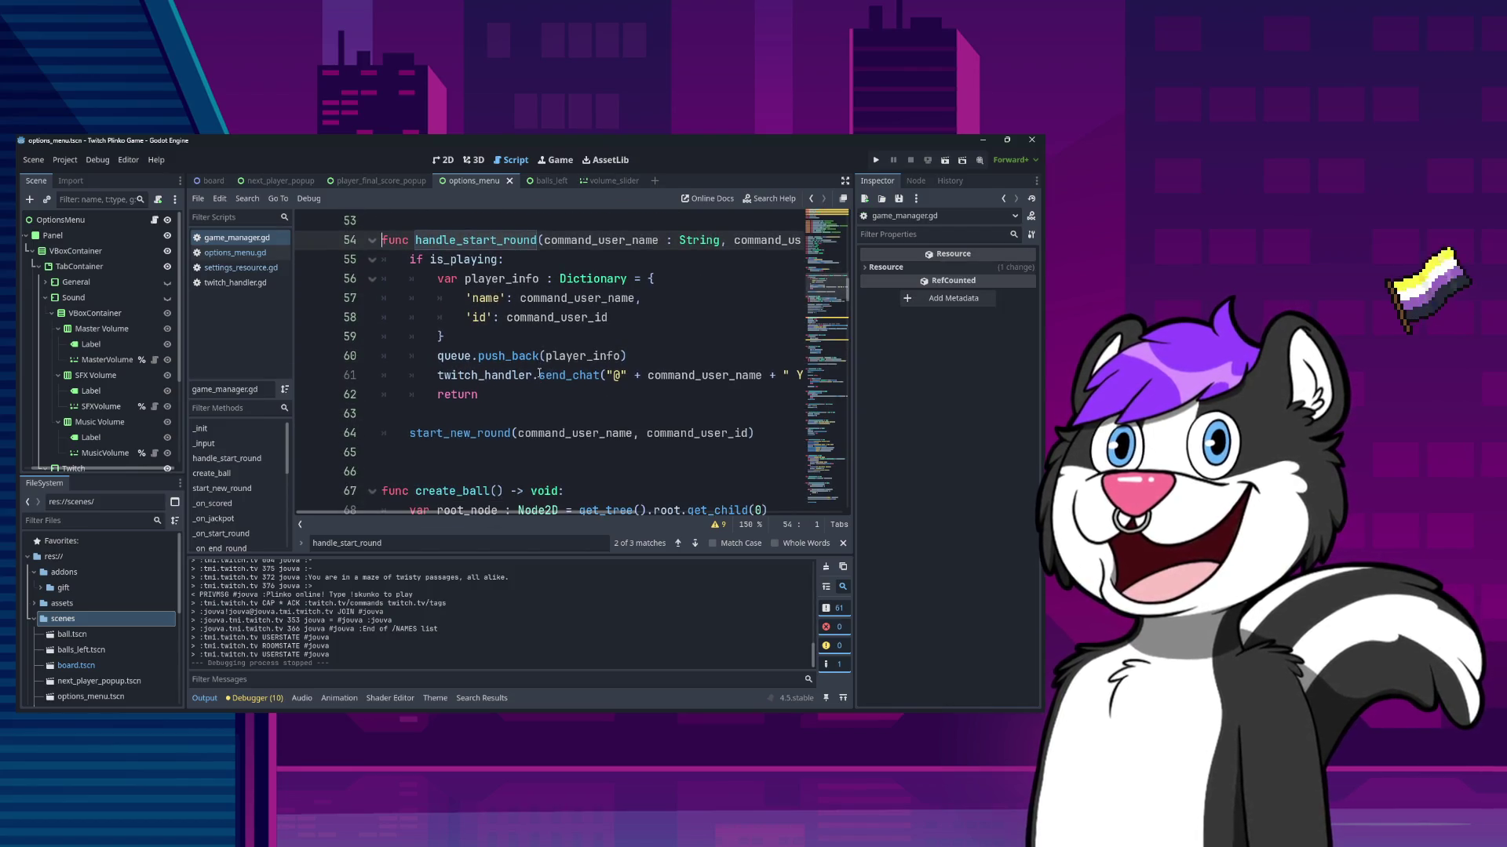
scroll(539, 374, up, 2)
click(564, 355)
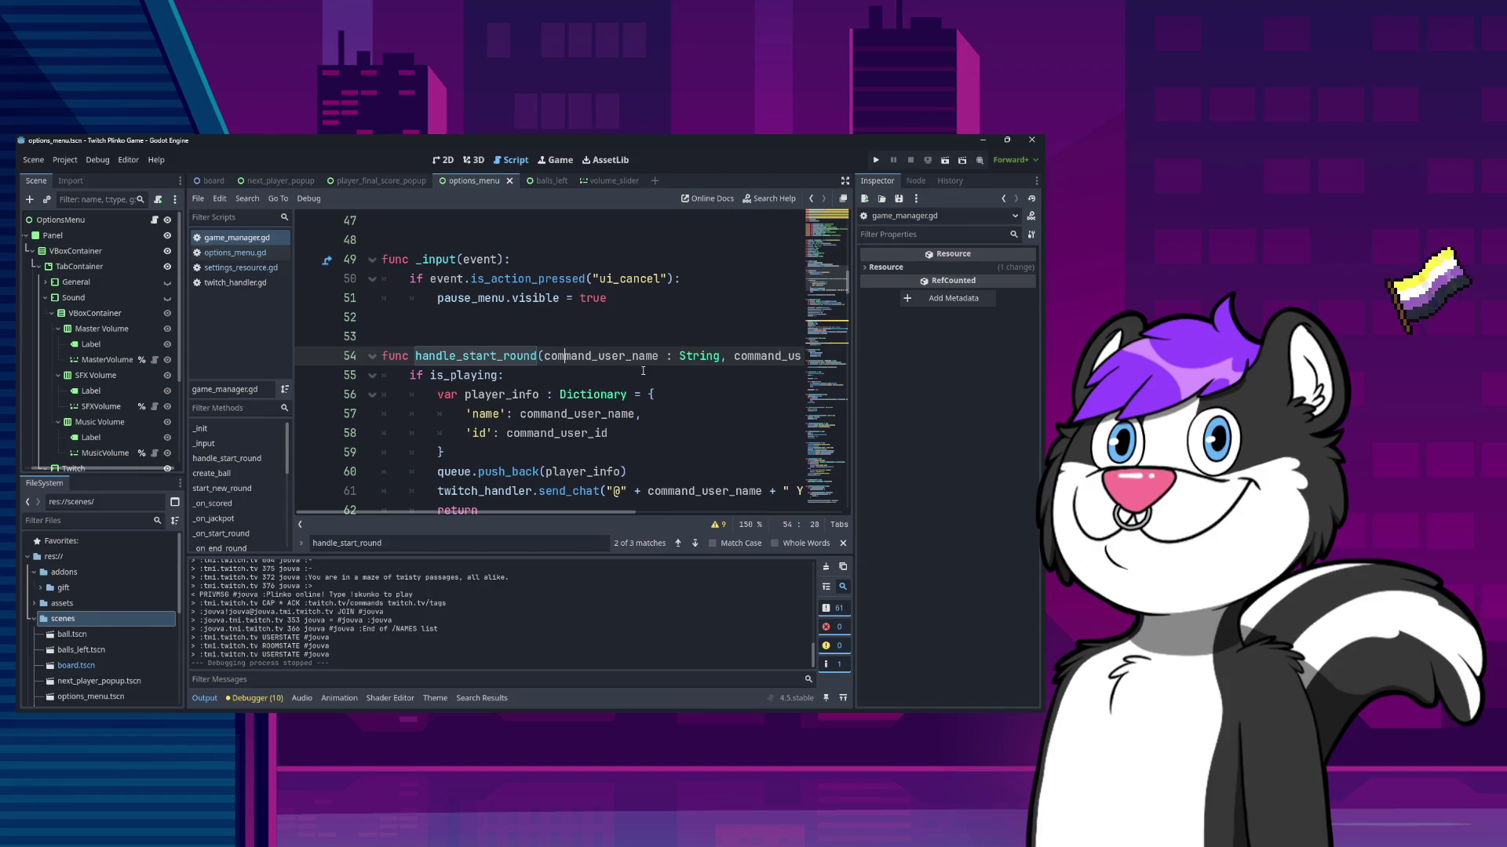
key(End)
key(Return)
key(Return)
key(Up)
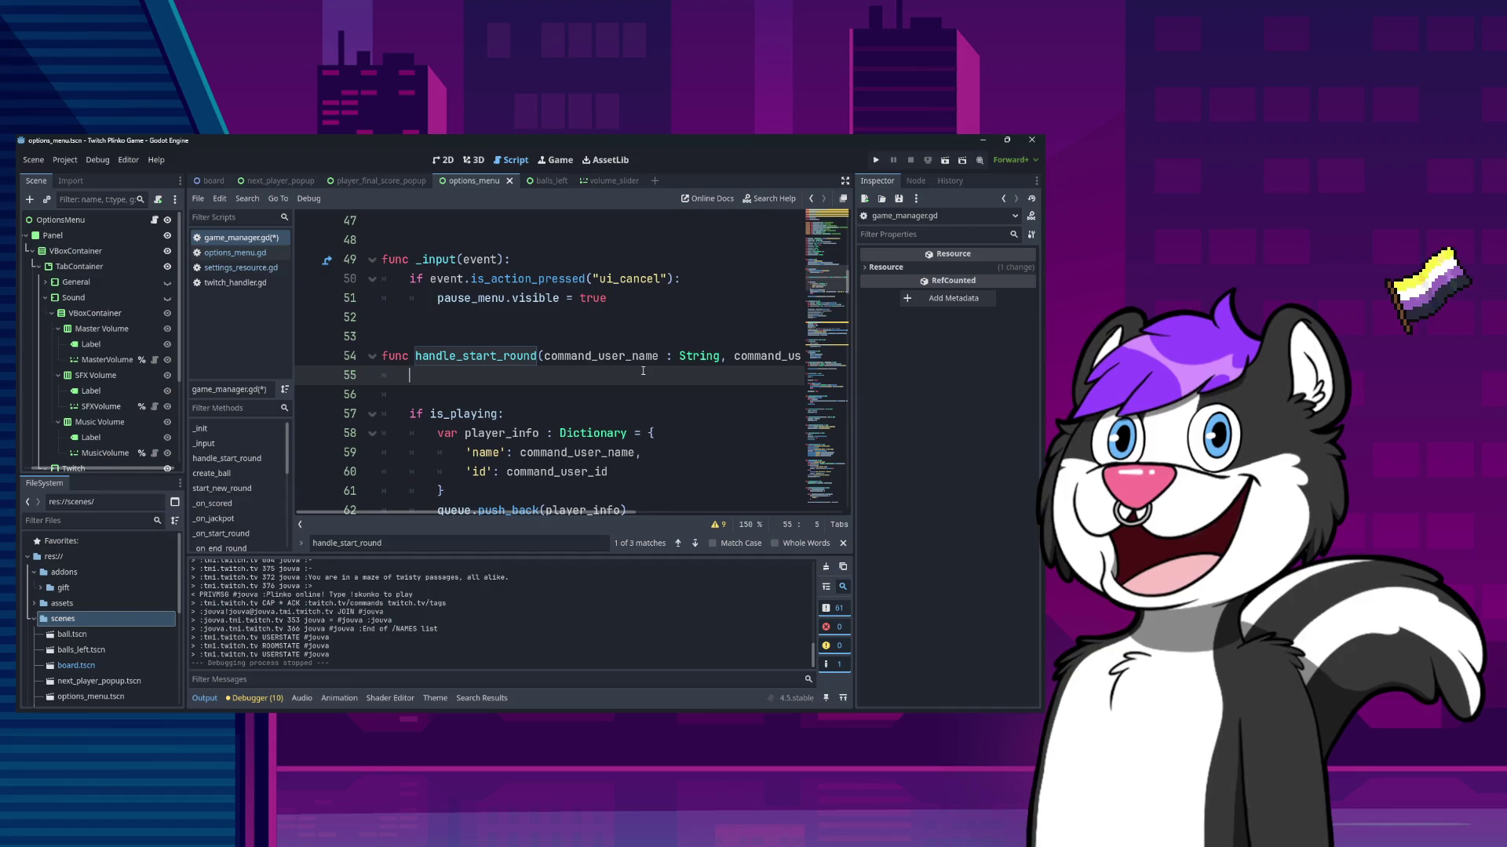
key(Down)
key(Down)
key(Down)
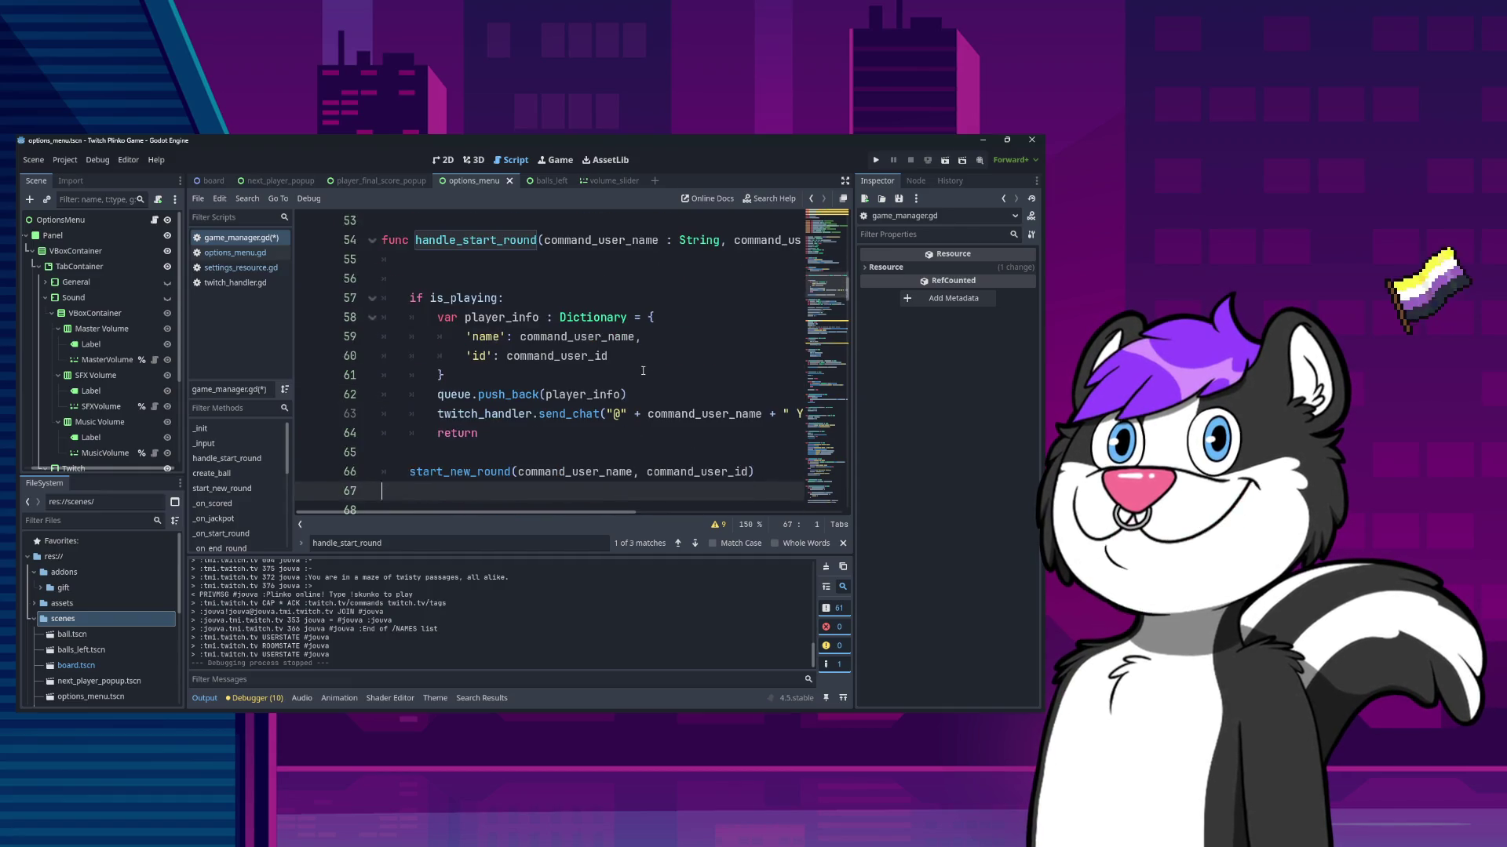
key(Up)
key(Up)
key(Up)
key(ctrl+Right)
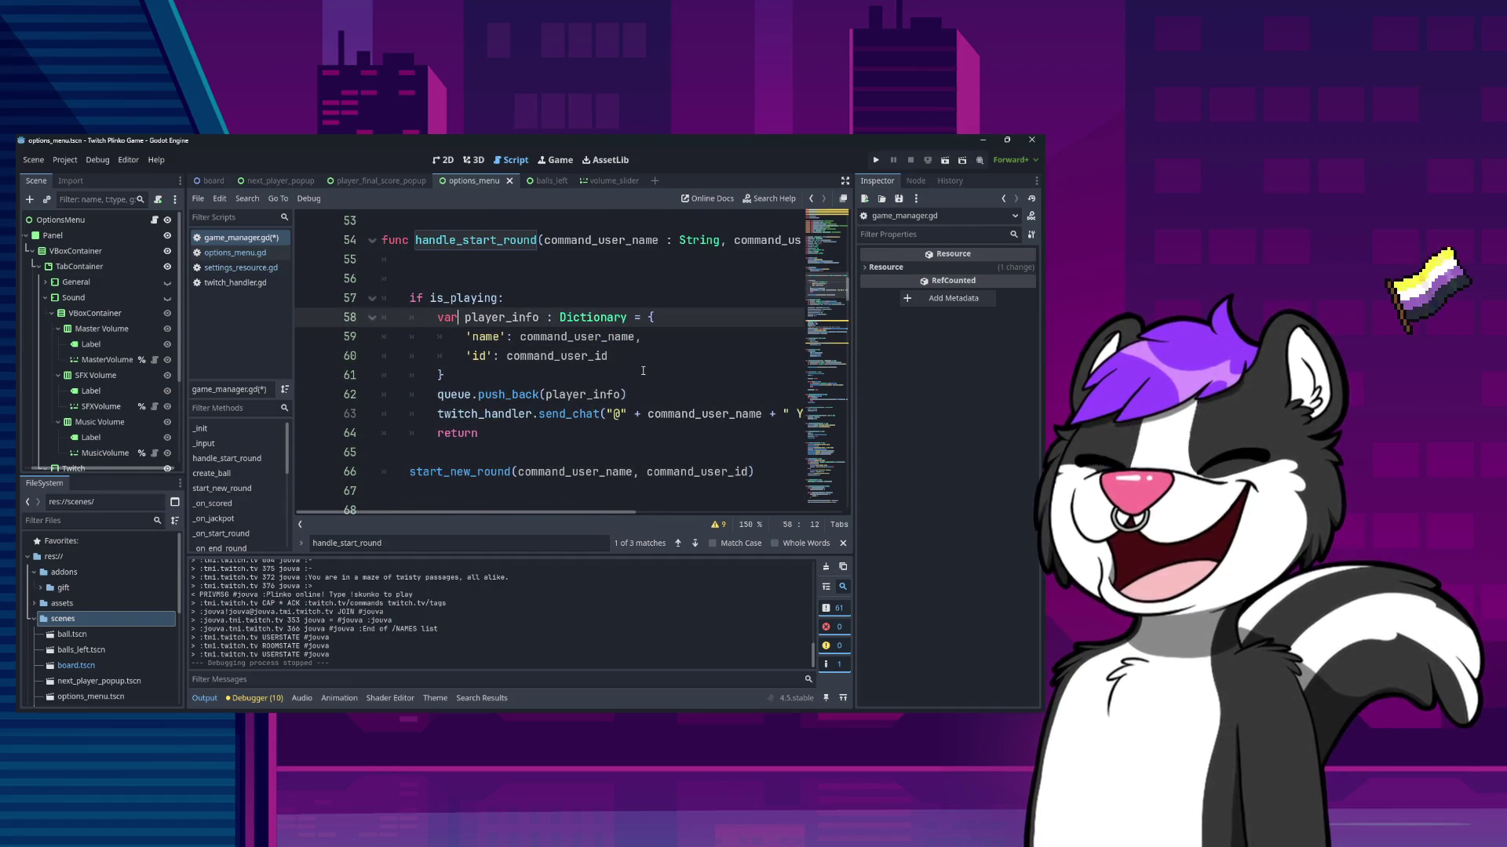
key(Down)
key(Down)
key(Down)
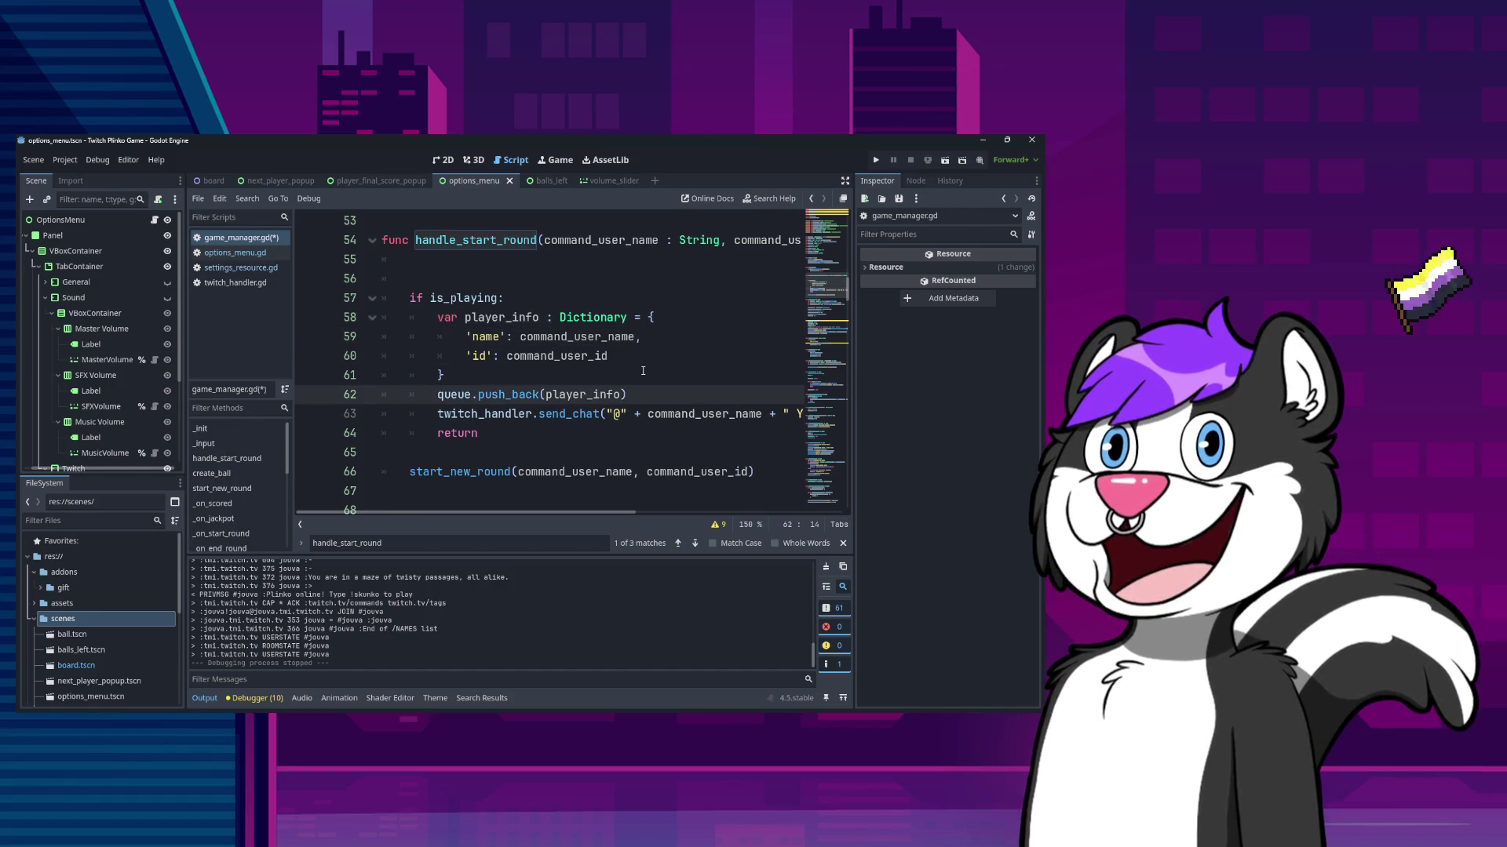
key(Up)
key(Up)
key(Up)
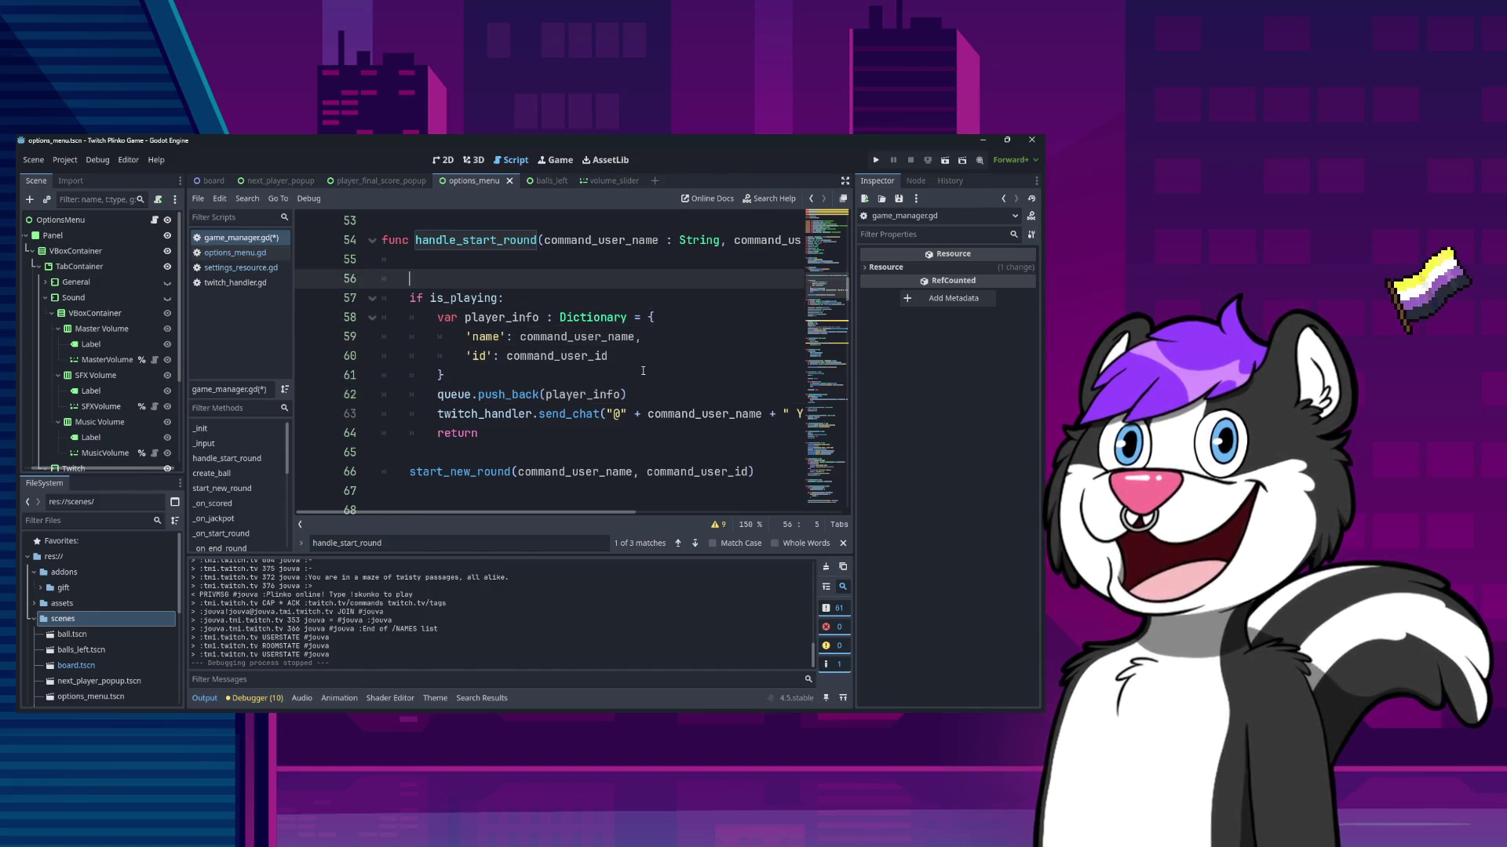
- Write the loop header 'for player in queue:'
text(for )
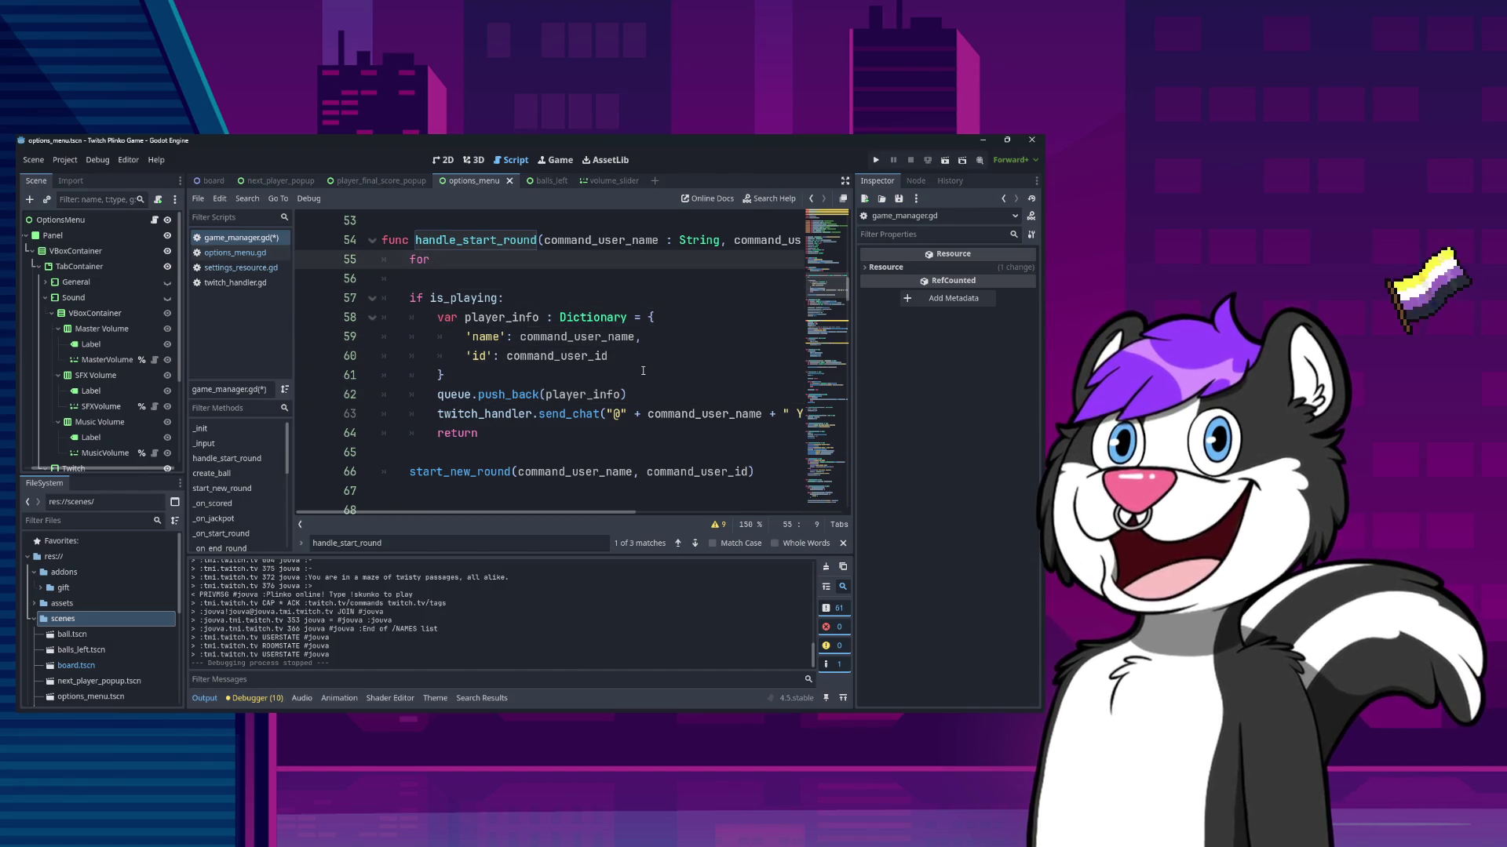
text(players in)
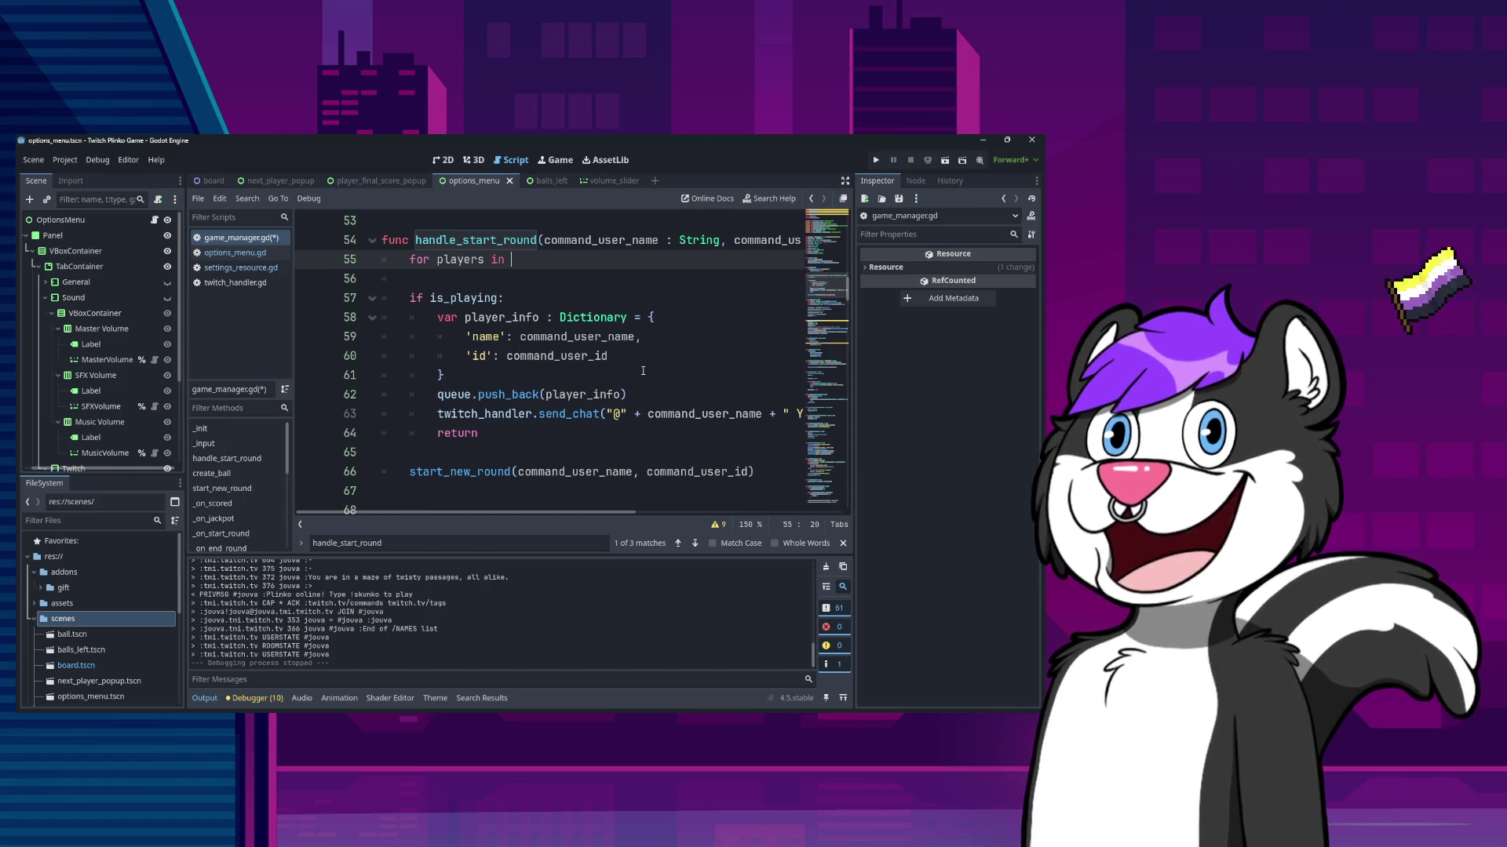
key(Left)
key(BackSpace)
key(End)
key(Delete)
key(Return)
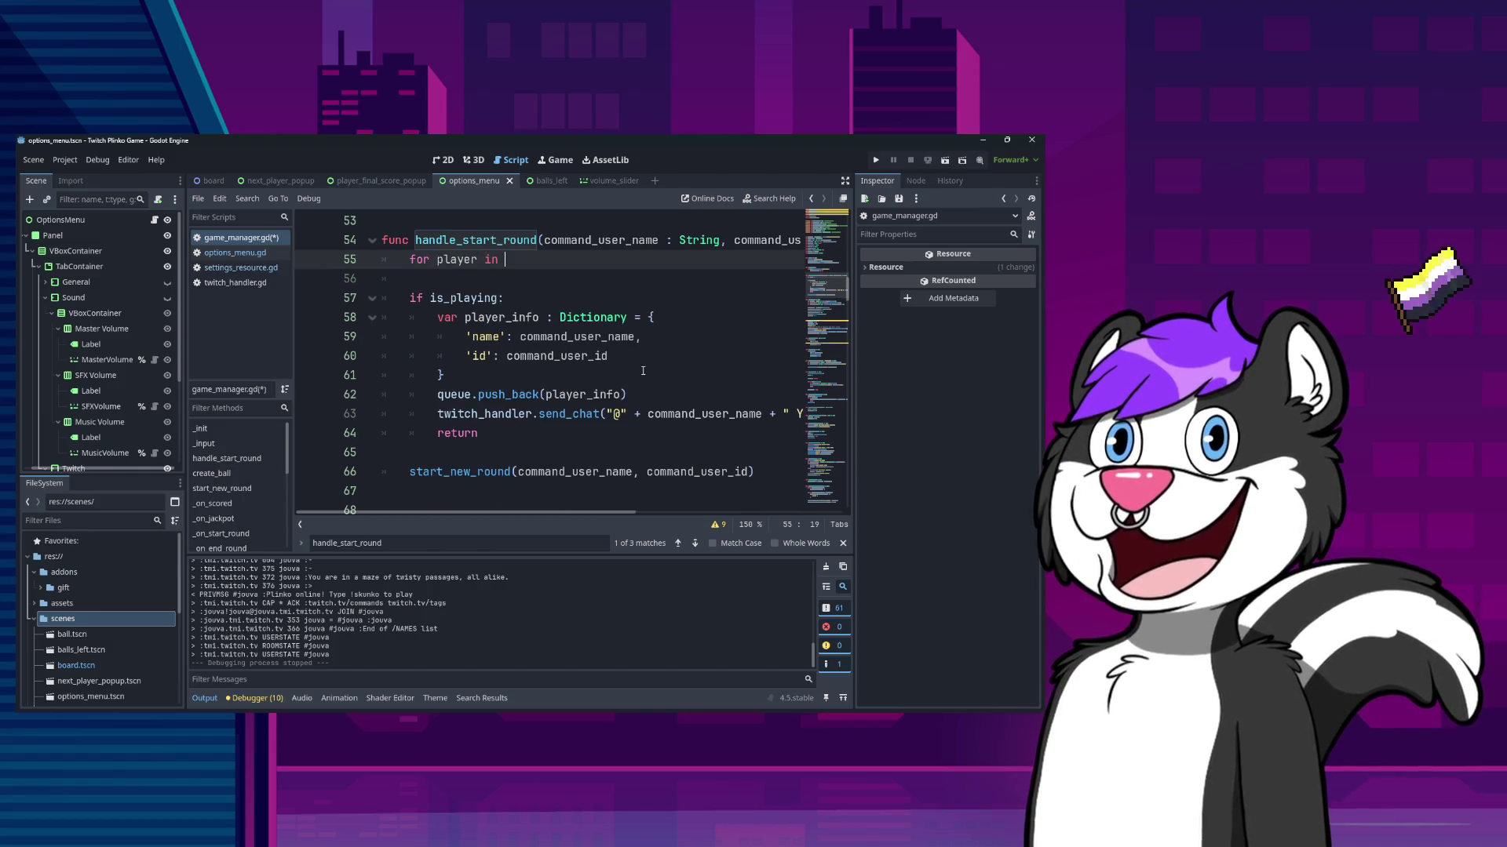
key(BackSpace)
key(BackSpace)
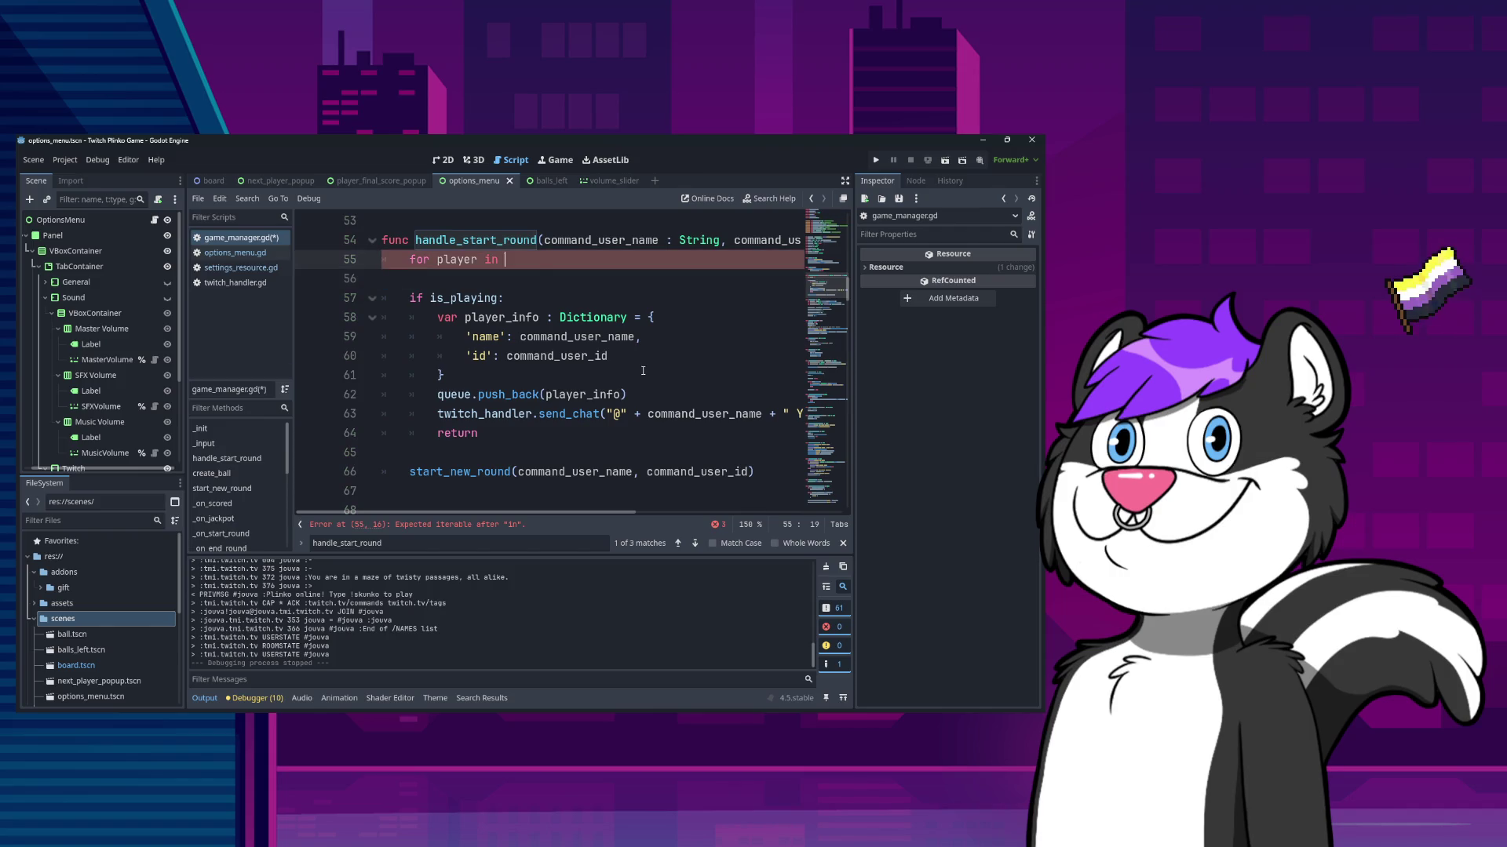
text(queue:)
key(Return)
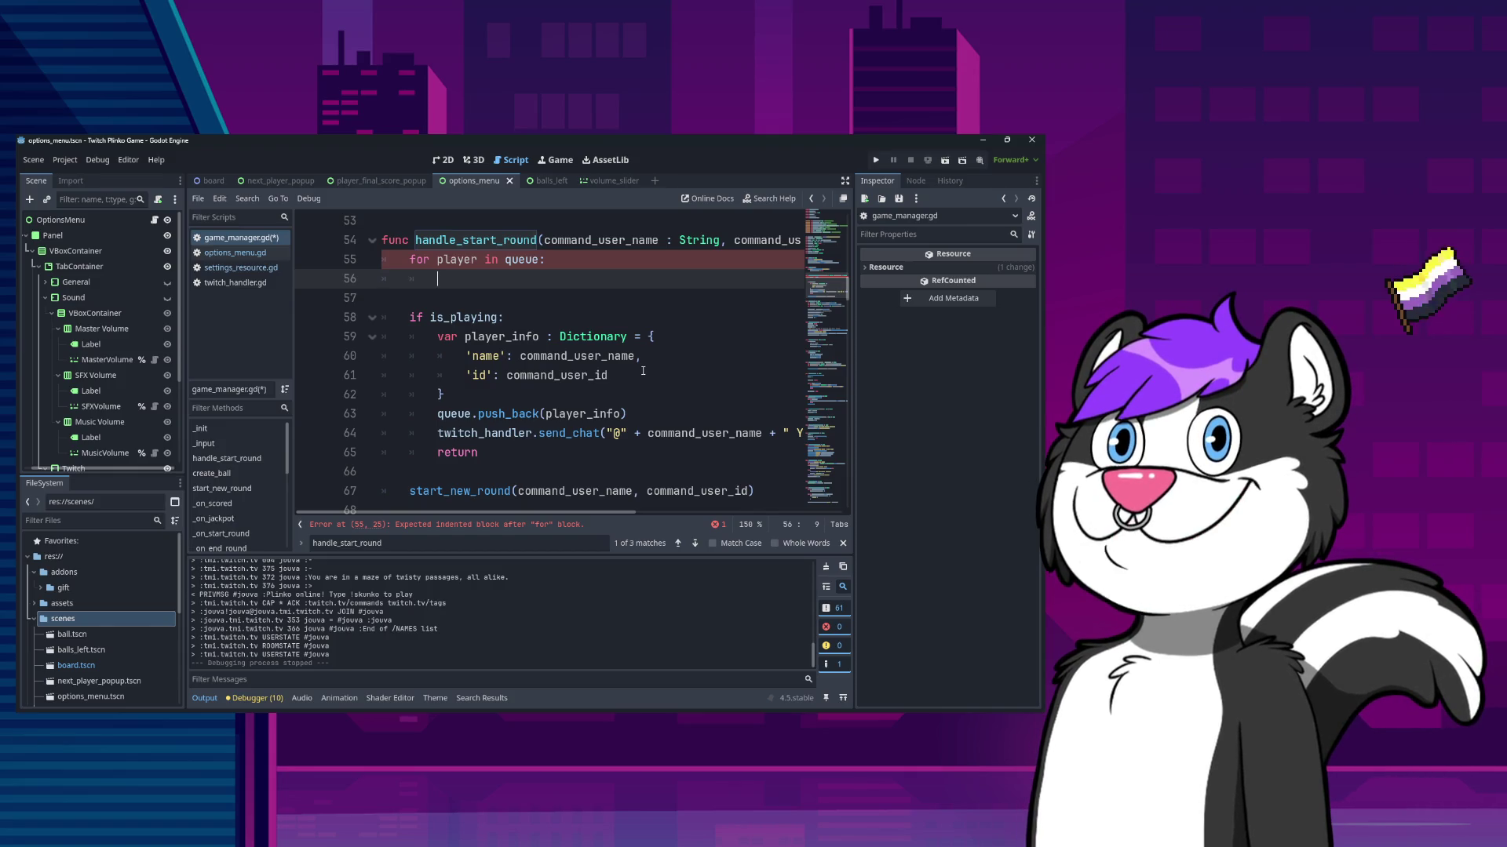
- Add the condition 'if player['id'] == command_user_id:' inside the loop
text(if player)
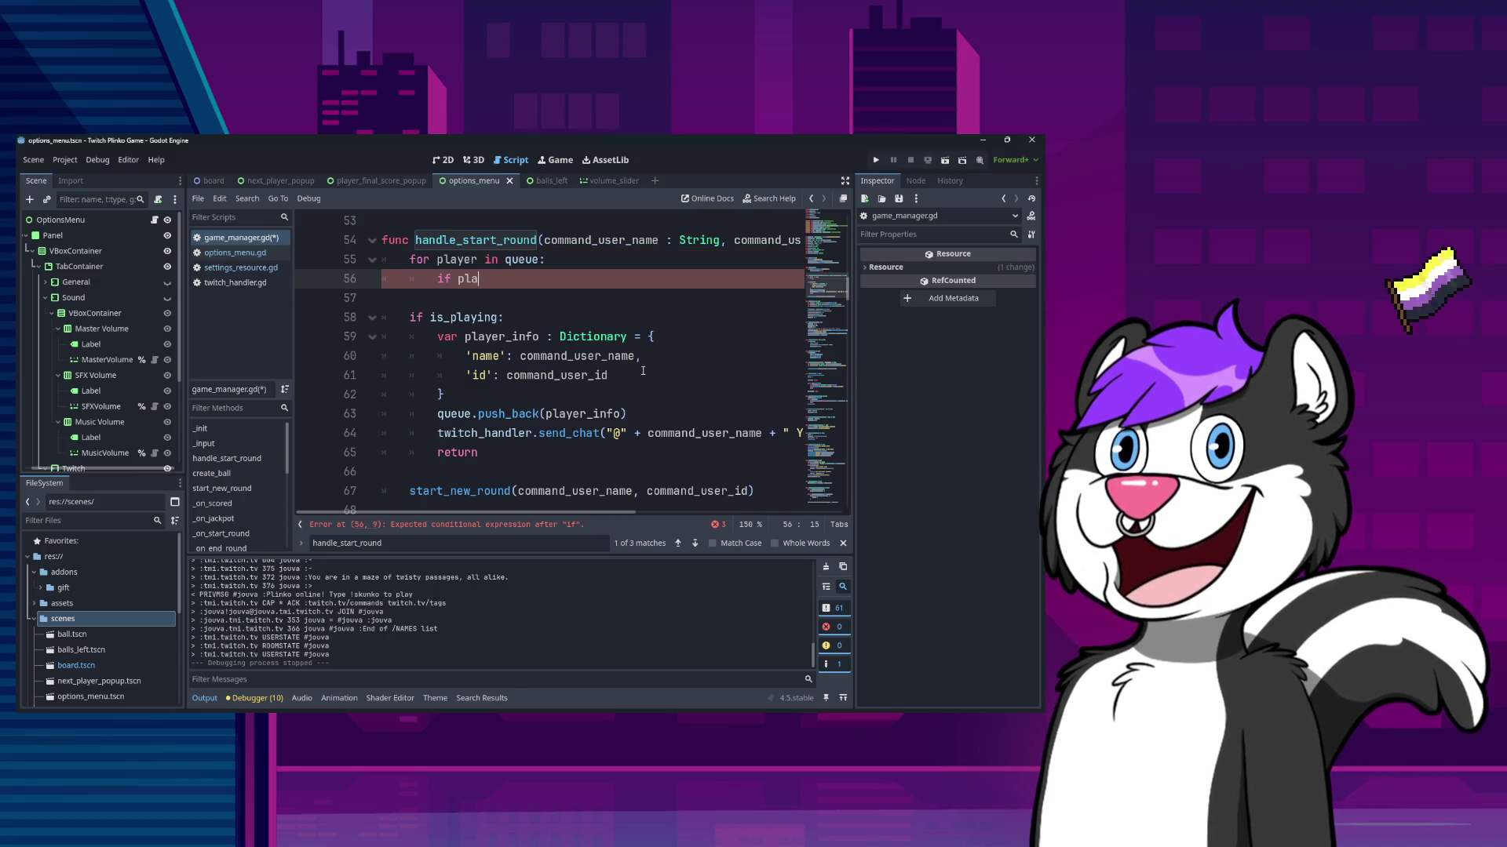
key(Escape)
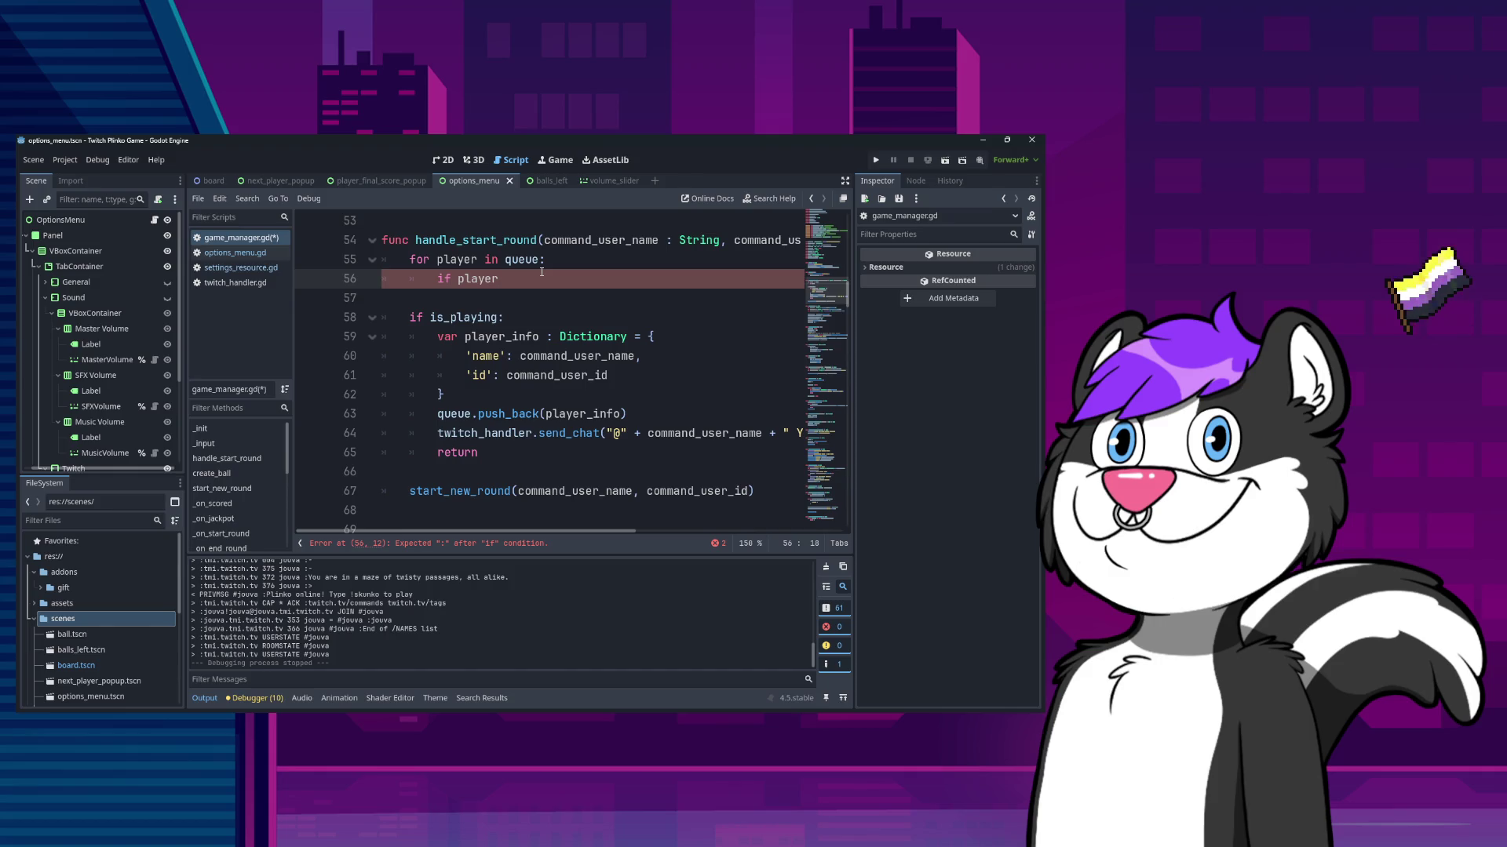
text([)
key(BackSpace)
text(.)
key(BackSpace)
text(['n)
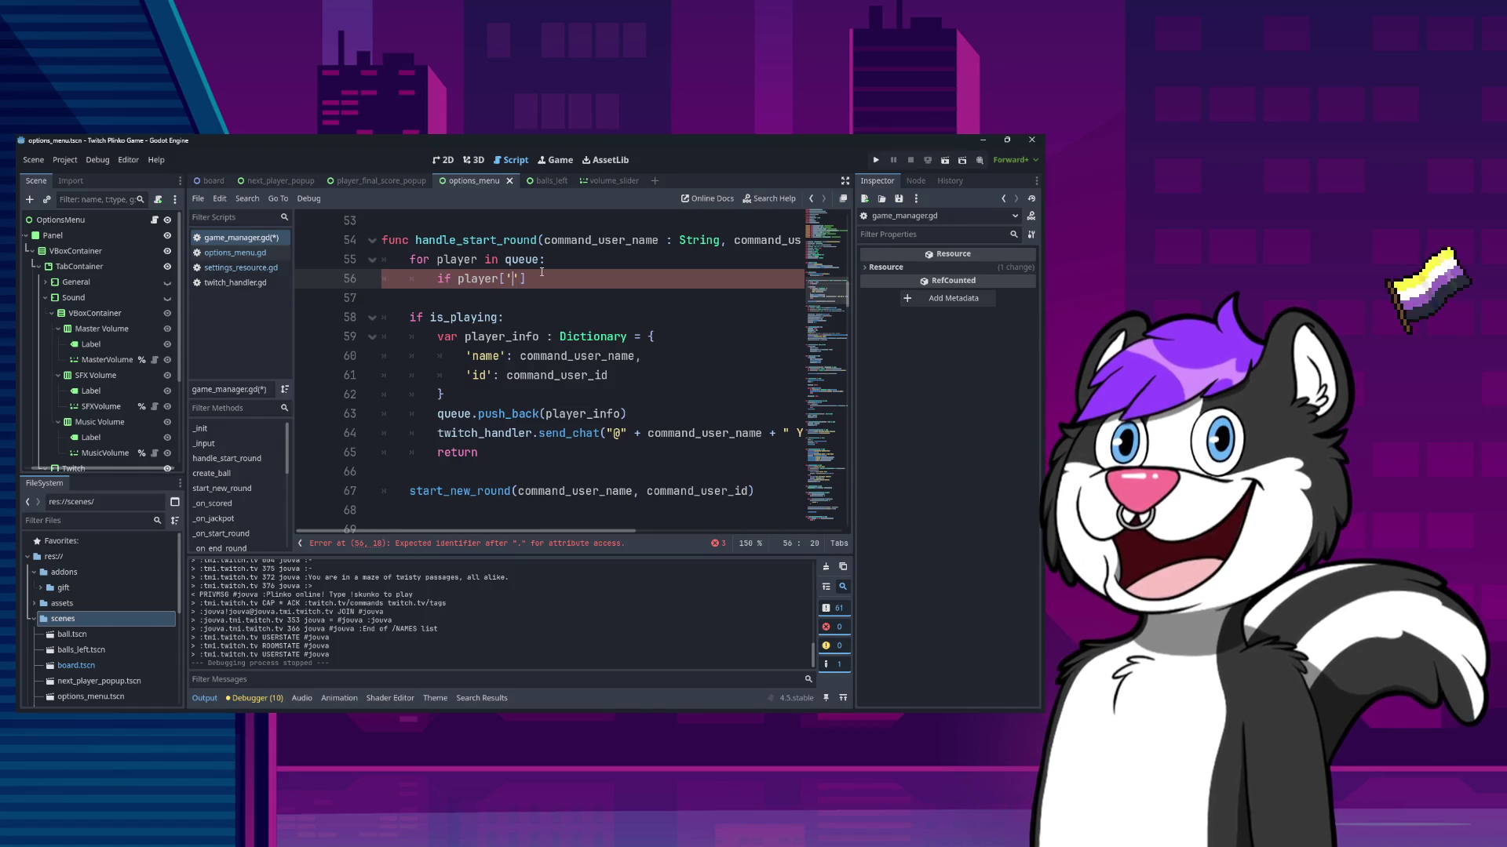
key(BackSpace)
text(id)
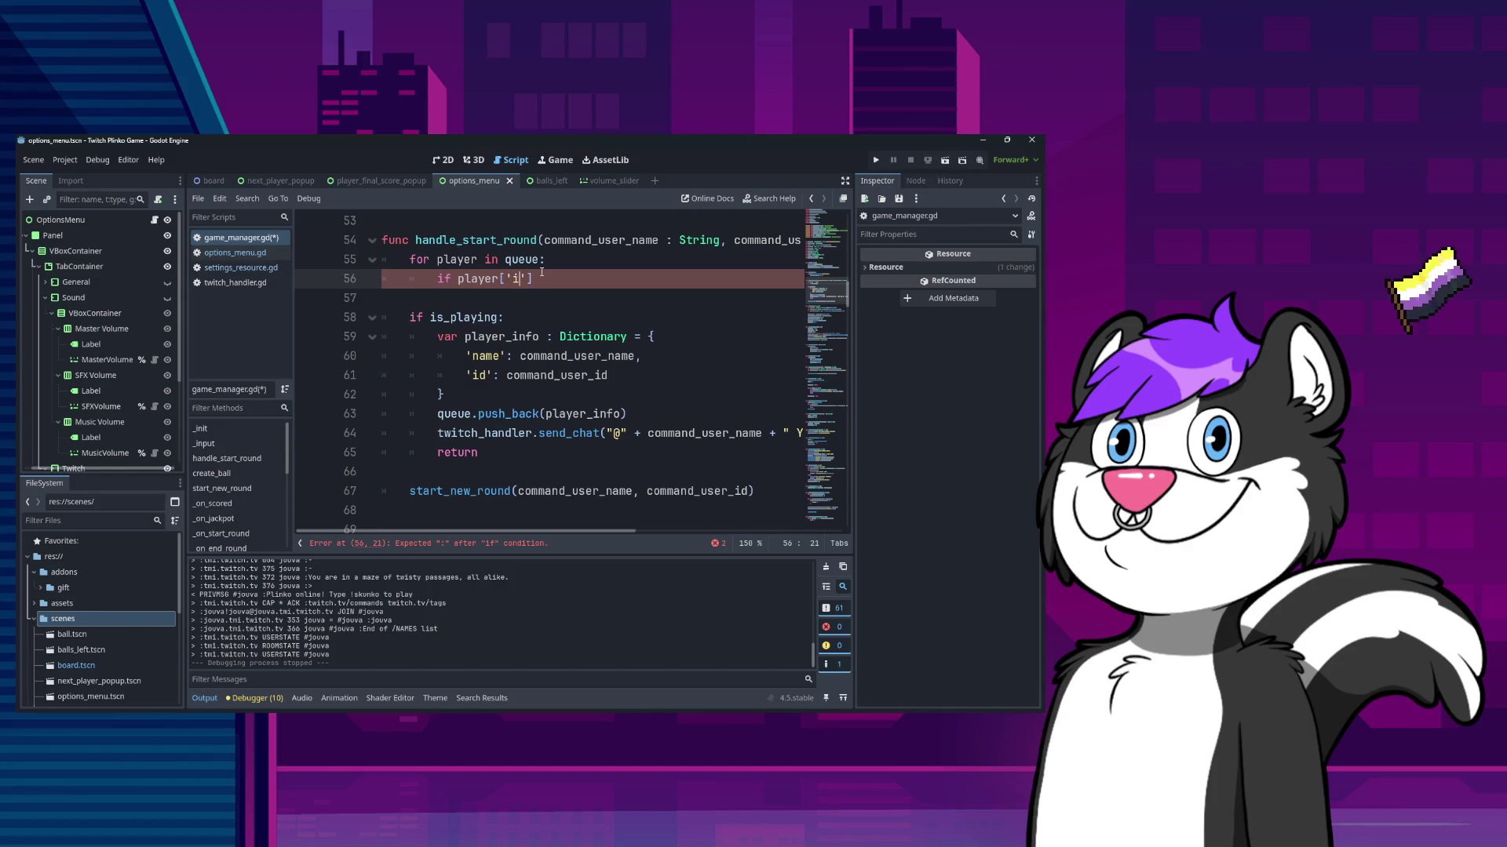
key(Up)
click(541, 273)
text(== com)
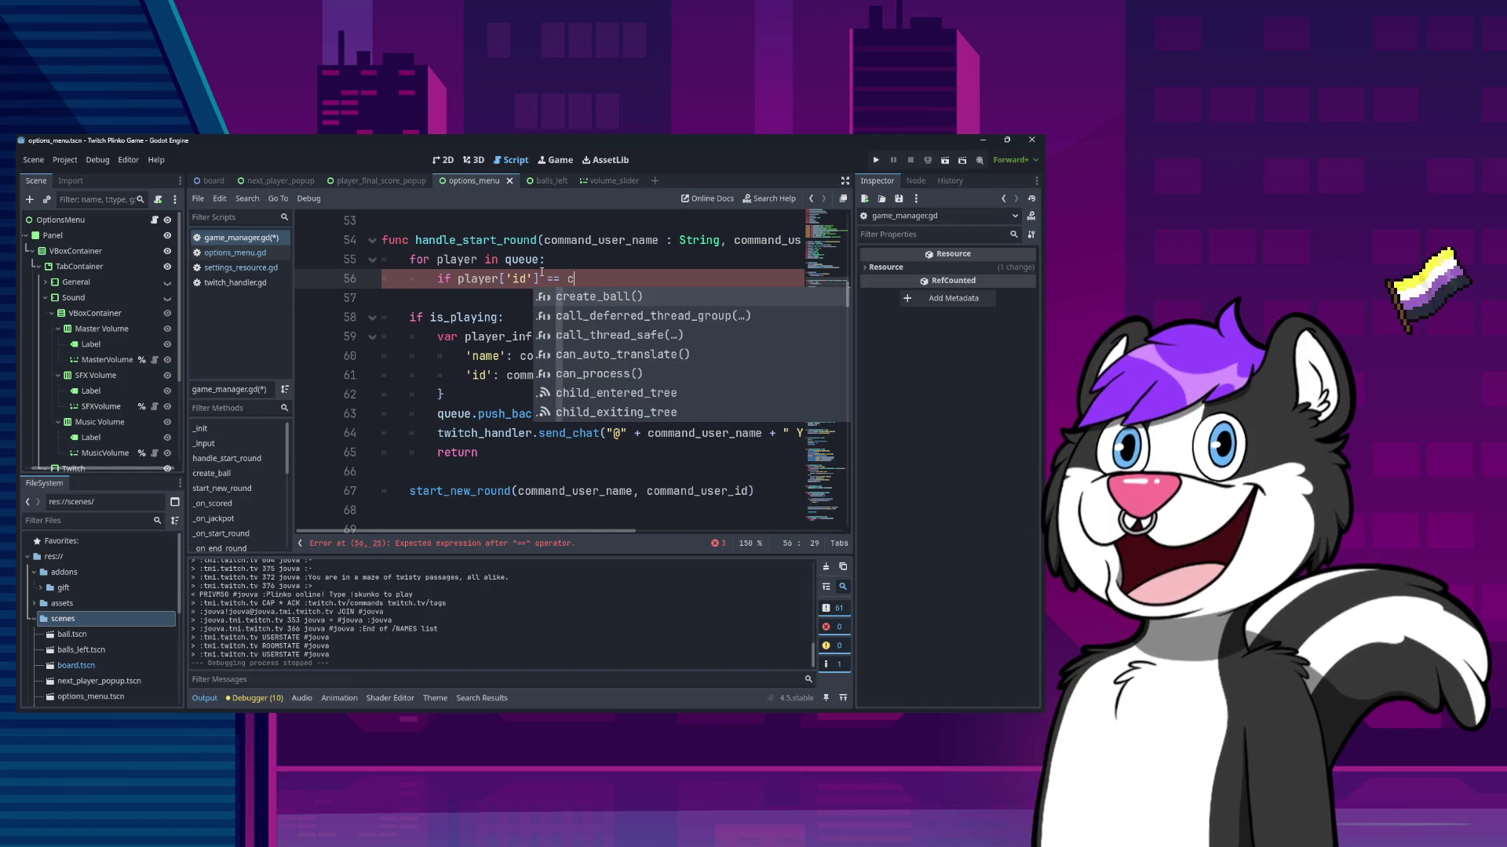
key(Return)
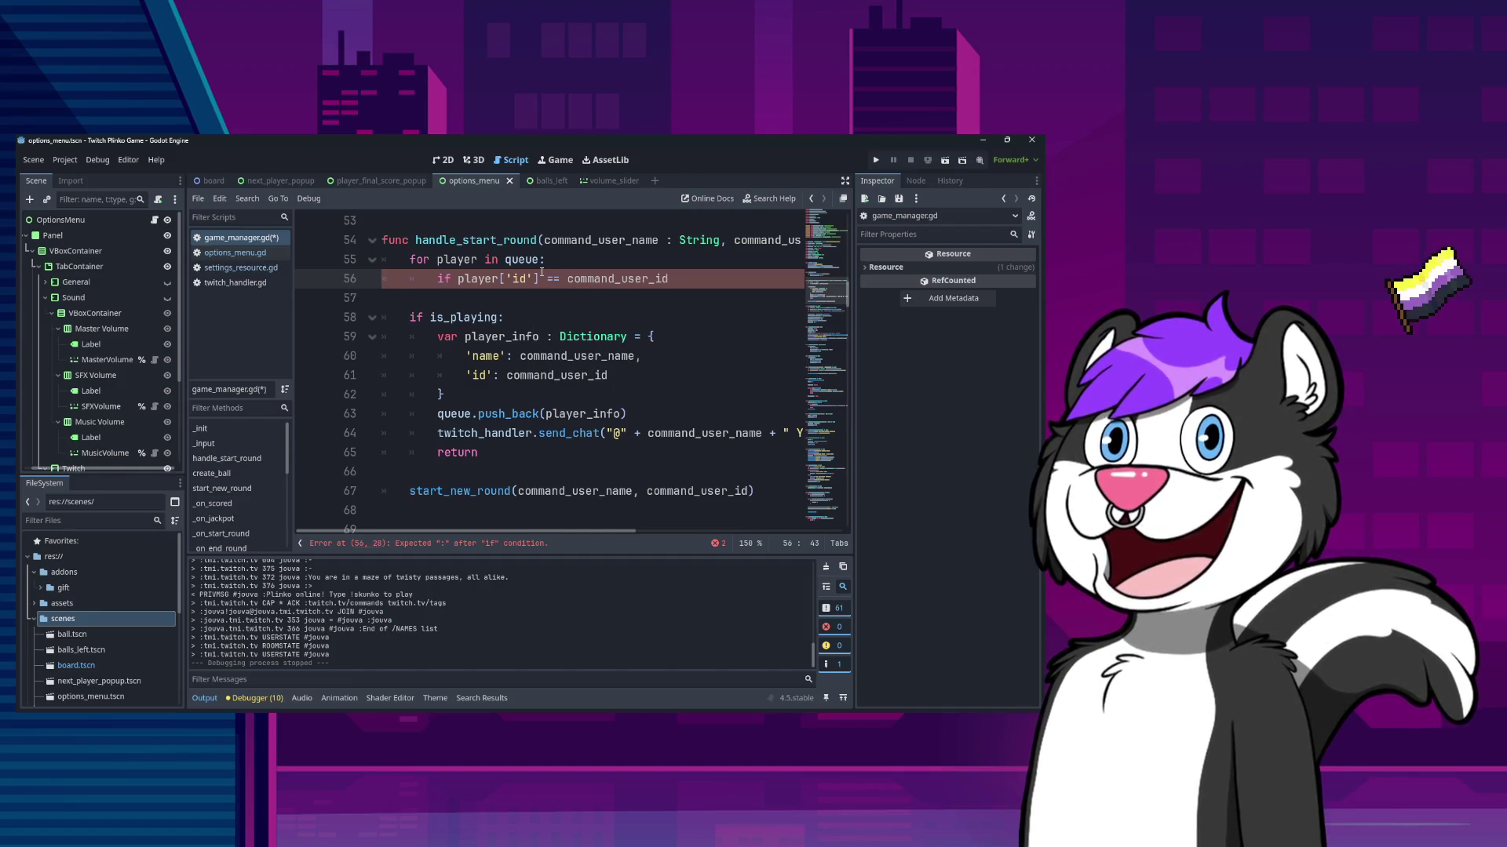
text(:)
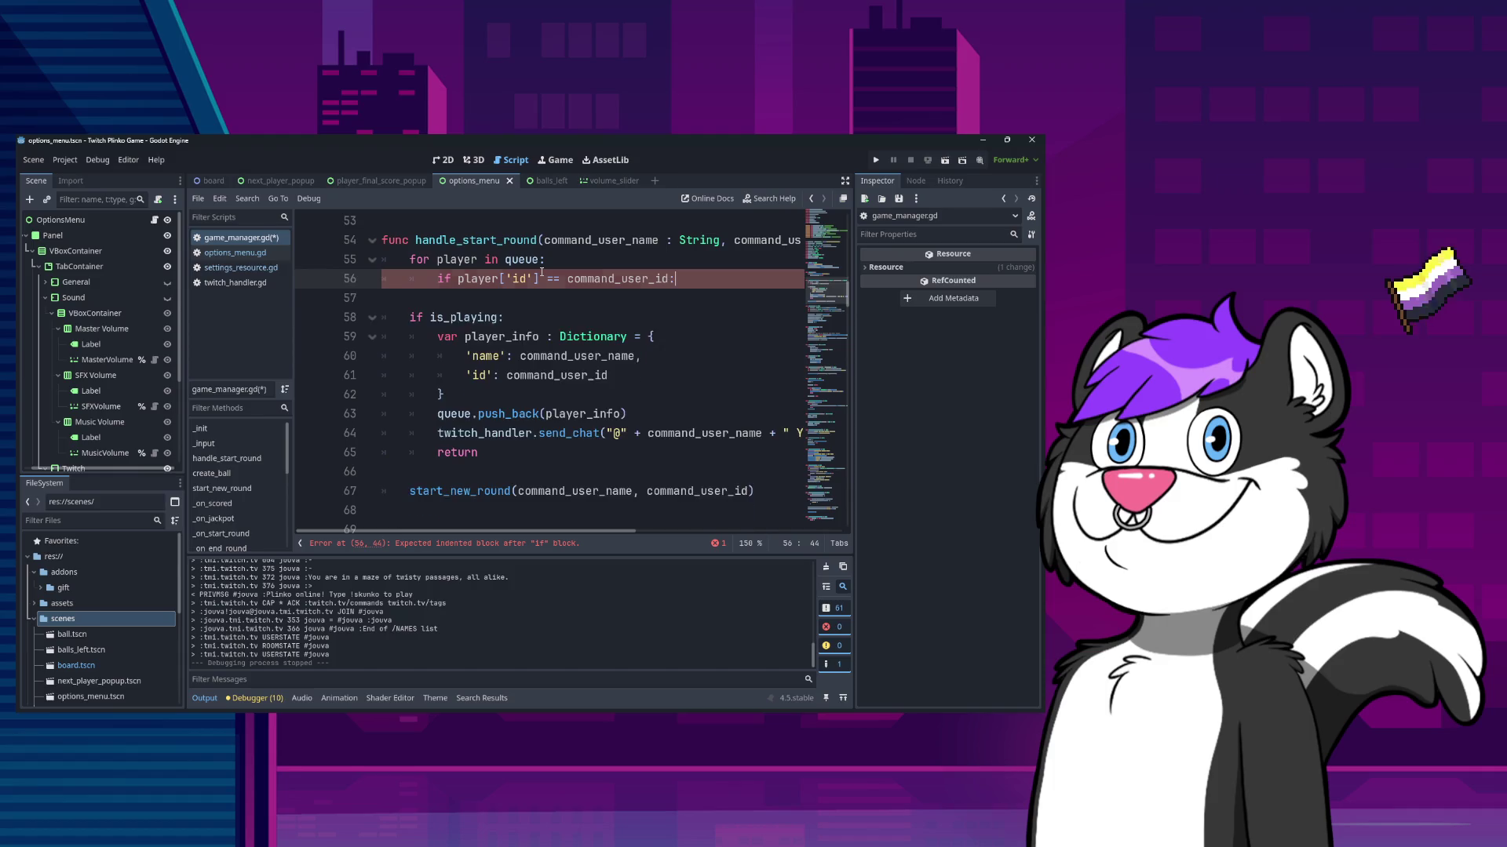
key(Return)
key(Up)
key(End)
key(Left)
- Extend the if condition with 'and not save_data.allow_queue_reentry'
text(and)
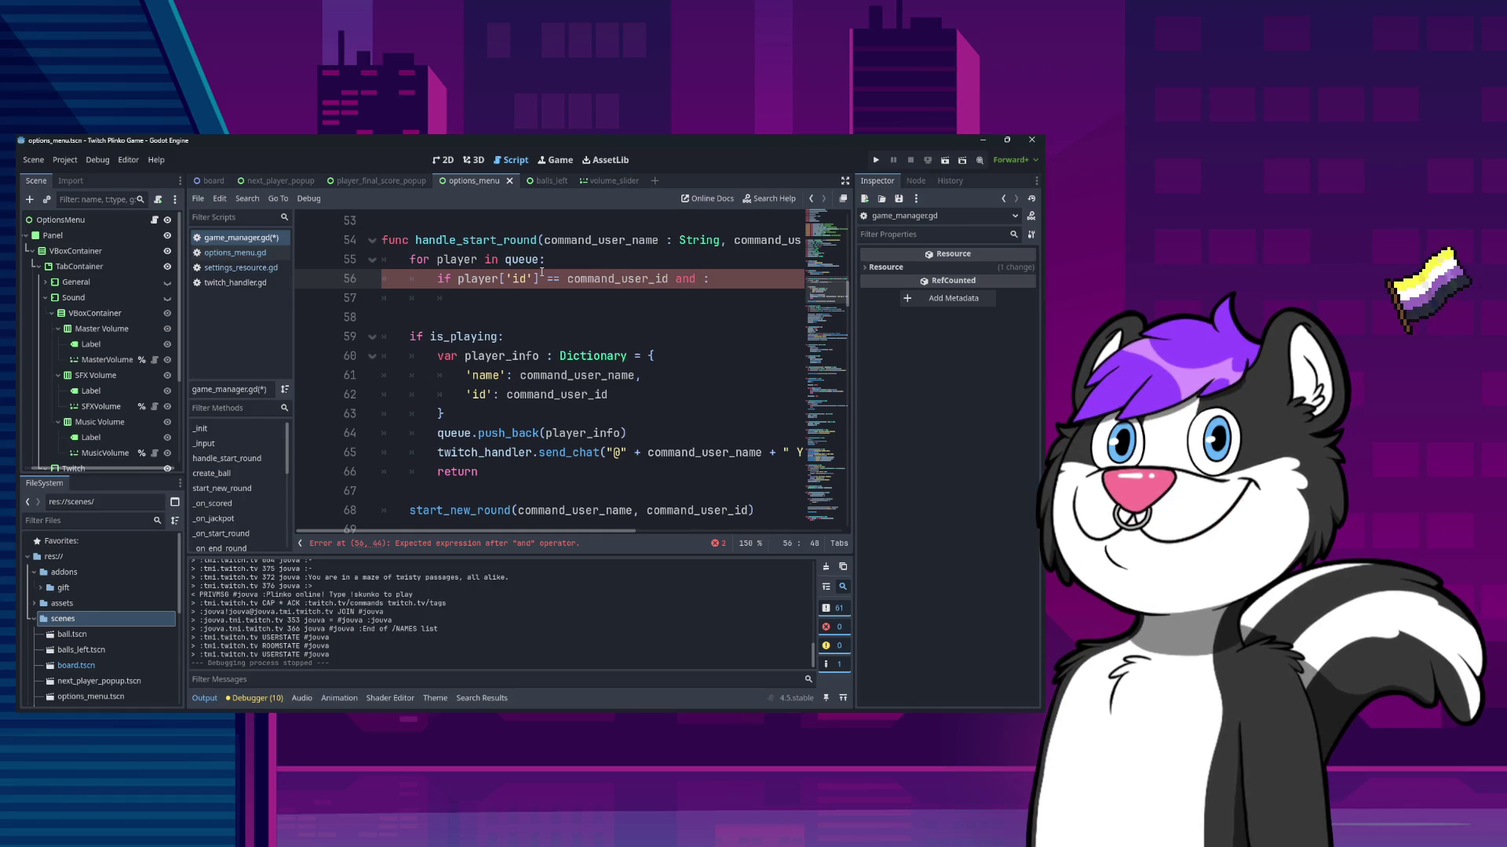
text(save)
key(Return)
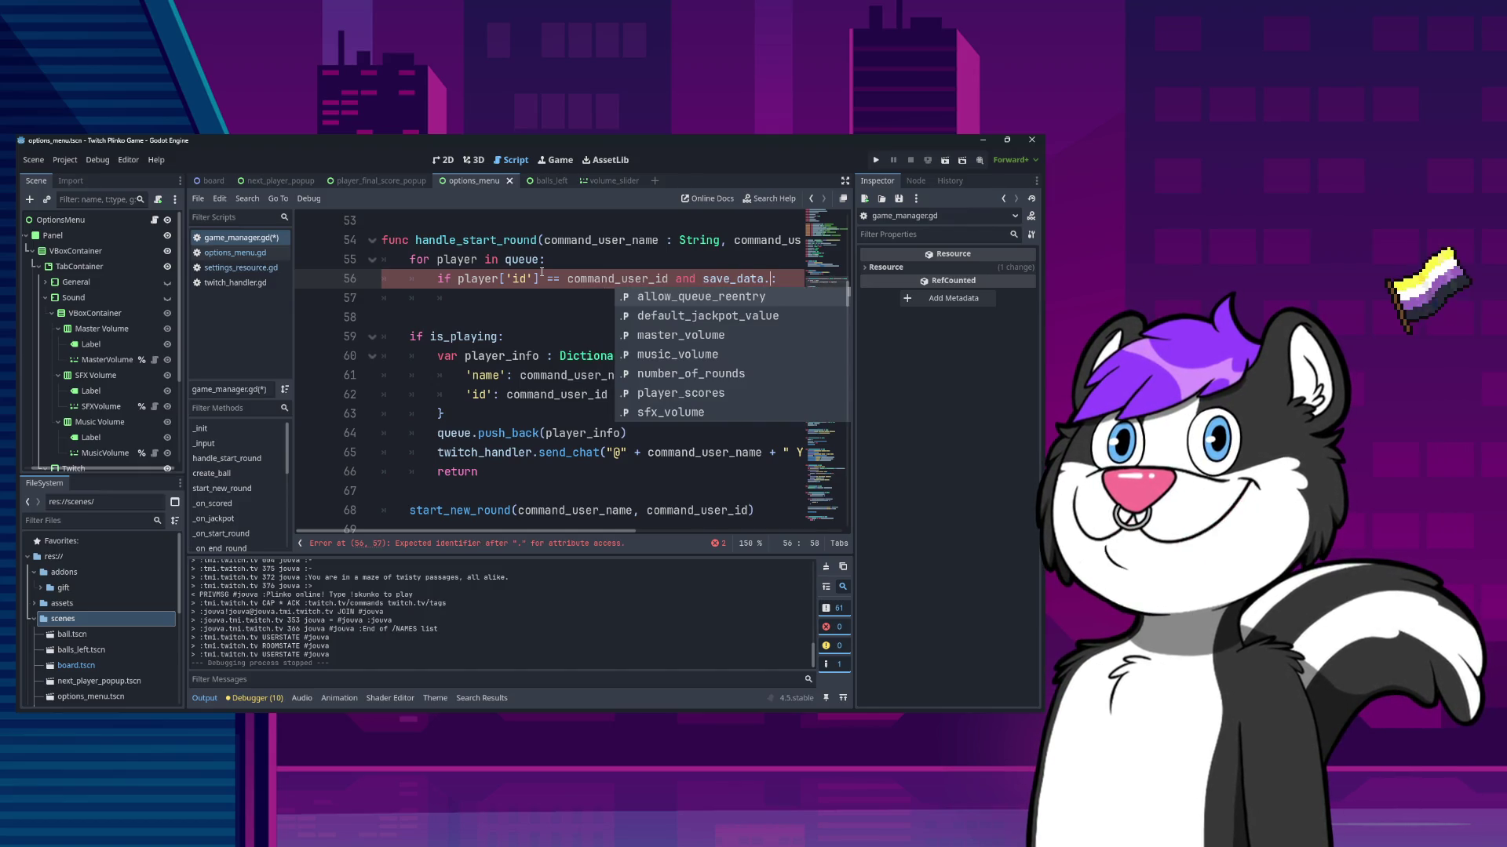
text(d)
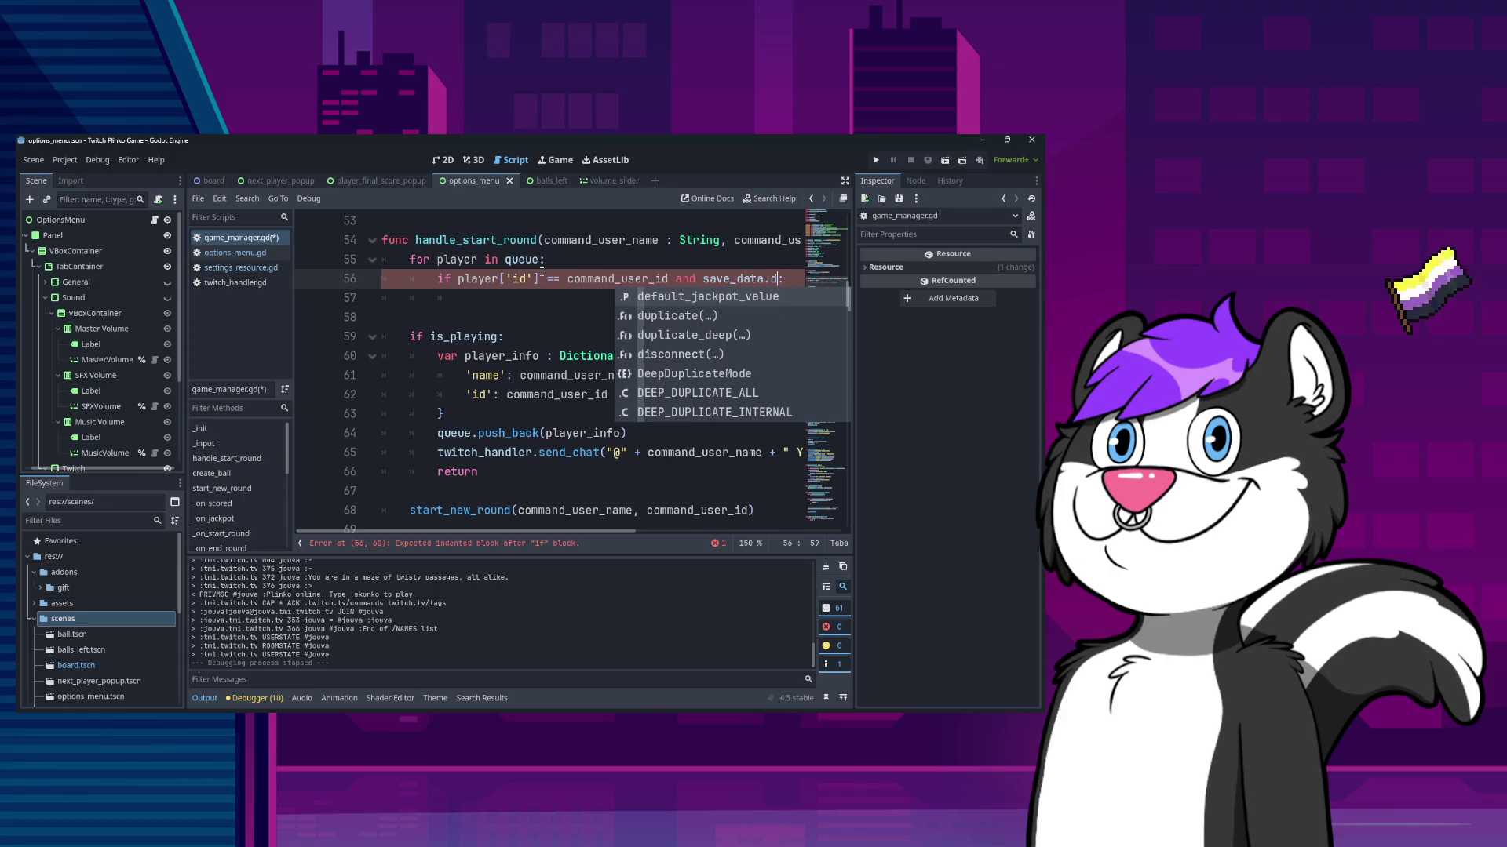
key(BackSpace)
key(Return)
text(:)
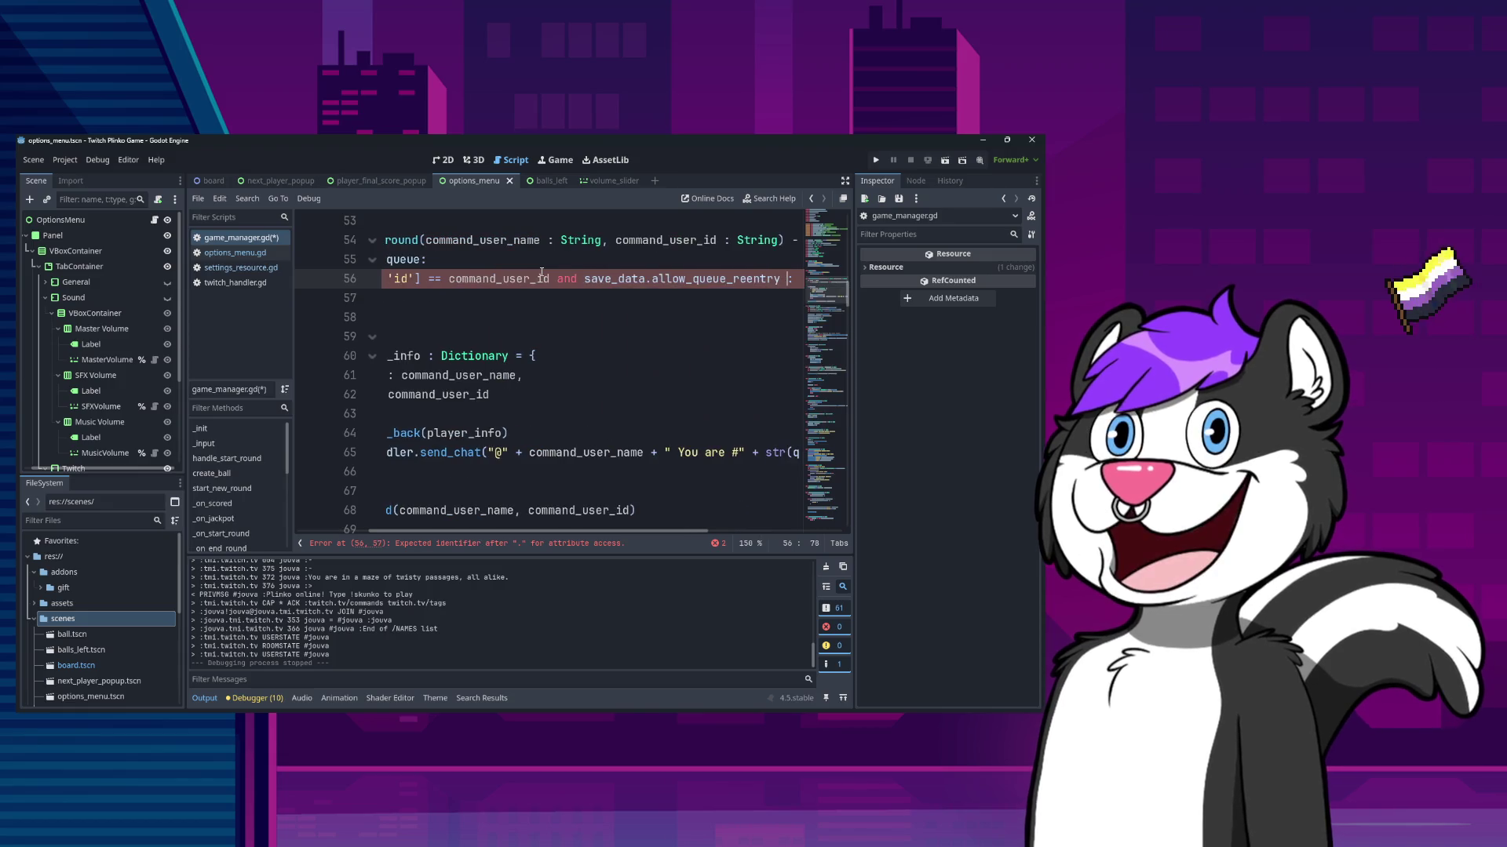
click(541, 272)
key(ctrl+Right)
key(ctrl+Right)
key(Right)
text(not)
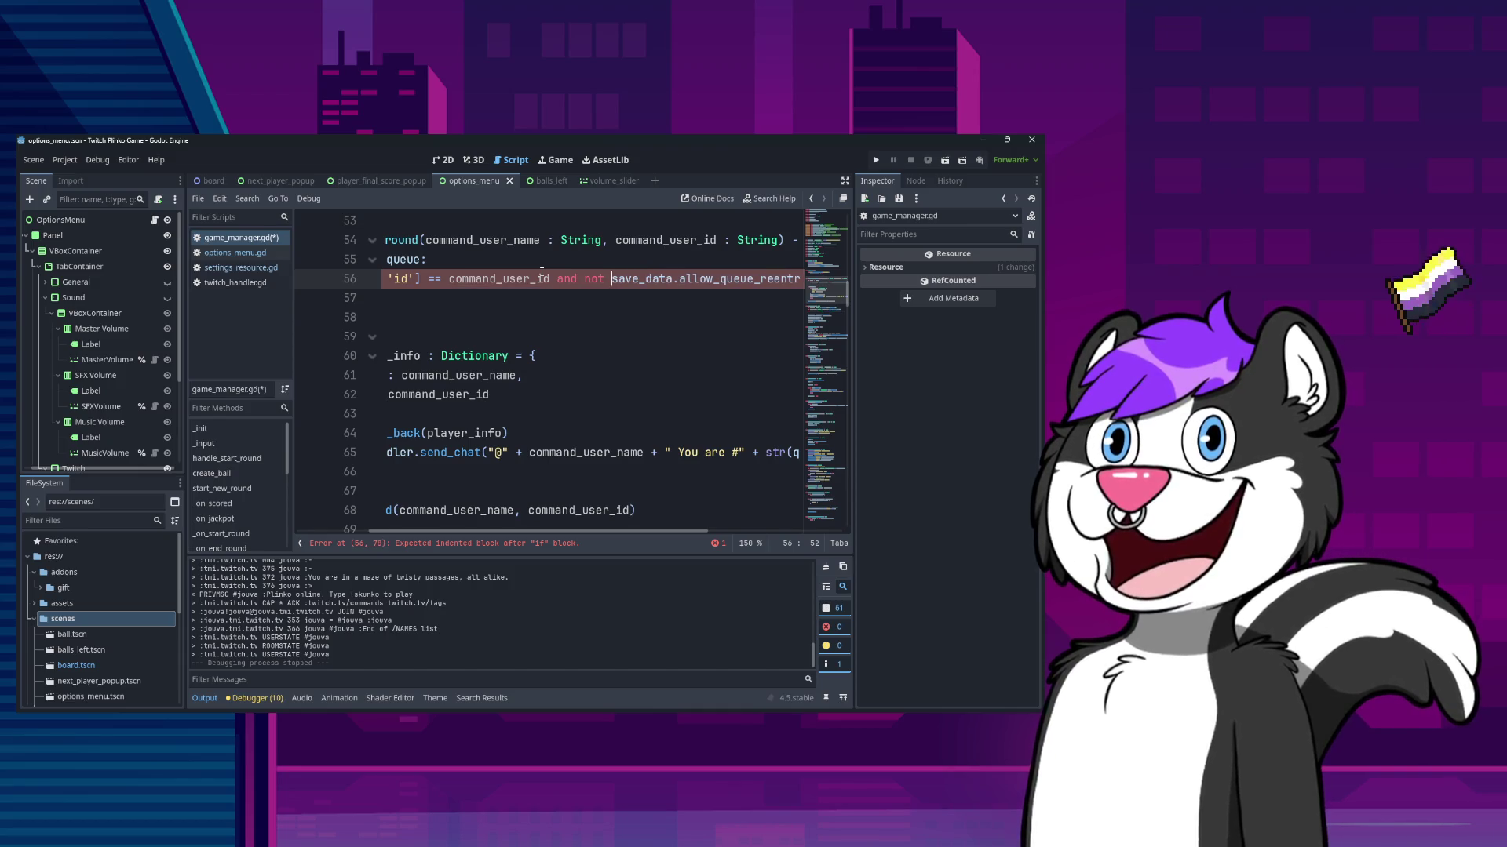
- Copy the existing send_chat and return lines below the condition
key(Home)
key(Down)
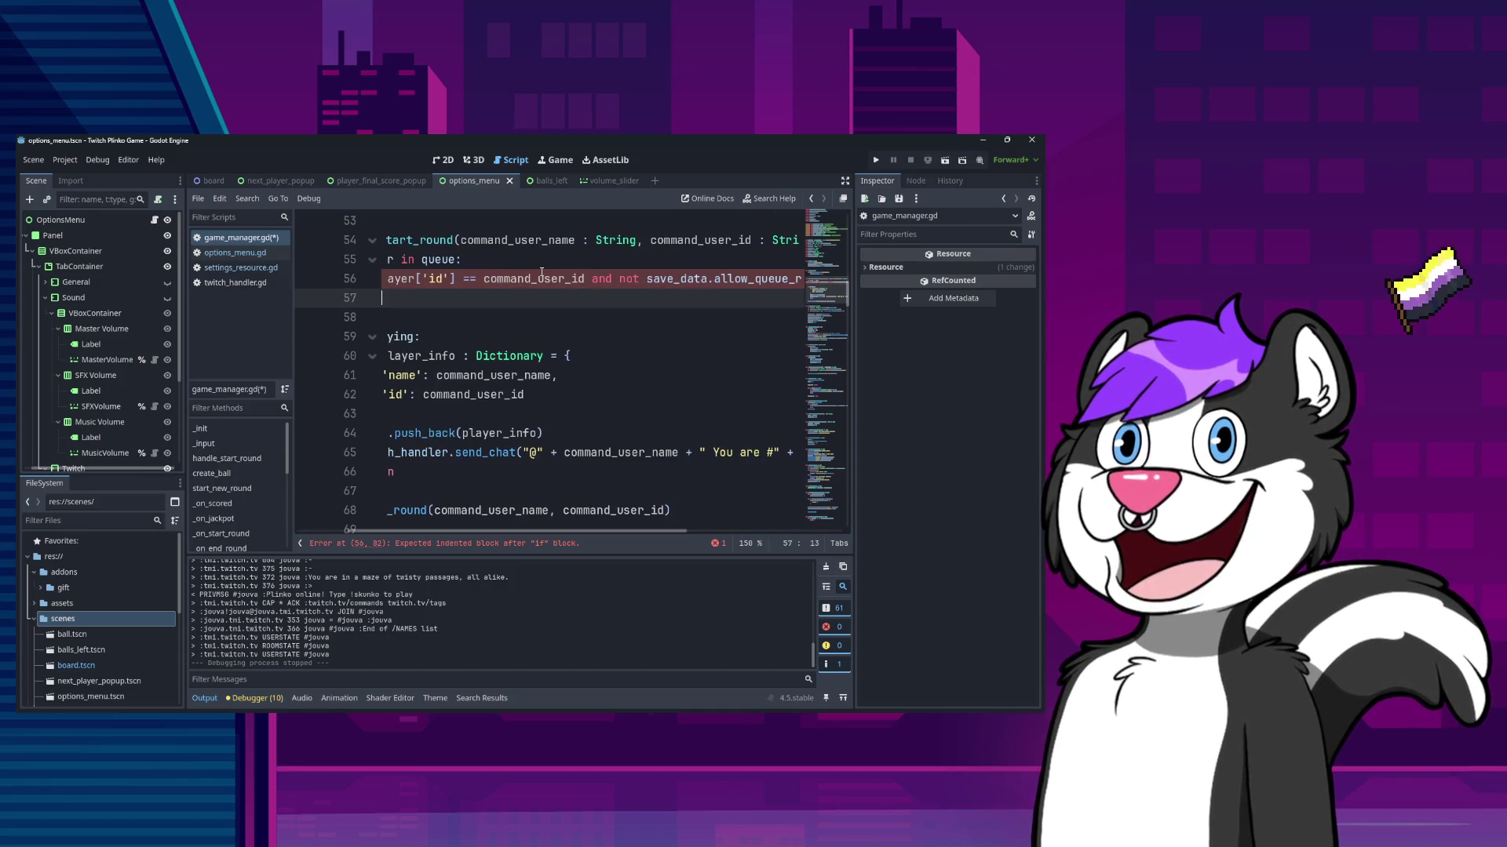
key(Home)
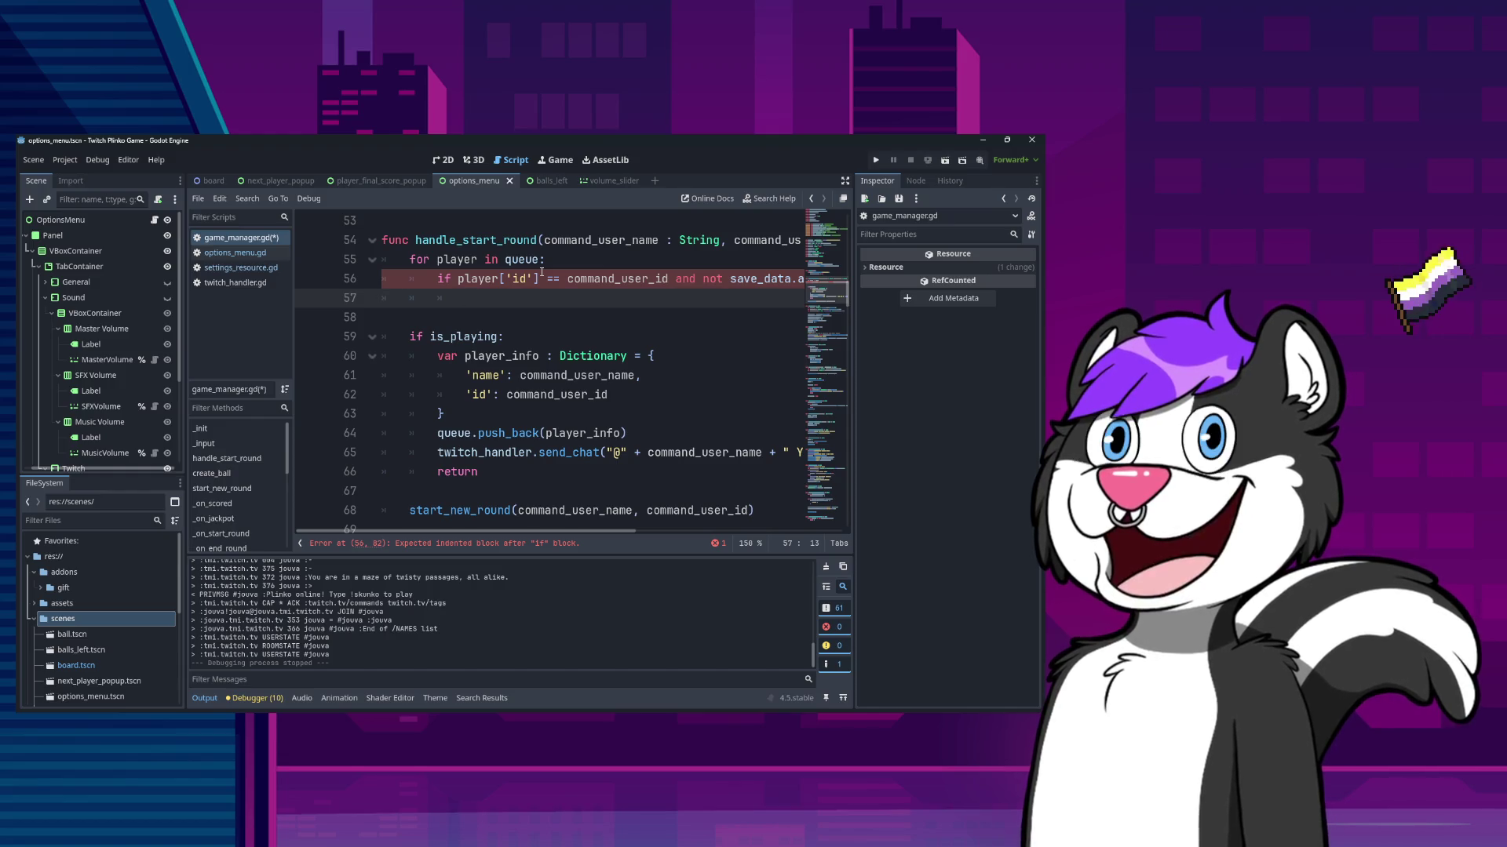
key(Down)
key(Down)
key(Down)
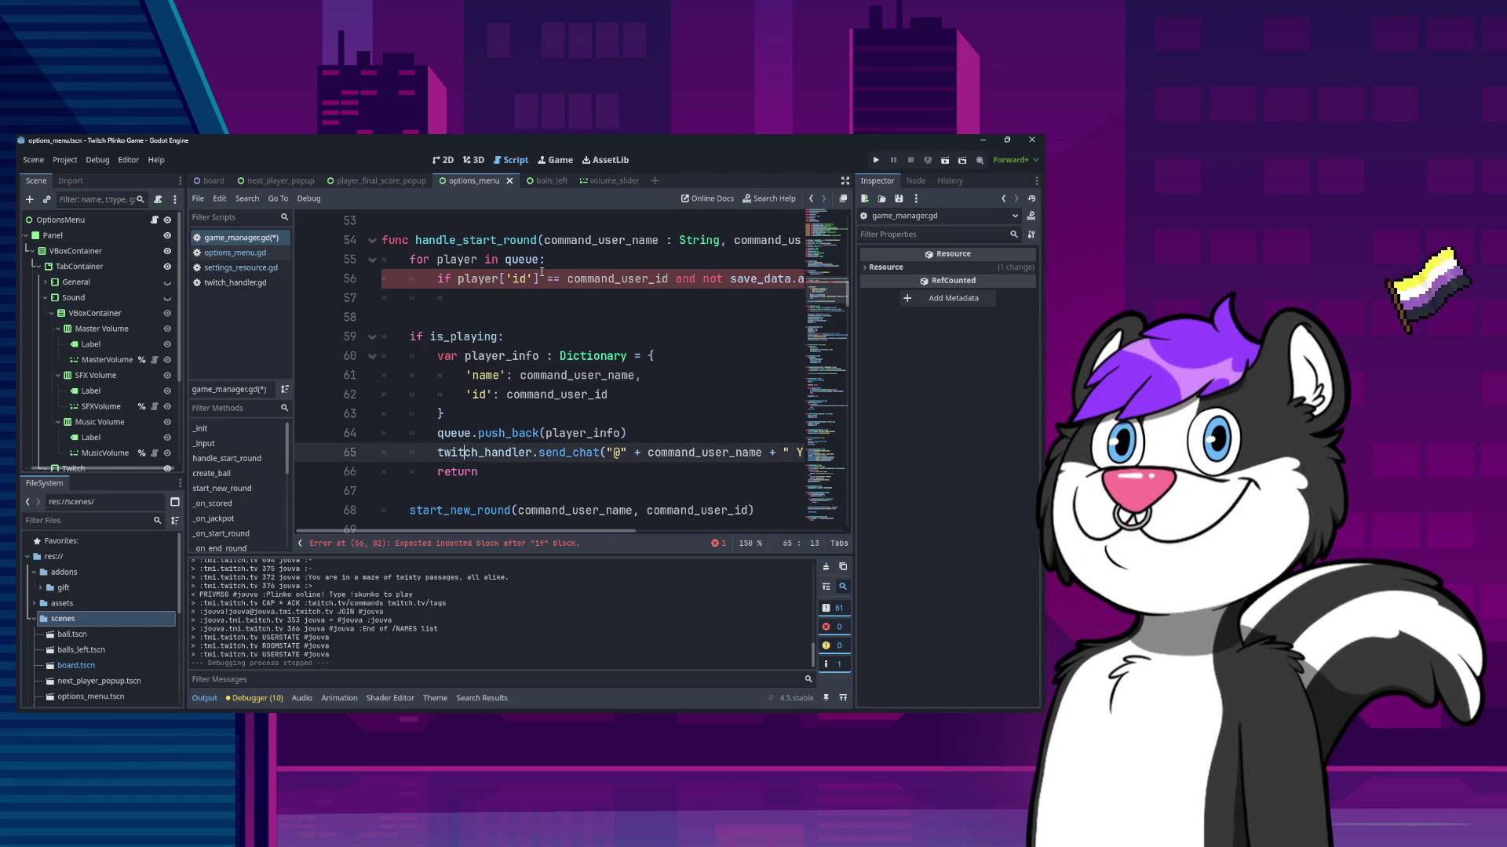
key(Down)
key(Down)
- Paste the send_chat and return lines into the if block
key(Up)
key(Up)
key(Up)
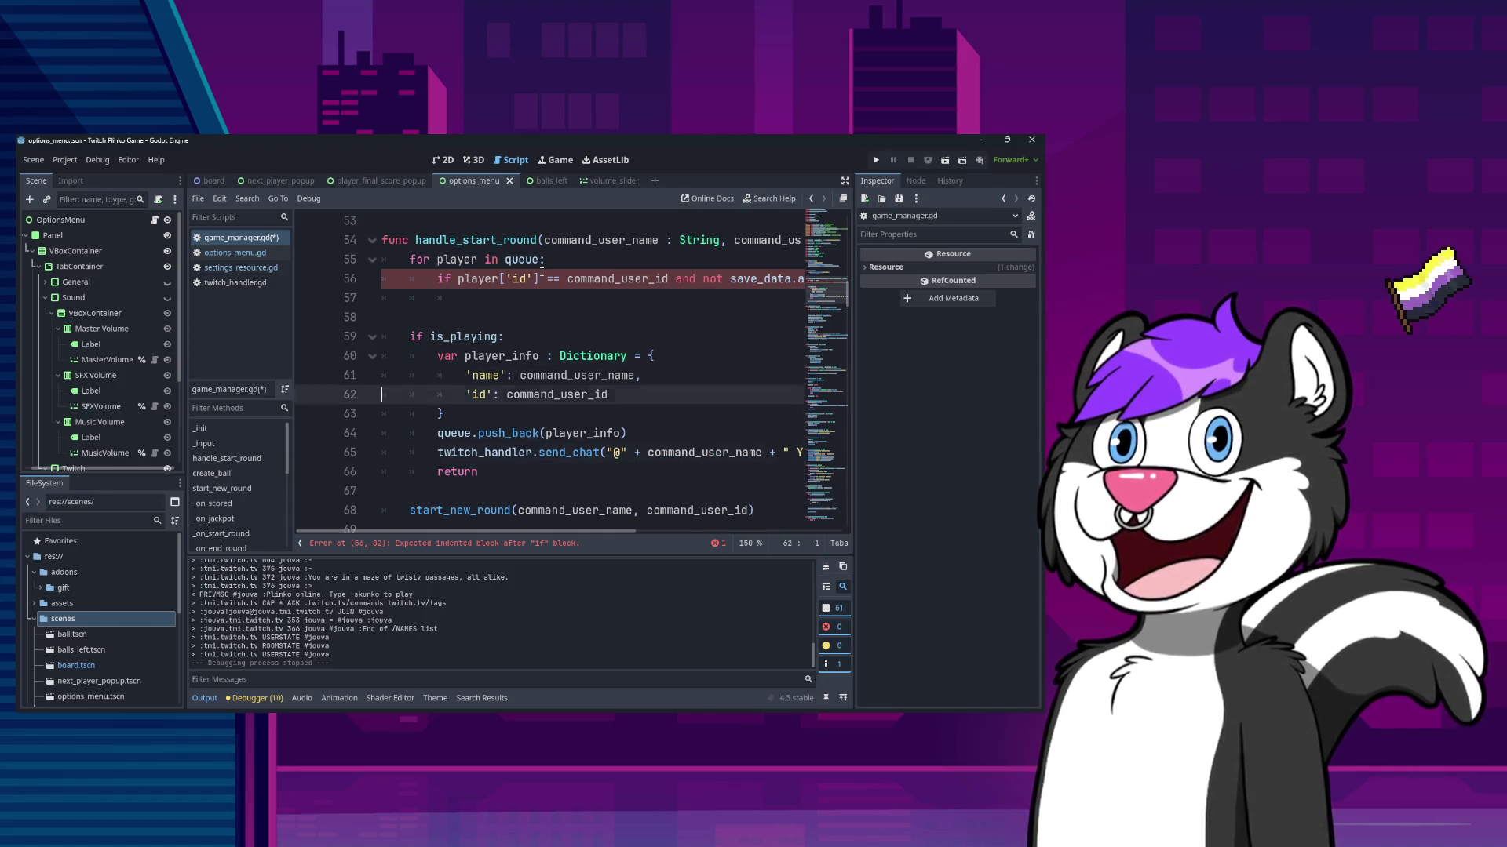
key(ctrl+v)
key(Up)
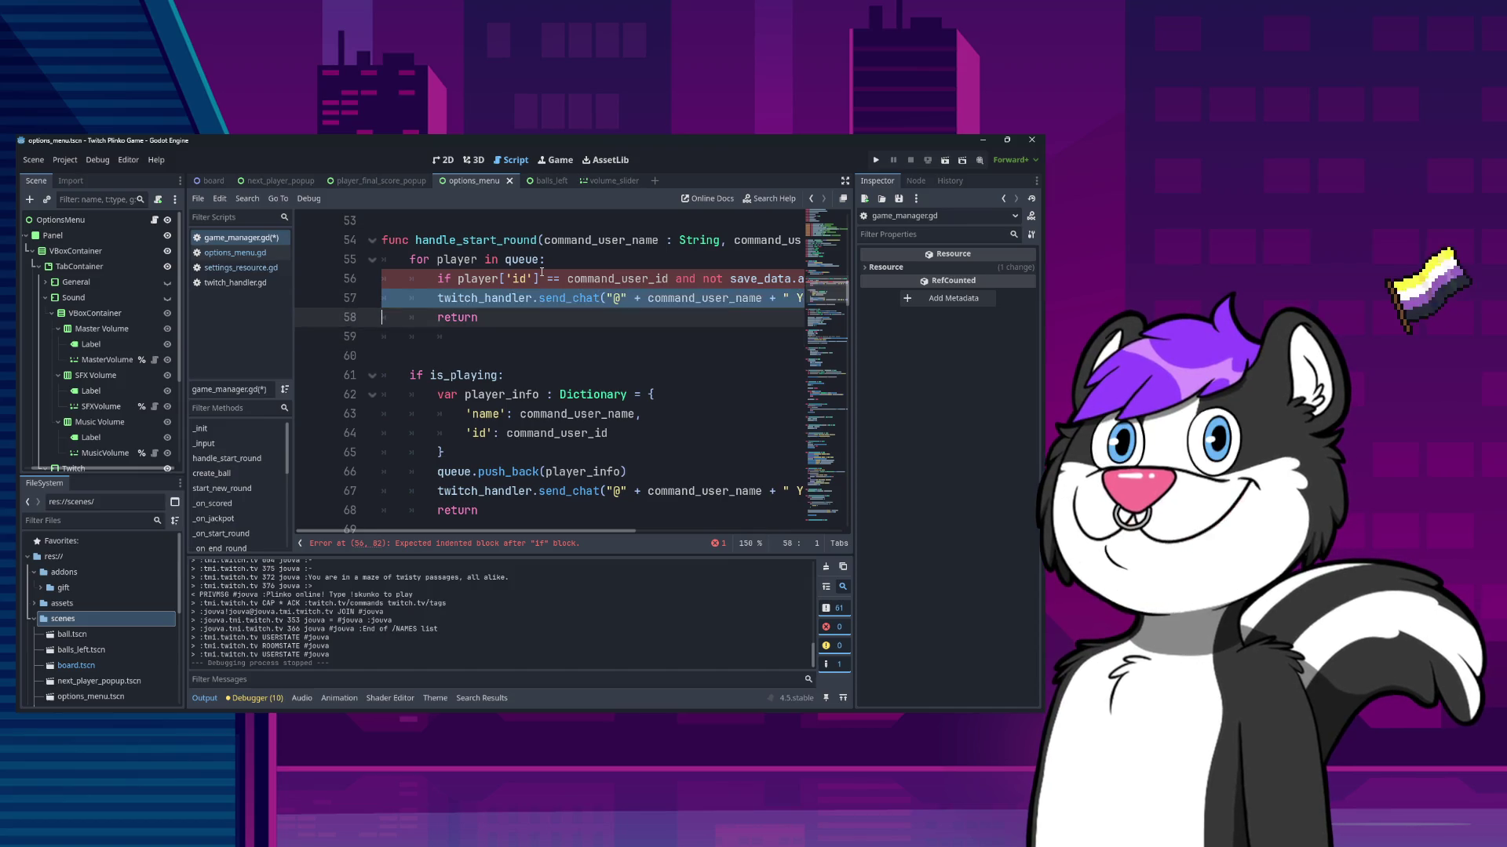
- Replace the pasted queue-position message with 'You are not allowed to get'
key(Up)
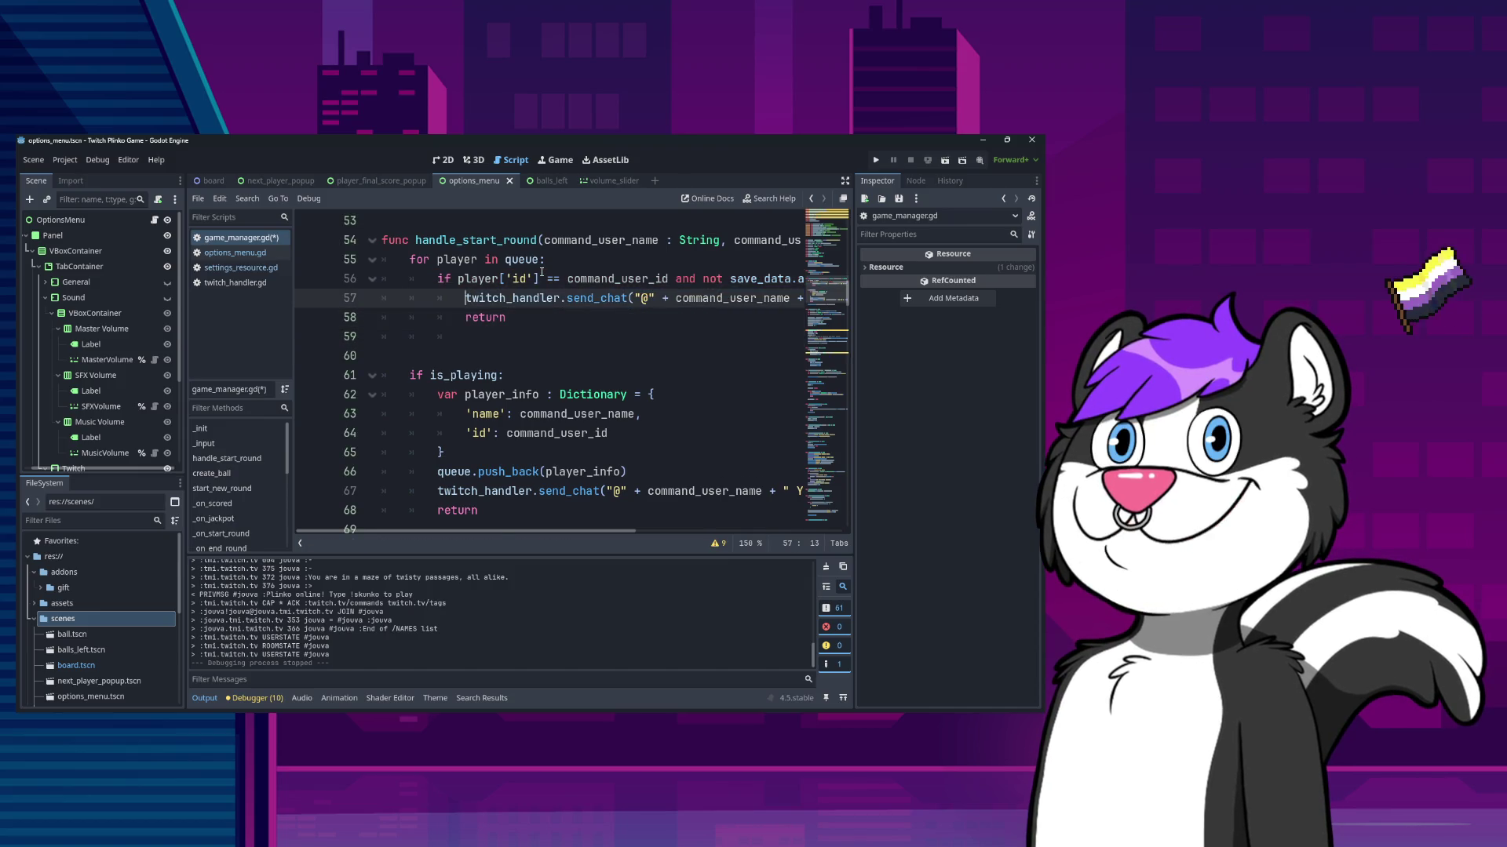
key(End)
key(ctrl+Left)
key(ctrl+Left)
key(ctrl+Left)
key(ctrl+Left)
key(ctrl+Left)
key(ctrl+Left)
key(shift+End)
key(shift+Left)
key(shift+Left)
key(BackSpace)
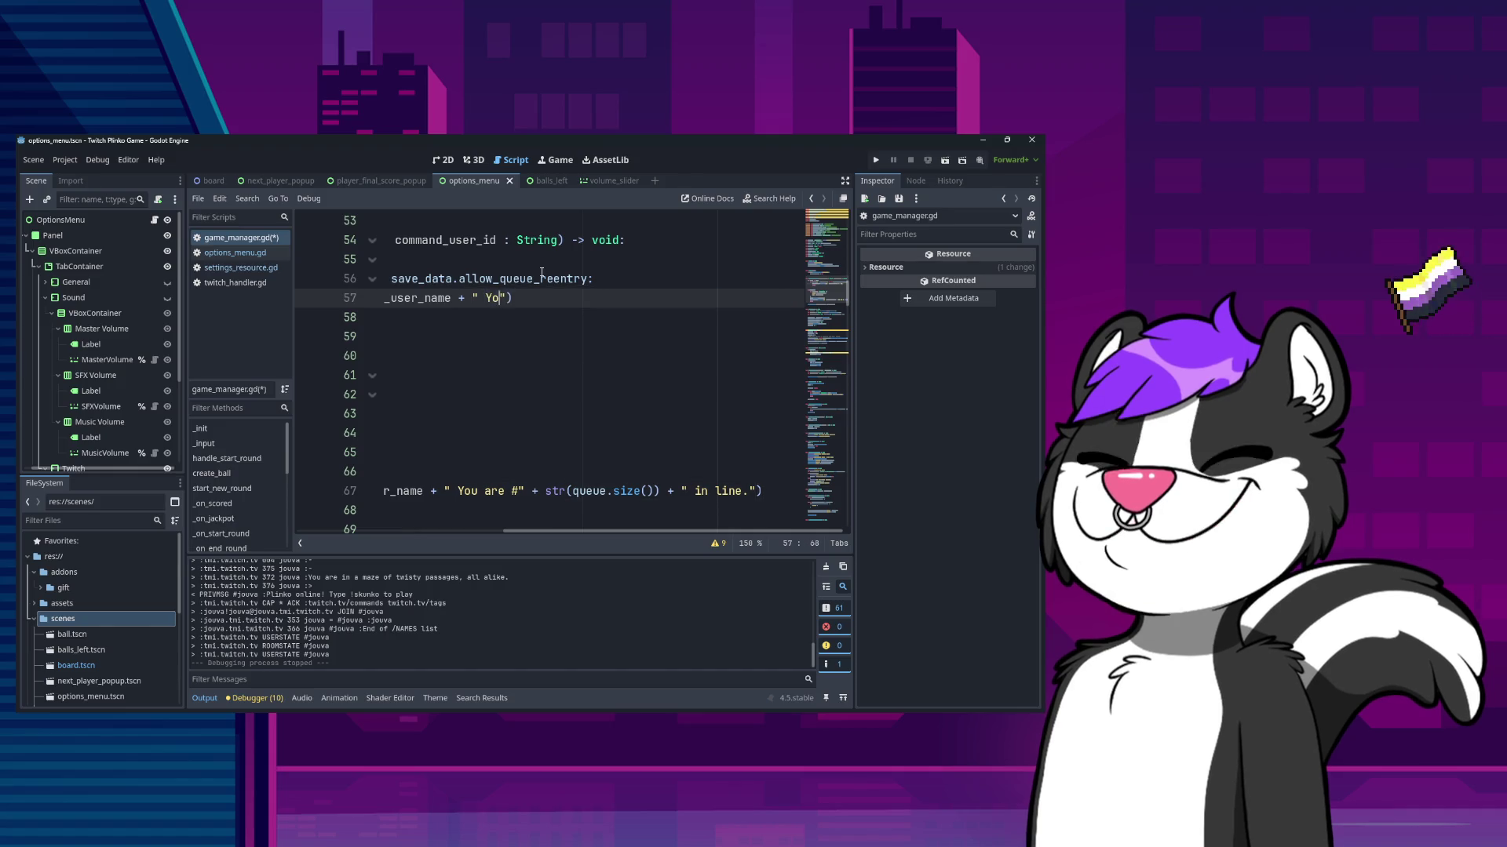
text(are not allowe)
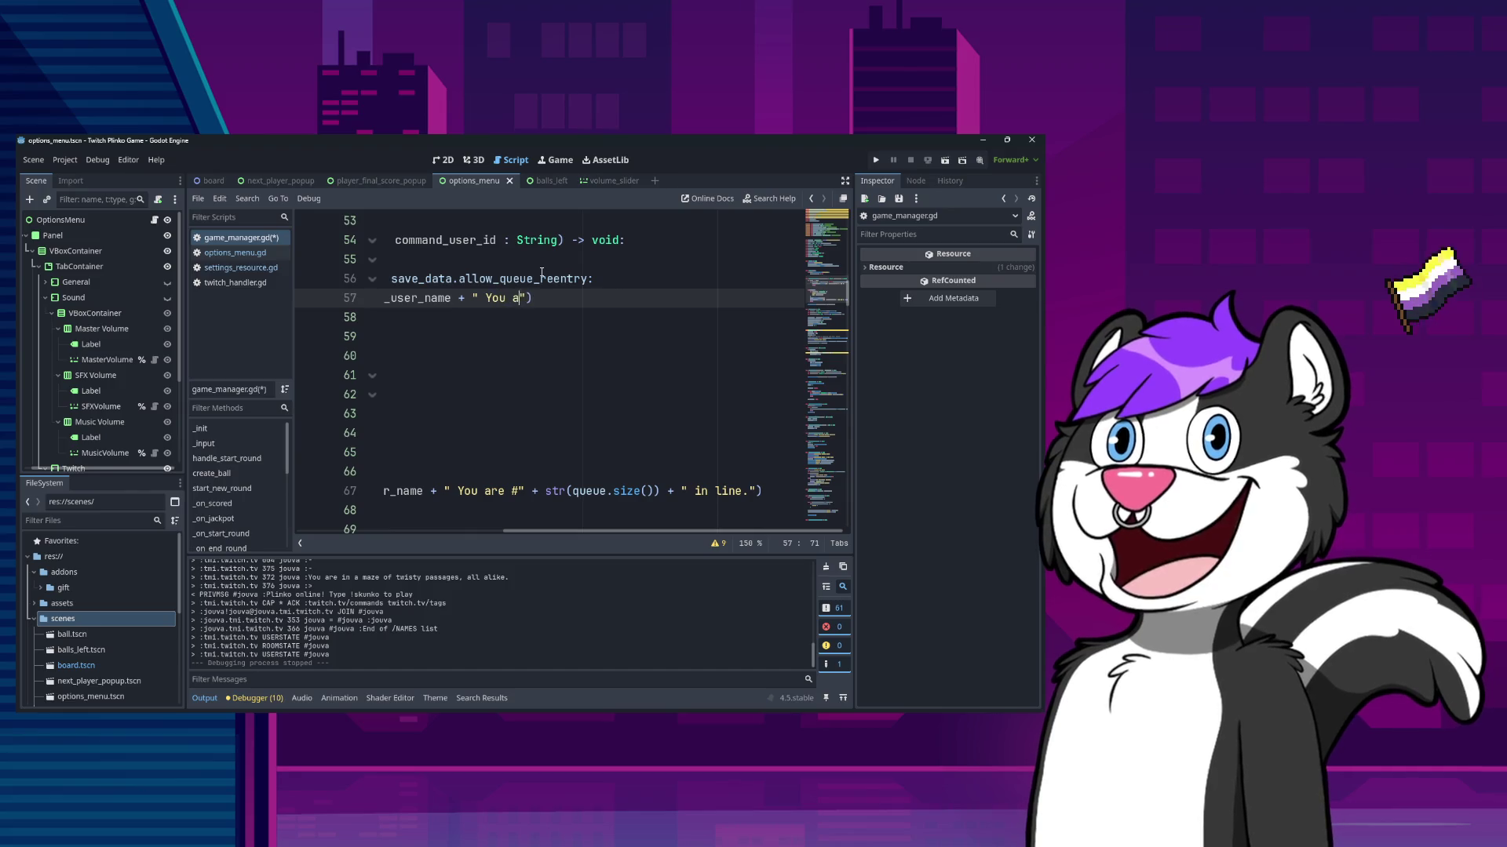
text(d to )
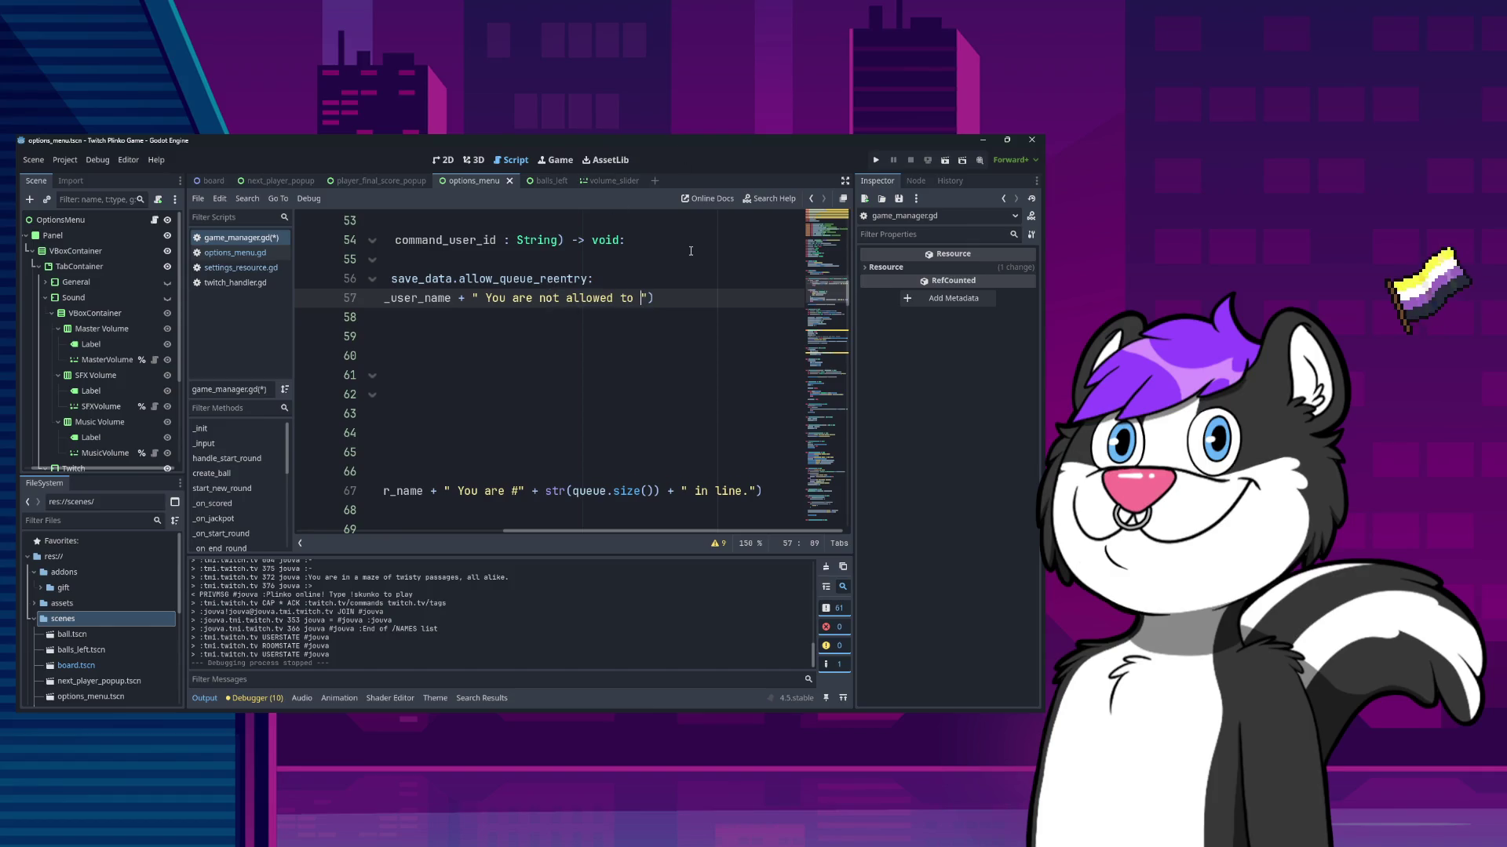
text(get)
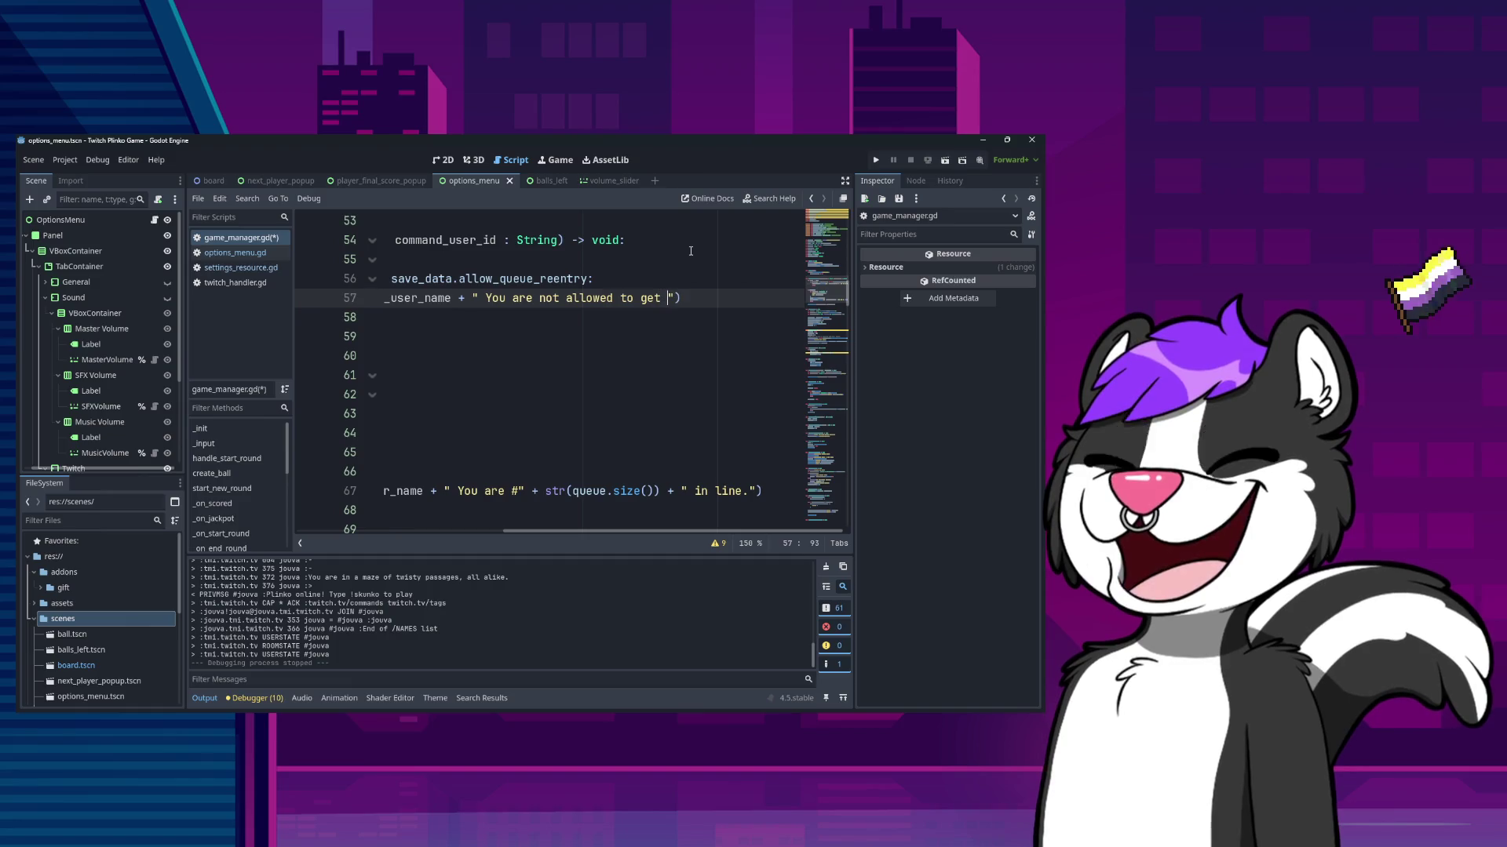
key(Home)
key(Up)
key(Up)
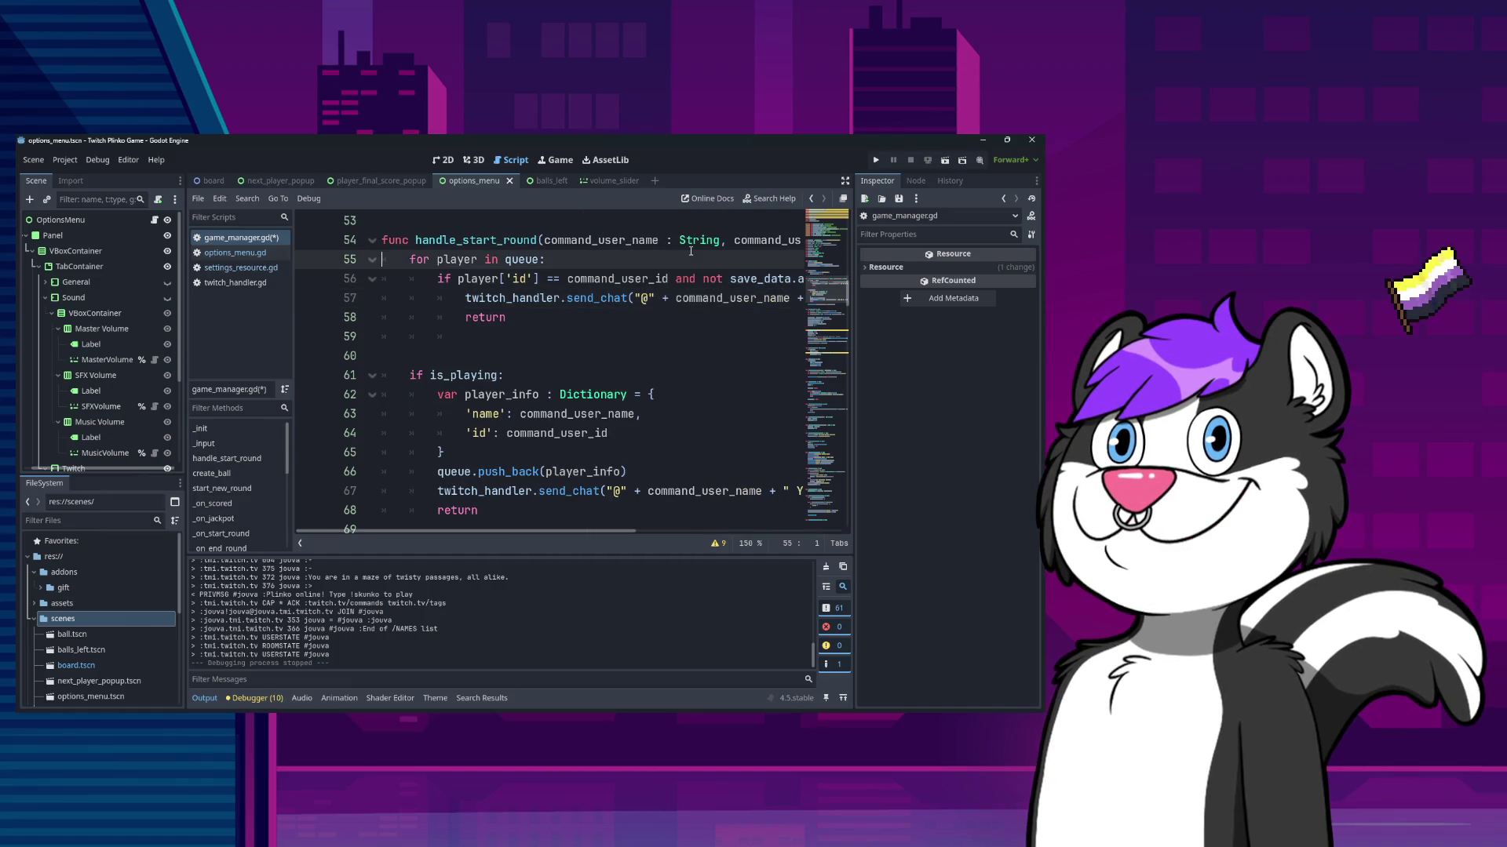
key(Down)
key(Down)
key(Down)
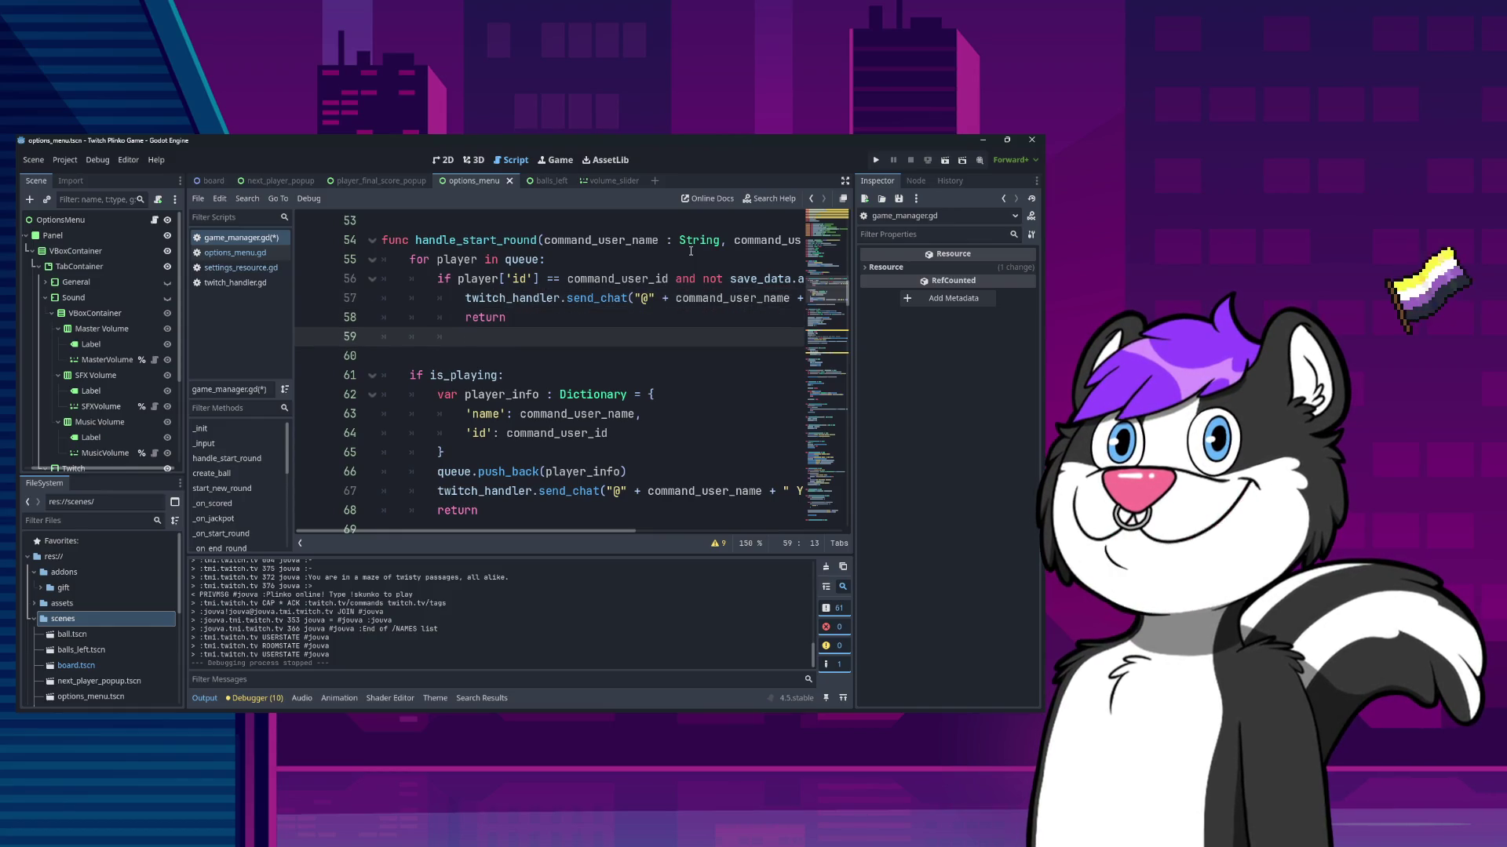
- Copy the send_chat and return lines onto new blank lines at the top of handle_start_round
scroll(690, 251, up, 10)
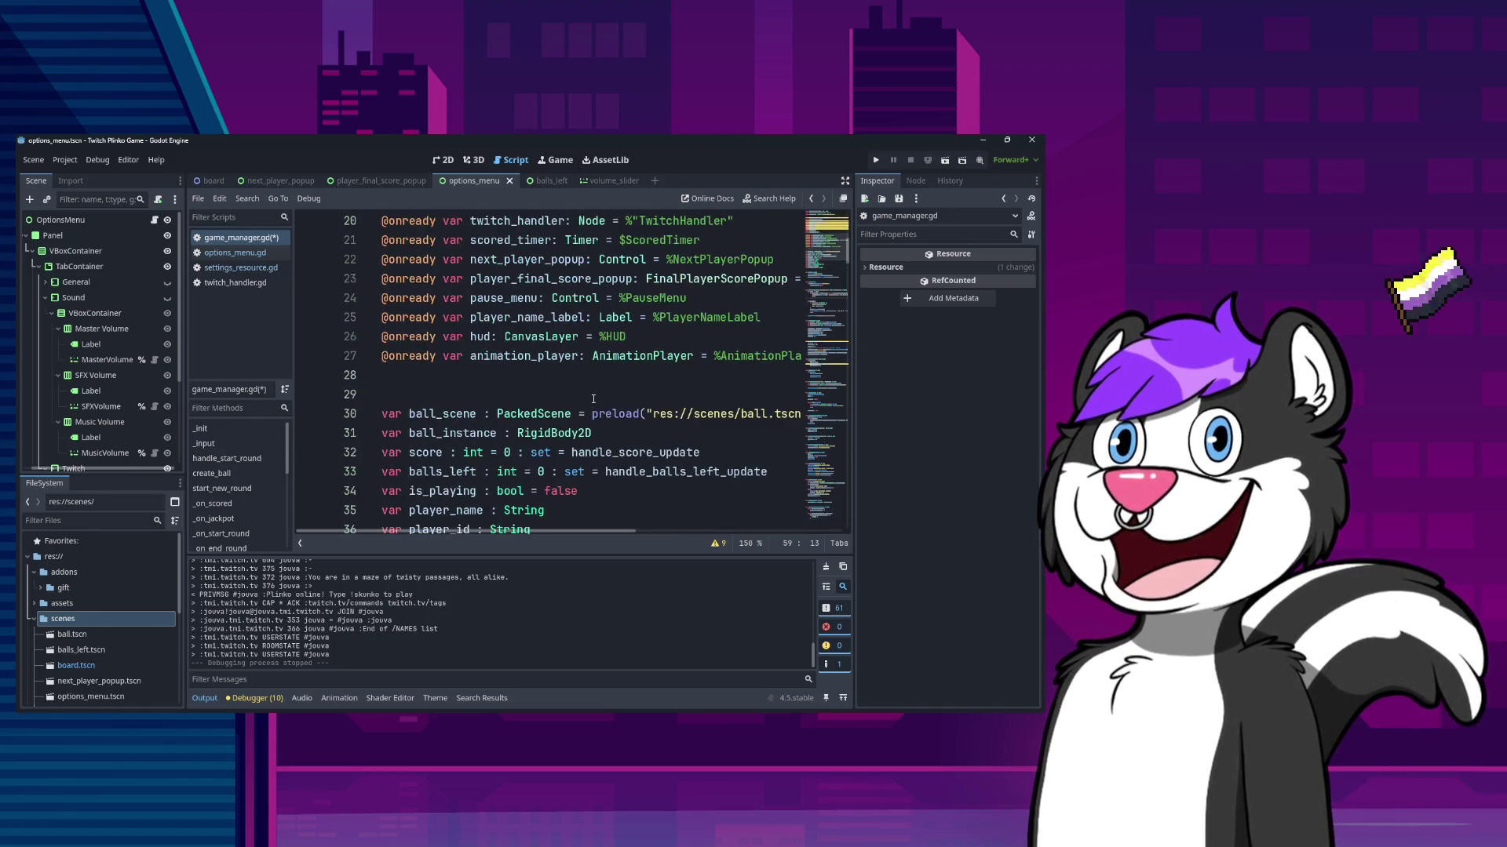
scroll(594, 400, down, 10)
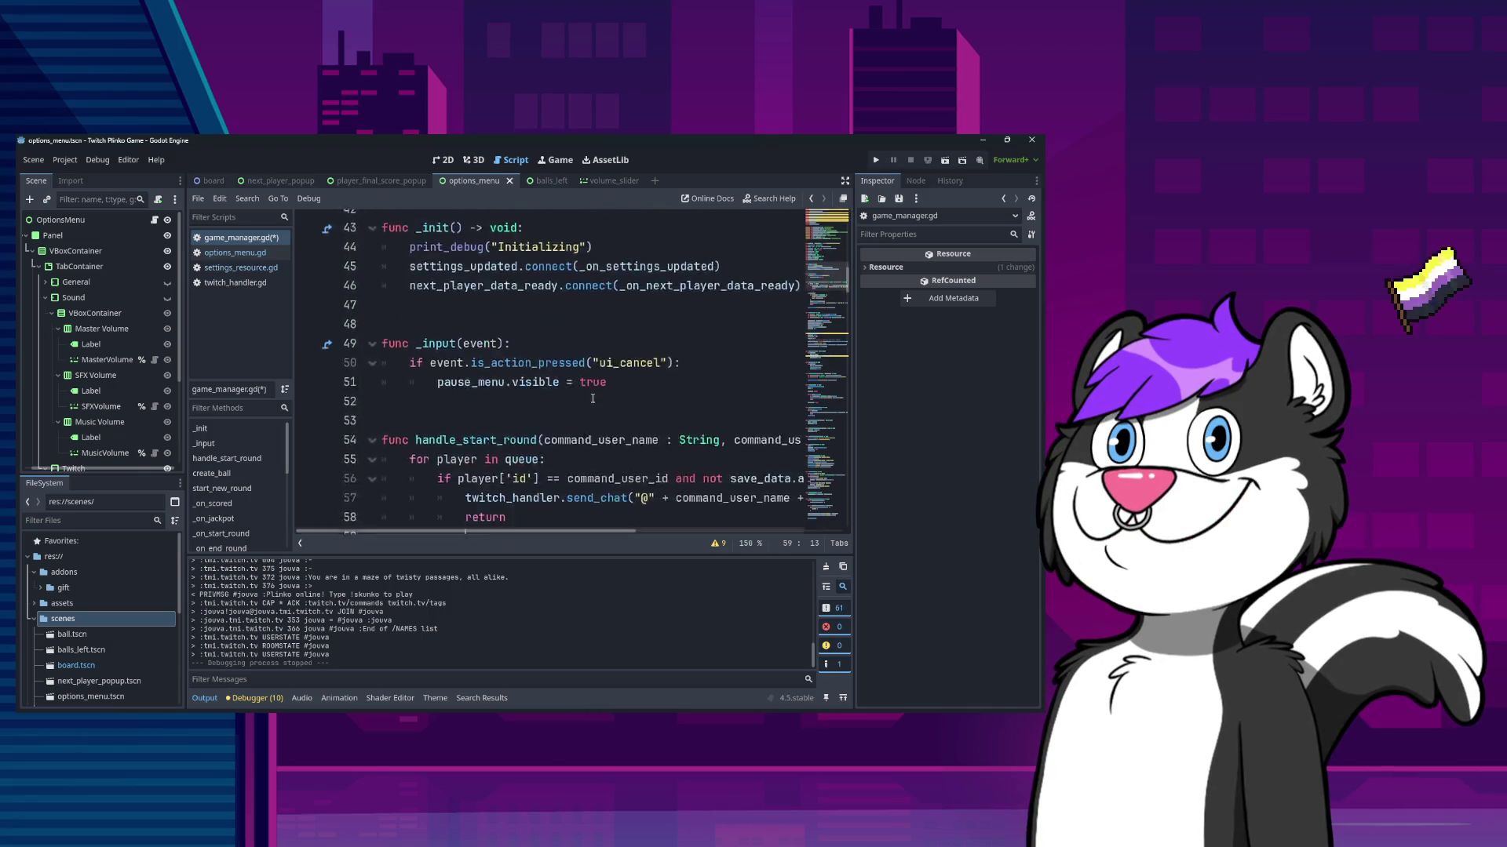
scroll(561, 432, up, 5)
scroll(561, 432, down, 3)
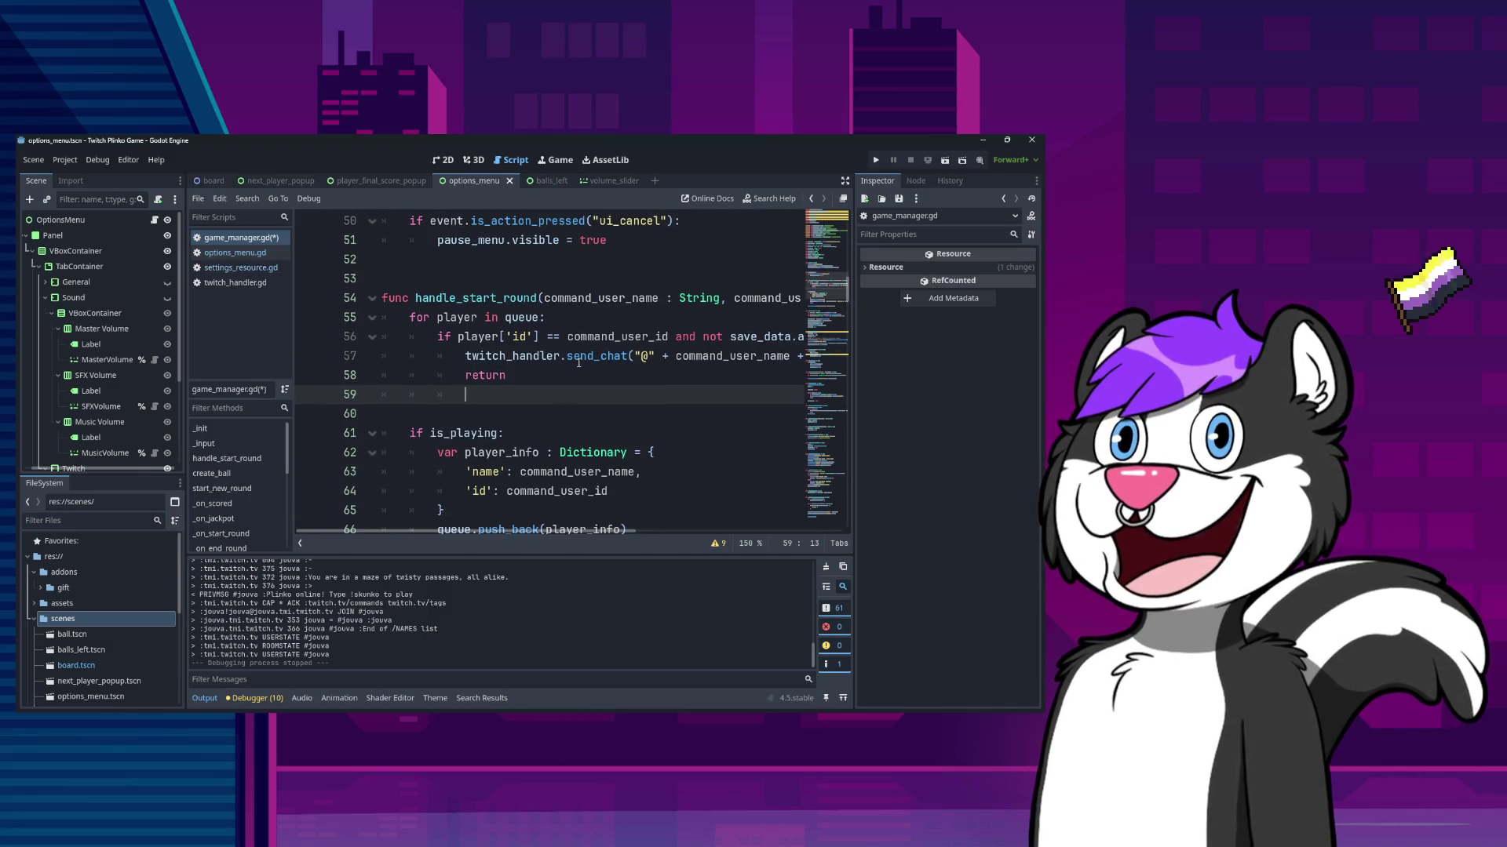
click(661, 316)
key(Home)
key(Return)
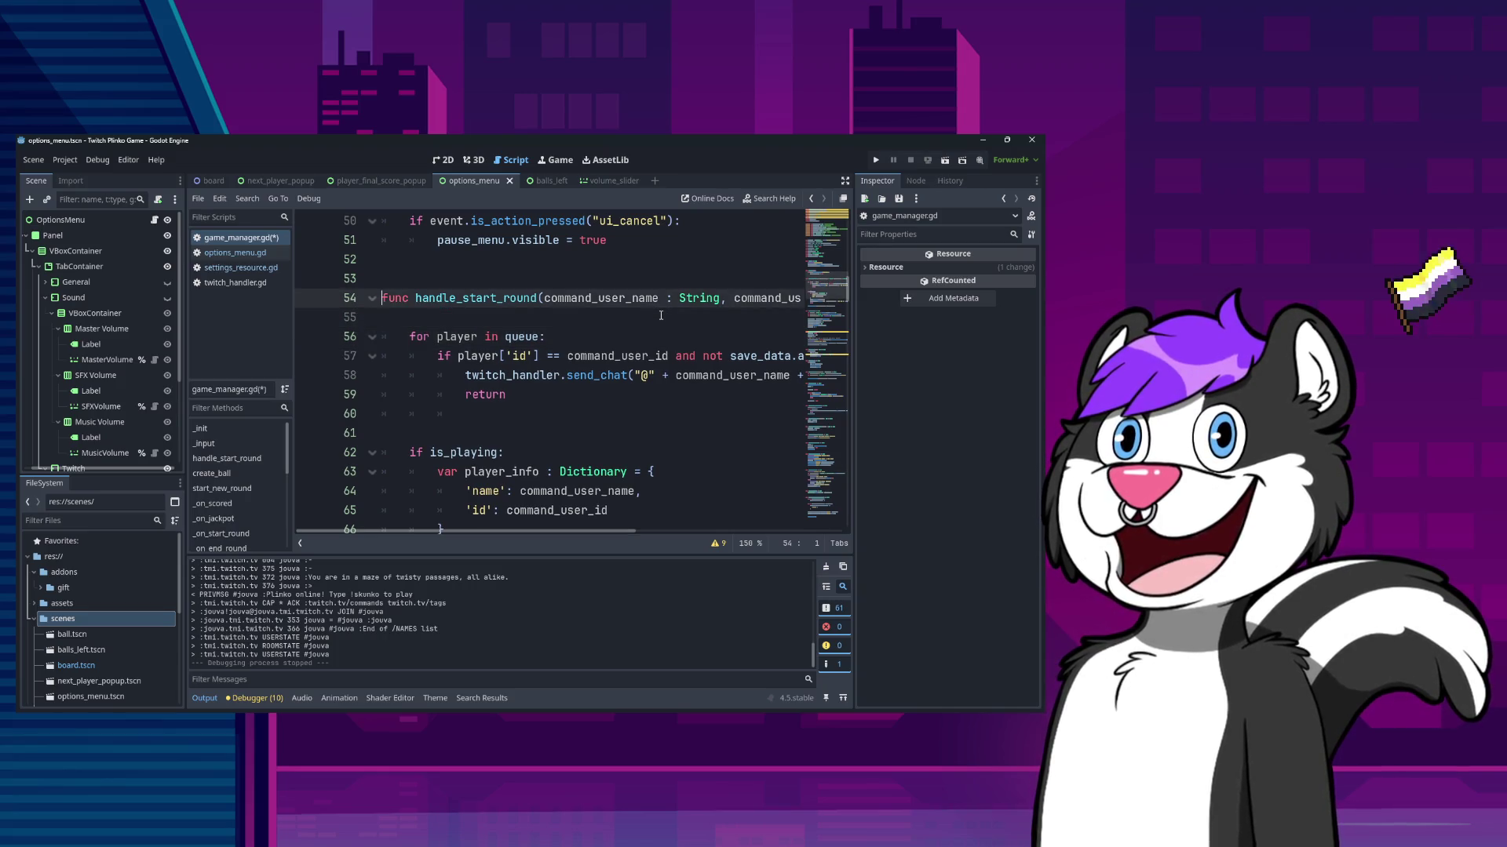
key(Return)
key(Down)
key(Down)
key(Up)
key(Down)
key(shift+Down)
key(shift+Down)
key(ctrl+c)
key(Up)
key(Up)
key(Up)
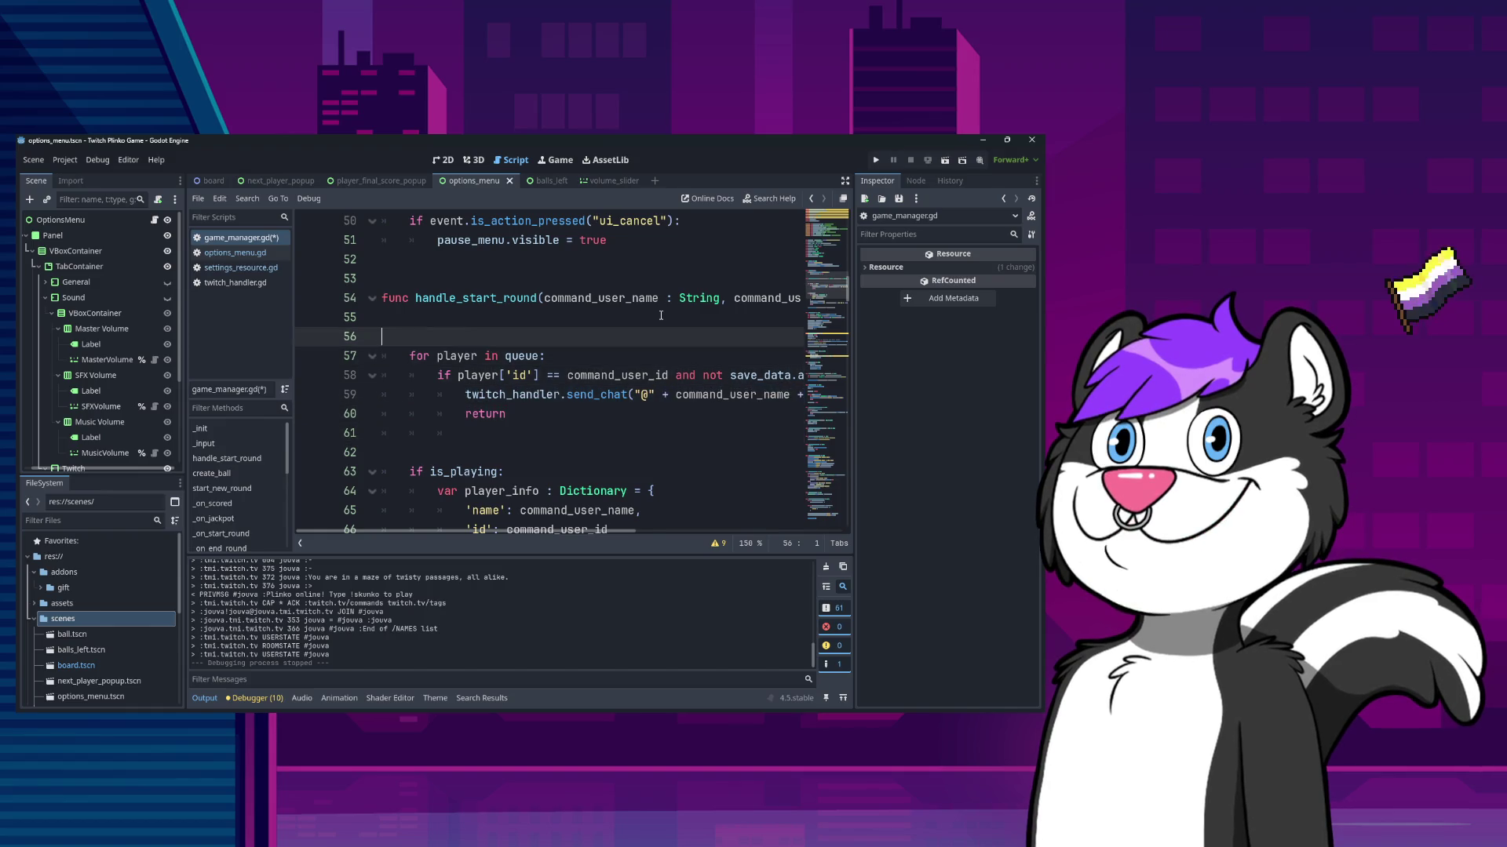
key(ctrl+v)
key(Up)
key(Up)
key(Up)
- Wrap the copied lines in `if player_id == command_user_id:` with corrected indentation
text(f player_id )
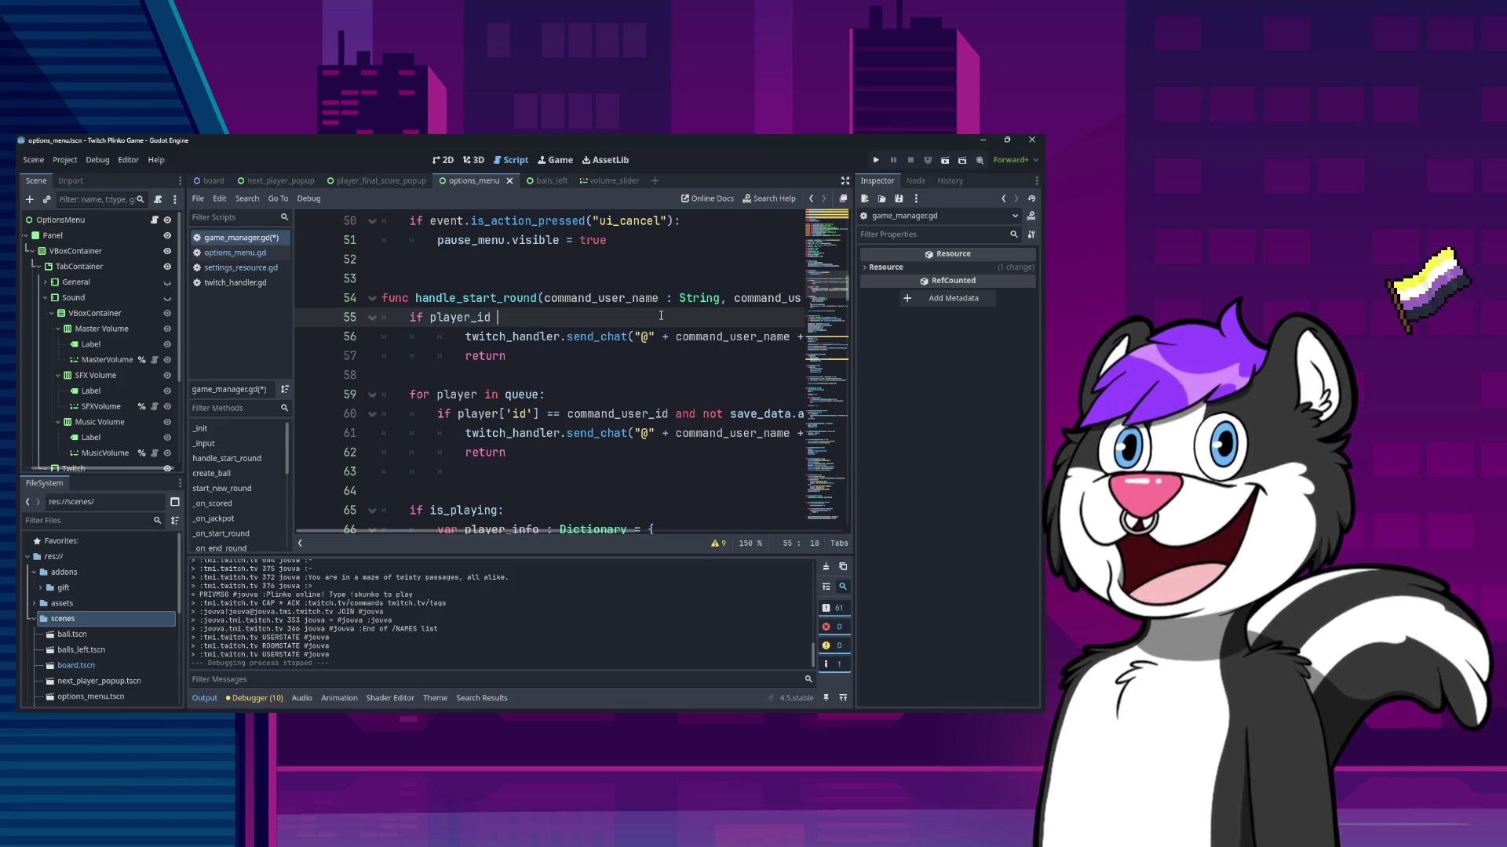
text(== com)
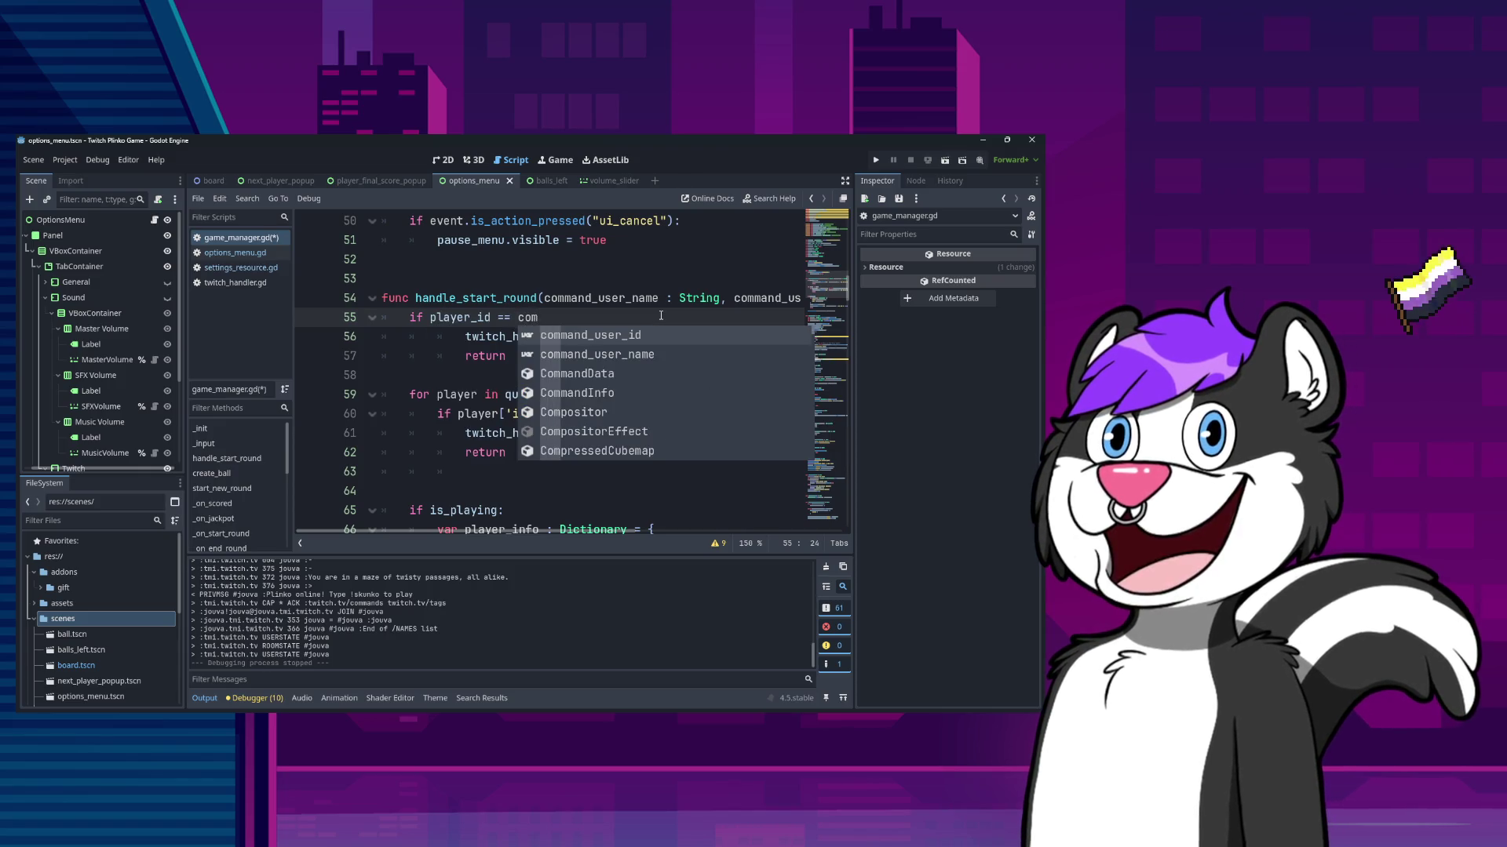
key(Return)
text(:)
key(Right)
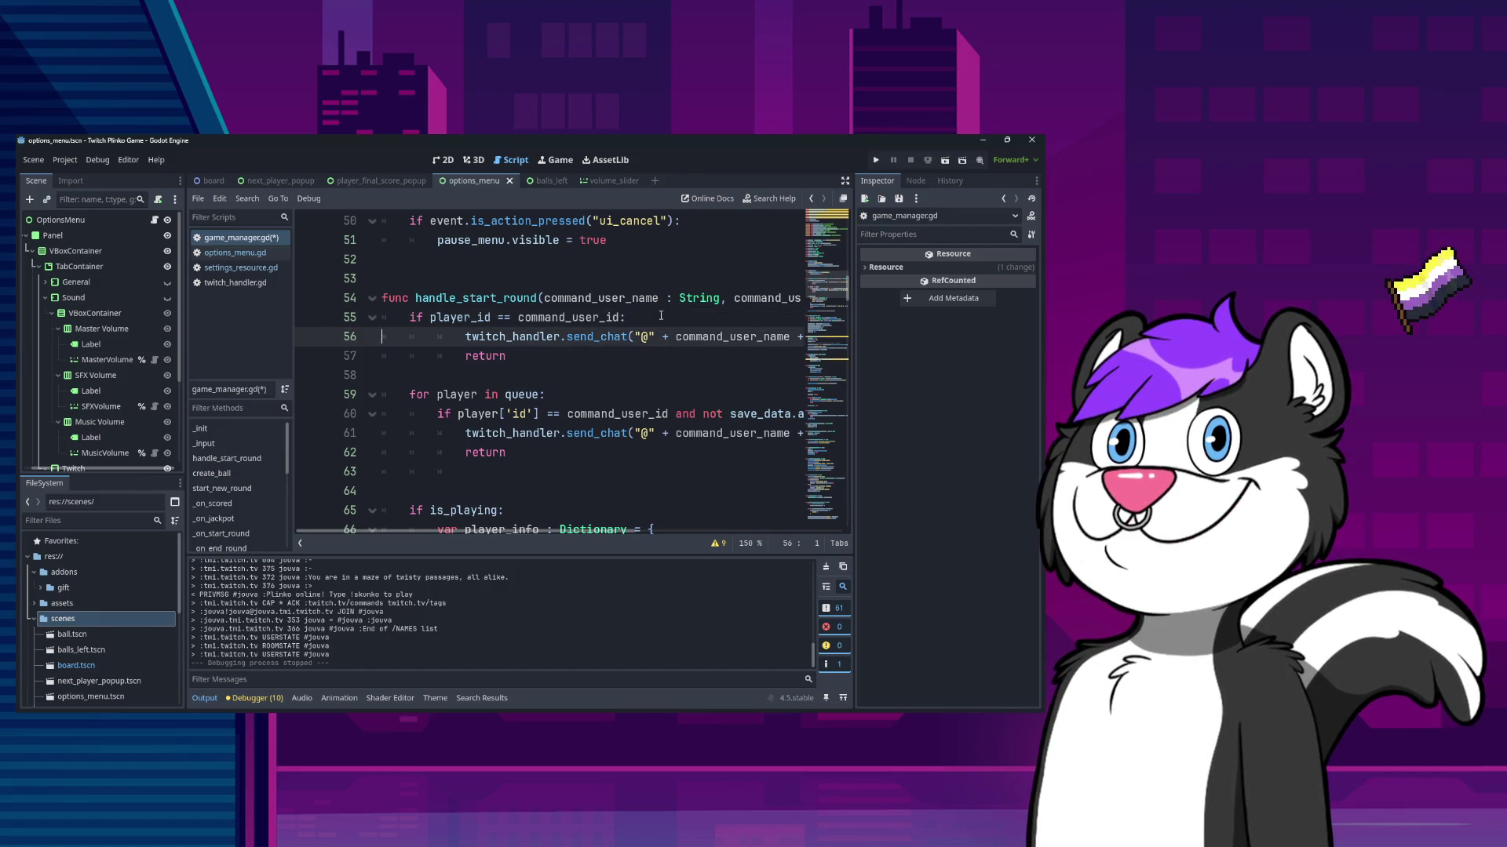
key(shift+Down)
key(shift+Down)
key(shift+Tab)
key(Down)
key(Down)
key(Down)
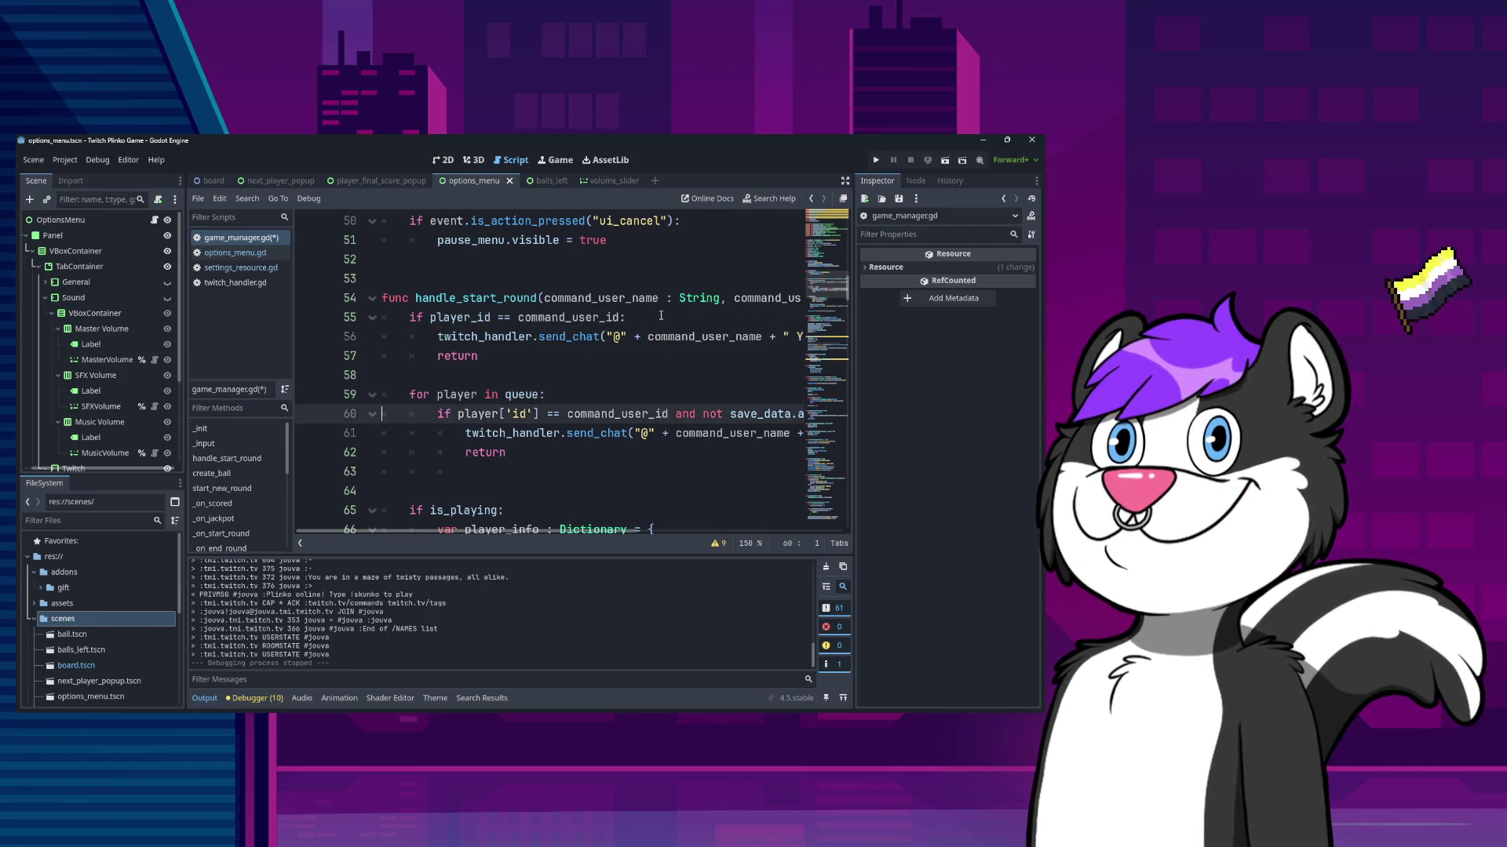
key(Down)
key(Down)
key(shift+End)
key(BackSpace)
key(BackSpace)
text(\)
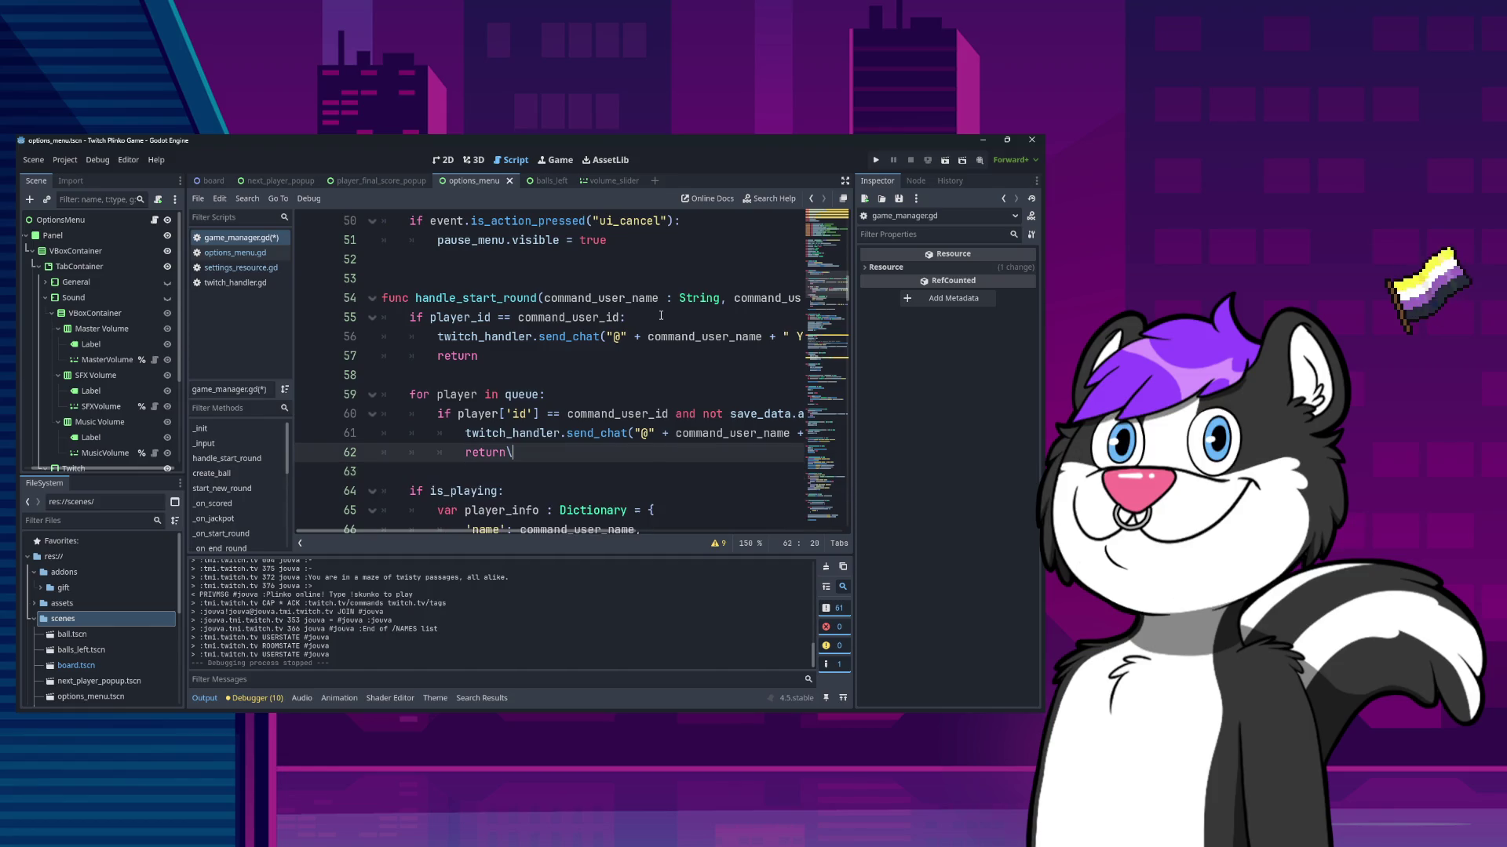
key(BackSpace)
key(Down)
- Change the new reply to "You are not allowed to get back in line"
key(Up)
key(Up)
key(Up)
key(End)
key(Left)
key(Left)
key(Left)
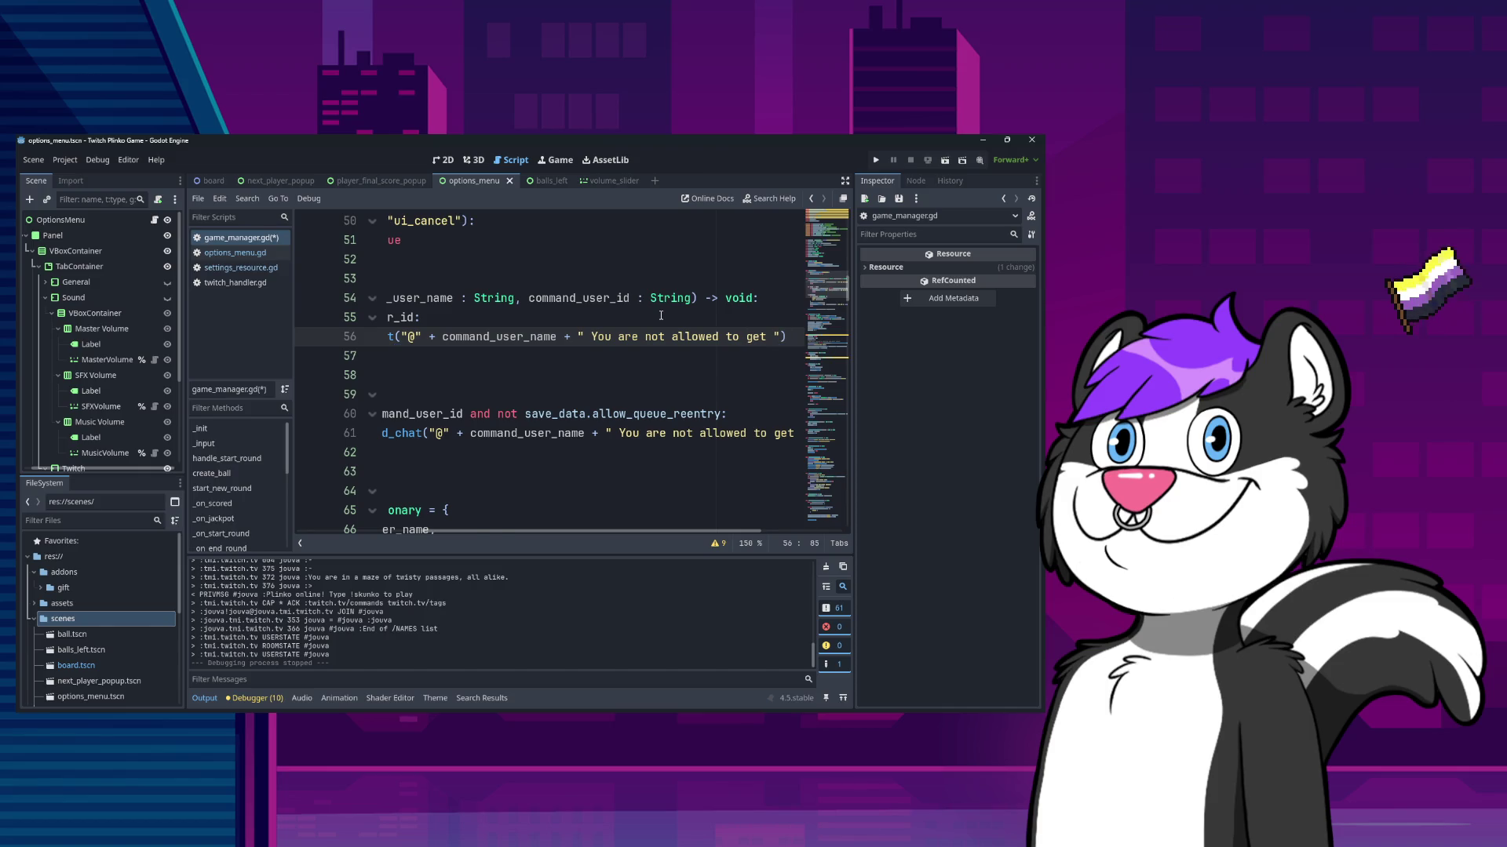
key(Right)
key(Right)
key(Right)
text(back i)
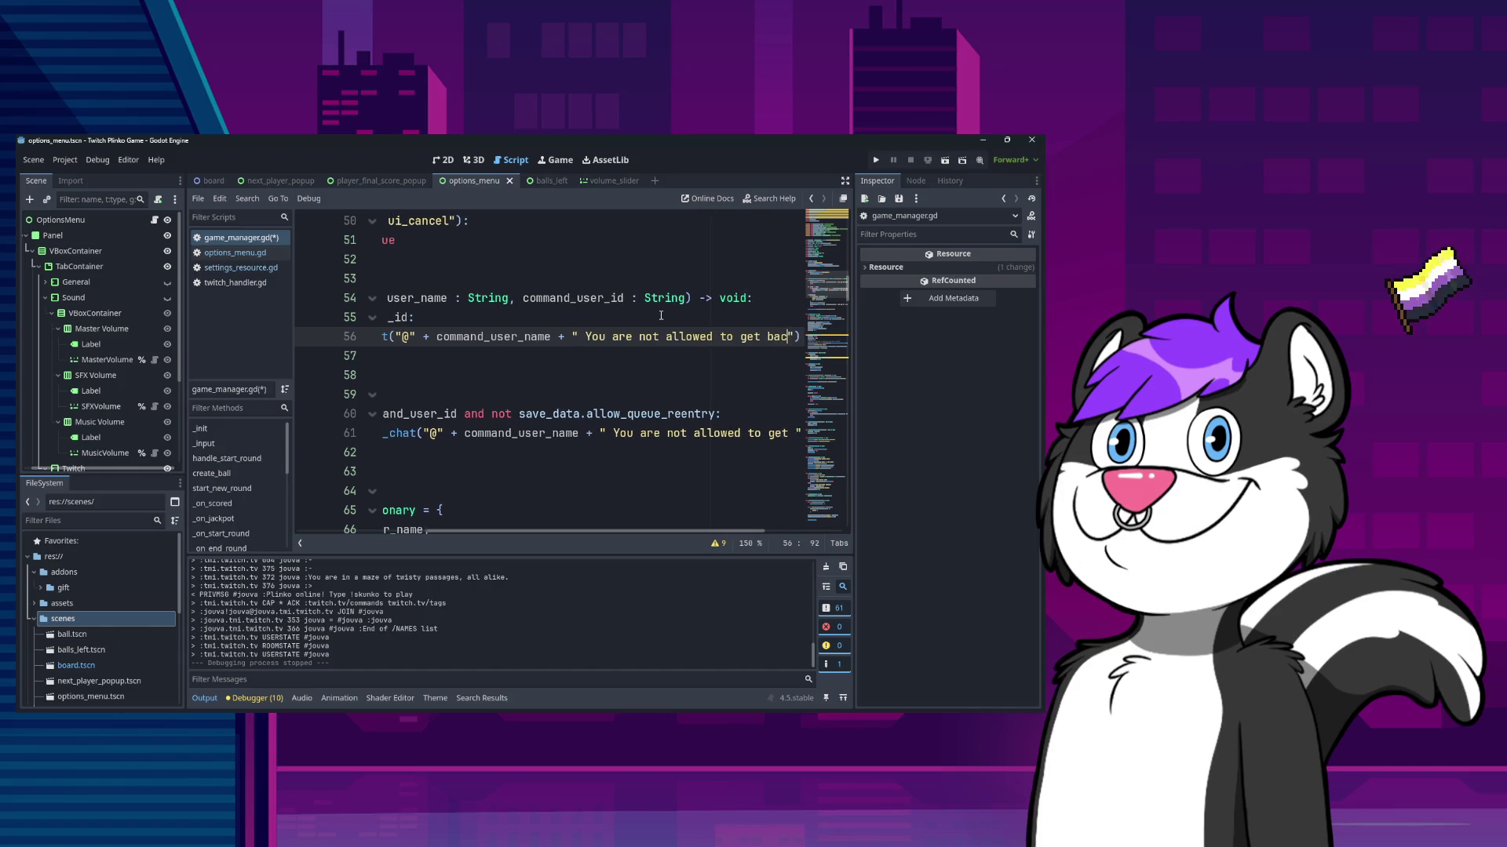
text(n line)
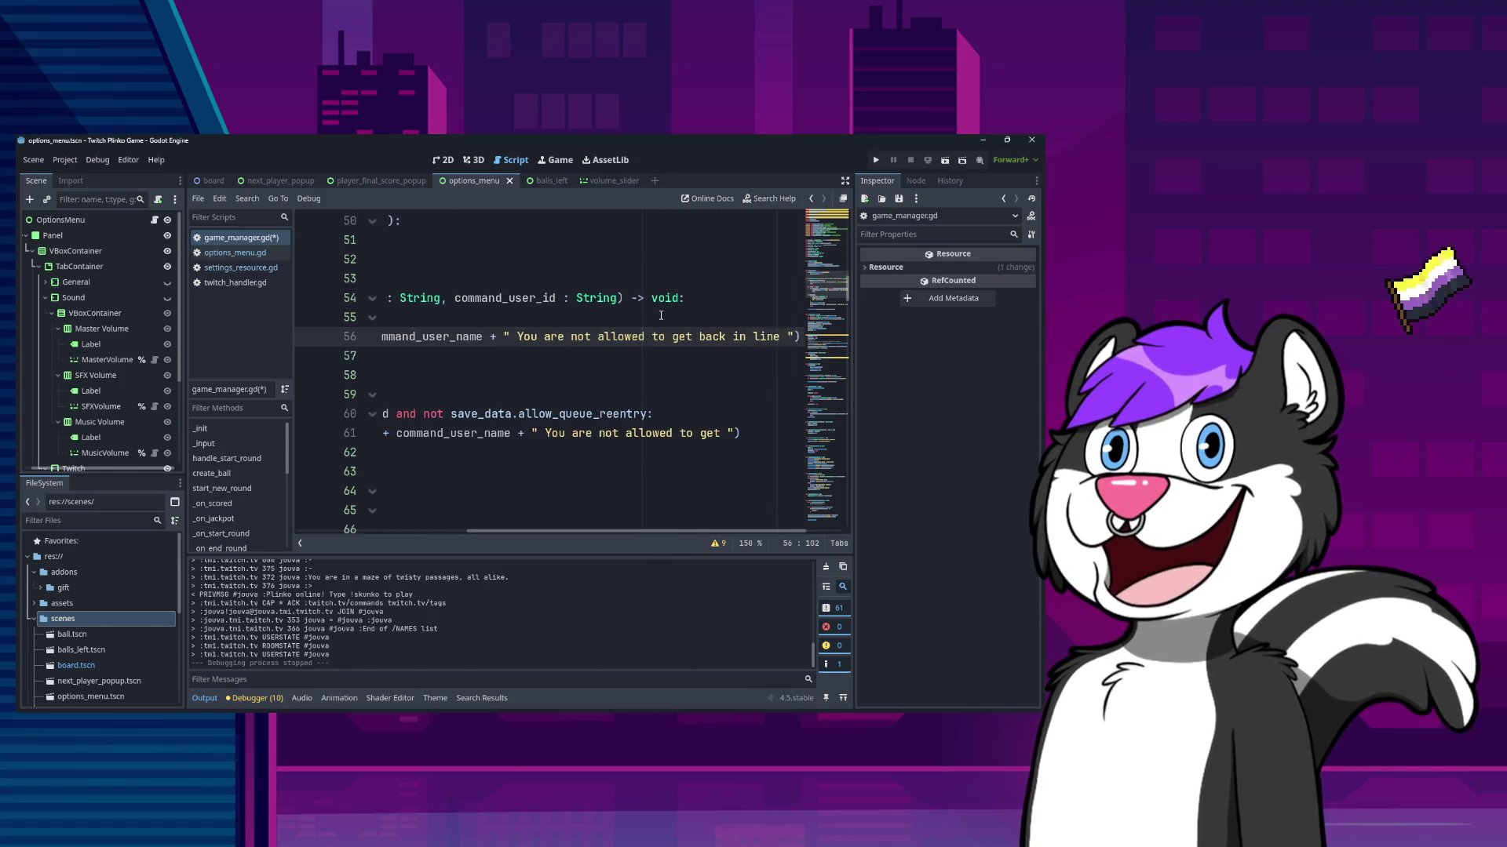
click(661, 315)
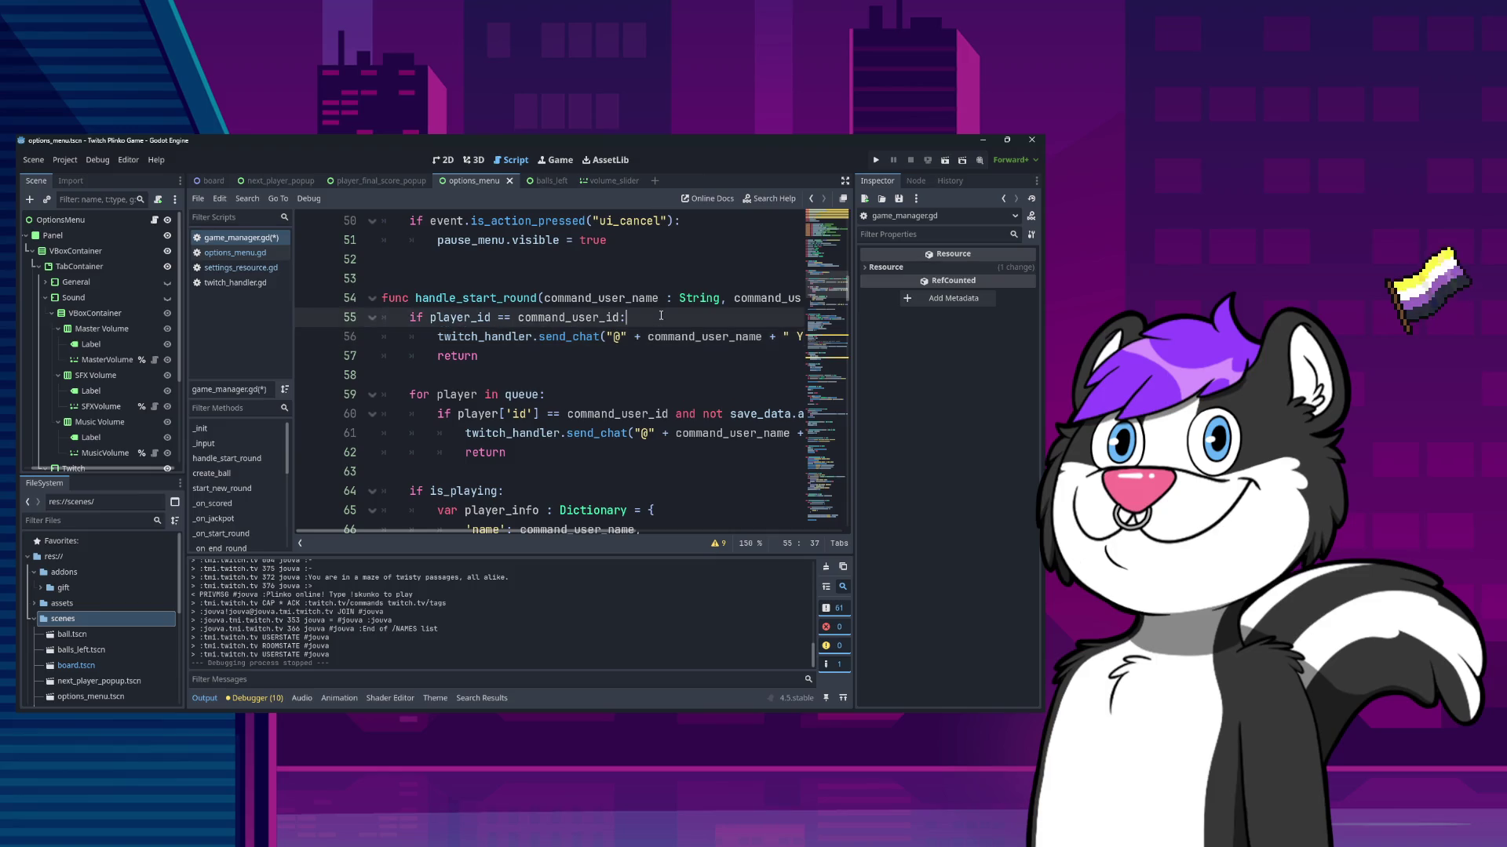
- Append `and not save_data.allow_queue_reentry` from line 60 to line 55's condition
key(Down)
key(Down)
key(Down)
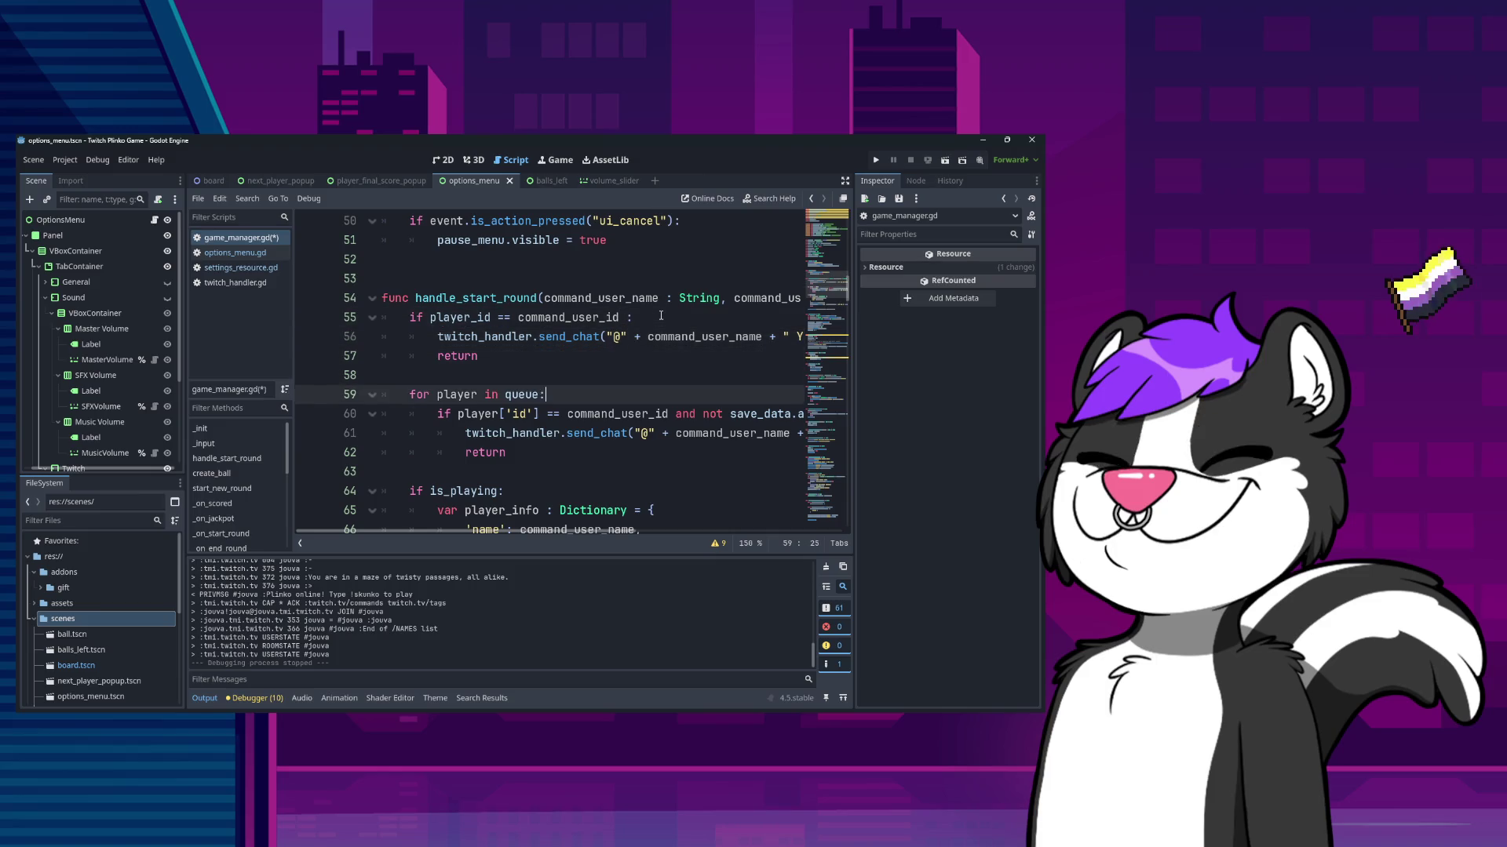
key(ctrl+Right)
key(shift+End)
key(ctrl+c)
key(Up)
key(Up)
key(Up)
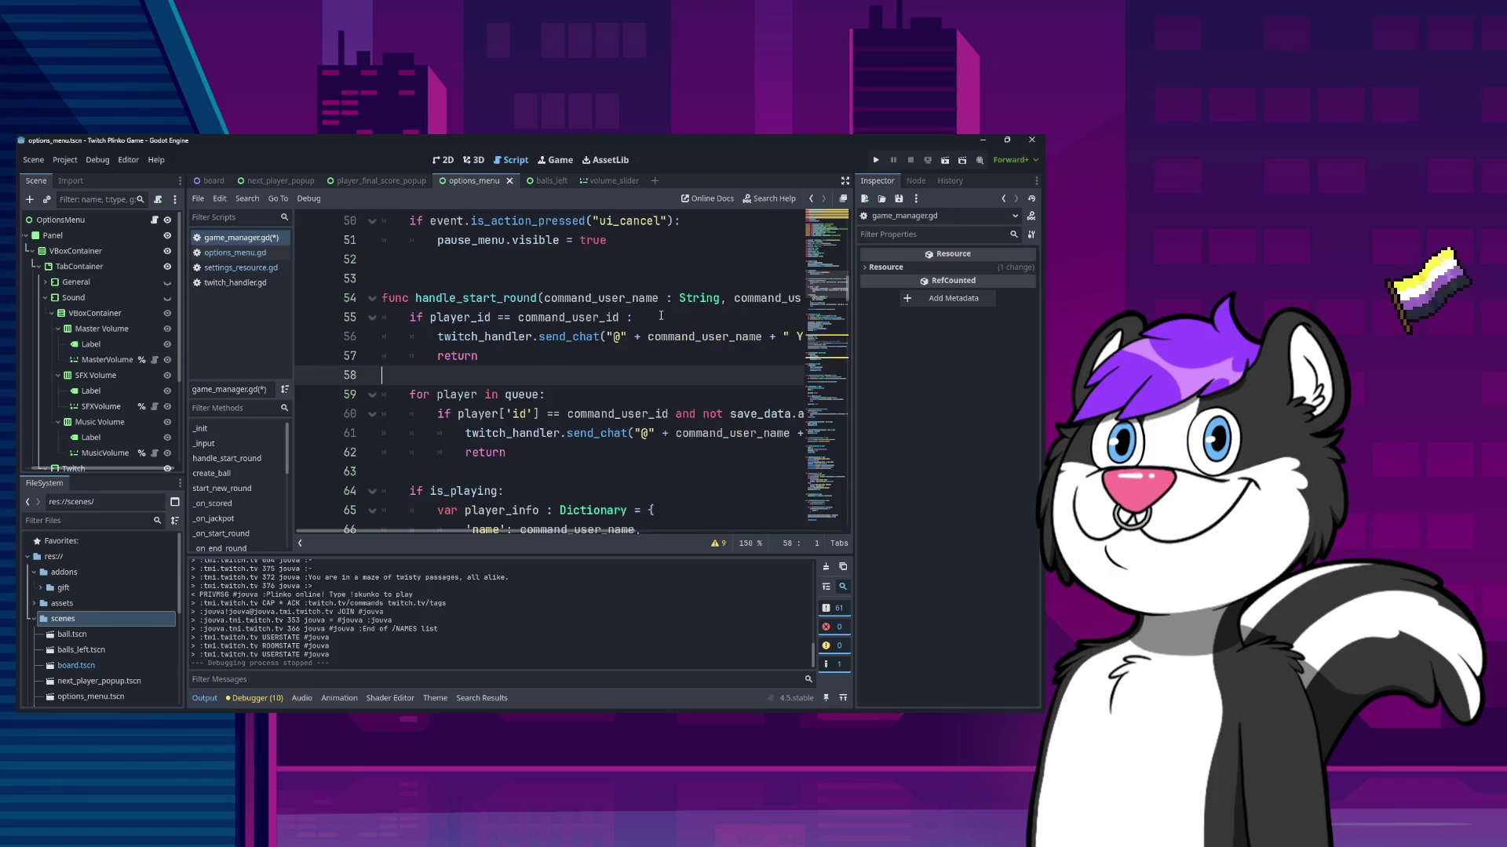
key(ctrl+v)
- Extend the reply message to end with "back in line while playing"
key(Down)
key(End)
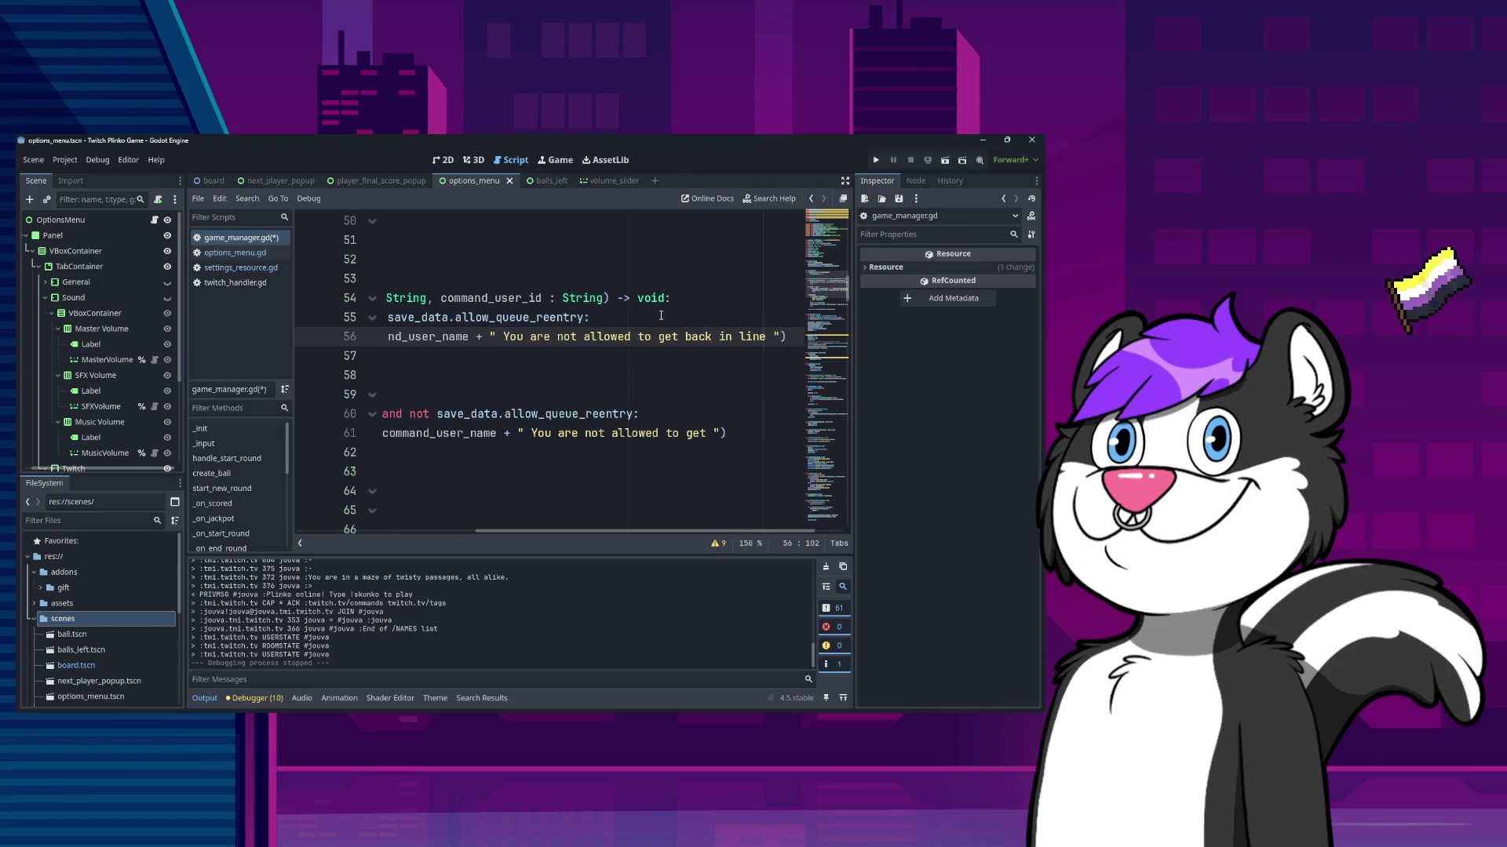
text(whle play)
key(ctrl+shift+Left)
key(ctrl+shift+Left)
key(ctrl+shift+Left)
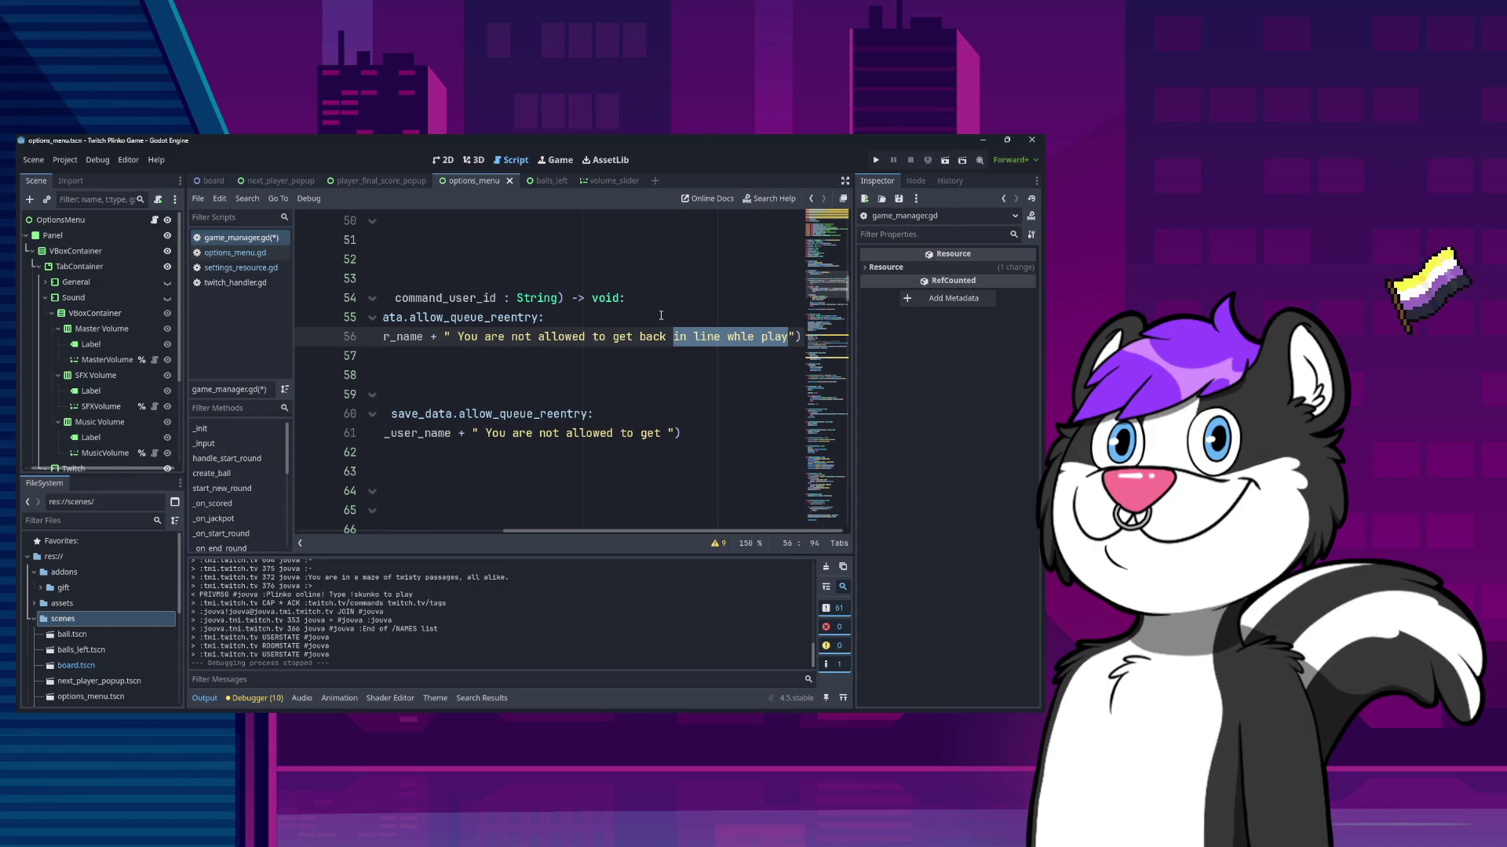
text(in line while playing)
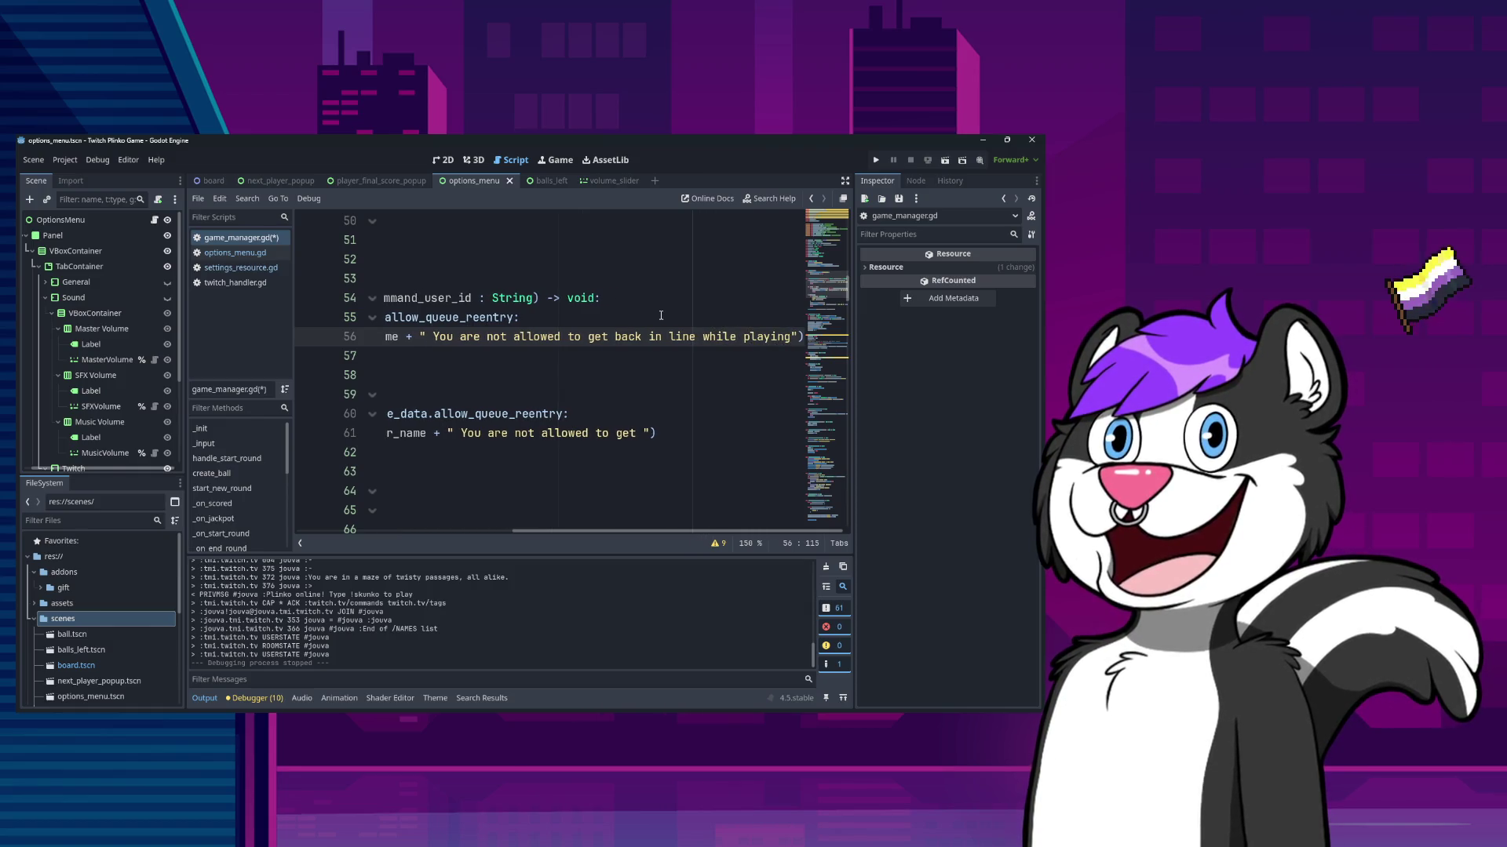
key(Down)
key(Down)
key(Down)
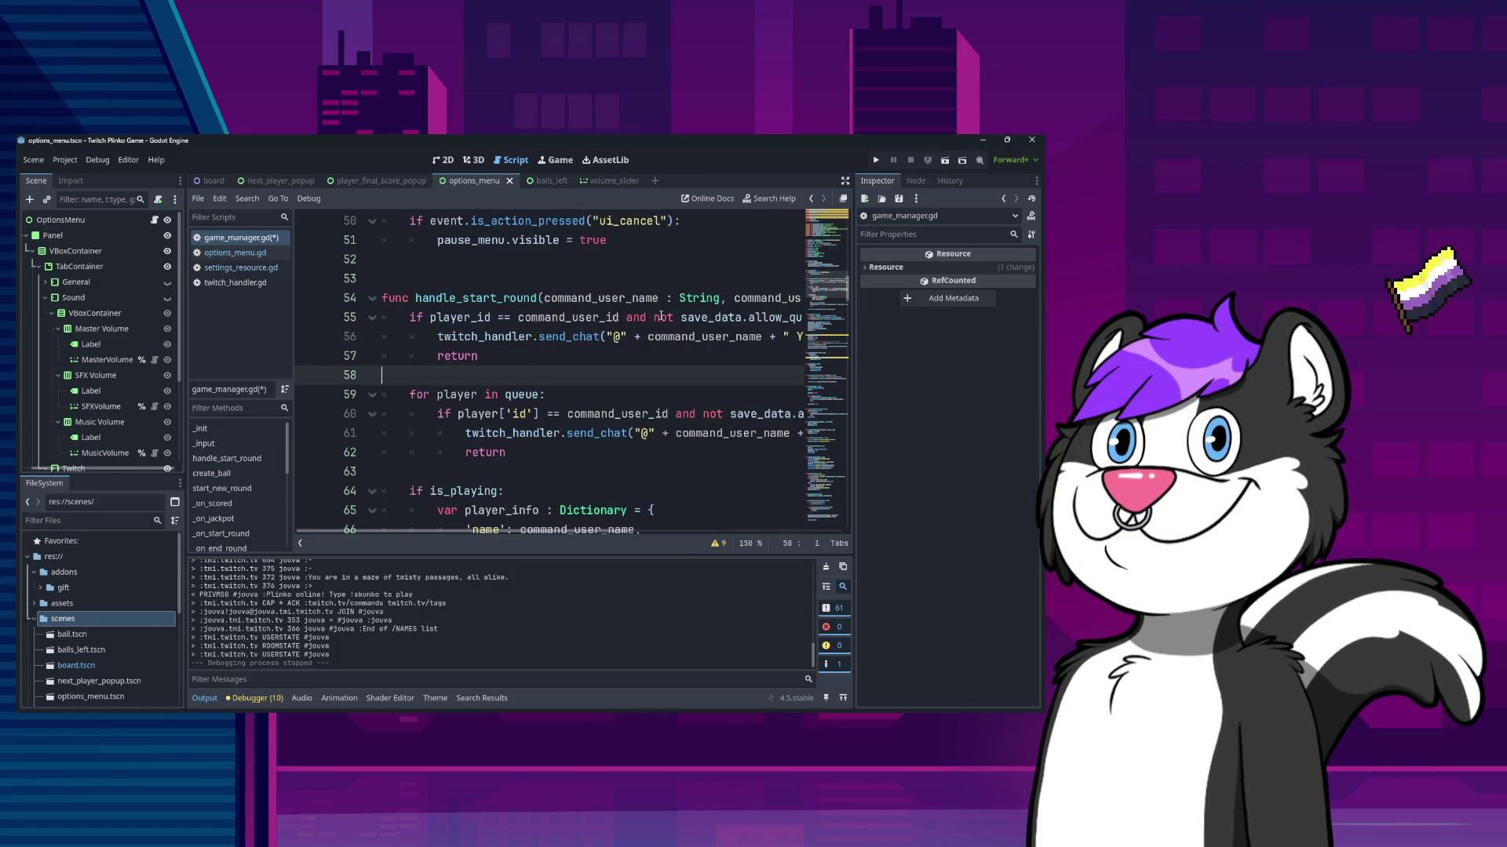
- Edit the loop's chat reply wording and add a period after "playing" on line 56
key(Up)
key(End)
key(Left)
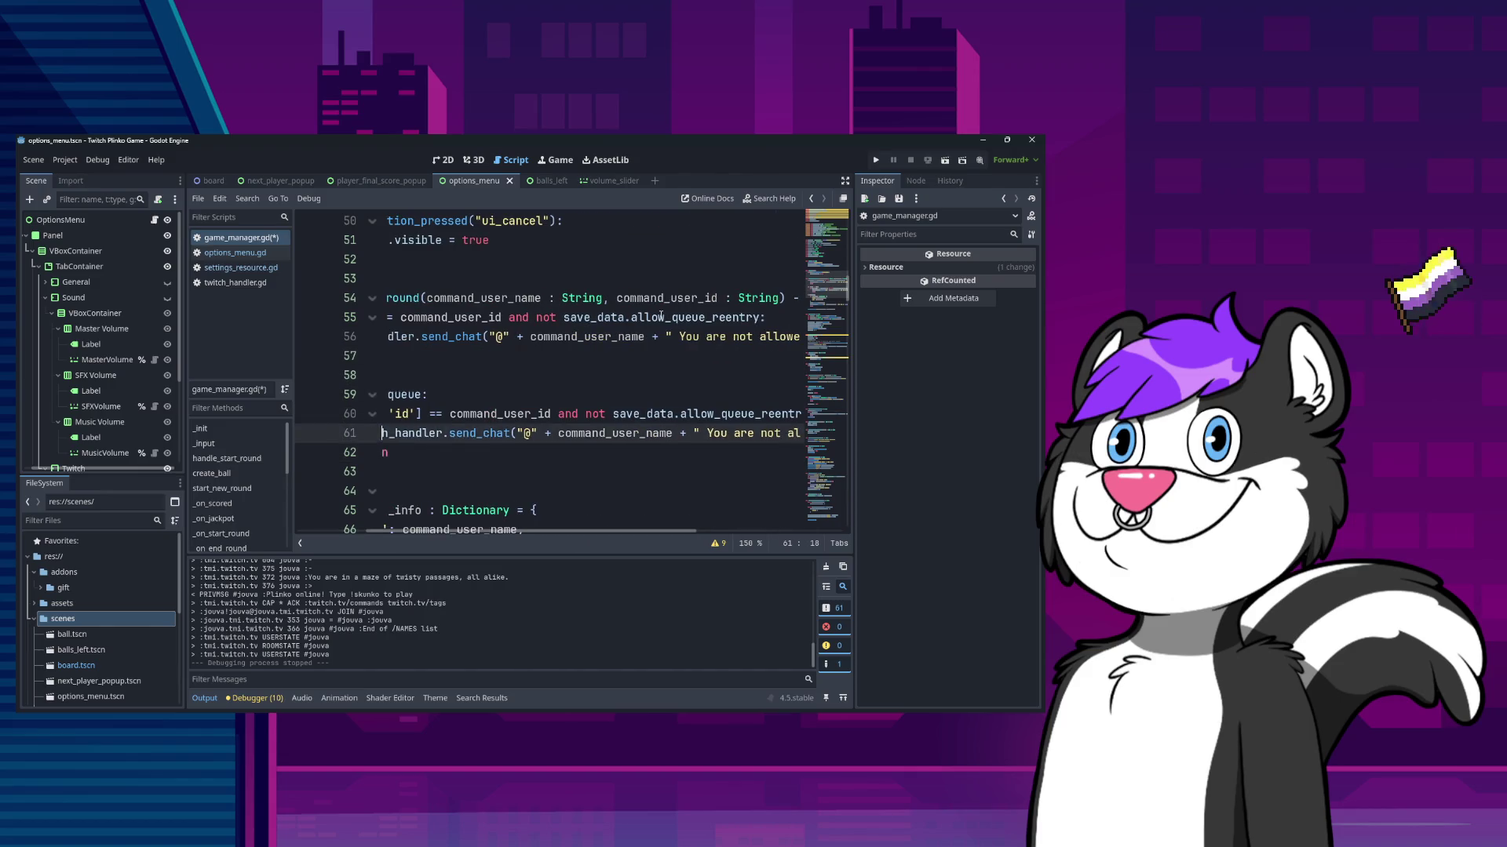
text(back in line)
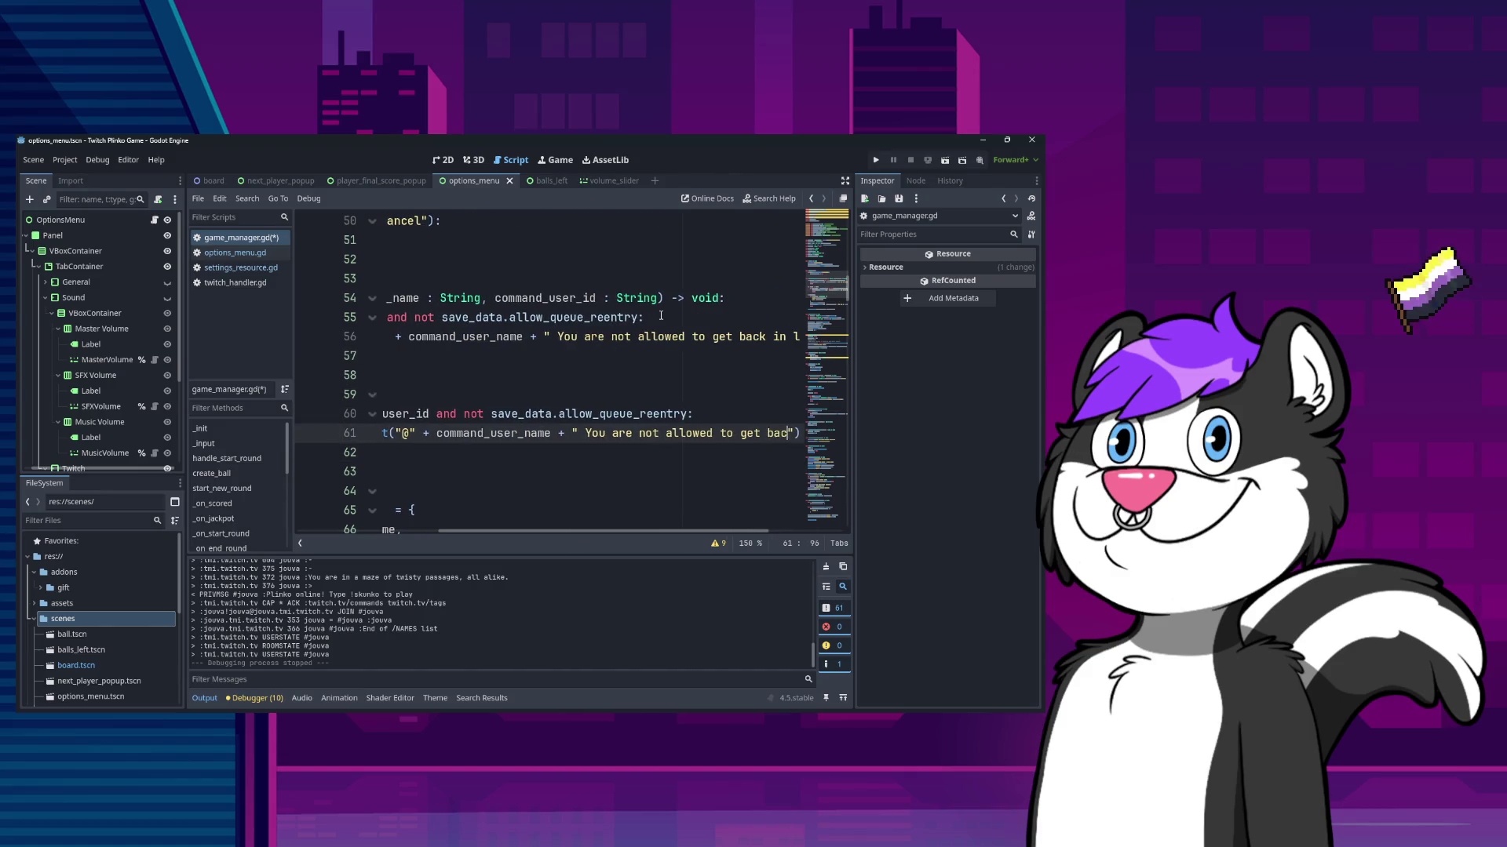
text( while alread)
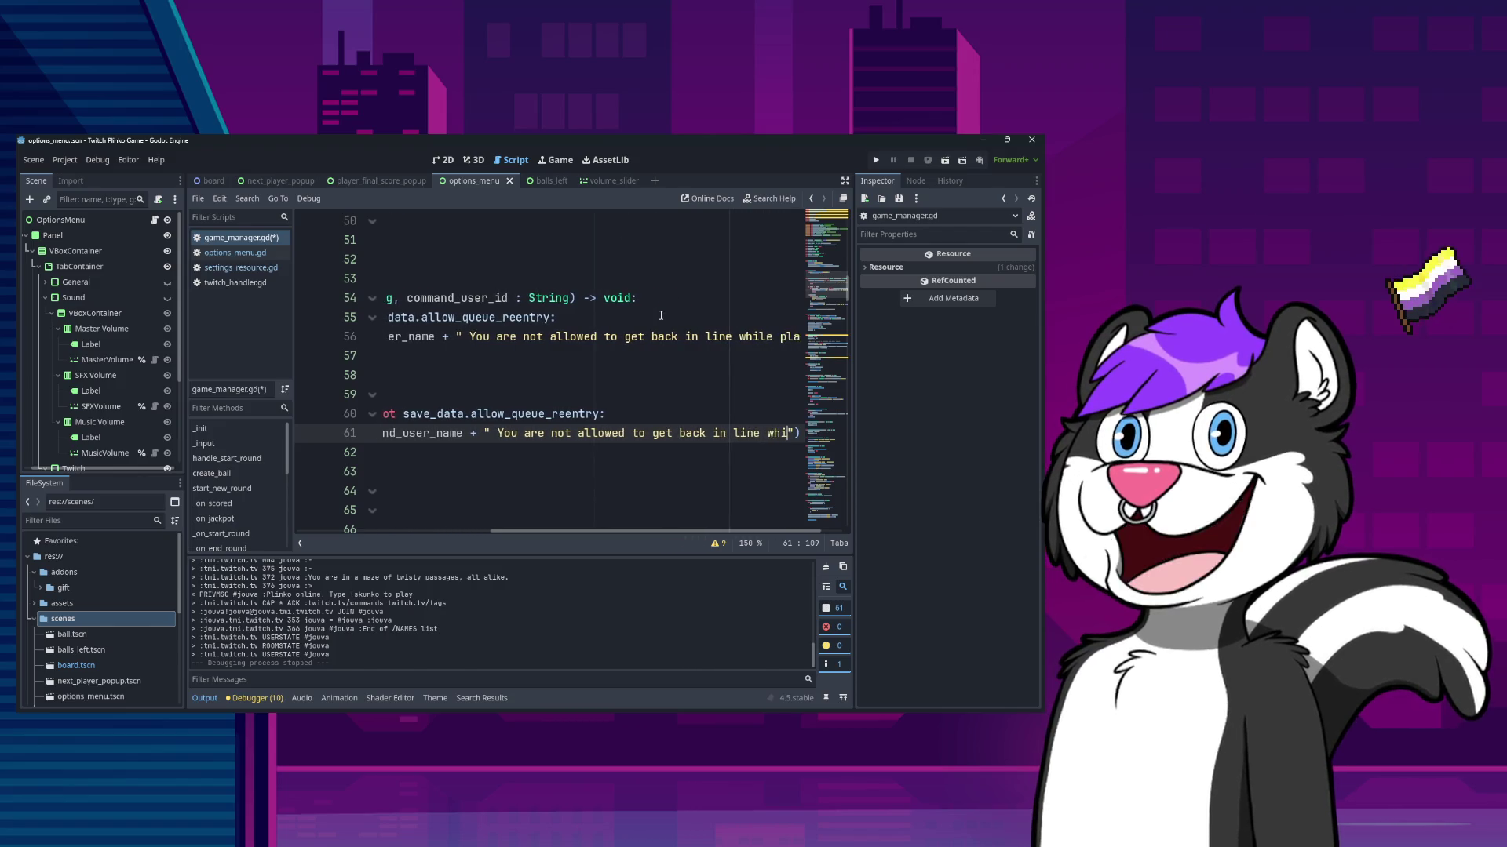
text(y in line.)
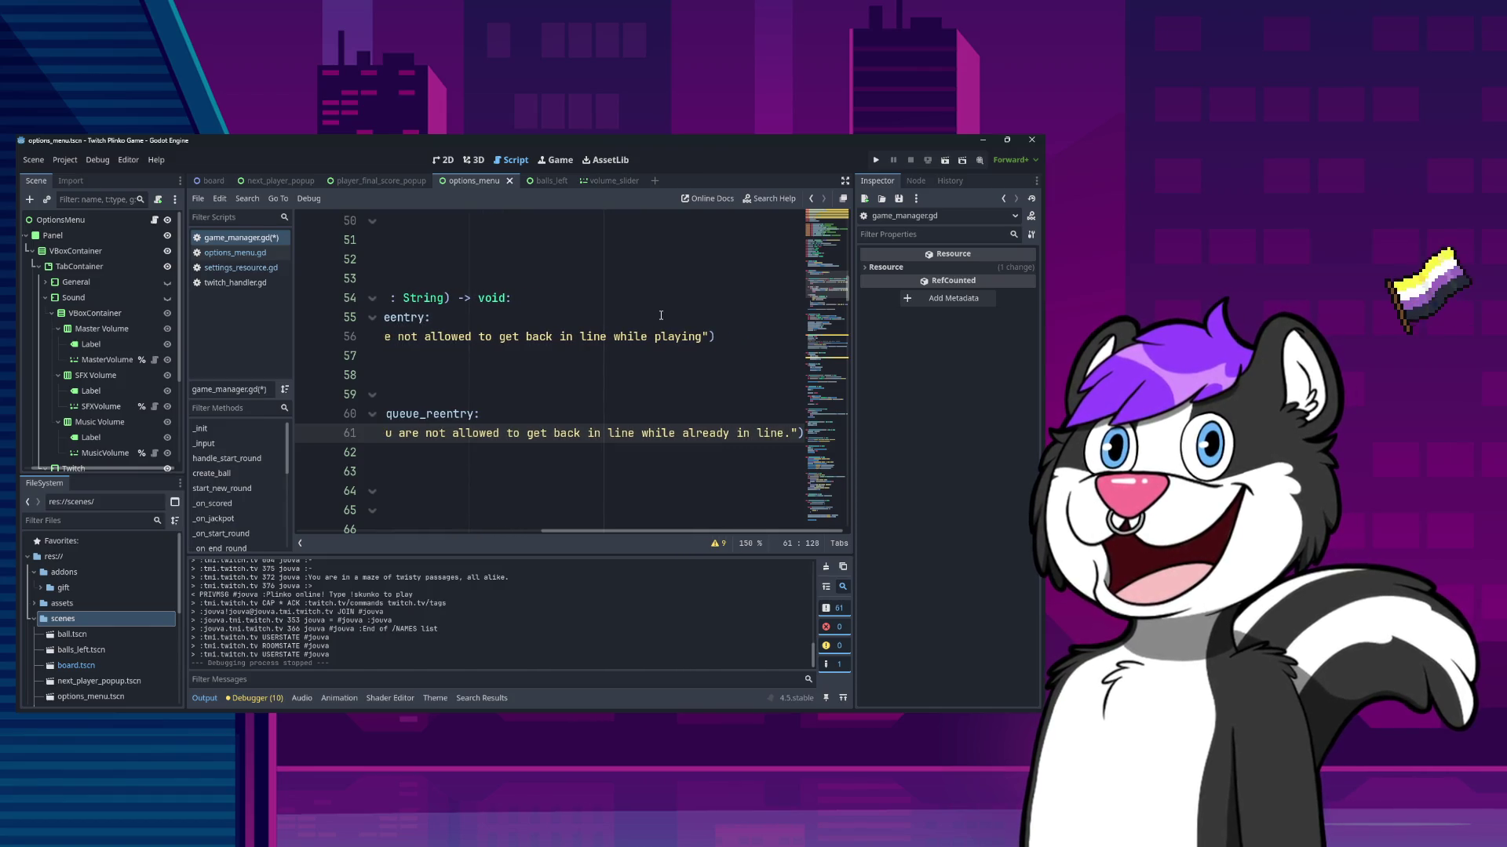
key(Up)
key(Up)
key(Up)
text(.)
- Reword the queued-player reply to "You are already in line."
key(Down)
key(Down)
key(Down)
key(End)
key(ctrl+shift+Left)
key(ctrl+shift+Left)
key(ctrl+shift+Left)
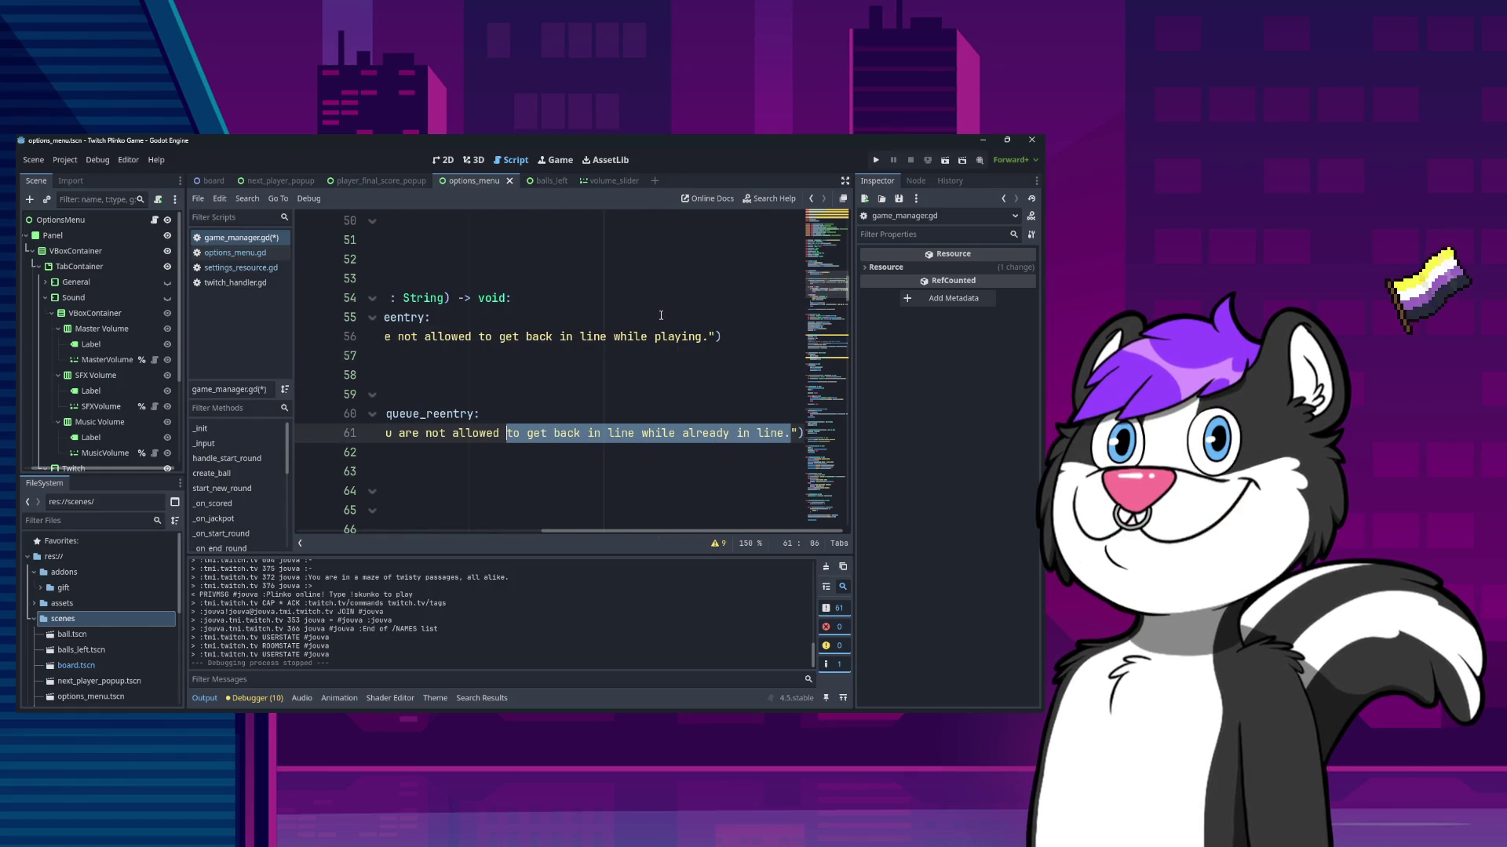
text(already in line.)
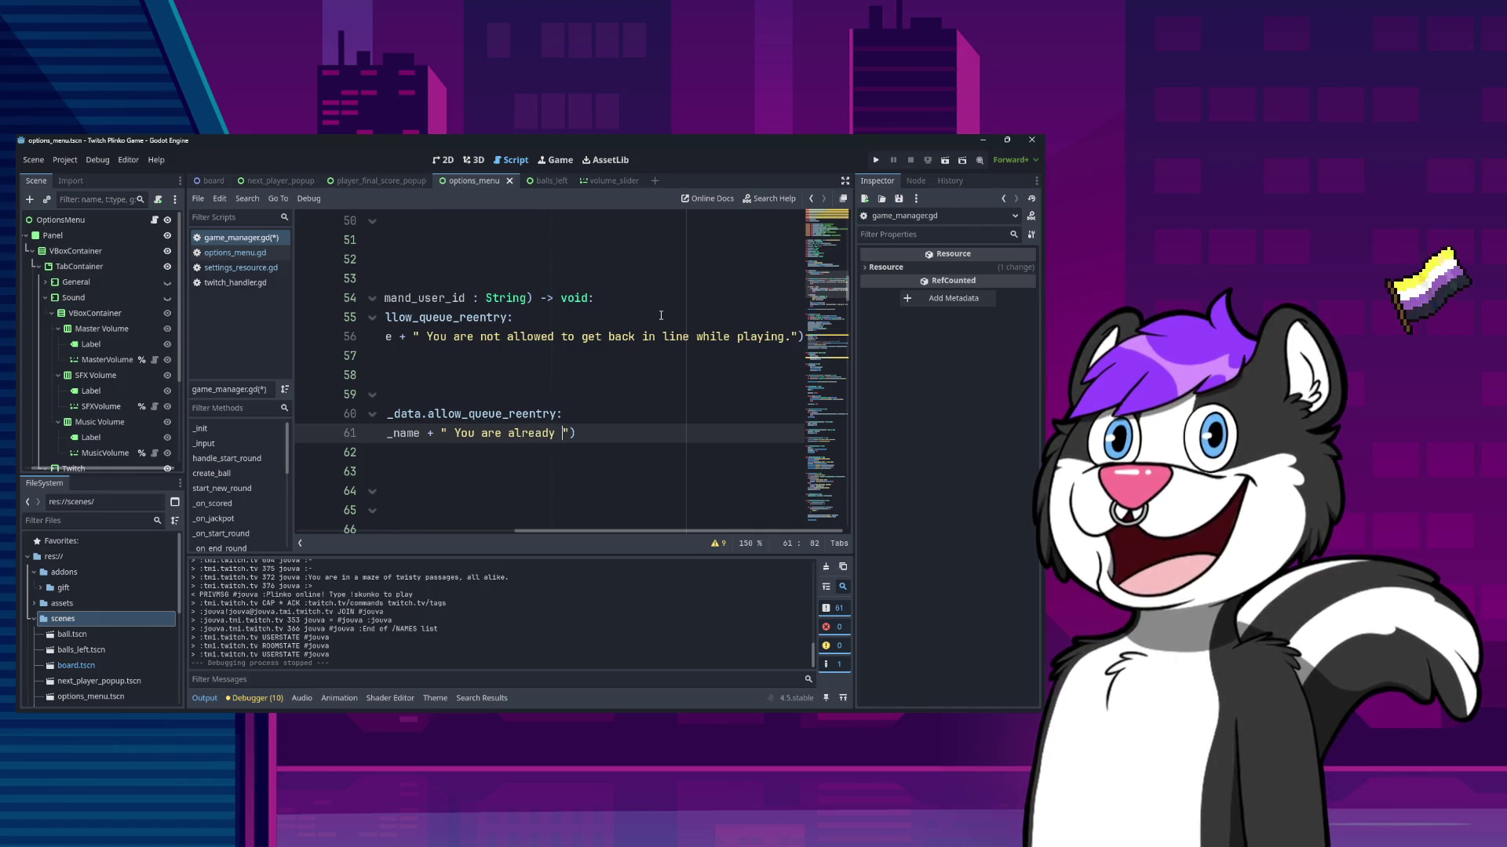
- Recheck the end of the playing message and save game_manager.gd
key(Home)
key(Up)
key(Up)
key(Up)
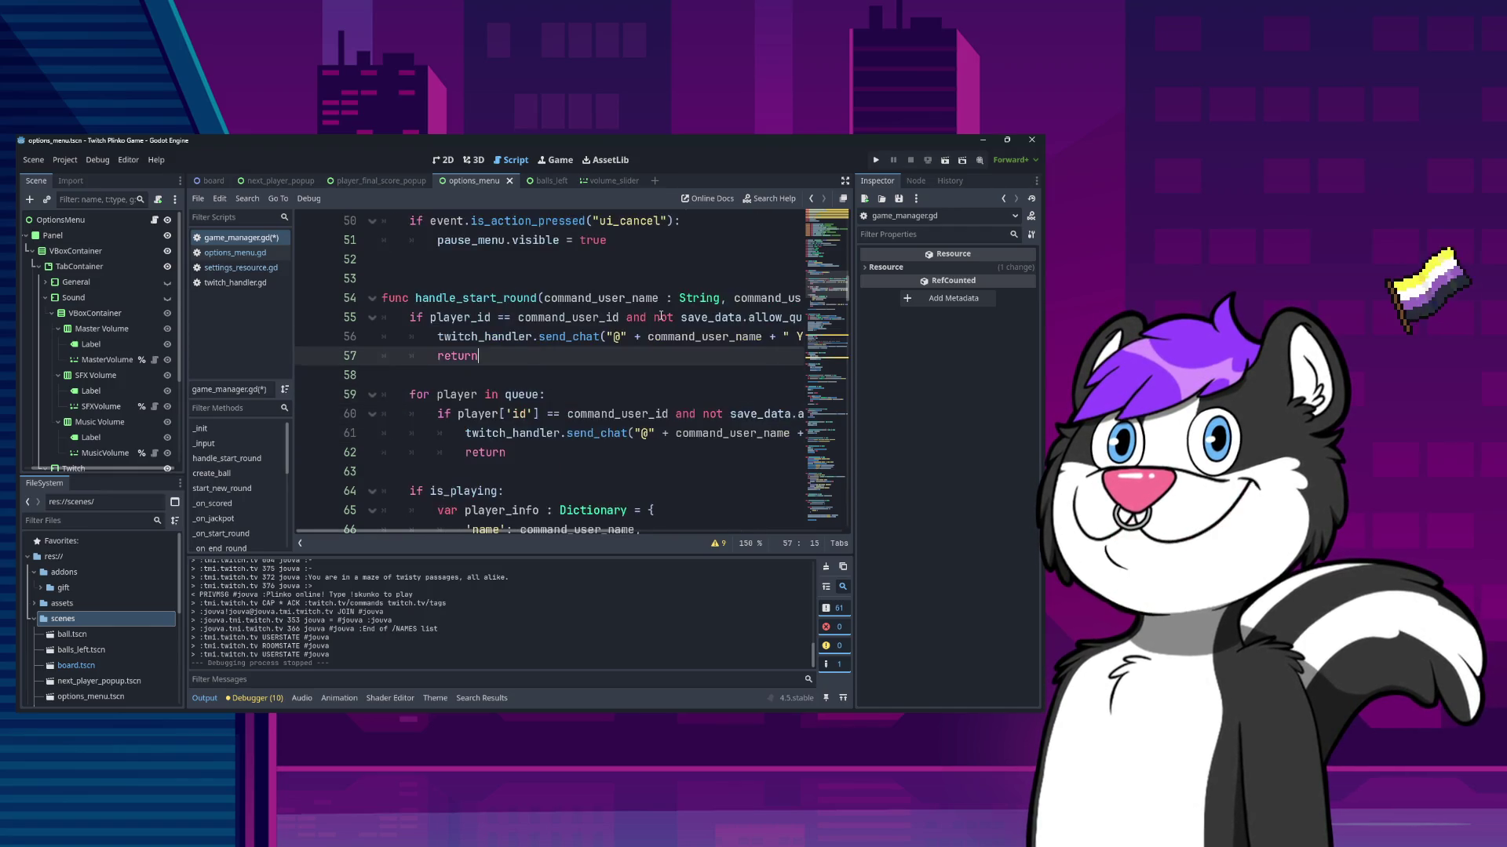
key(End)
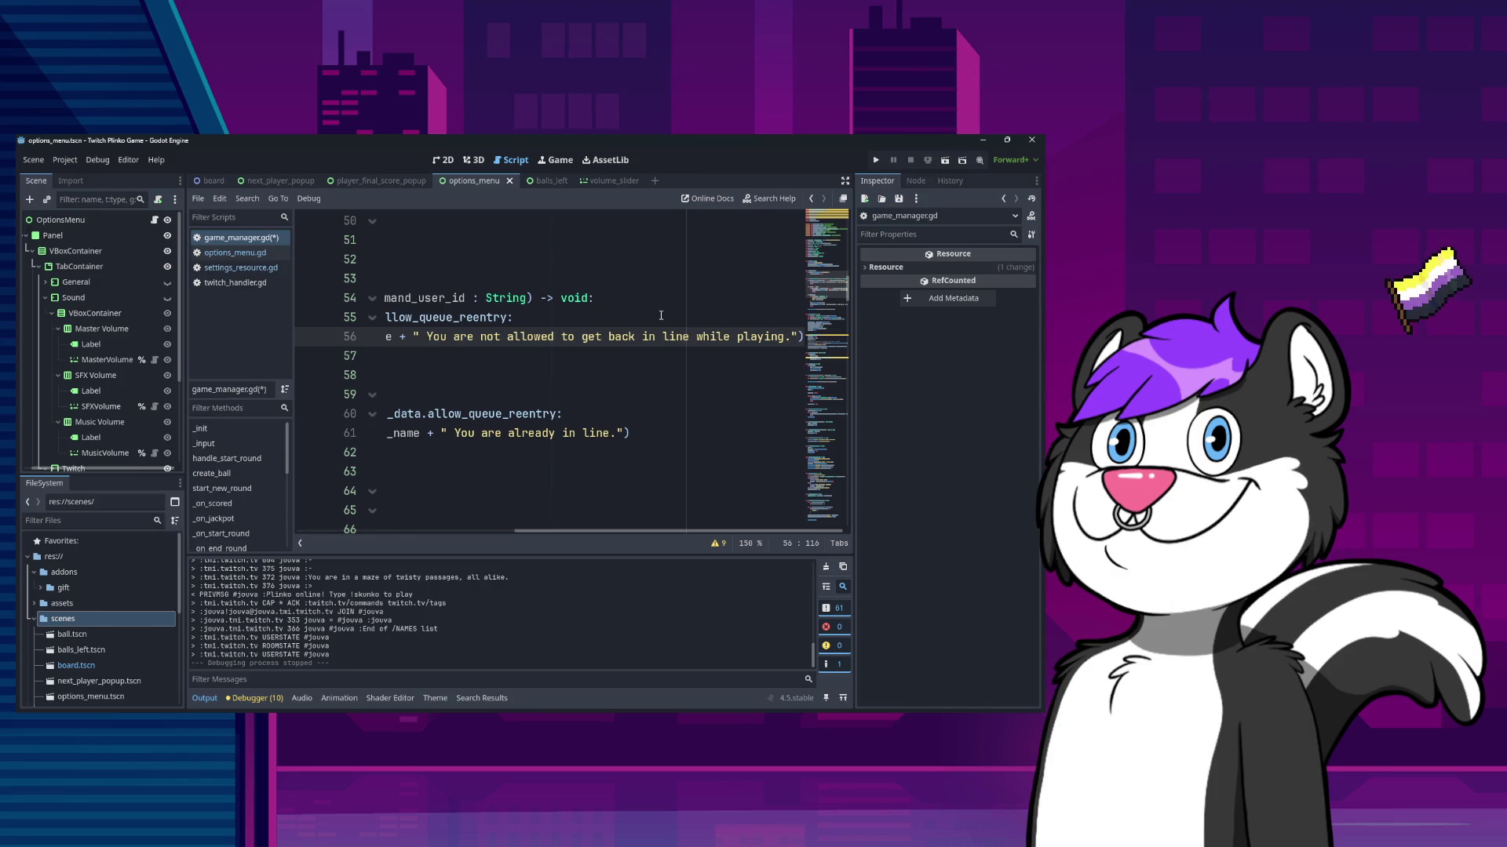
key(ctrl+shift+Left)
key(ctrl+shift+Left)
key(ctrl+shift+Left)
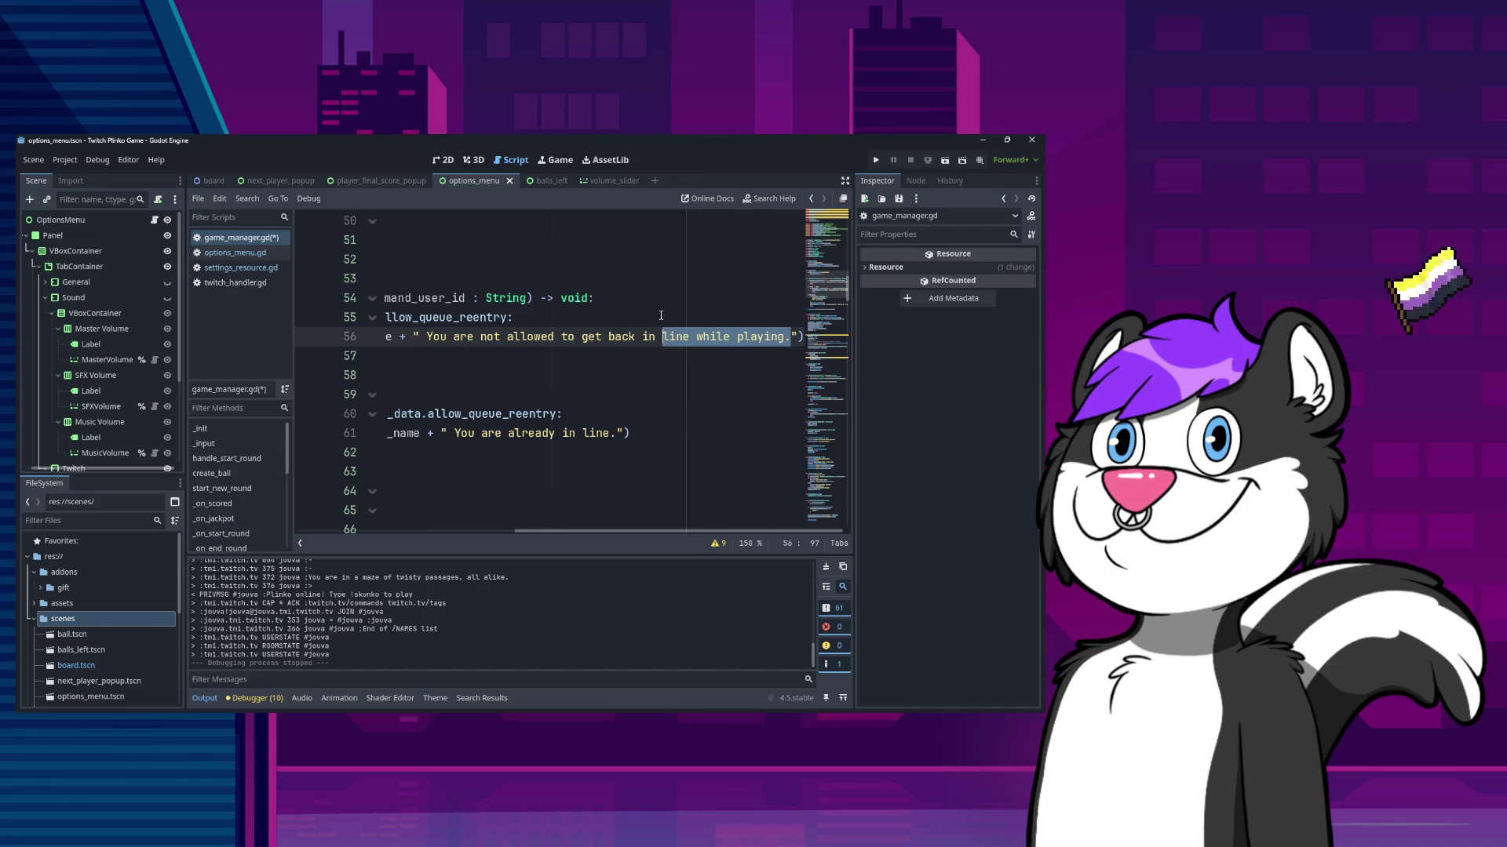
key(Down)
key(Down)
key(Down)
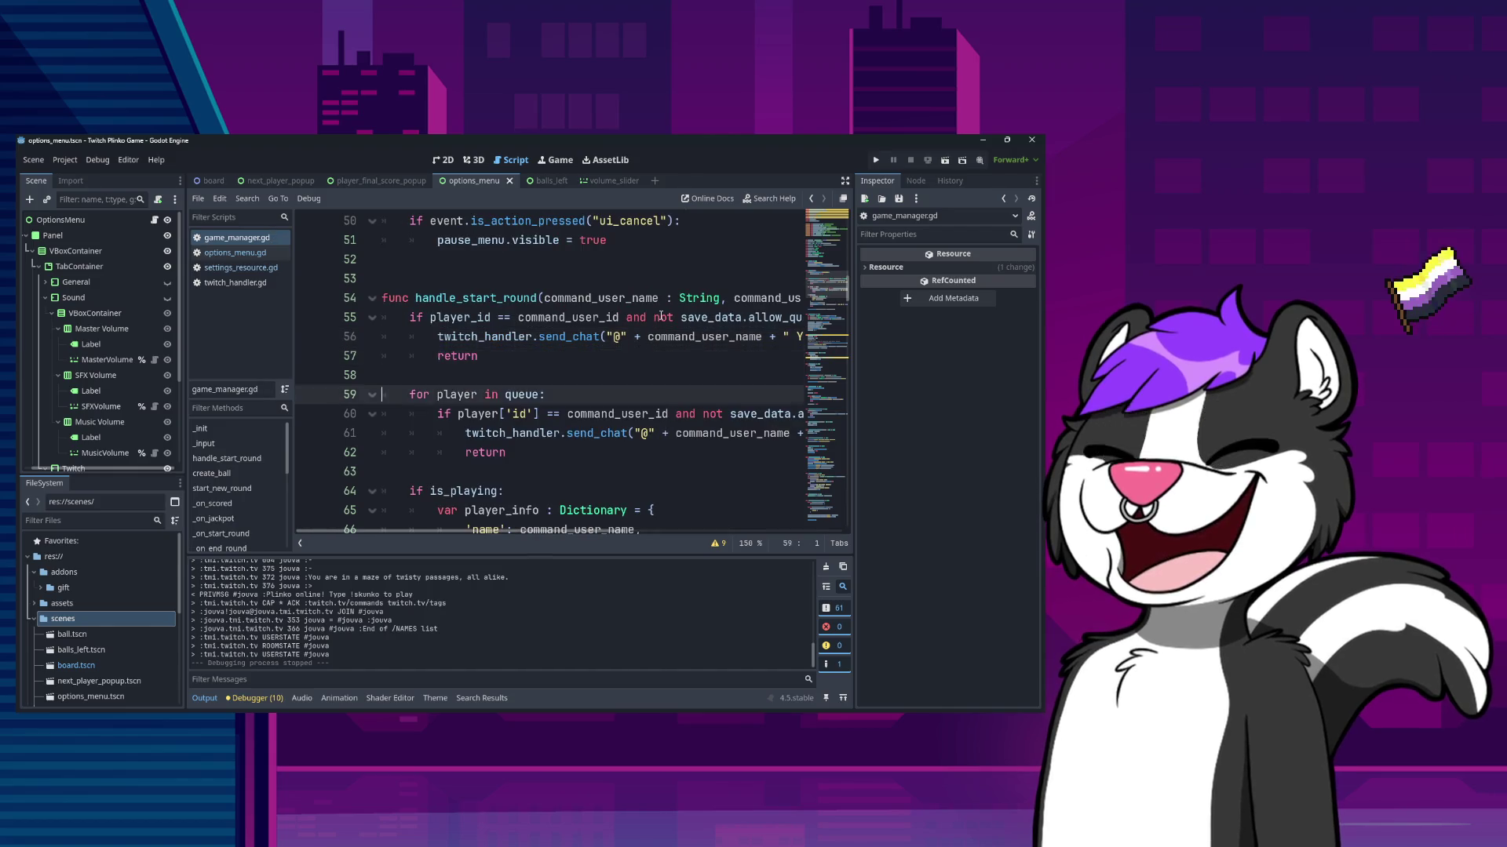
key(Up)
key(Up)
key(Up)
key(End)
key(Home)
key(Home)
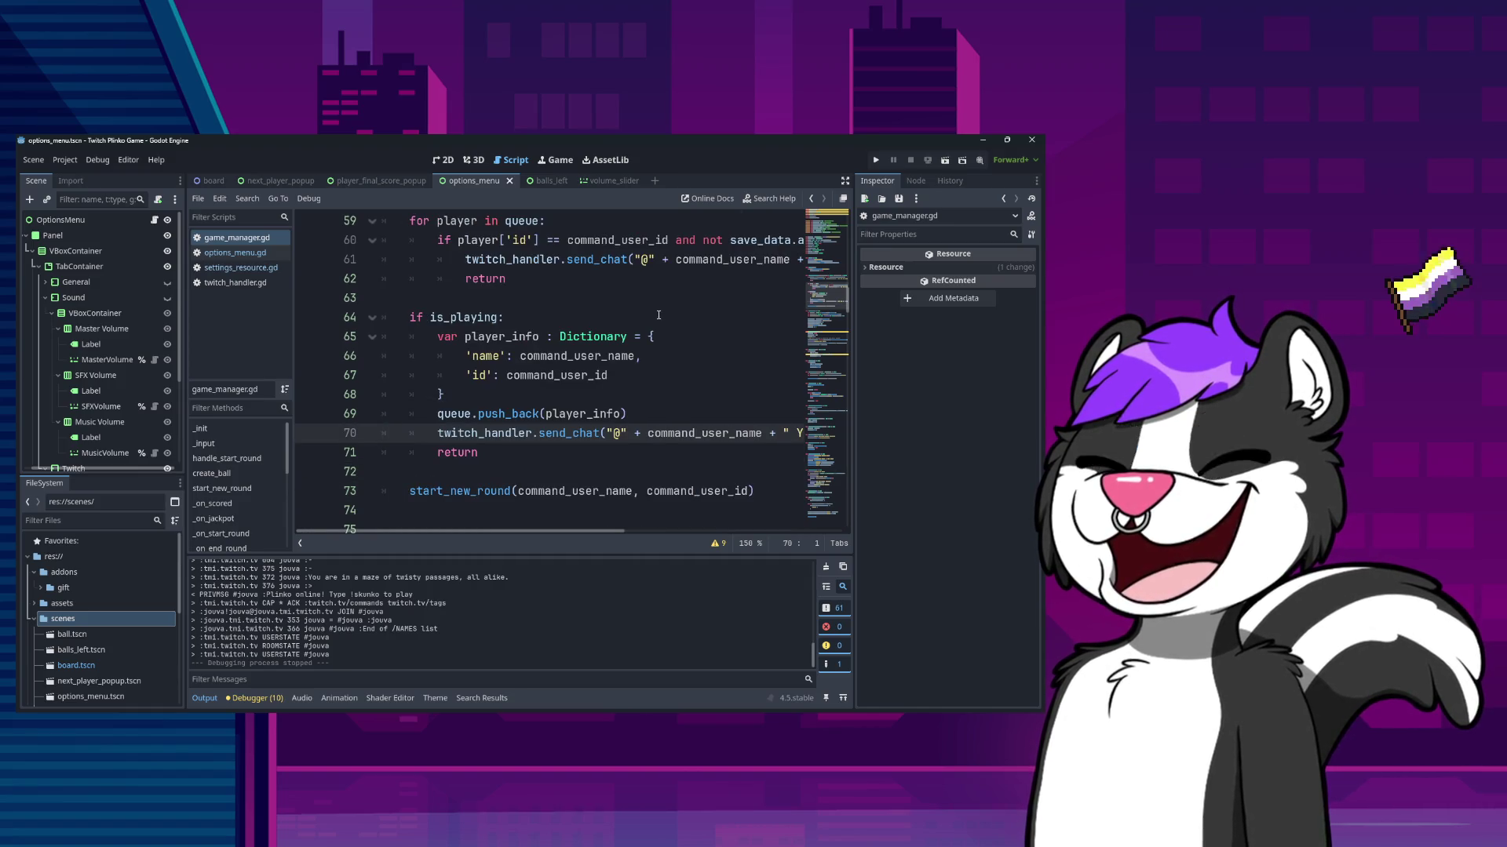
scroll(619, 432, up, 5)
scroll(619, 432, up, 5)
scroll(581, 403, down, 4)
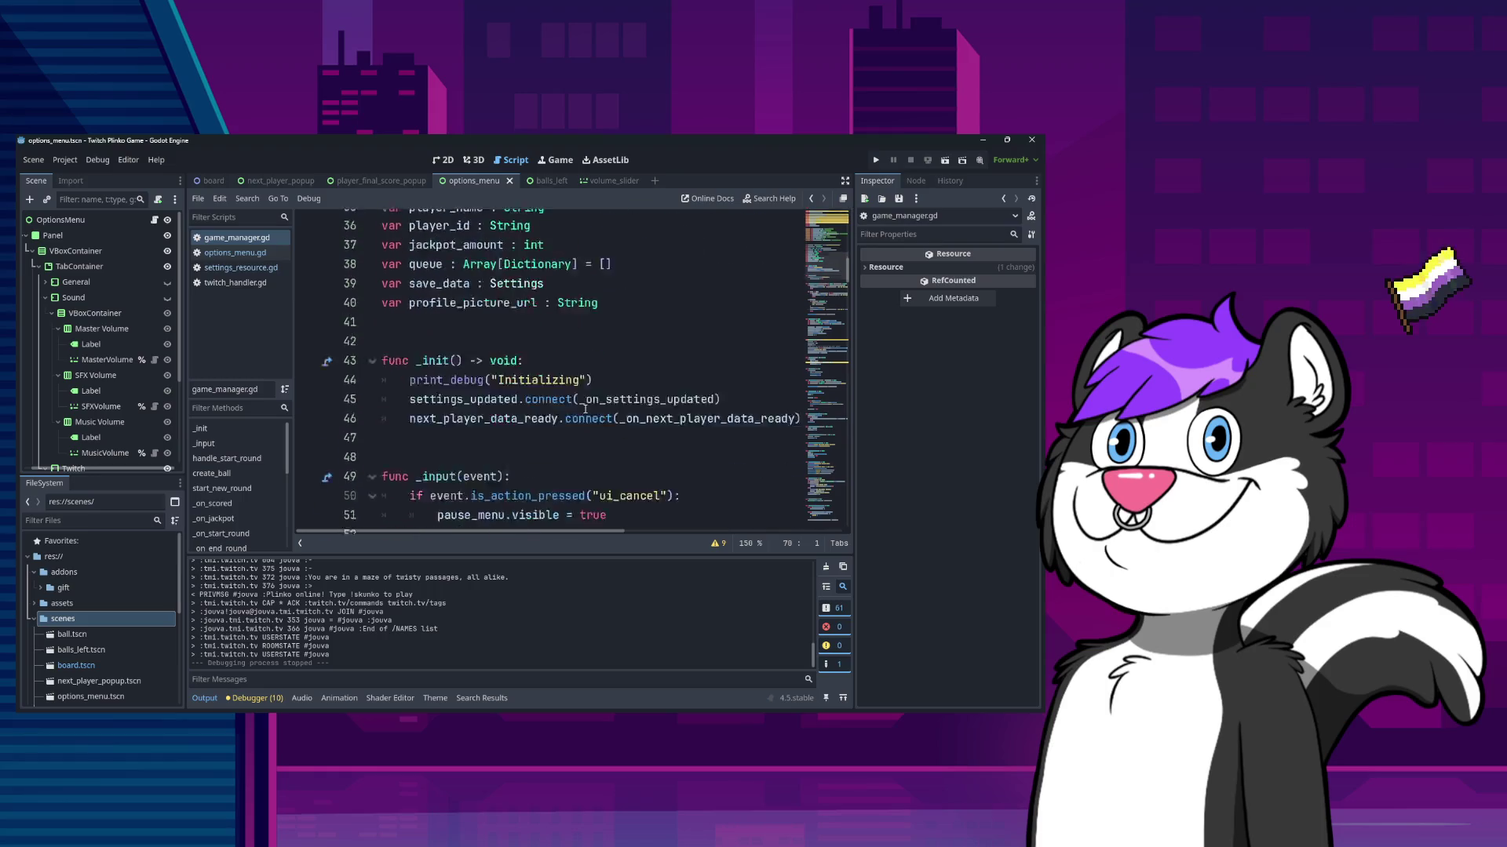
scroll(582, 403, down, 3)
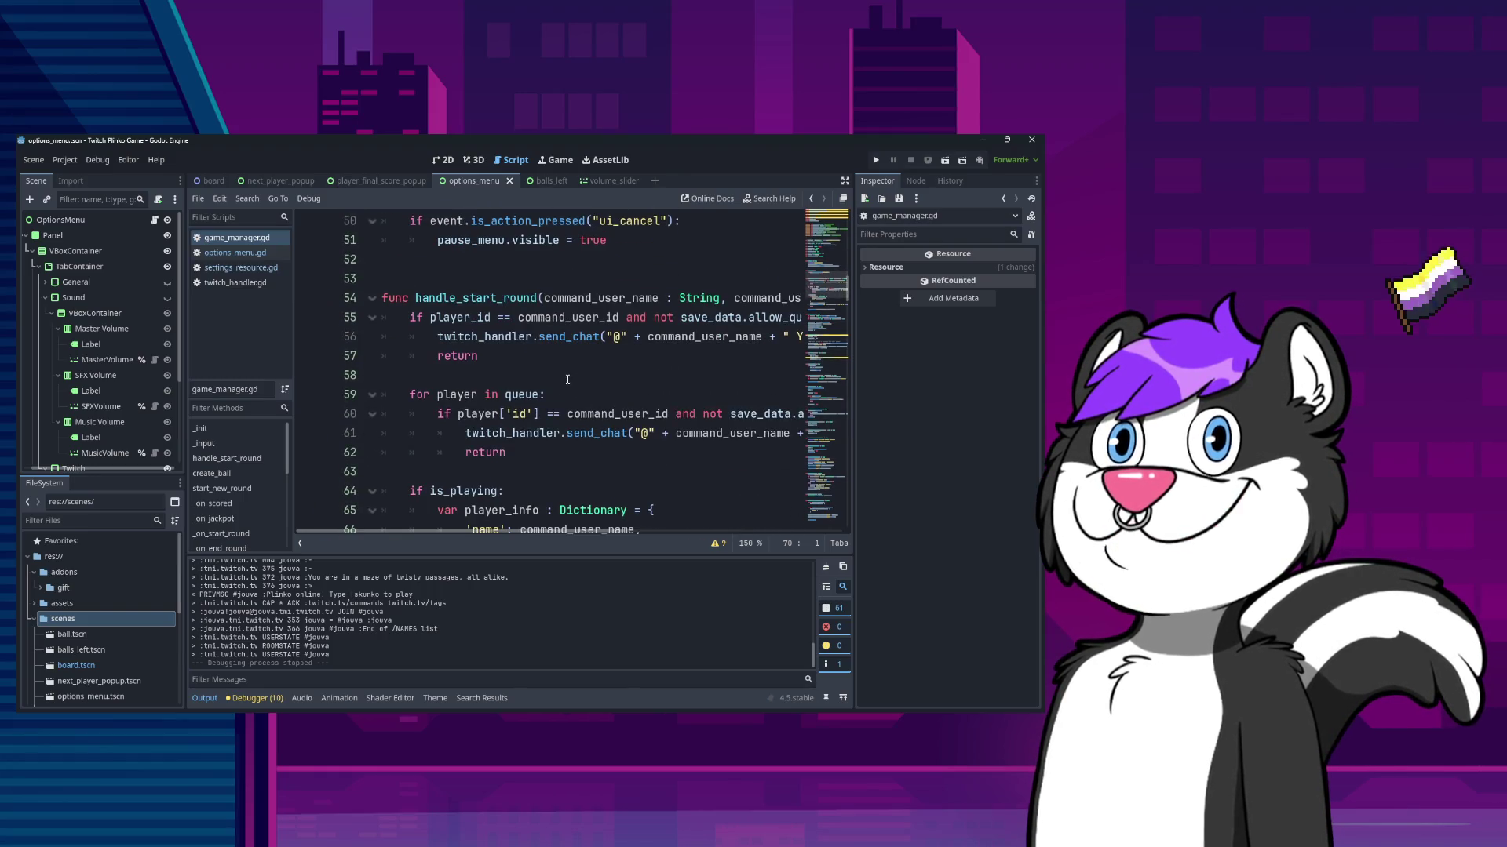
scroll(563, 381, up, 11)
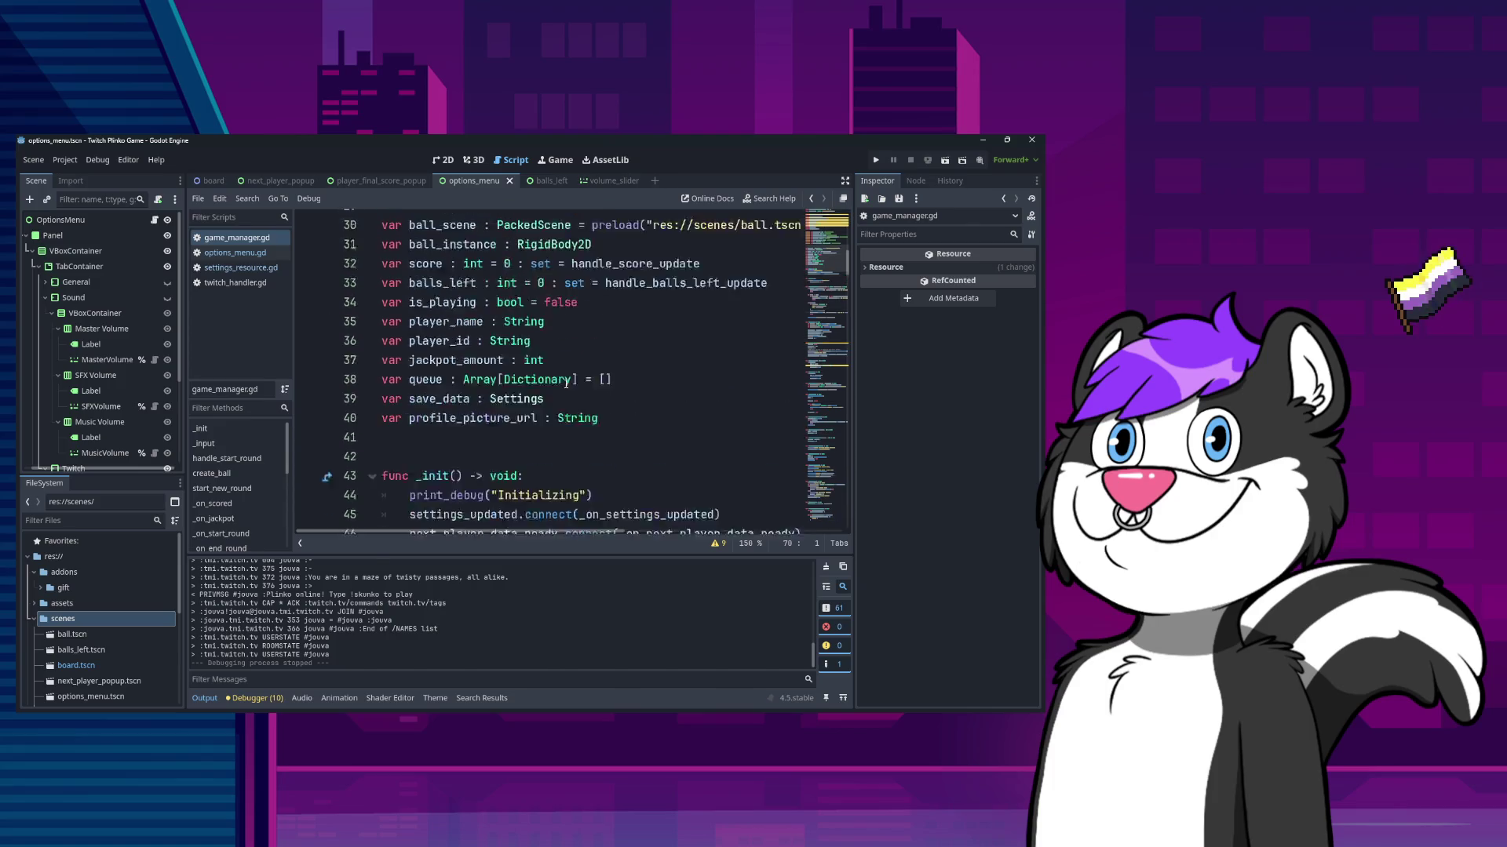
scroll(560, 408, down, 4)
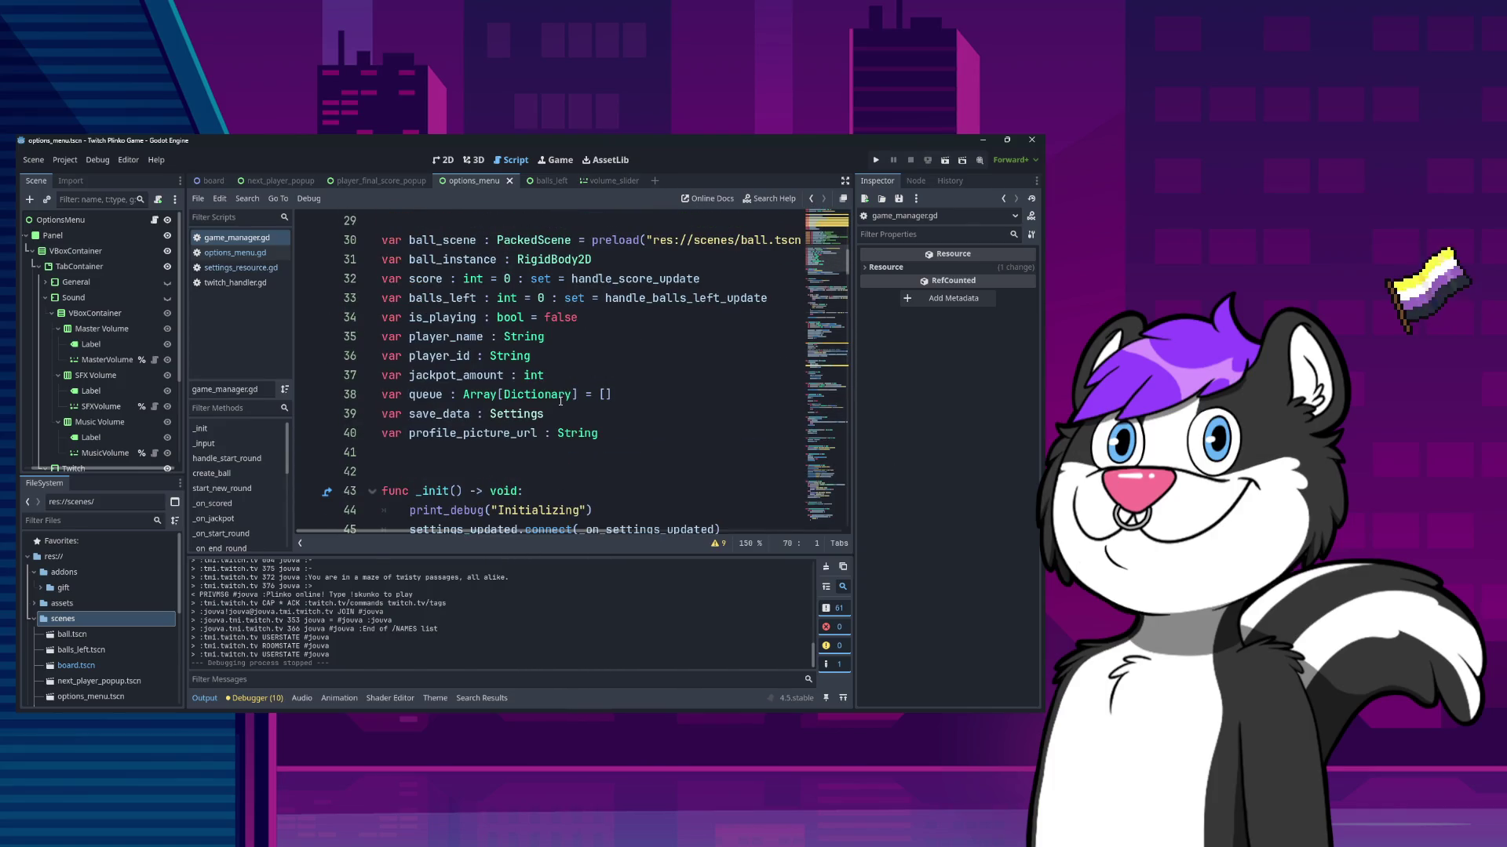
scroll(563, 396, down, 6)
scroll(567, 390, down, 20)
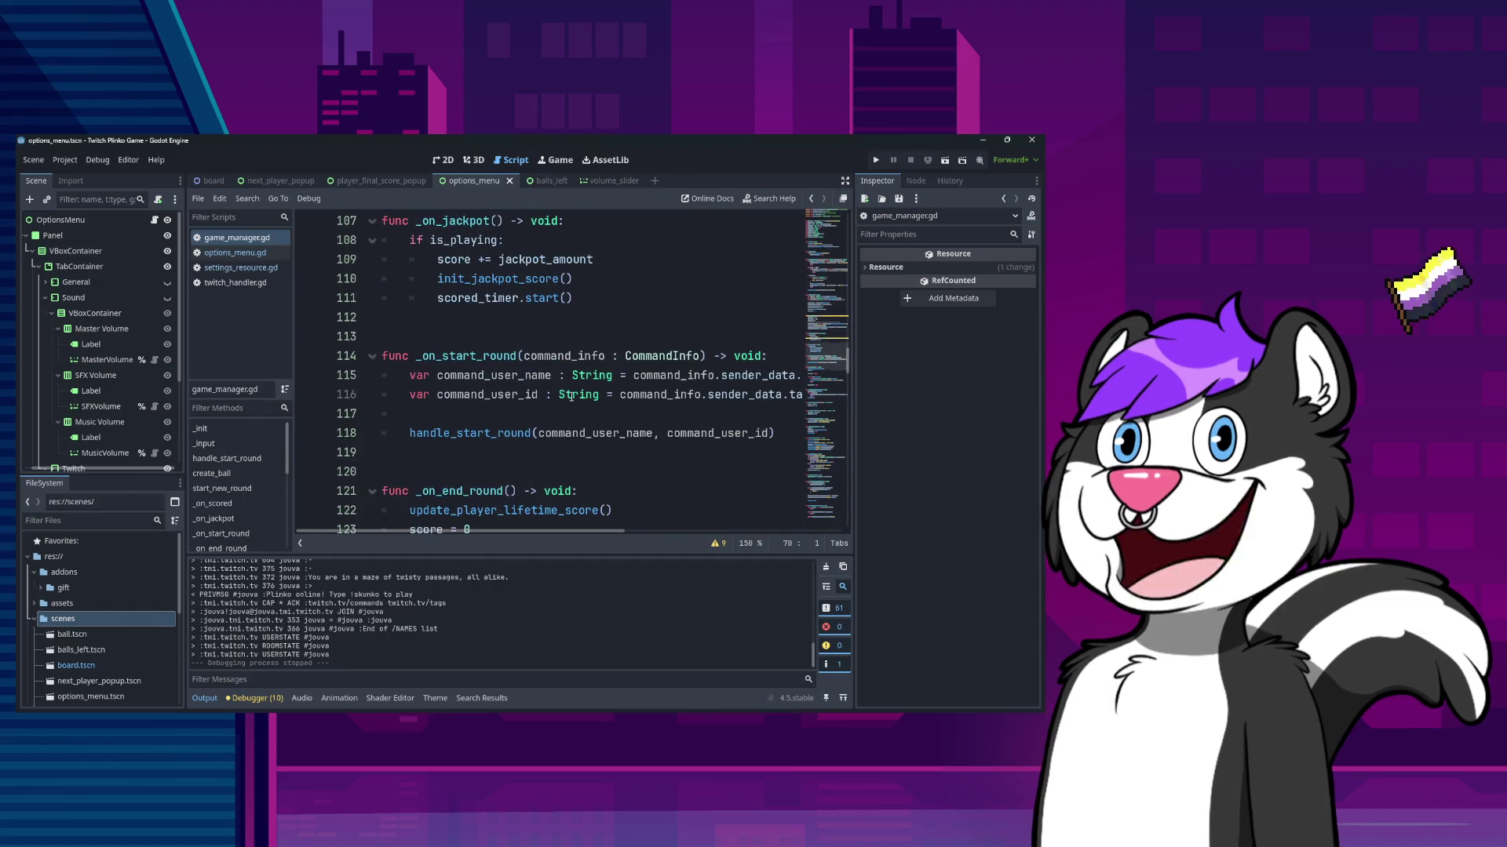
scroll(571, 396, down, 5)
scroll(571, 396, down, 5)
scroll(571, 397, down, 9)
scroll(571, 397, down, 5)
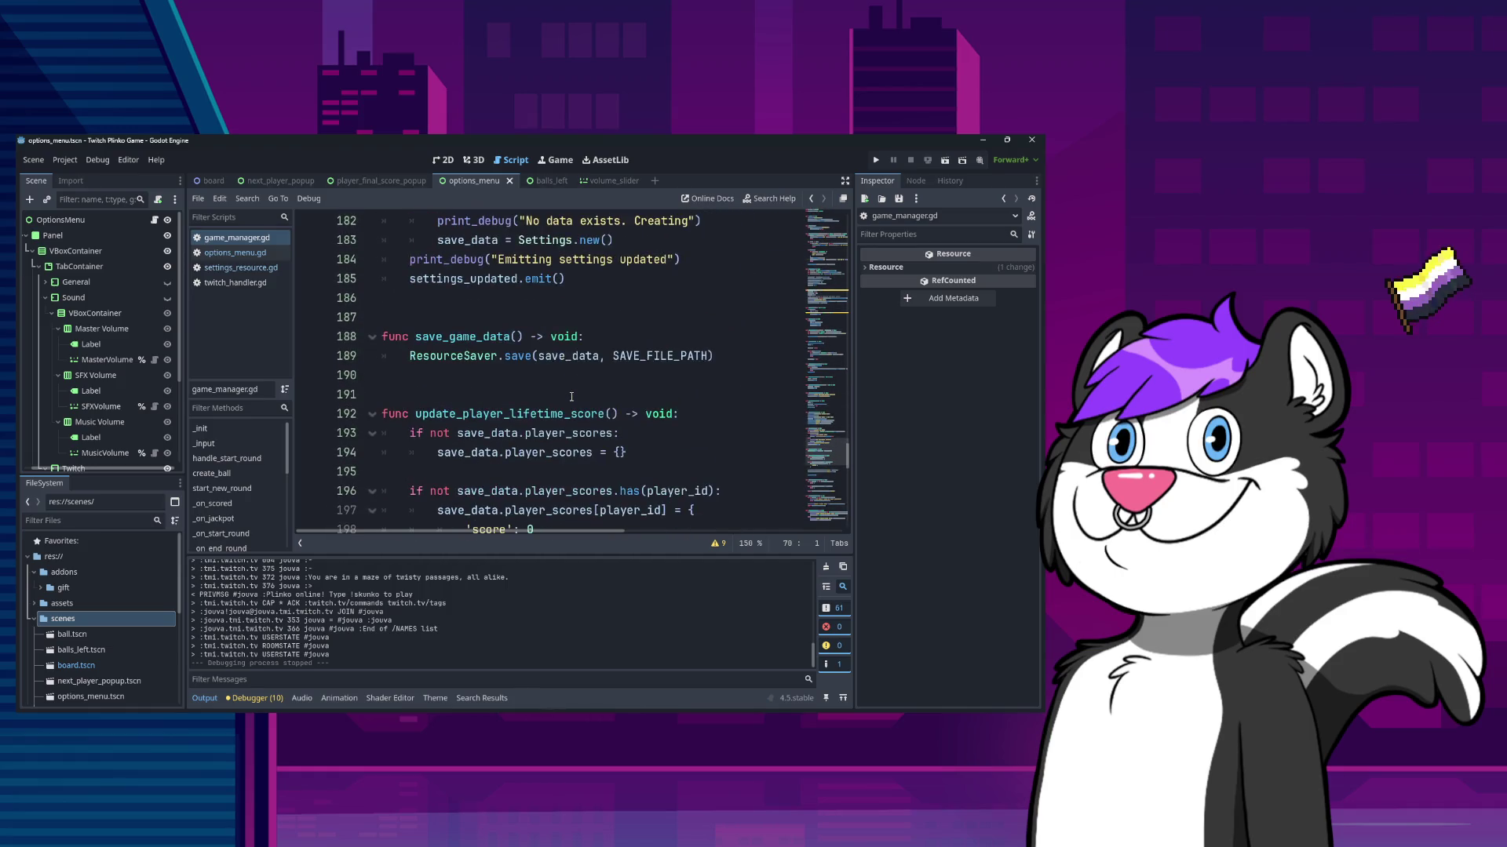
scroll(572, 396, up, 4)
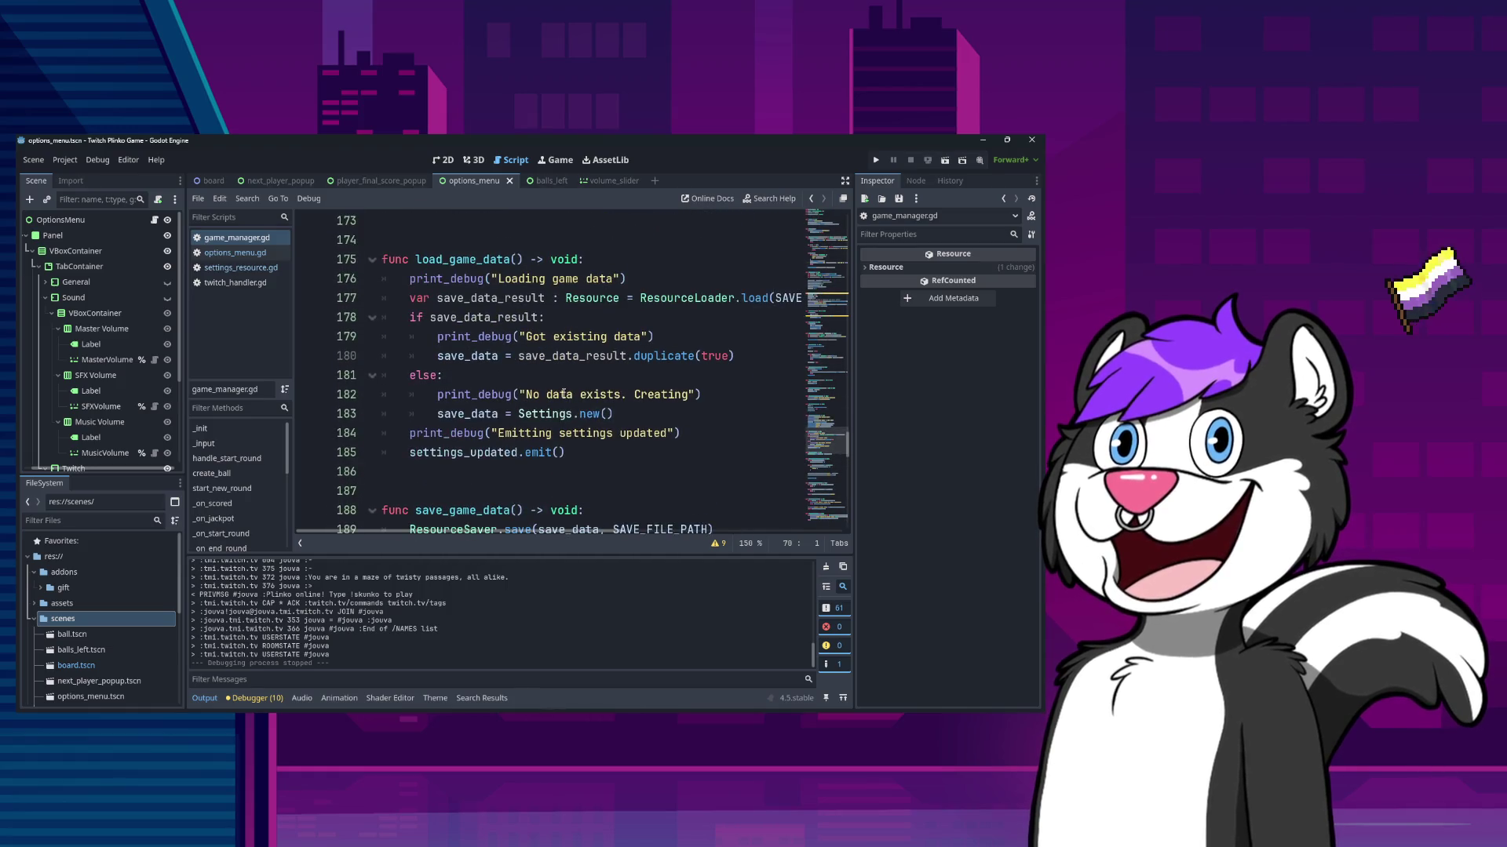
scroll(564, 392, down, 5)
scroll(564, 393, down, 6)
scroll(563, 393, up, 3)
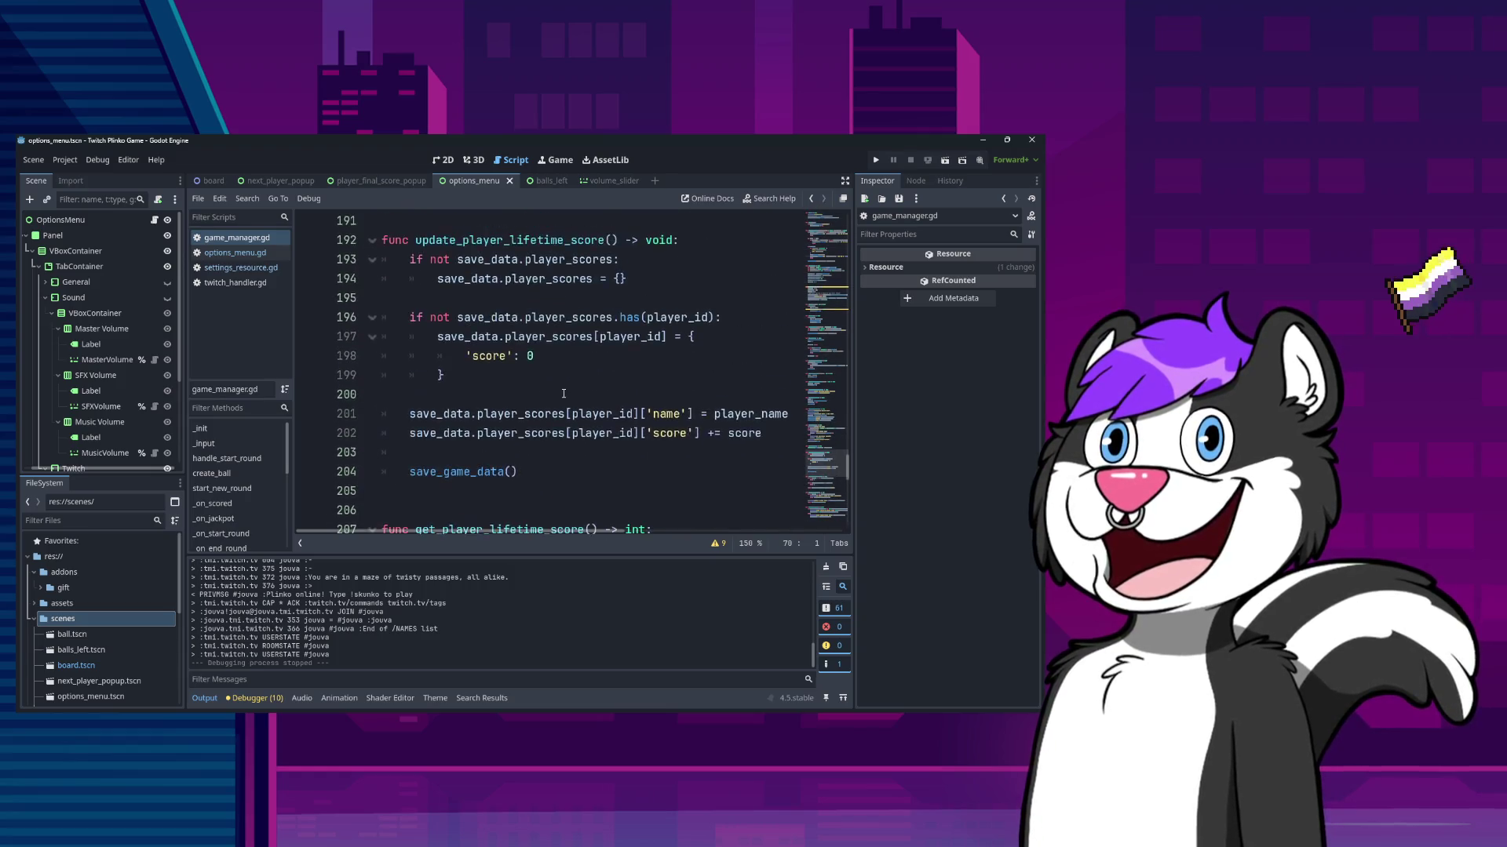
scroll(563, 395, down, 5)
scroll(563, 394, down, 7)
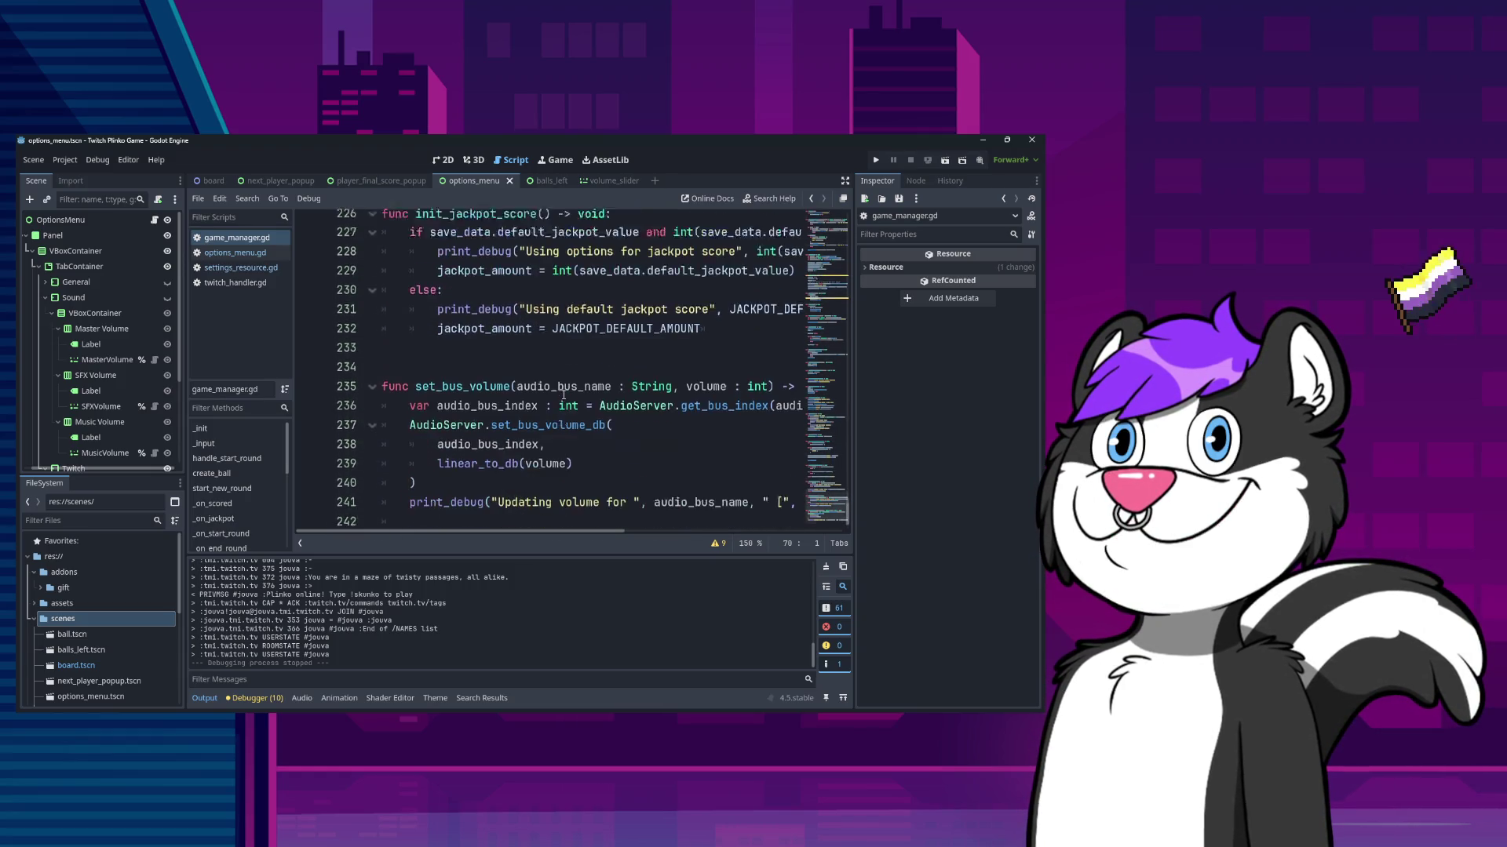
scroll(563, 395, up, 5)
scroll(563, 395, up, 5)
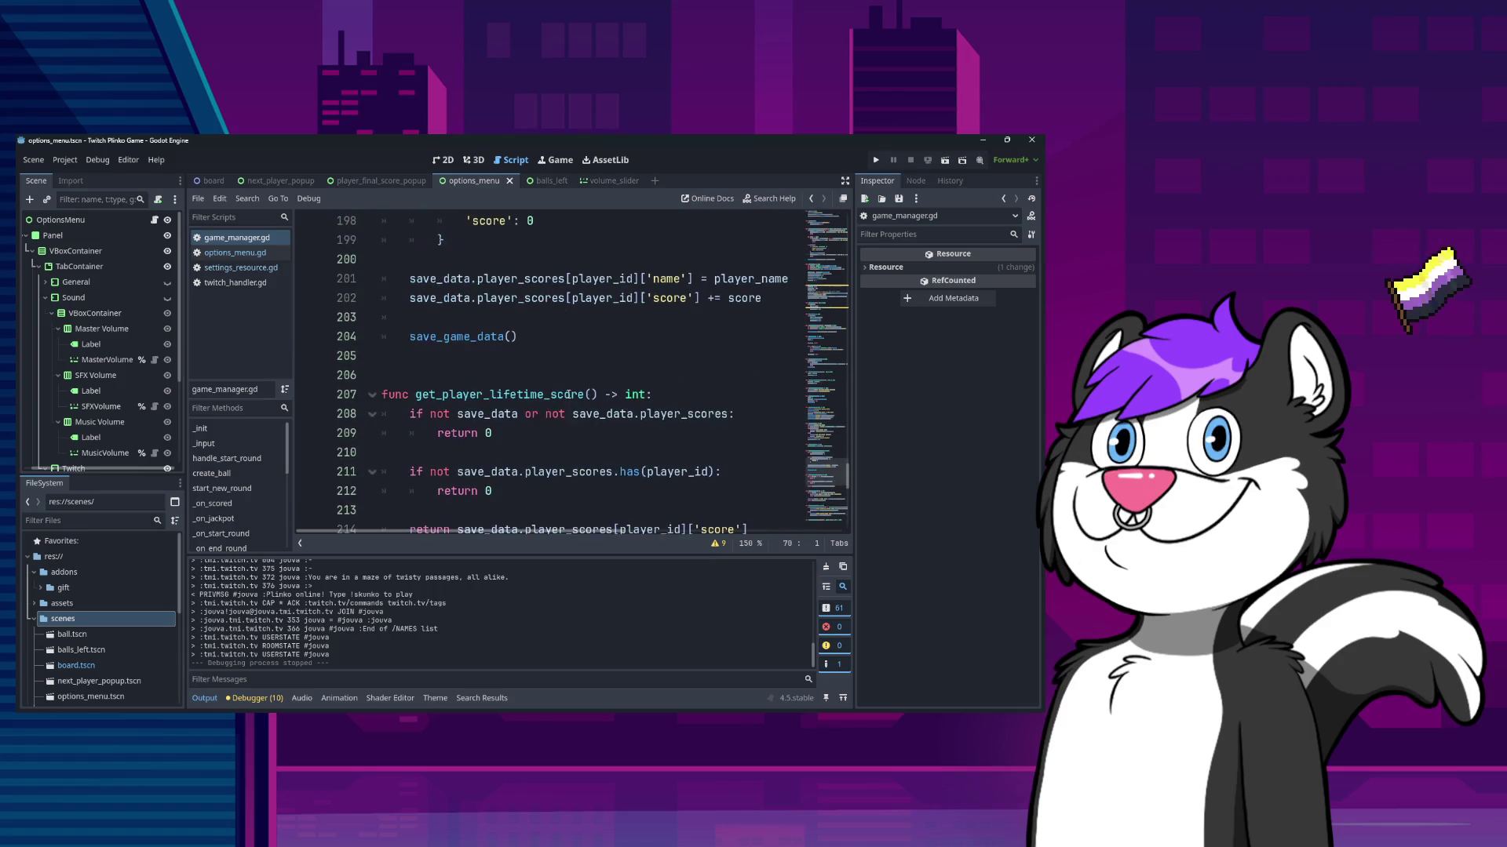
scroll(571, 388, up, 10)
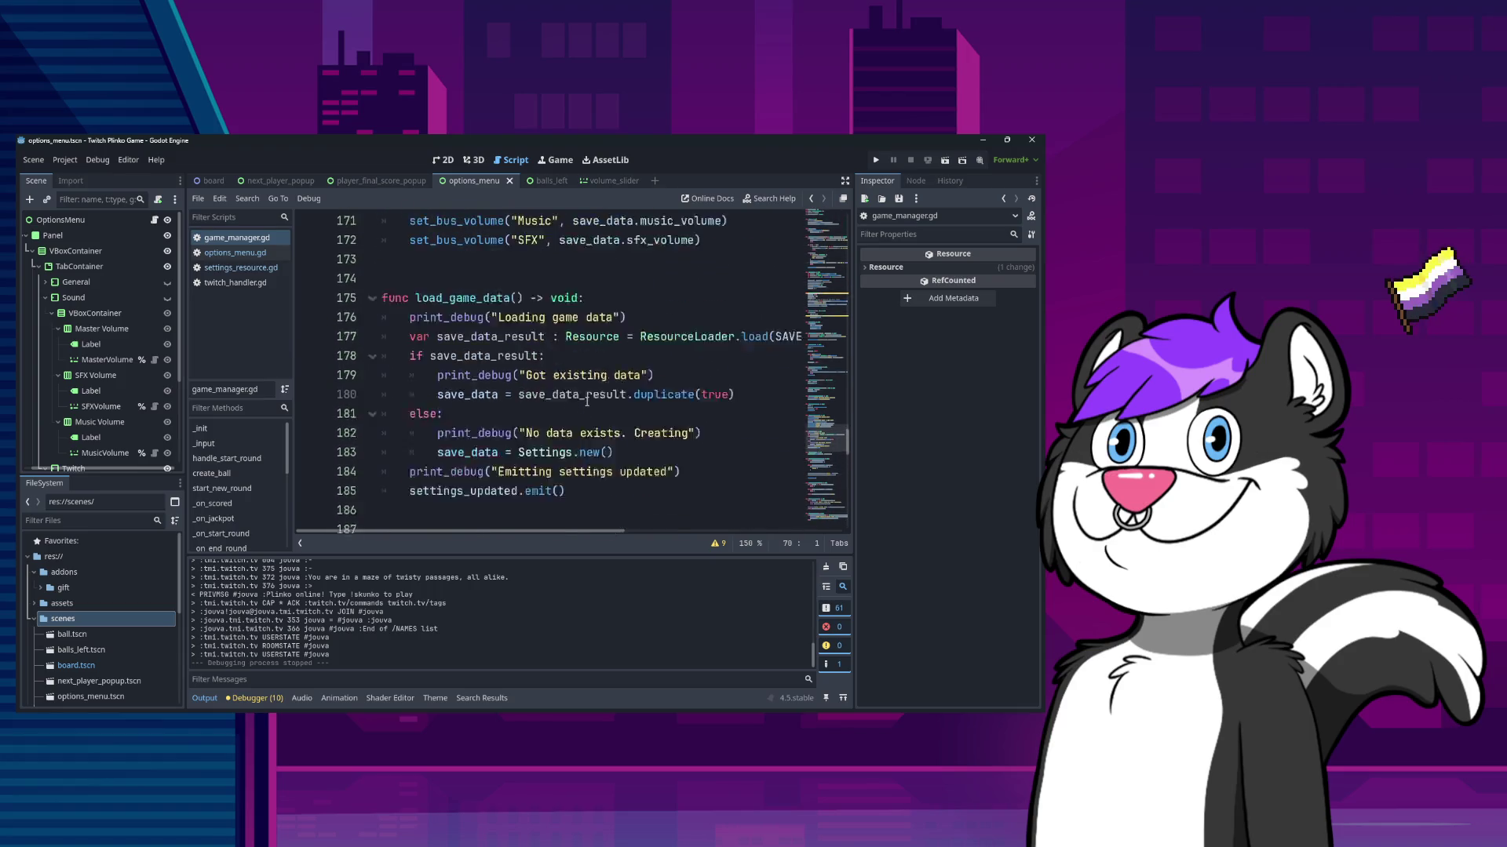
scroll(585, 406, down, 4)
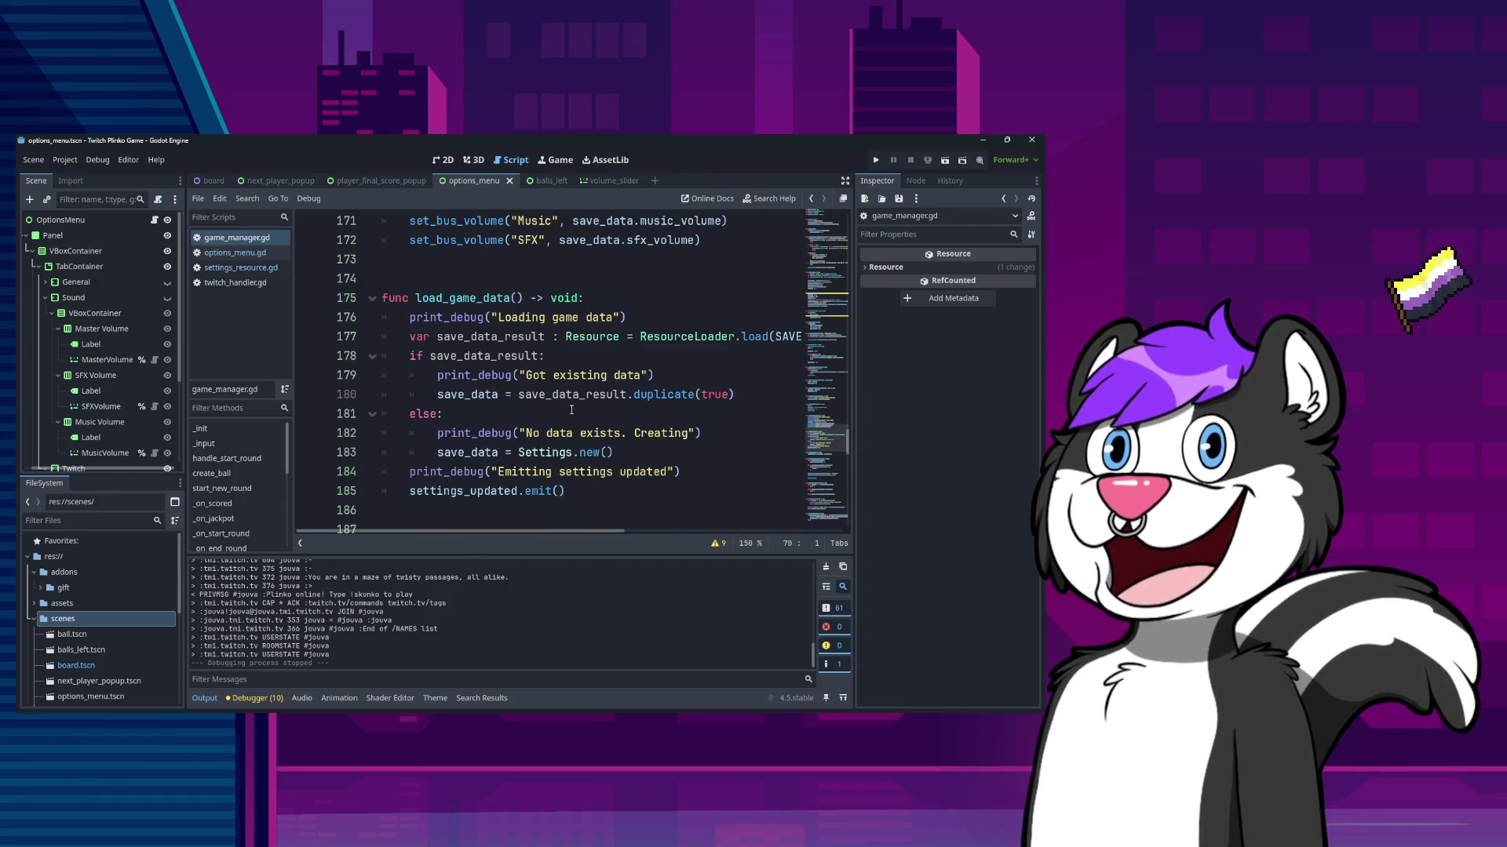
scroll(508, 456, down, 6)
scroll(508, 456, up, 19)
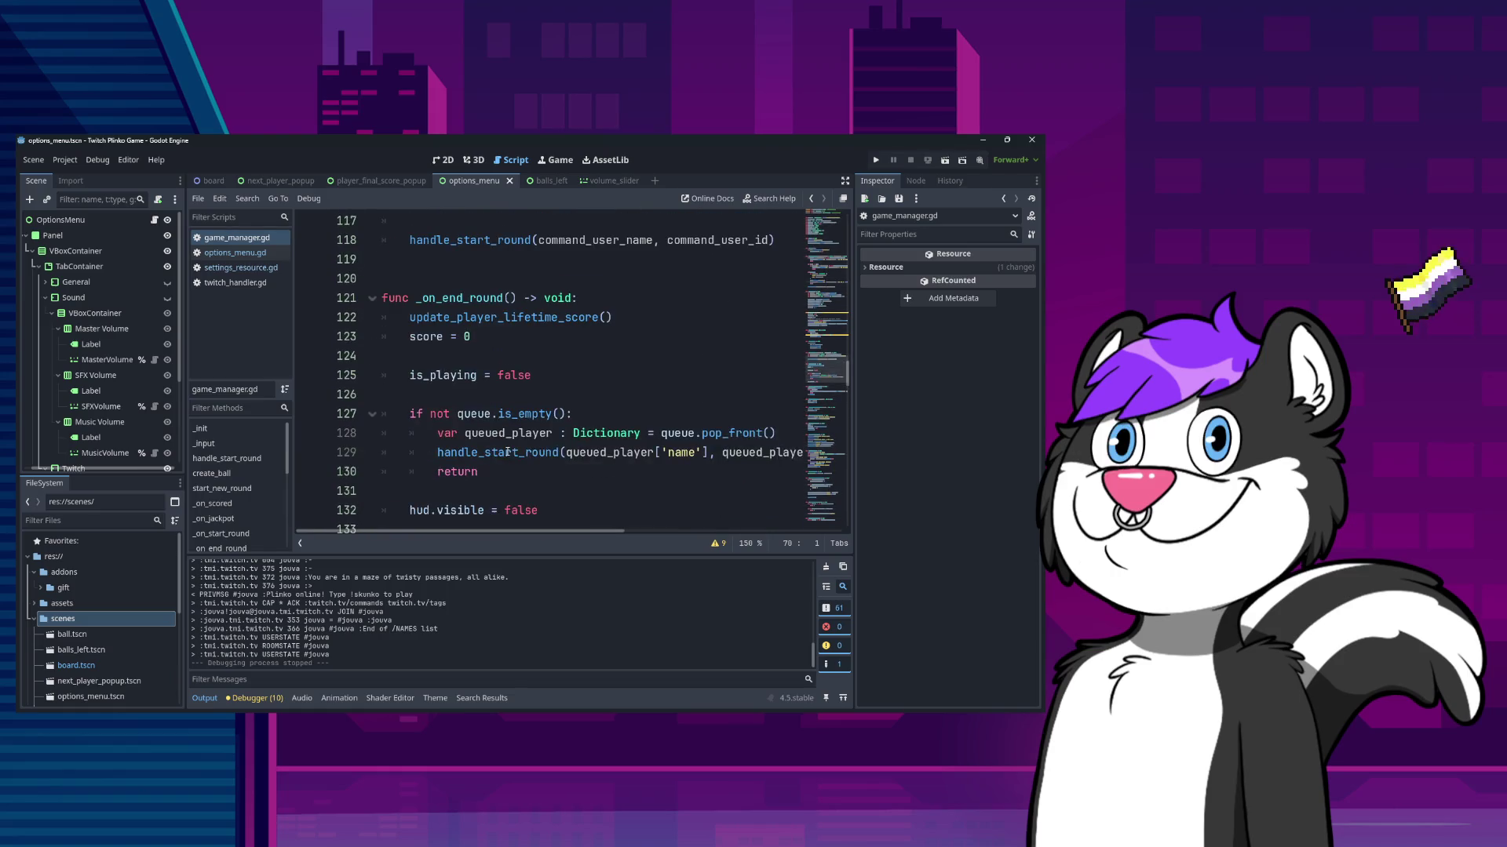
scroll(507, 453, up, 8)
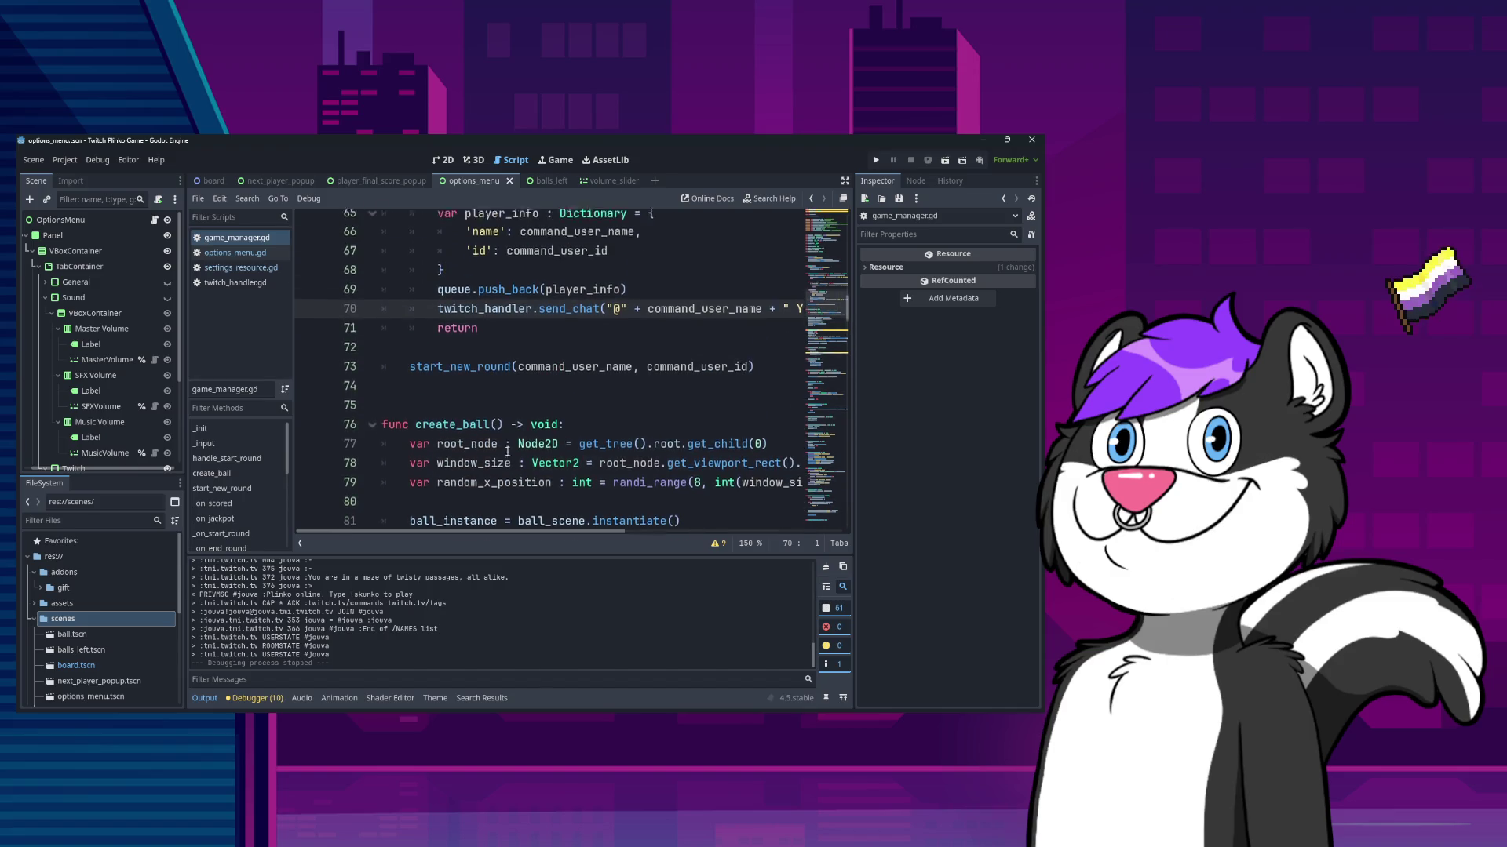
scroll(510, 439, up, 10)
scroll(514, 422, down, 1)
scroll(515, 421, down, 20)
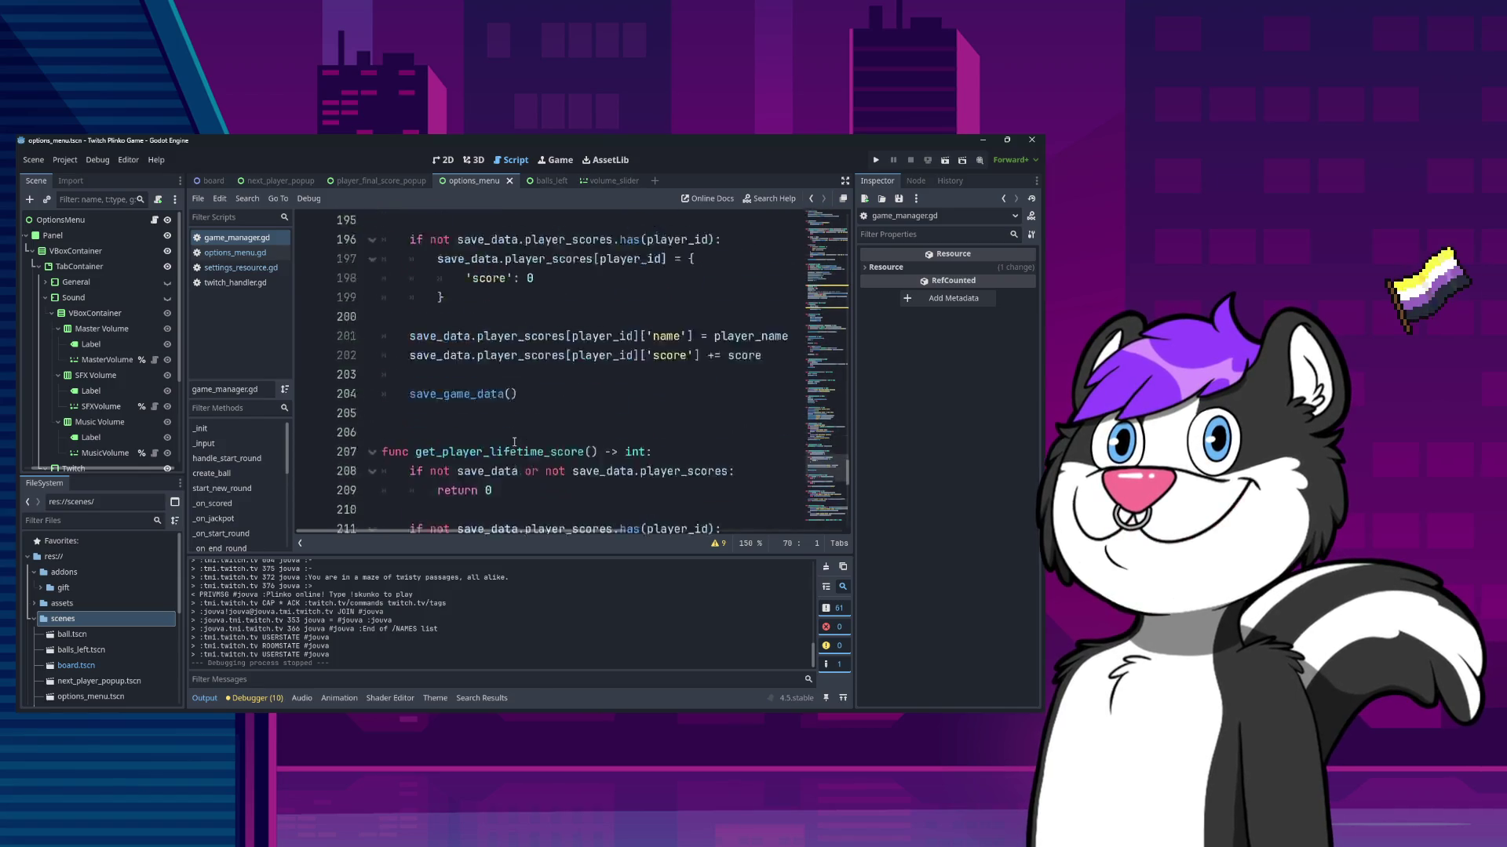
scroll(517, 437, down, 11)
scroll(532, 422, up, 5)
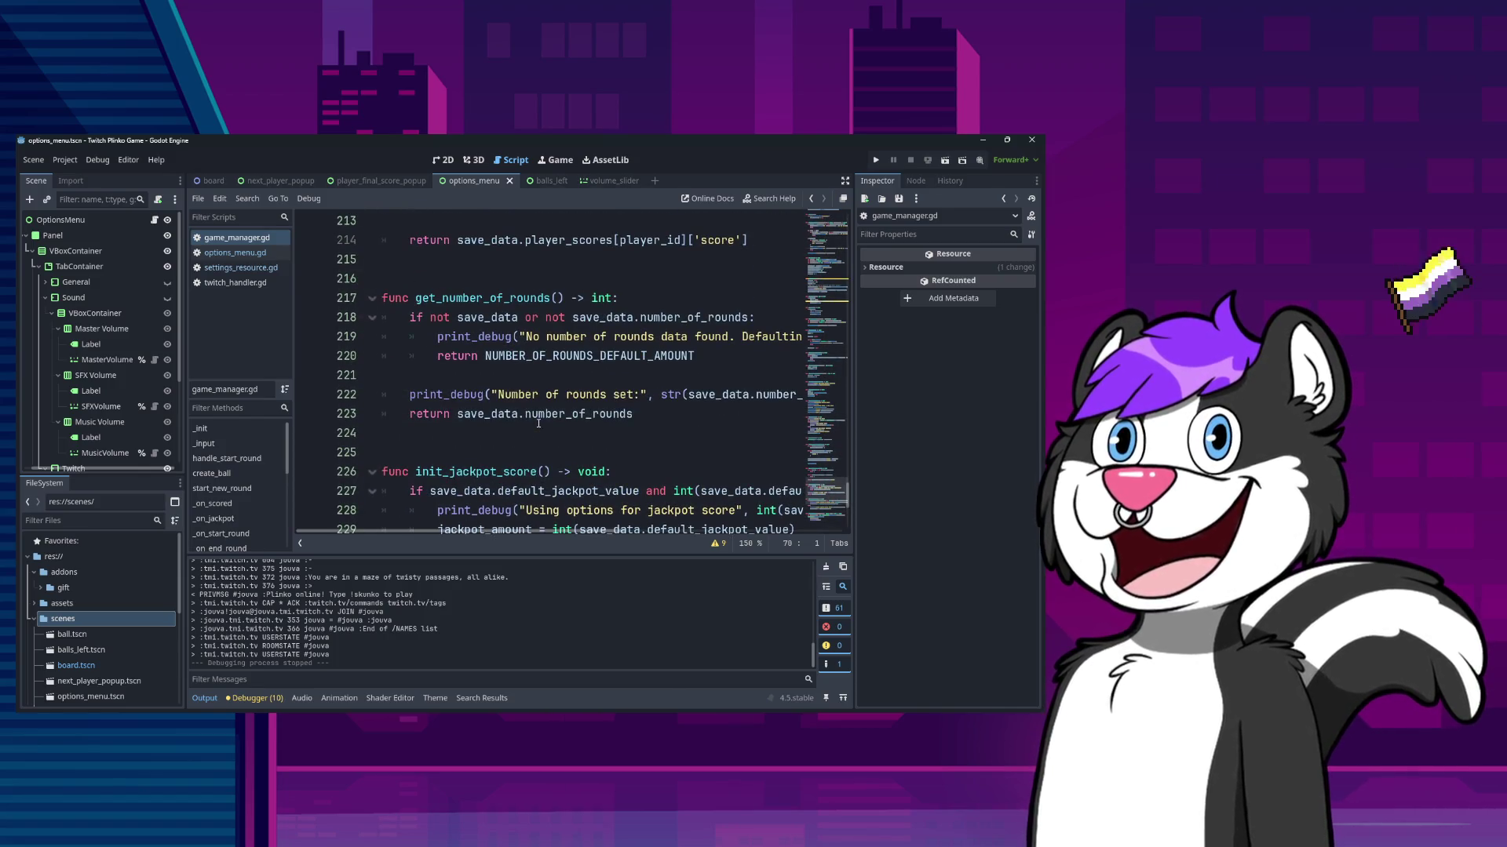
scroll(542, 423, up, 7)
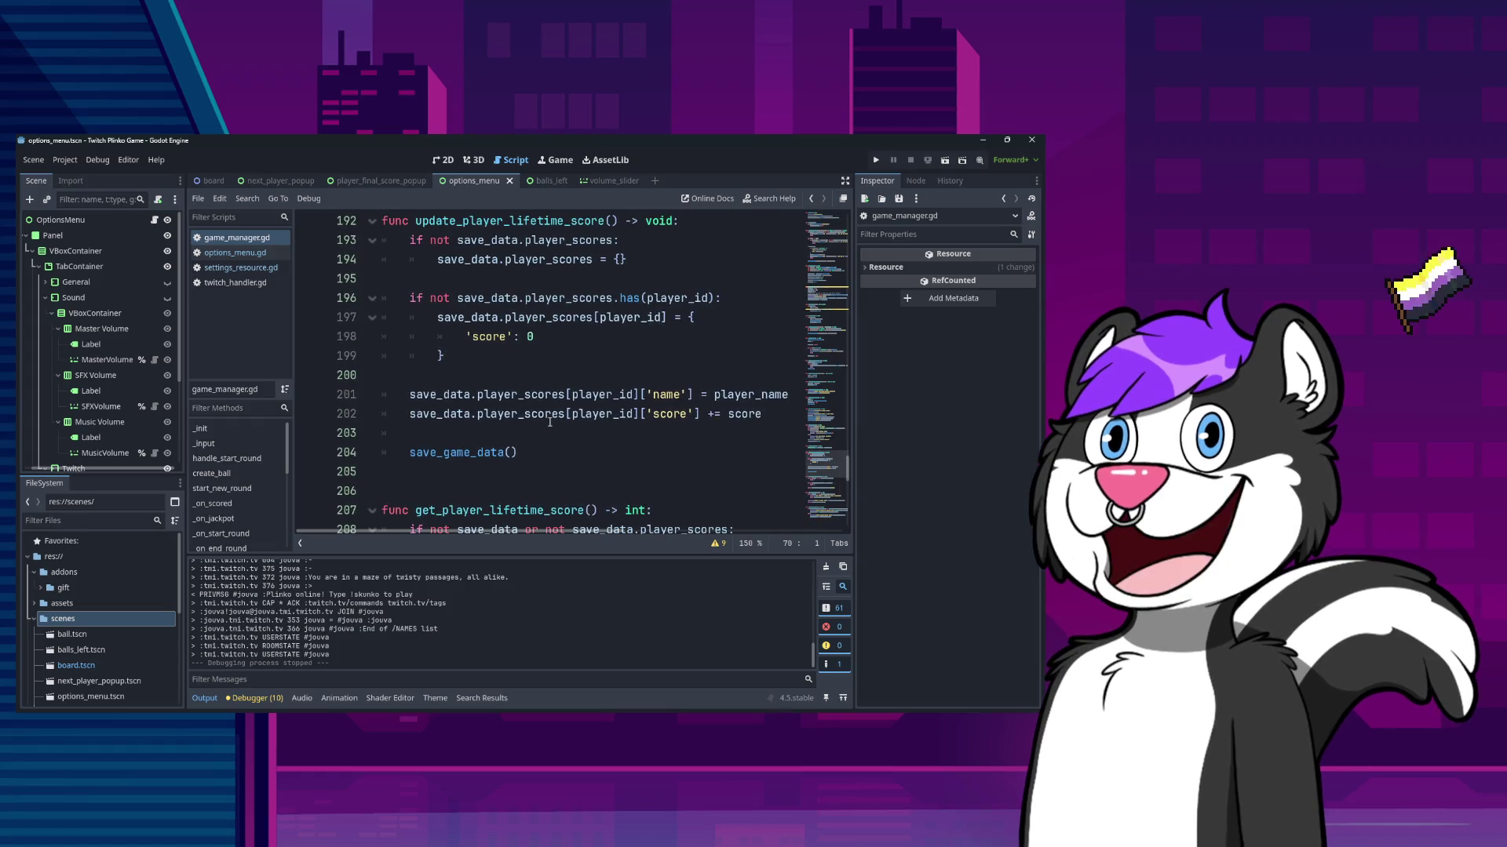
scroll(549, 422, down, 2)
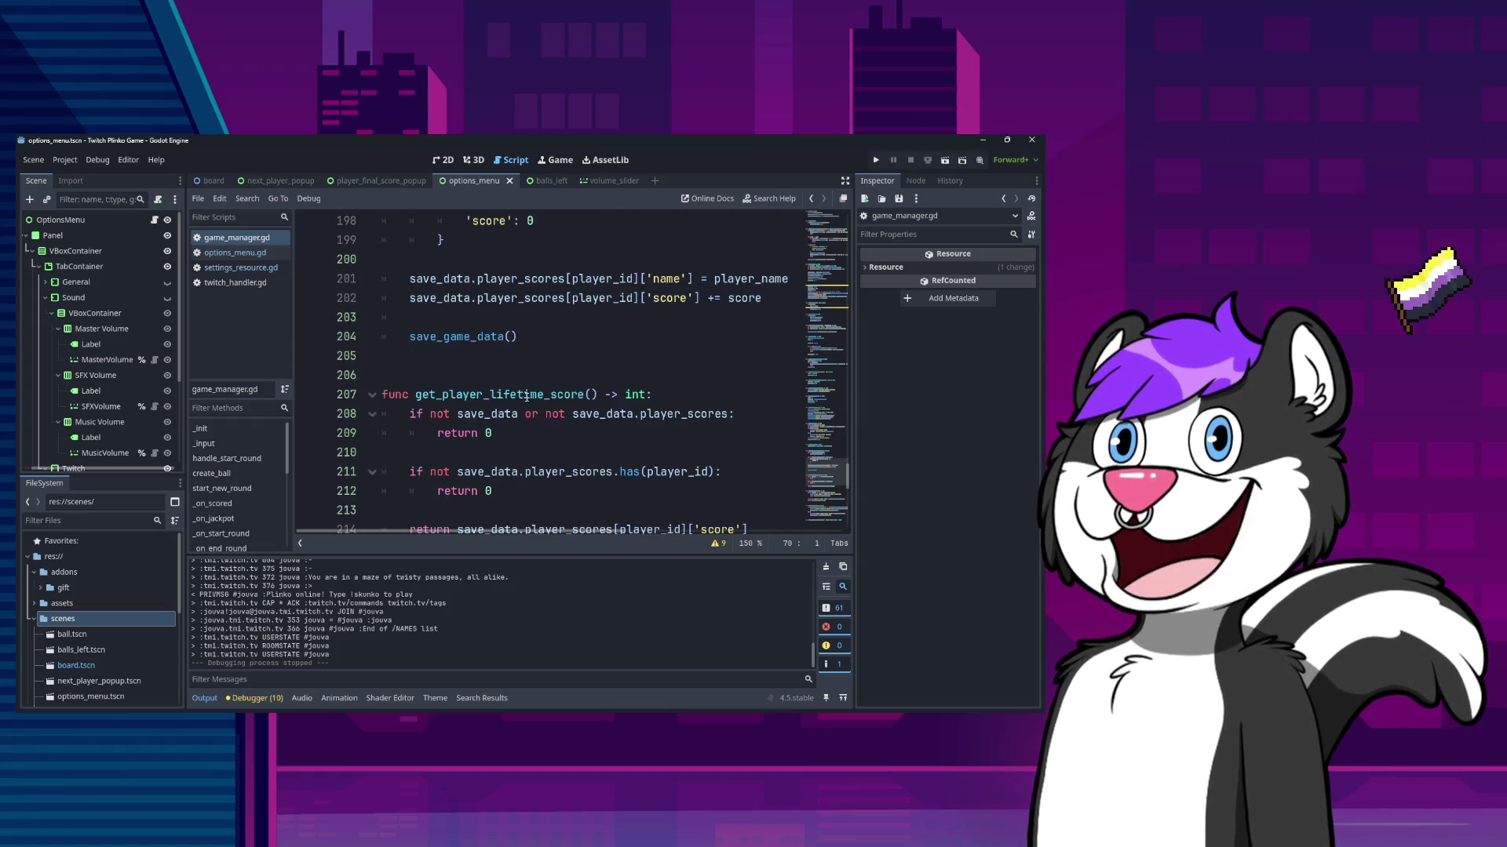
scroll(533, 405, up, 4)
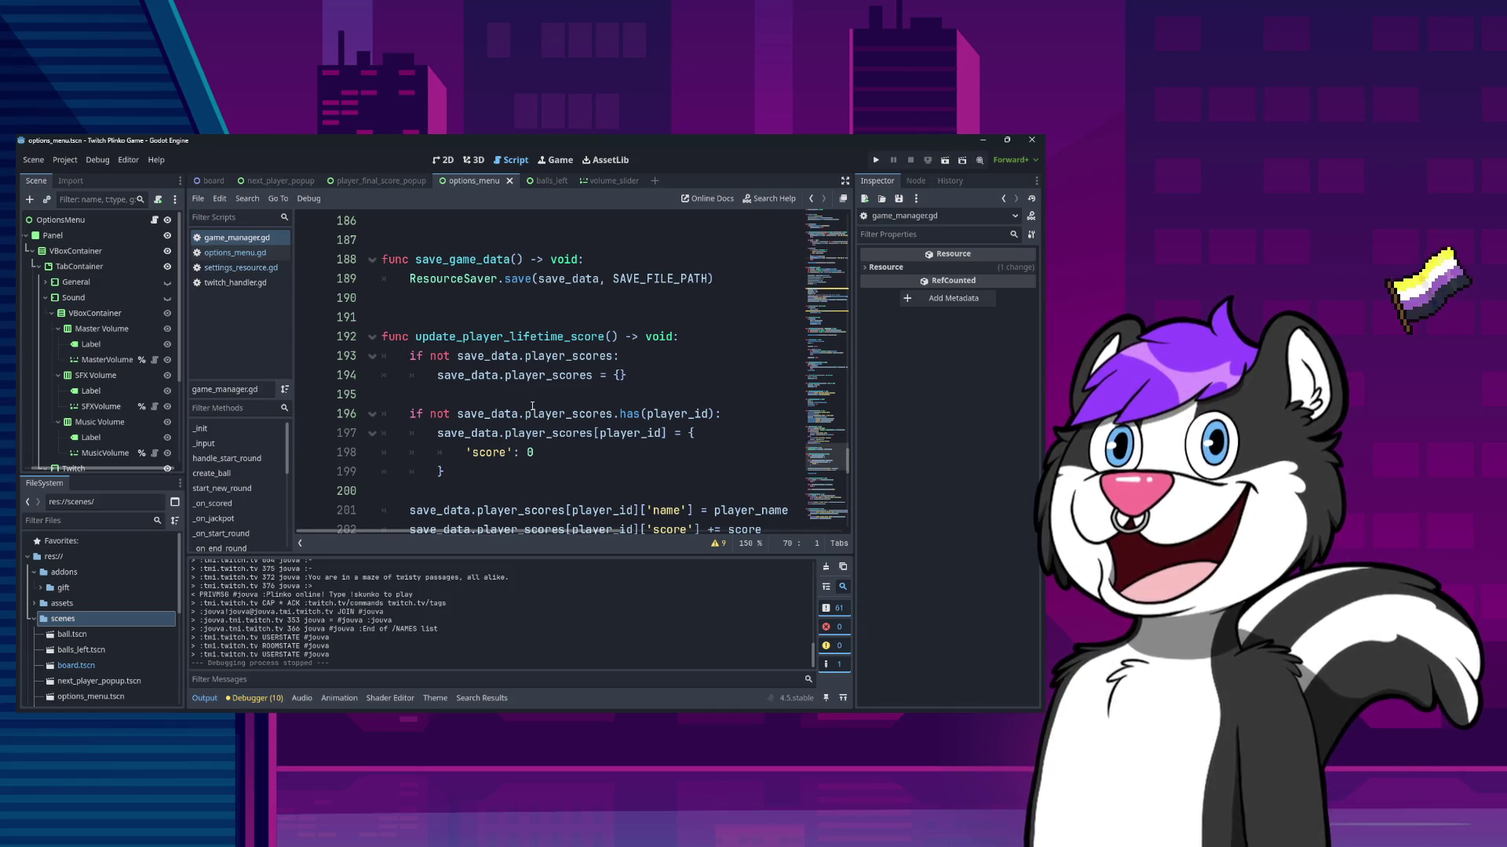
scroll(532, 405, down, 2)
scroll(525, 406, up, 3)
scroll(514, 389, down, 2)
scroll(514, 389, up, 7)
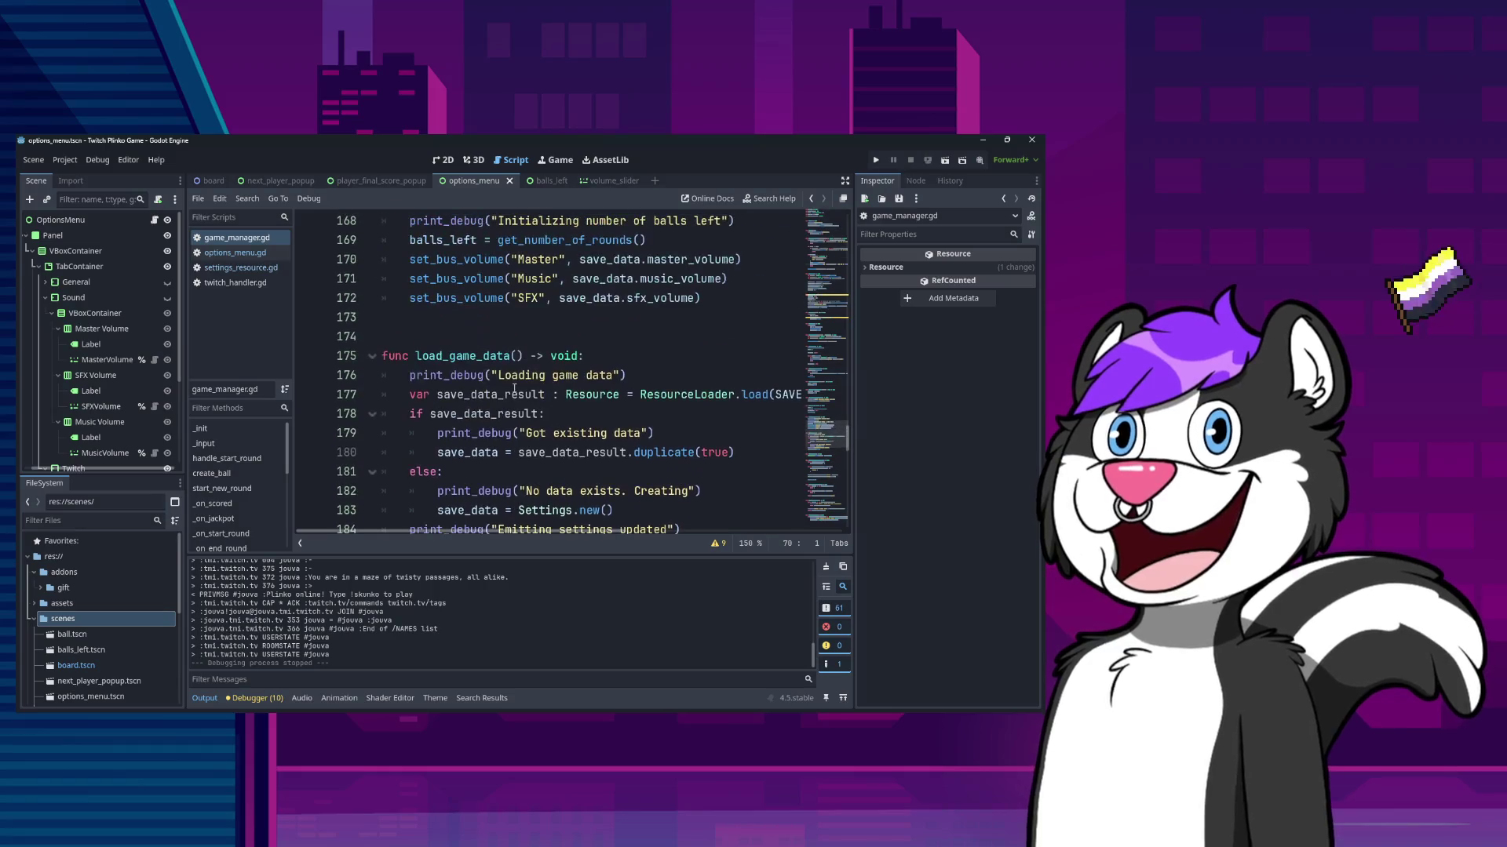
scroll(513, 387, down, 2)
scroll(510, 396, up, 6)
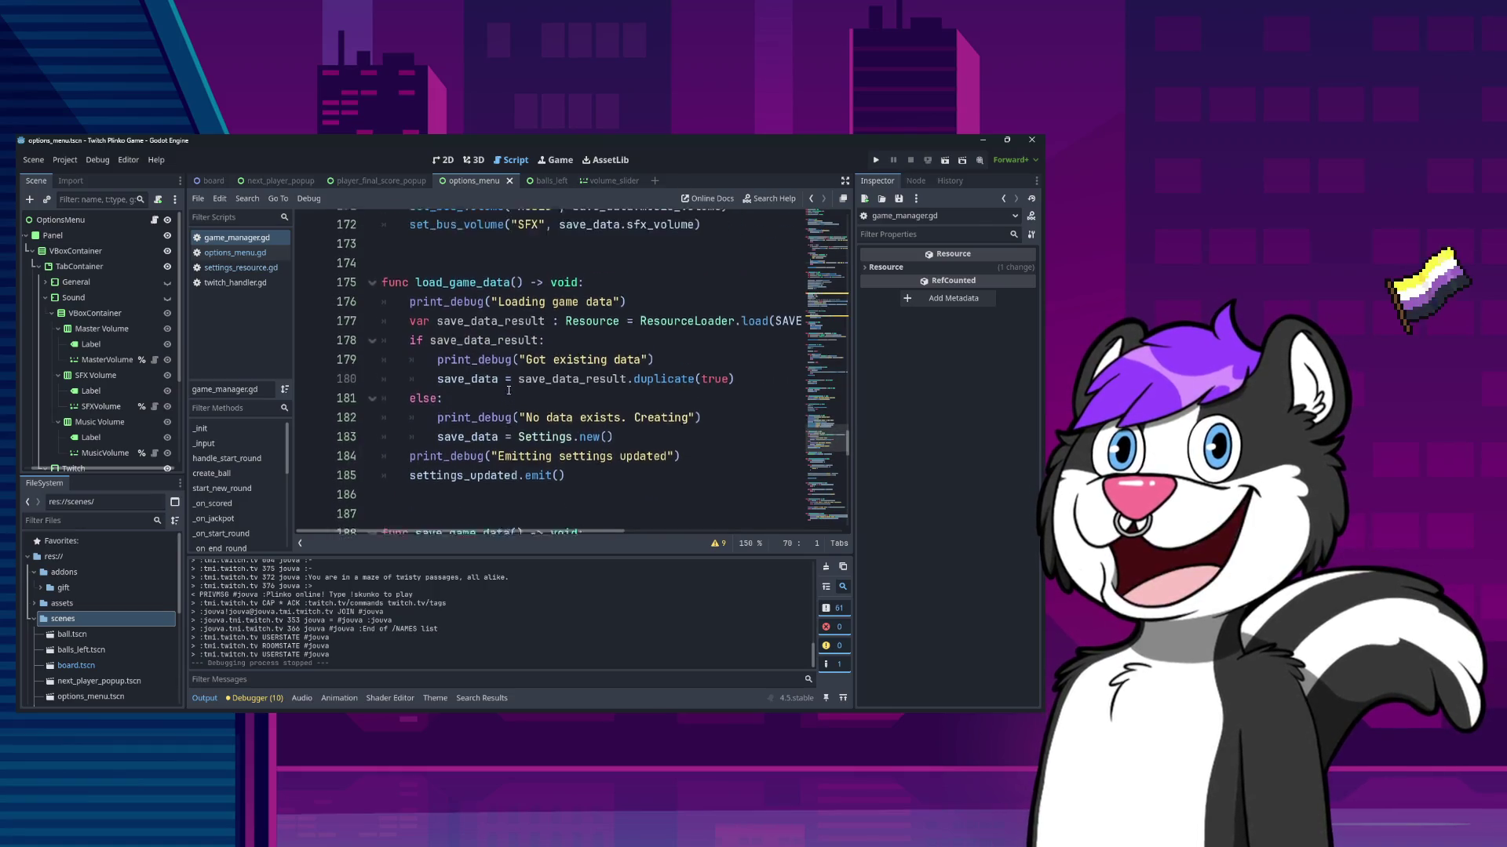
scroll(513, 405, down, 2)
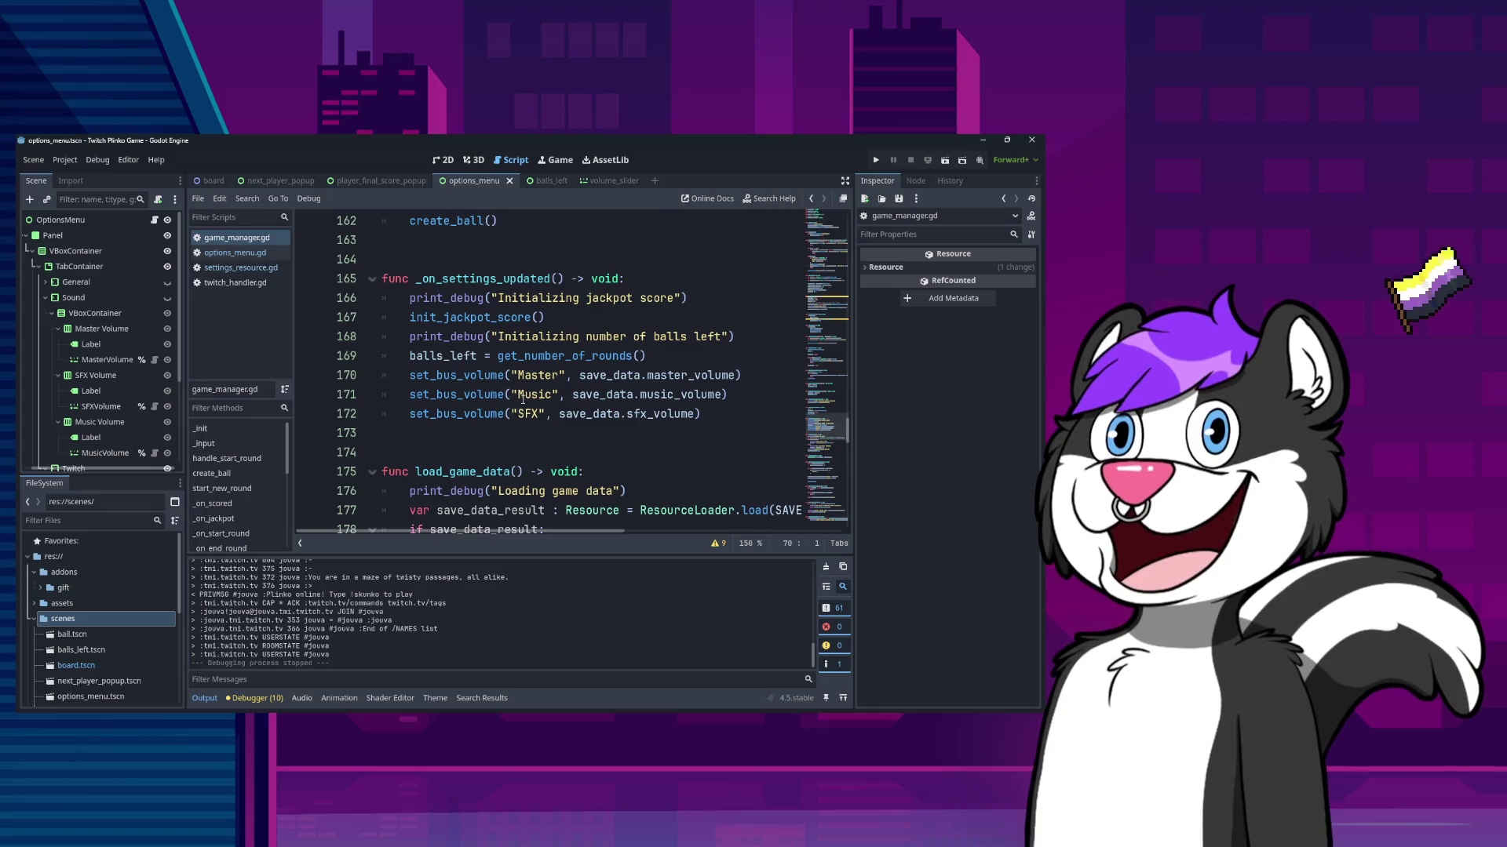
click(747, 426)
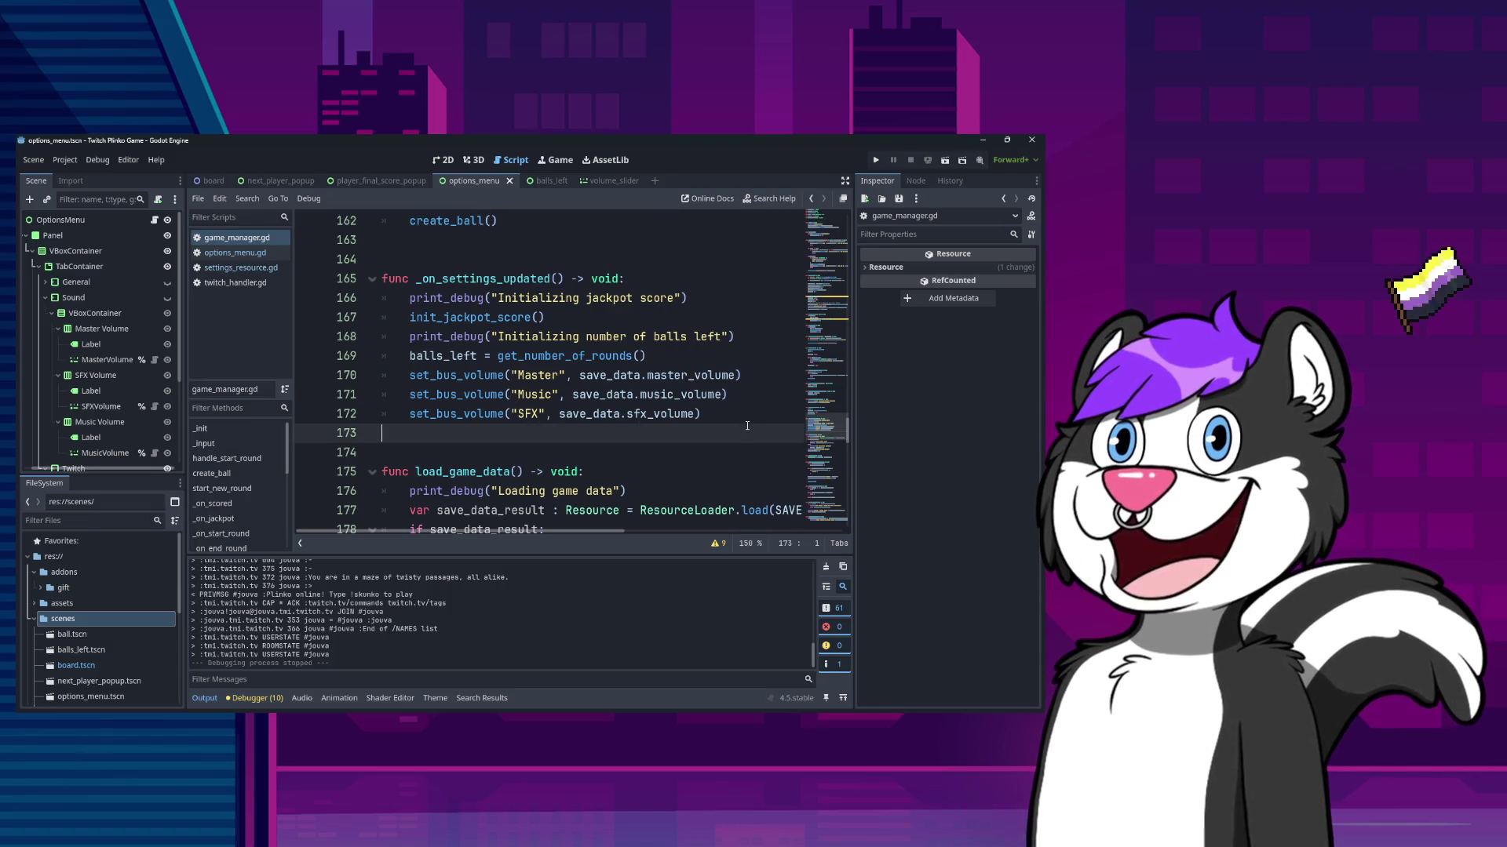
- Insert a new indented line after the SFX set_bus_volume call in _on_settings_updated
key(Up)
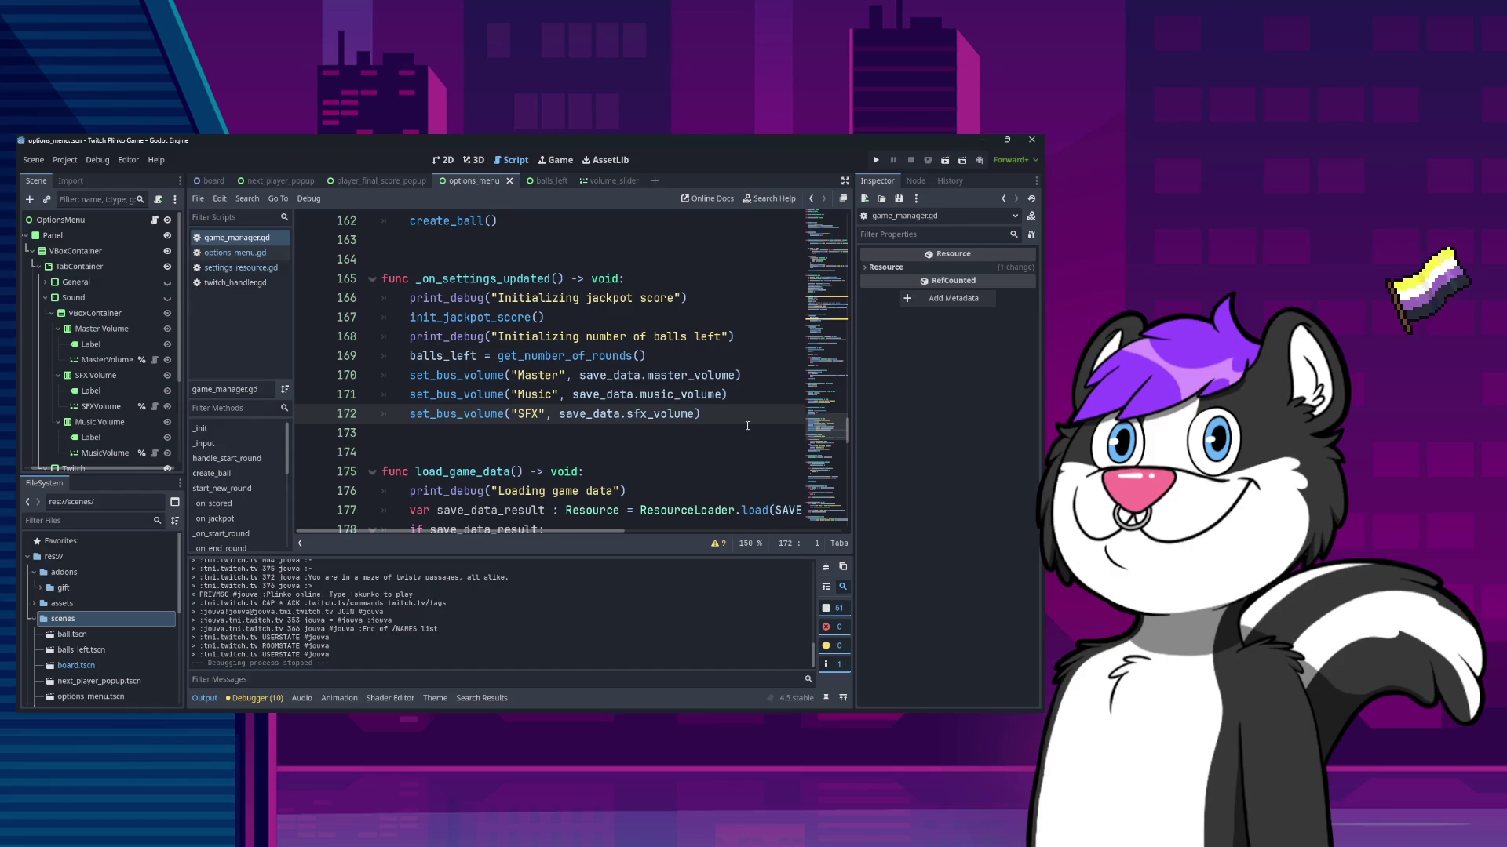
key(Return)
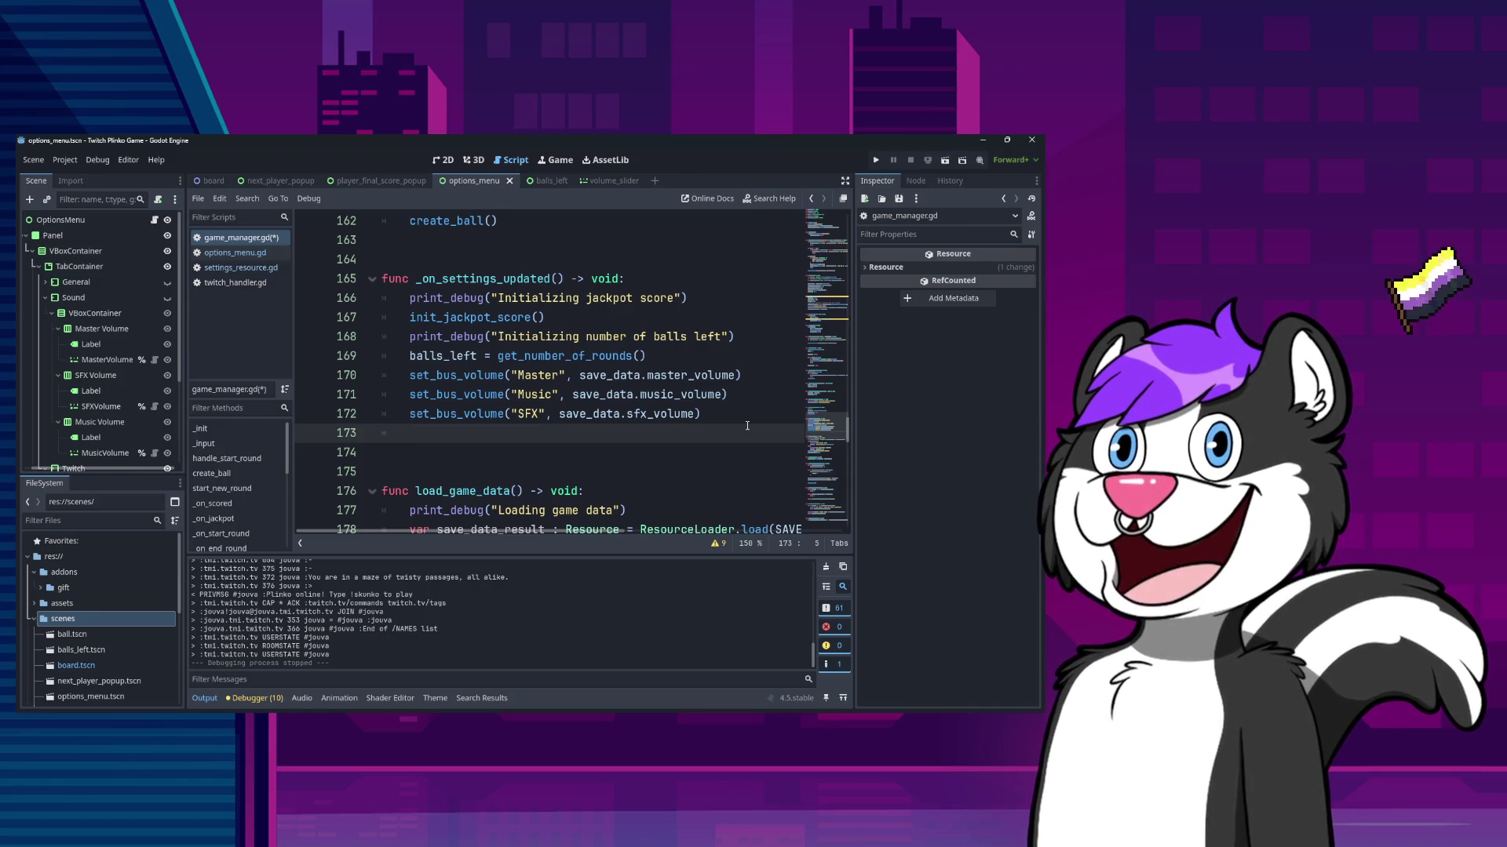
scroll(422, 335, down, 5)
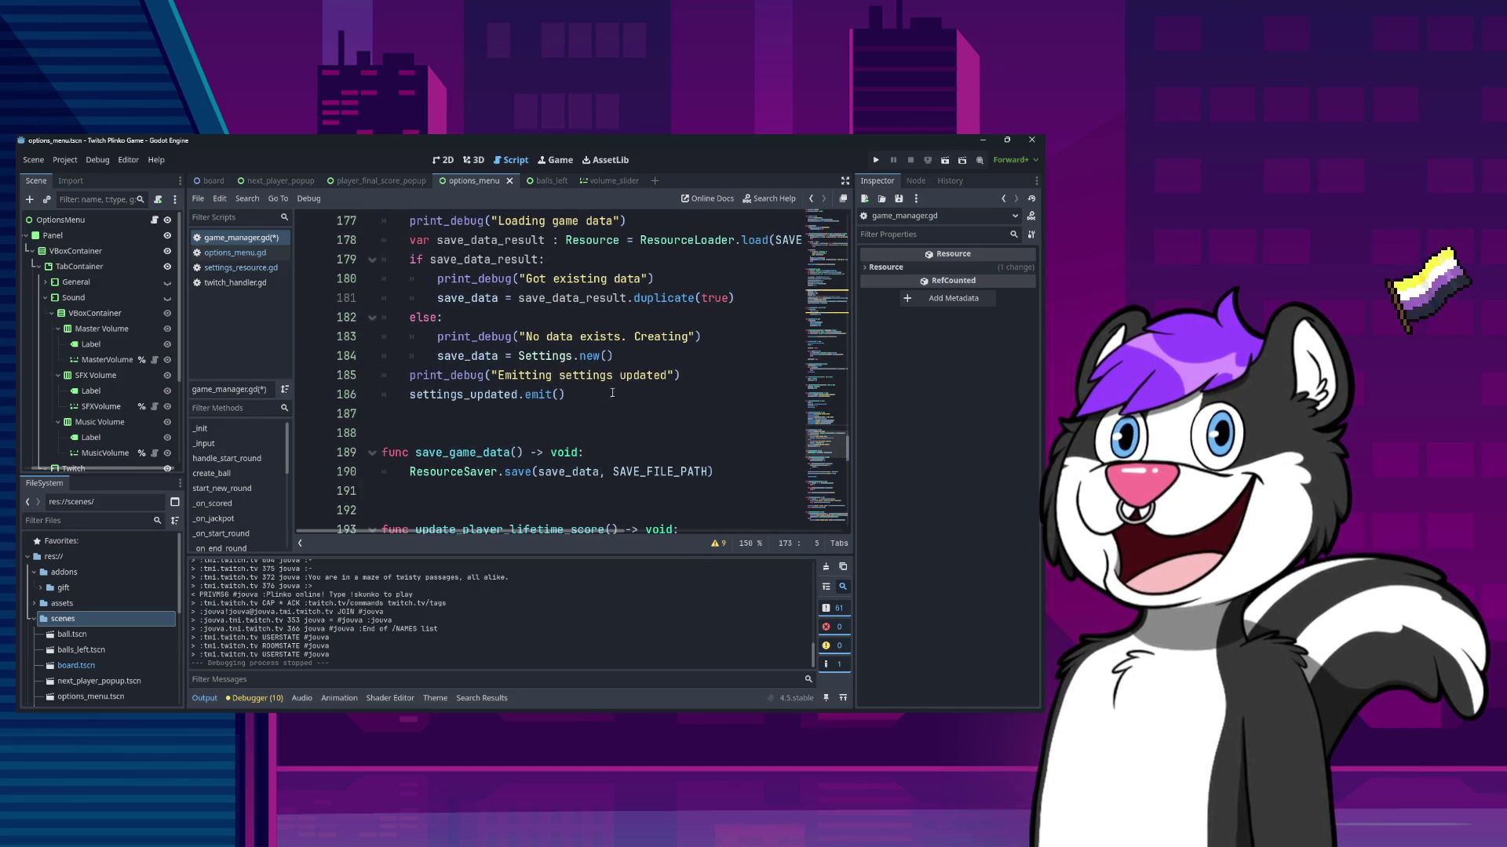
- Add print_debug("Allow queue reentry ", save_data.allow_queue_reentry) below the Emitting settings updated print
click(721, 372)
key(Return)
text(print)
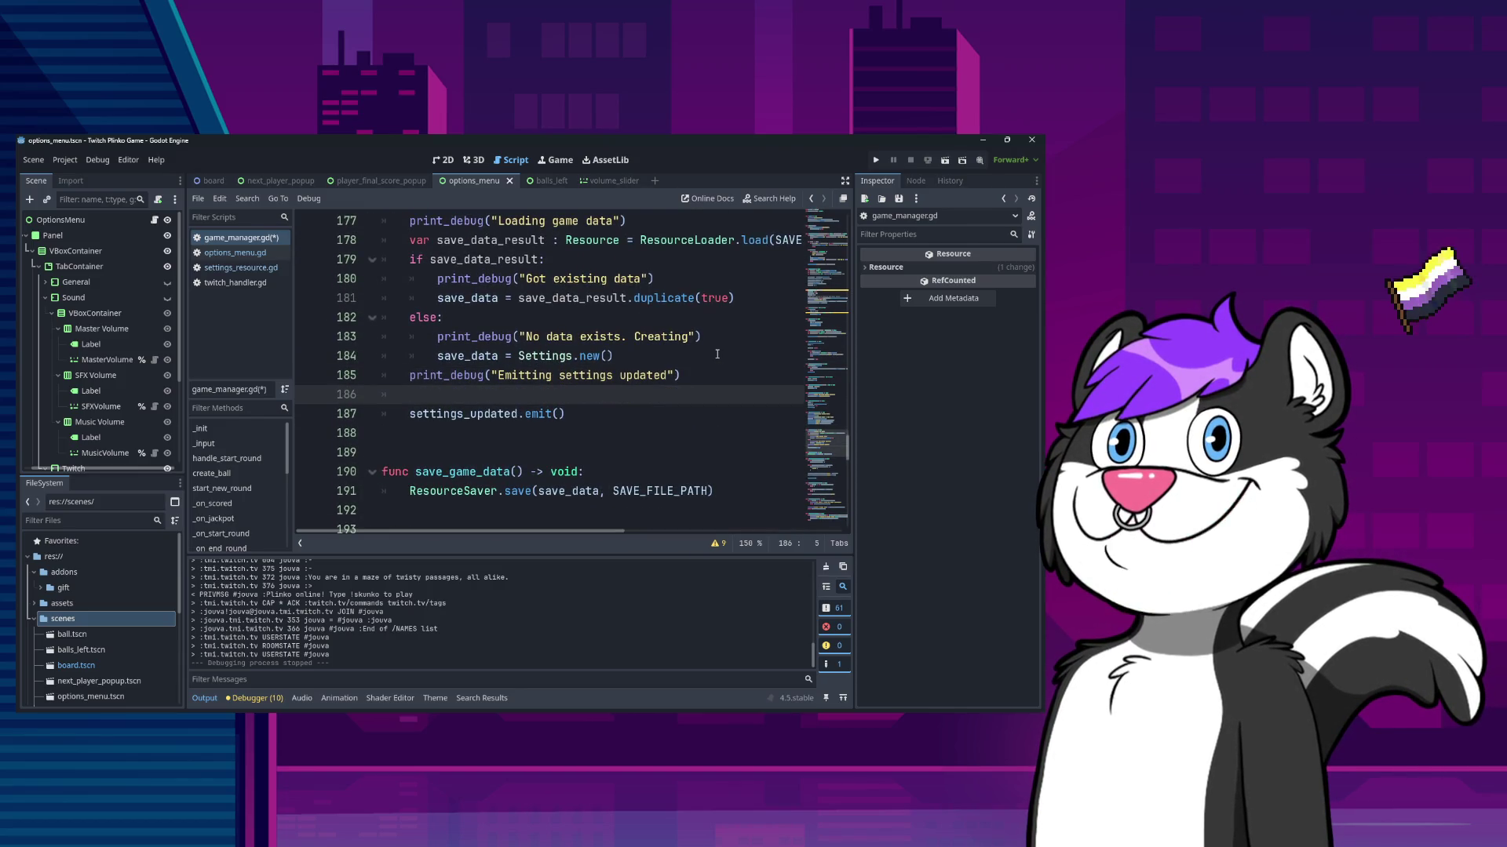
text(_debug(")
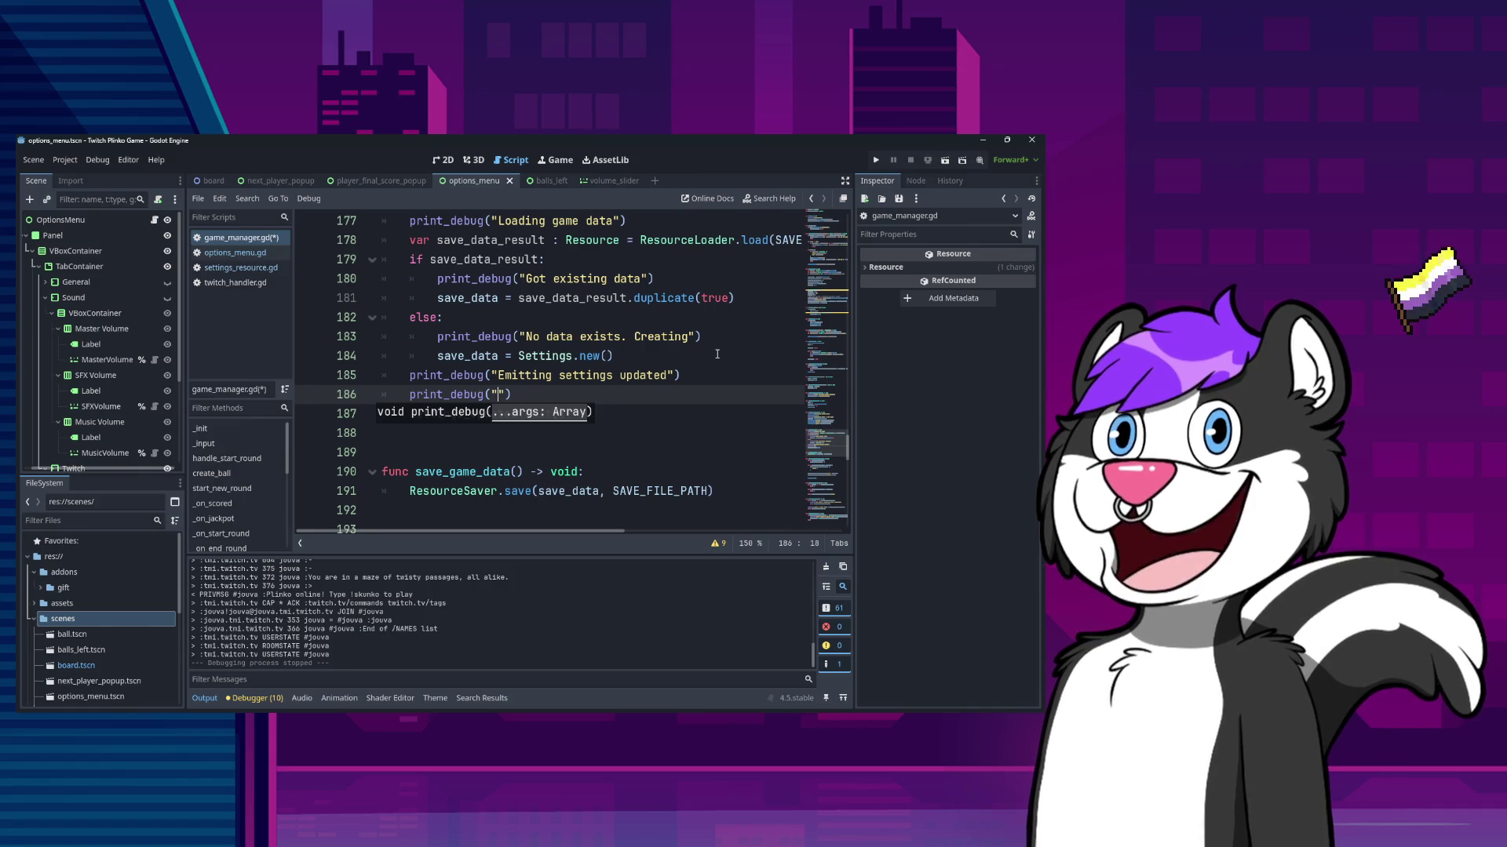
text(Allow)
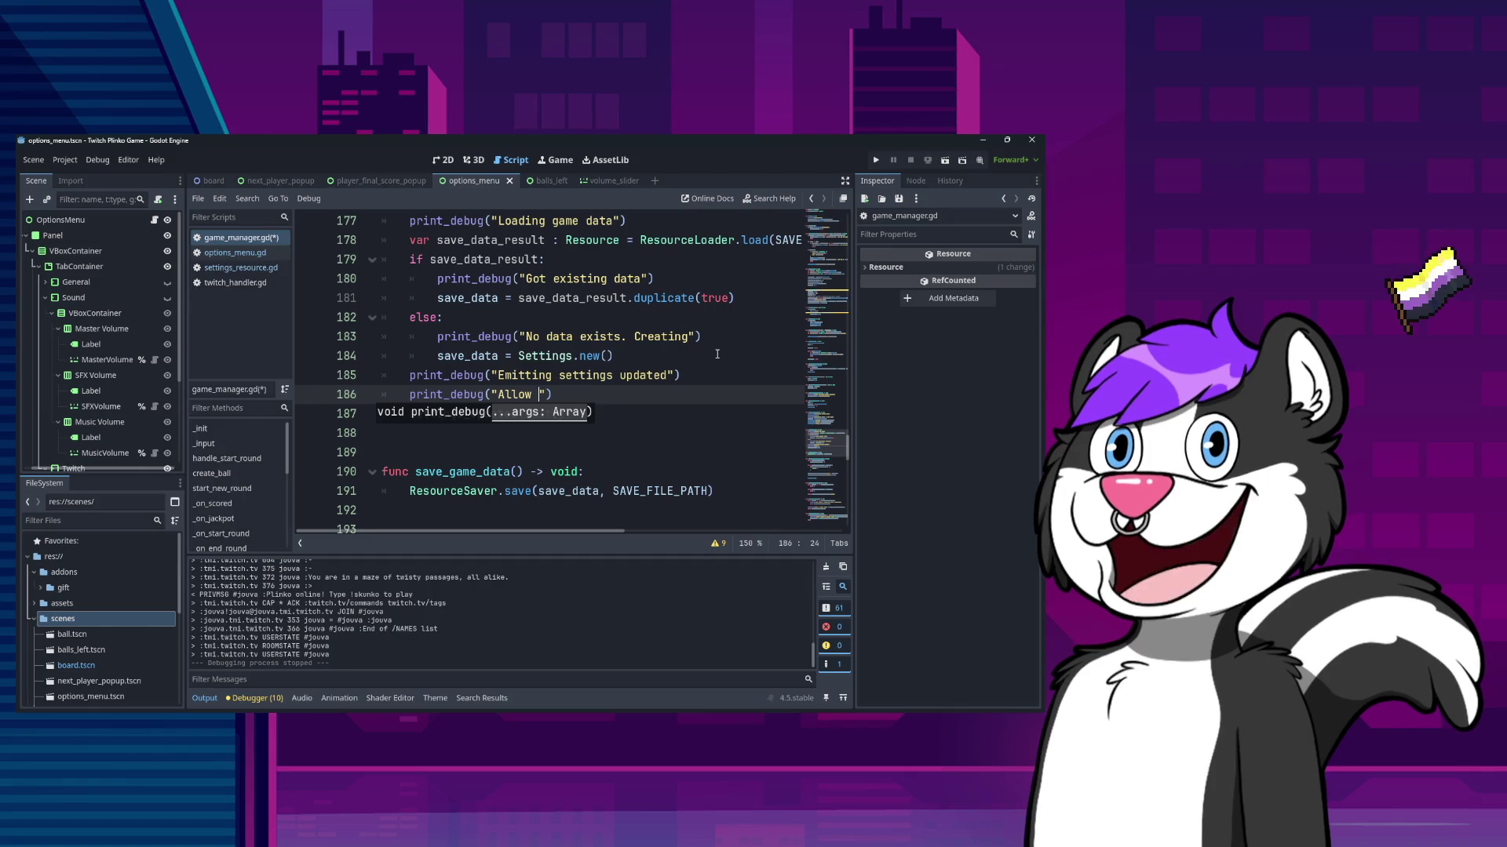
text(qiueui)
key(BackSpace)
key(BackSpace)
key(BackSpace)
text(ueue re)
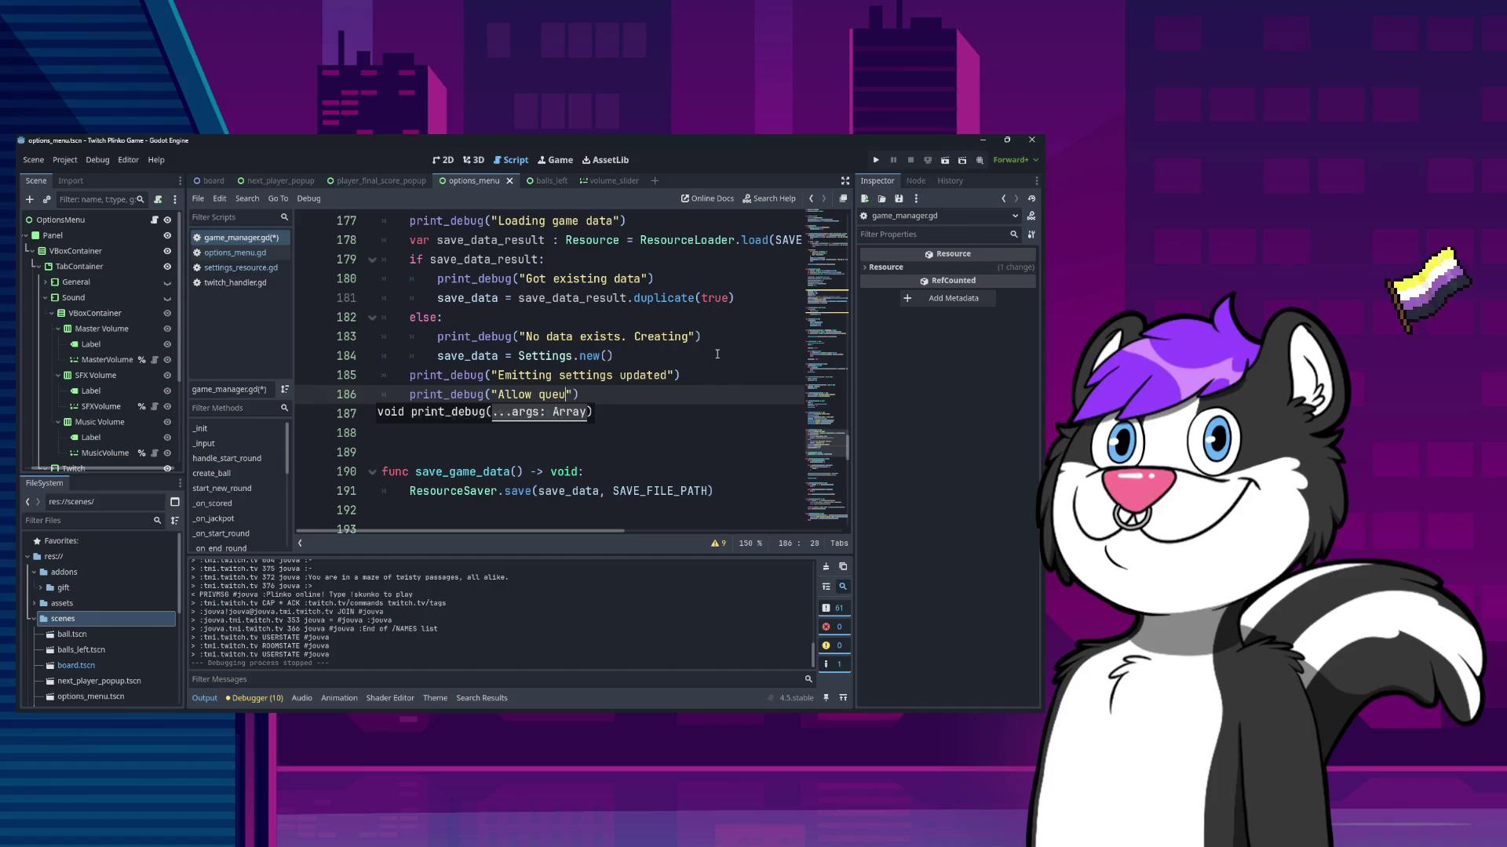
text(entry)
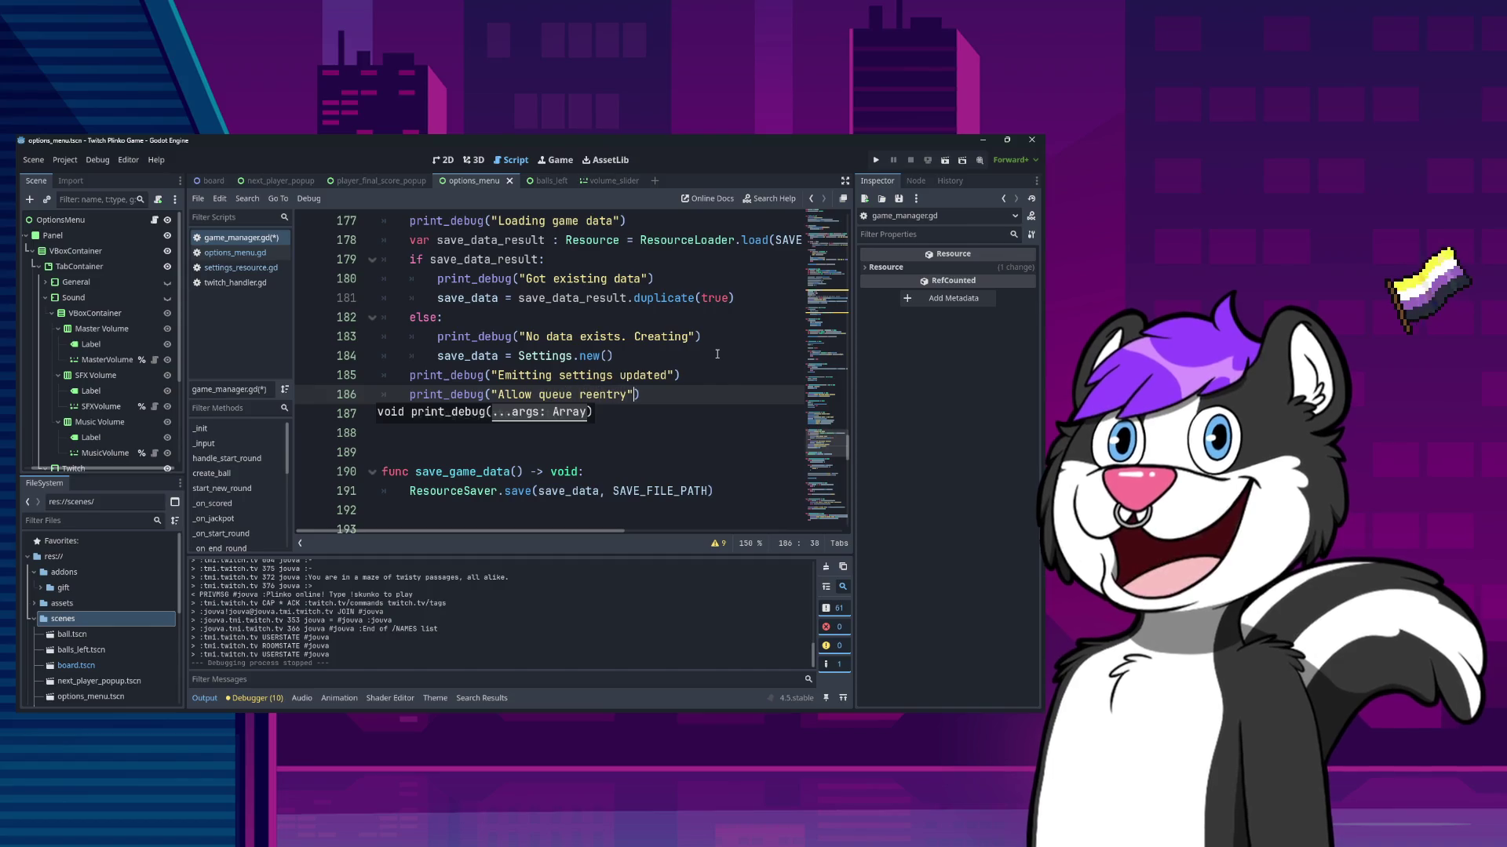
text( ", )
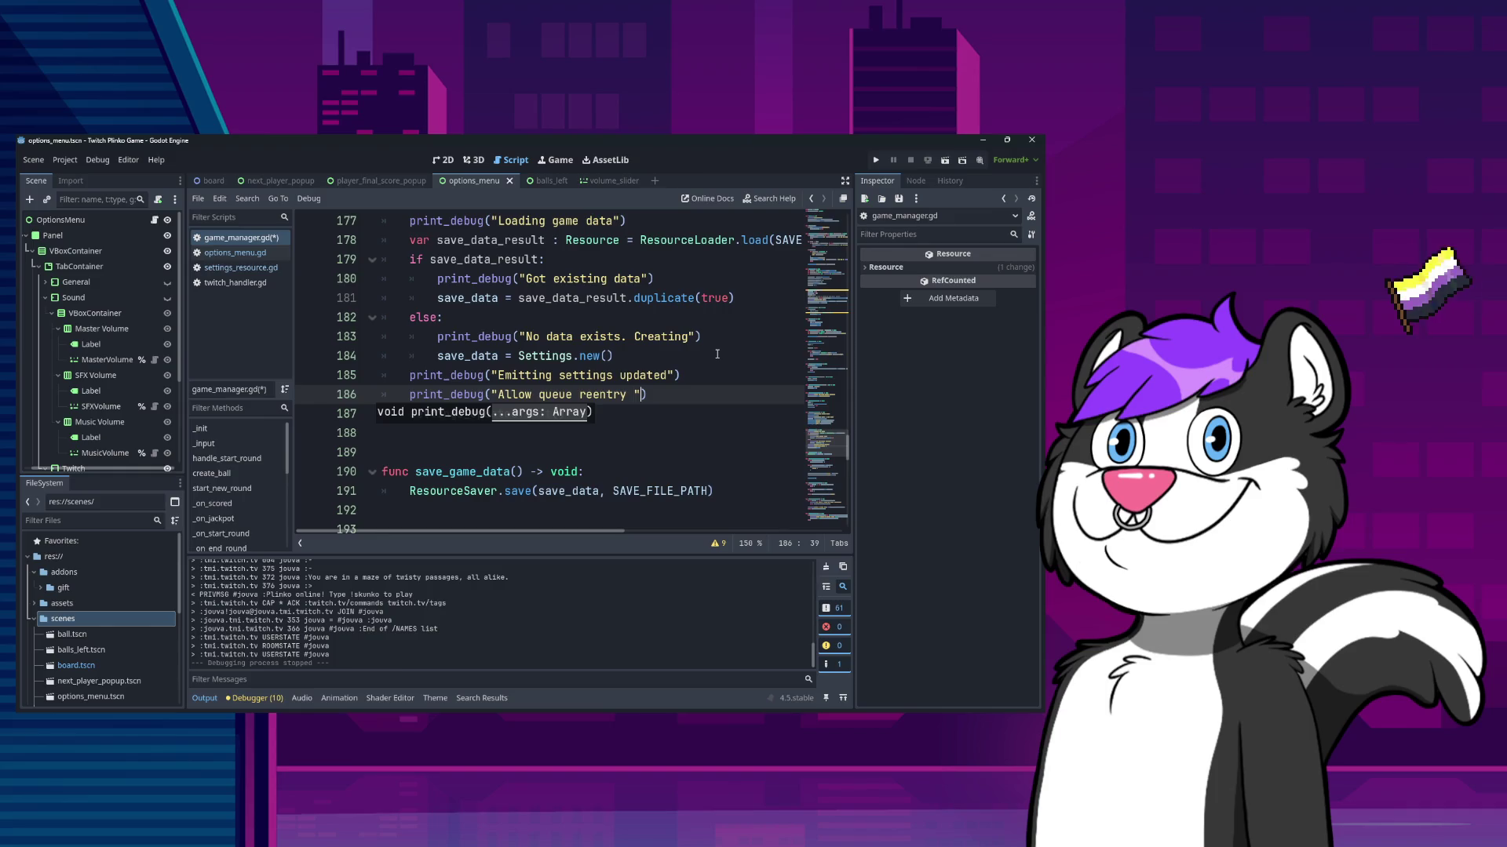
text(sav)
key(Return)
text(.=)
key(BackSpace)
text(allow_queue_reentry)
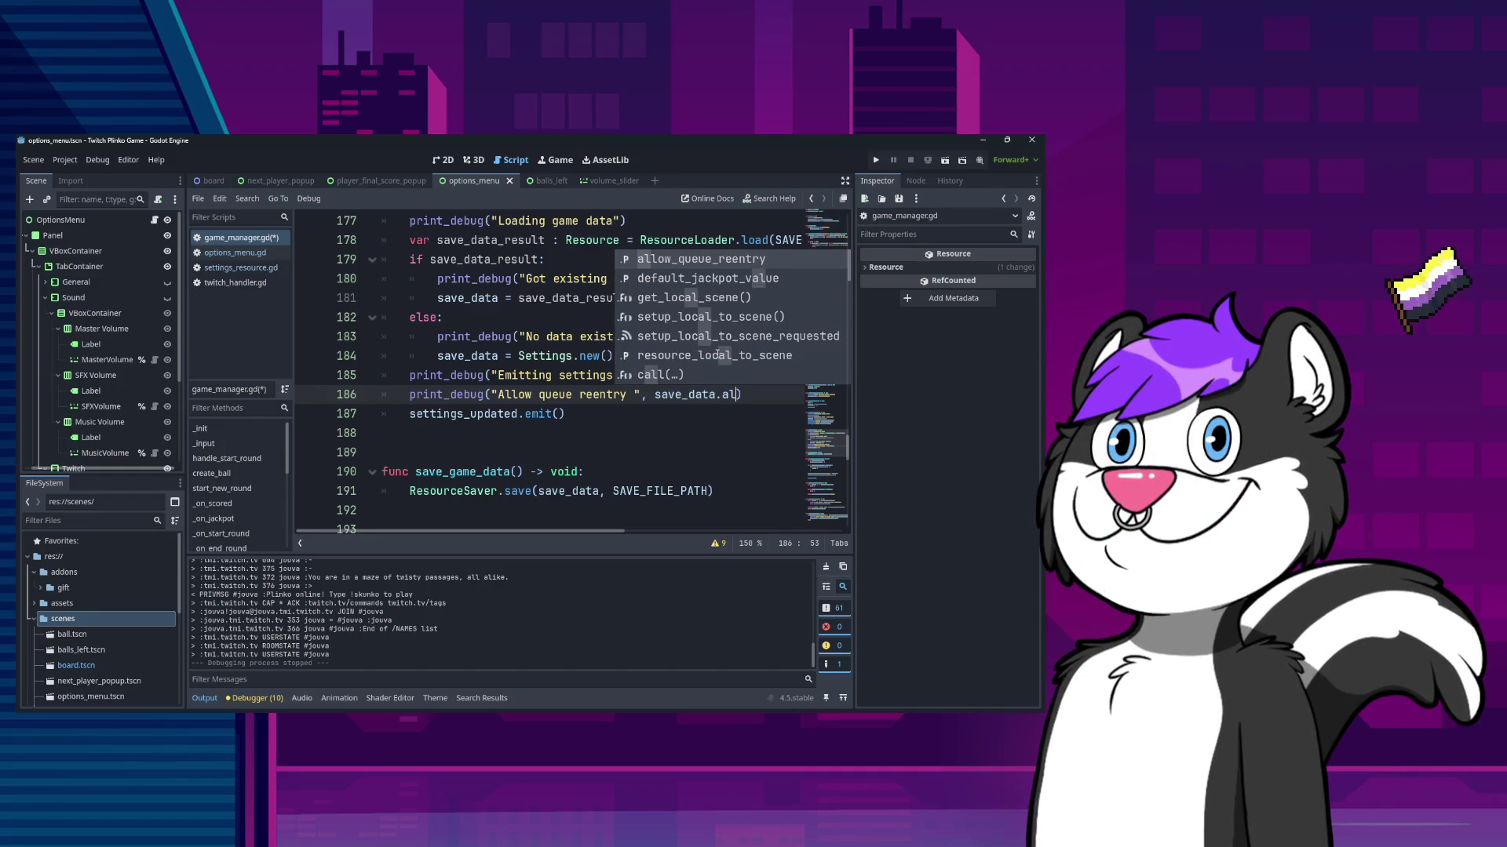
key(Return)
- Save the script and move the new print above the Emitting settings updated line
key(Home)
key(Home)
key(ctrl+s)
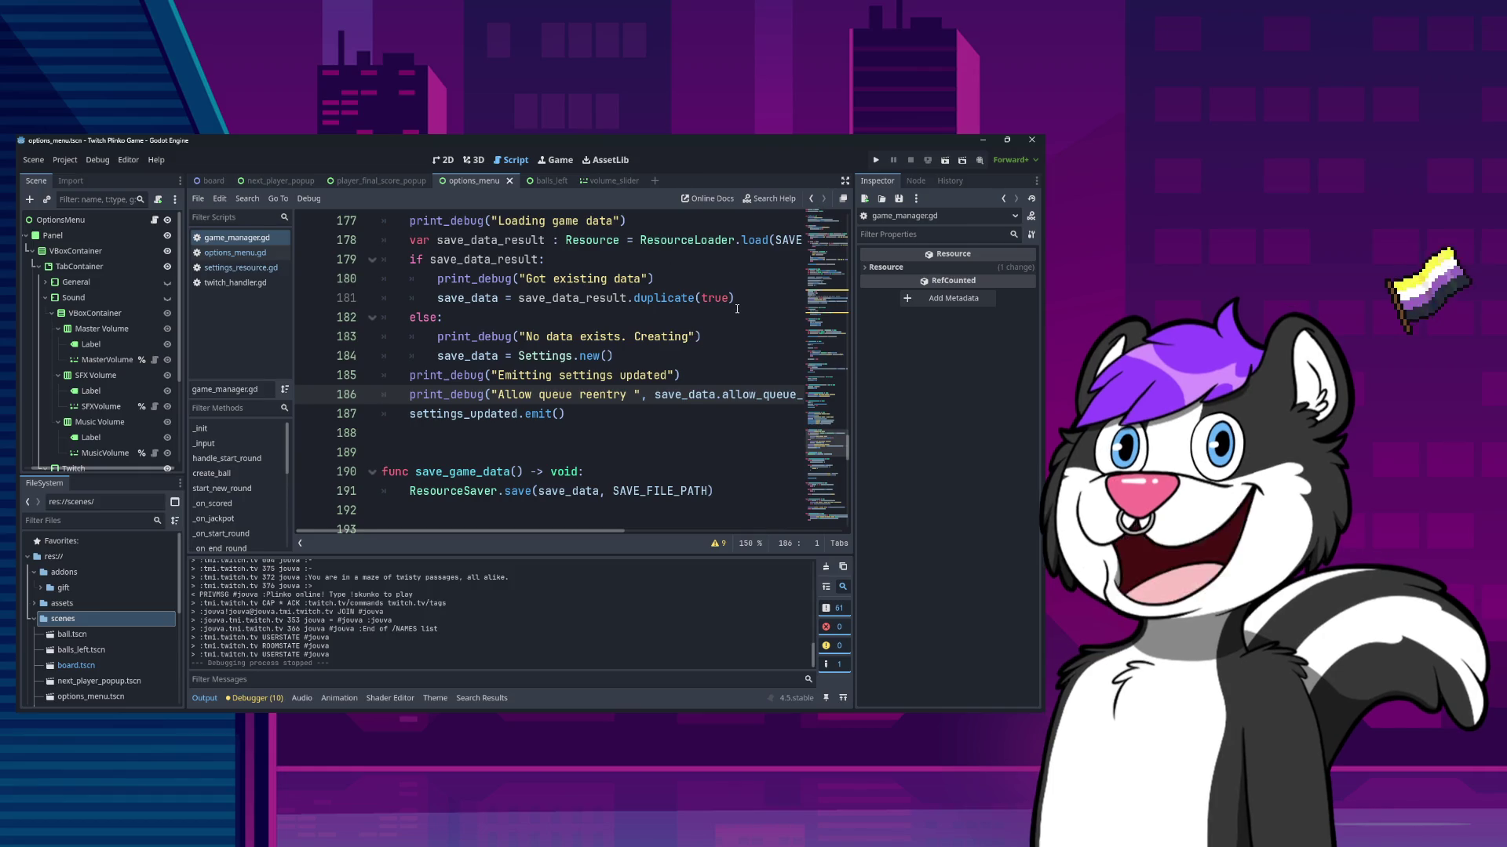
key(alt+Up)
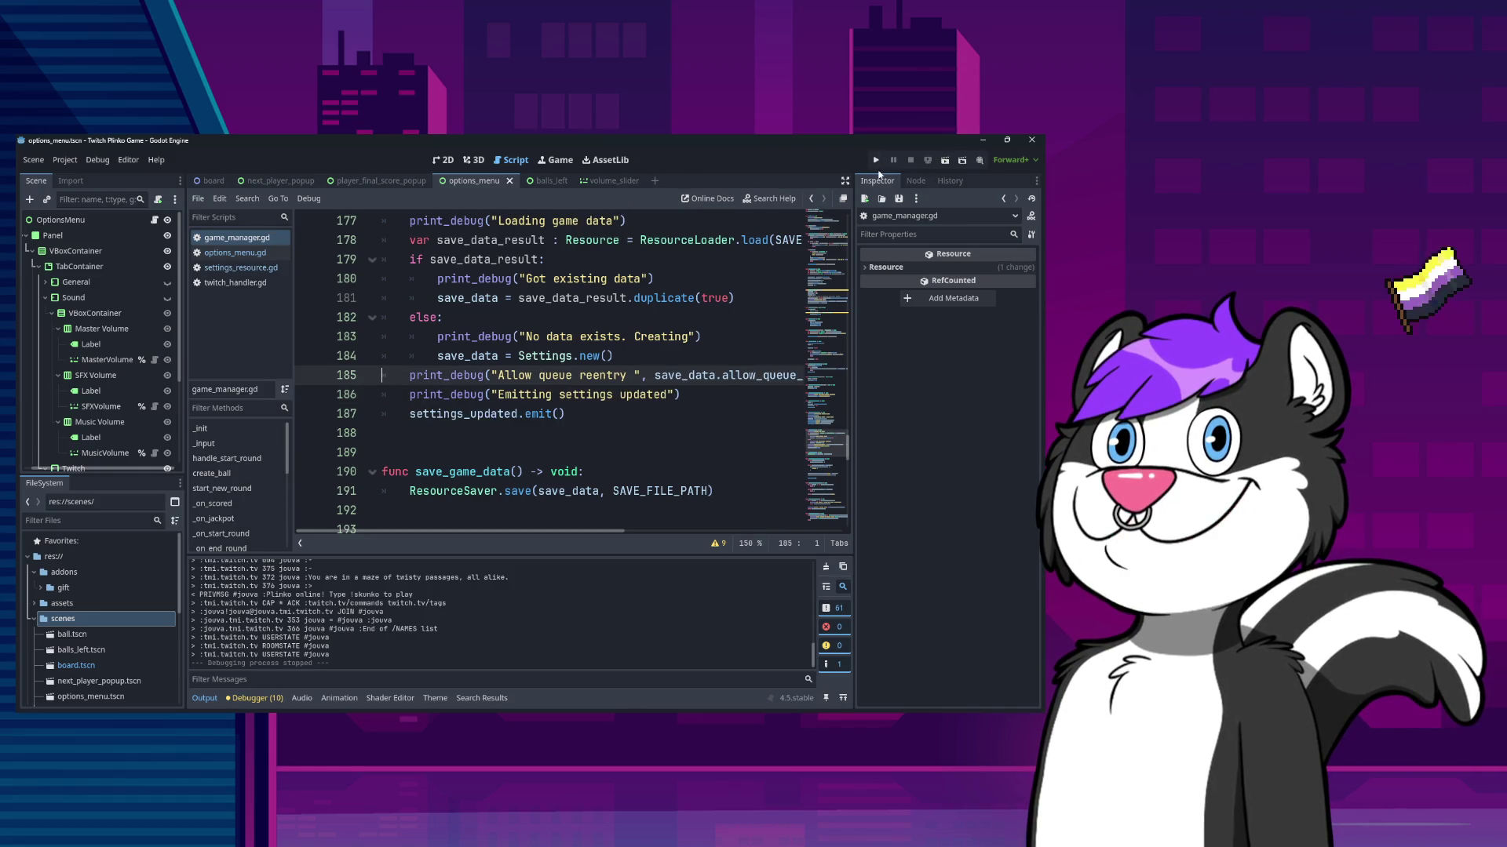
- Run the project, confirm Output shows "Allow queue reentry false", then stop it with F8
click(876, 160)
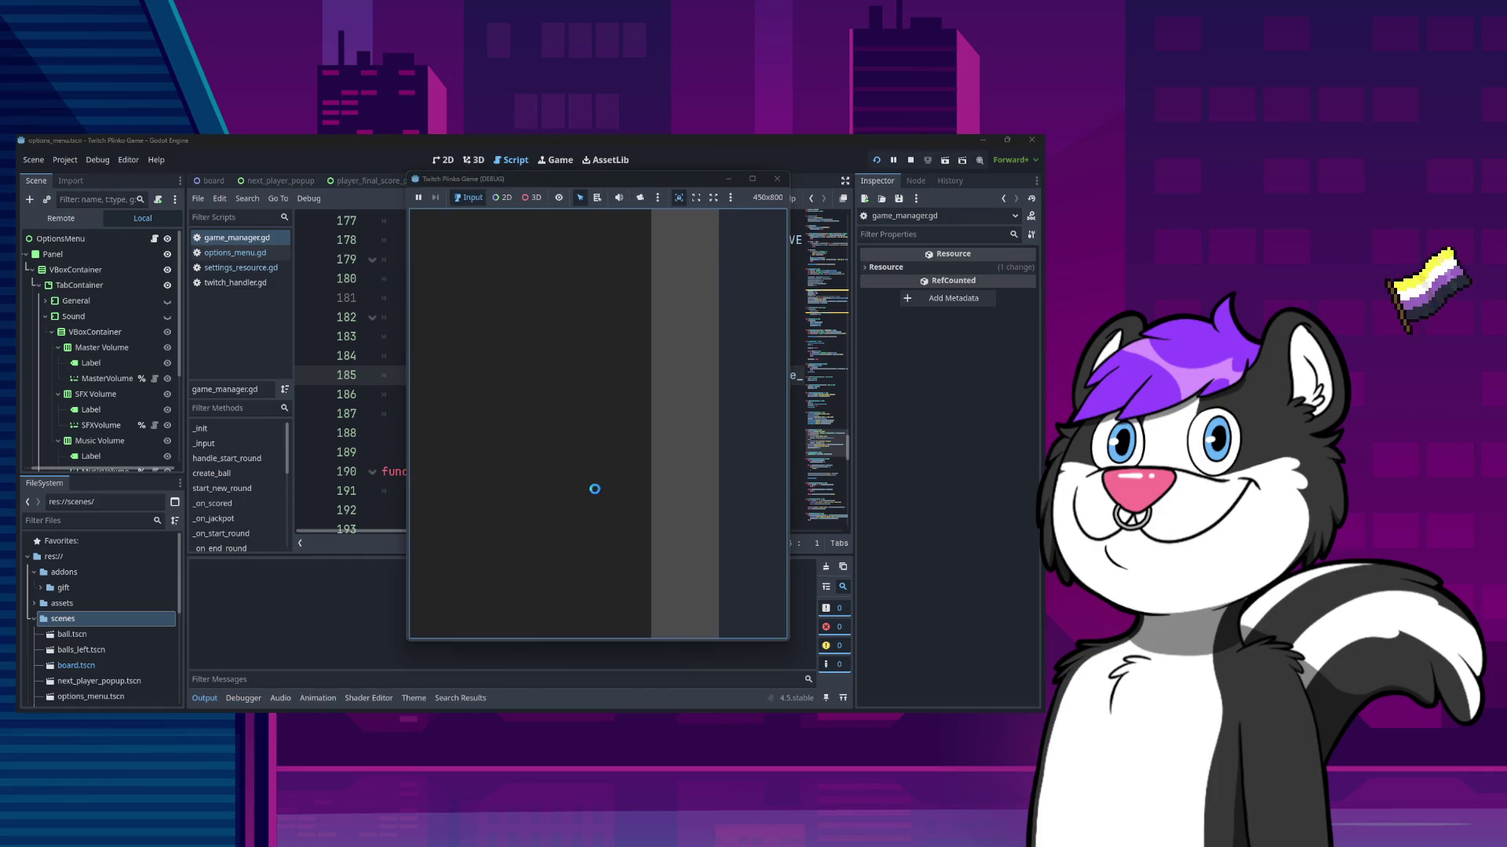
click(367, 647)
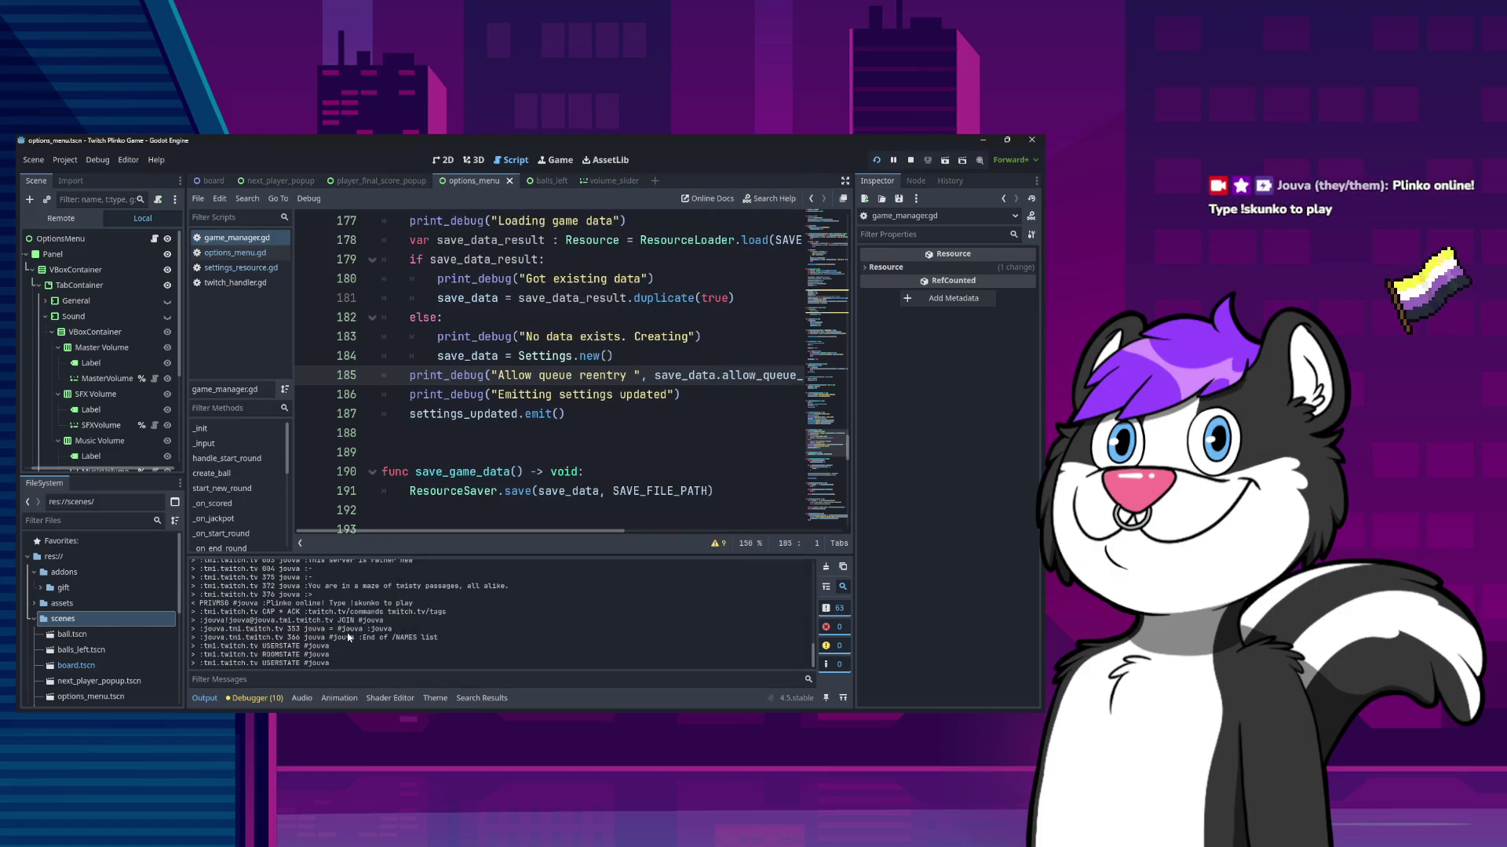
scroll(359, 647, up, 5)
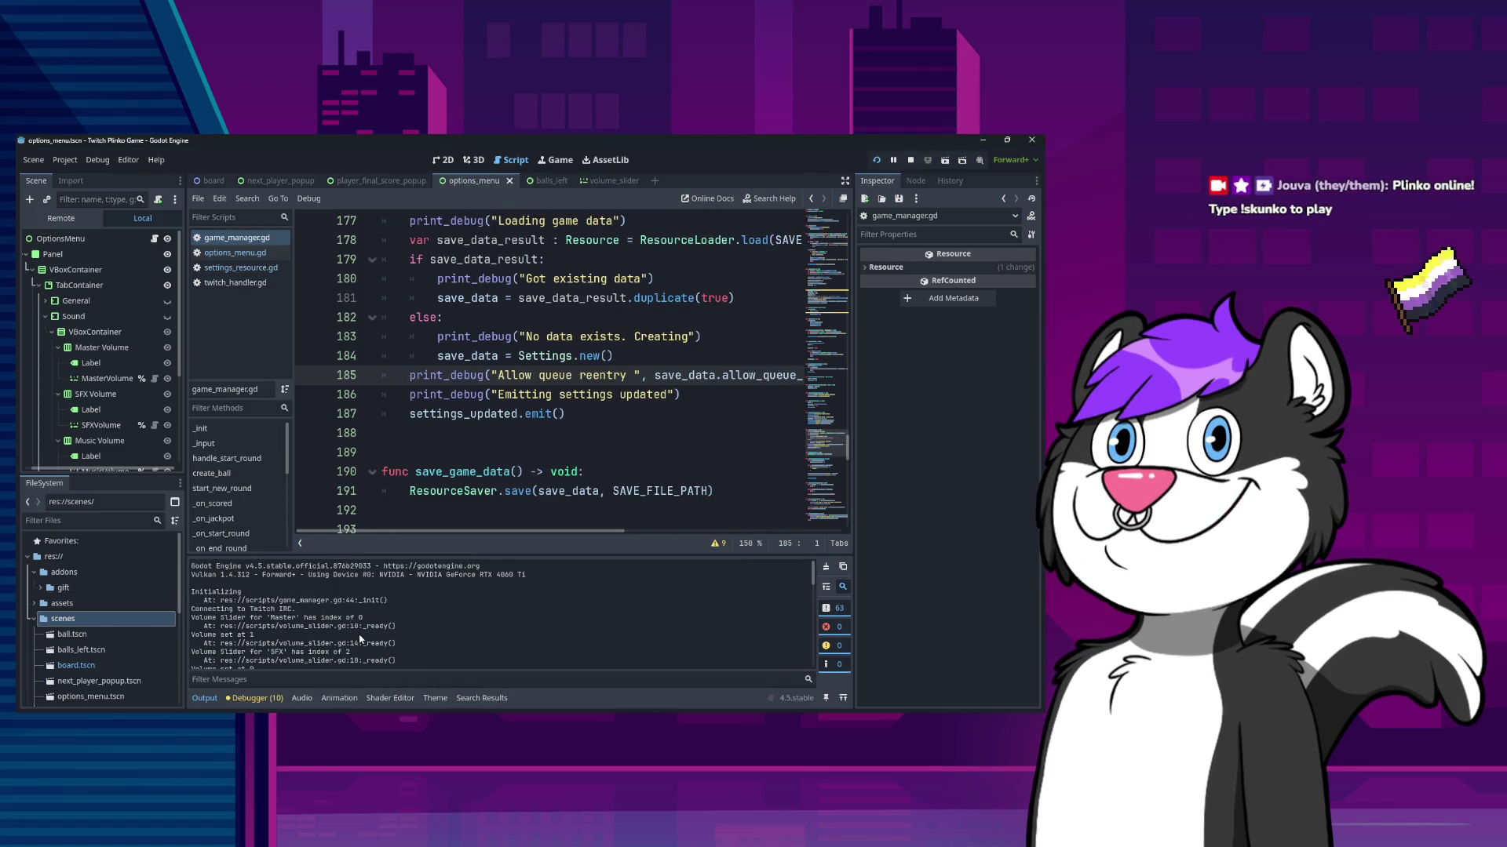
key(F8)
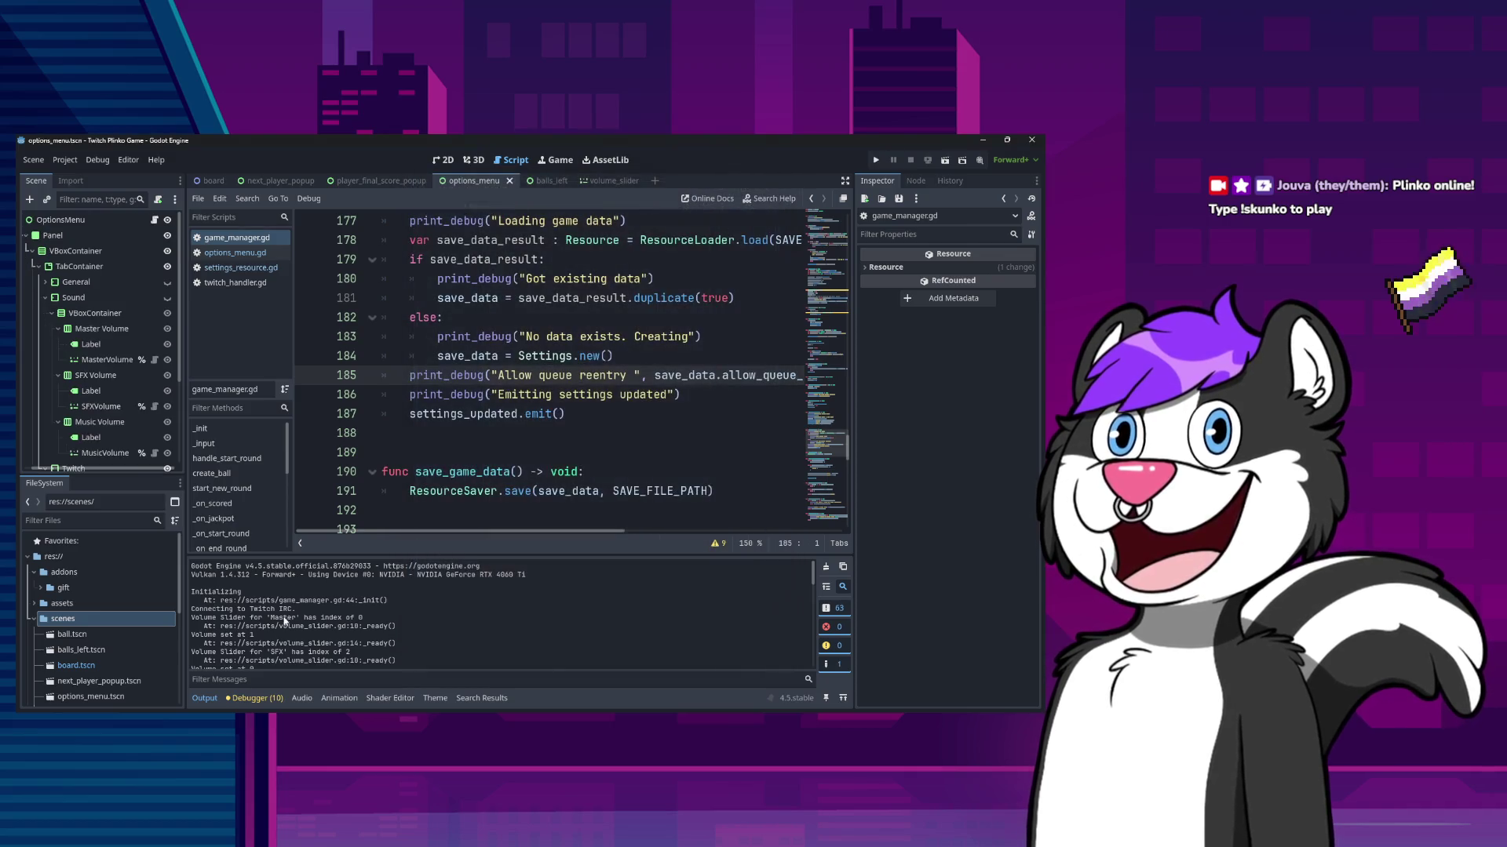
scroll(298, 643, down, 5)
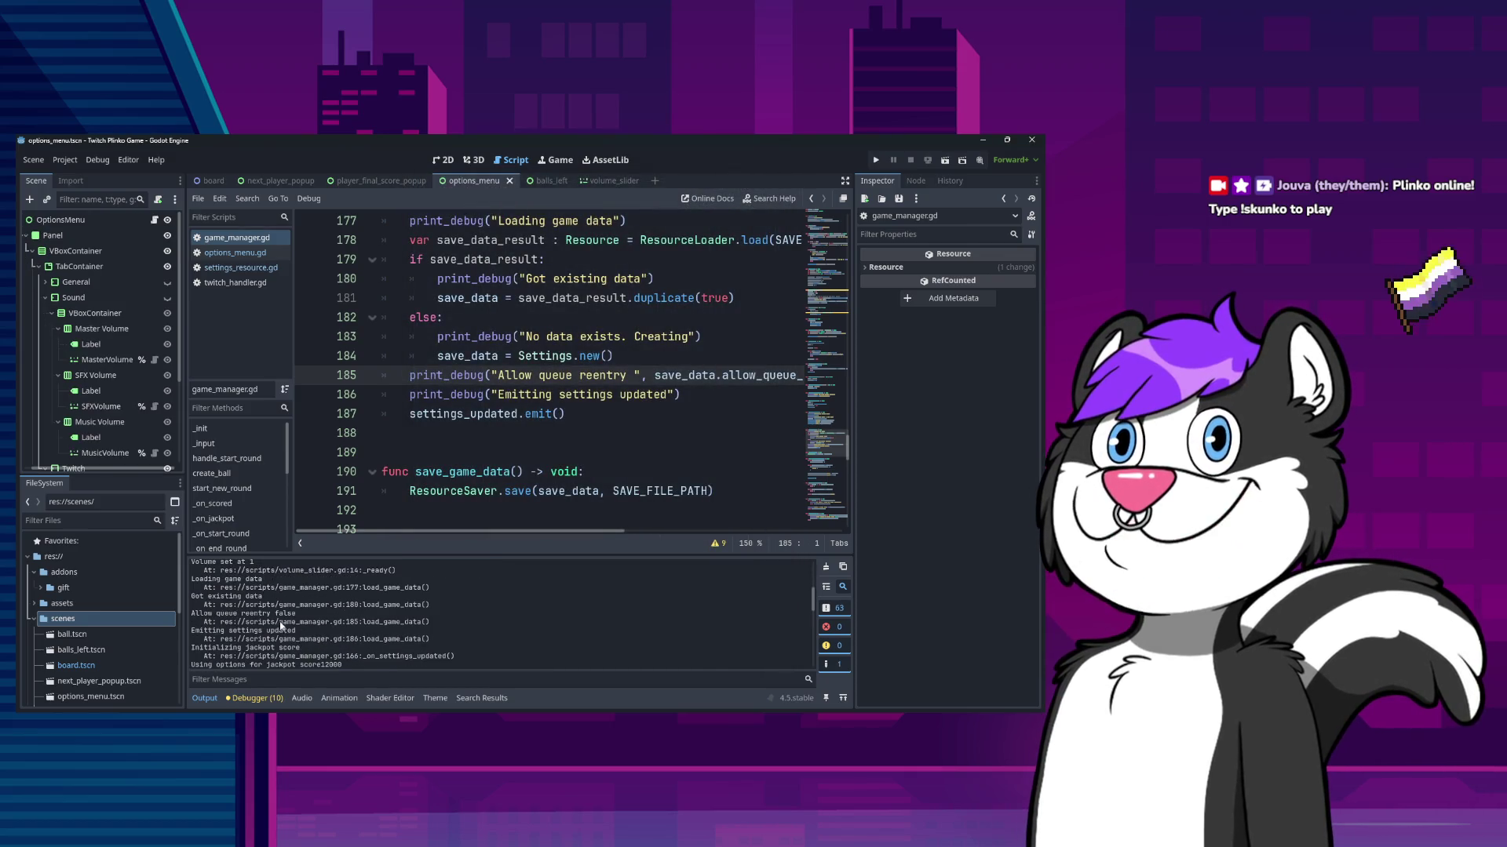
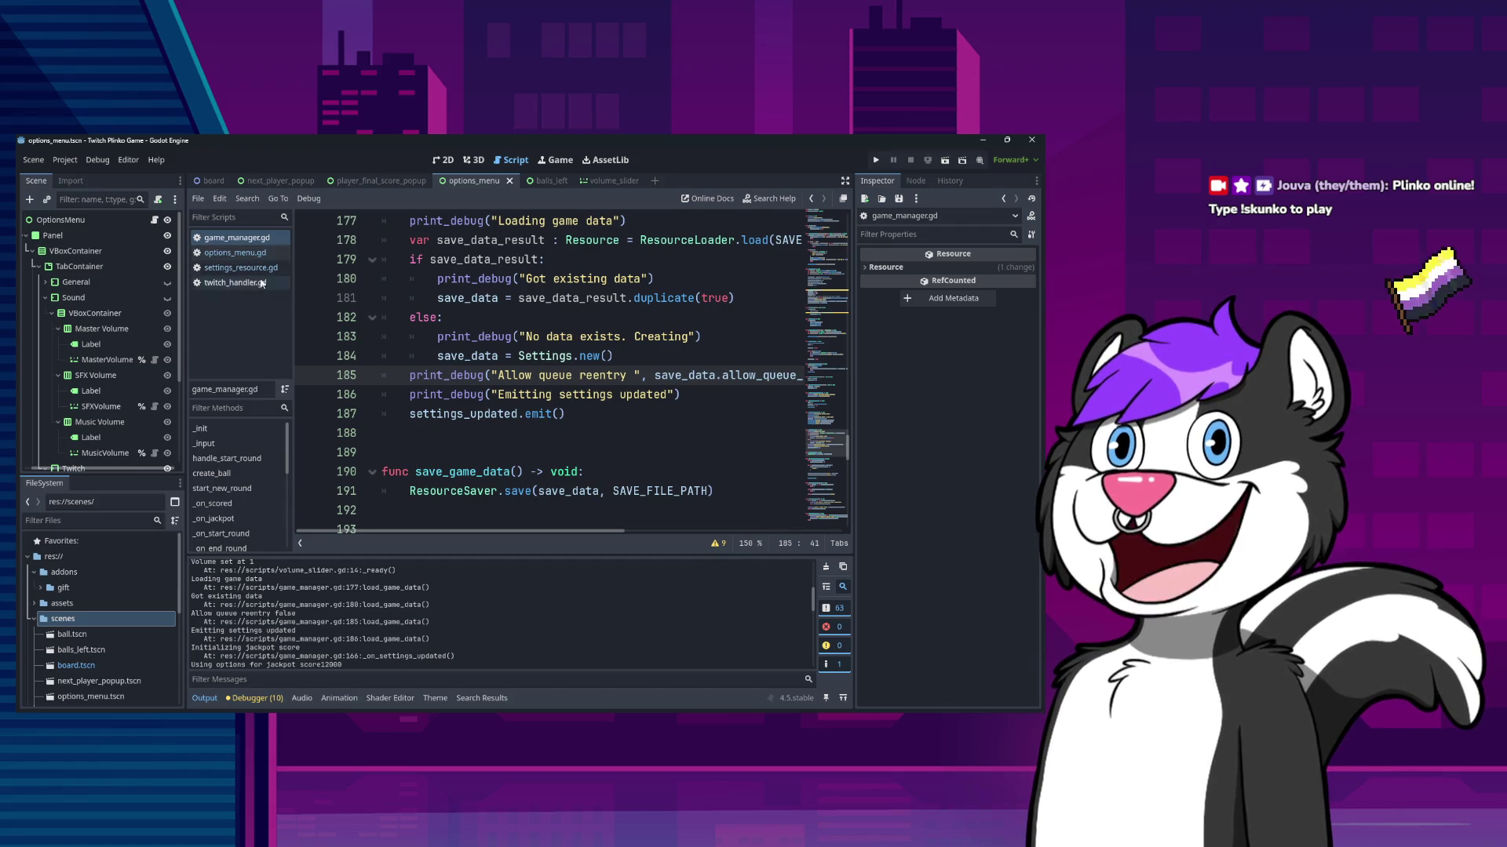
- Rename allow_queue_reentry to disallow_queue_reentry on line 13 of settings_resource.gd, then return to game_manager.gd
click(240, 267)
click(234, 252)
key(alt+Left)
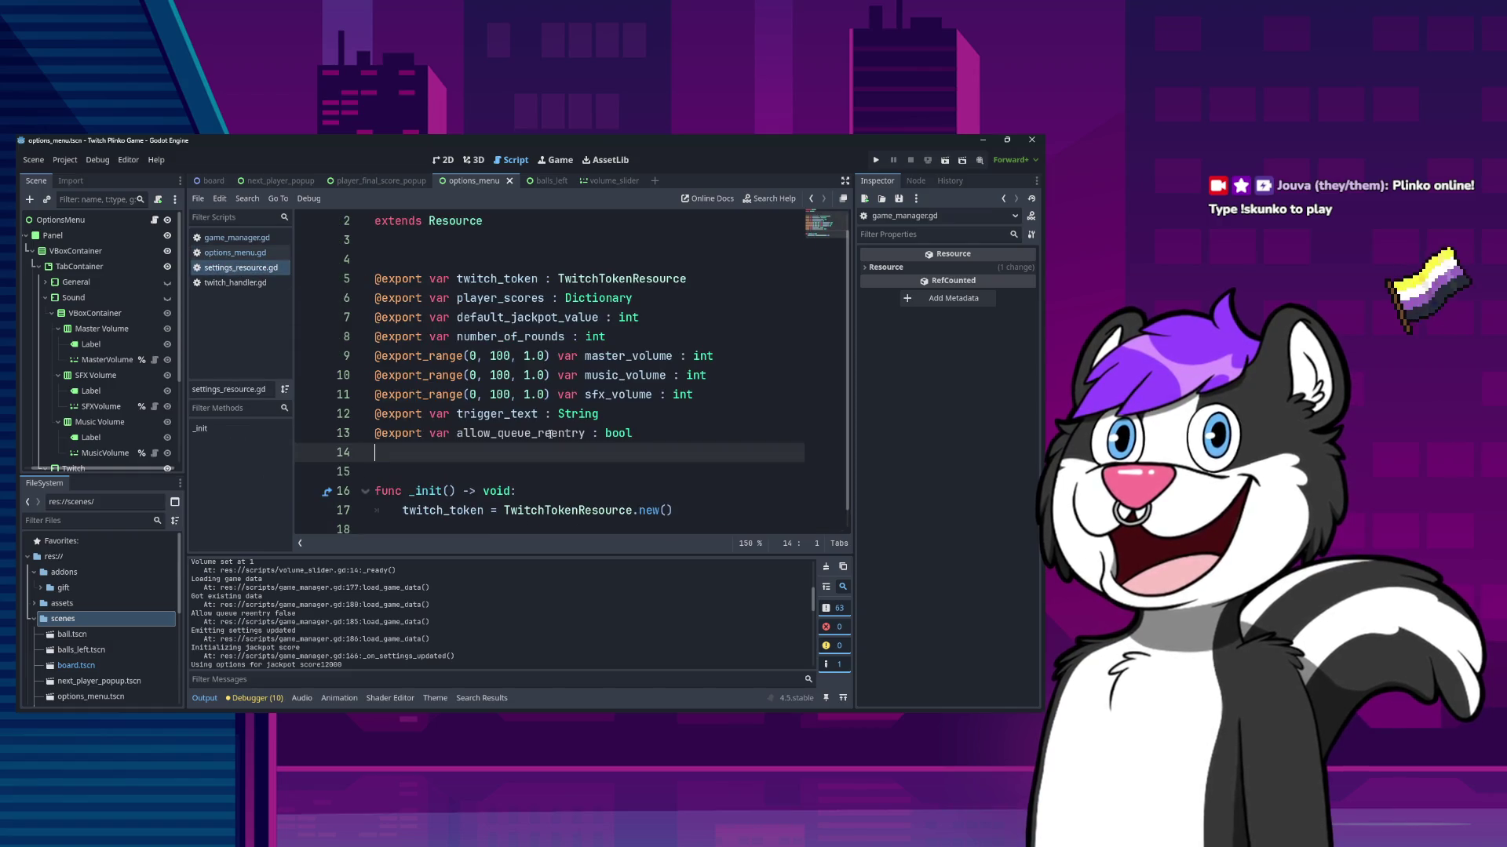
click(458, 433)
text(dis)
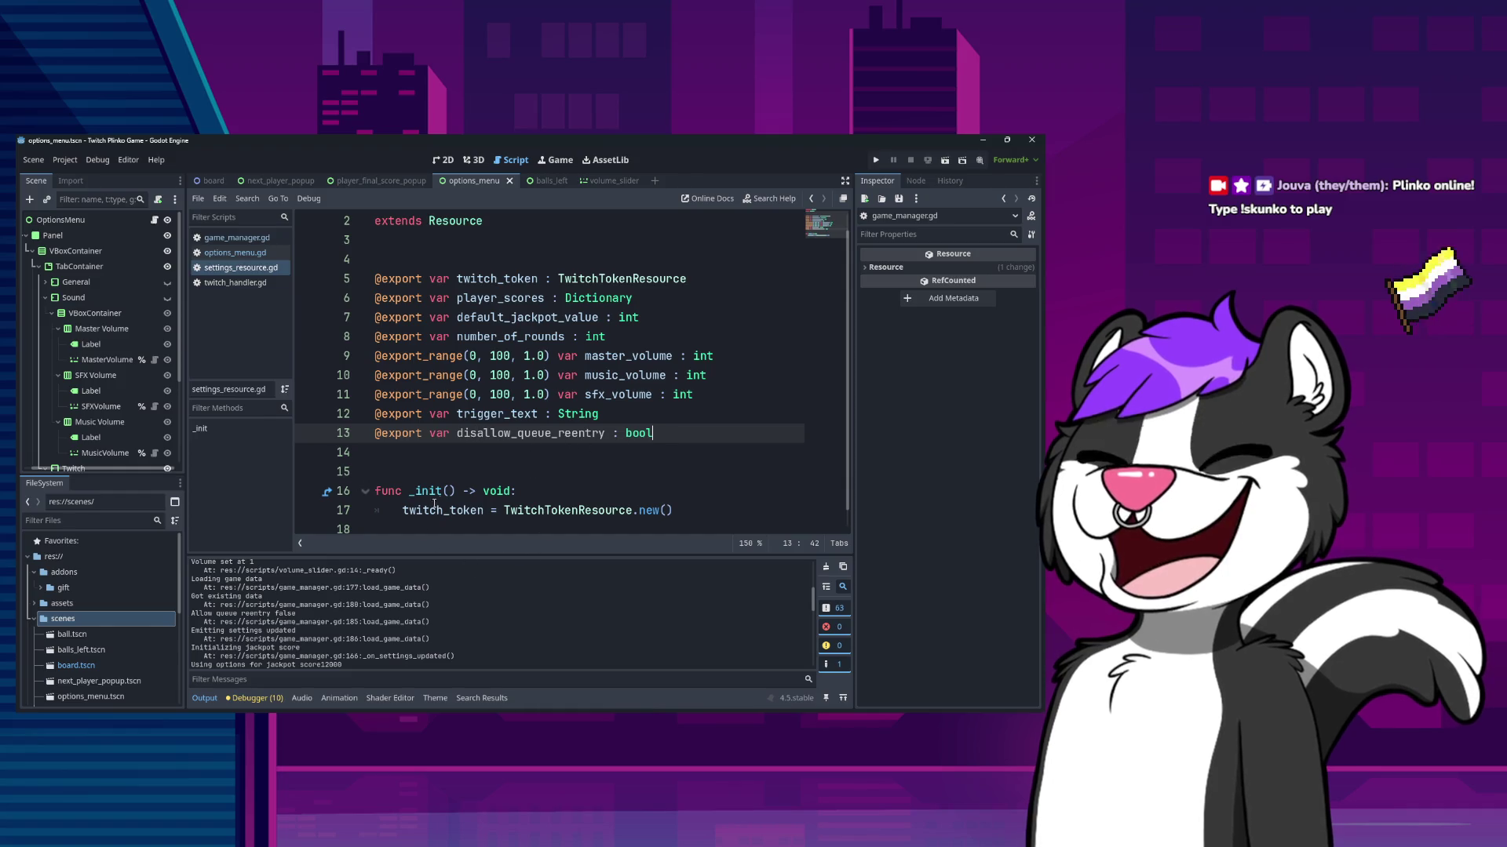
click(501, 471)
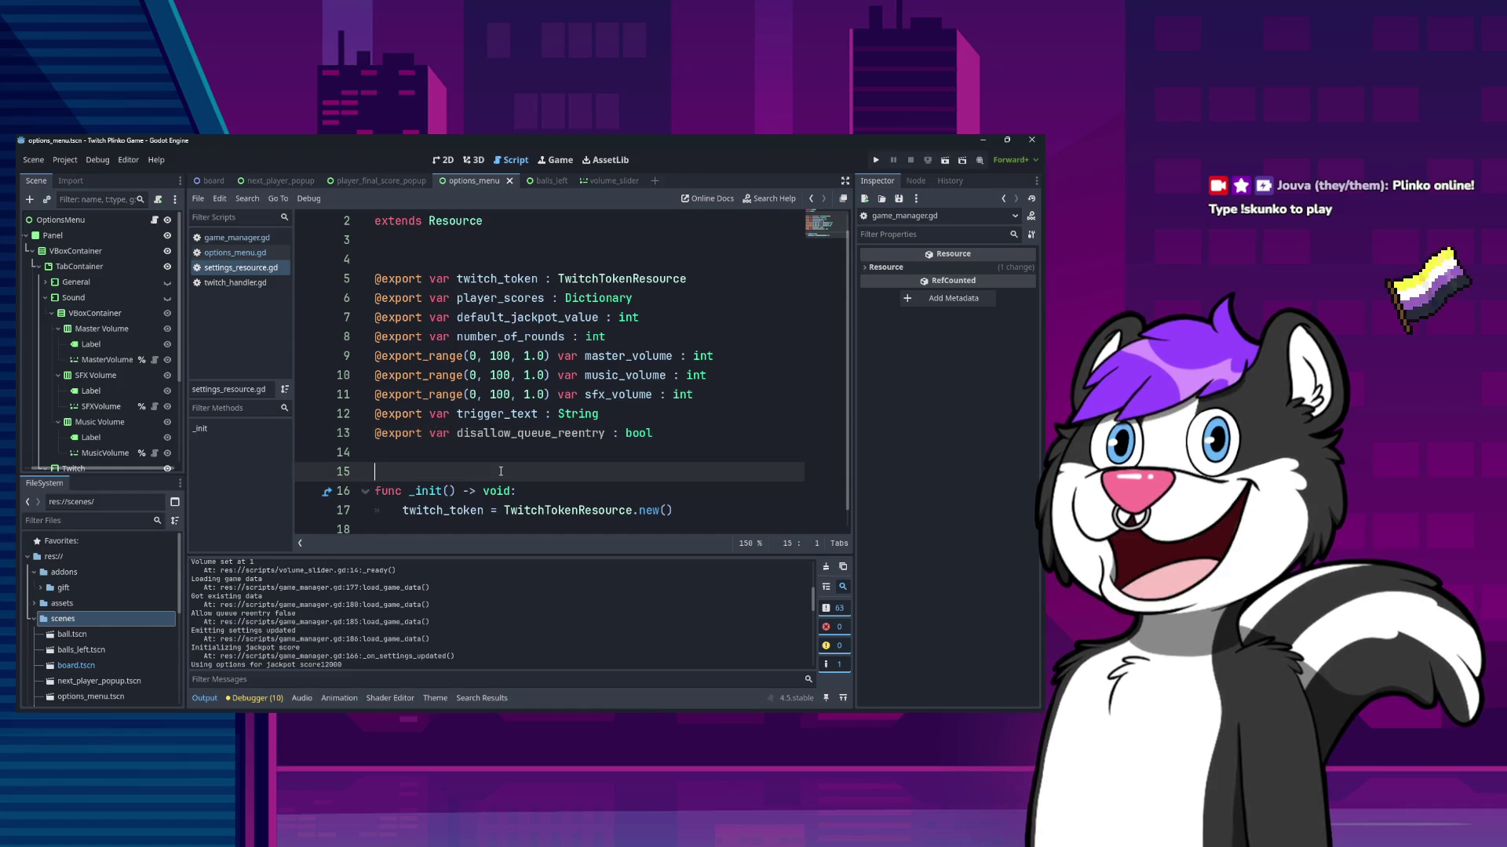
click(235, 237)
click(498, 375)
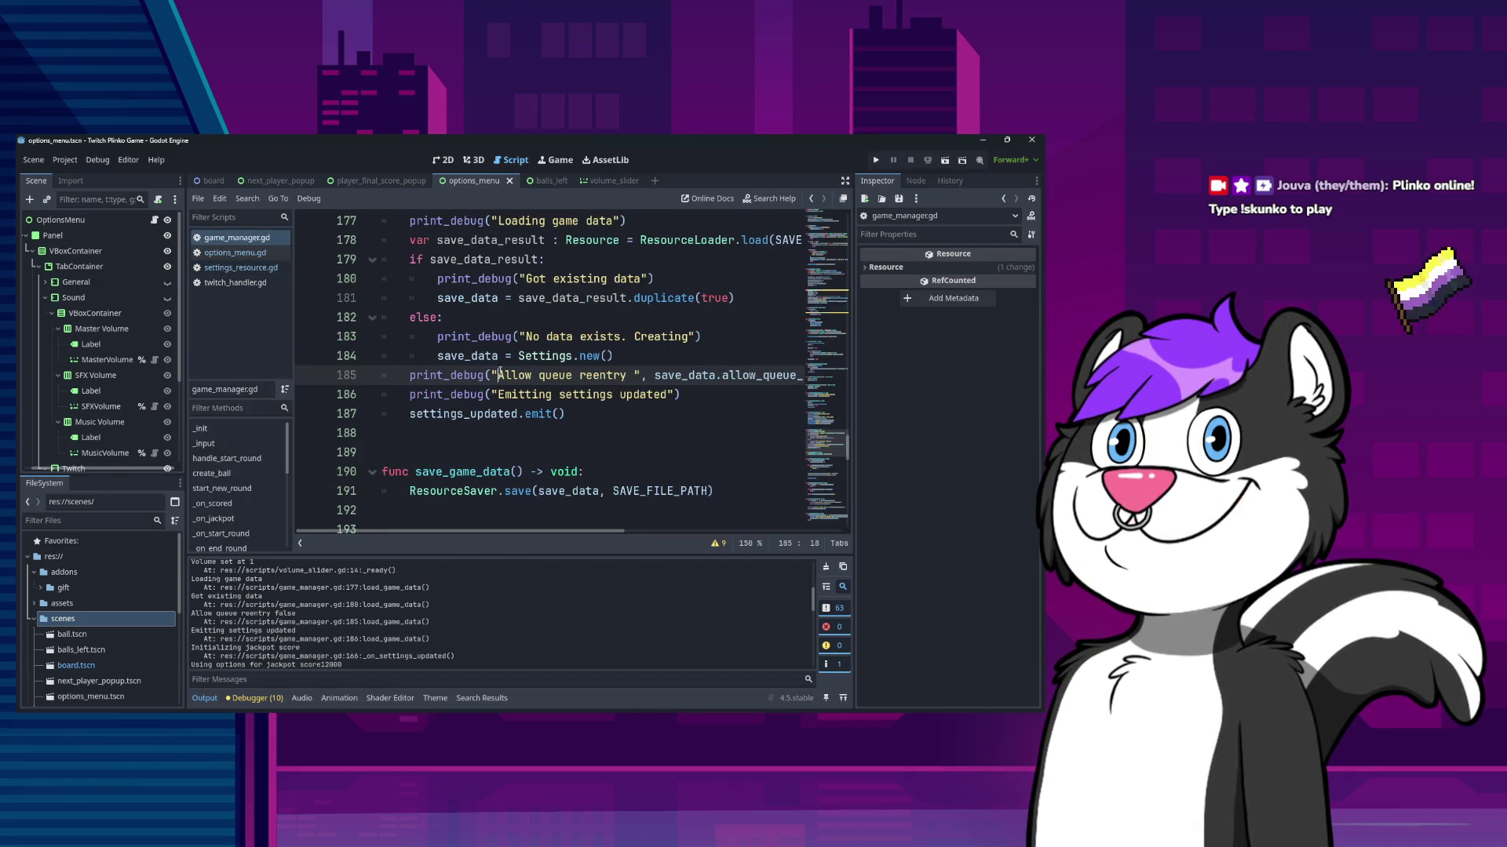
- Change line 55's condition from 'not allow_queue_reentry' to 'disallow_queue_reentry'
key(End)
key(ctrl+Left)
key(F3)
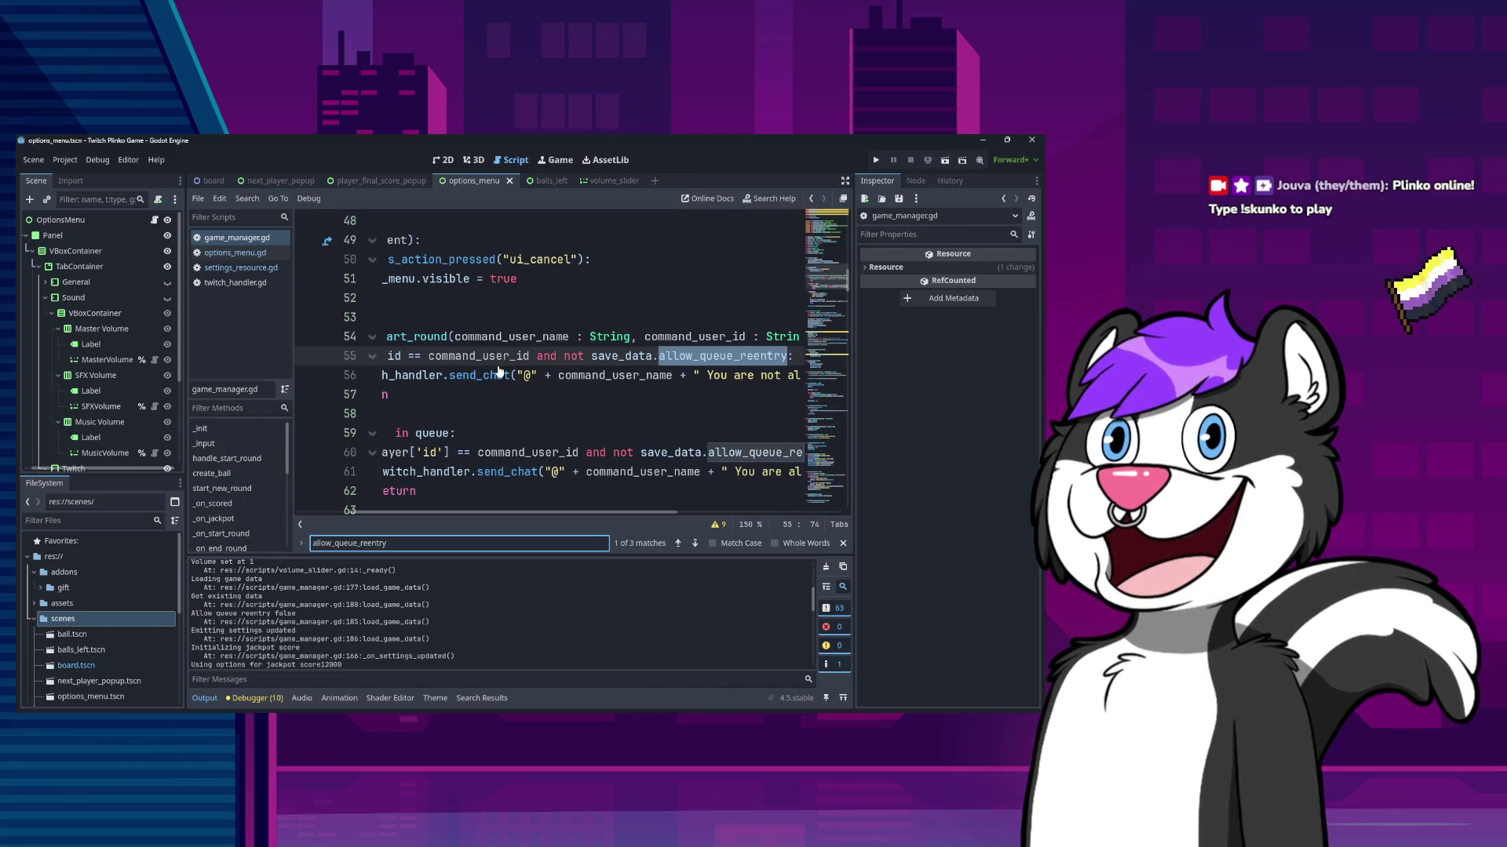
text(dis)
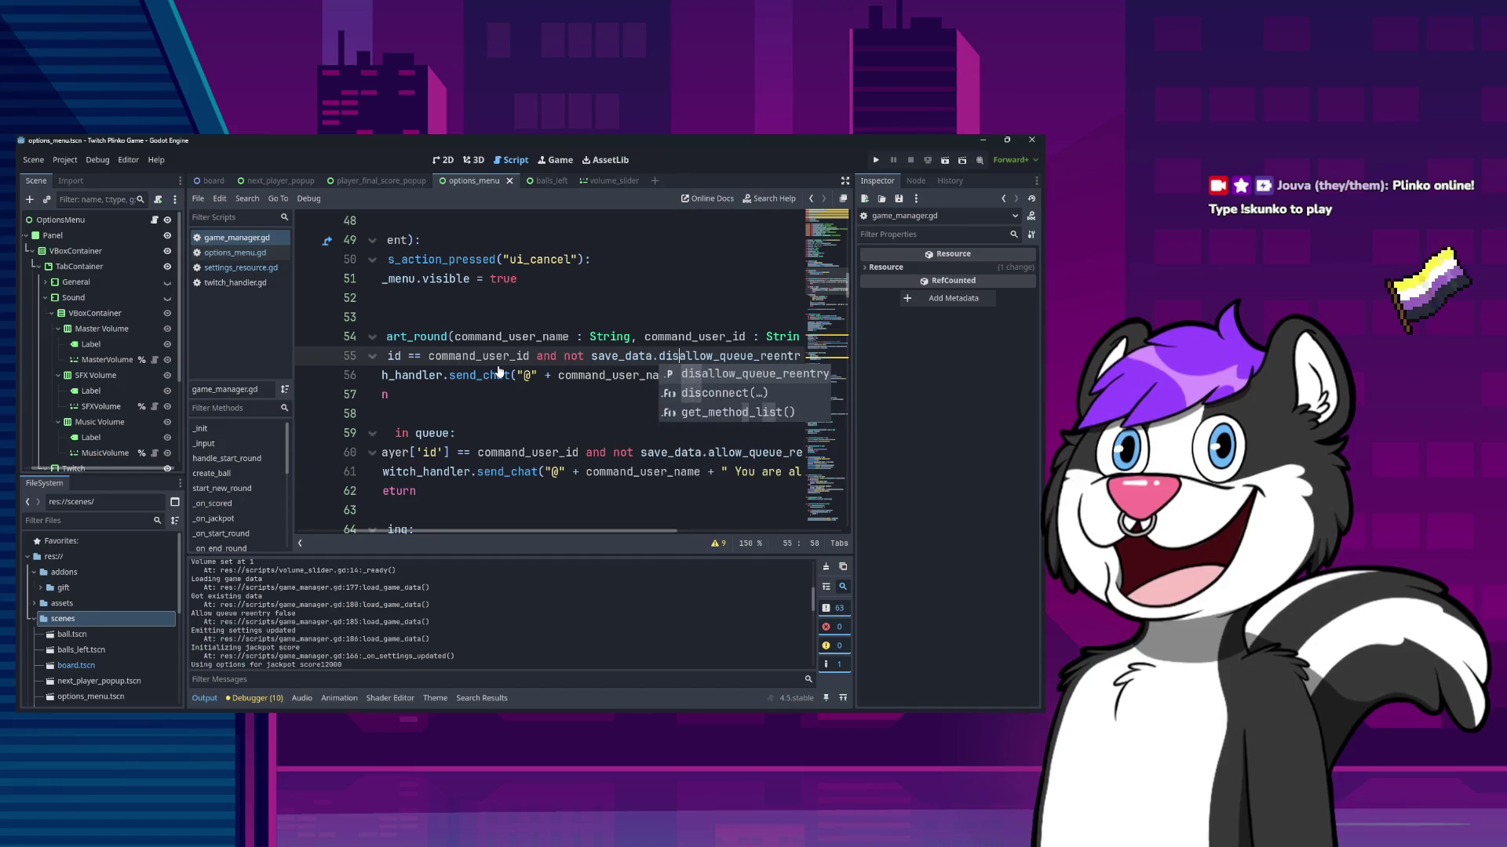
key(ctrl+Left)
key(ctrl+Left)
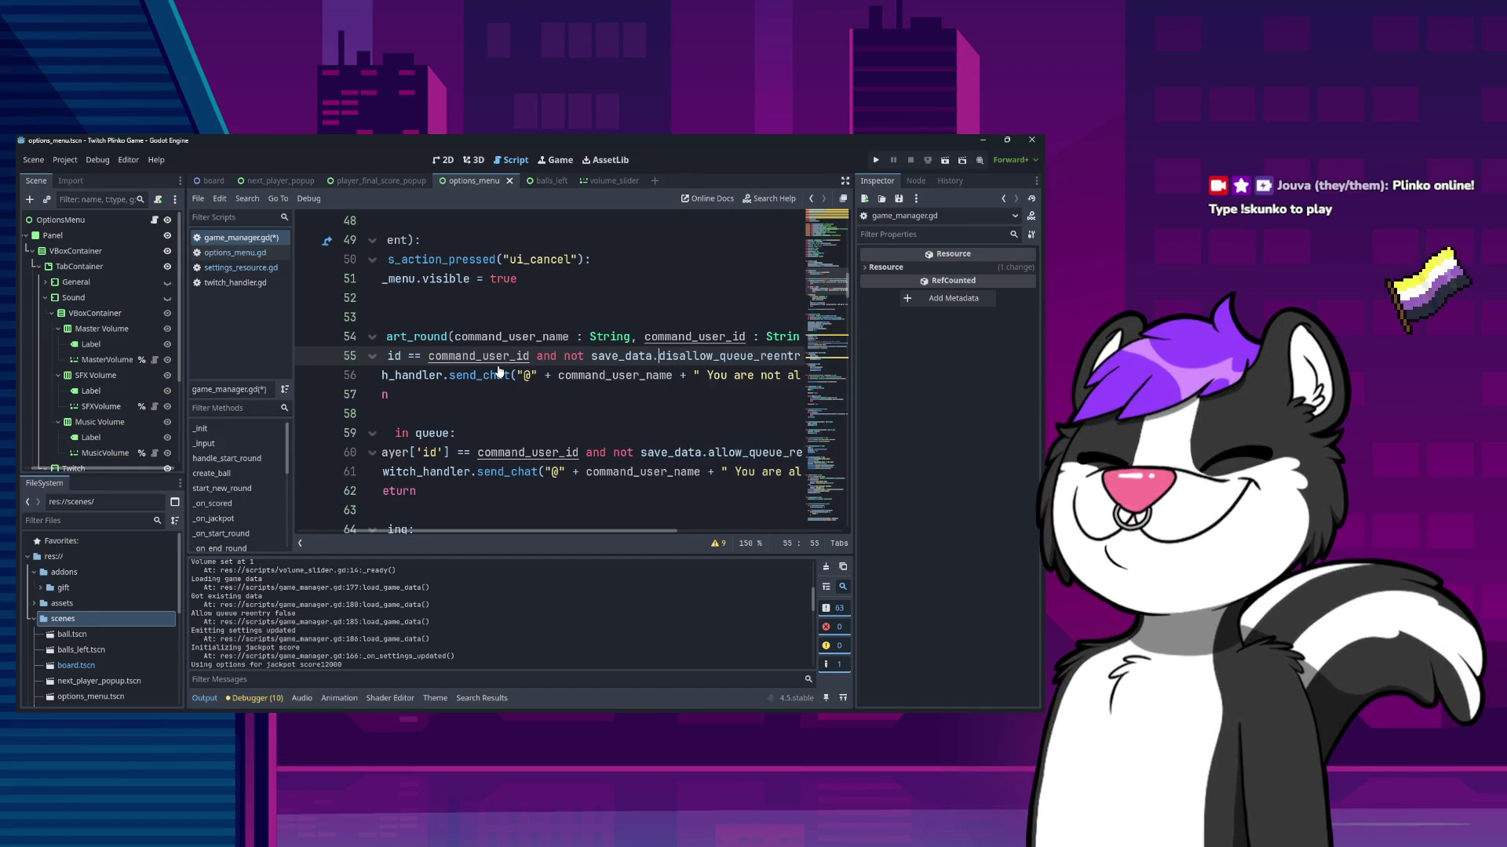
key(BackSpace)
key(BackSpace)
key(BackSpace)
key(Down)
key(Down)
key(Down)
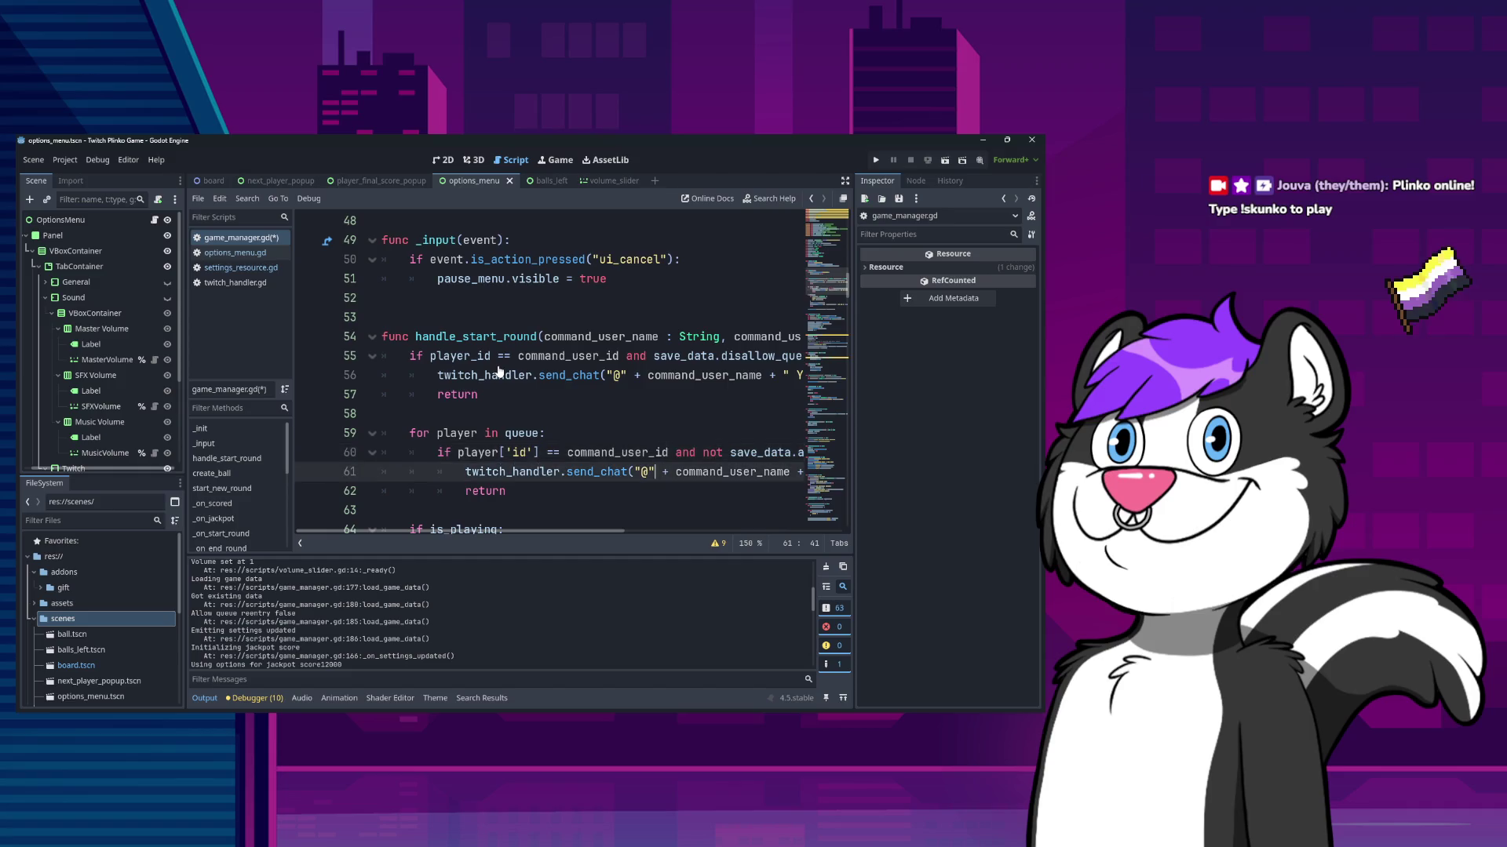
- Make the same change on line 60, dropping 'not' and prefixing 'dis'
key(Up)
key(ctrl+Right)
key(ctrl+Right)
key(BackSpace)
key(BackSpace)
key(BackSpace)
key(ctrl+Right)
key(ctrl+Right)
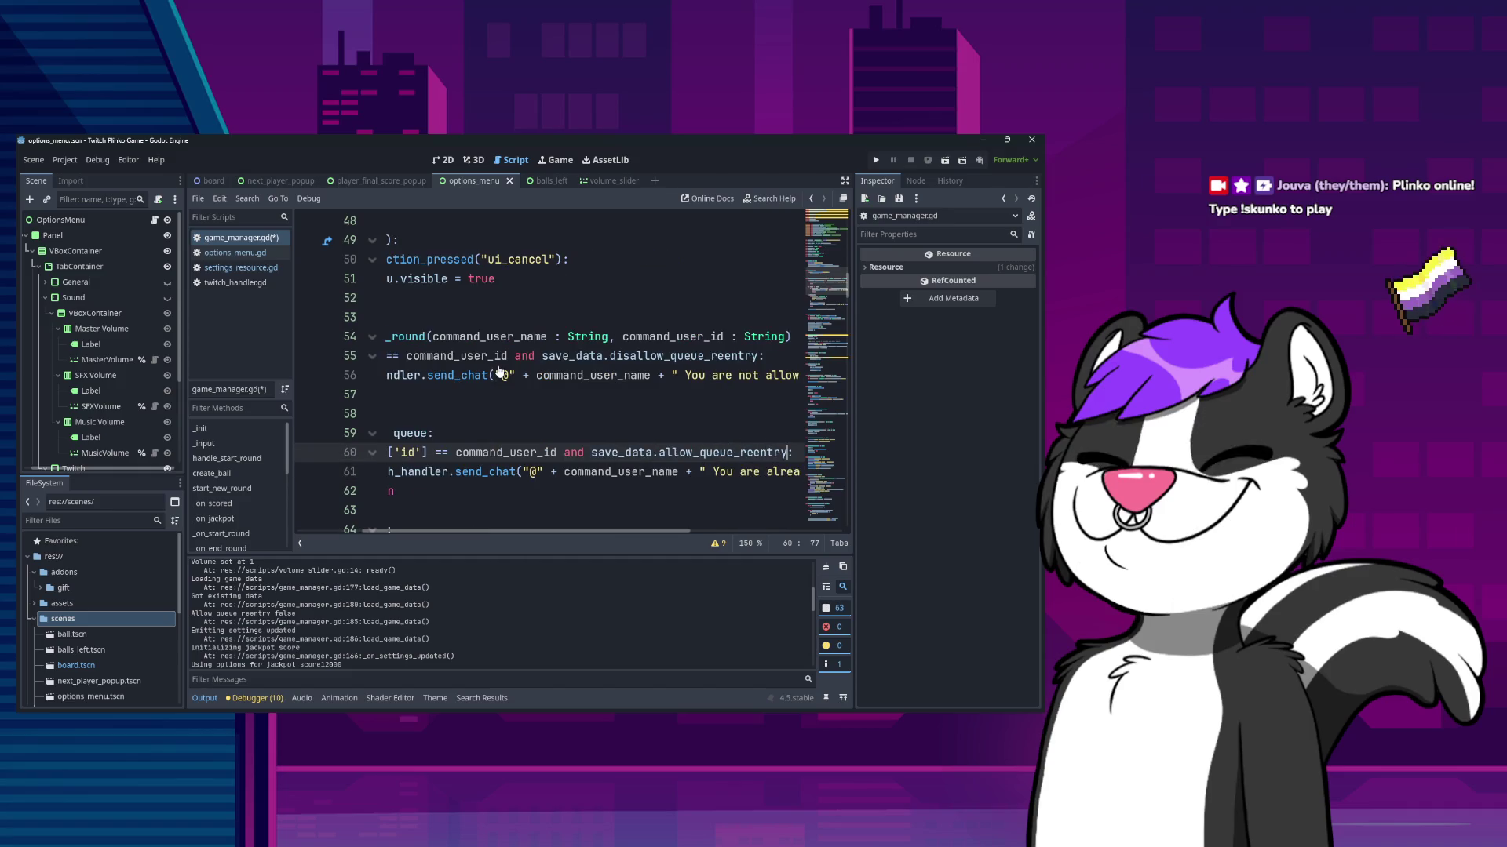
text(dis)
key(Escape)
key(Home)
- Search for remaining allow_queue_reentry references and check the renamed variable in settings_resource.gd
key(ctrl+f)
text(allow_queue_reentry)
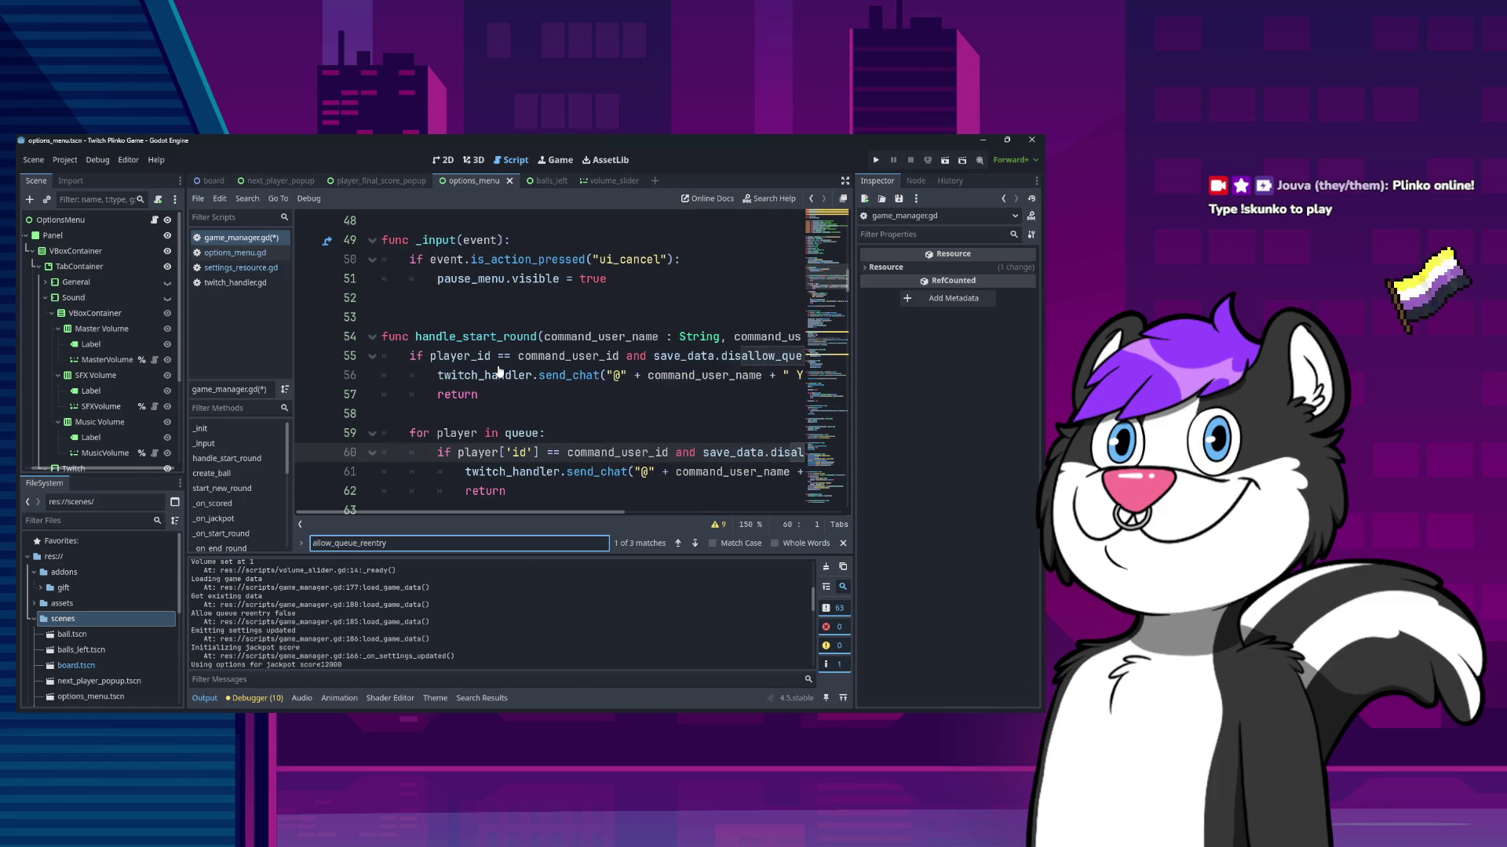
key(Escape)
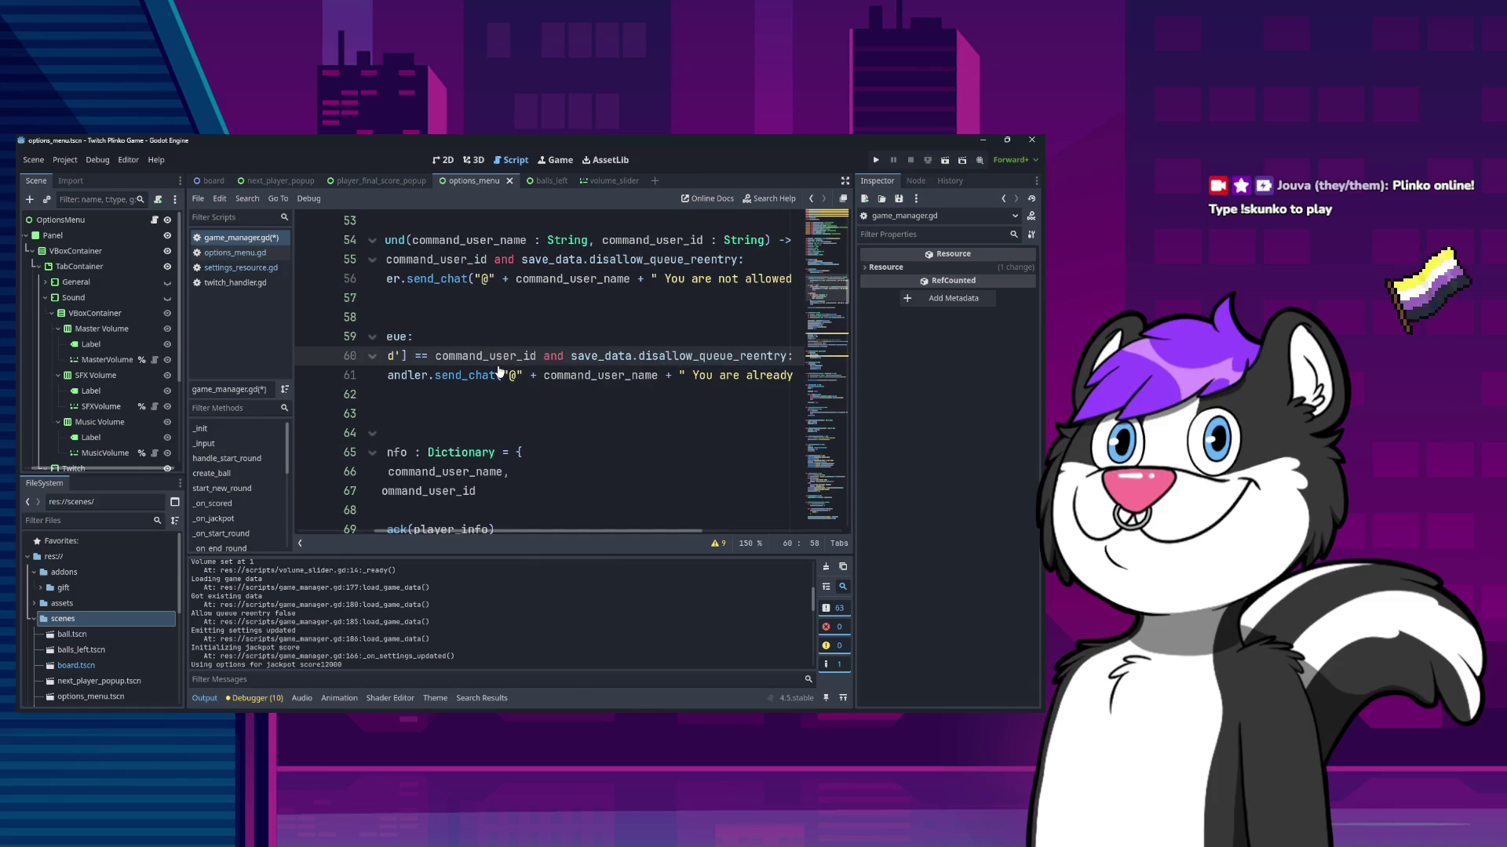
click(235, 253)
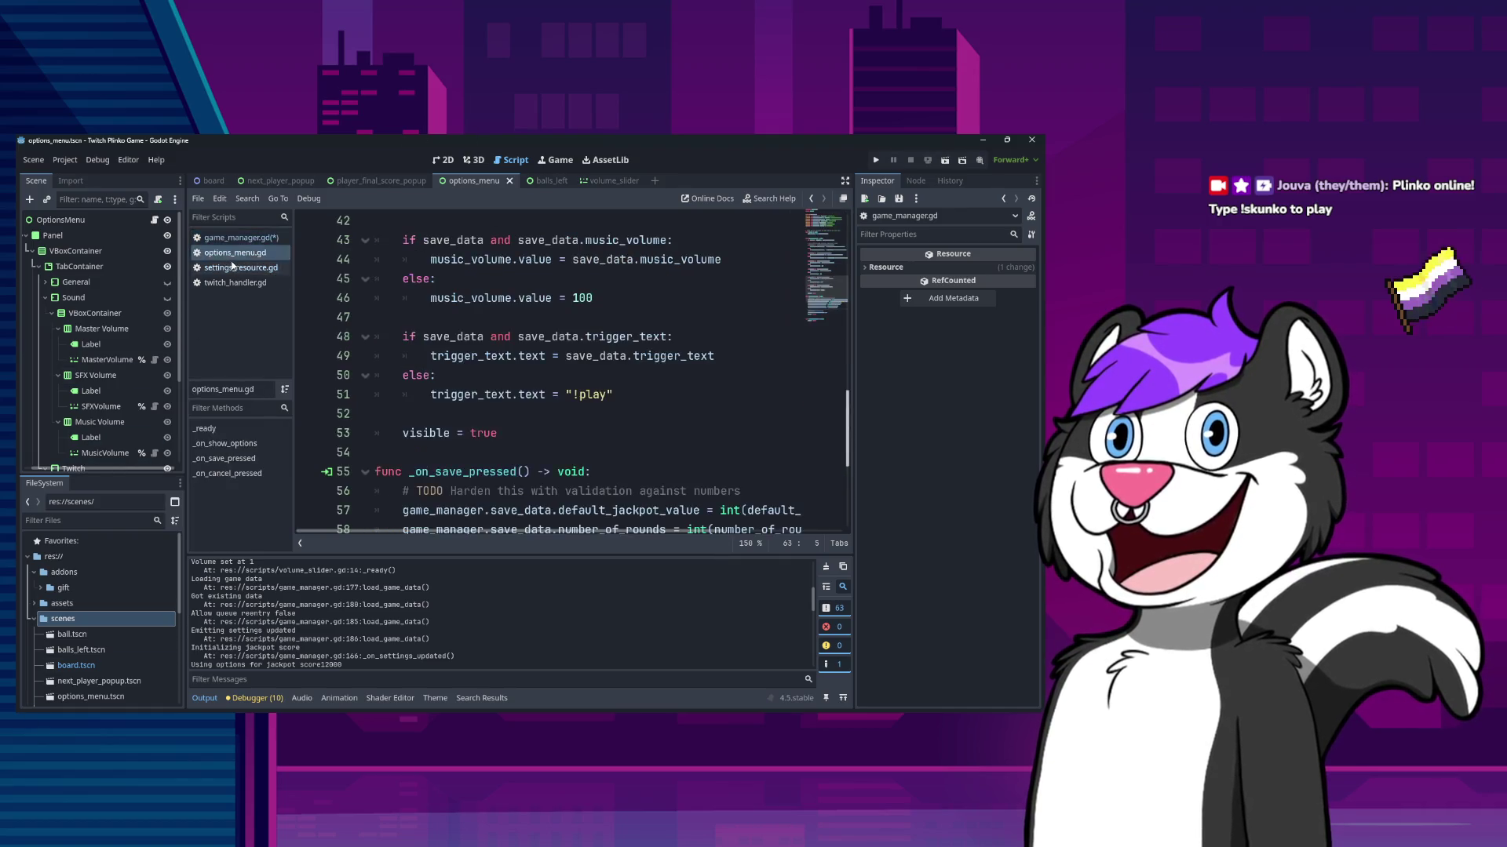
click(241, 267)
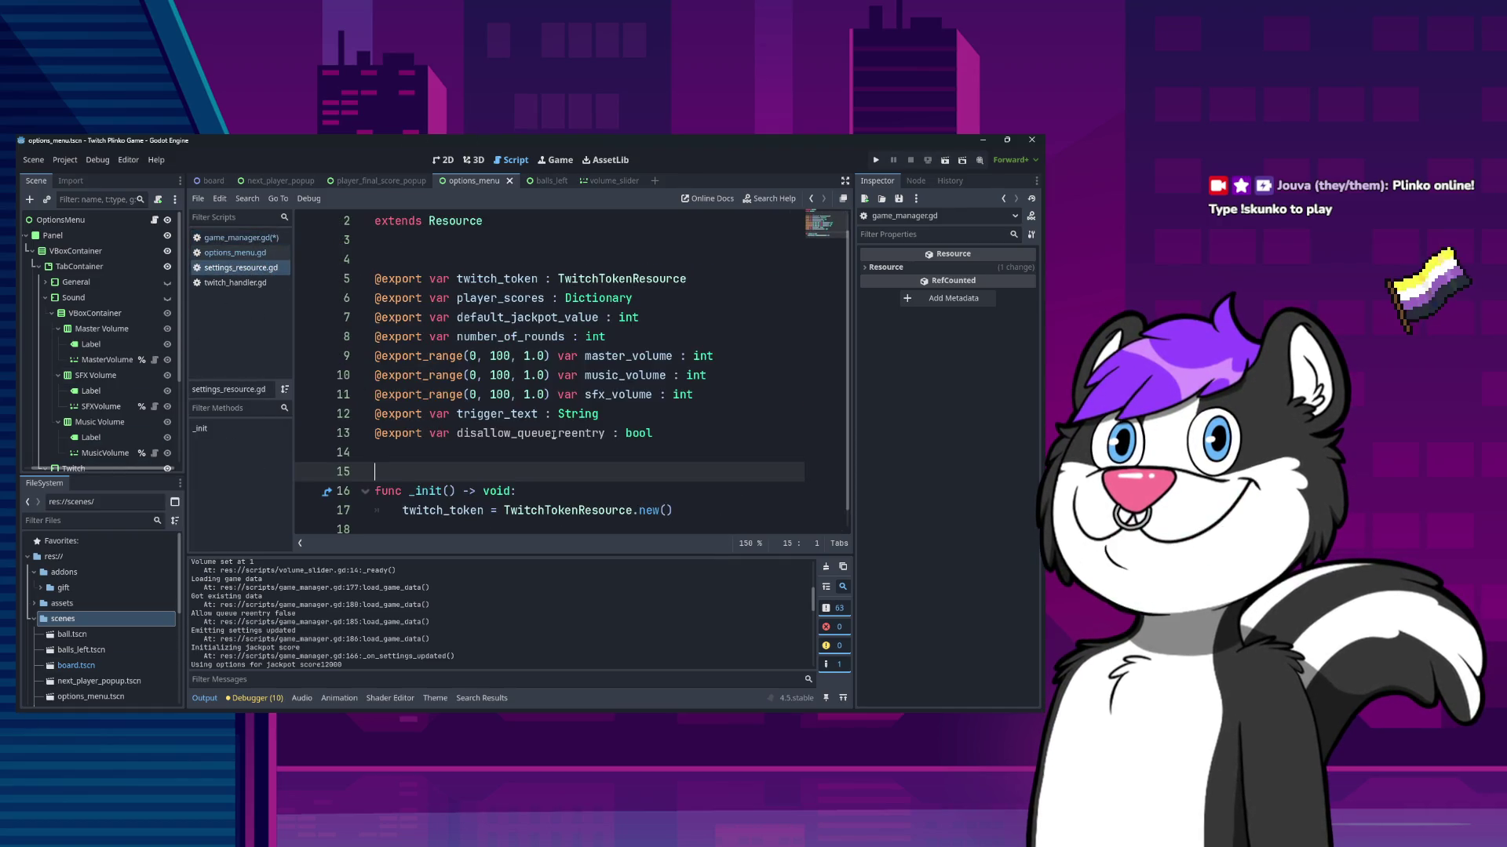
click(519, 433)
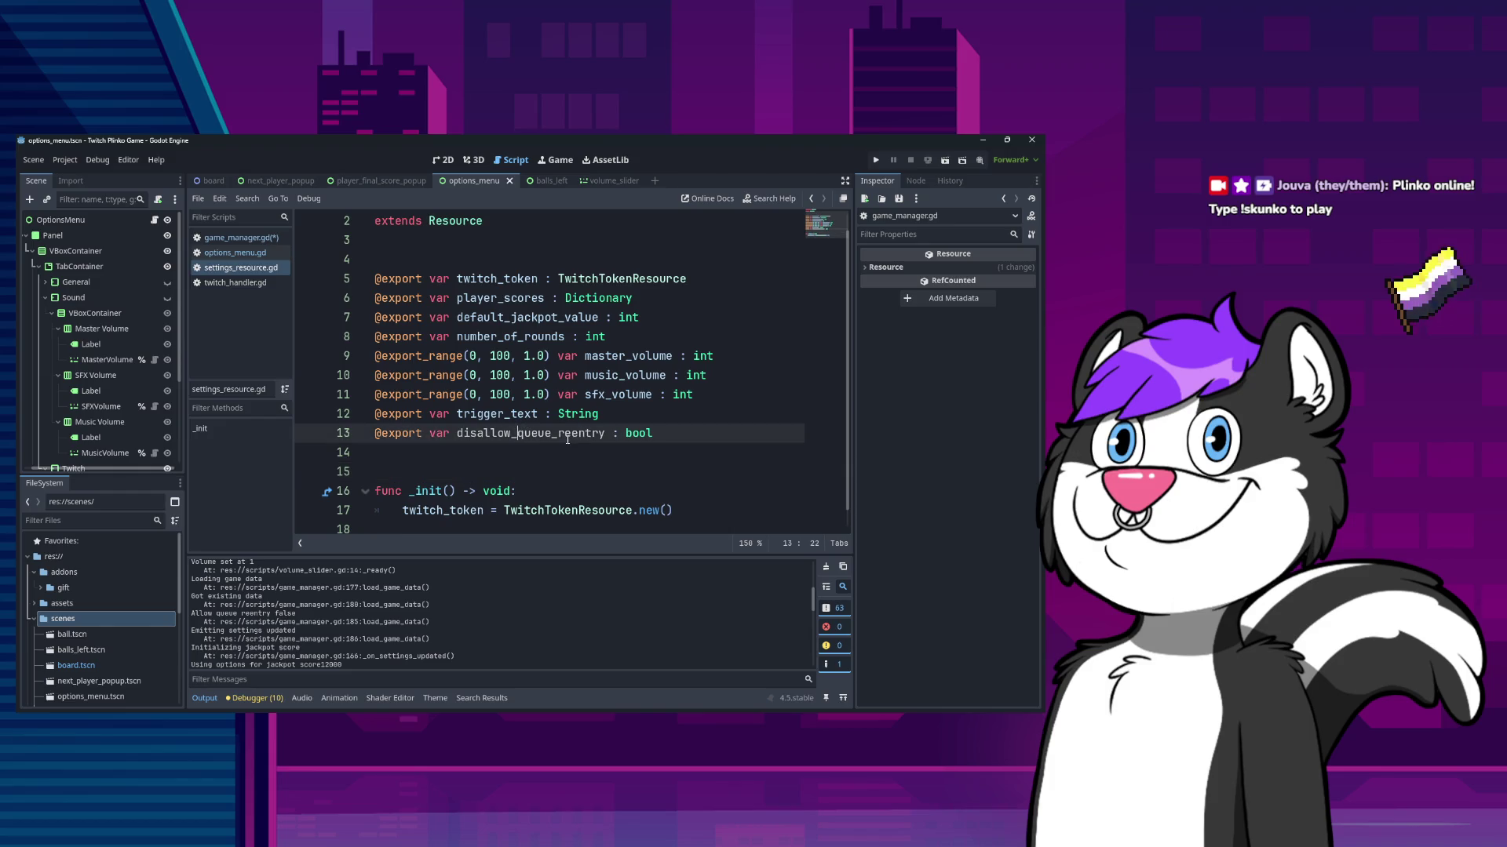
key(alt+Left)
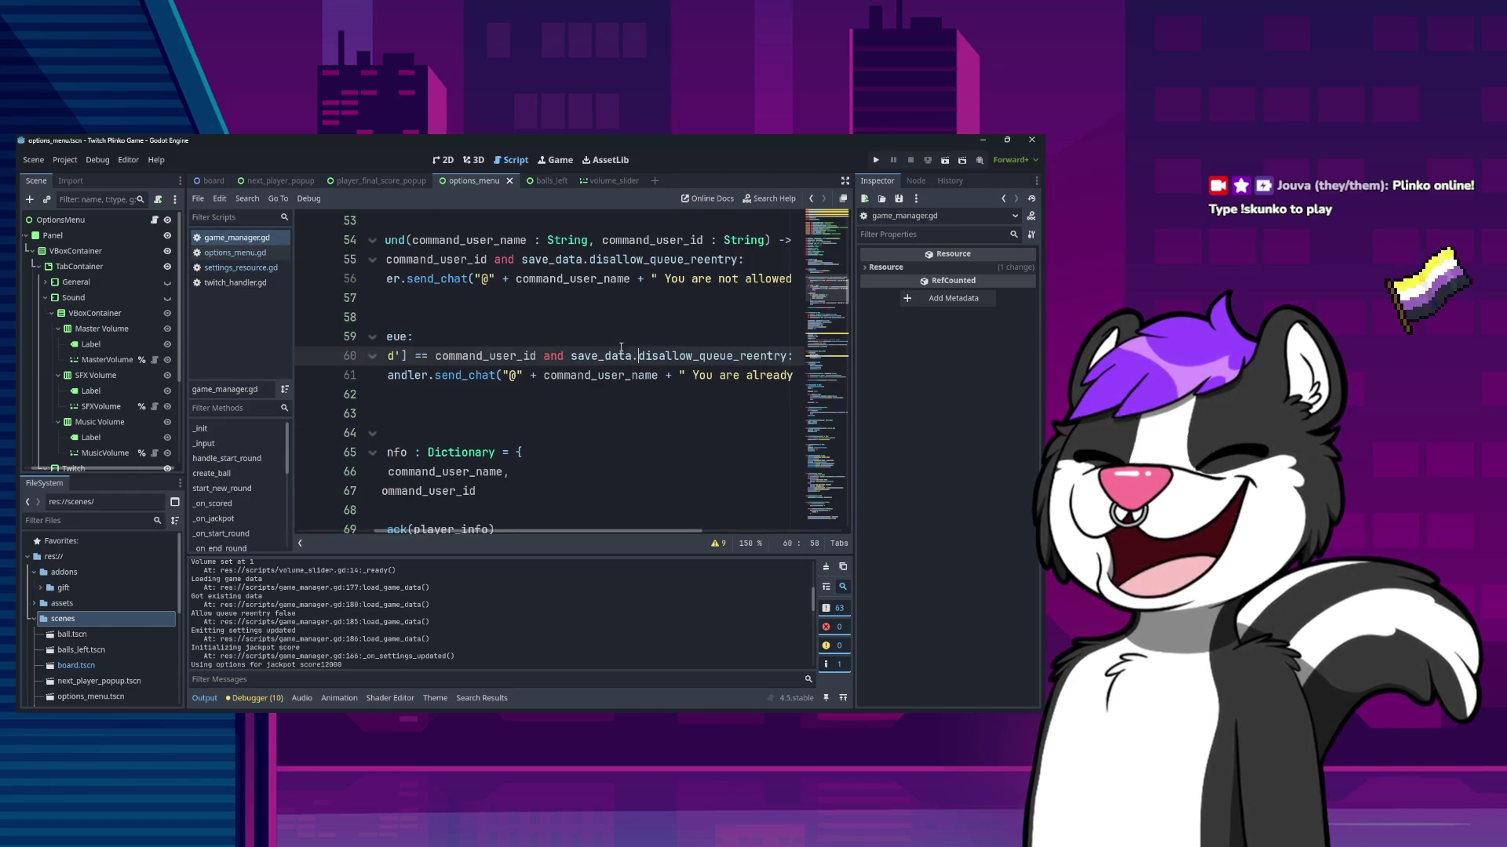
- Step through the allow_queue_reentry matches in game_manager.gd down to line 185
key(ctrl+Home)
key(ctrl+f)
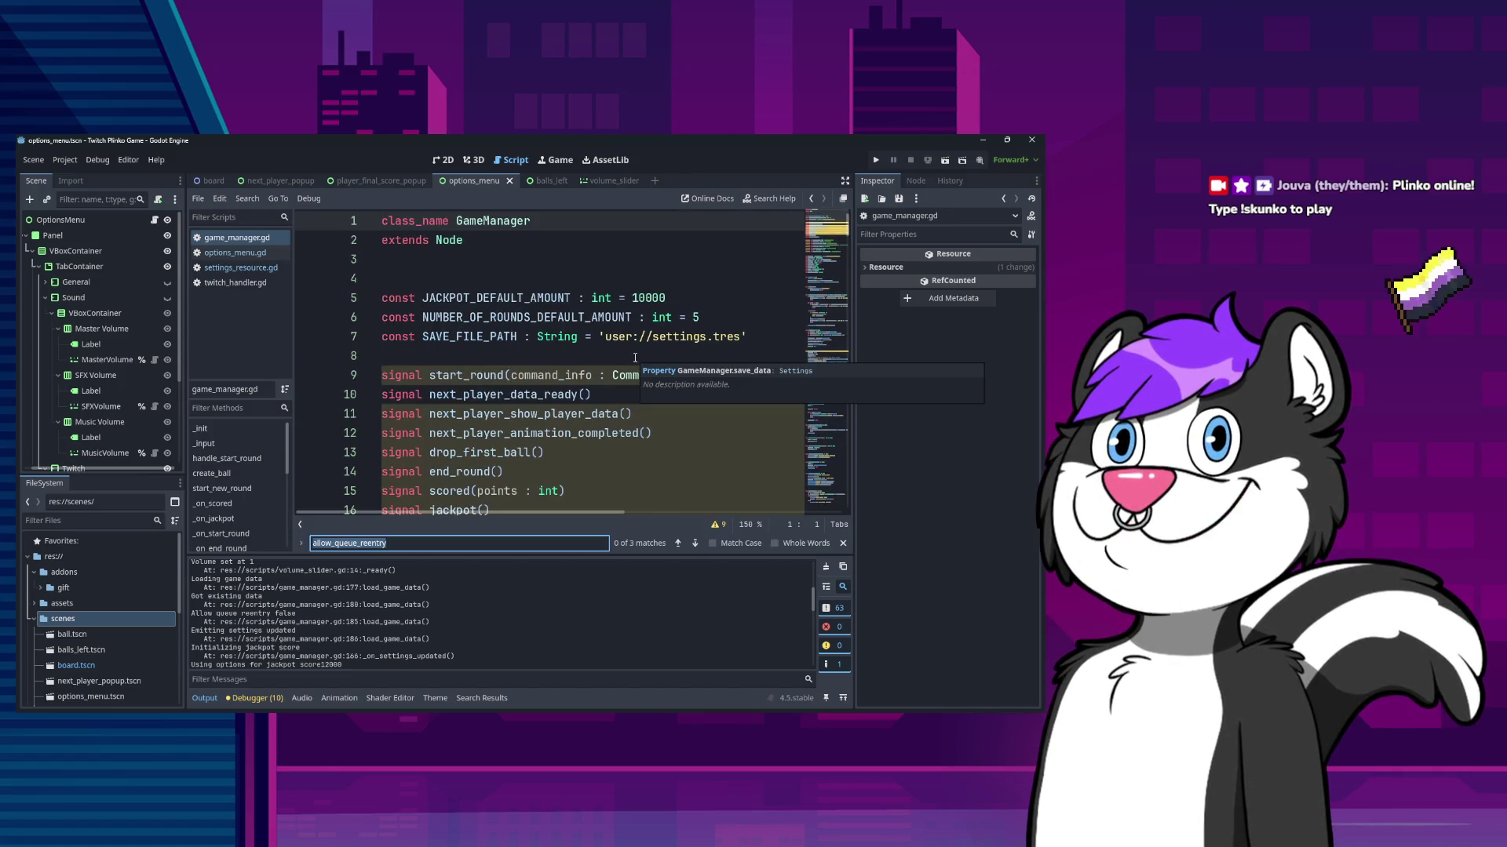
key(Return)
key(Return)
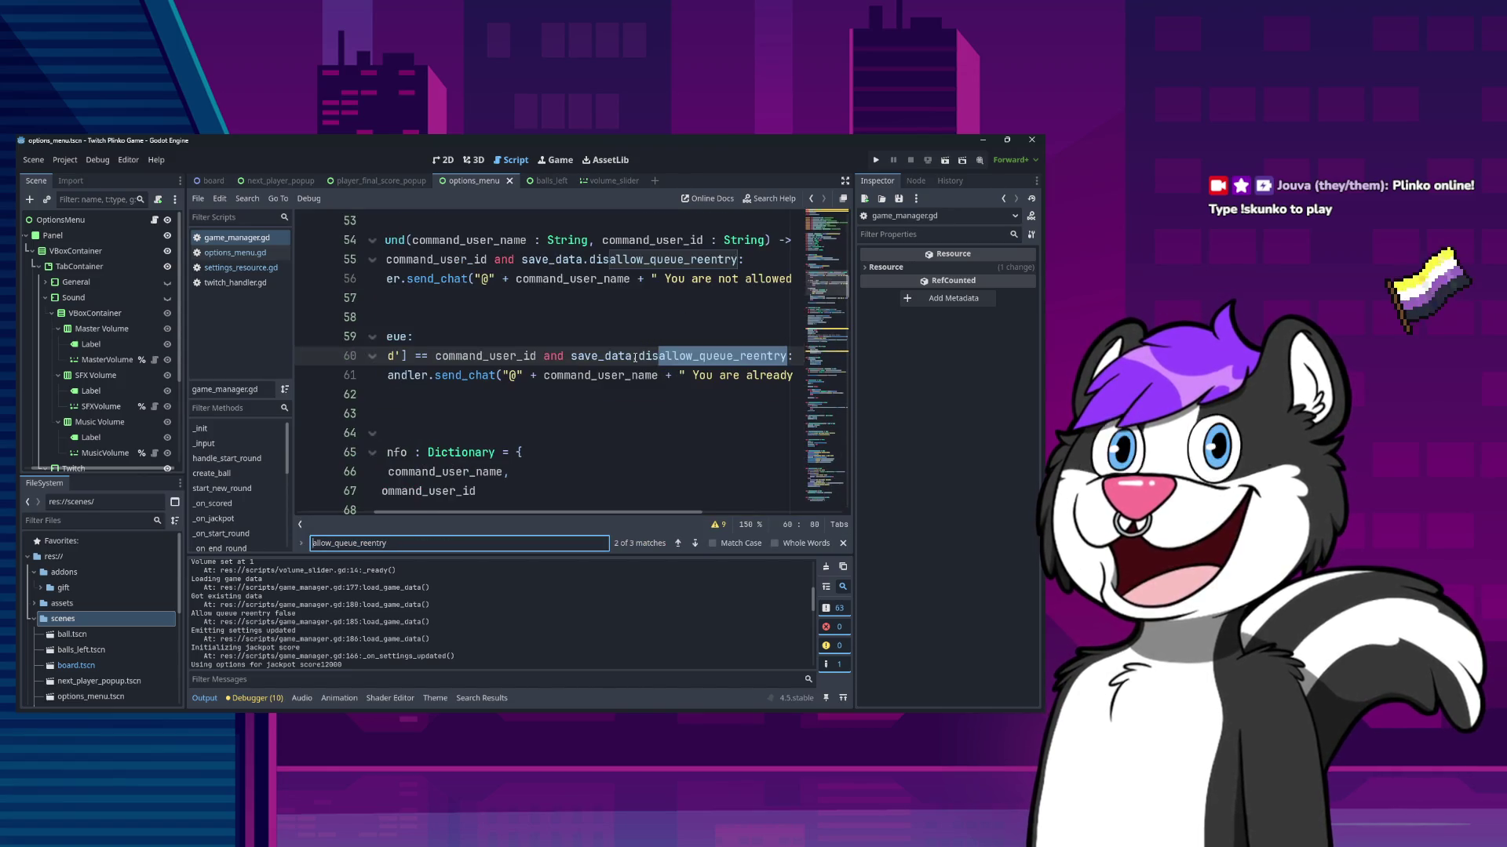
key(Return)
key(Escape)
key(Left)
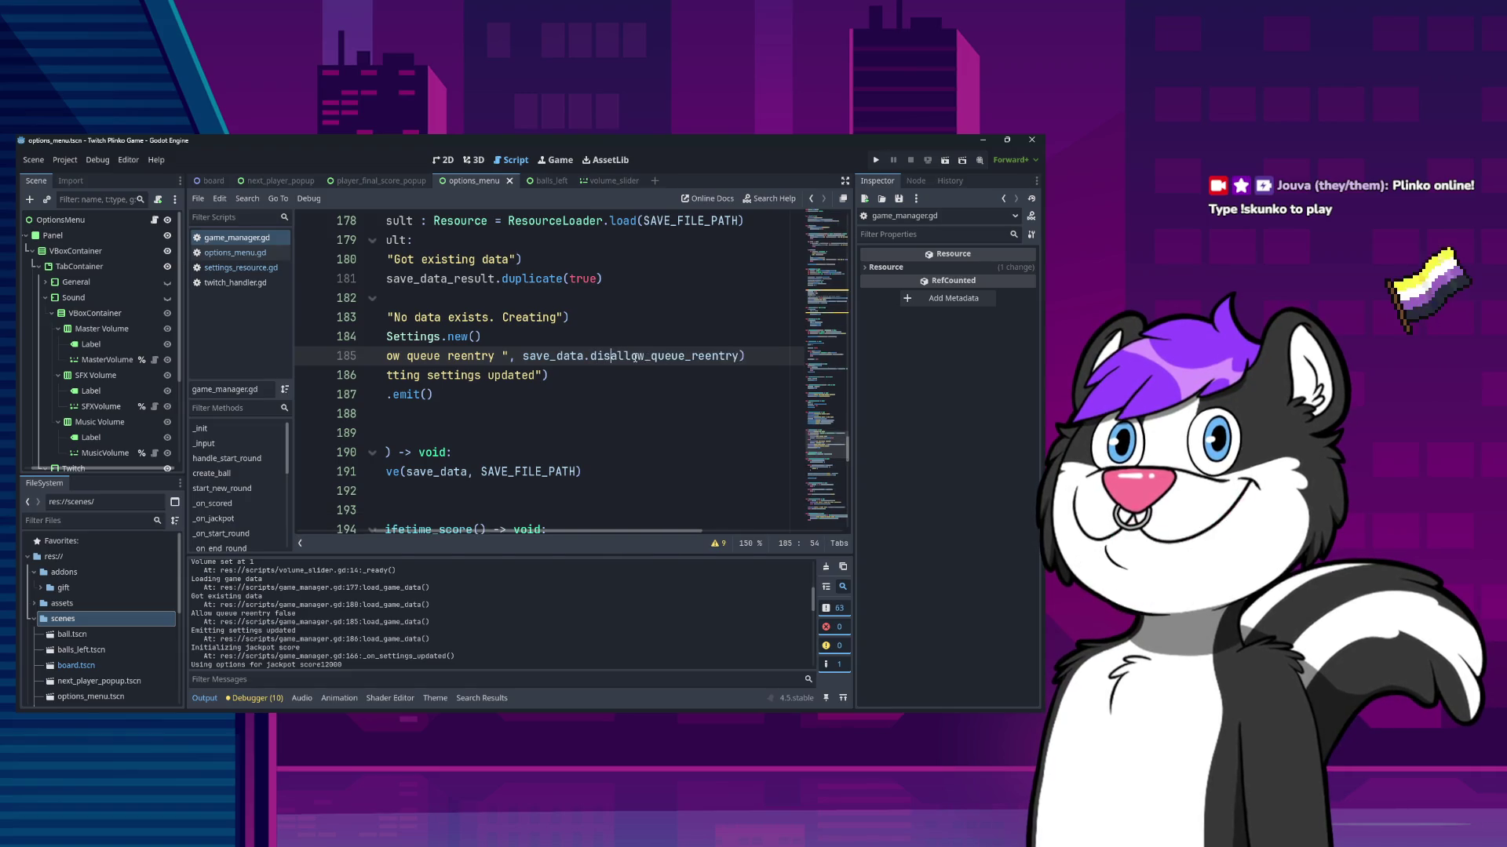
- Change the line 185 debug message from 'Allow queue reentry' to 'Queue reentry disallowed'
key(ctrl+Left)
key(ctrl+Left)
key(ctrl+Left)
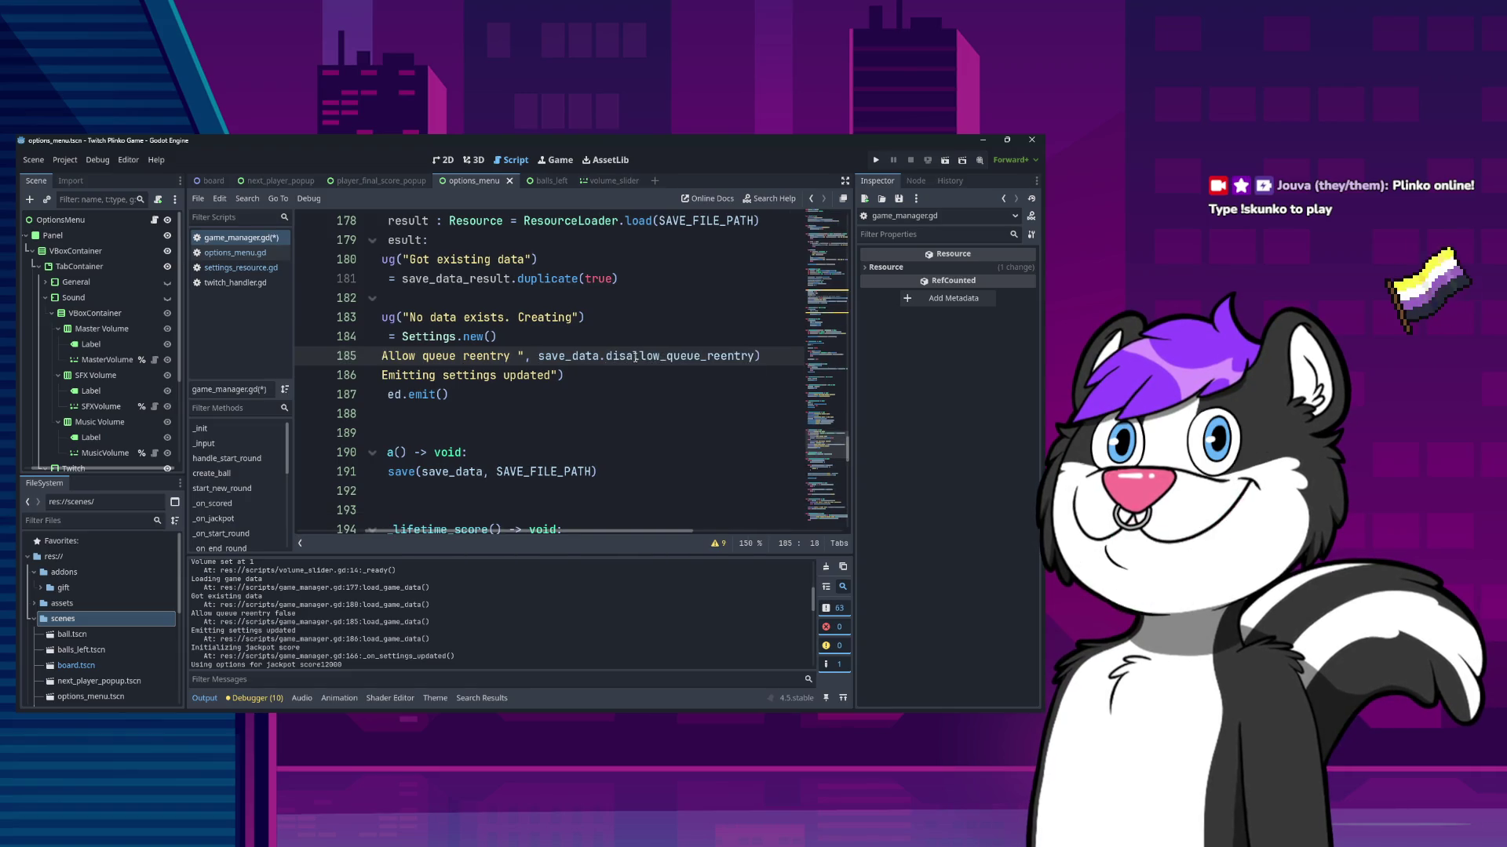
key(ctrl+space)
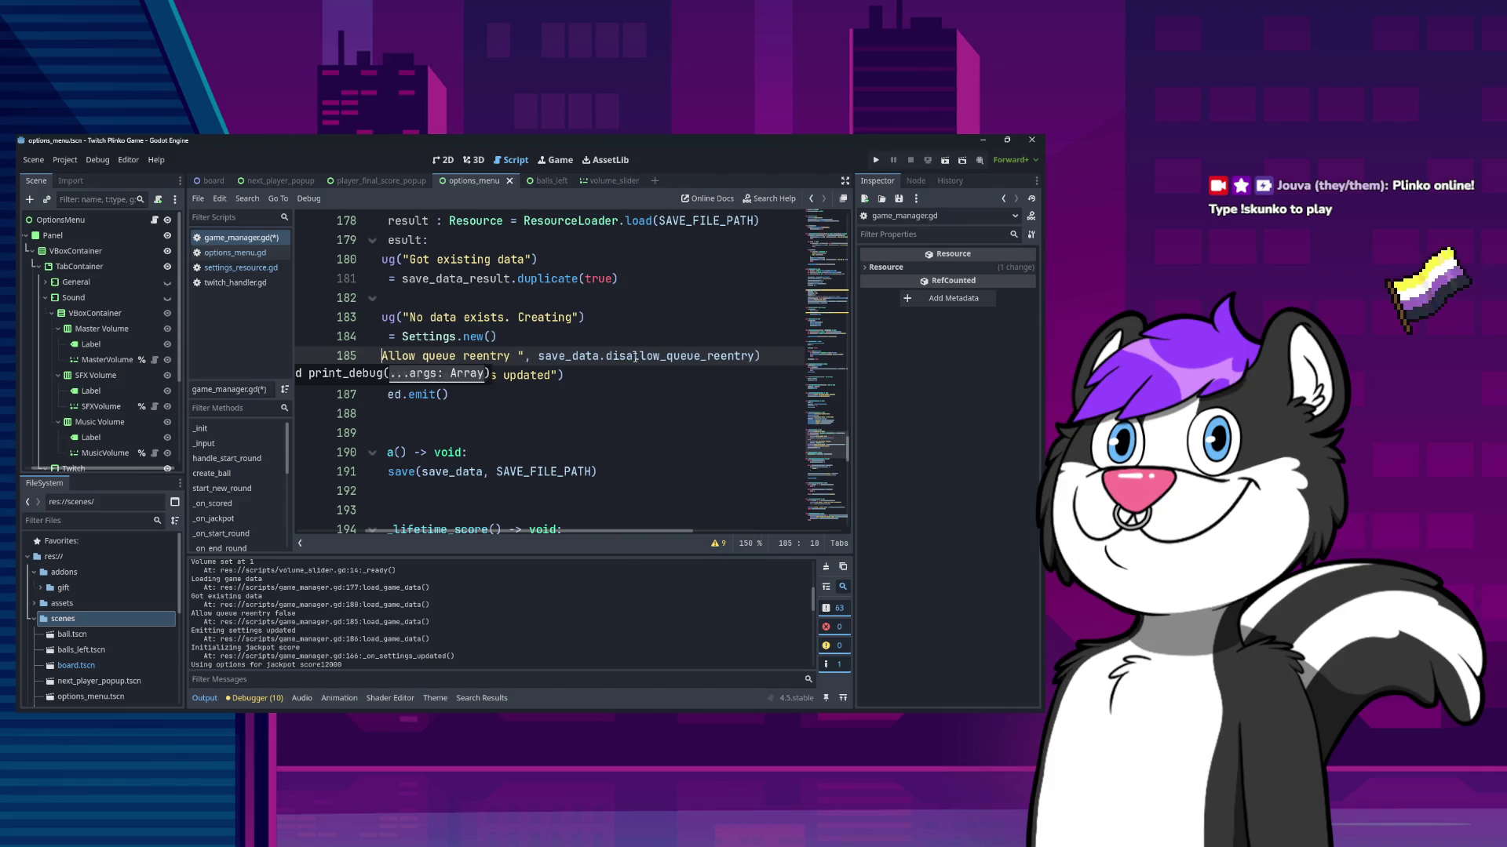
key(ctrl+shift+Right)
text(Q)
key(Delete)
key(ctrl+Right)
text(si)
key(BackSpace)
key(BackSpace)
text(disallowed)
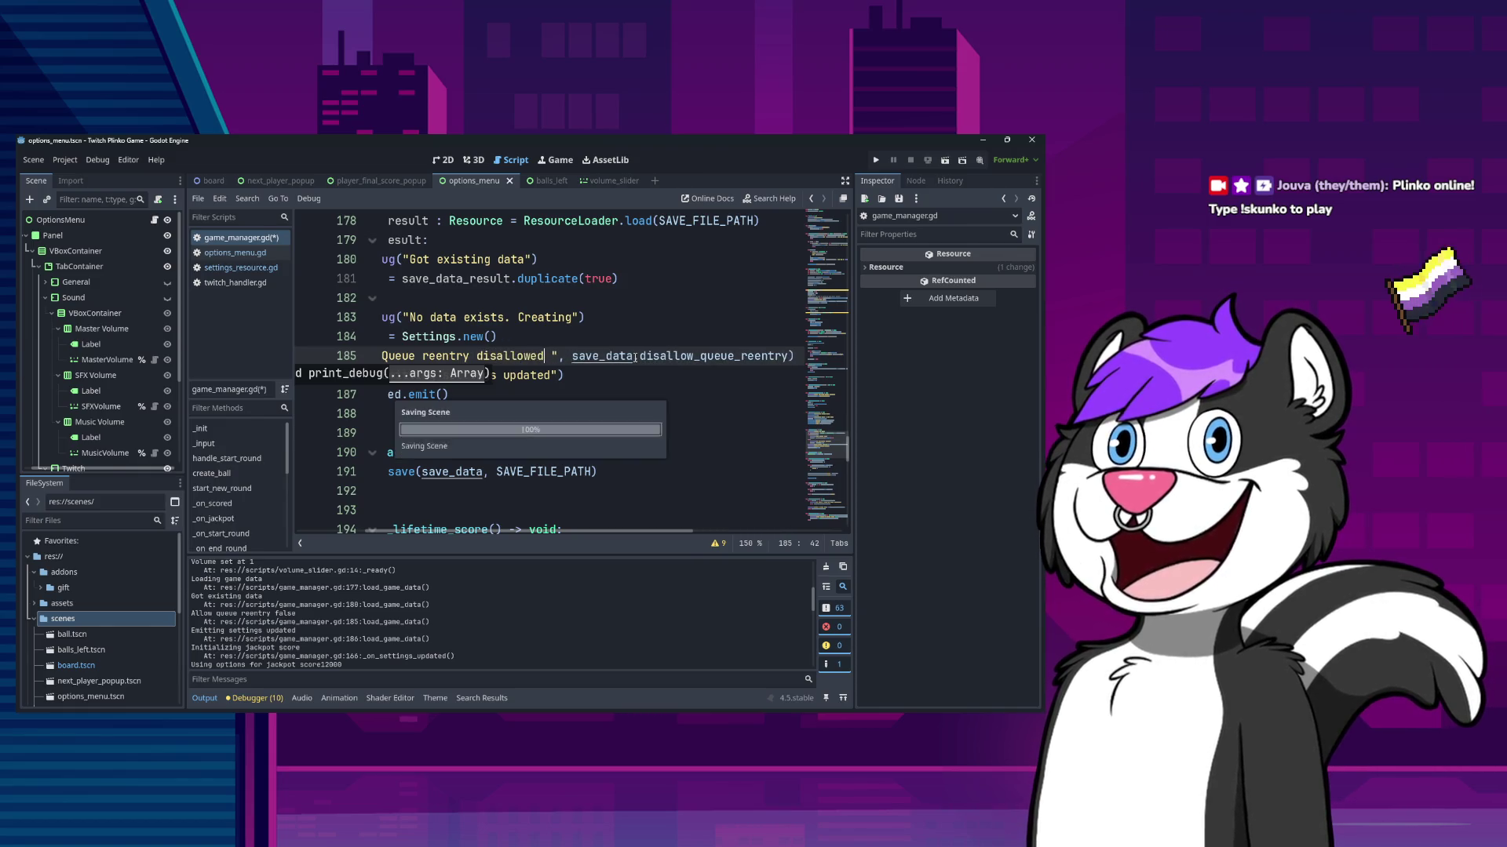
- Cycle through the remaining allow_queue_reentry matches, then switch to options_menu.gd
key(ctrl+f)
key(Return)
key(Return)
key(Return)
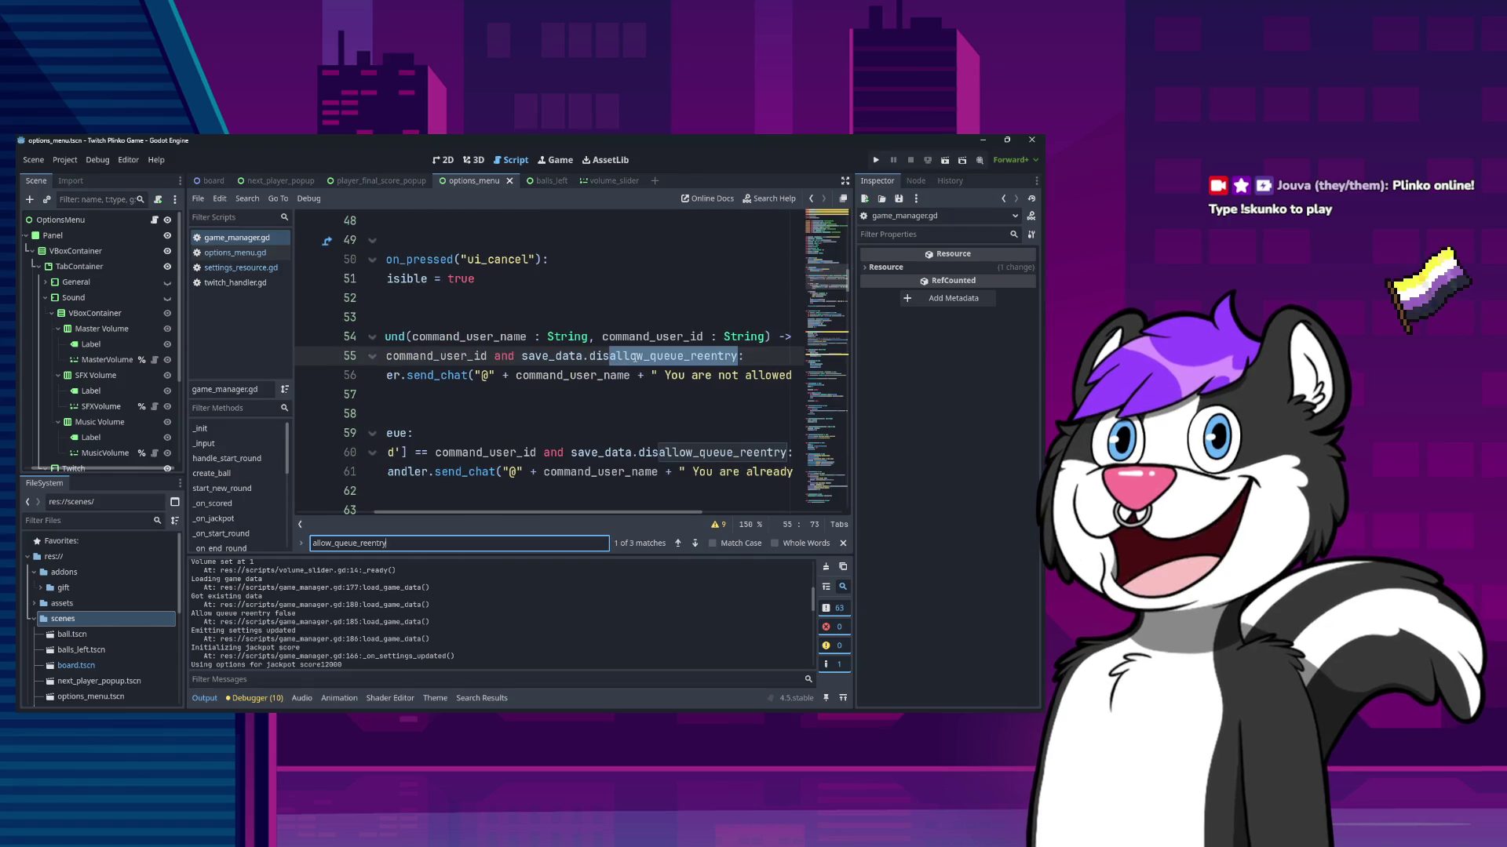
key(Escape)
click(258, 254)
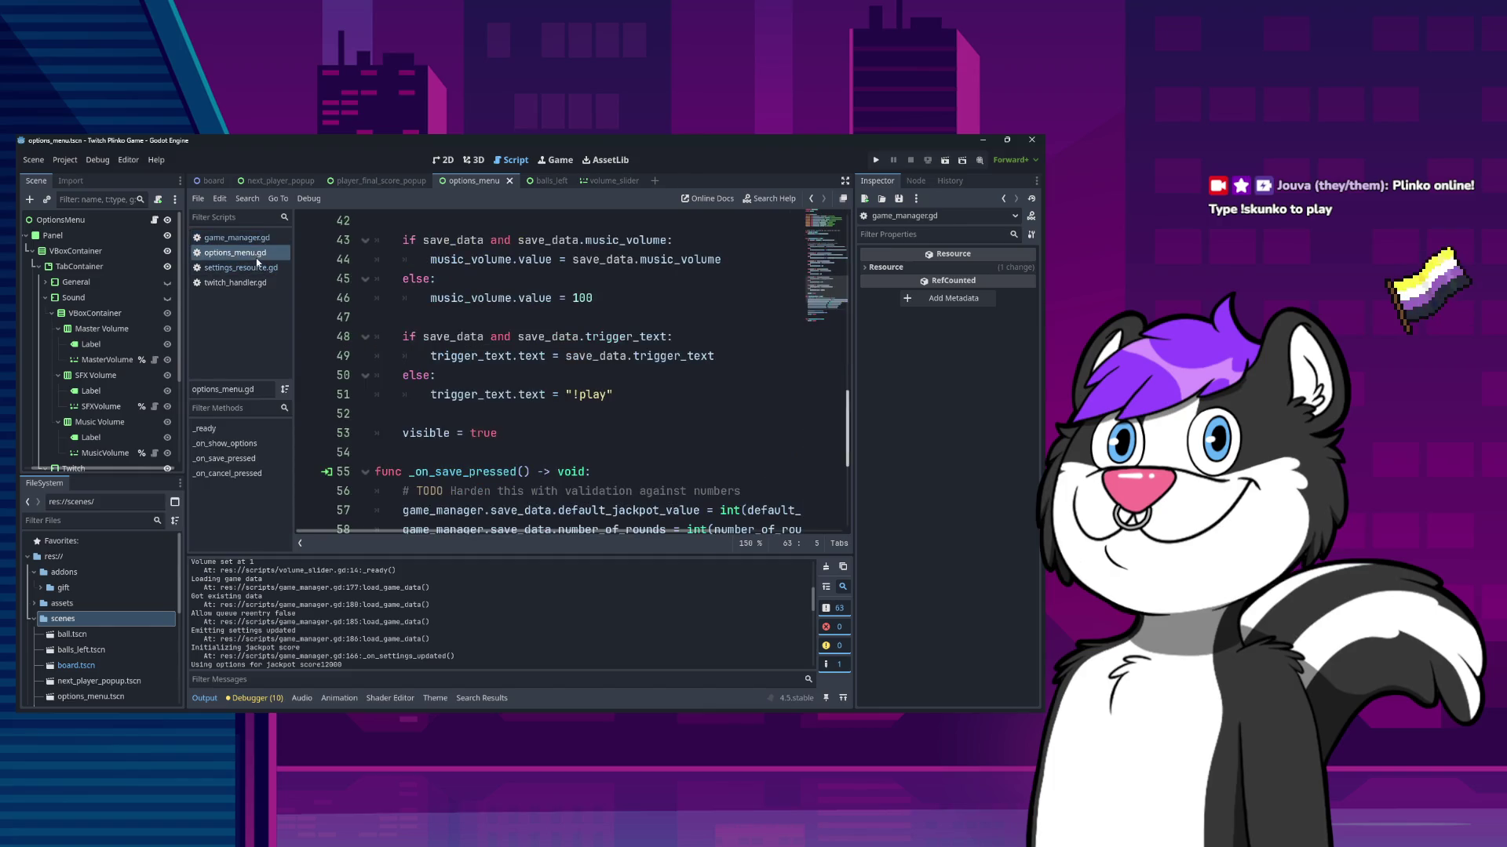
- Search options_menu.gd and settings_resource.gd for the allow_queue_reentry declaration
drag(532, 395, 531, 385)
key(ctrl+Home)
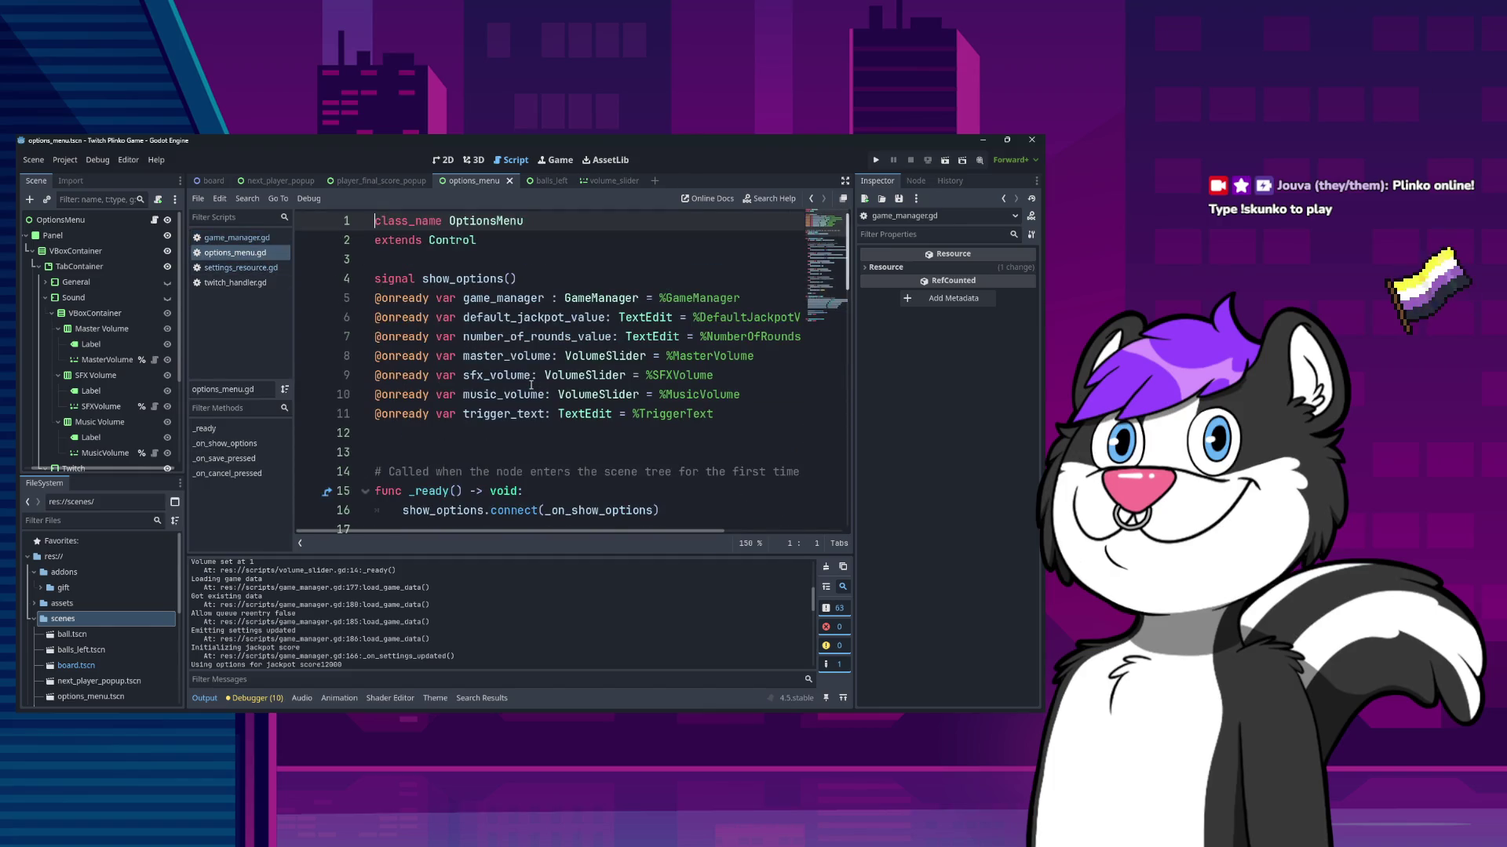
key(ctrl+f)
key(Escape)
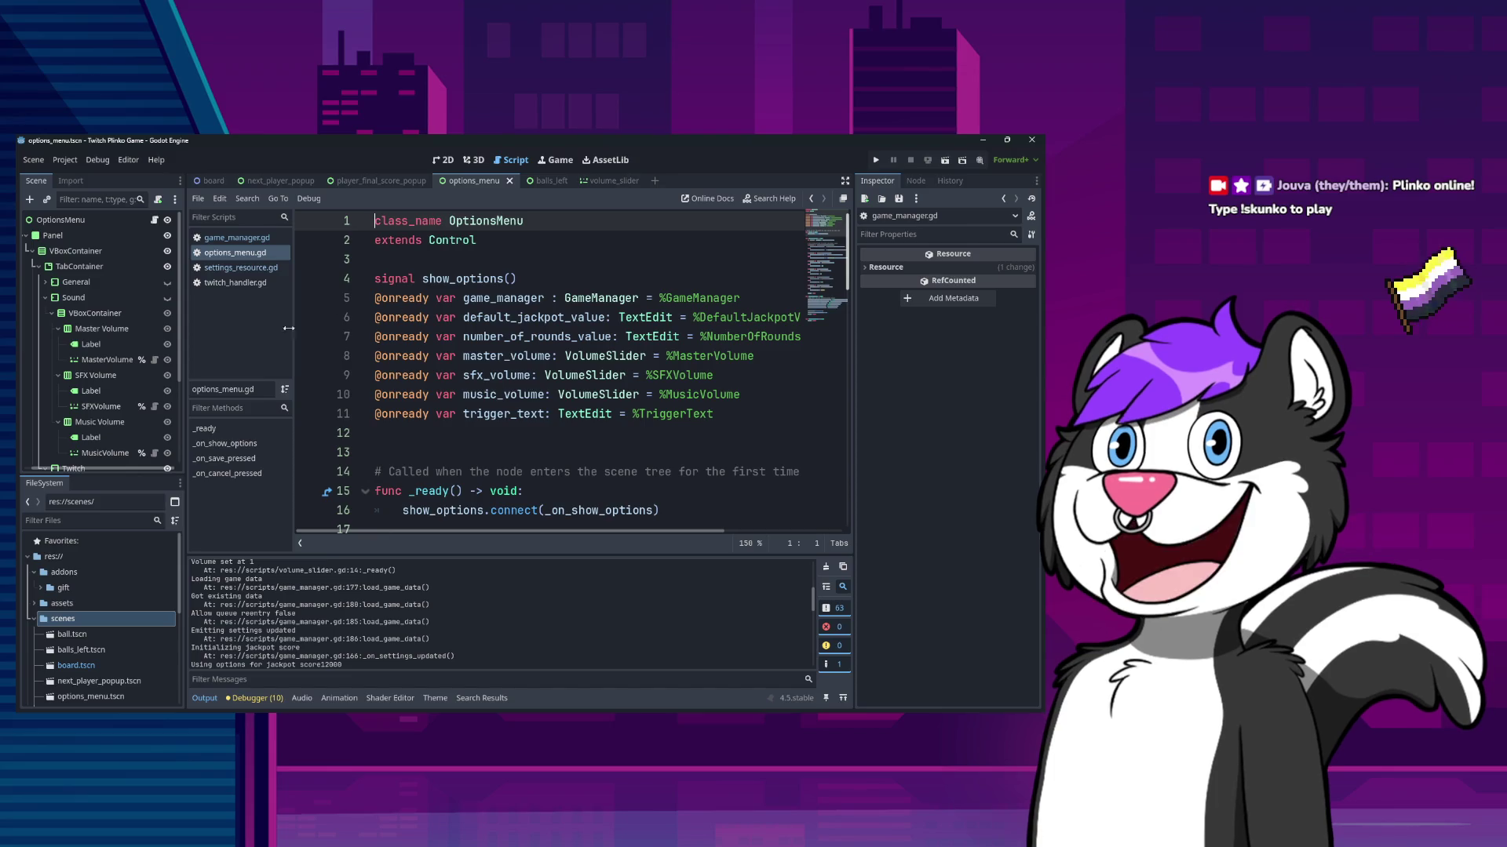
click(235, 283)
click(240, 267)
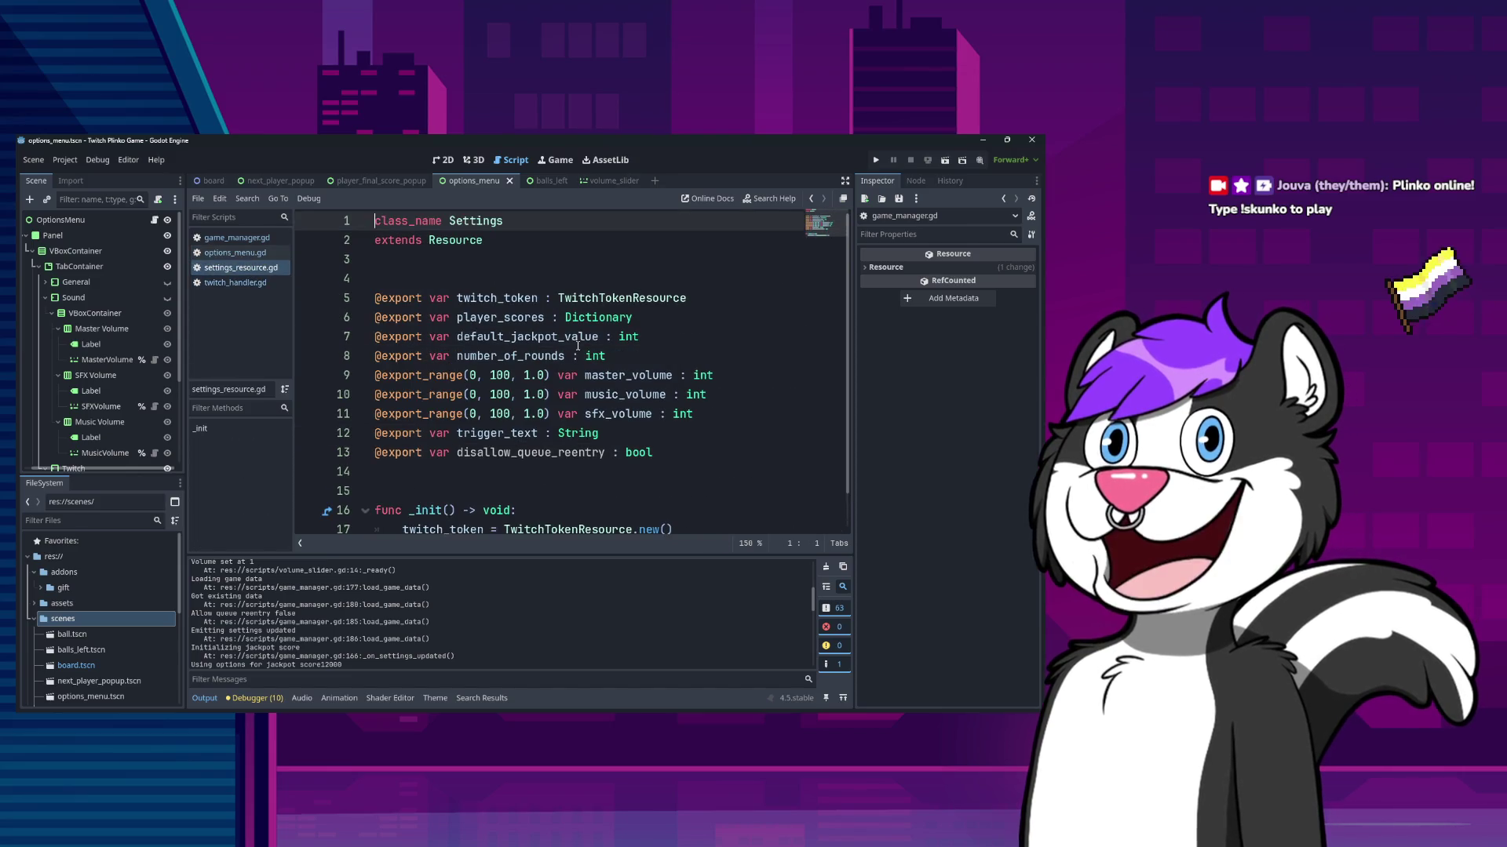
key(ctrl+f)
key(Return)
key(Escape)
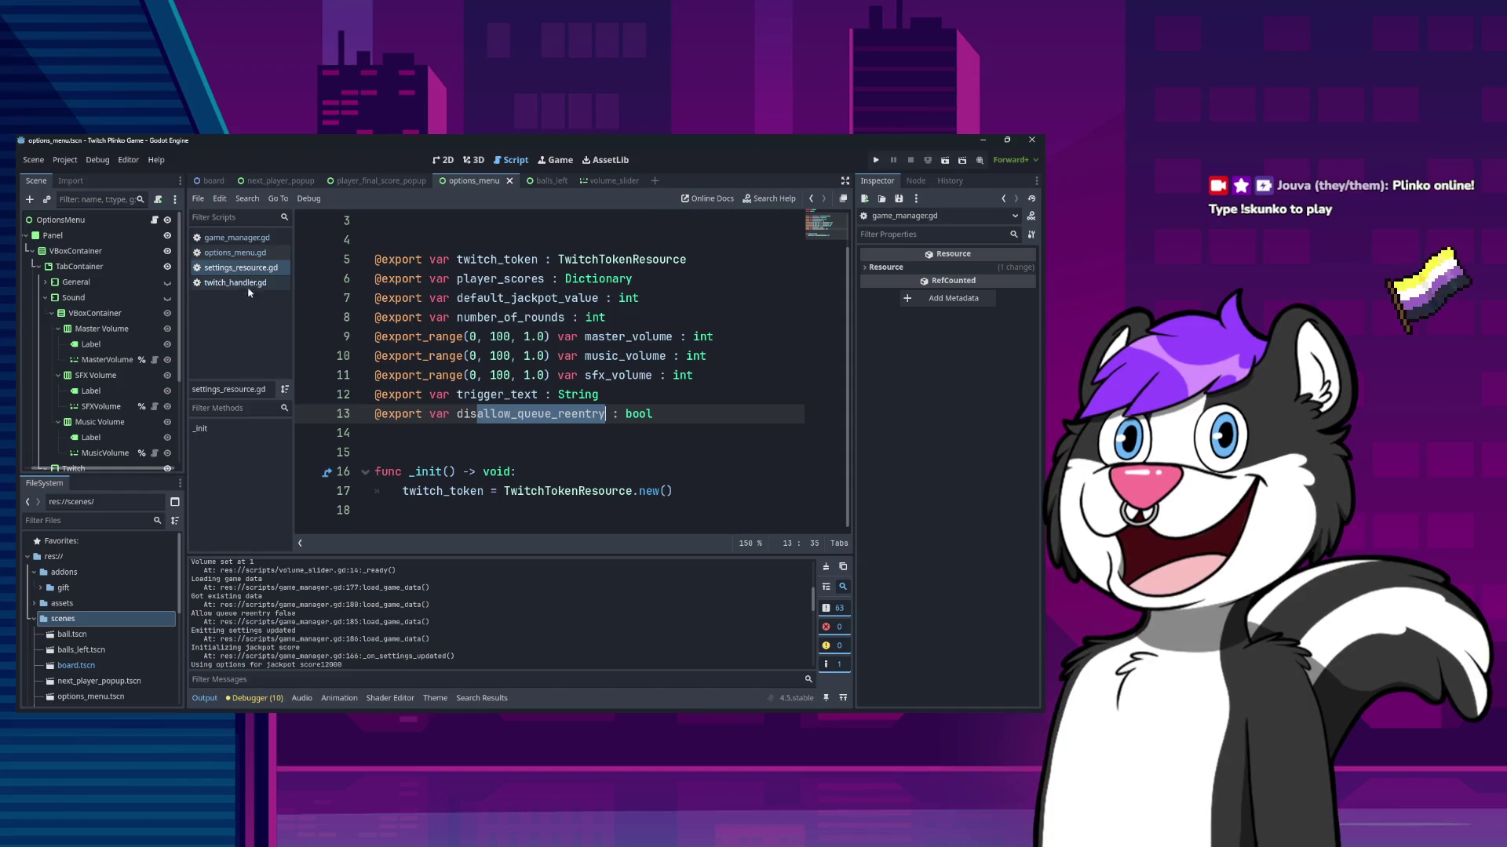
- Close the twitch_handler.gd script and switch to the balls_left scene
click(247, 285)
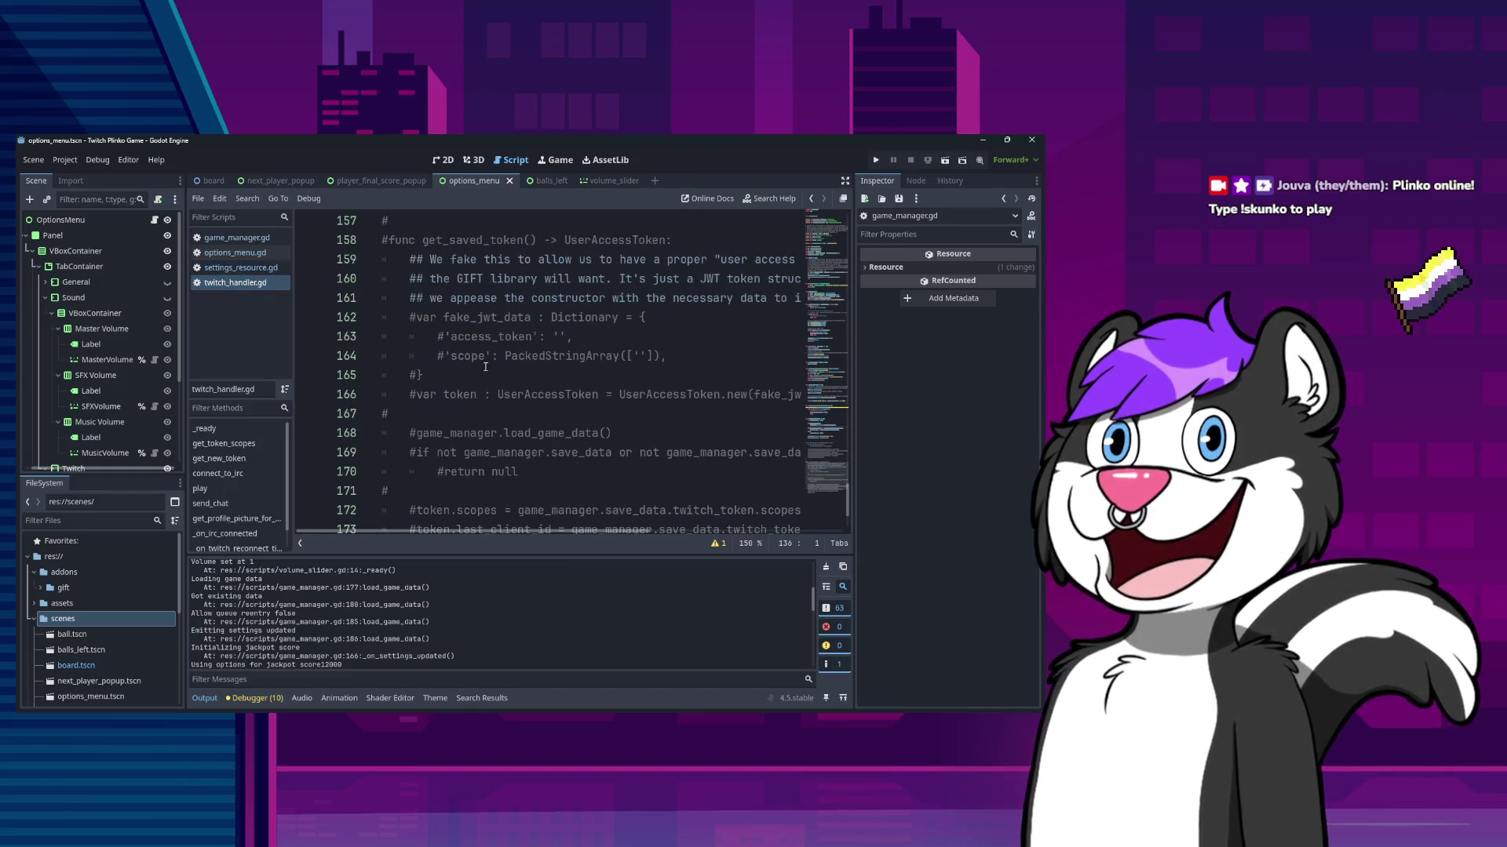
scroll(486, 366, up, 20)
scroll(501, 441, up, 19)
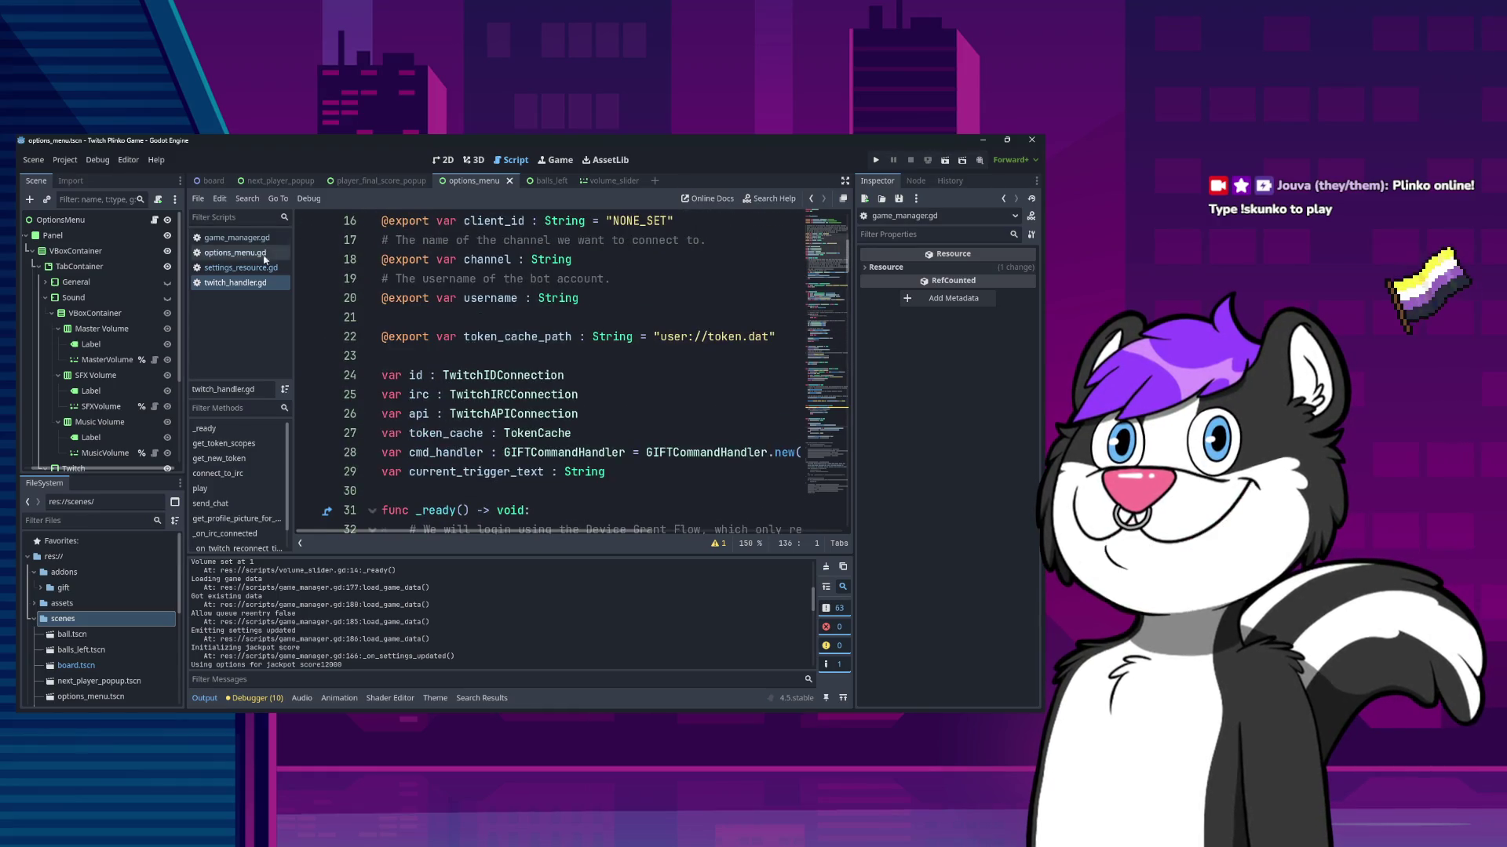
right_click(259, 283)
click(271, 318)
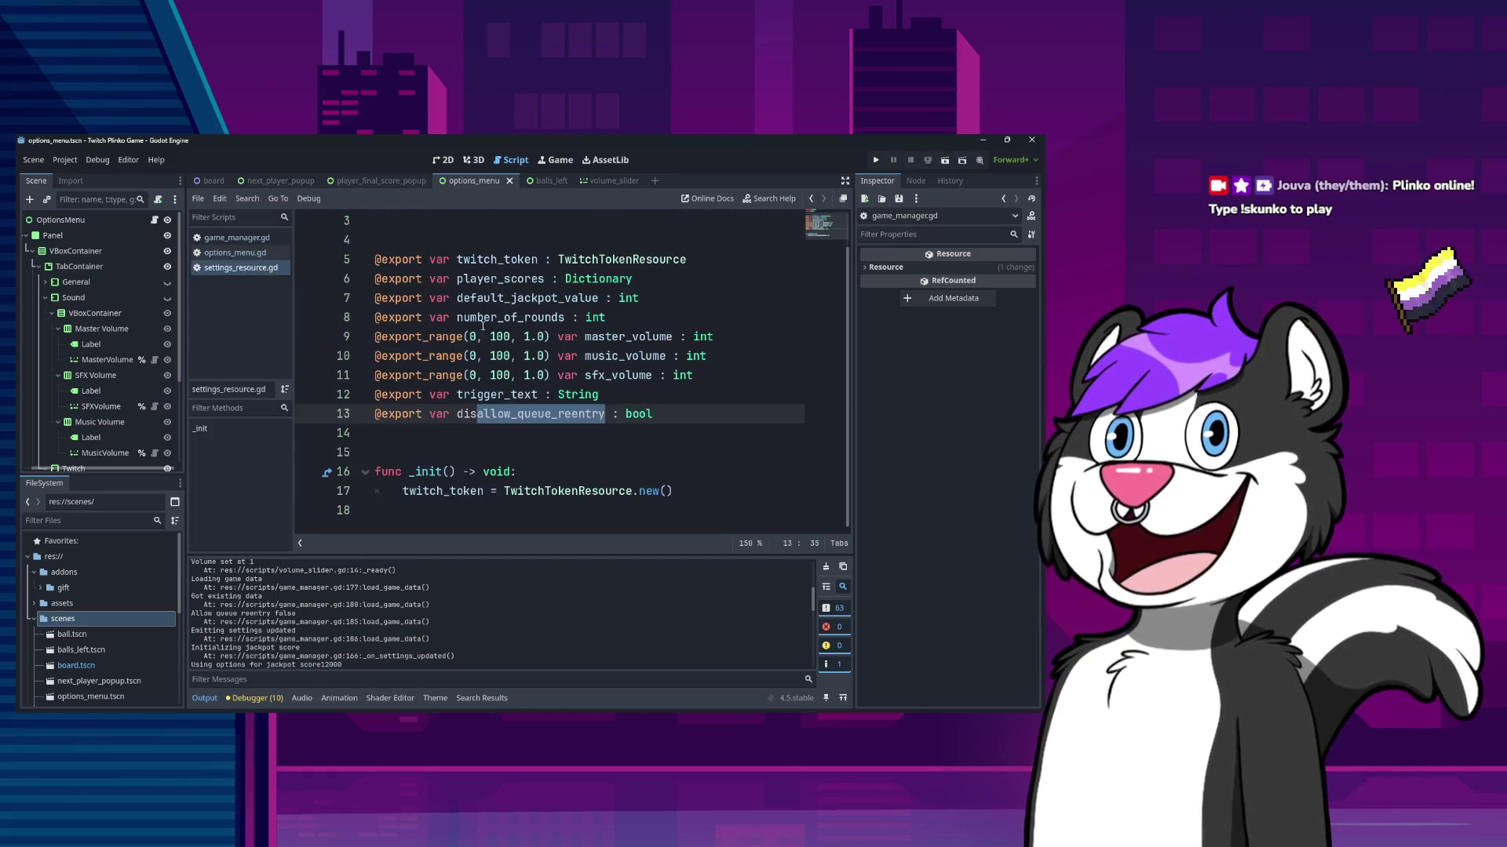
click(566, 185)
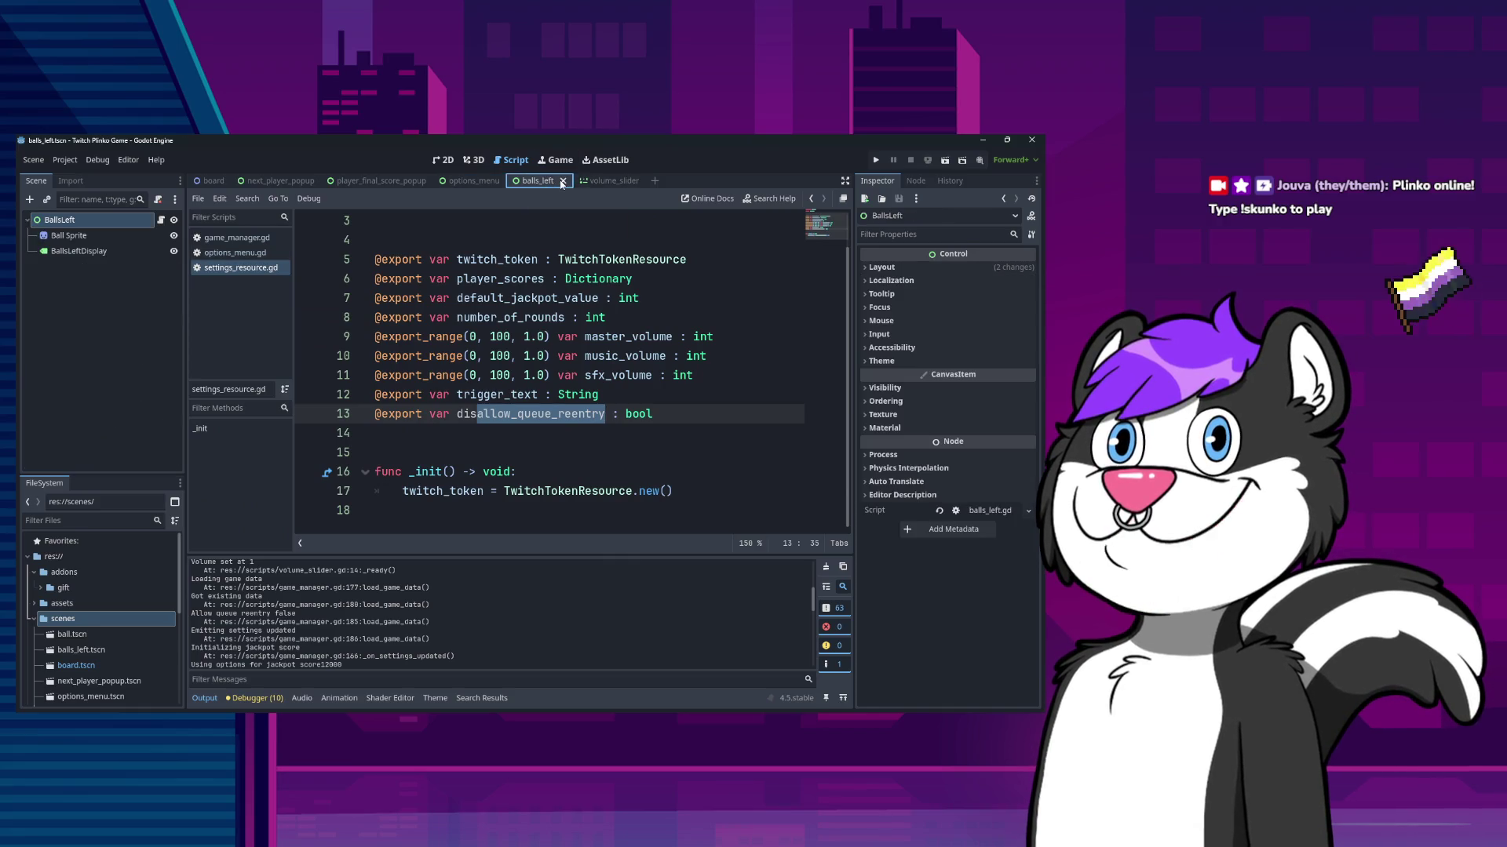
- Close the balls_left, volume_slider, player_final_score_popup and next_player_popup scene tabs
click(562, 181)
click(559, 181)
click(558, 183)
click(381, 181)
click(437, 181)
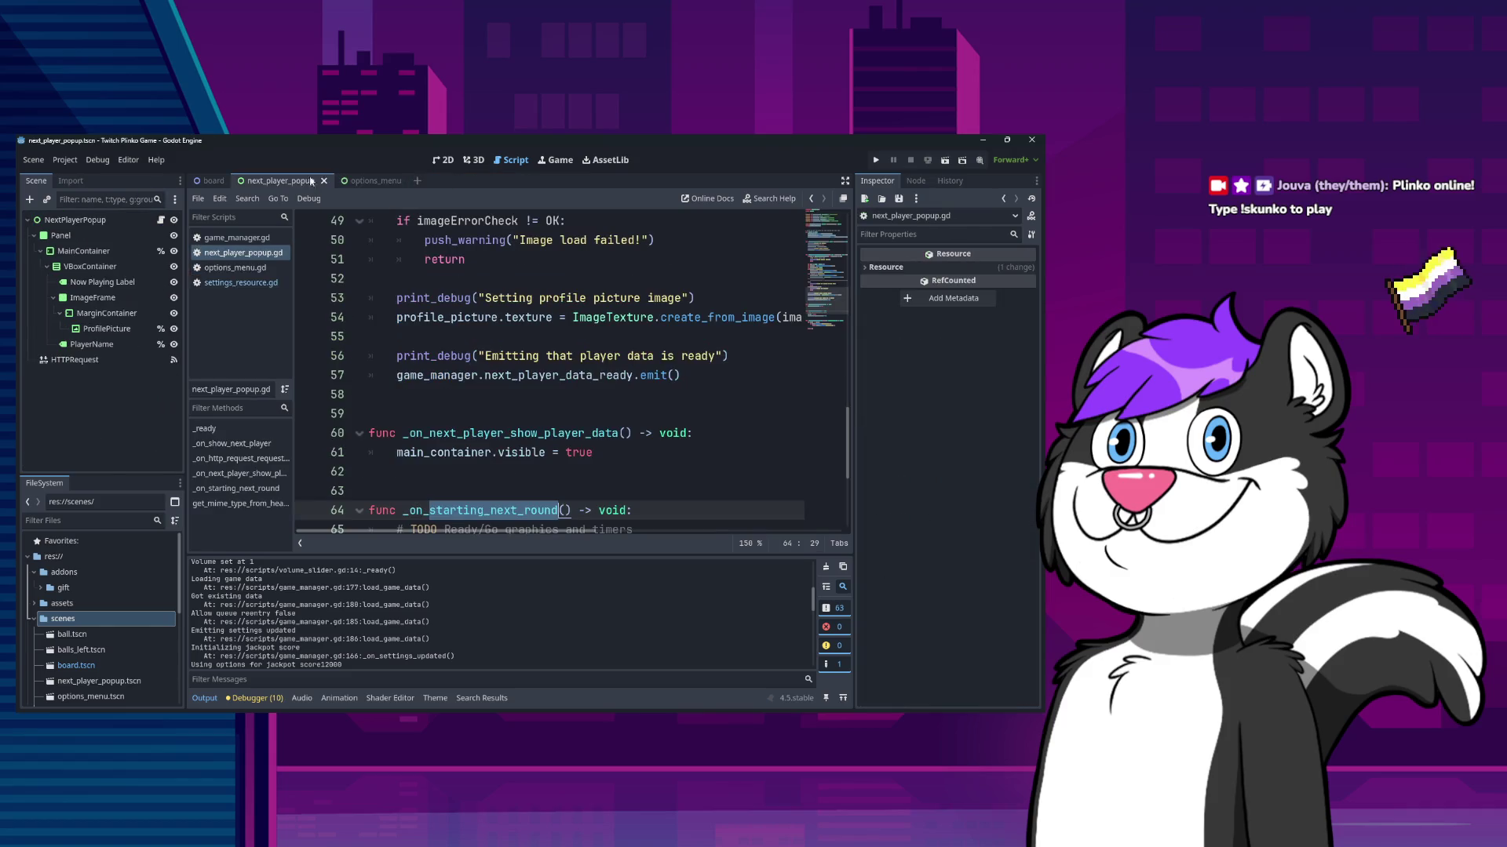
click(321, 181)
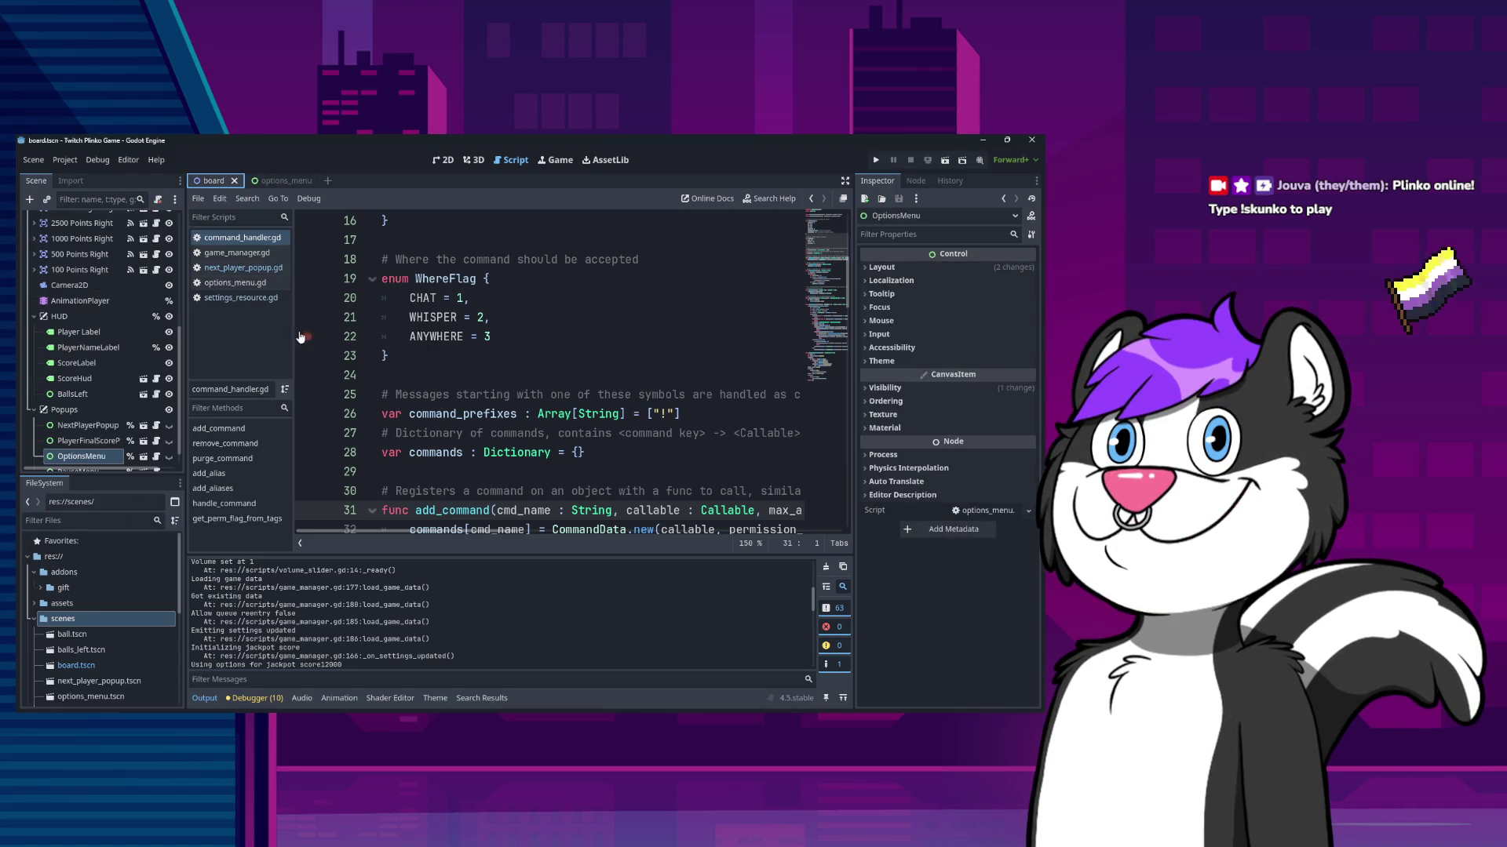
- Close the command_handler.gd and next_player_popup.gd scripts
click(236, 298)
click(236, 237)
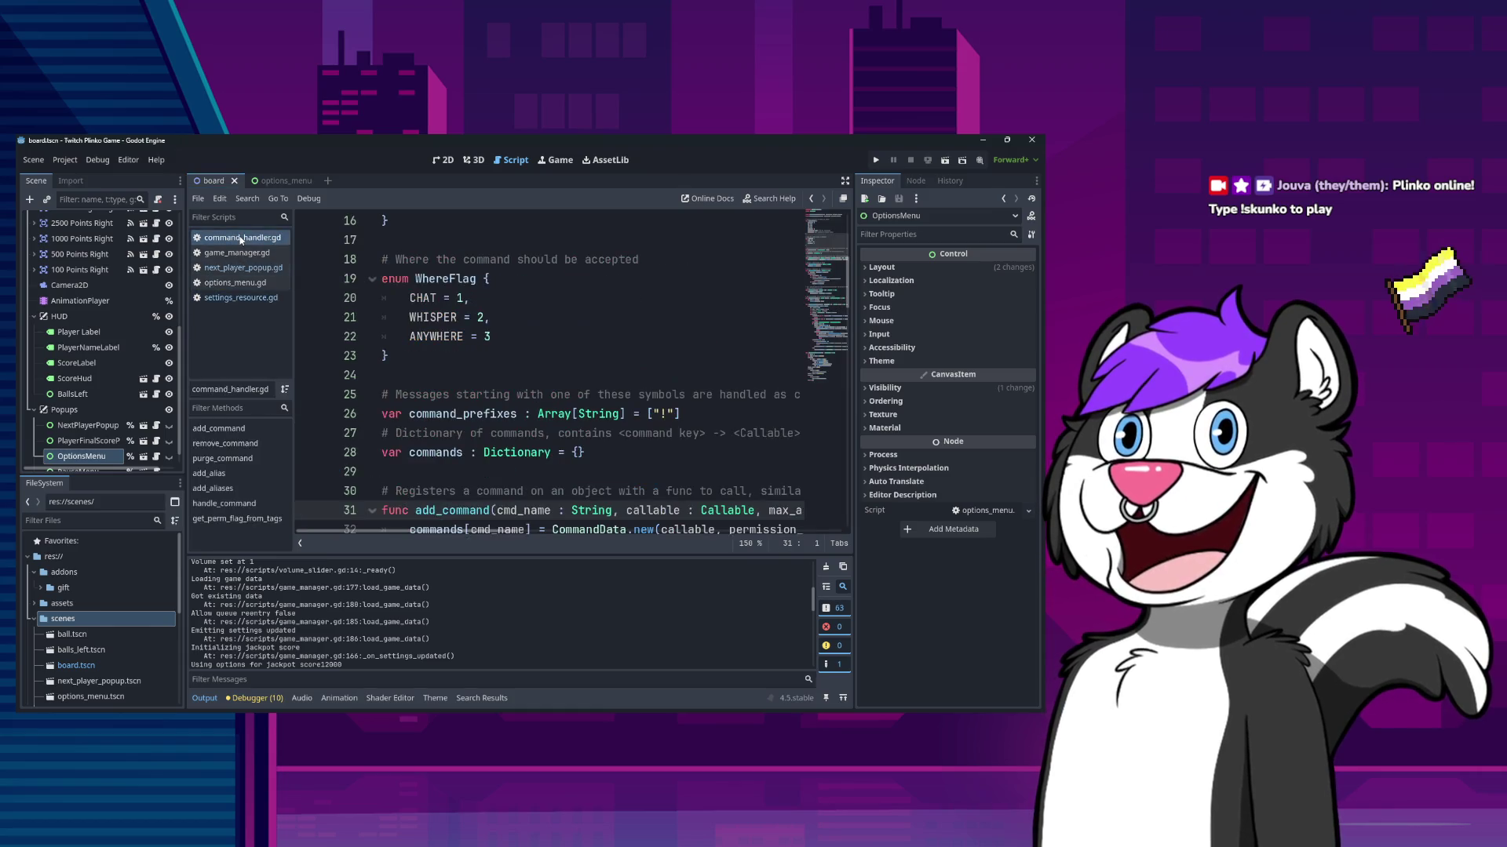
right_click(241, 239)
click(267, 275)
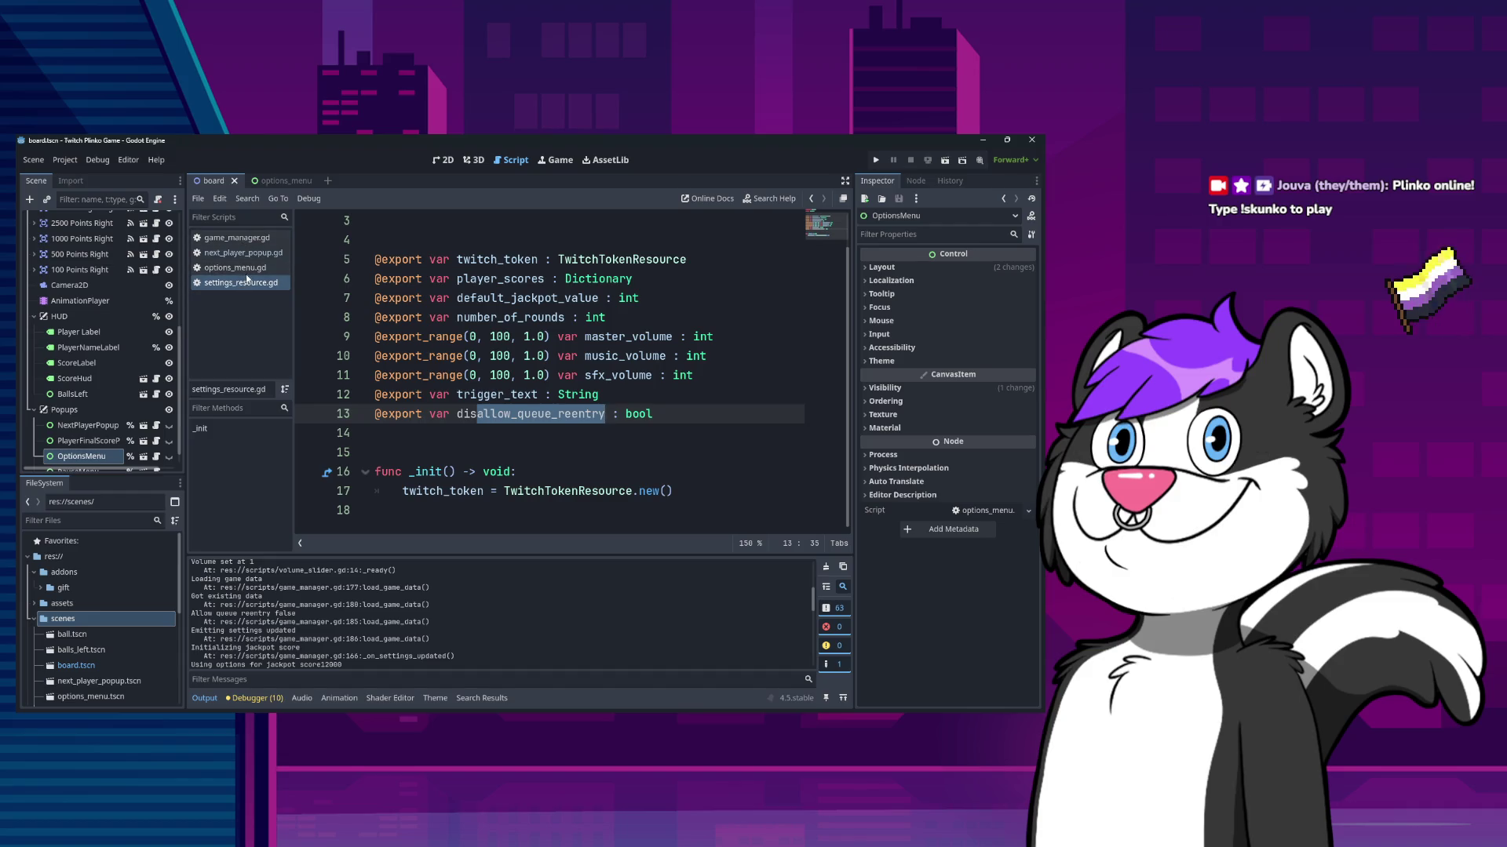
click(239, 252)
right_click(239, 253)
click(261, 290)
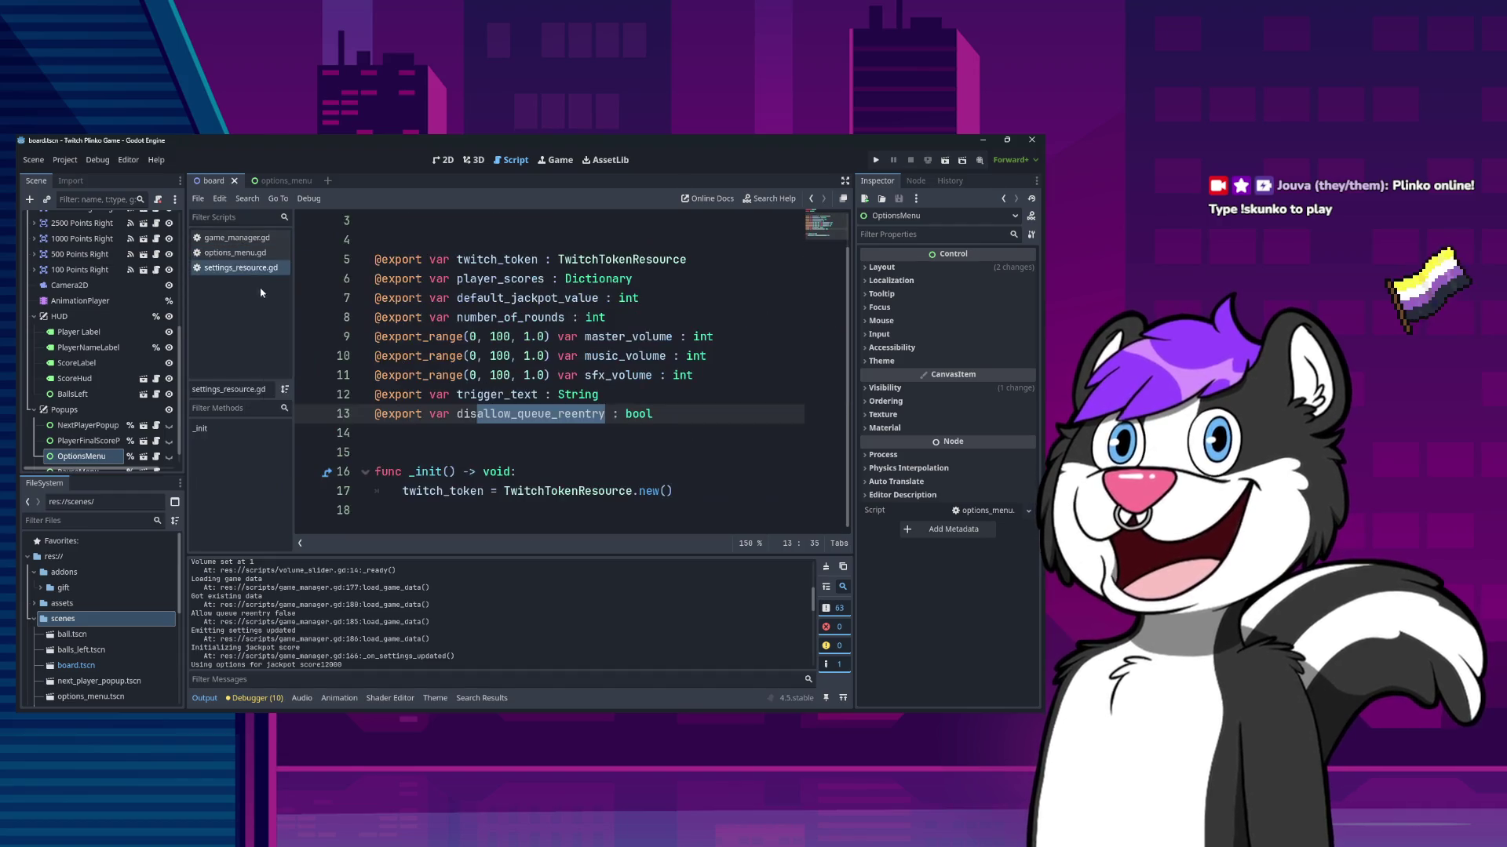
- Review options_menu.gd, game_manager.gd and the Settings resource, returning to line 55 of game_manager.gd
click(239, 252)
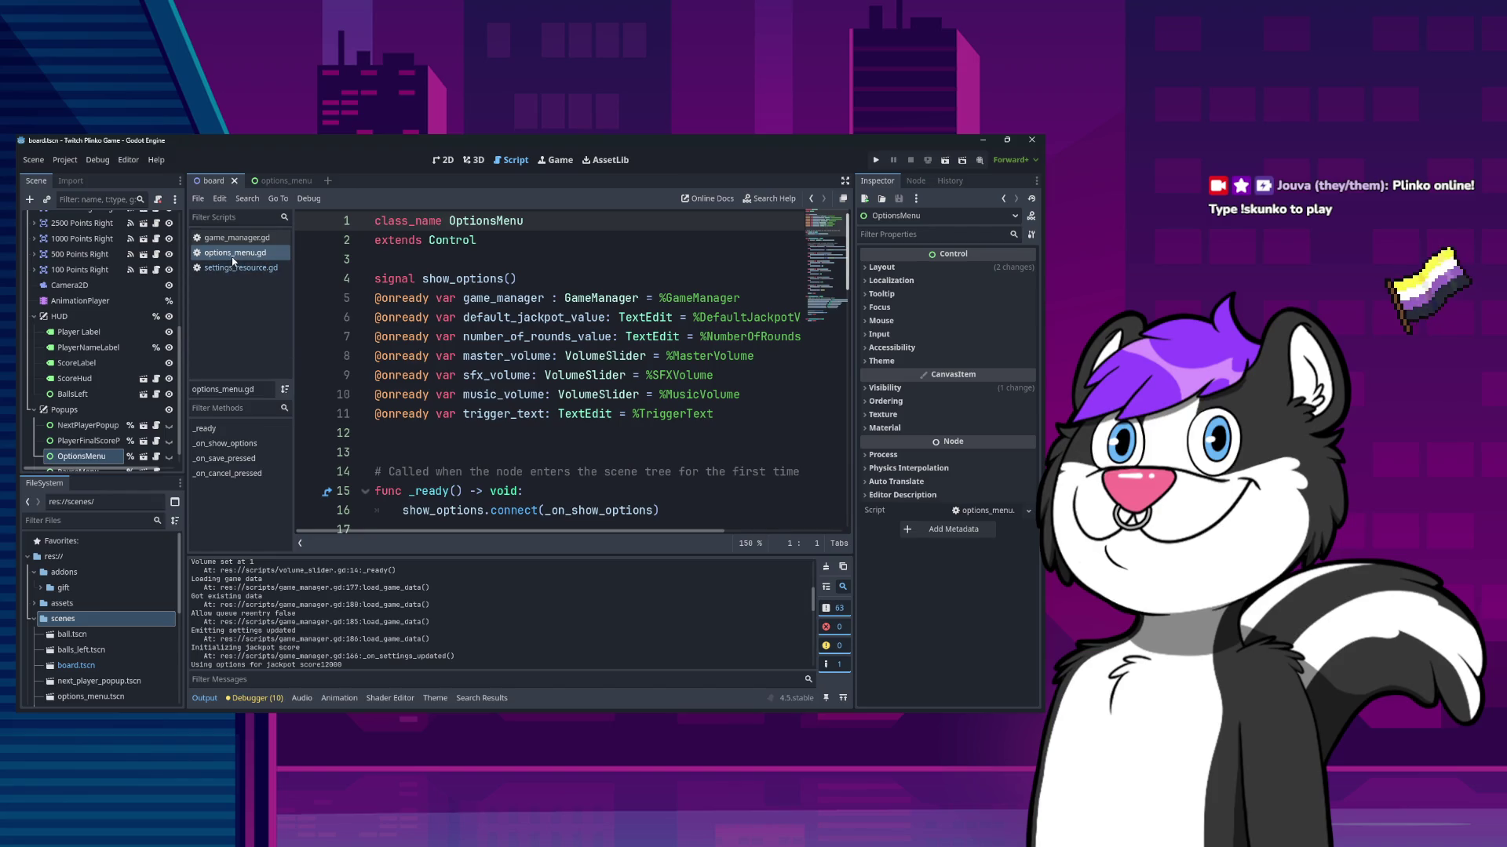
click(233, 241)
click(235, 269)
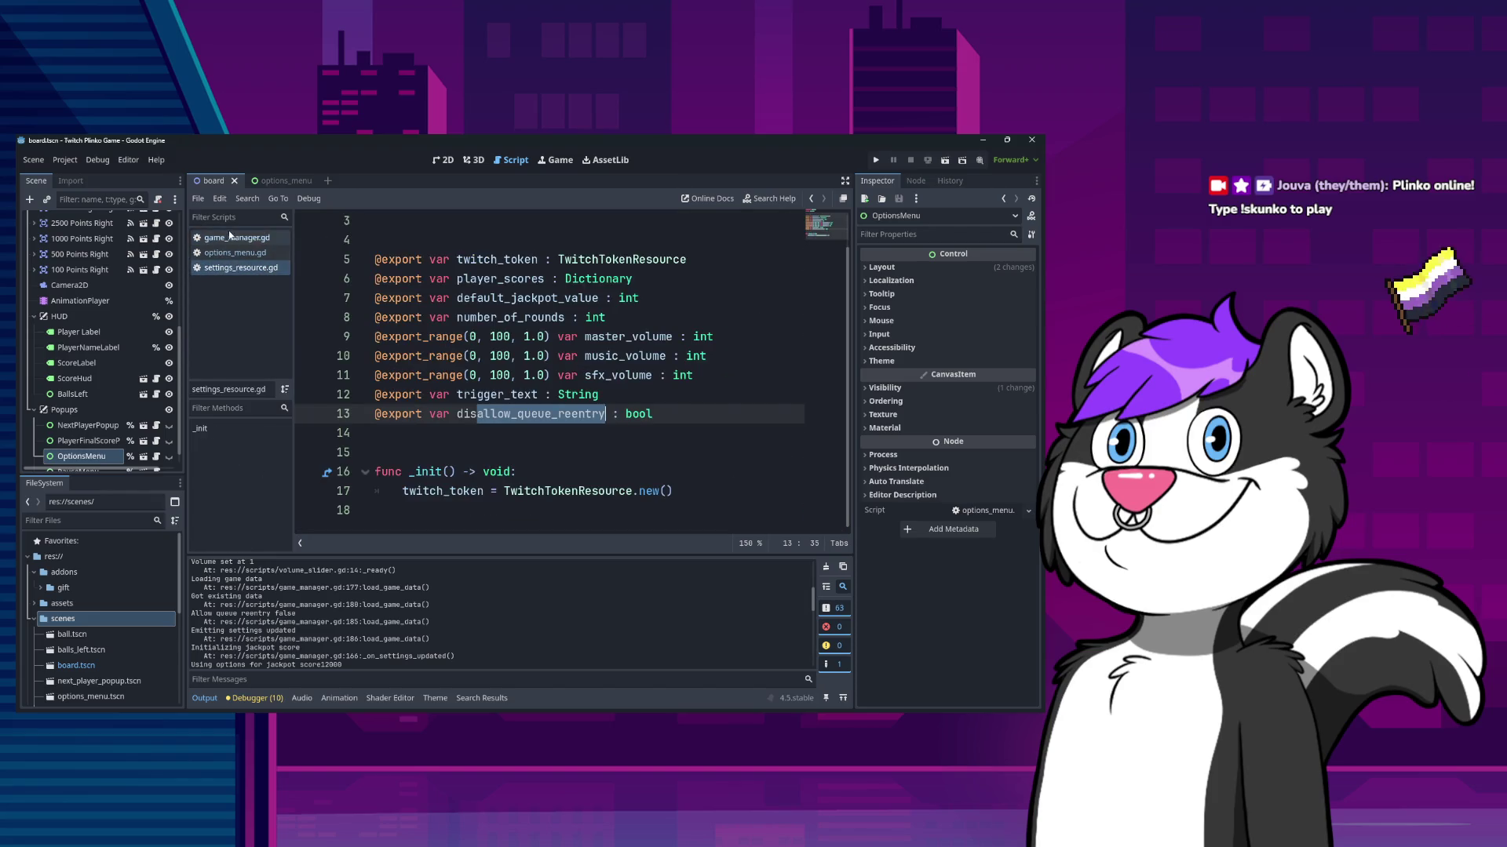
click(232, 237)
key(Home)
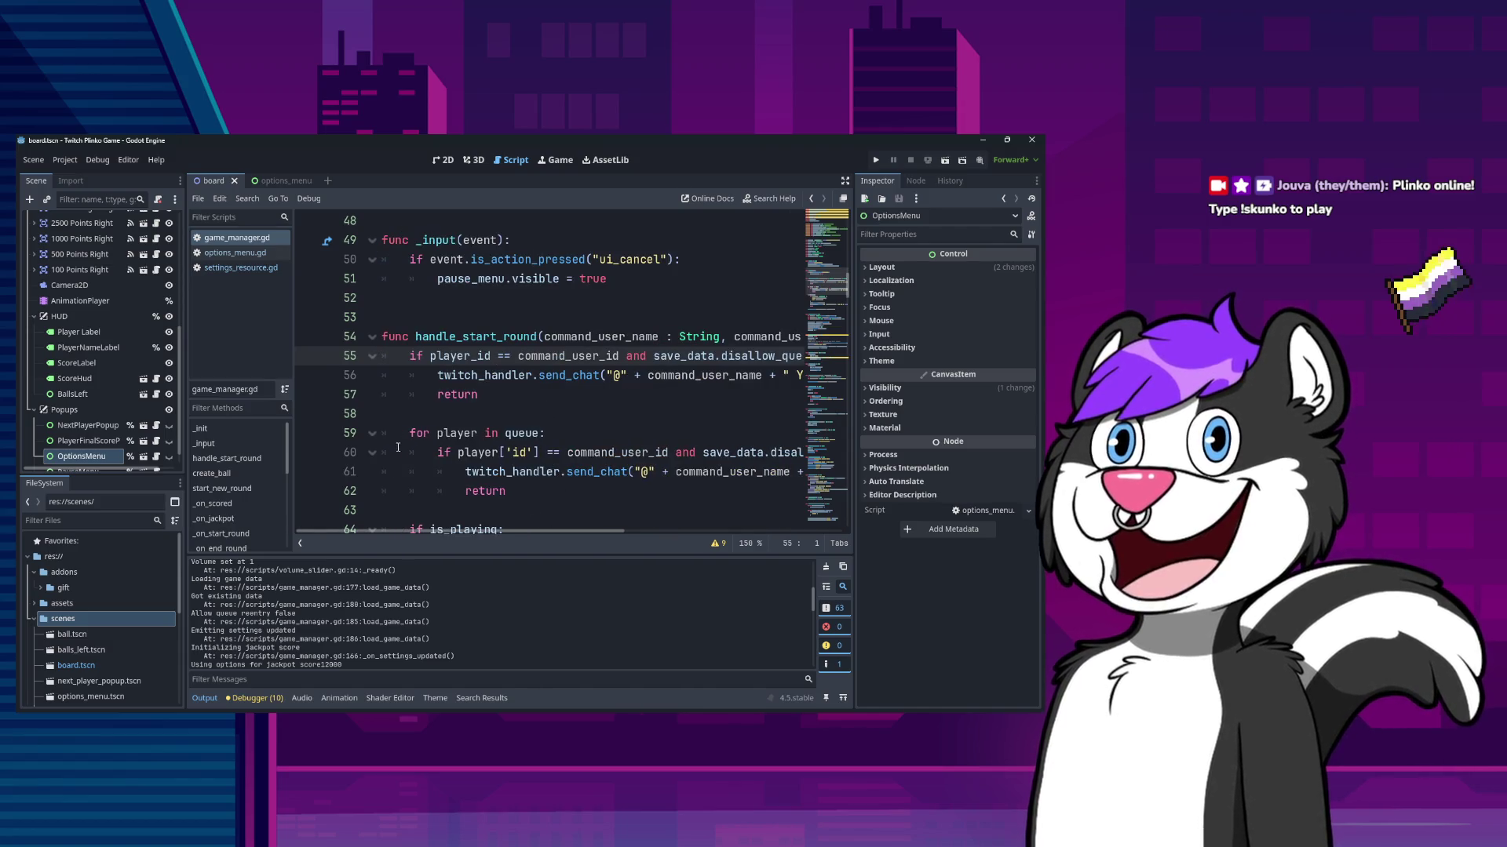
- Review options_menu.gd's save code around line 62, then return to the 2D scene editor
click(231, 268)
click(227, 258)
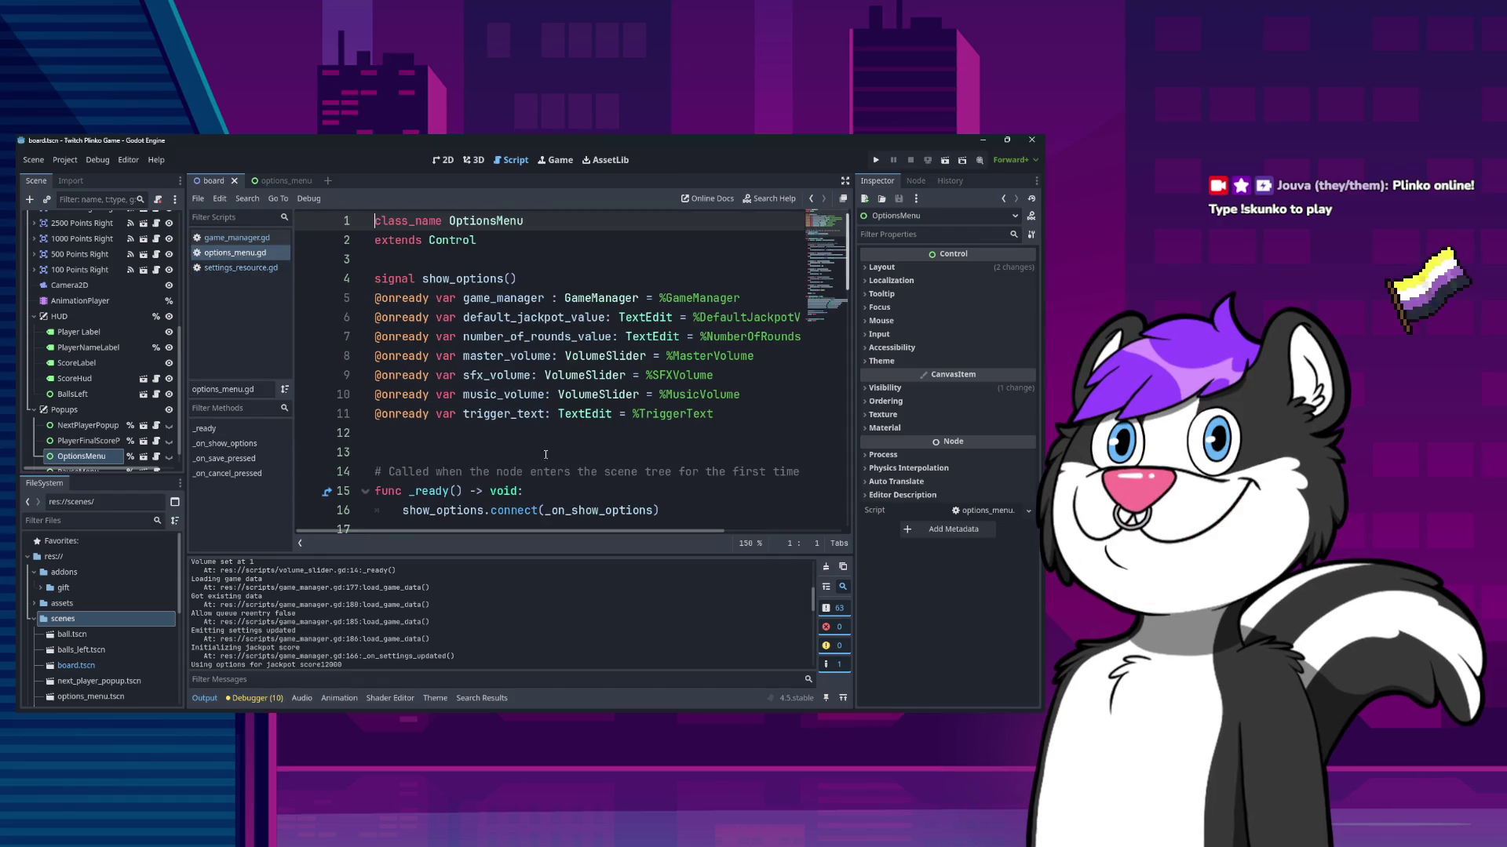
scroll(545, 454, down, 15)
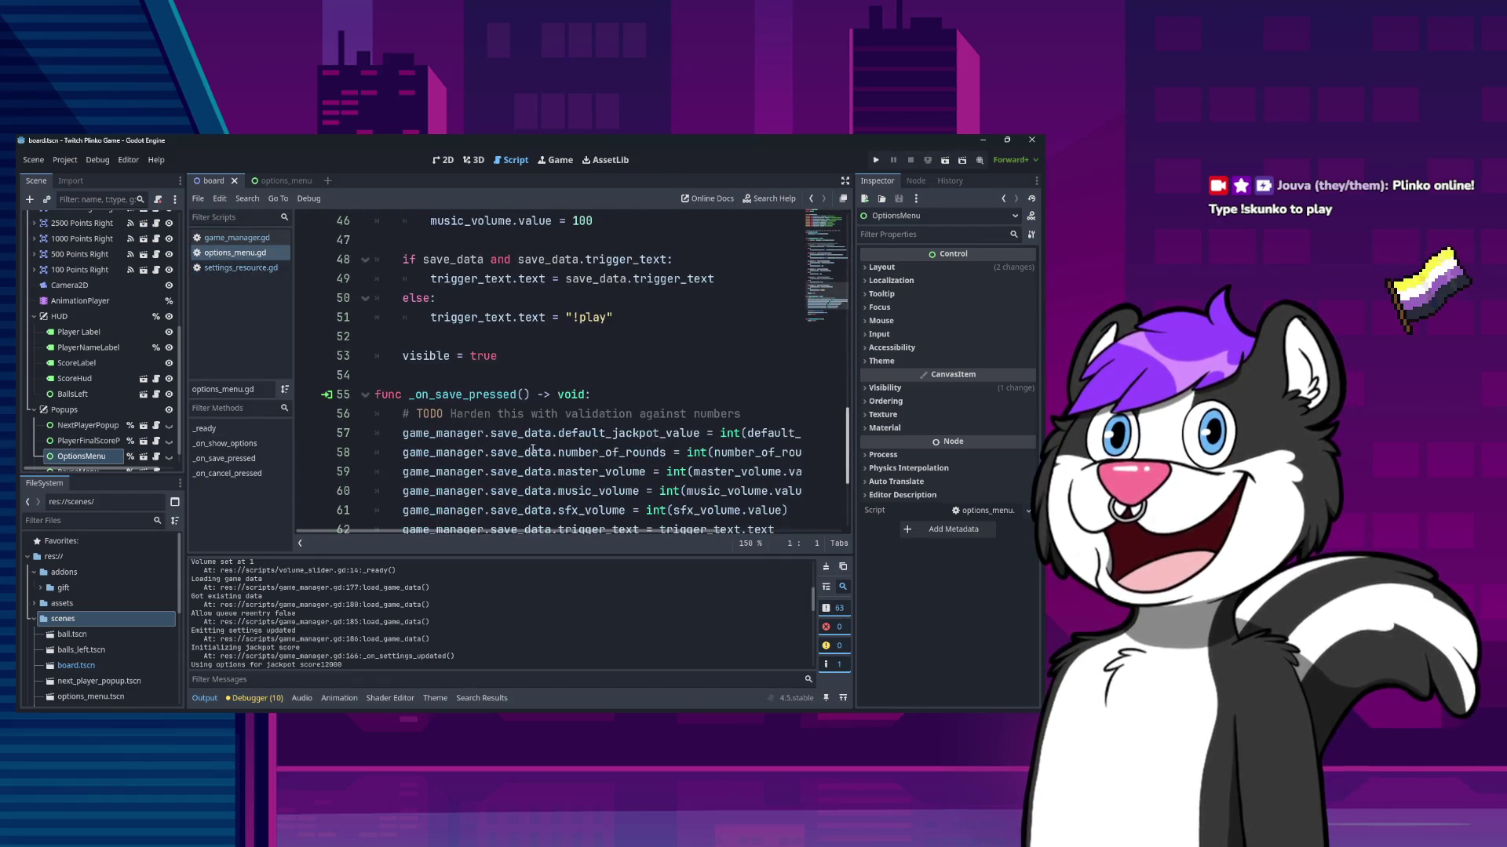
scroll(541, 444, up, 5)
scroll(549, 435, down, 8)
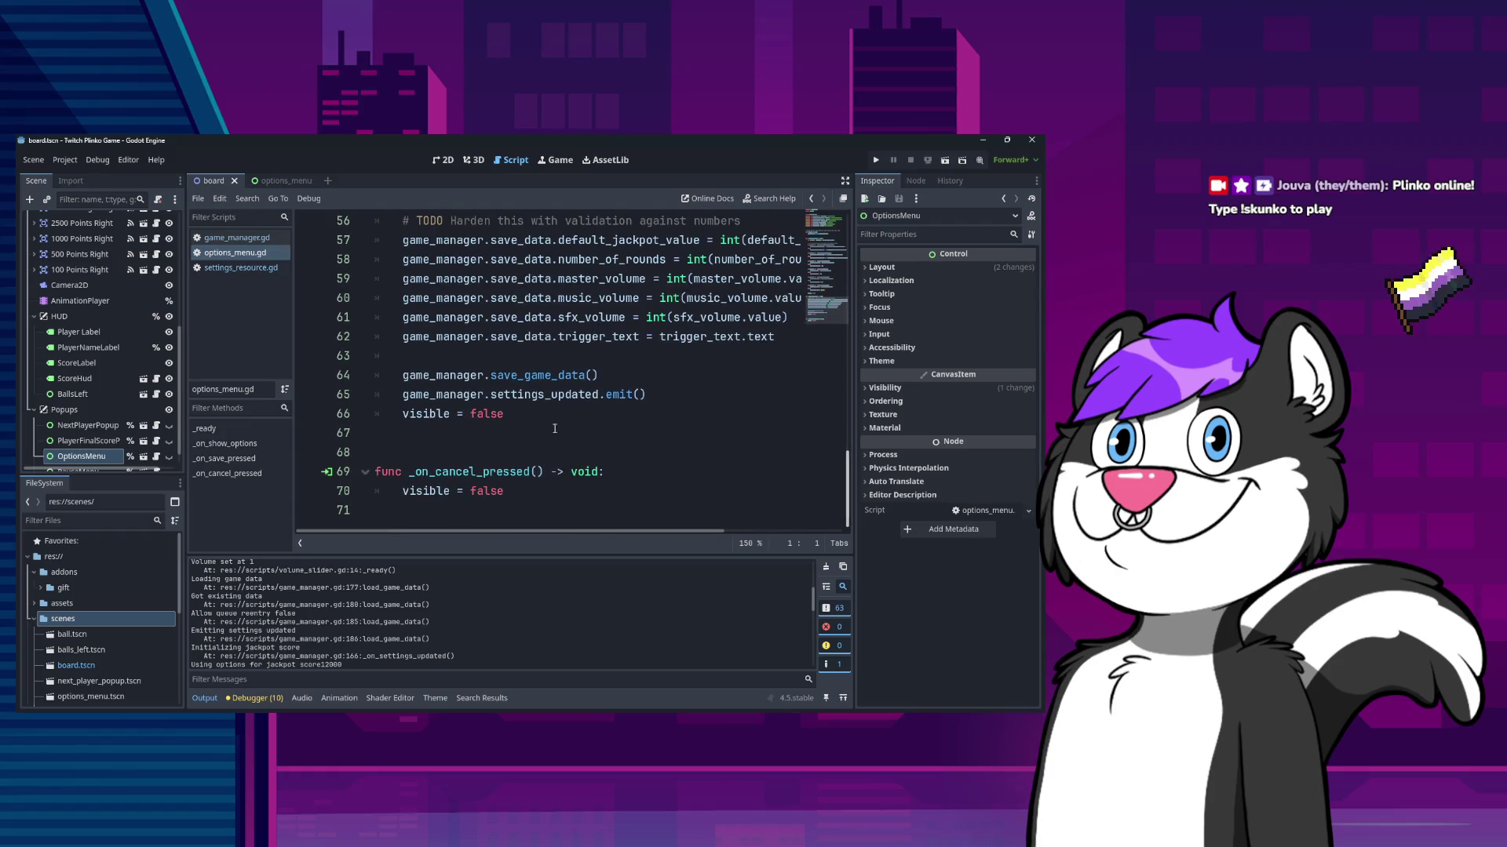
click(719, 350)
click(778, 342)
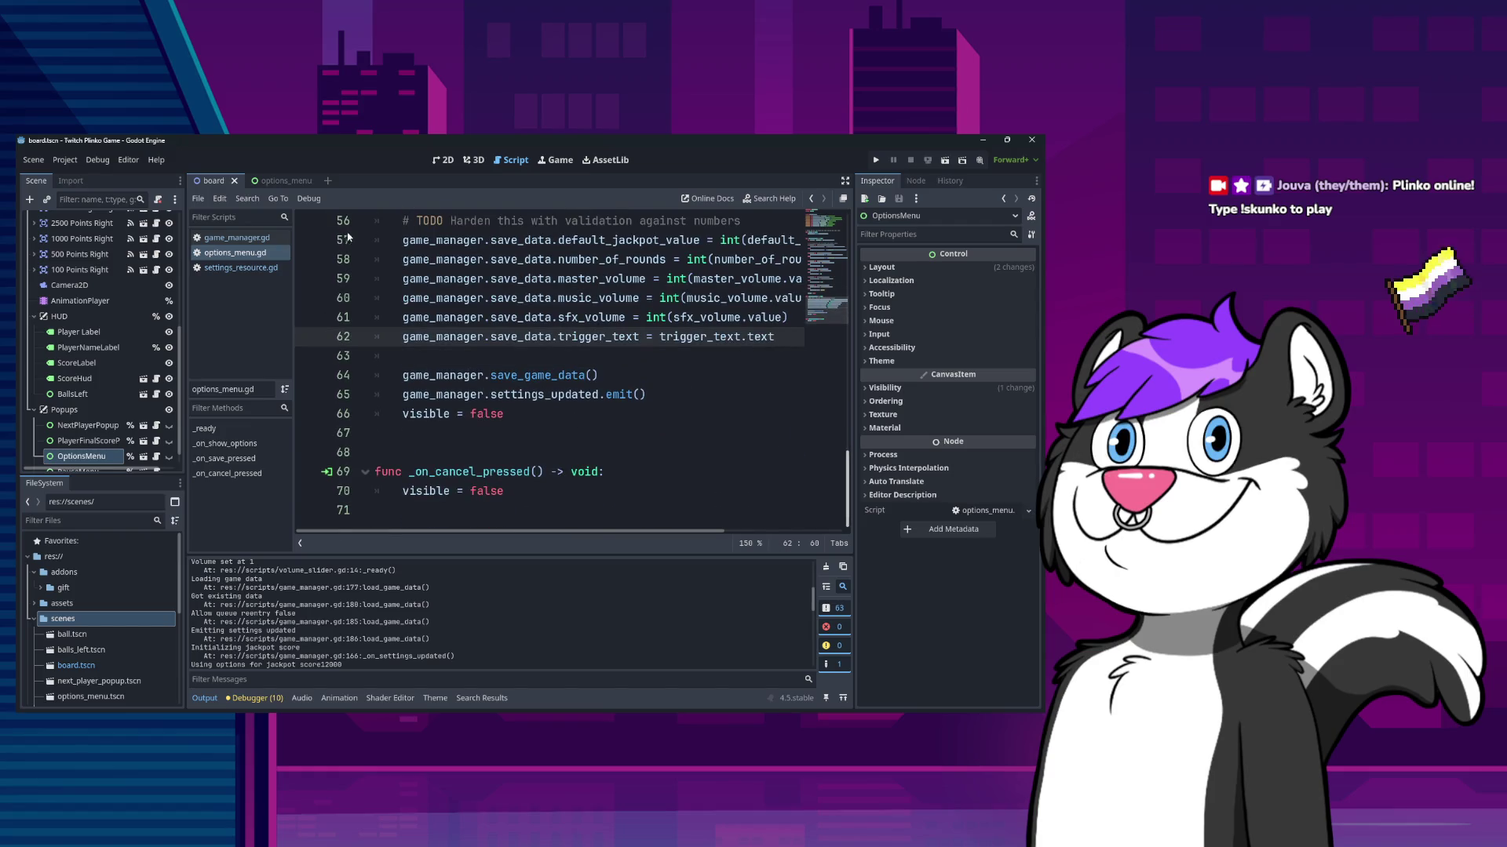
click(442, 159)
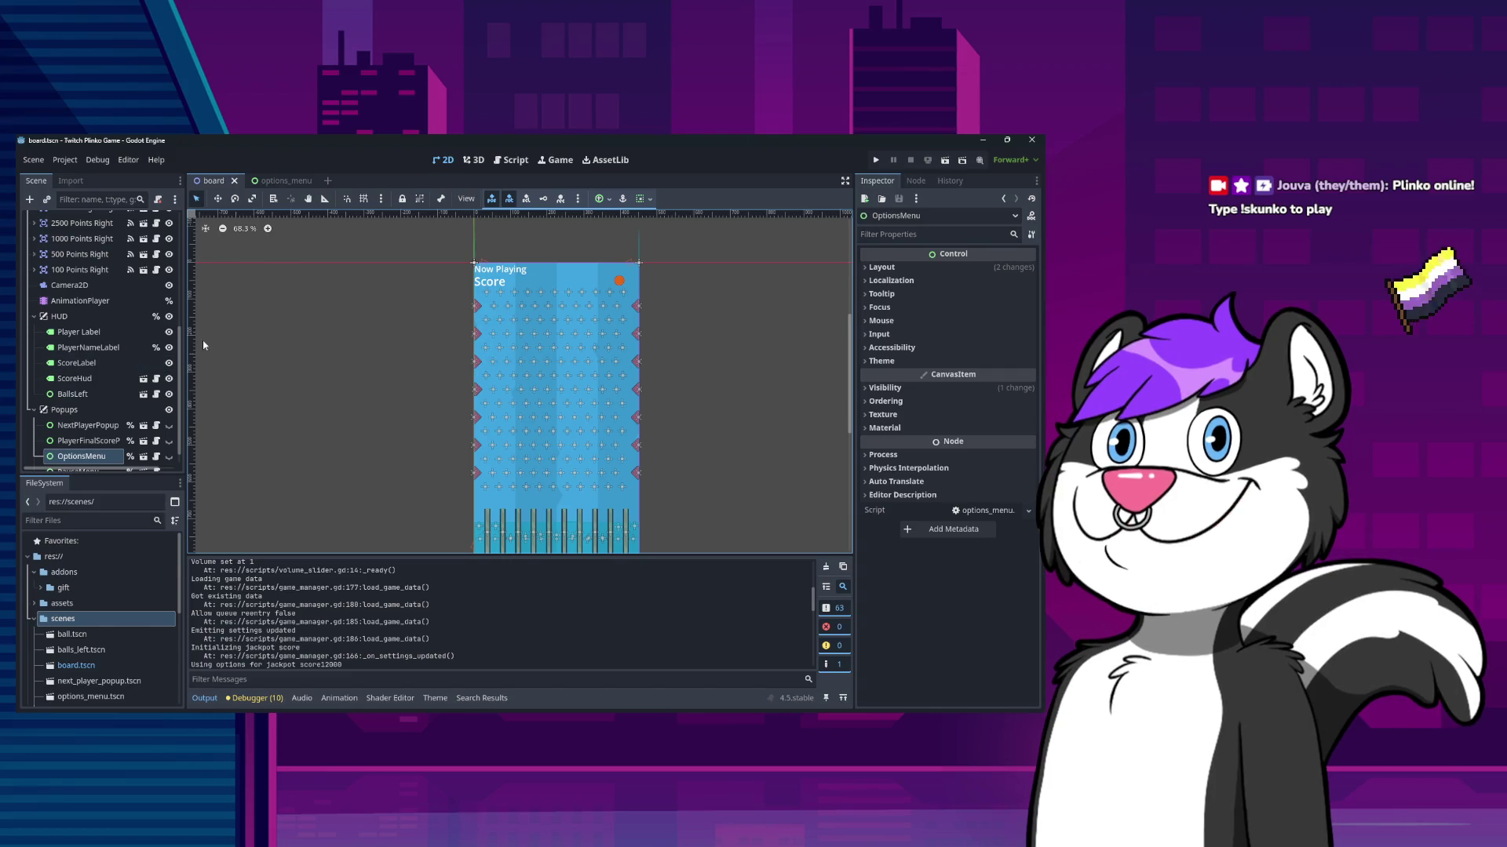
- In the options_menu scene, duplicate the Trigger Text row and rename the copy for Queue Re-Entry Disallowed
click(143, 456)
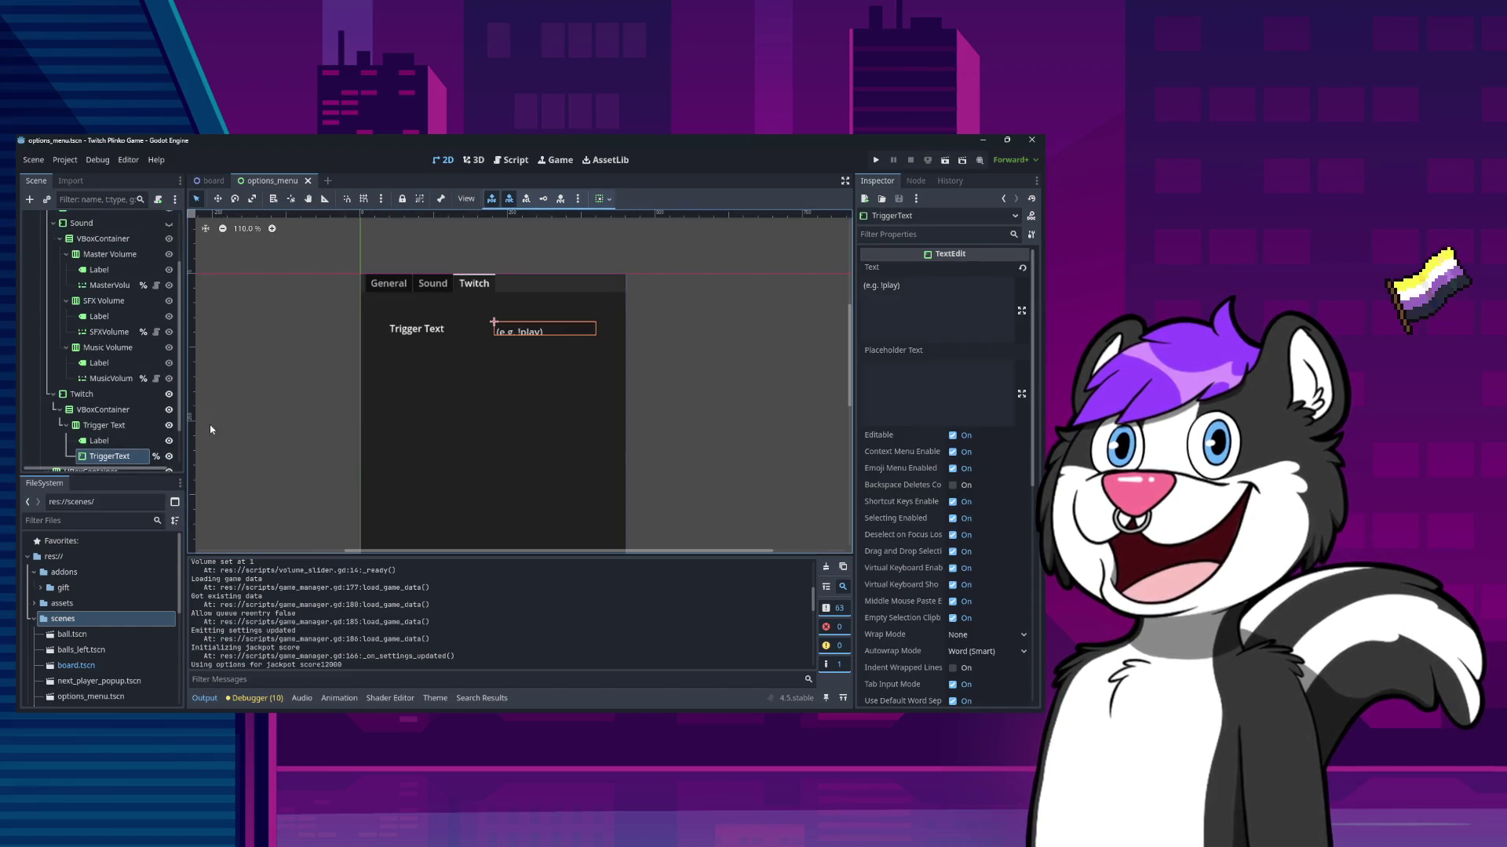
scroll(141, 423, down, 3)
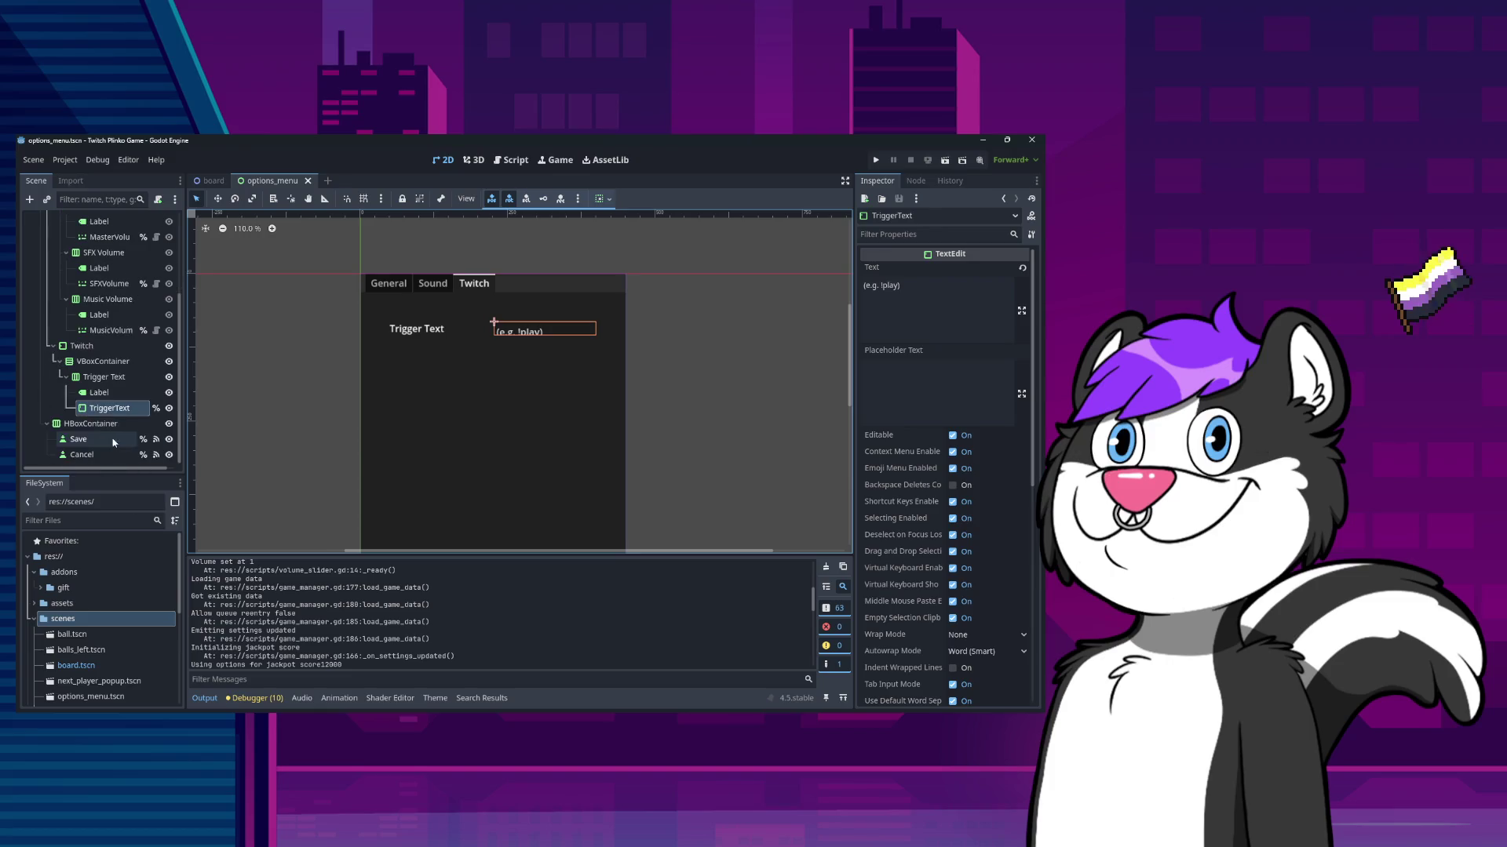
click(139, 378)
key(ctrl+d)
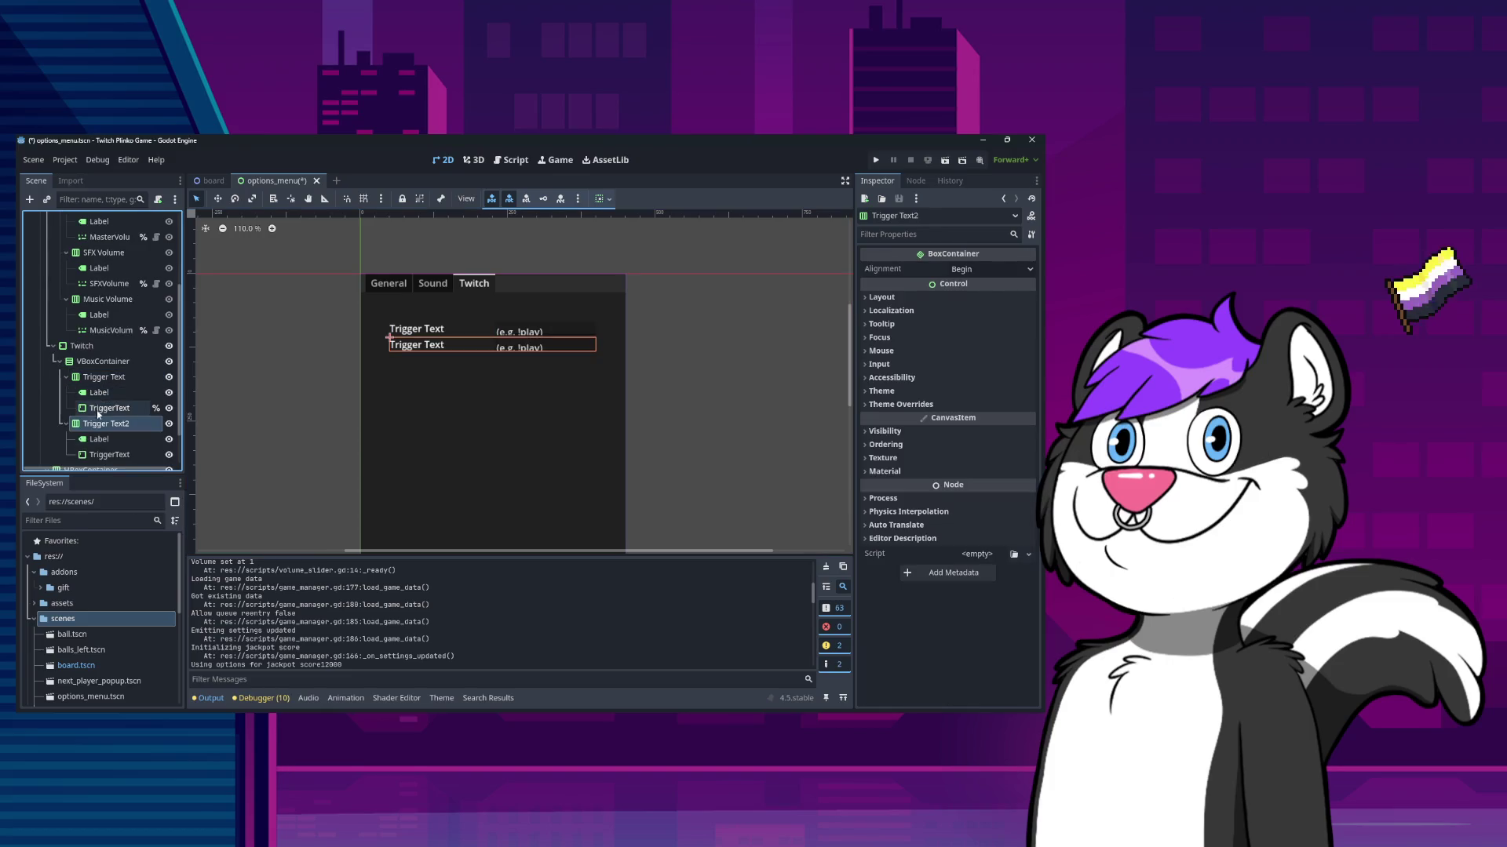
double_click(138, 423)
text(Queue)
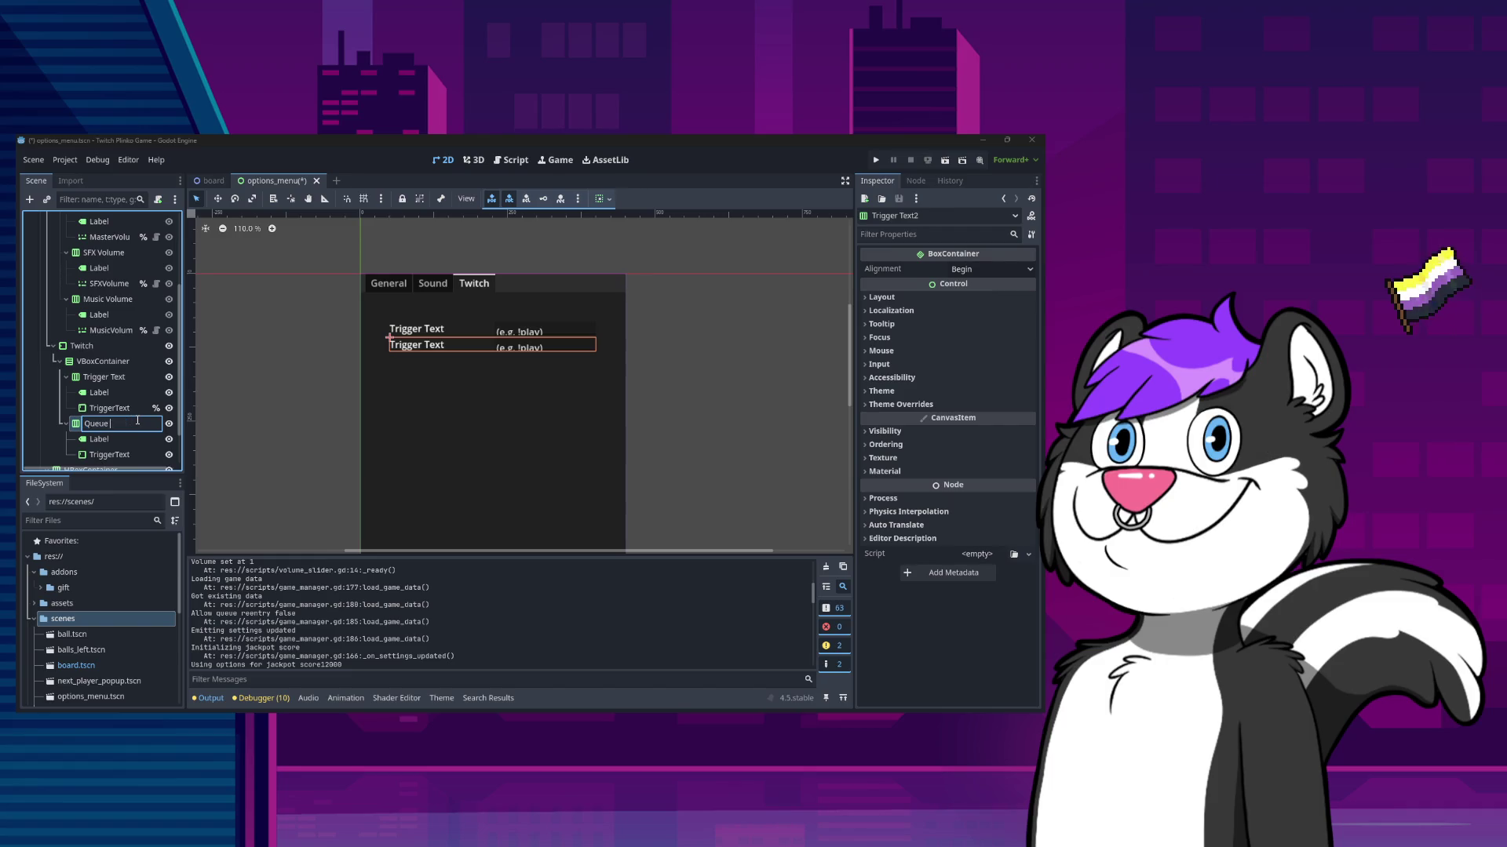
text(Re-Entry)
text( Disallow)
key(Return)
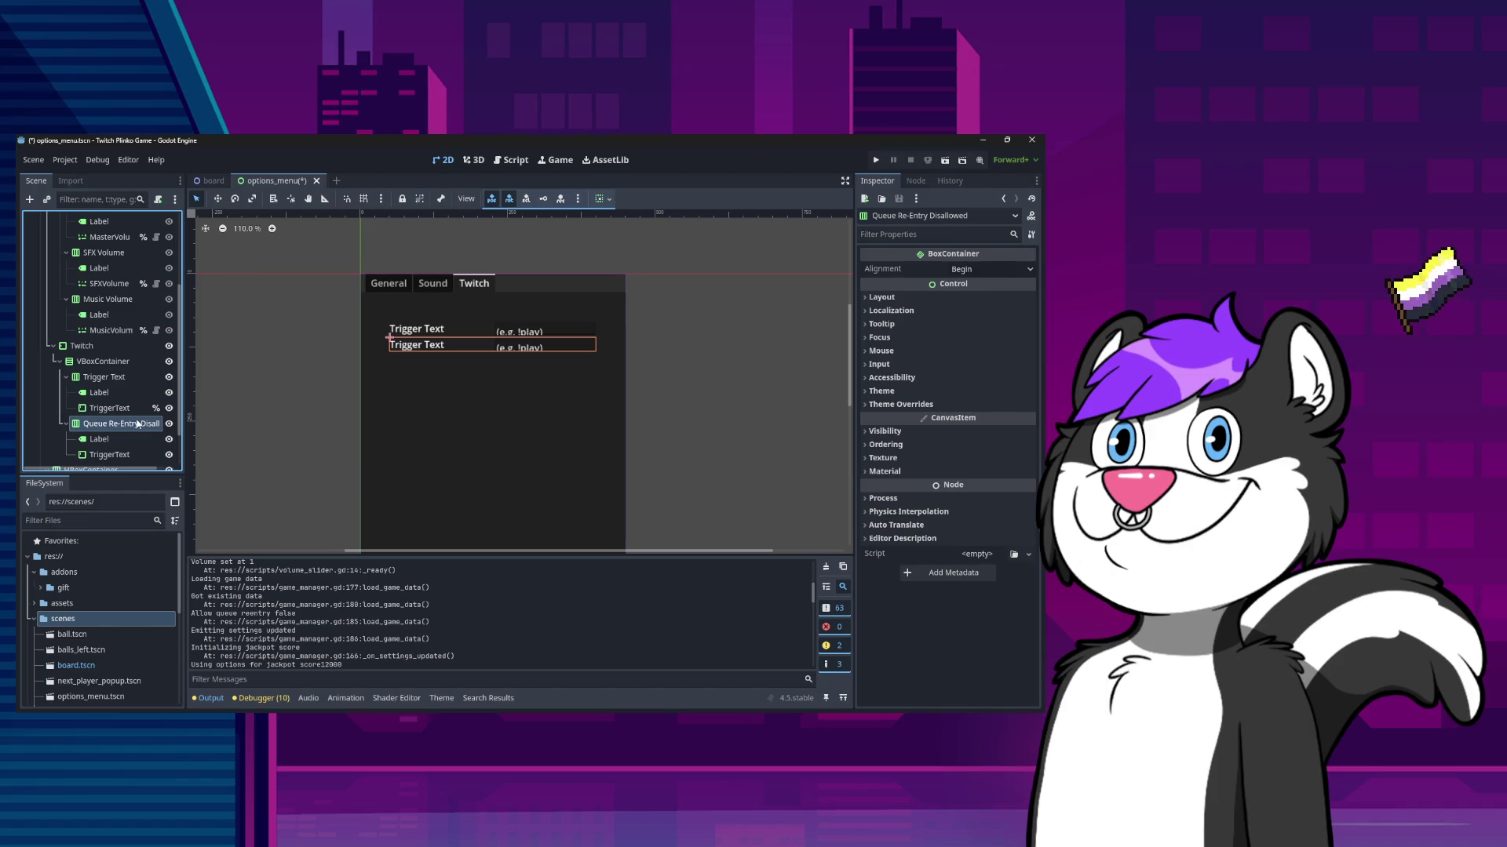
- Set the new row's Label text to 'Queue Re-Entry Disallowed'
click(98, 439)
double_click(930, 288)
text(Queue \Re-)
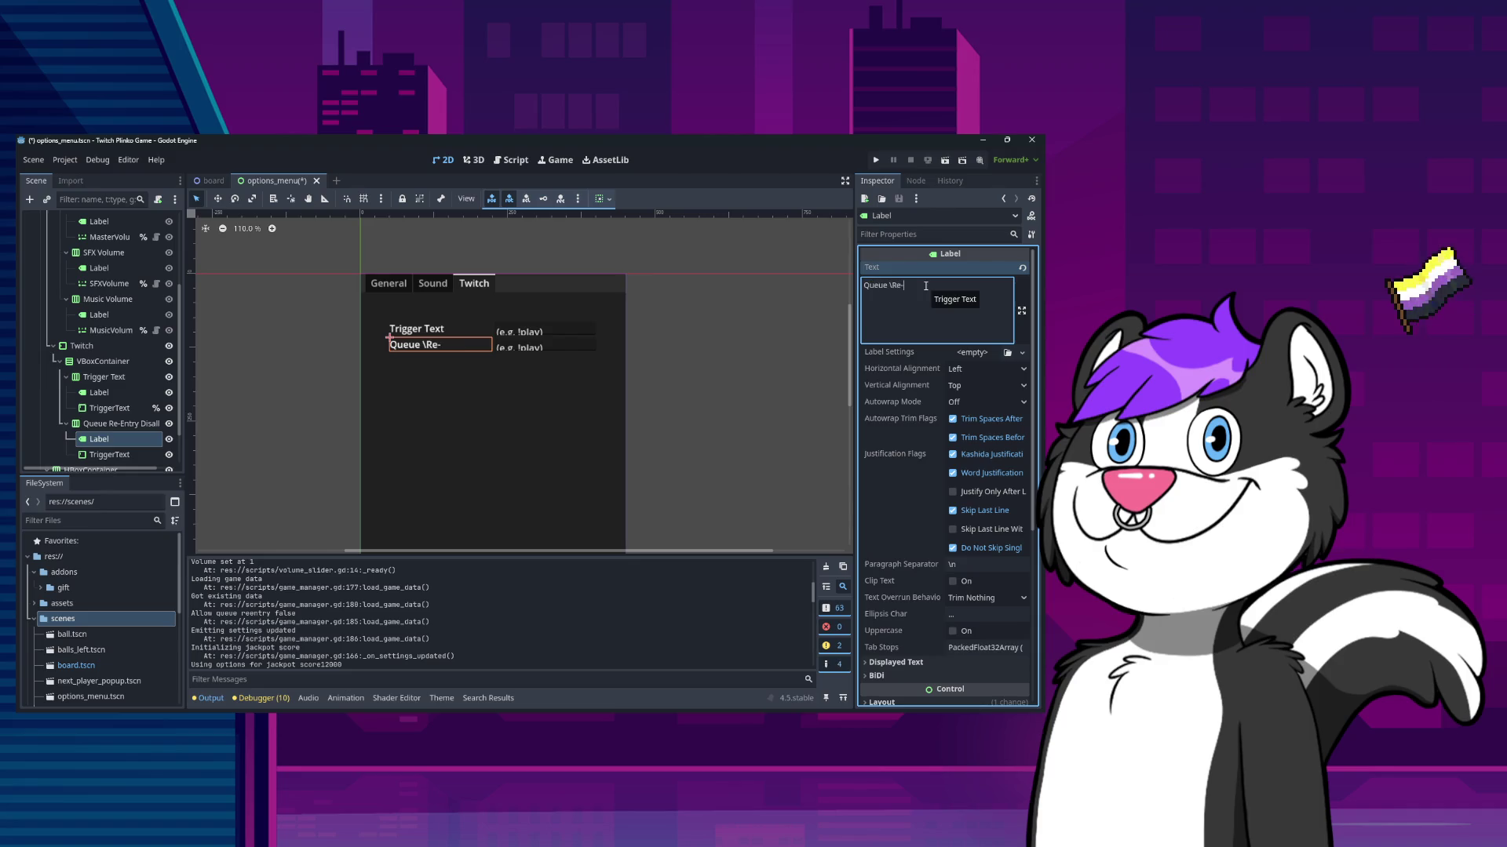
text(Entr)
key(Left)
key(Left)
key(Left)
key(BackSpace)
text(llow)
key(Return)
key(BackSpace)
- Delete the copied text box from the Queue Re-Entry row
click(118, 455)
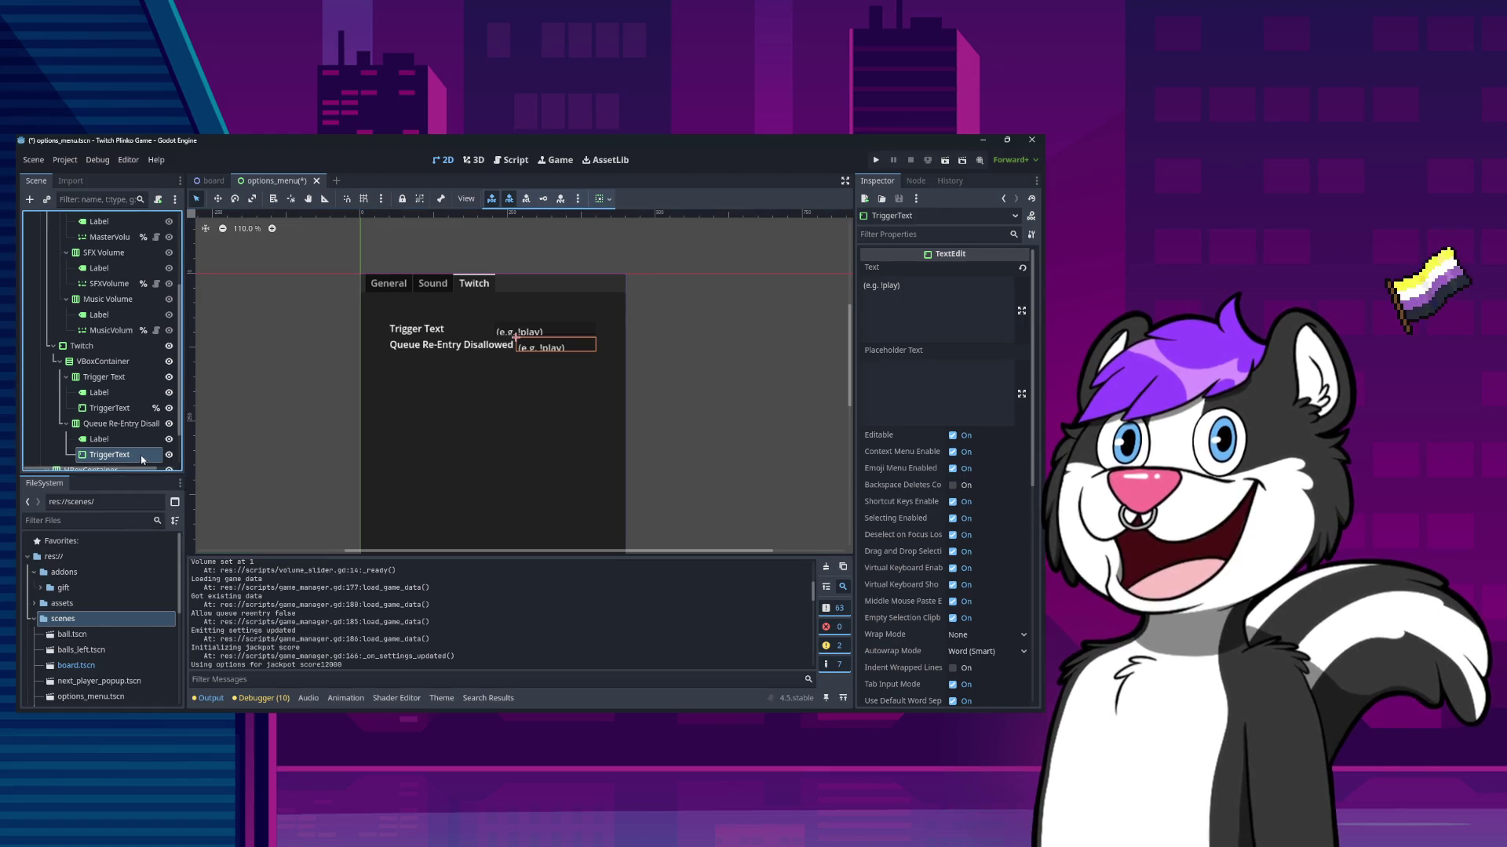
key(Delete)
key(Return)
key(Escape)
right_click(118, 424)
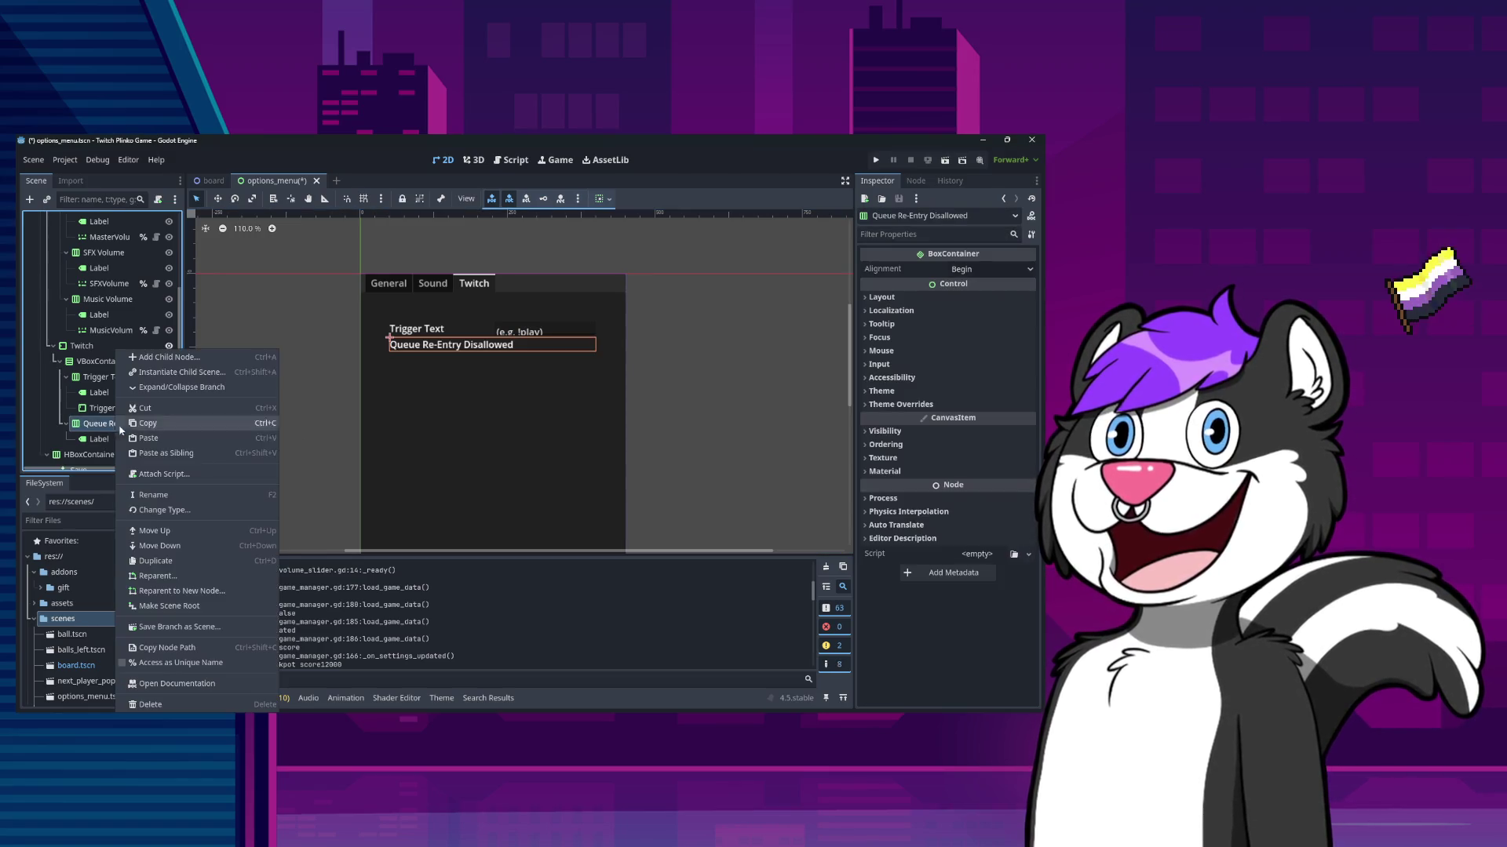
- Add a CheckBox node as a child of the Queue Re-Entry Disallowed row
key(Escape)
key(ctrl+a)
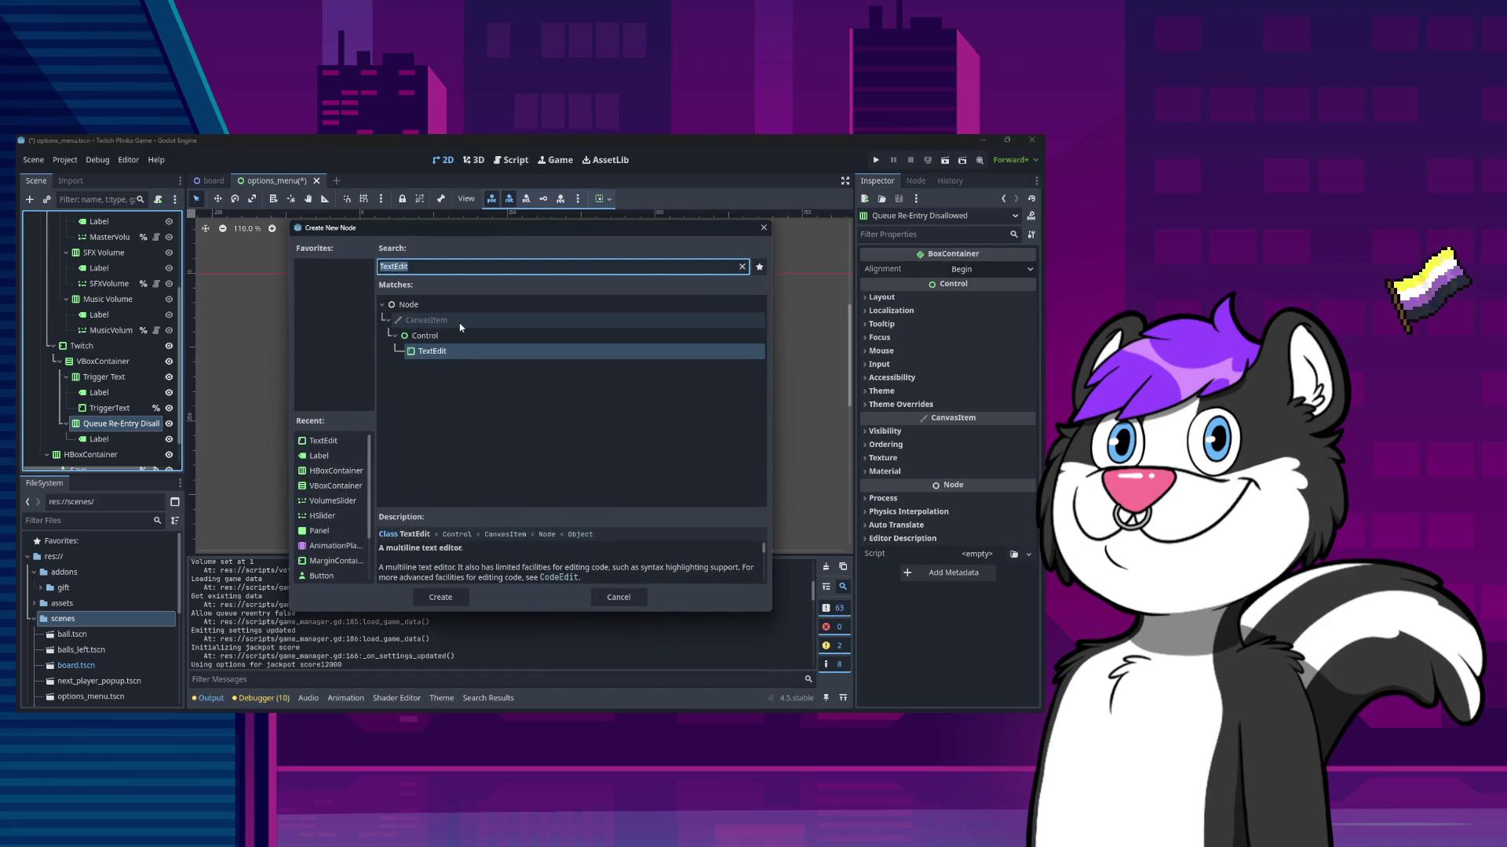
text(check)
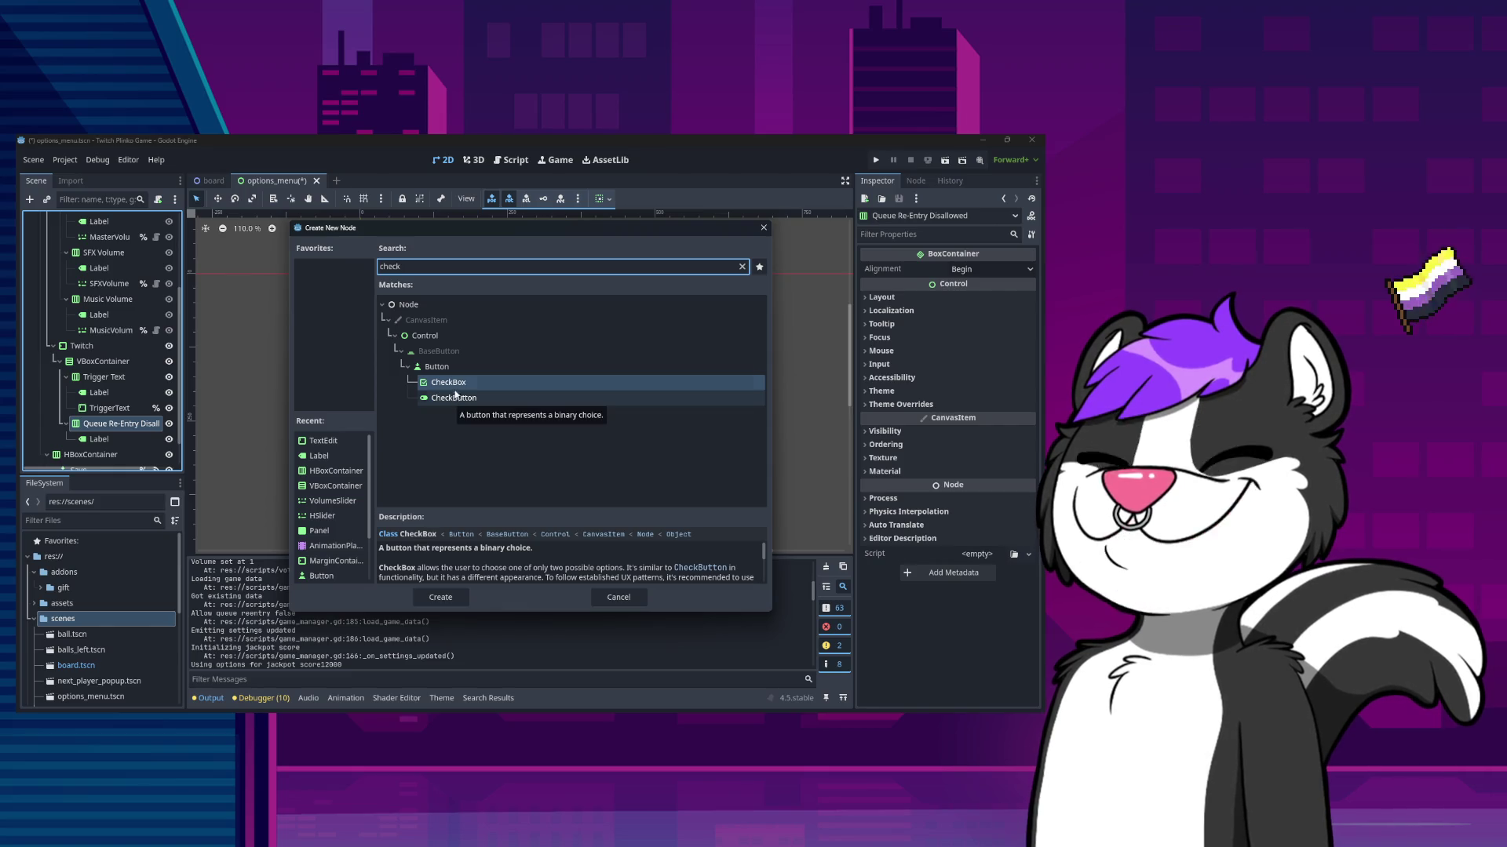
click(457, 383)
click(459, 401)
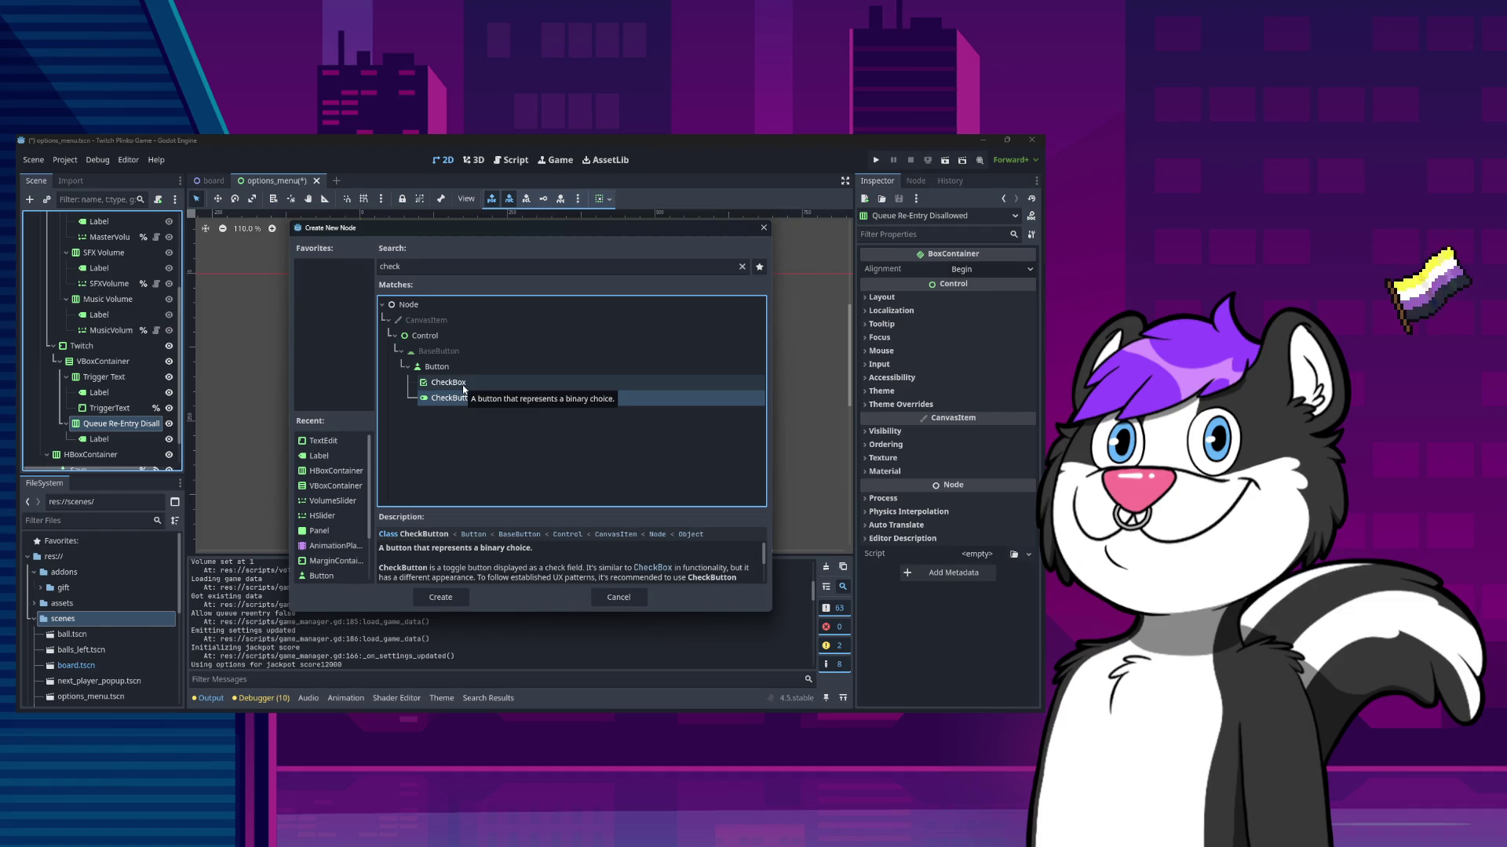
scroll(487, 560, down, 1)
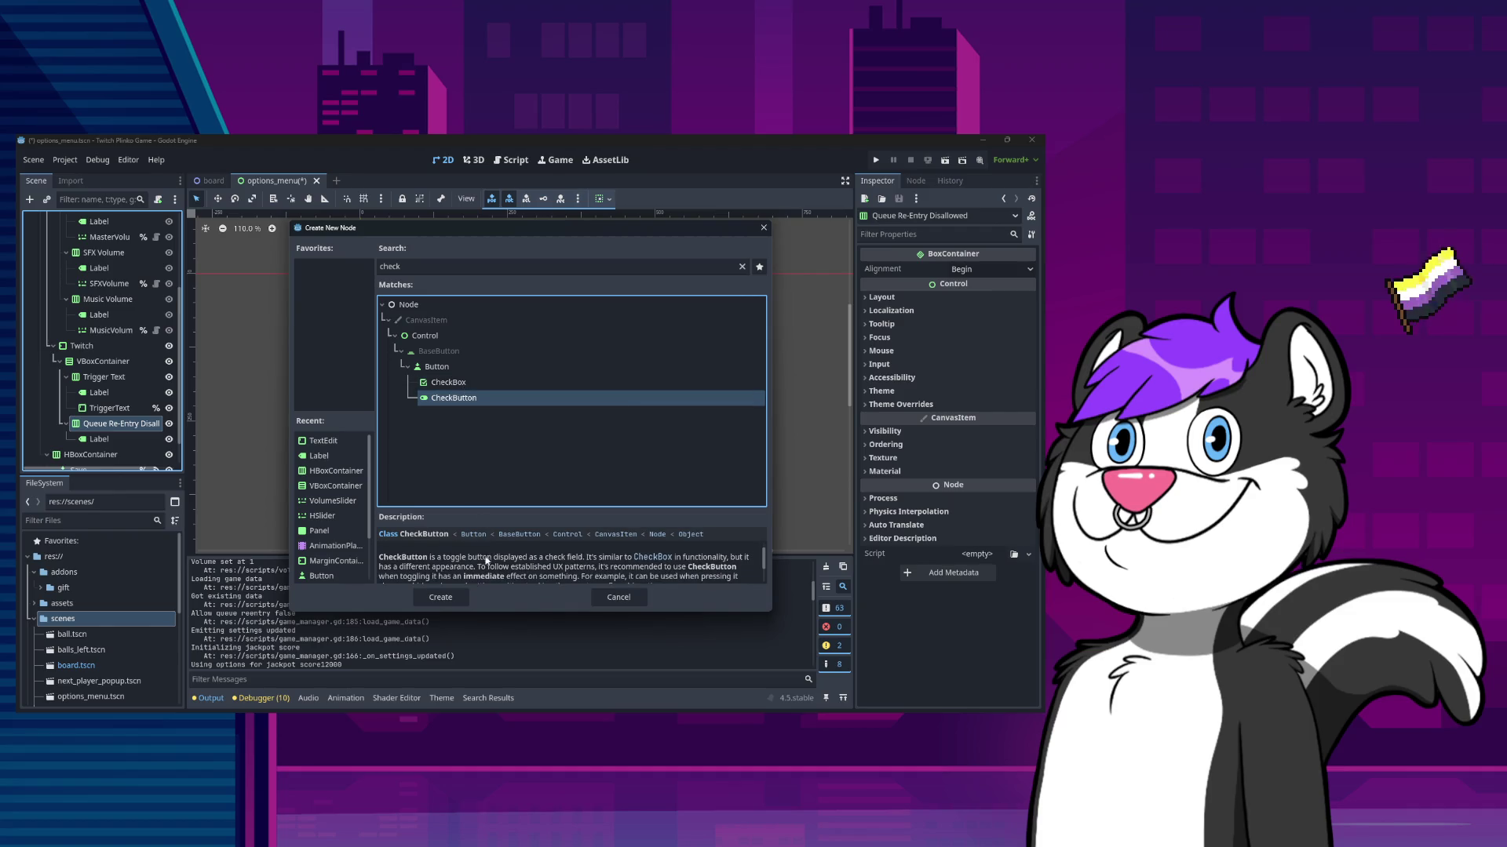
click(463, 383)
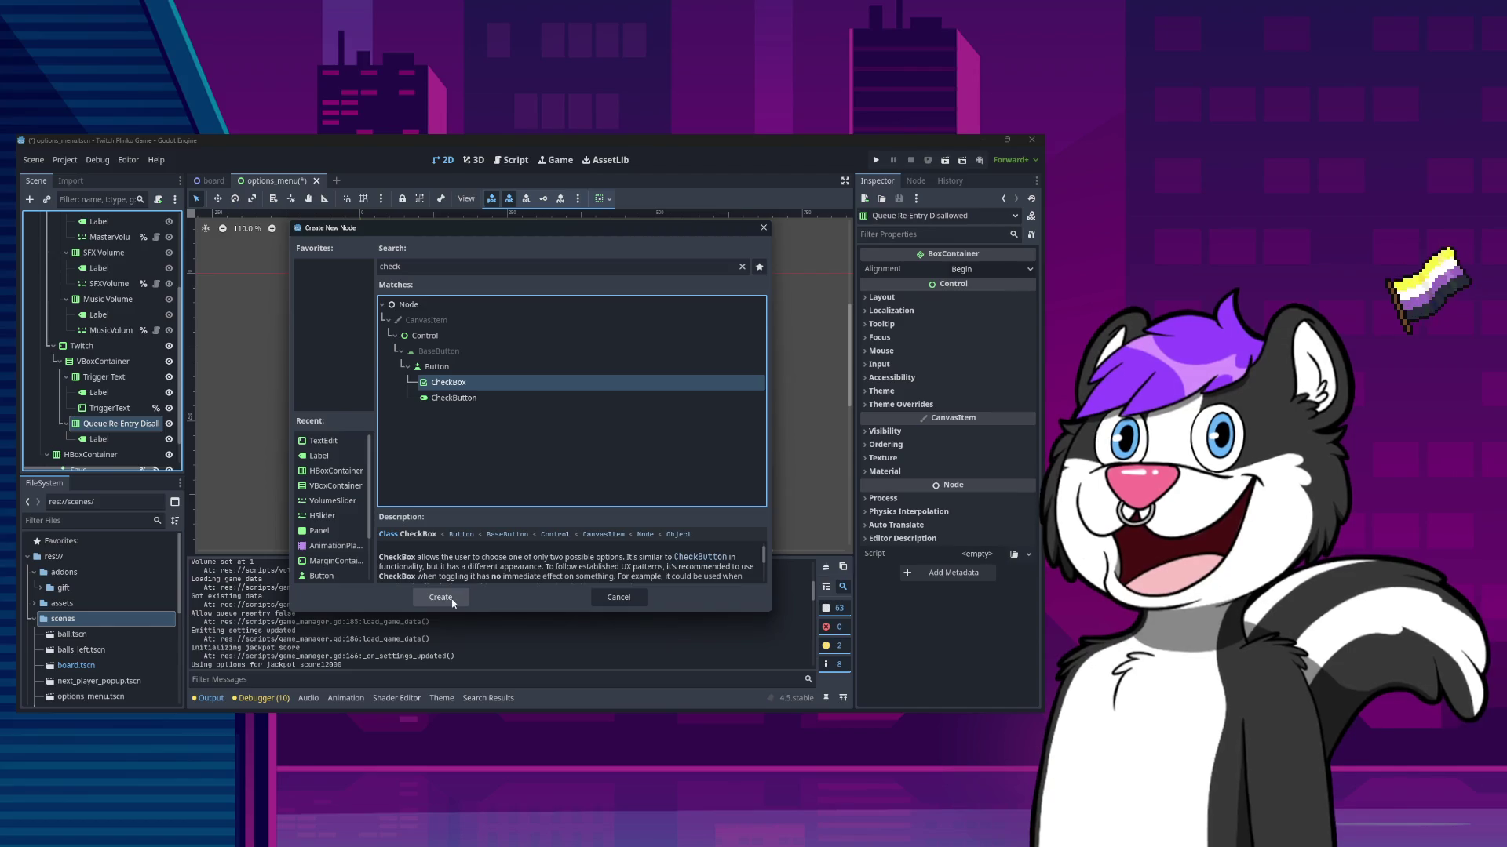
click(452, 598)
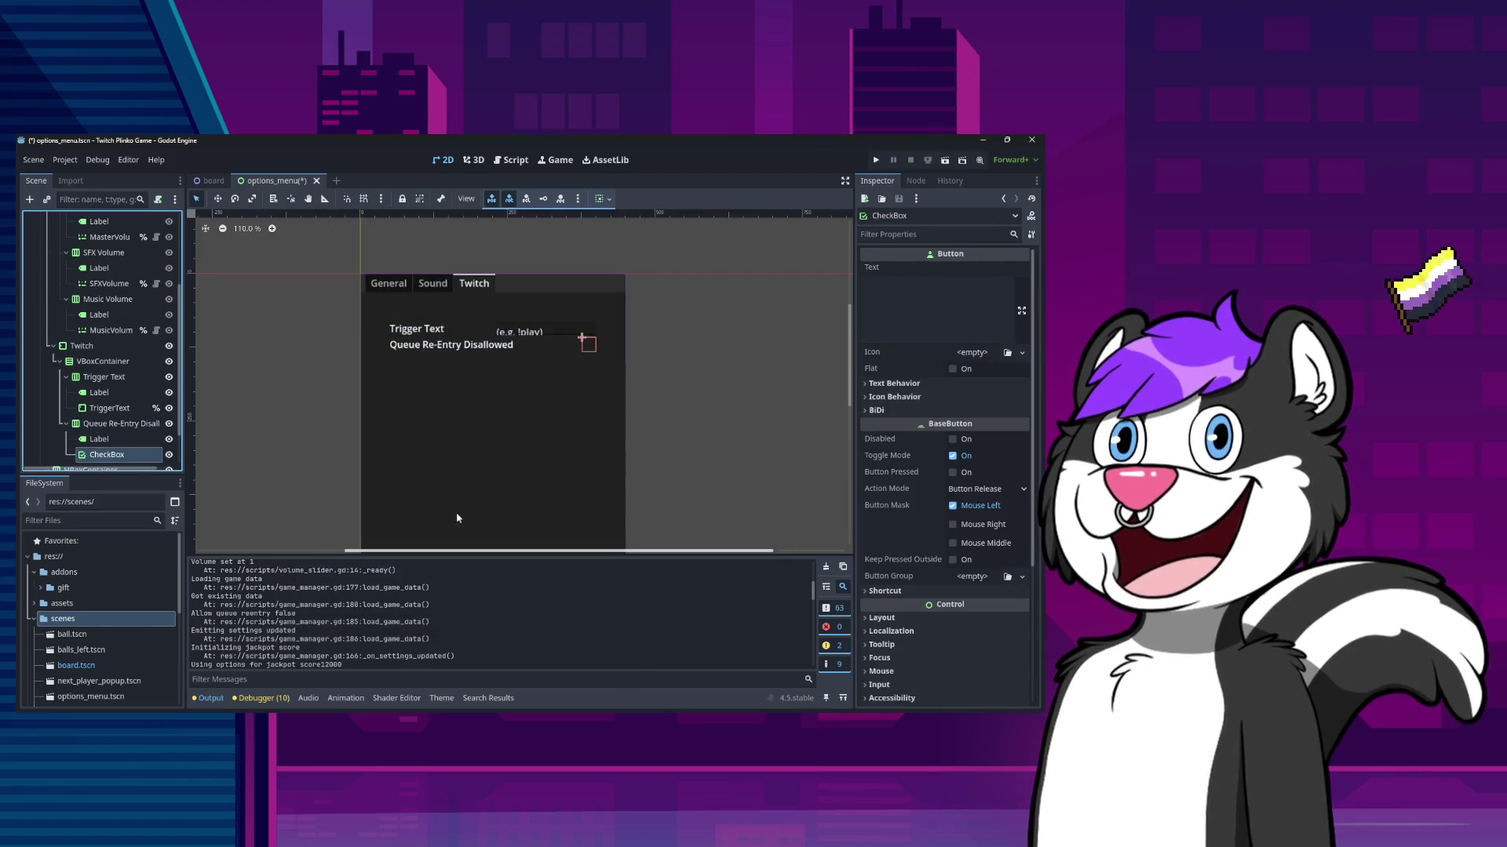
- Select the Twitch tab's VBoxContainer in the scene tree
click(525, 361)
click(588, 344)
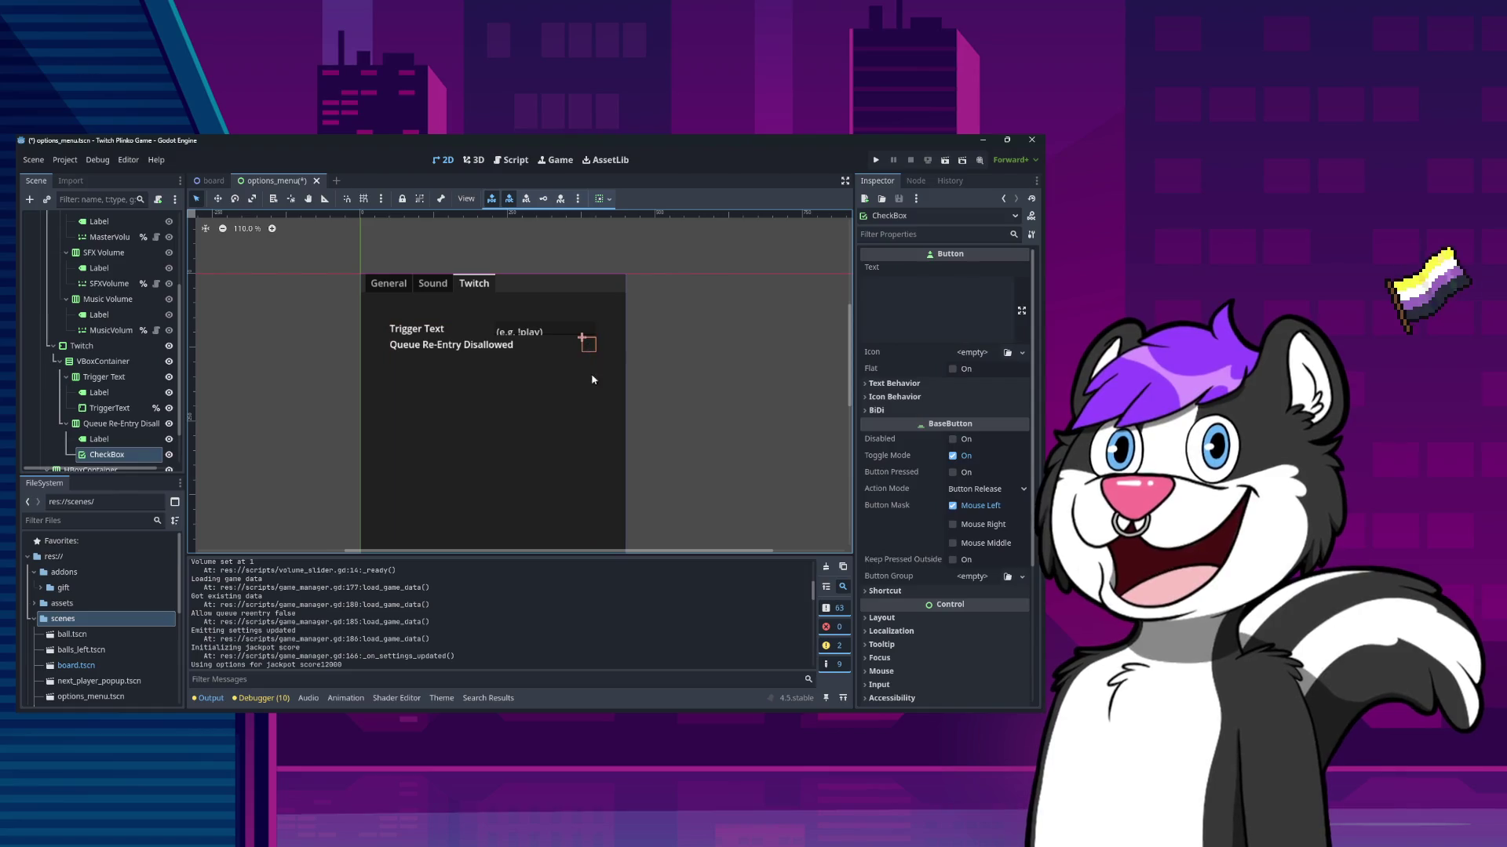
click(510, 419)
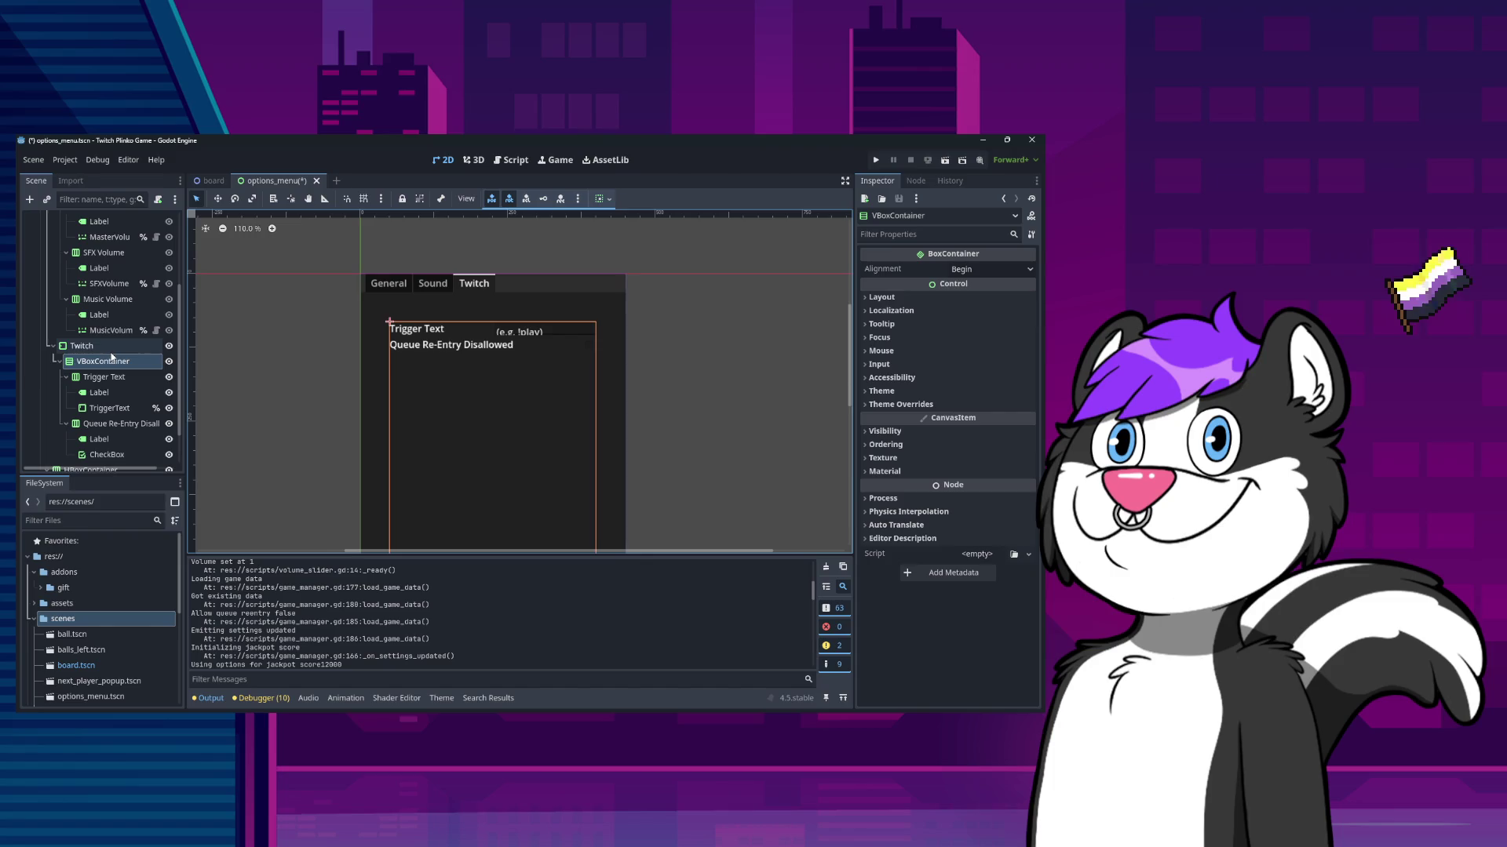
- Enable the Twitch VBoxContainer's Separation constant override at 40 and save the scene
click(869, 300)
click(874, 444)
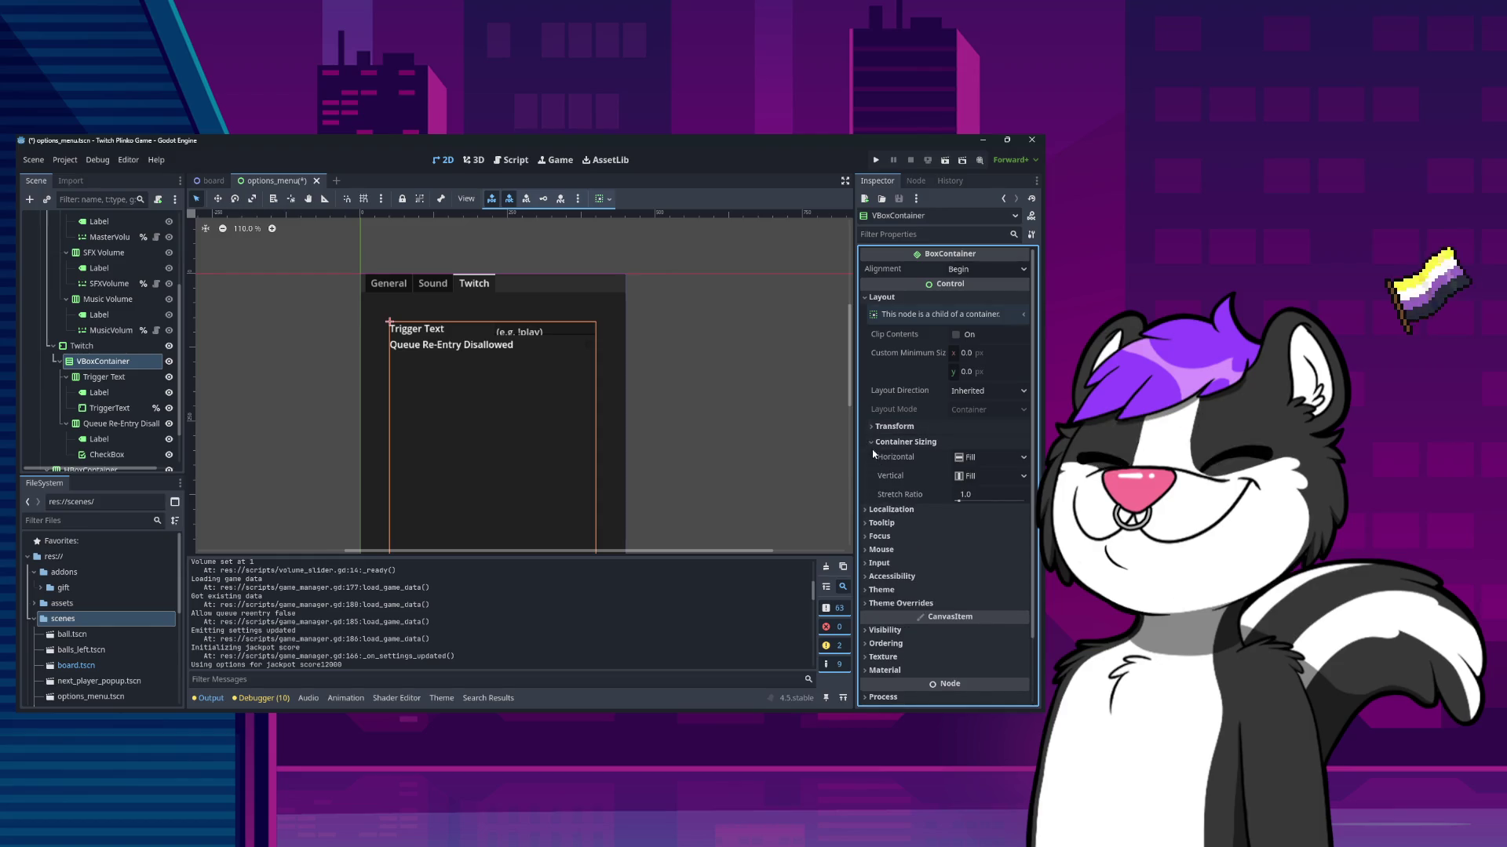
click(873, 441)
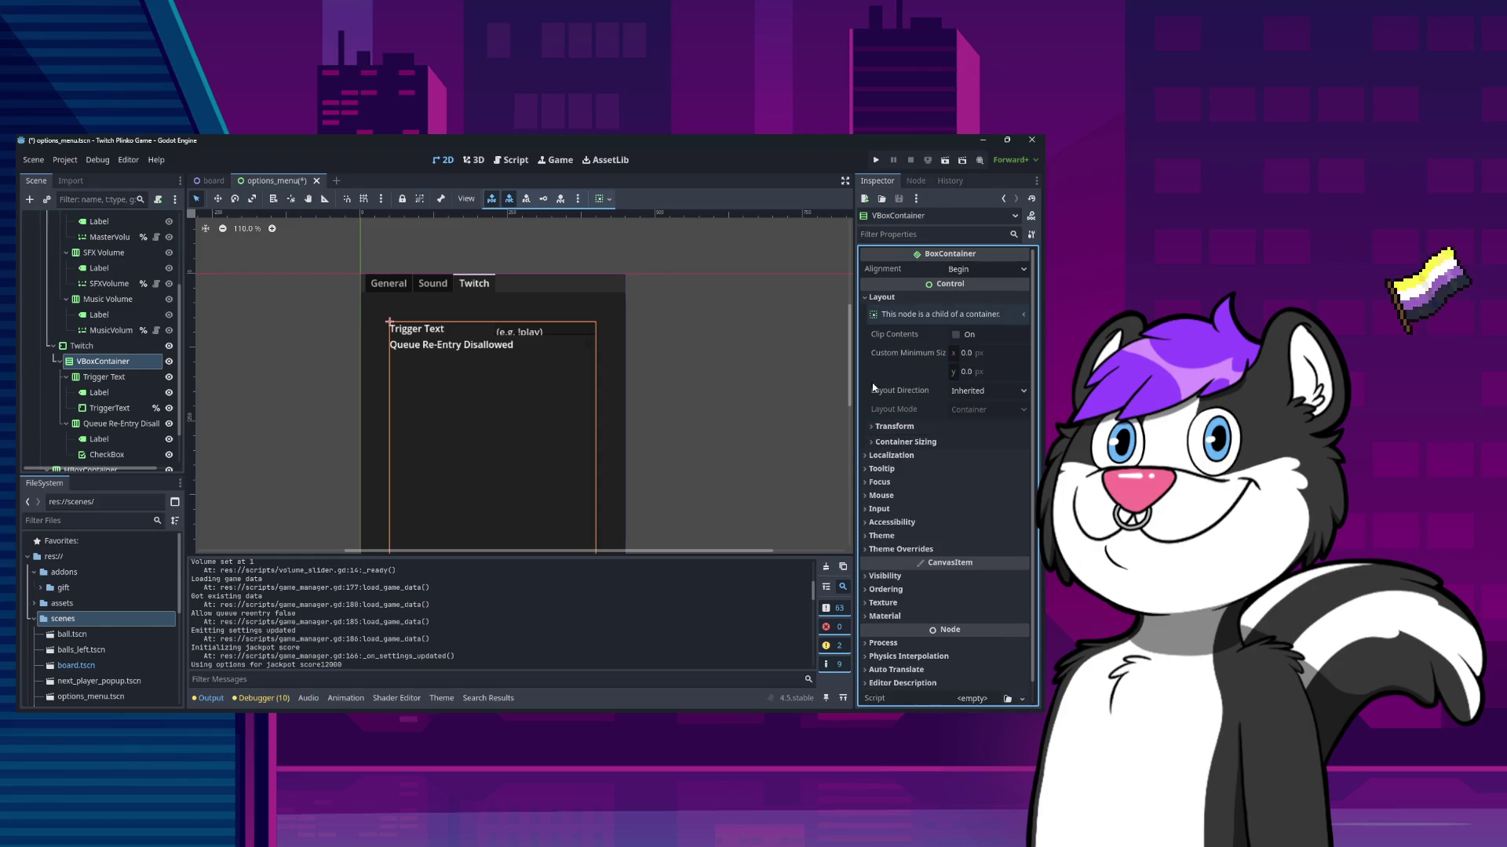
click(866, 549)
click(876, 564)
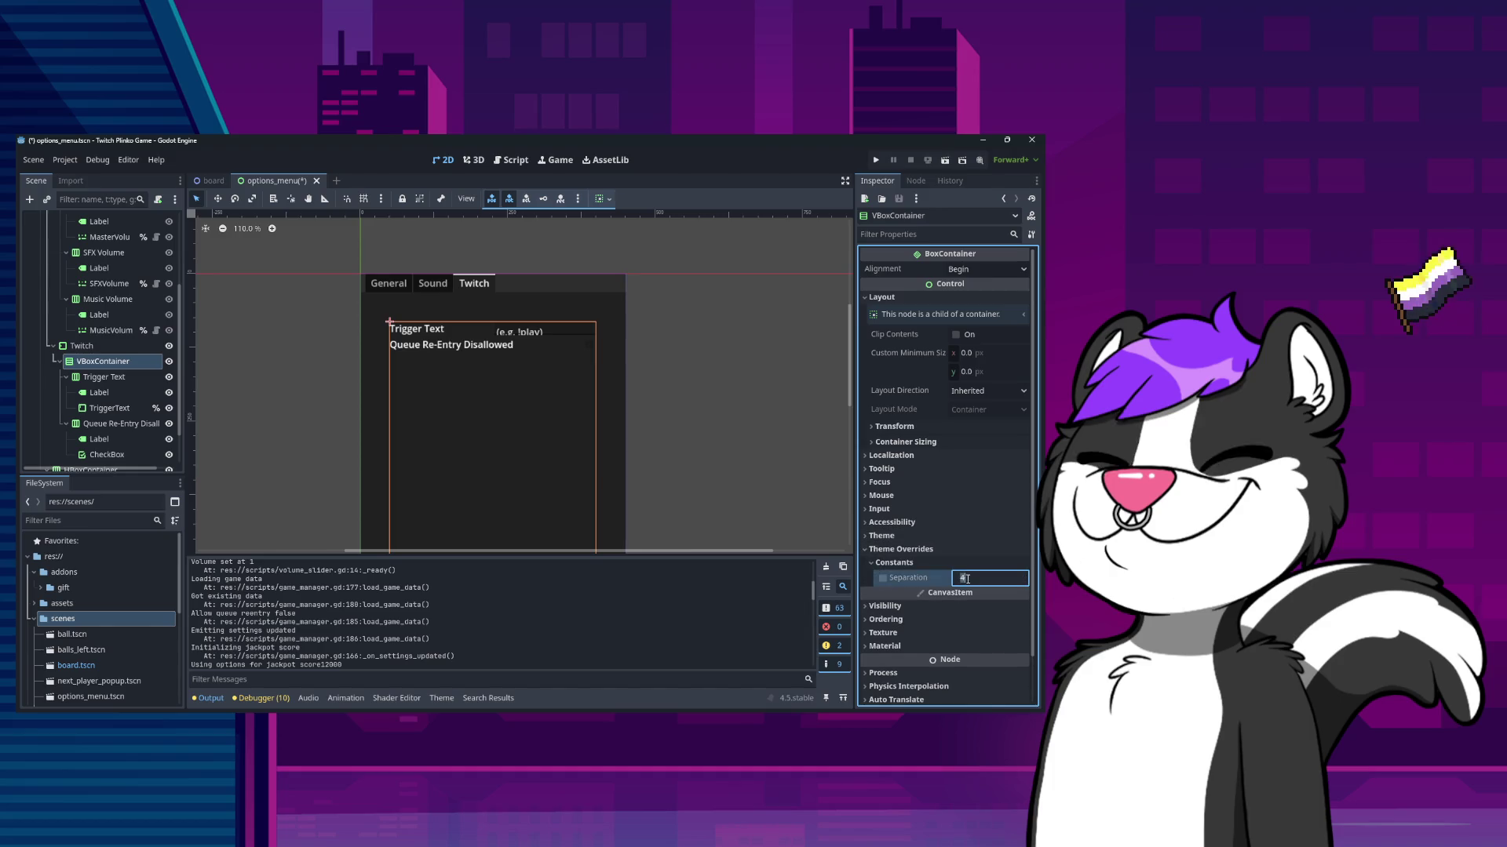
key(Return)
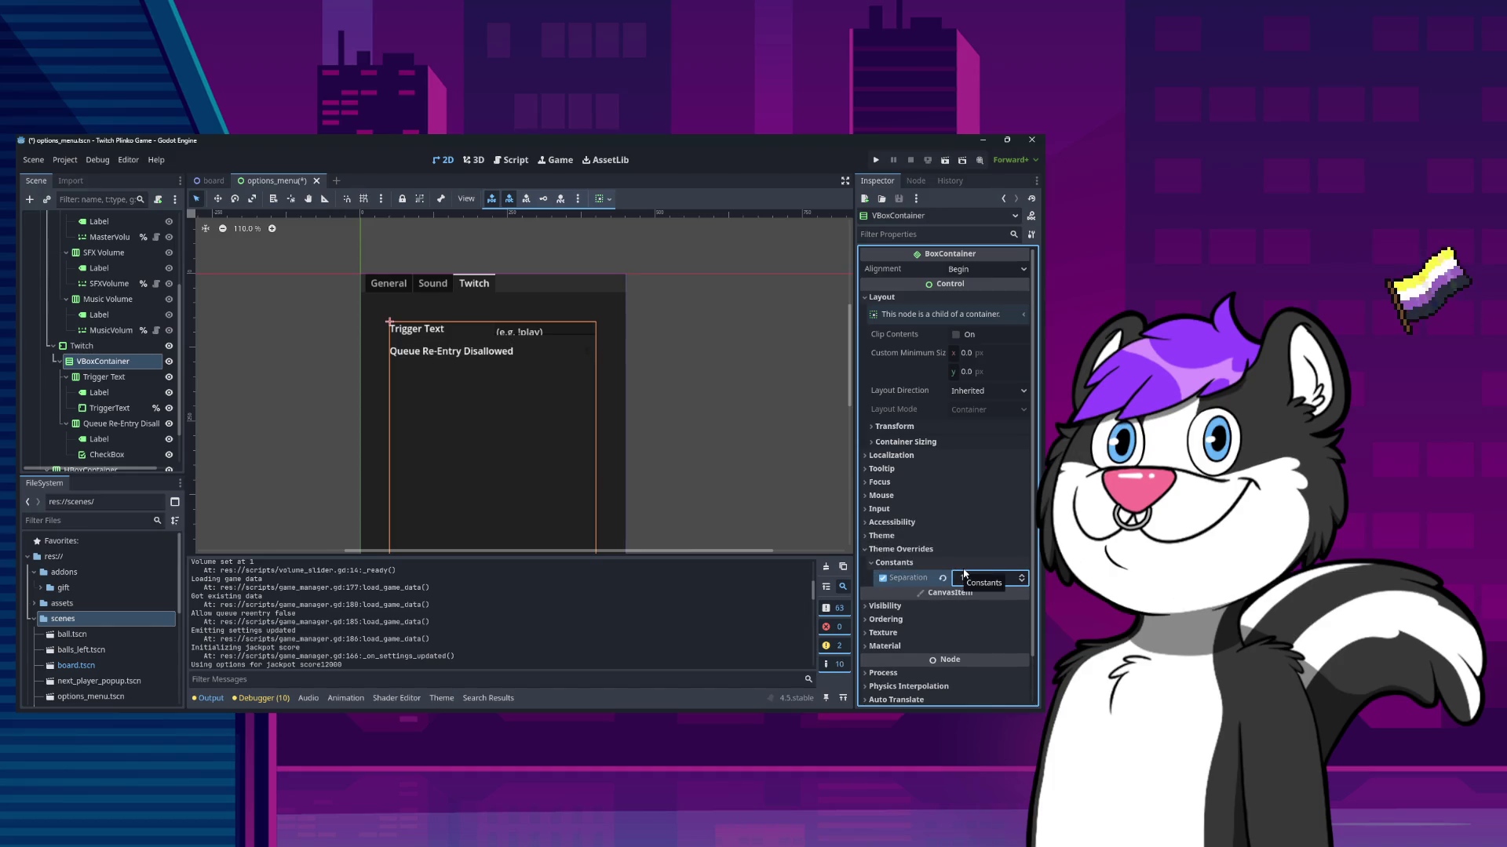
click(980, 579)
key(Return)
key(ctrl+s)
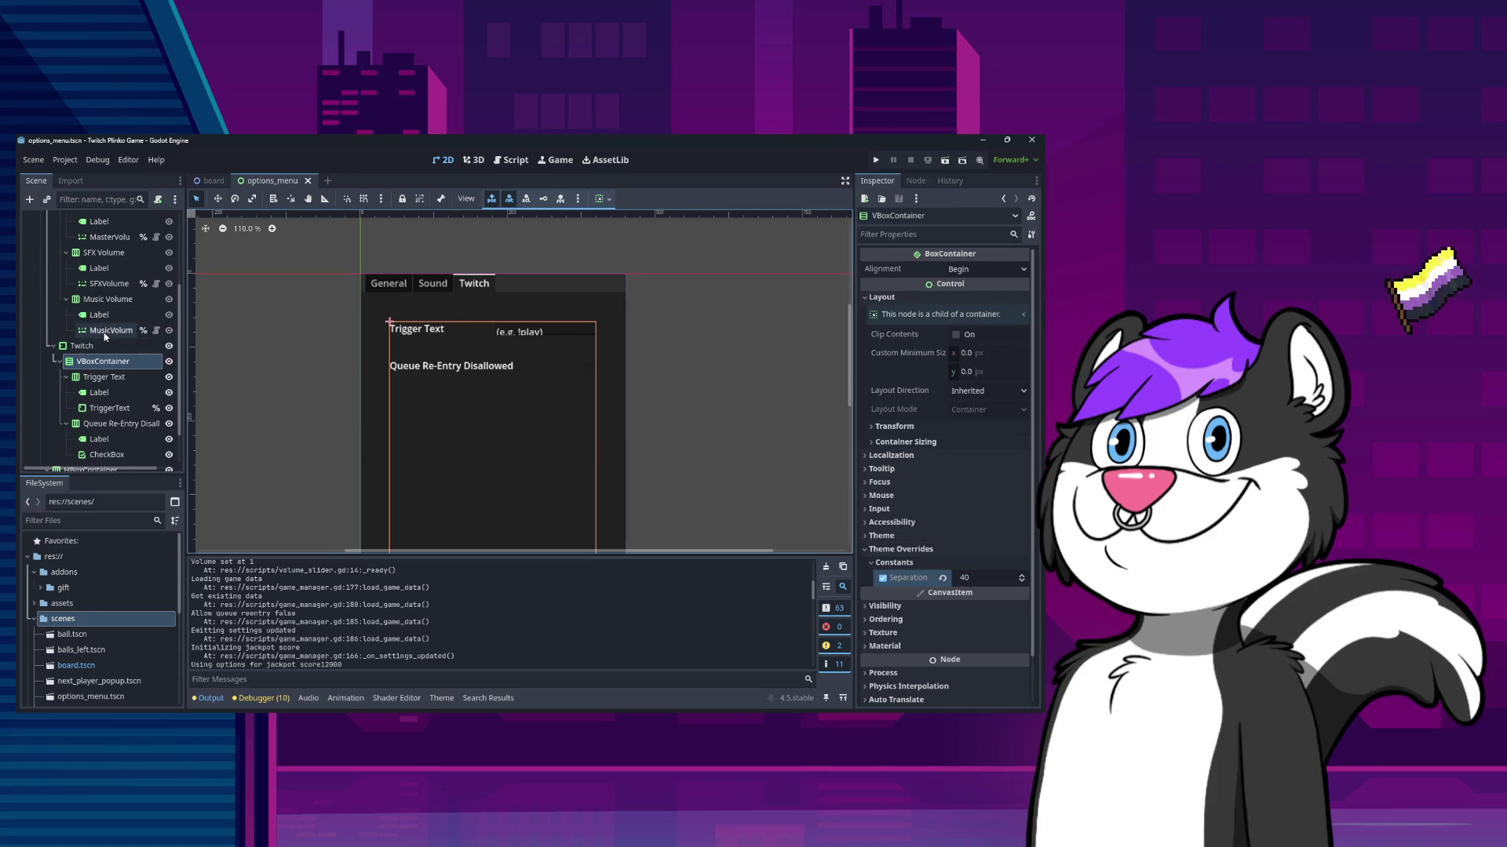
- Check the Separation value on the Sound tab's VBoxContainer for comparison
scroll(160, 337, up, 3)
click(150, 269)
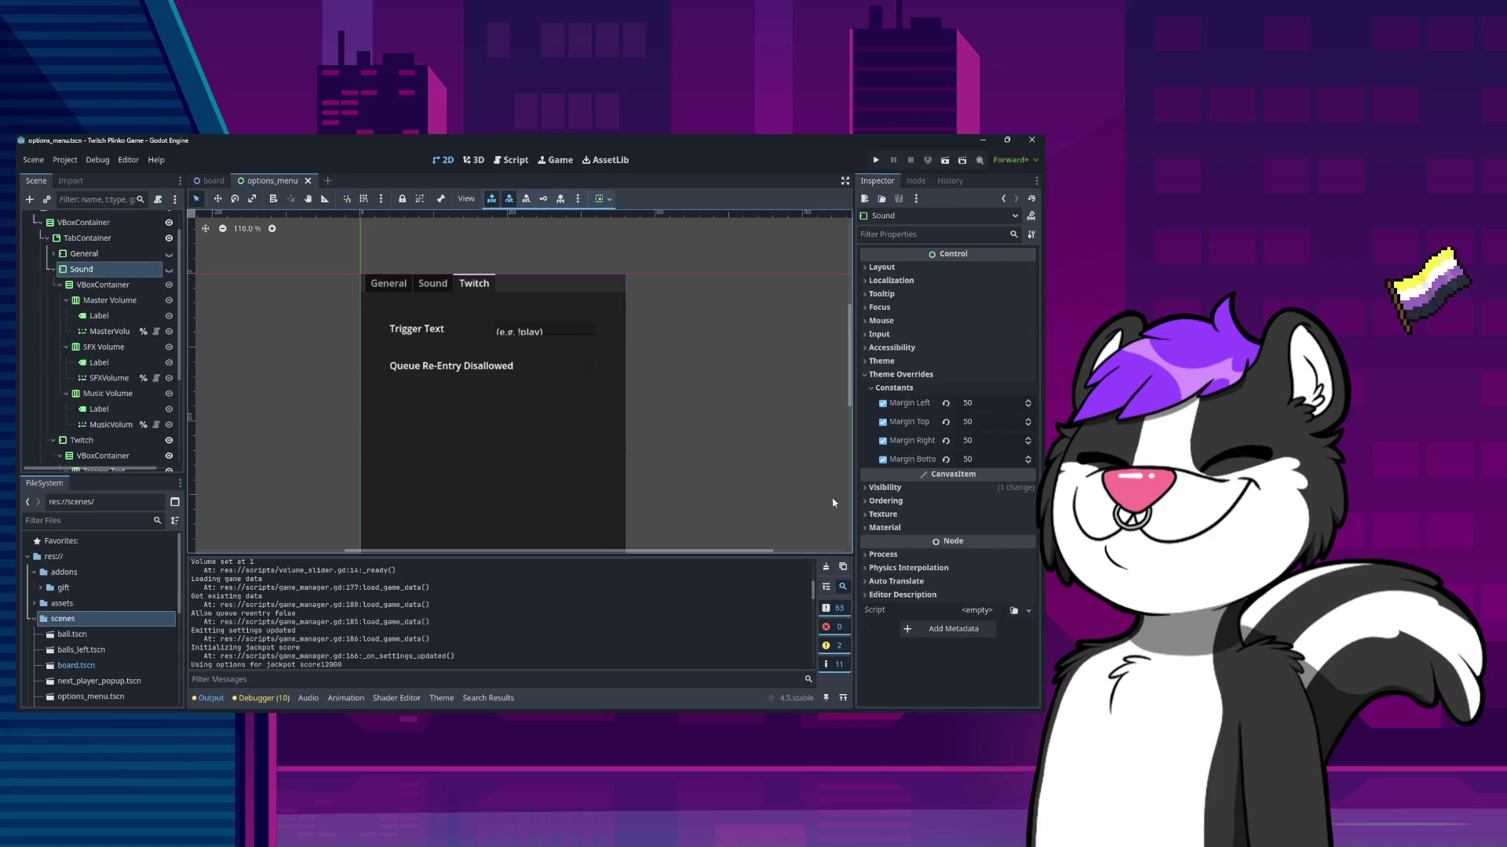
click(103, 287)
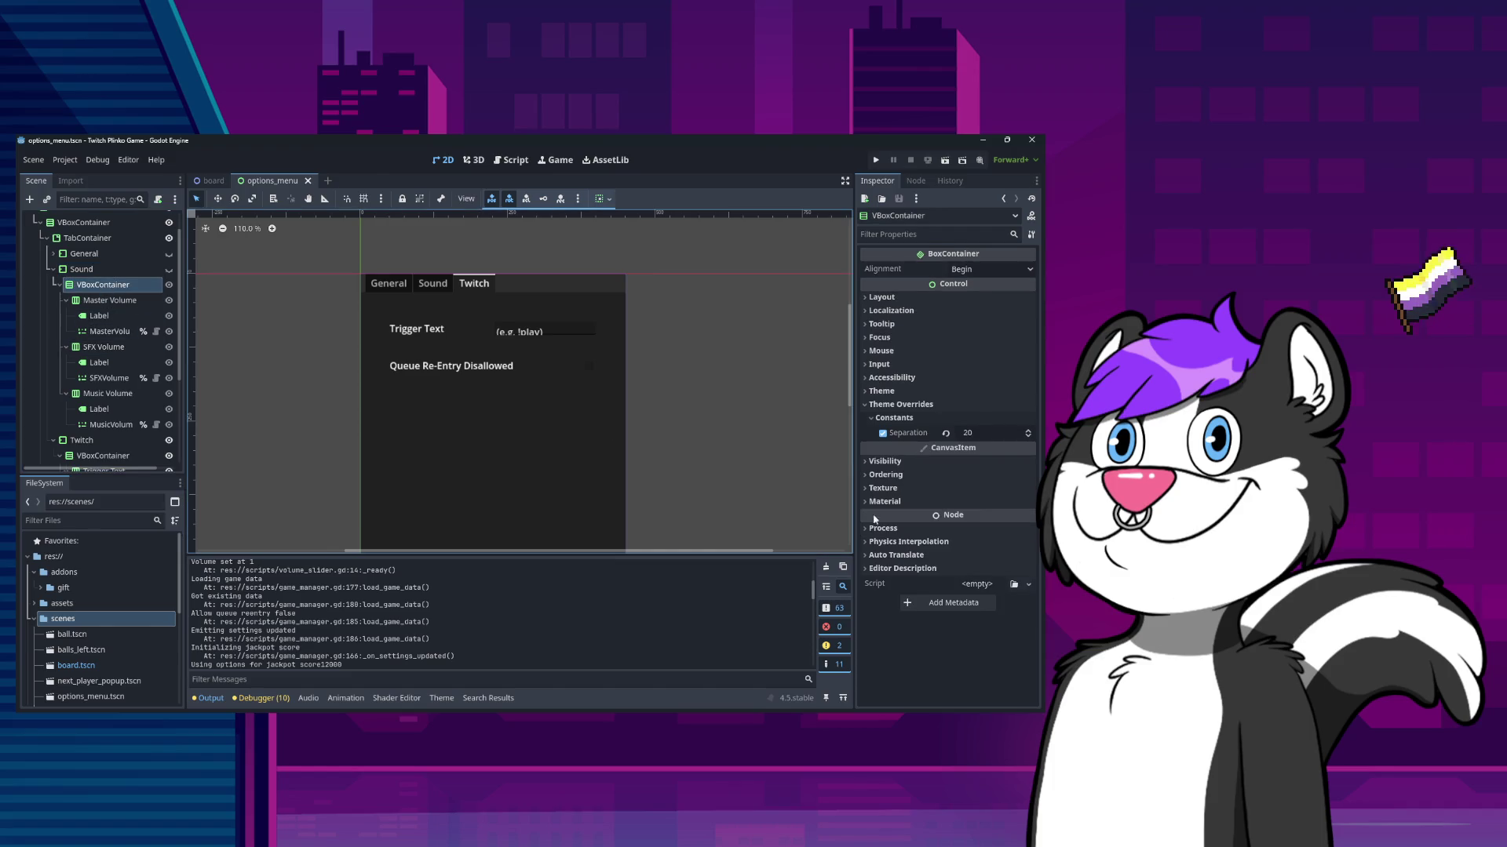
click(83, 271)
click(83, 285)
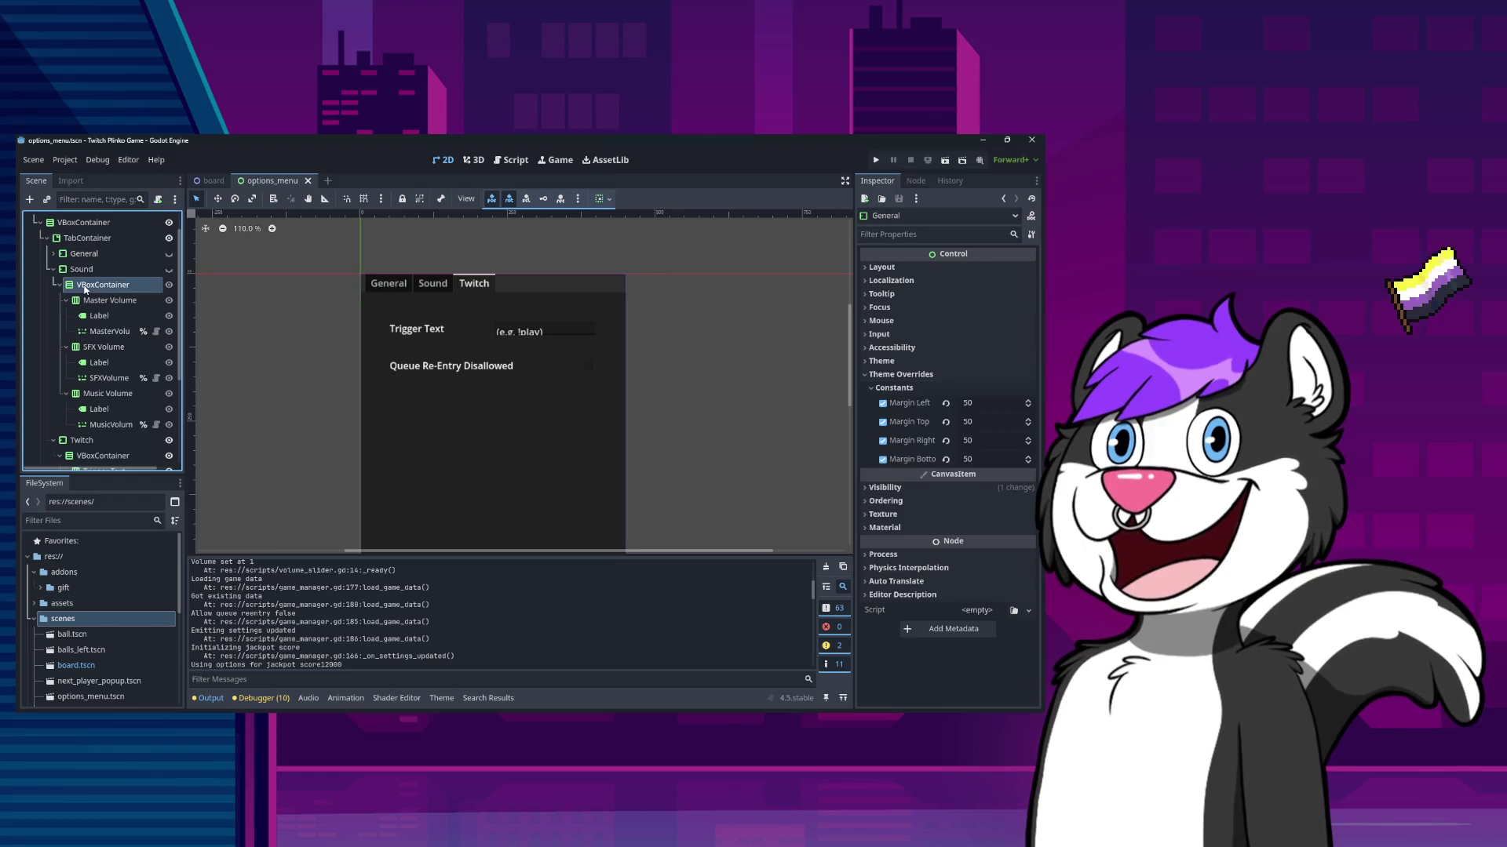
click(53, 253)
click(53, 285)
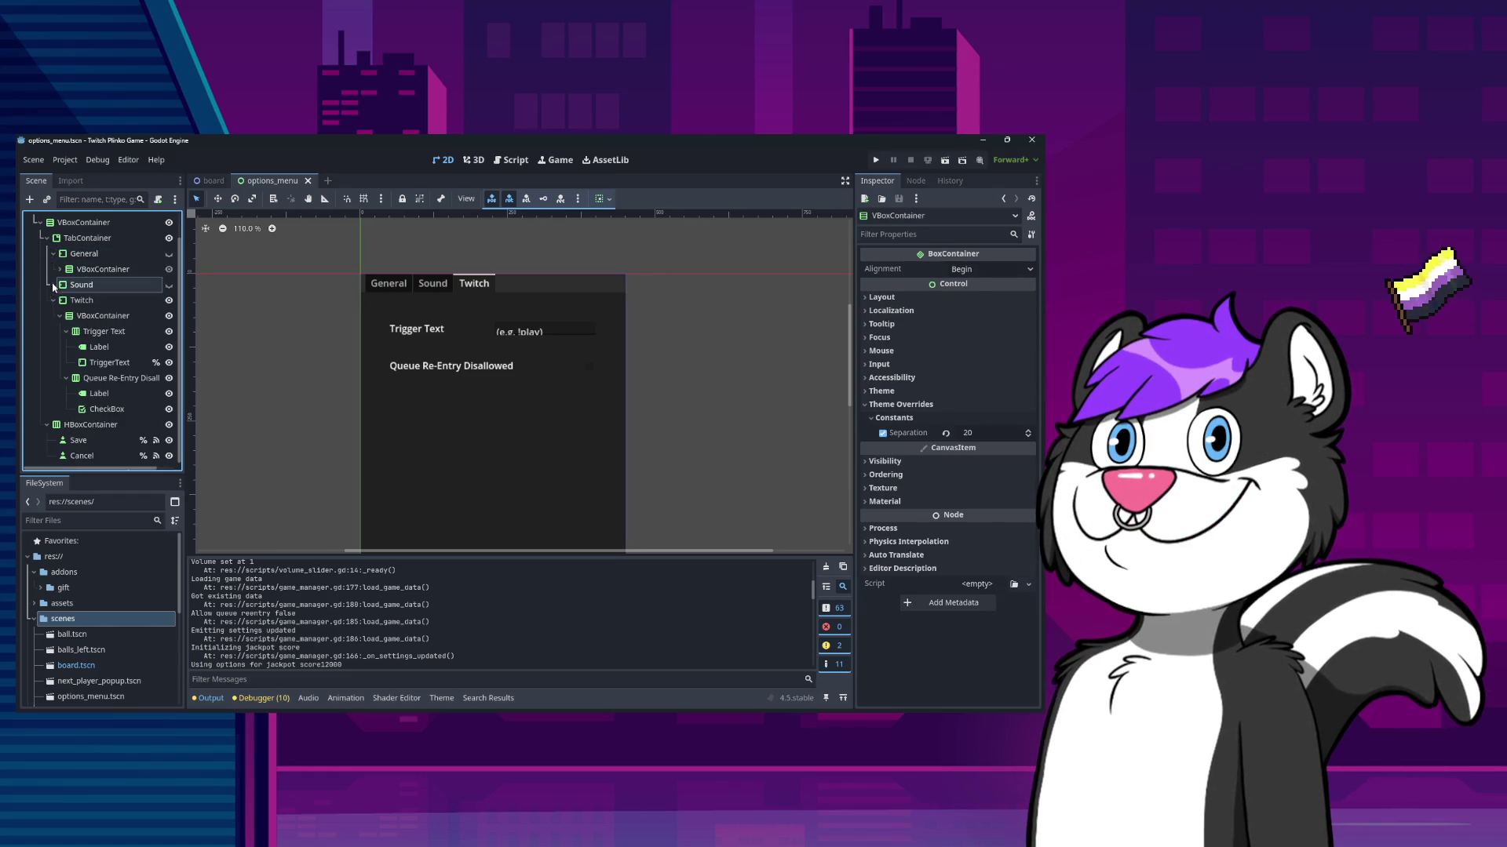
- Change the Twitch VBoxContainer's Separation from 40 to 20, matching the Sound tab
click(58, 314)
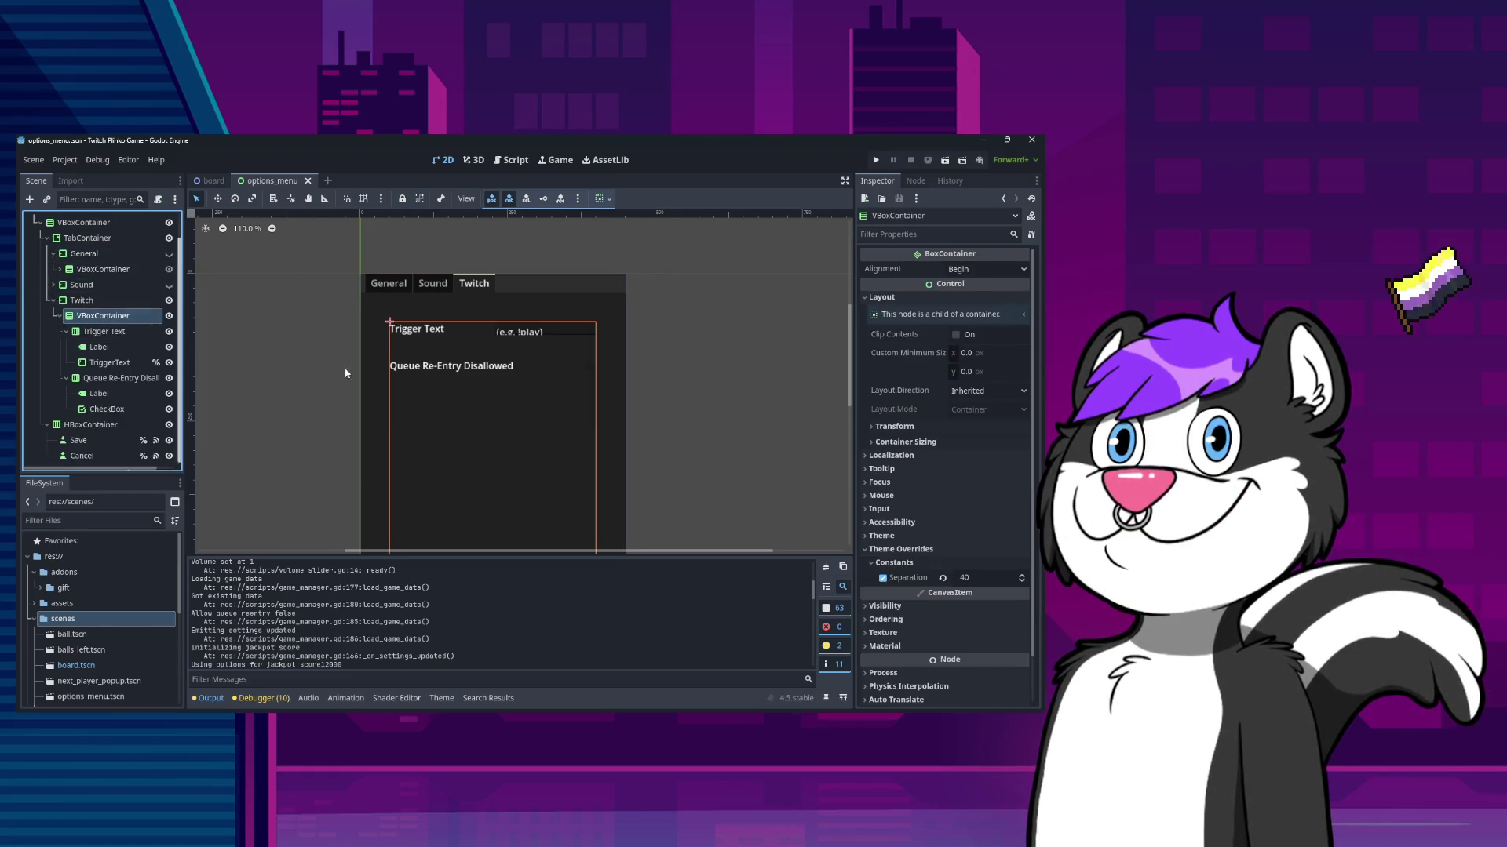
click(977, 576)
text(20)
key(Return)
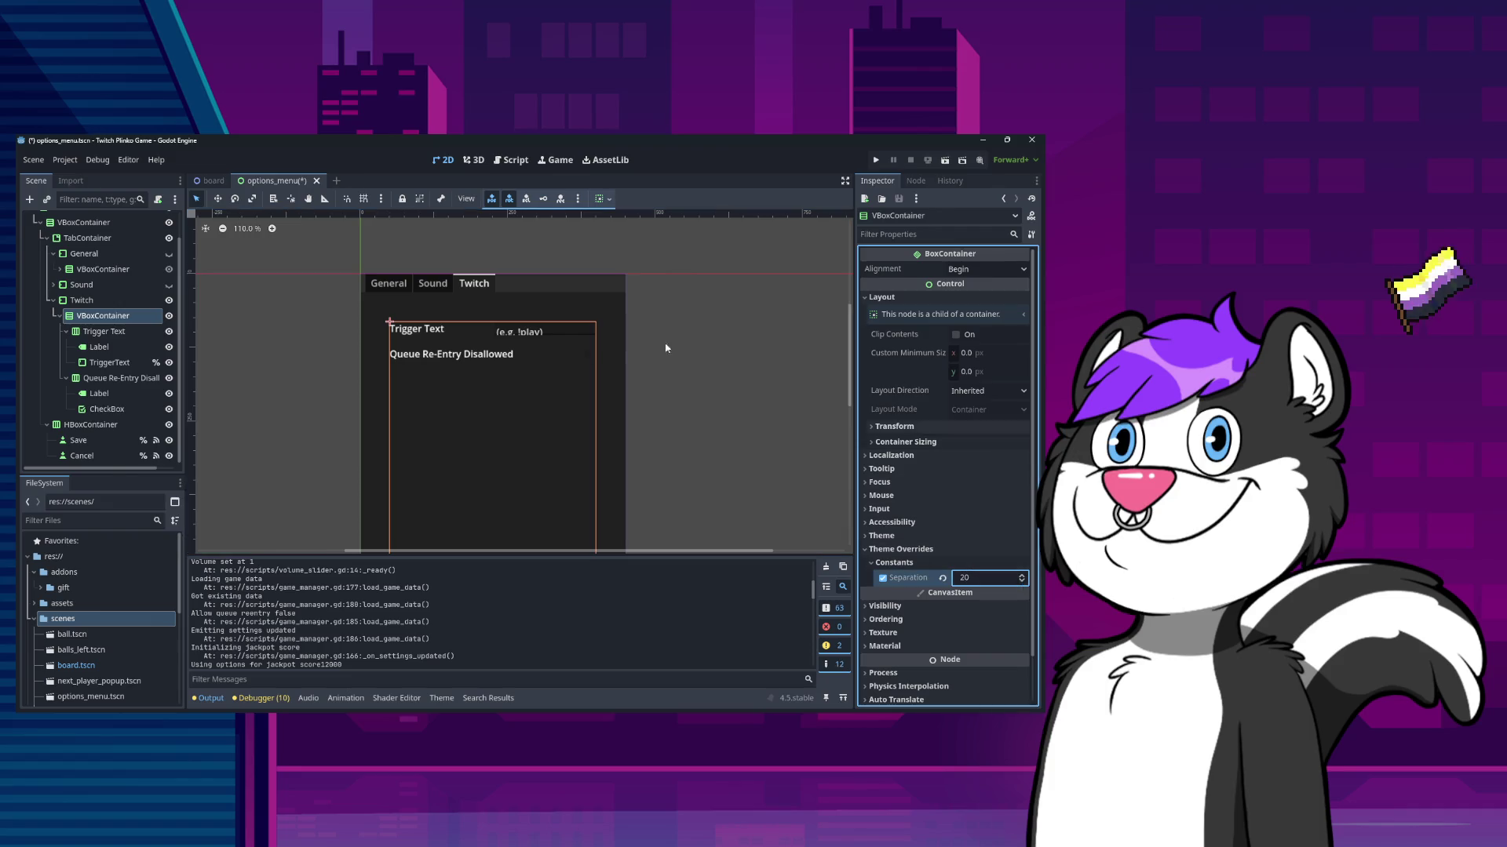
click(537, 357)
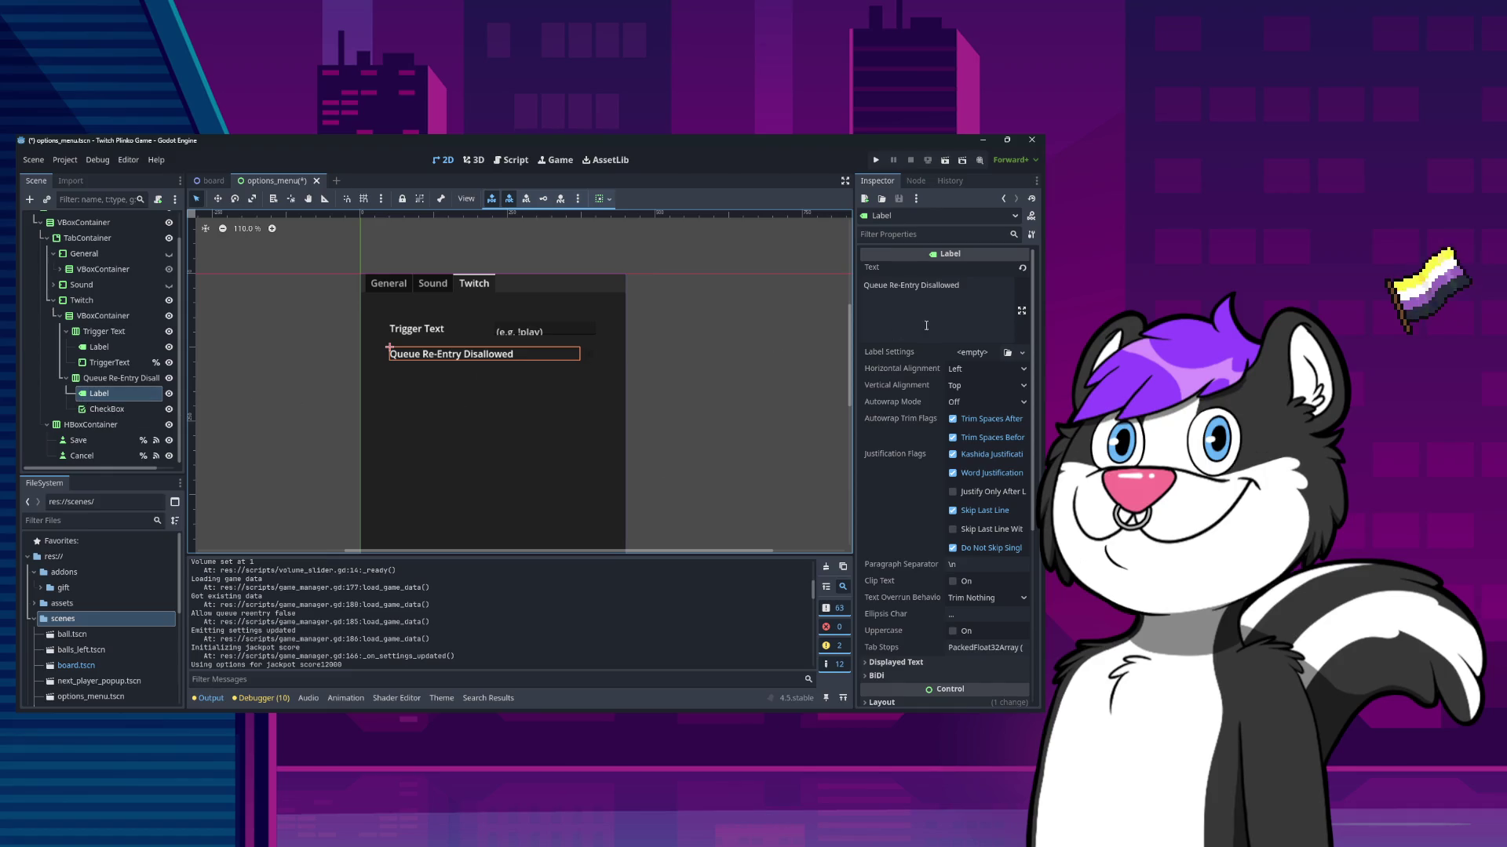
- Replace 'Disallowed' in the Queue Re-Entry label's Text, retyping it starting with 'Dis'
double_click(944, 295)
text(isabled)
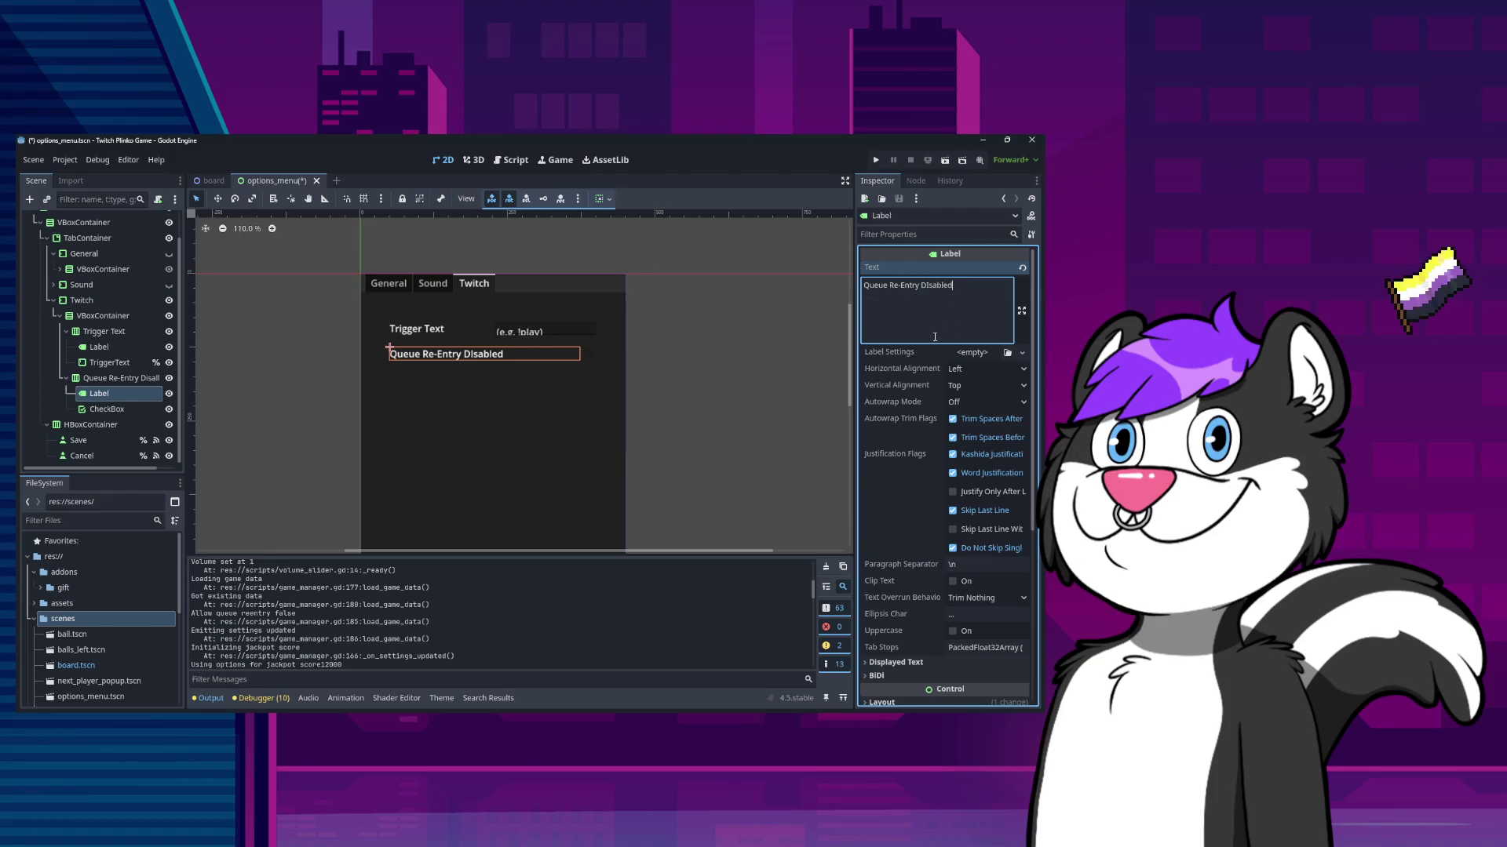
key(ctrl+a)
text(Dis)
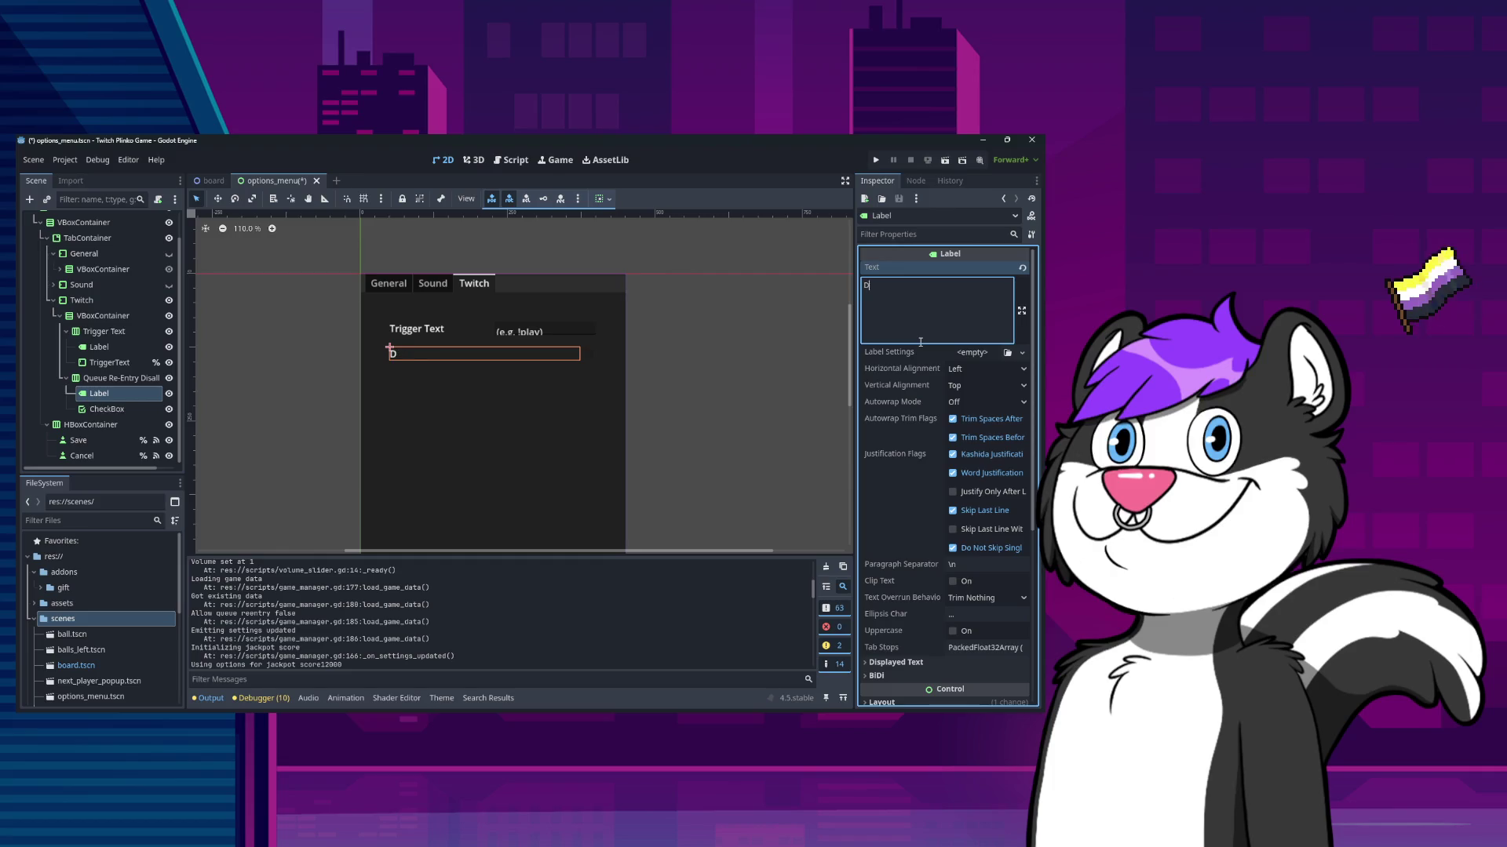